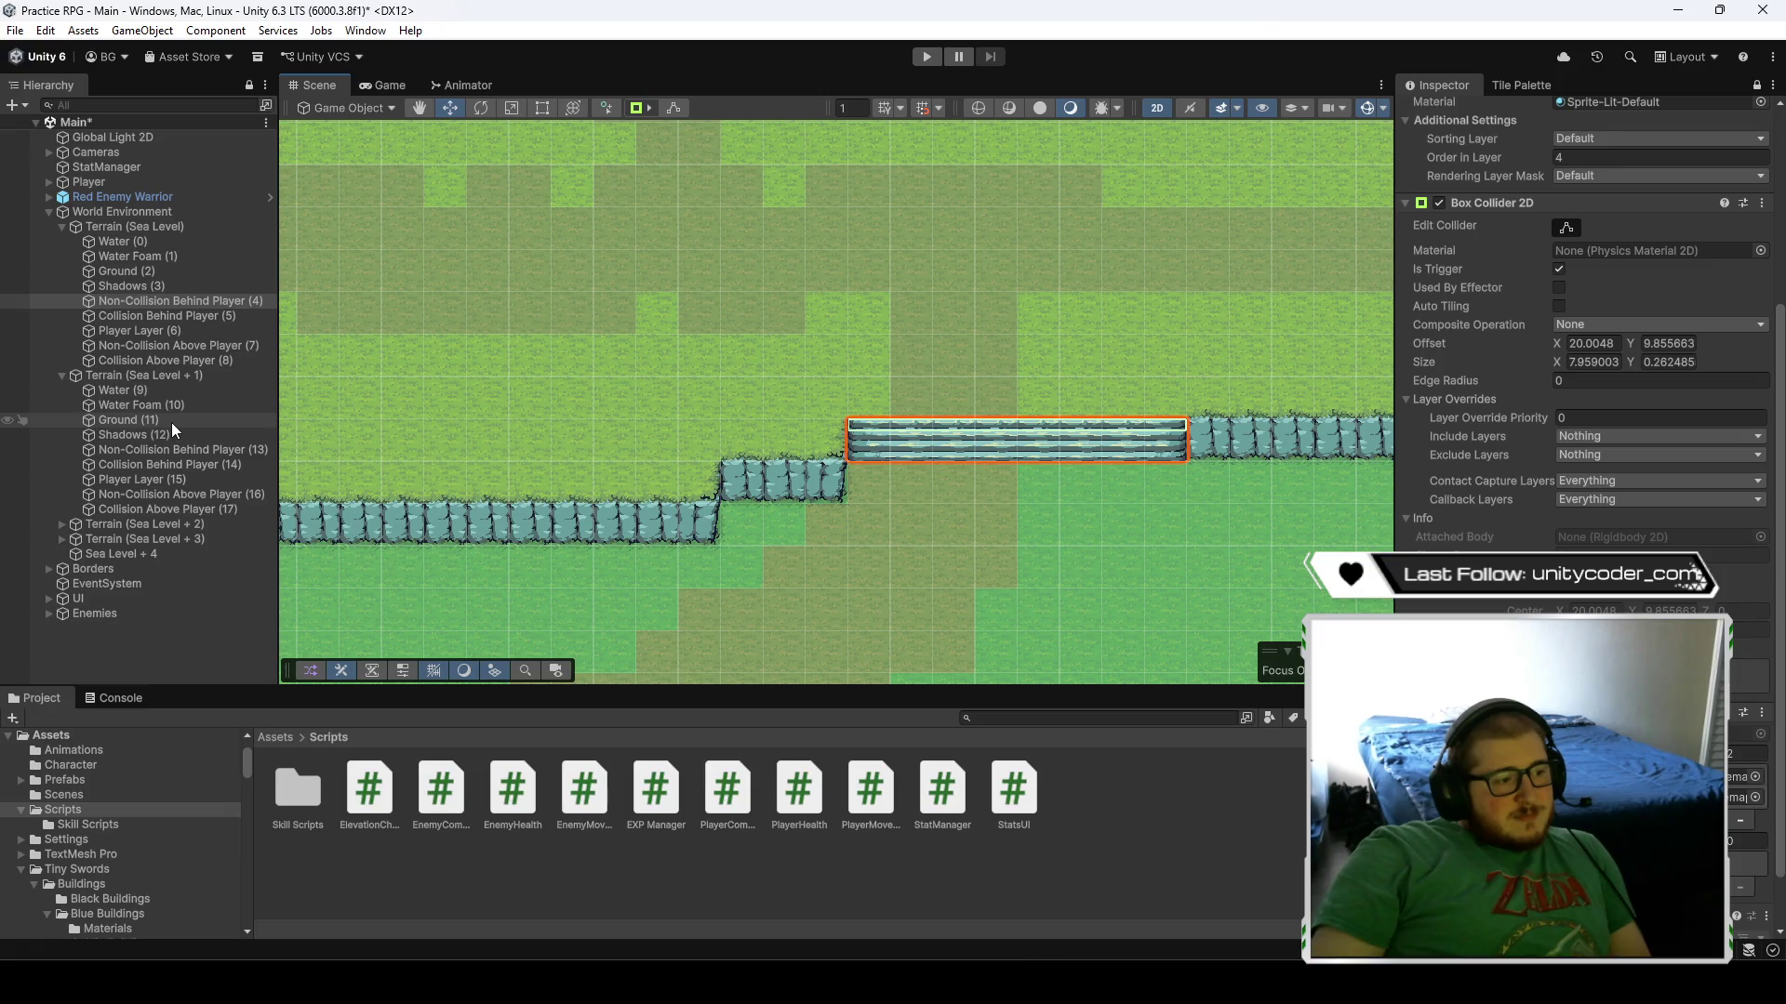
# - Select the Ground (11) tilemap in the Hierarchy to inspect it
pyautogui.click(152, 420)
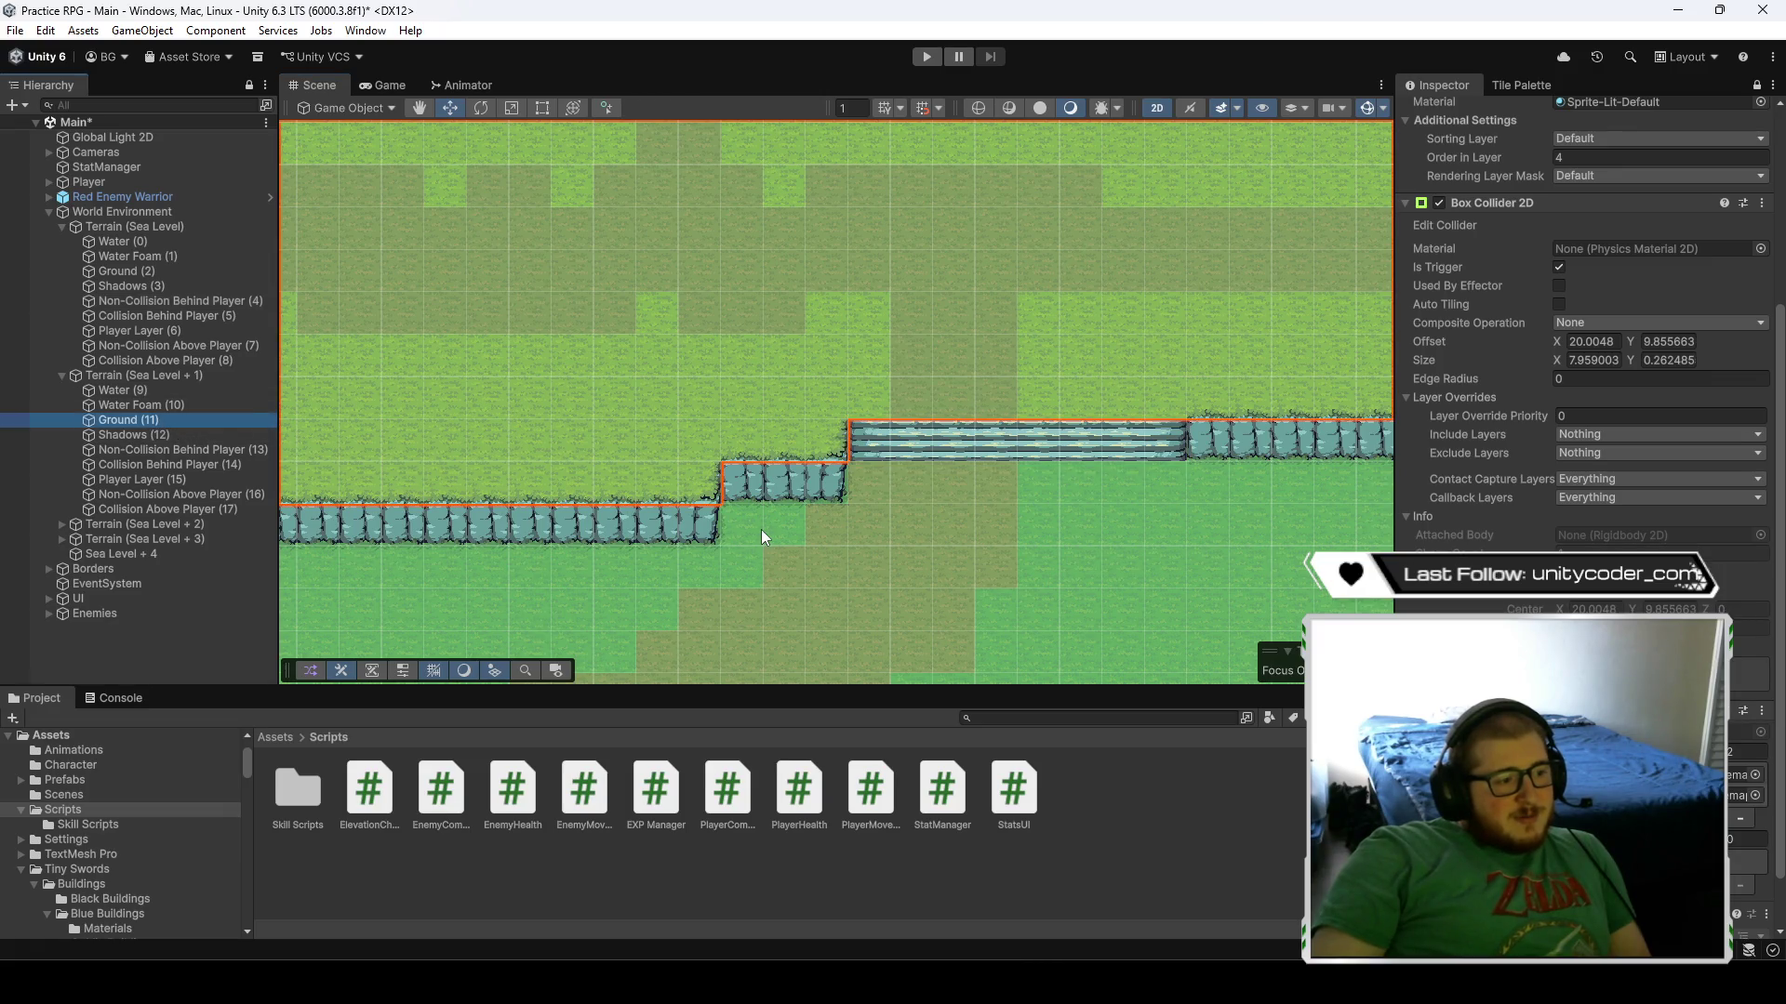
pyautogui.scroll(-2, 761, 538)
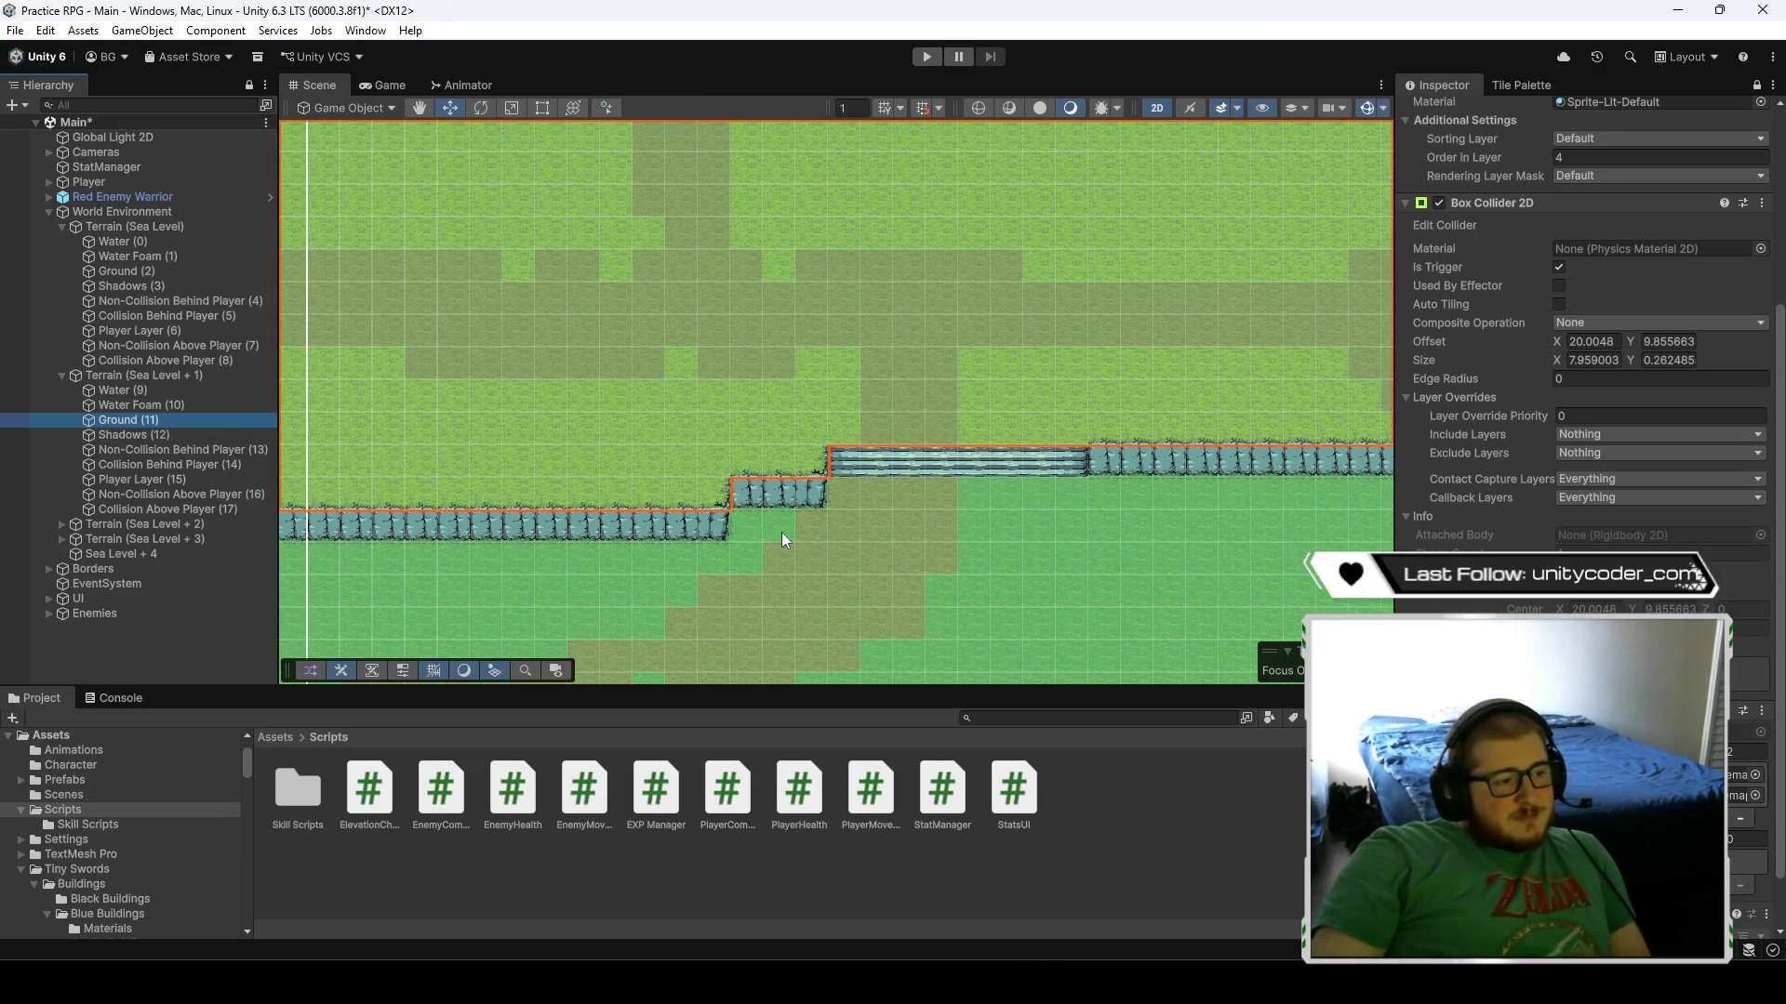
pyautogui.scroll(1, 1609, 316)
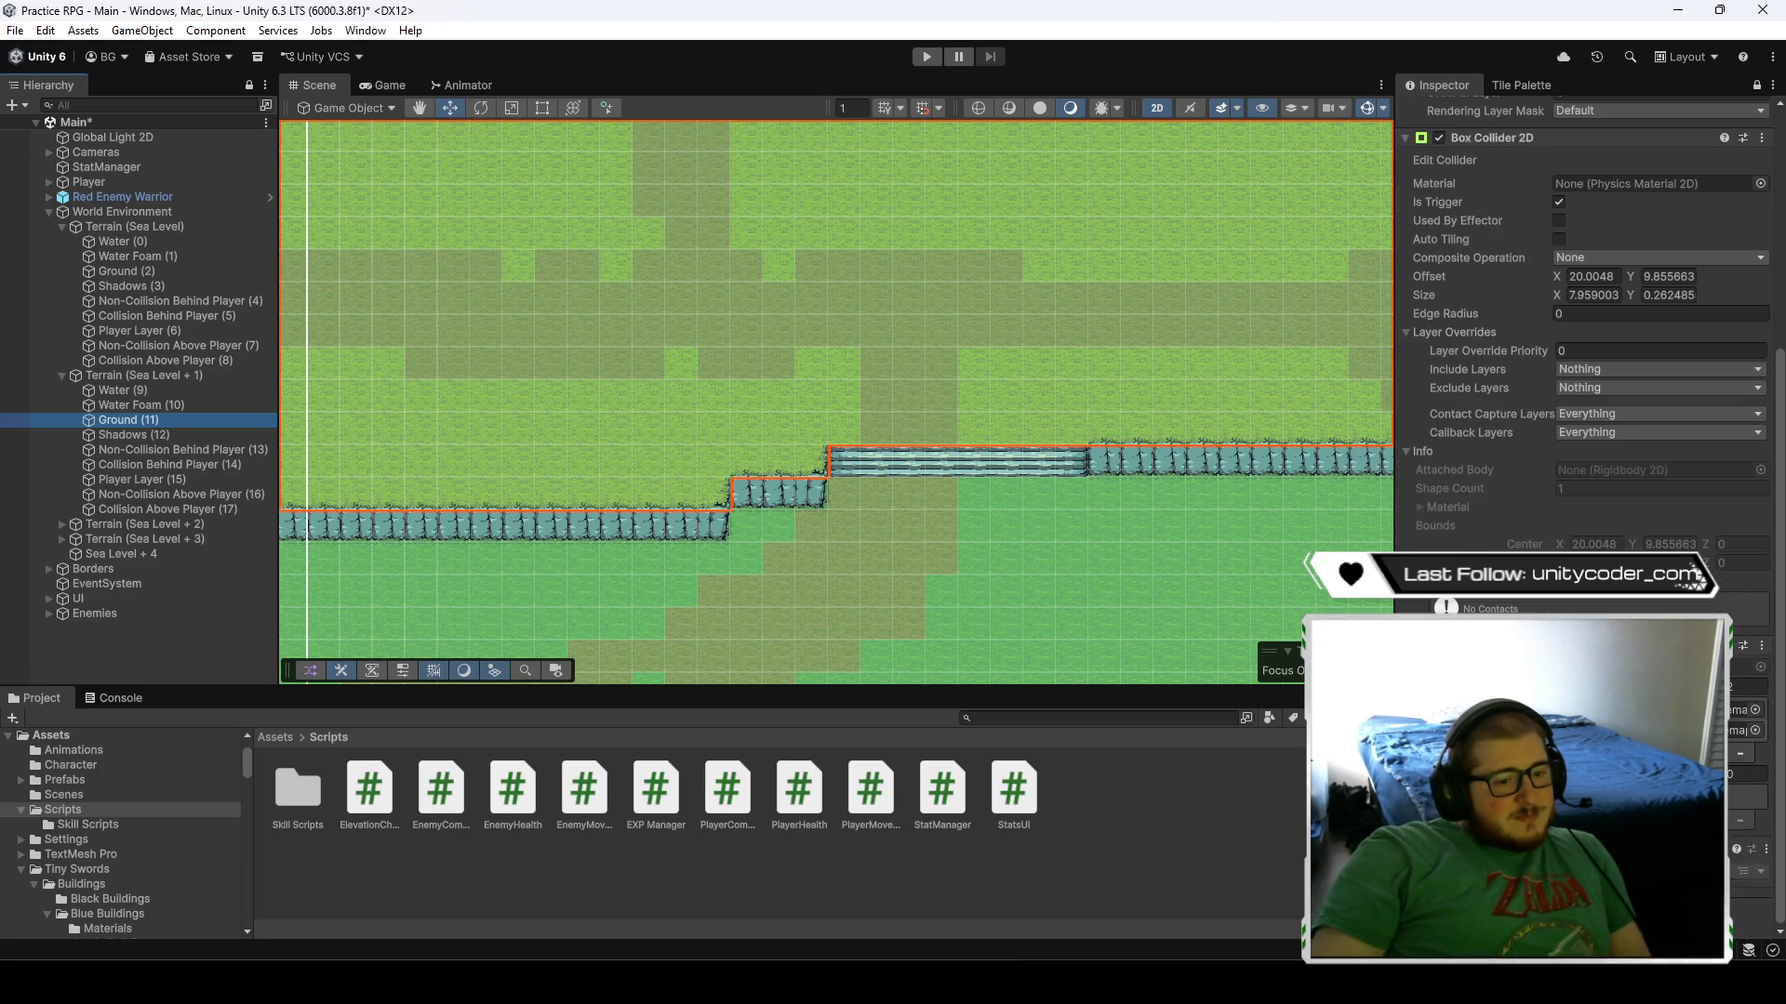
pyautogui.scroll(3, 1609, 316)
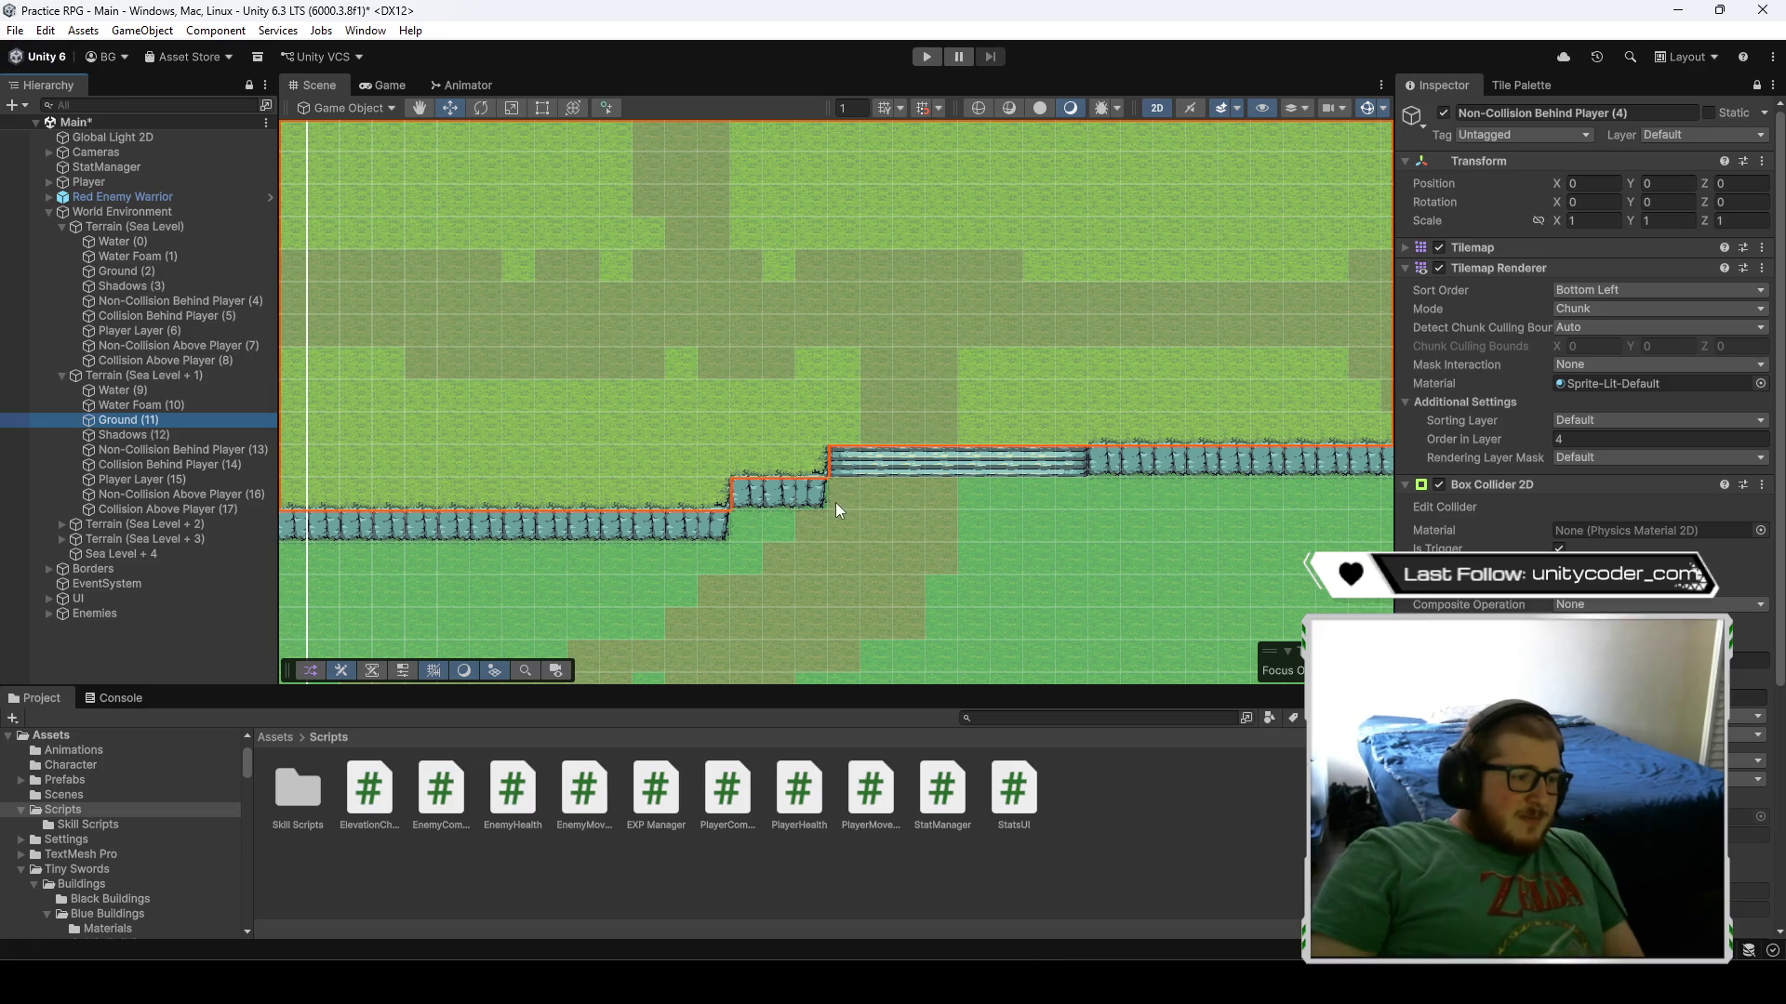
pyautogui.scroll(3, 837, 501)
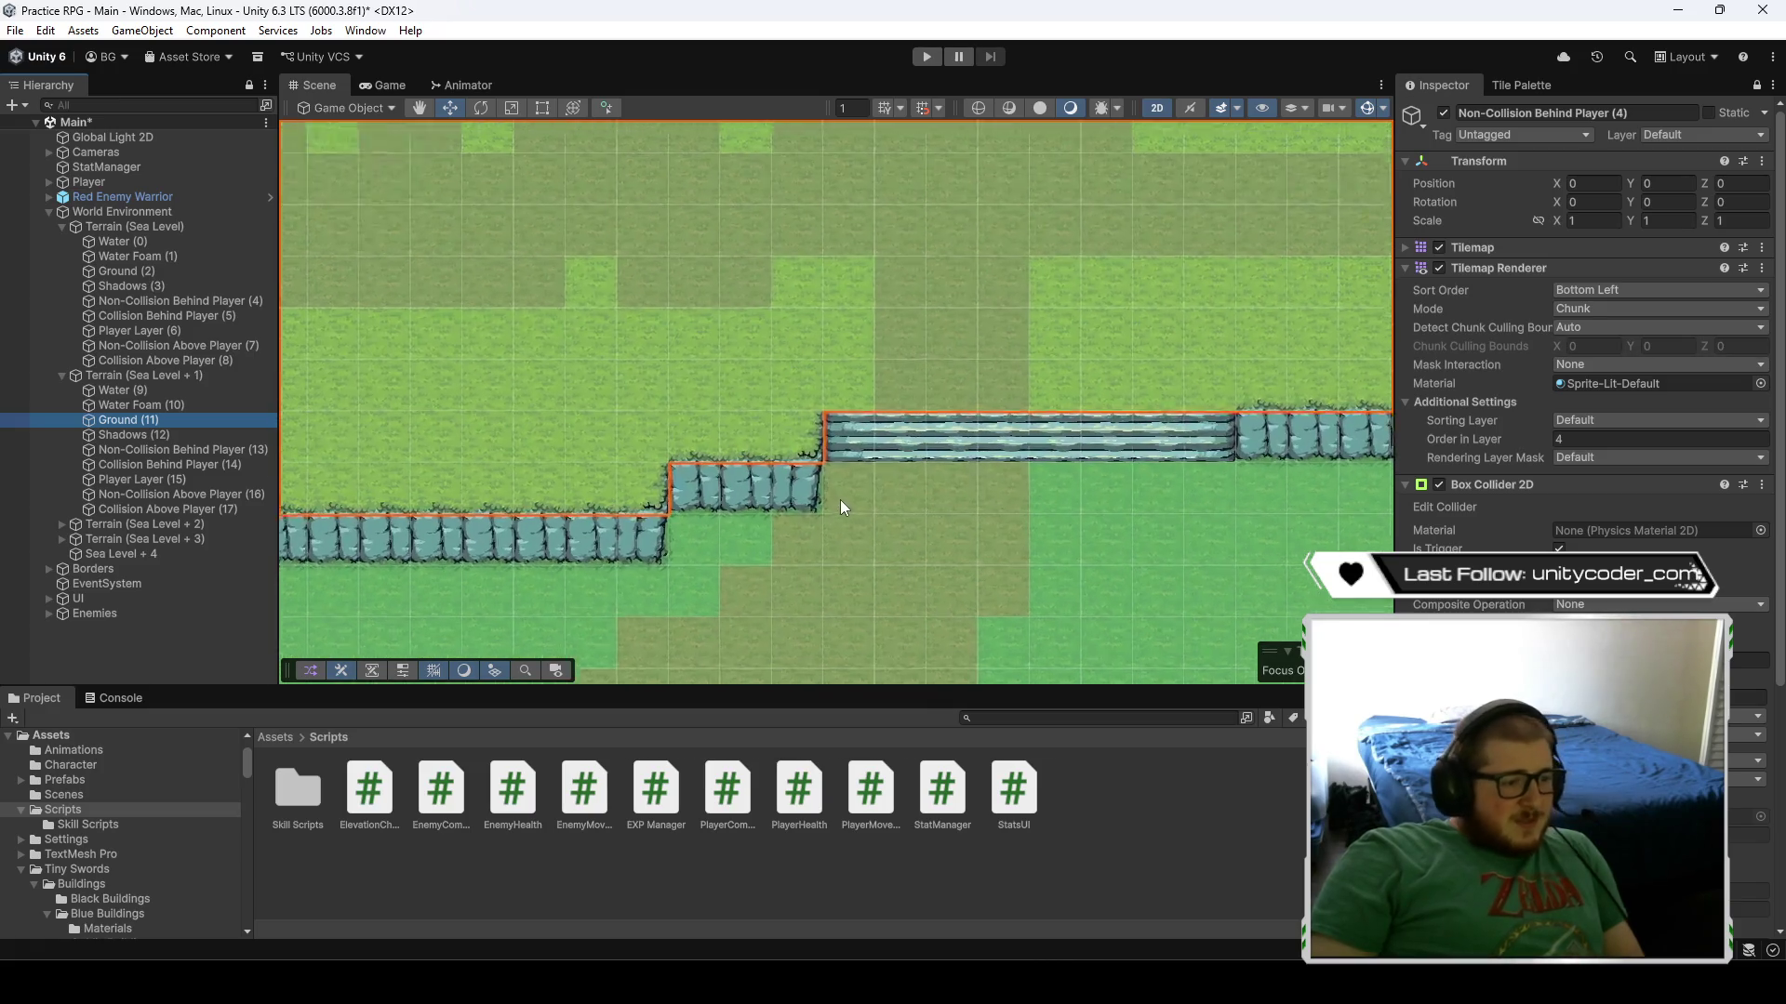
# - Bring up the Tile Palette with the Ground cliff and sand tiles, viewing the cliffs
pyautogui.click(1507, 87)
pyautogui.scroll(5, 1495, 472)
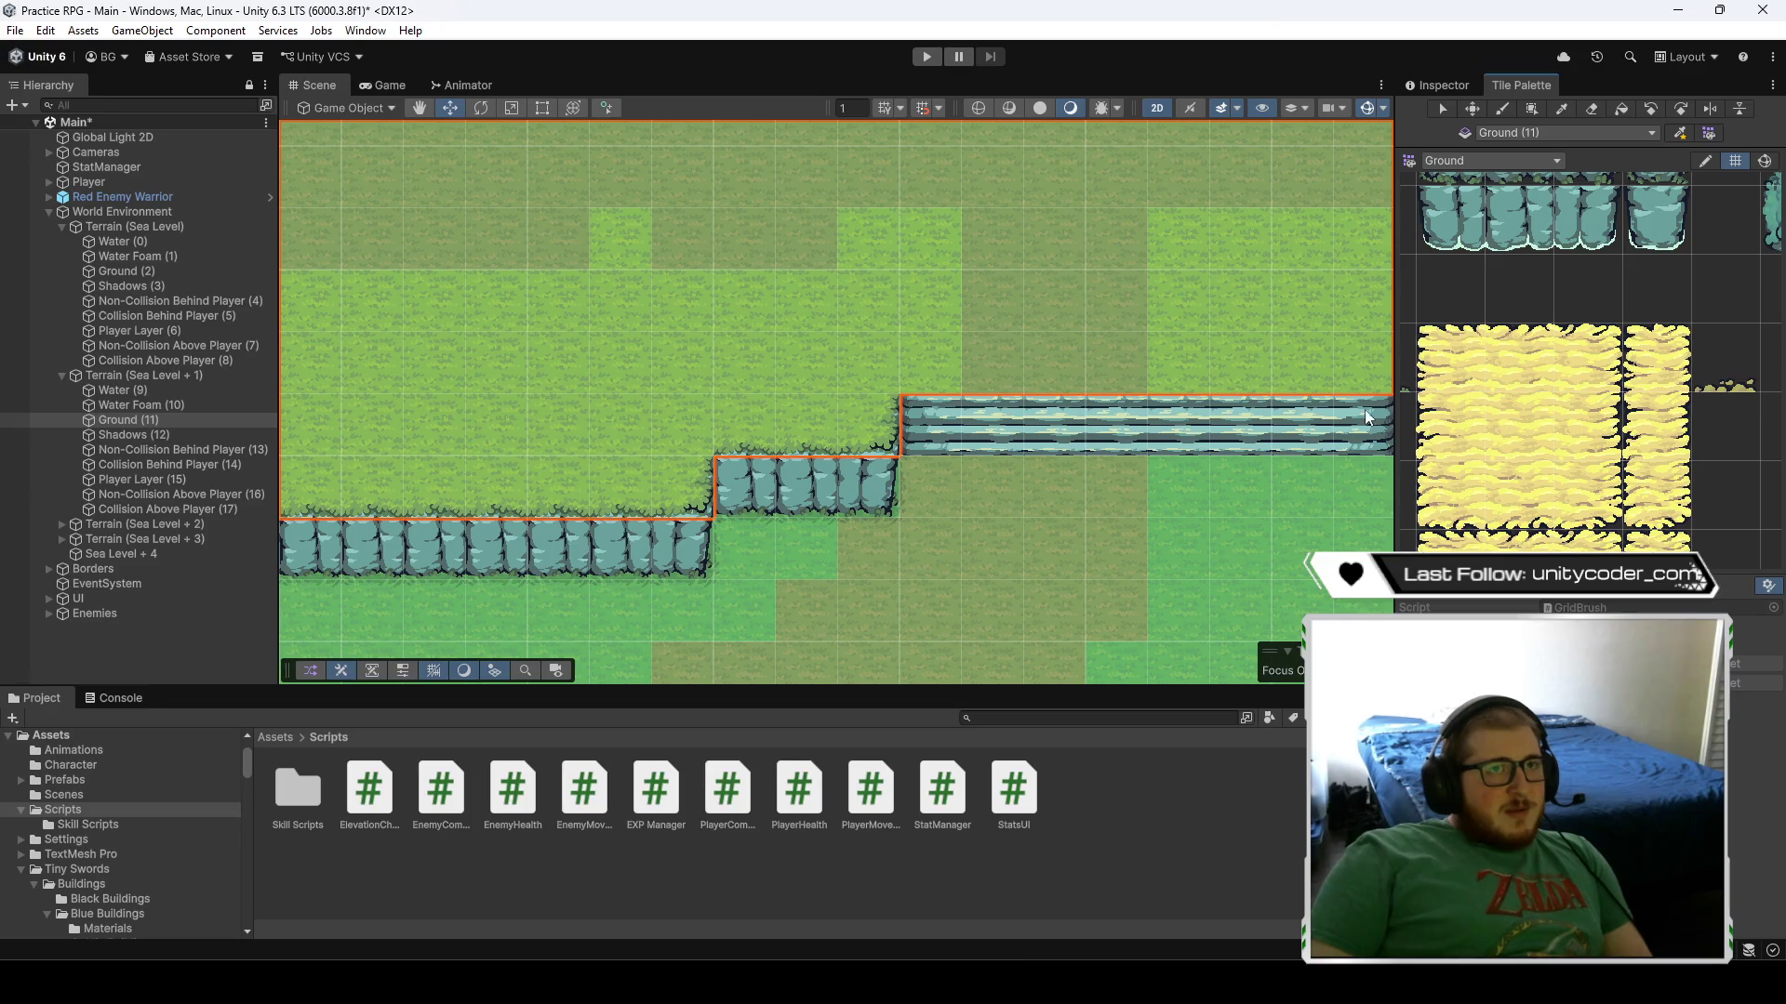
pyautogui.scroll(-4, 1024, 387)
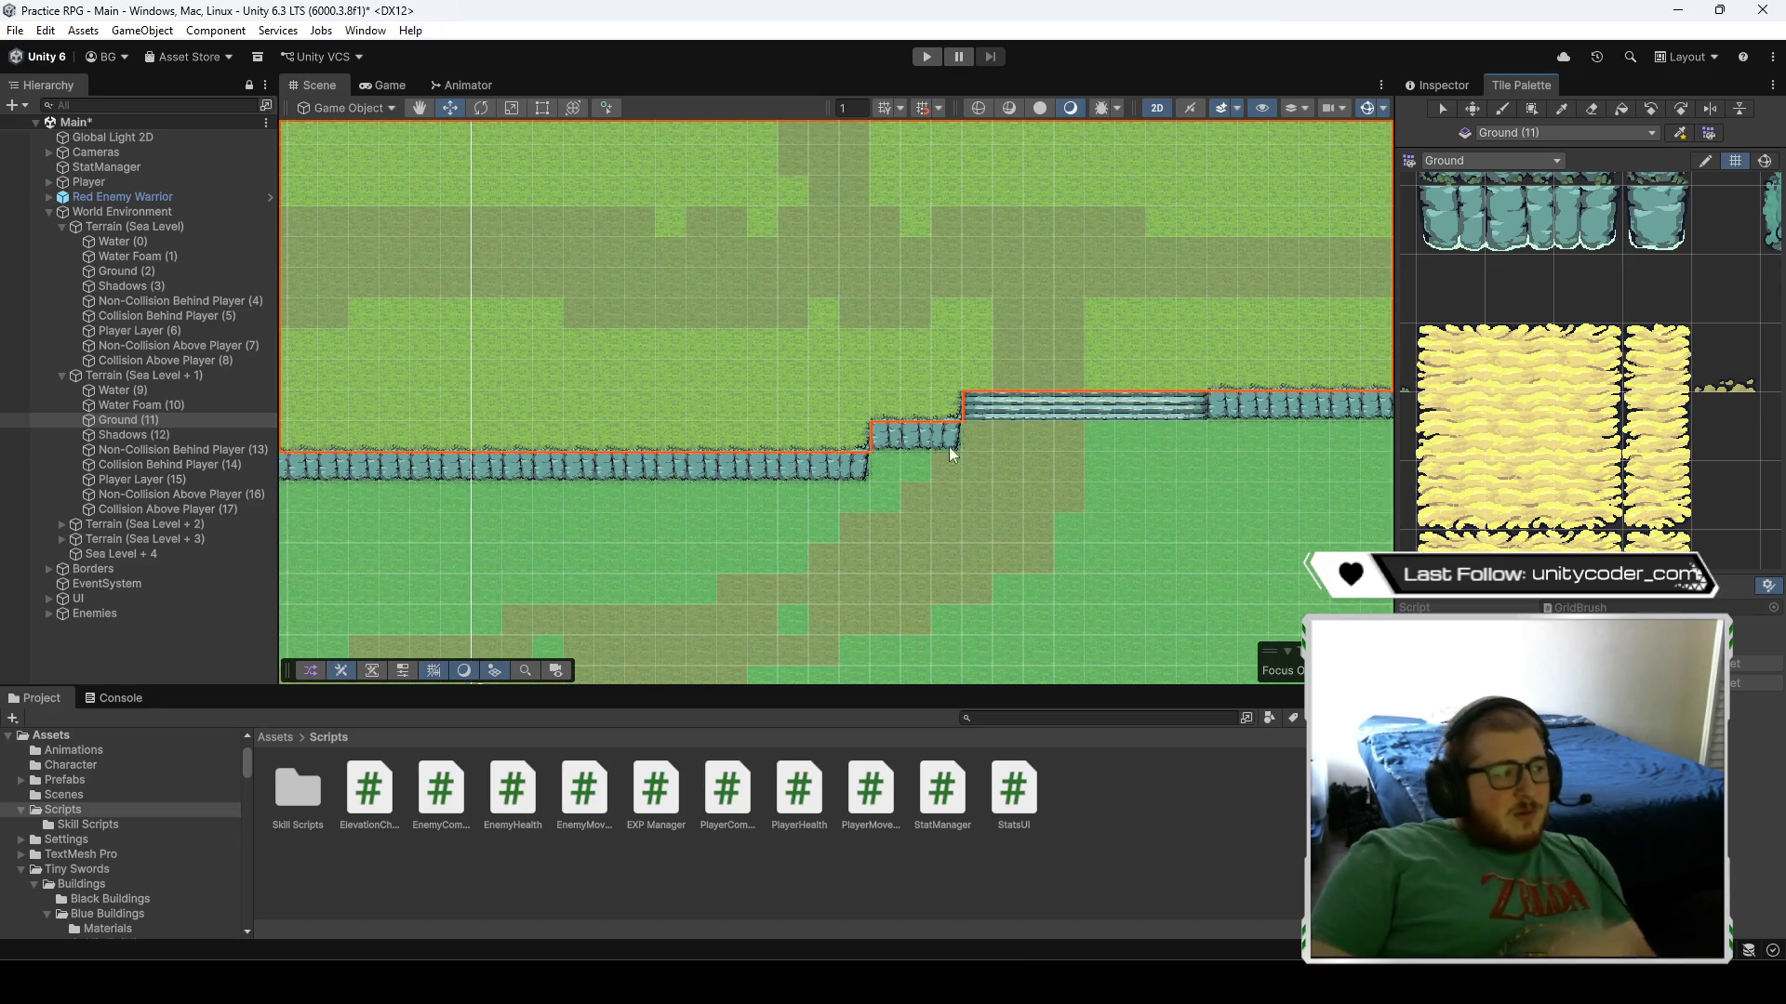
pyautogui.press('Right')
pyautogui.press('Up')
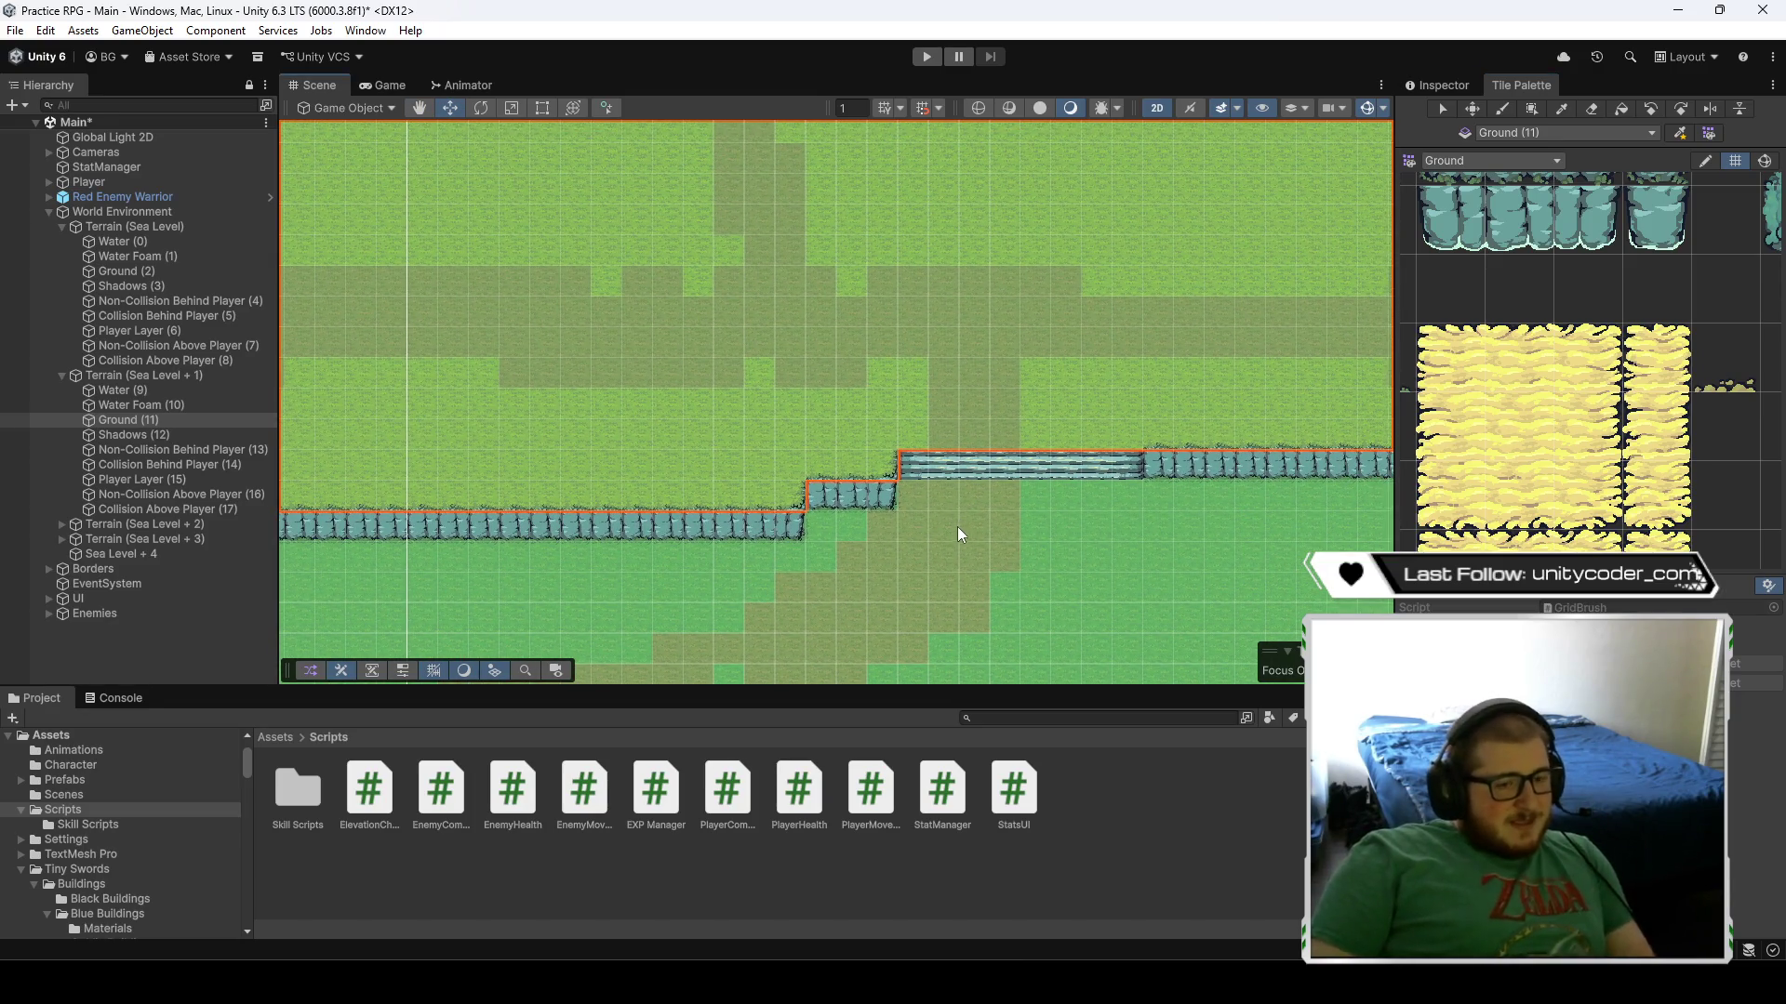
# - Duplicate the Ground (11) tilemap with Ctrl+D
pyautogui.rightClick(165, 420)
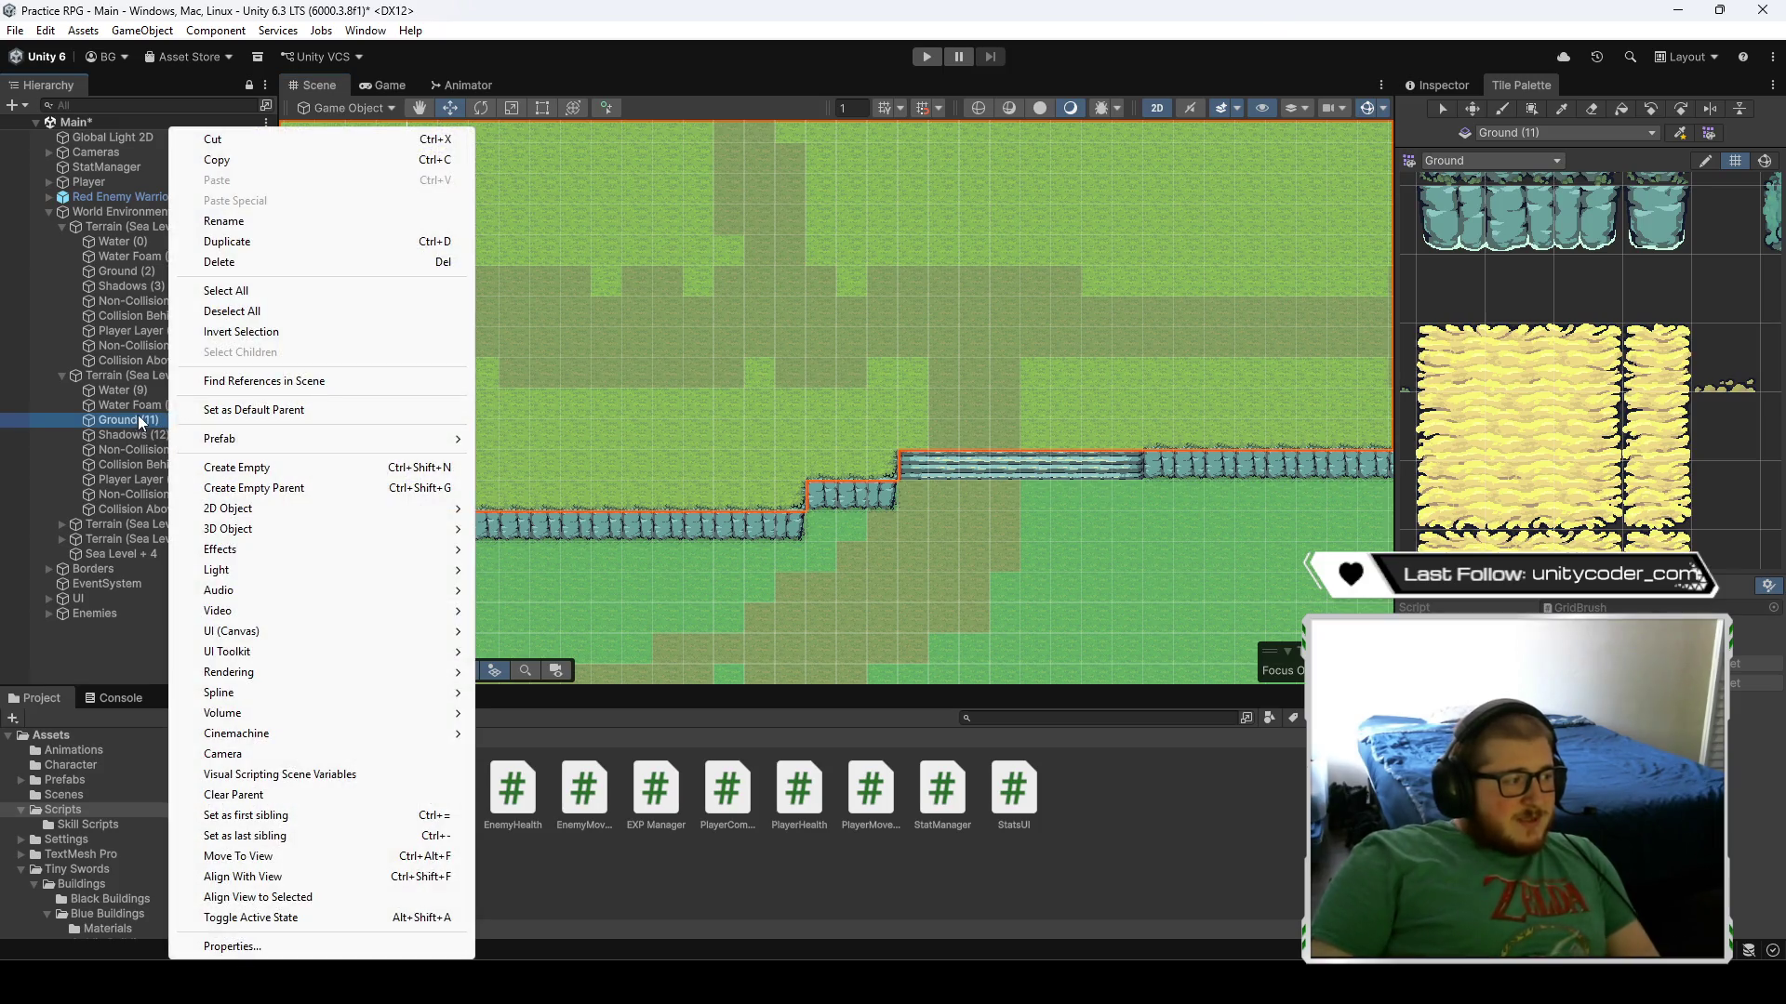
pyautogui.click(152, 420)
pyautogui.hotkey('ctrl', 'd')
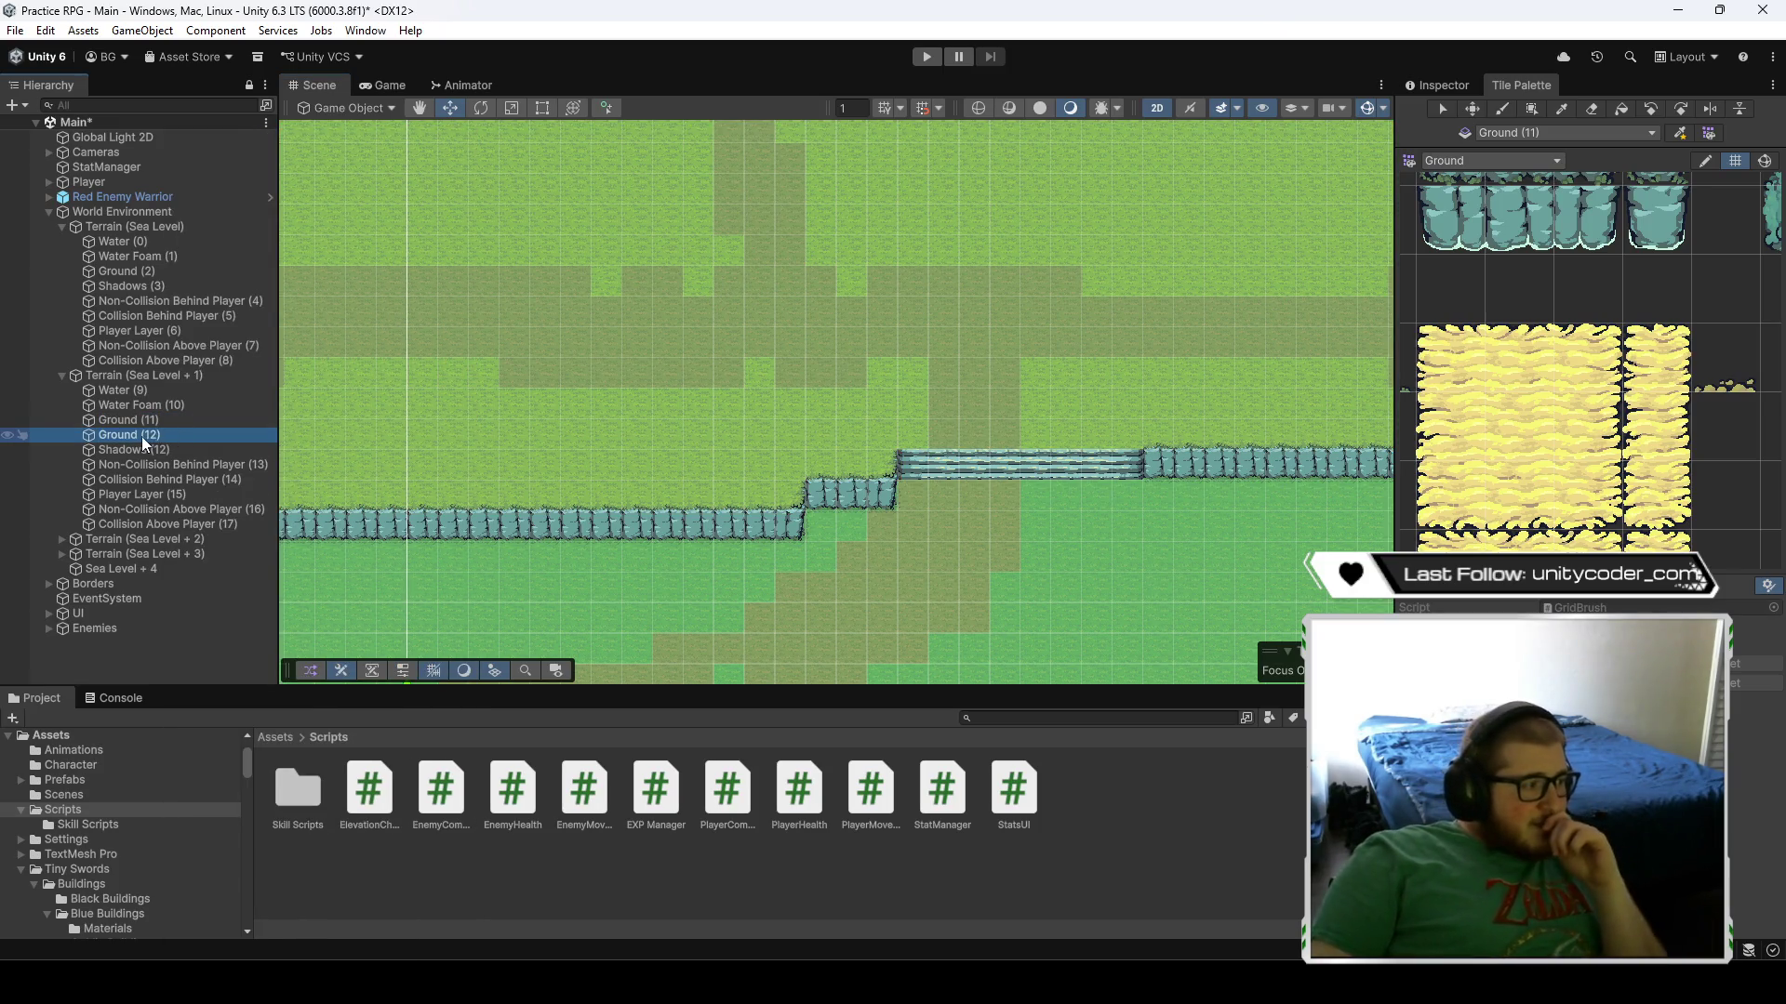
# - Rename the Ground (12) copy to 'Elevation Boundary(11)' and return to the Inspector
pyautogui.click(141, 433)
pyautogui.doubleClick(92, 439)
pyautogui.write('El')
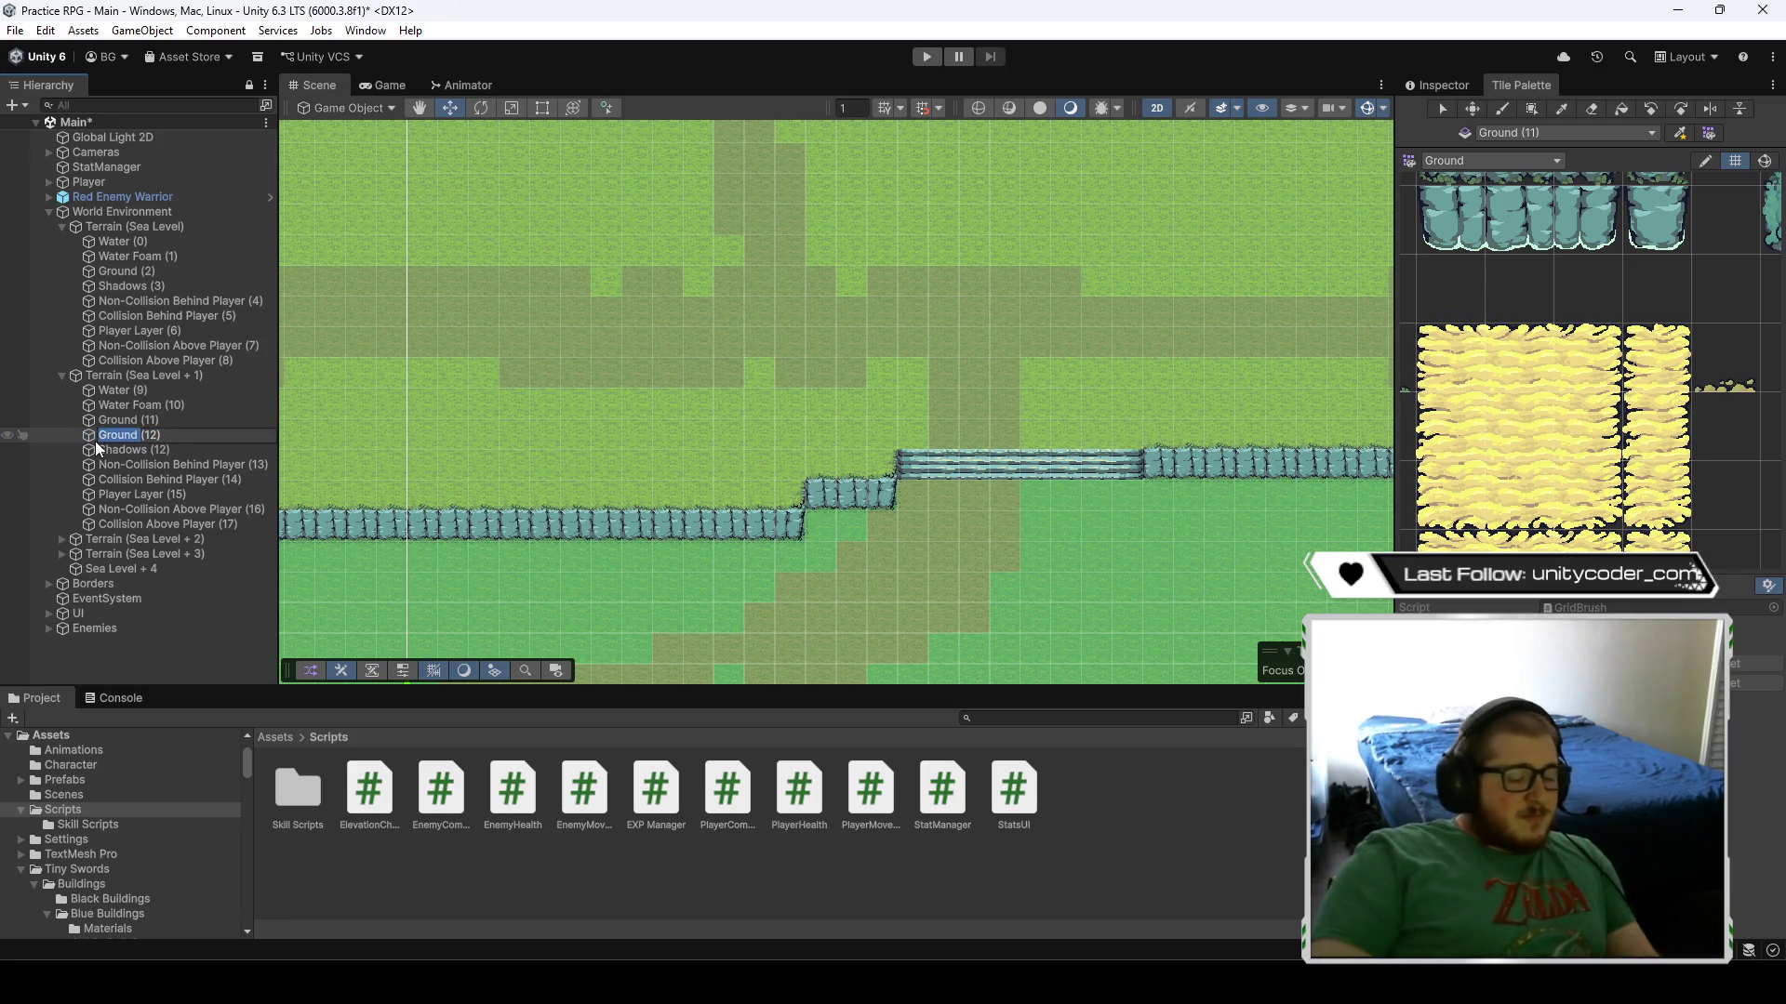
pyautogui.write('evati')
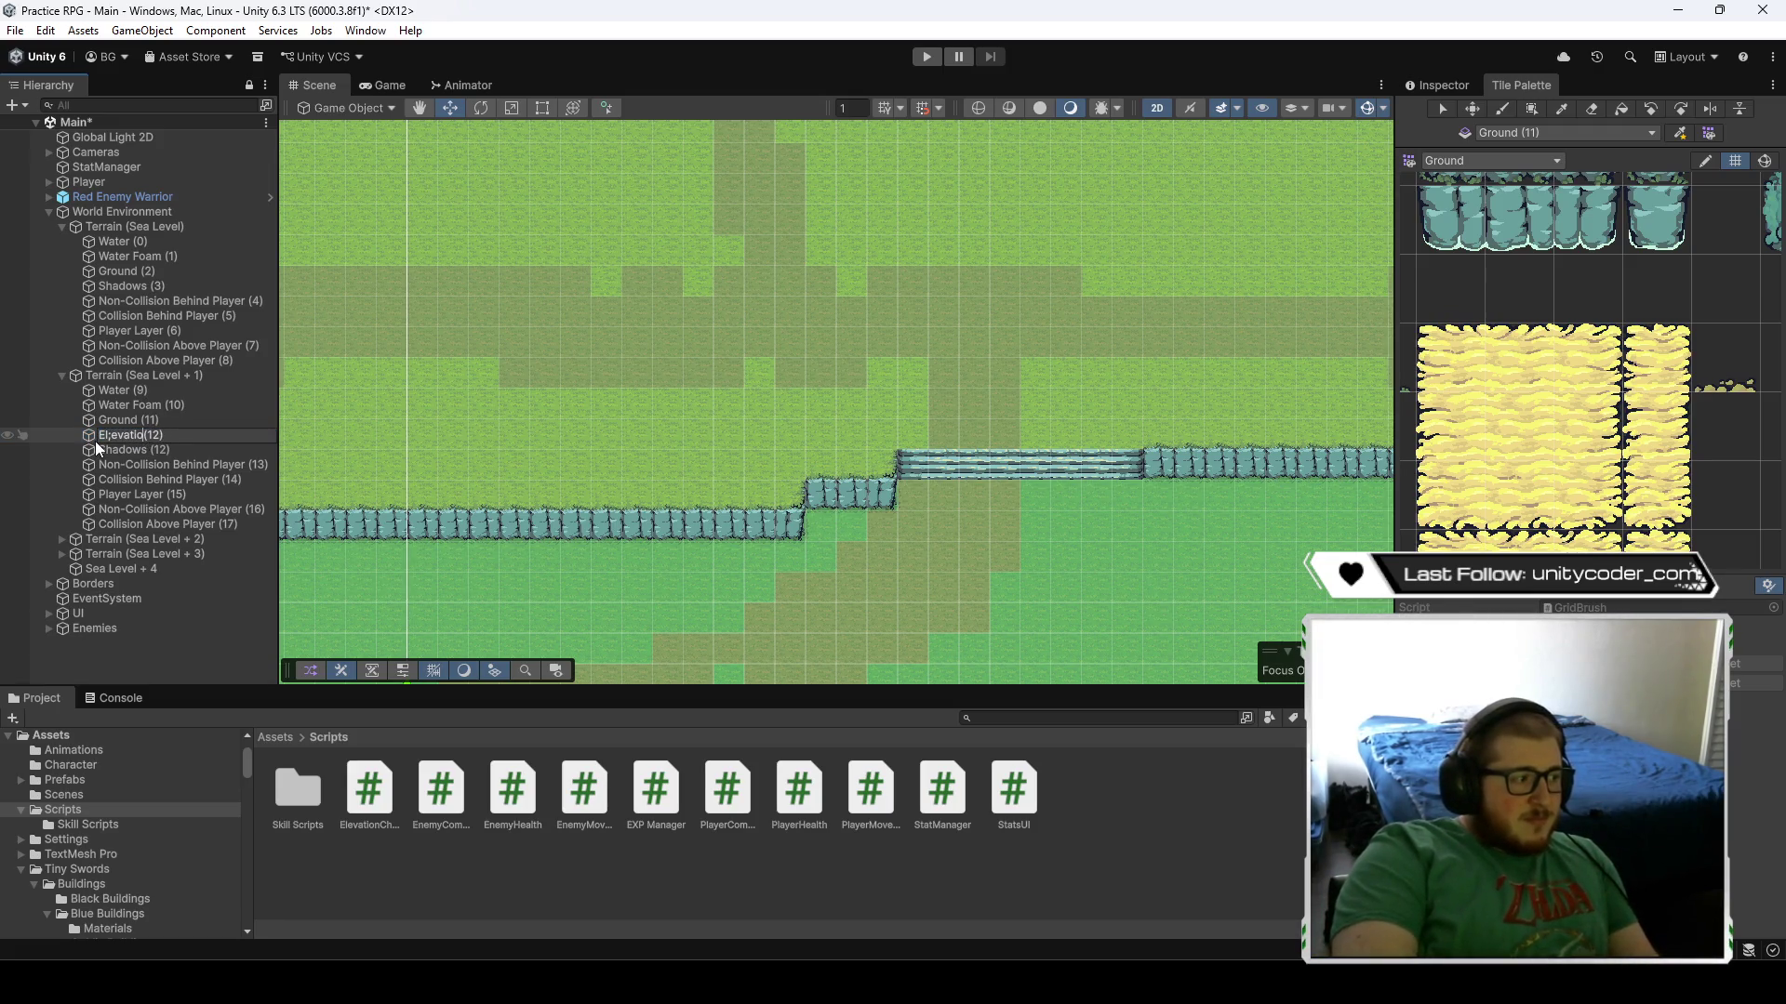
pyautogui.press('BackSpace')
pyautogui.press('BackSpace')
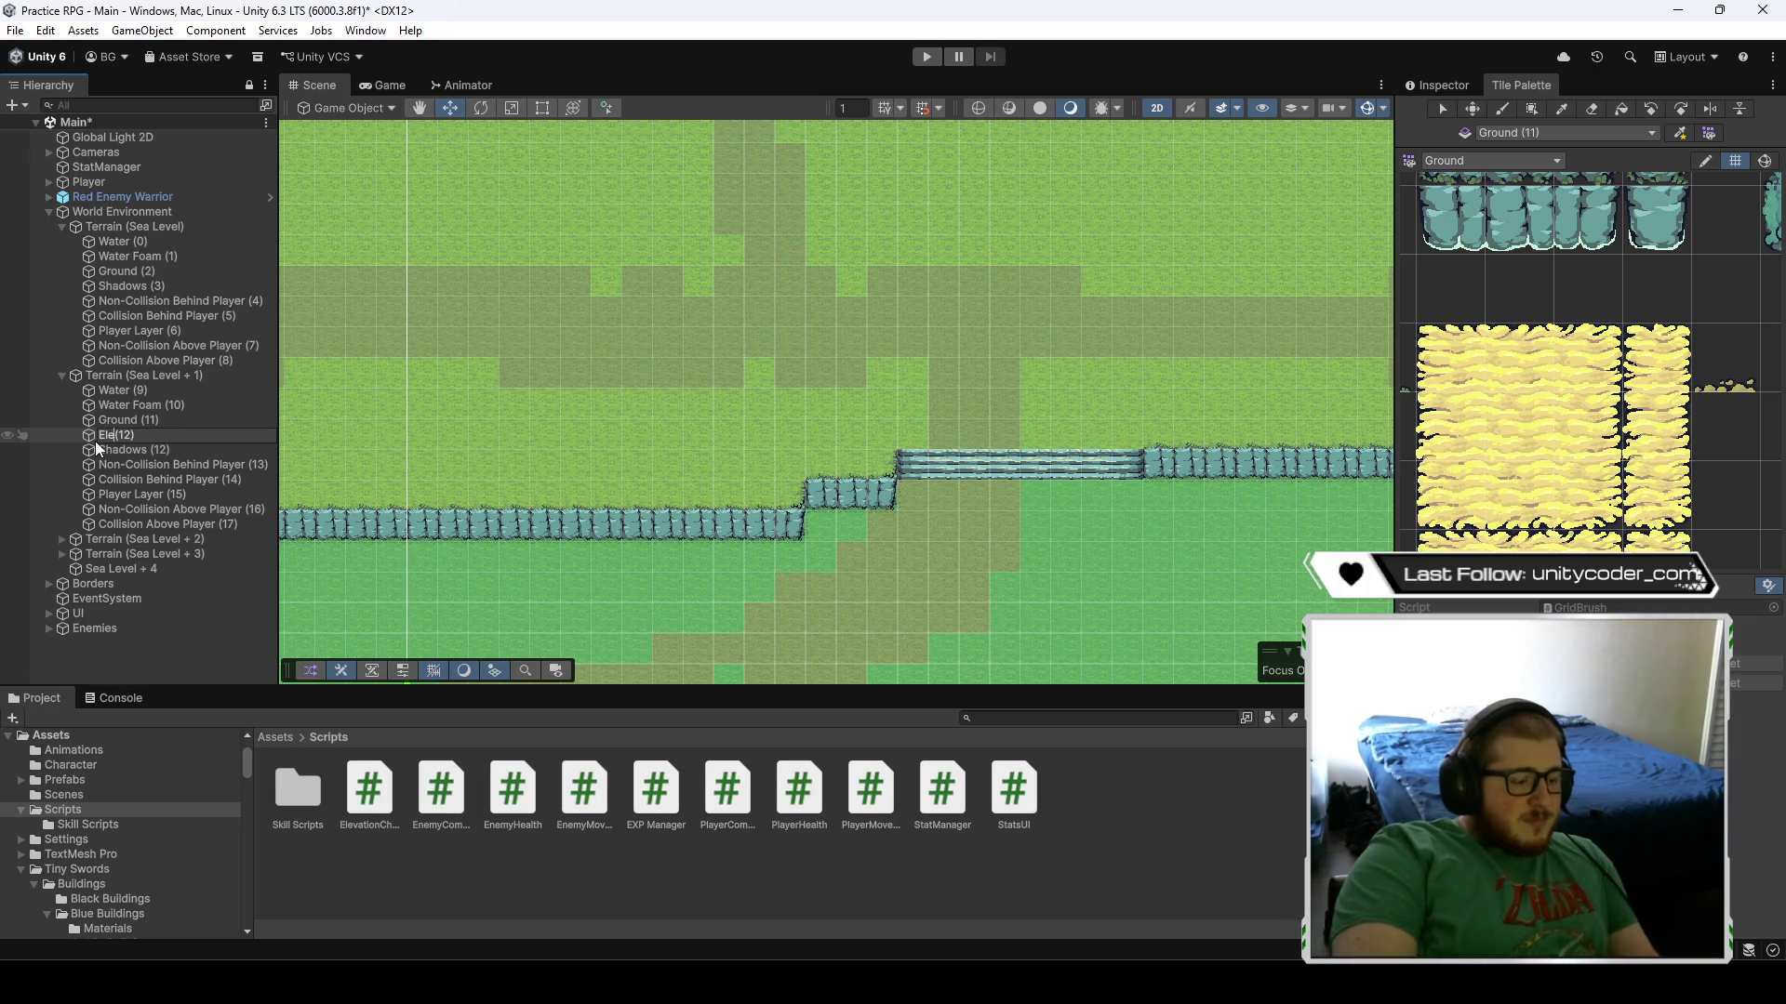
pyautogui.write('evation Bou')
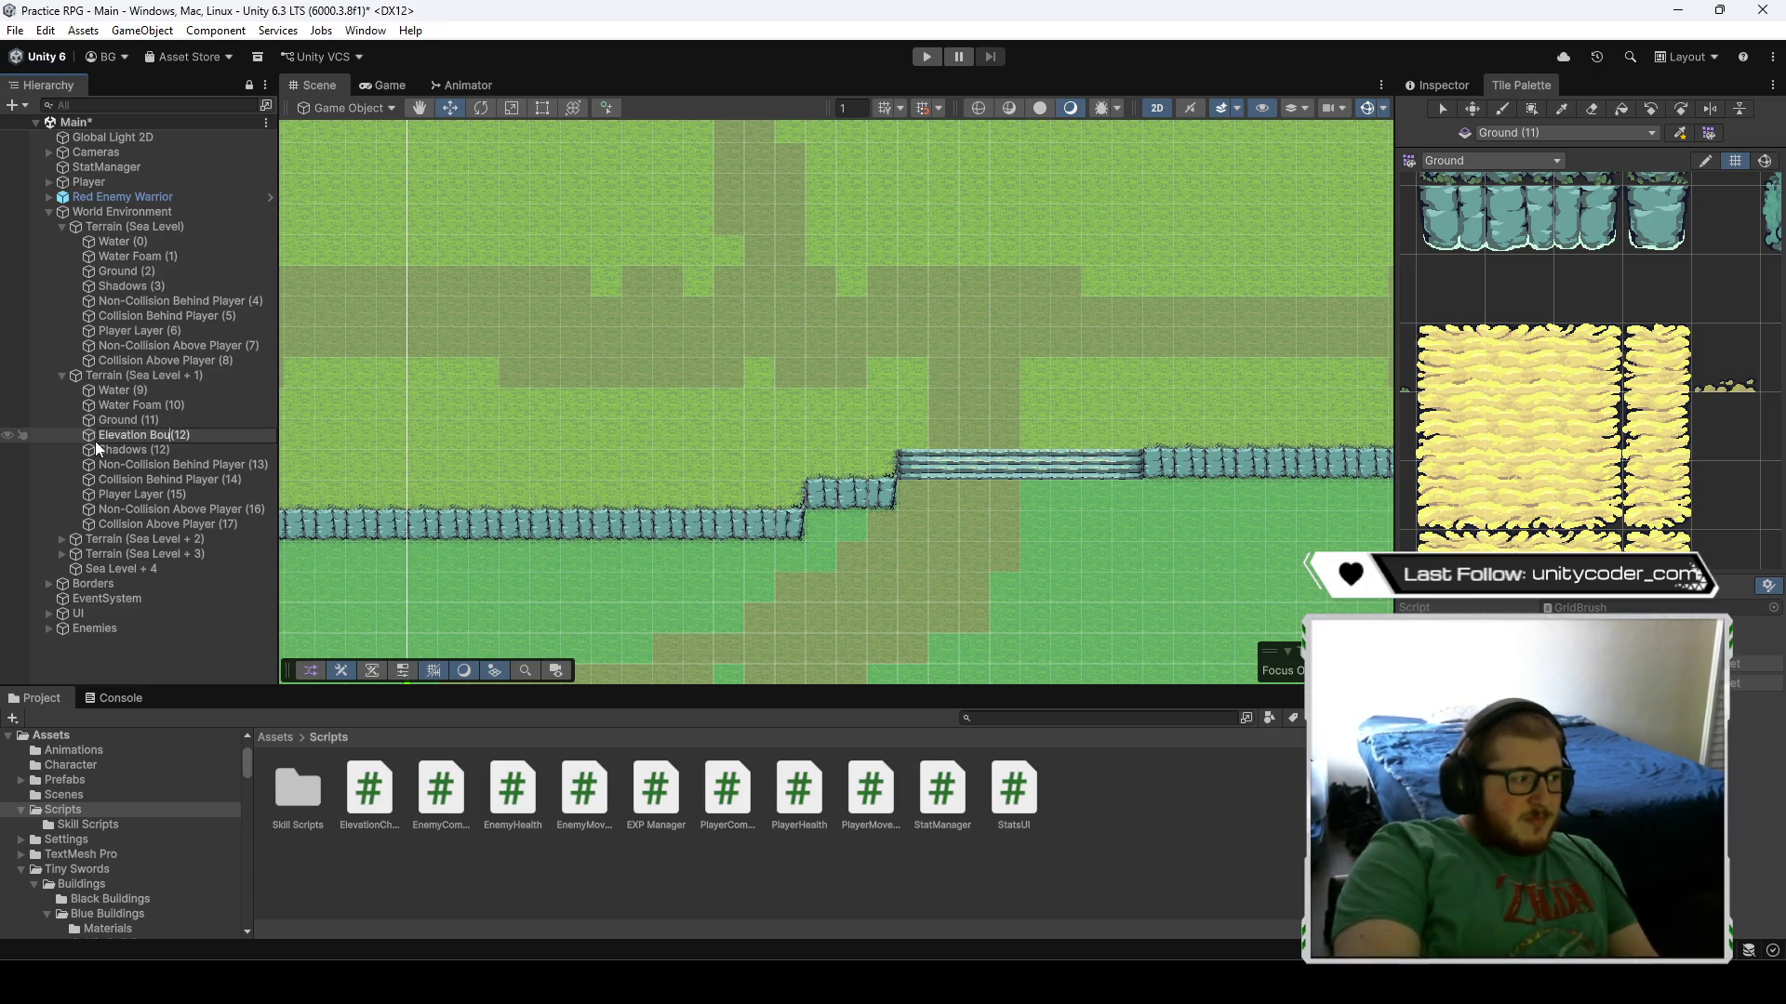
pyautogui.write('ndar')
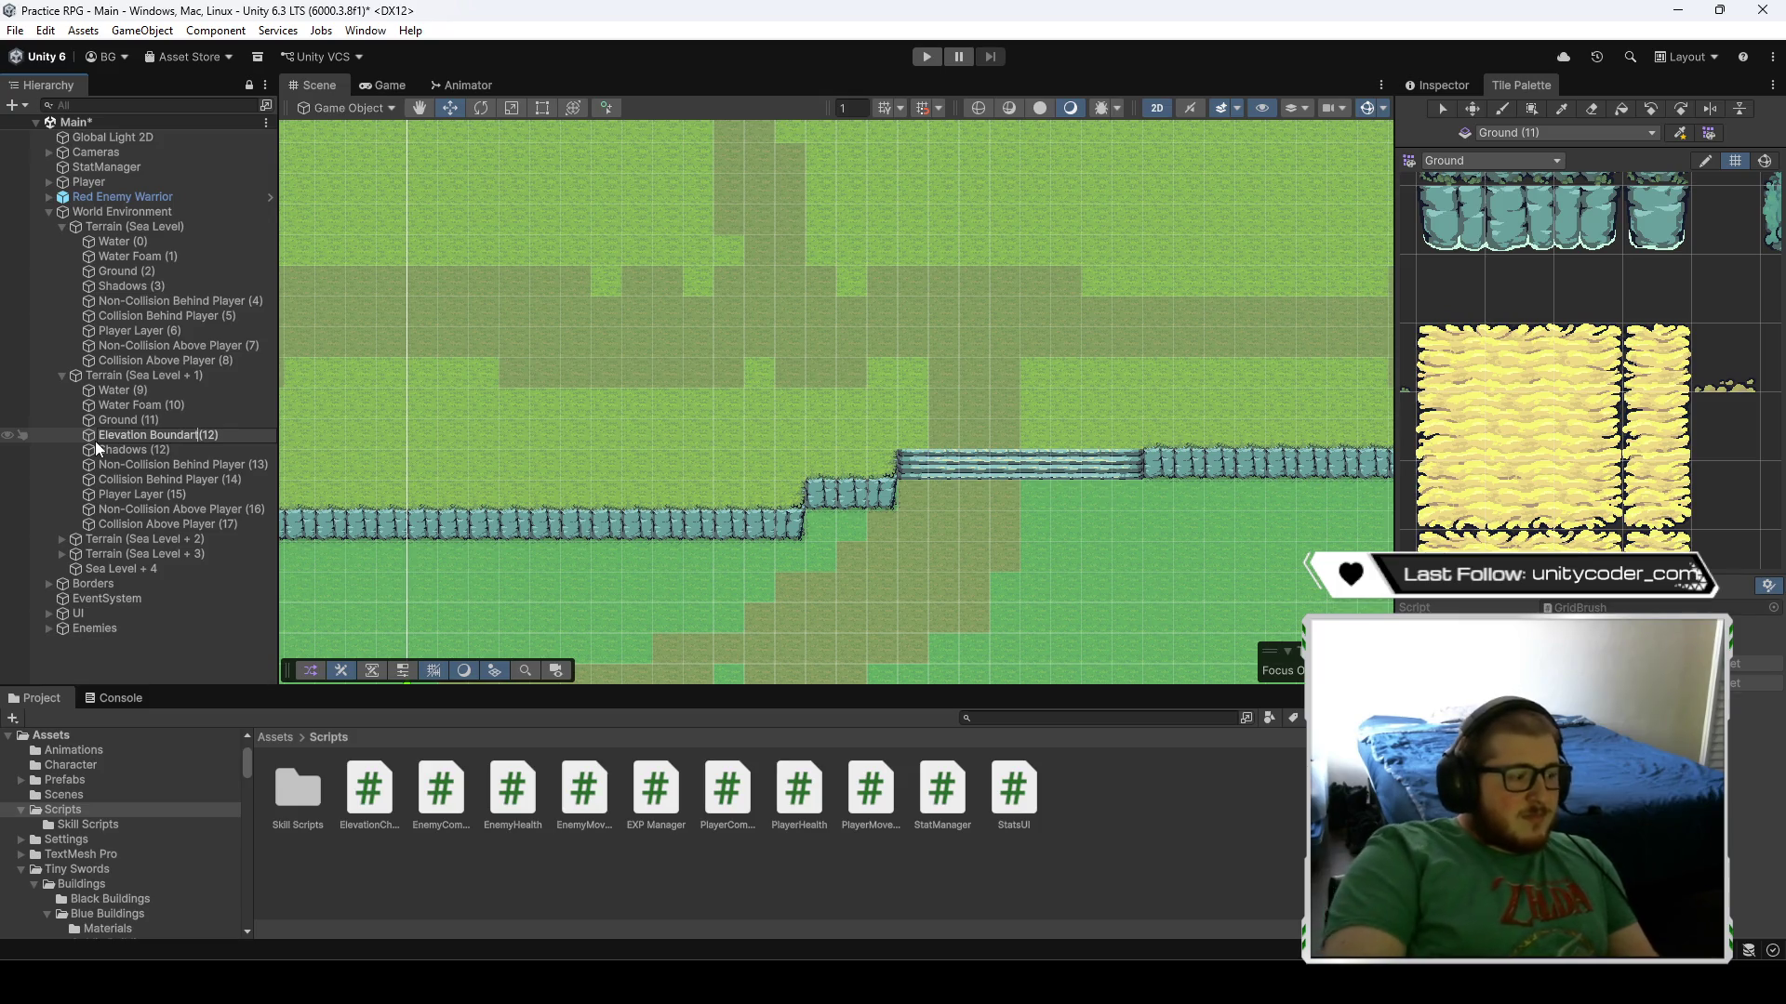
pyautogui.write('y')
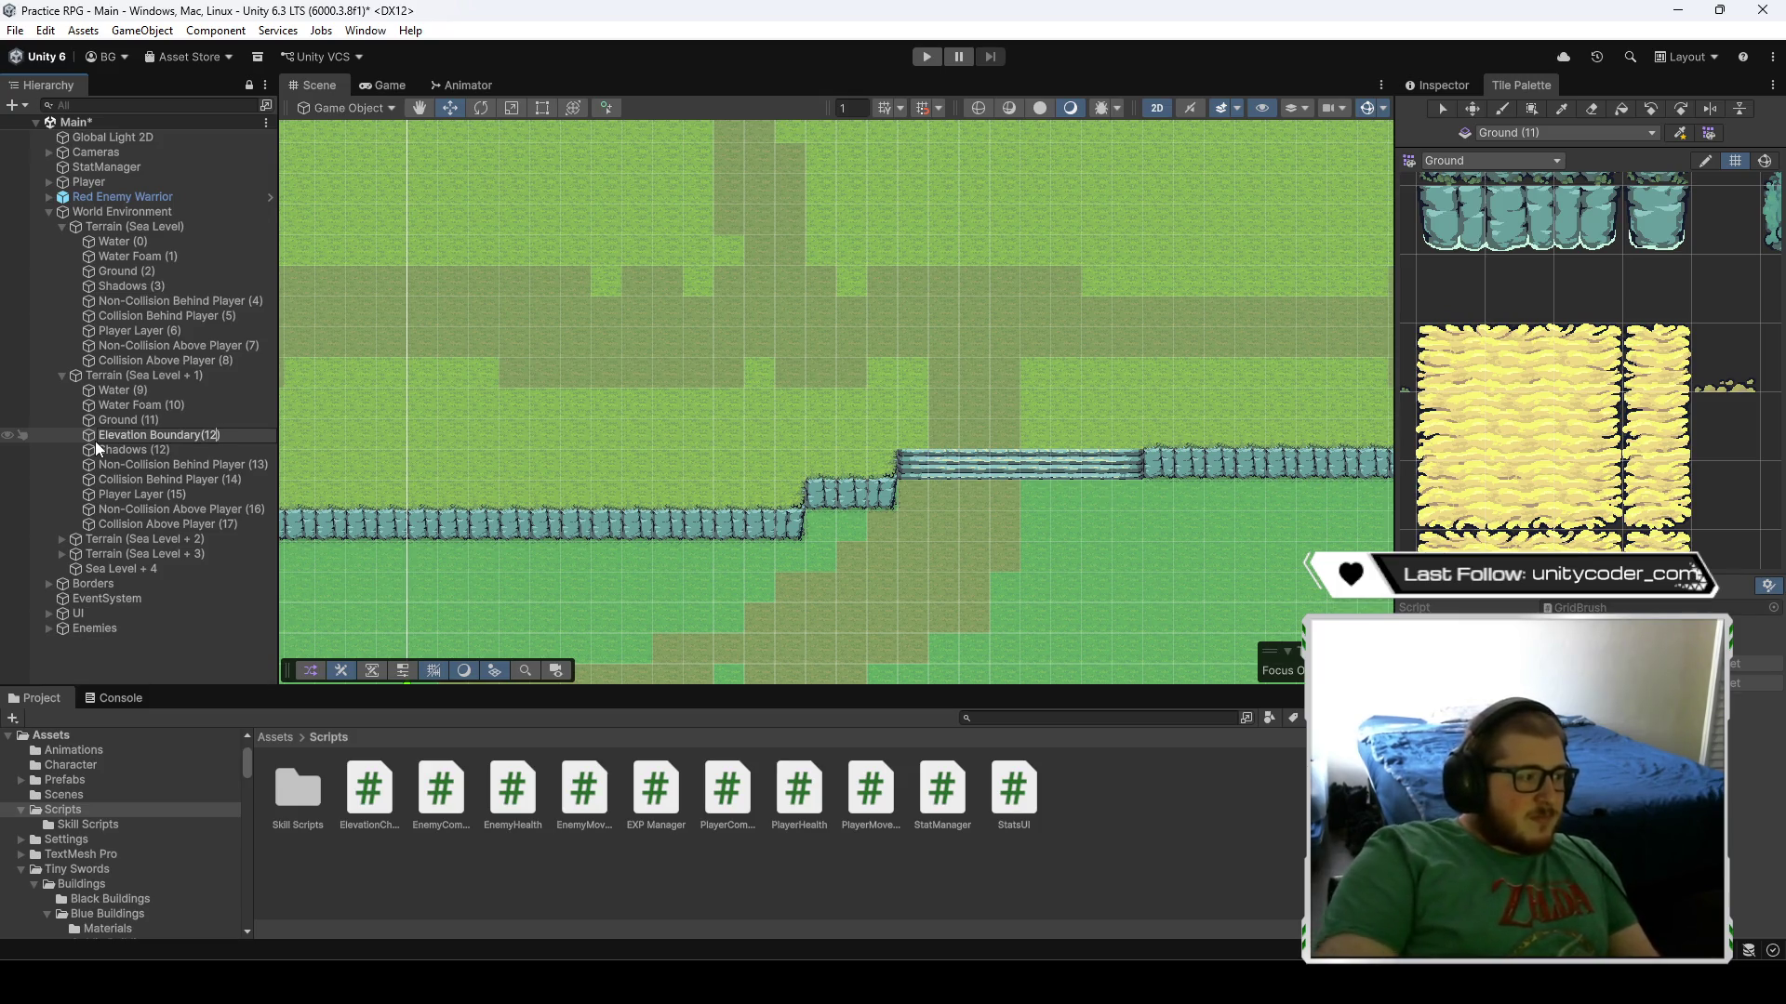
pyautogui.press('End')
pyautogui.press('BackSpace')
pyautogui.press('BackSpace')
pyautogui.write('1)')
pyautogui.press('Return')
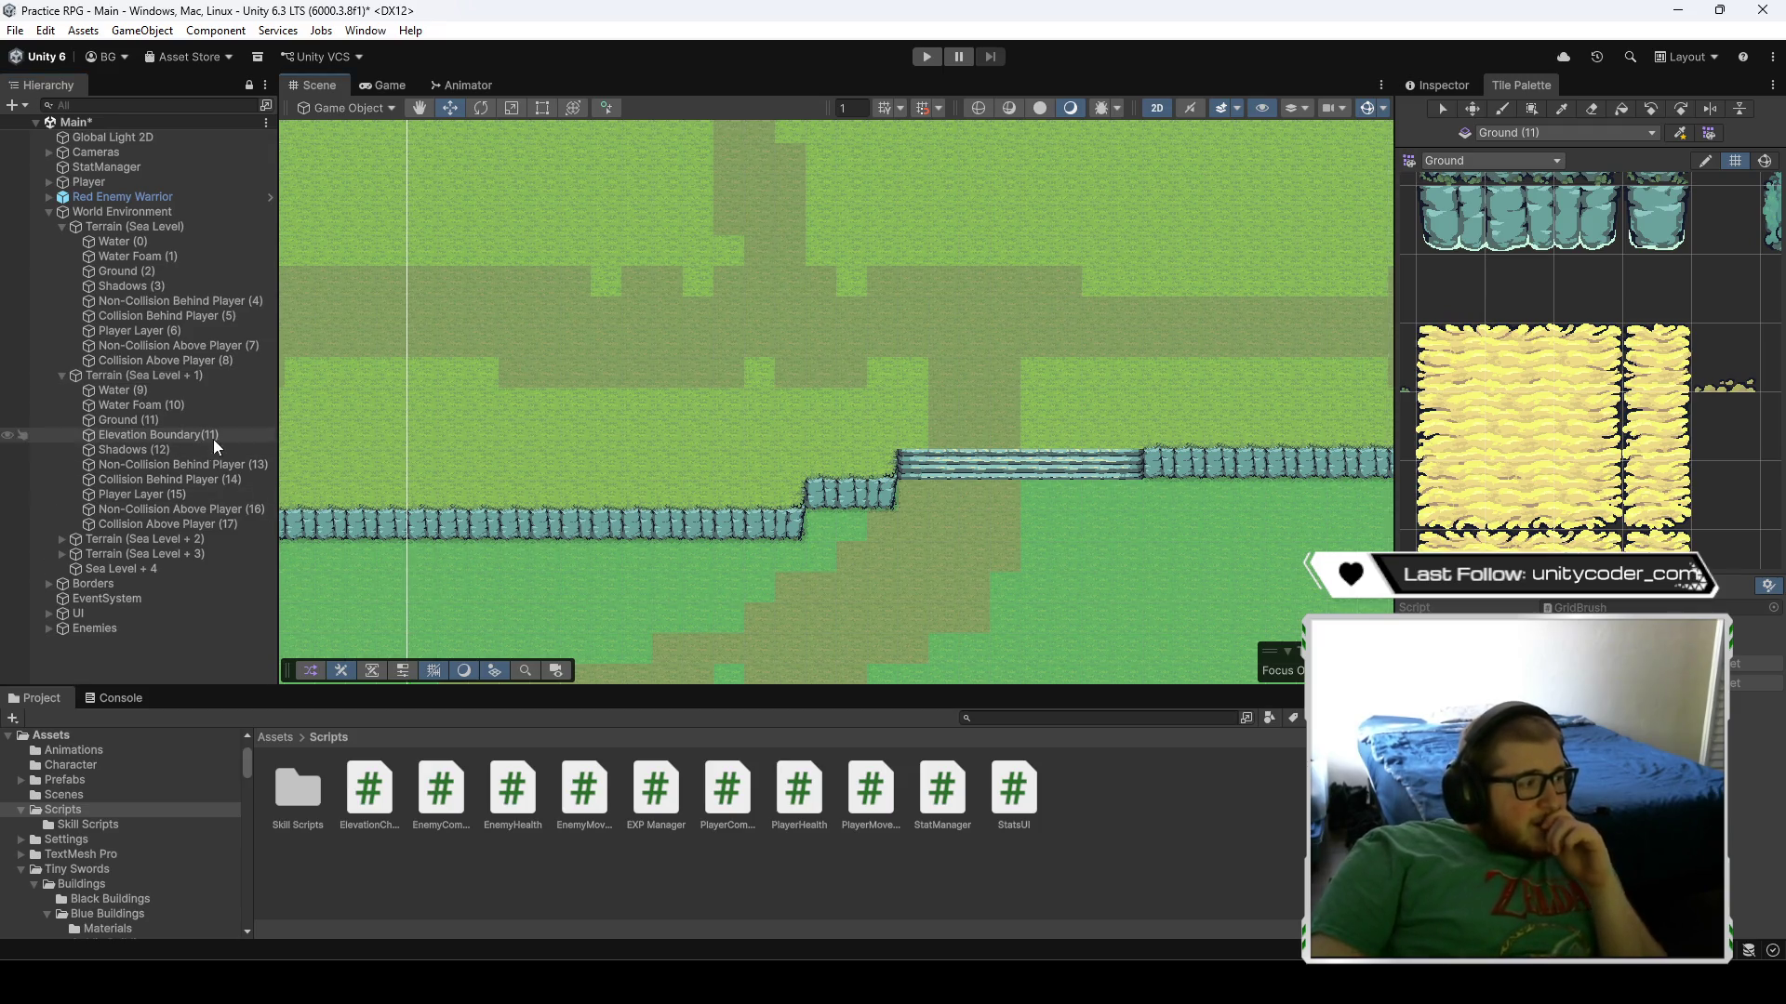
pyautogui.click(1456, 84)
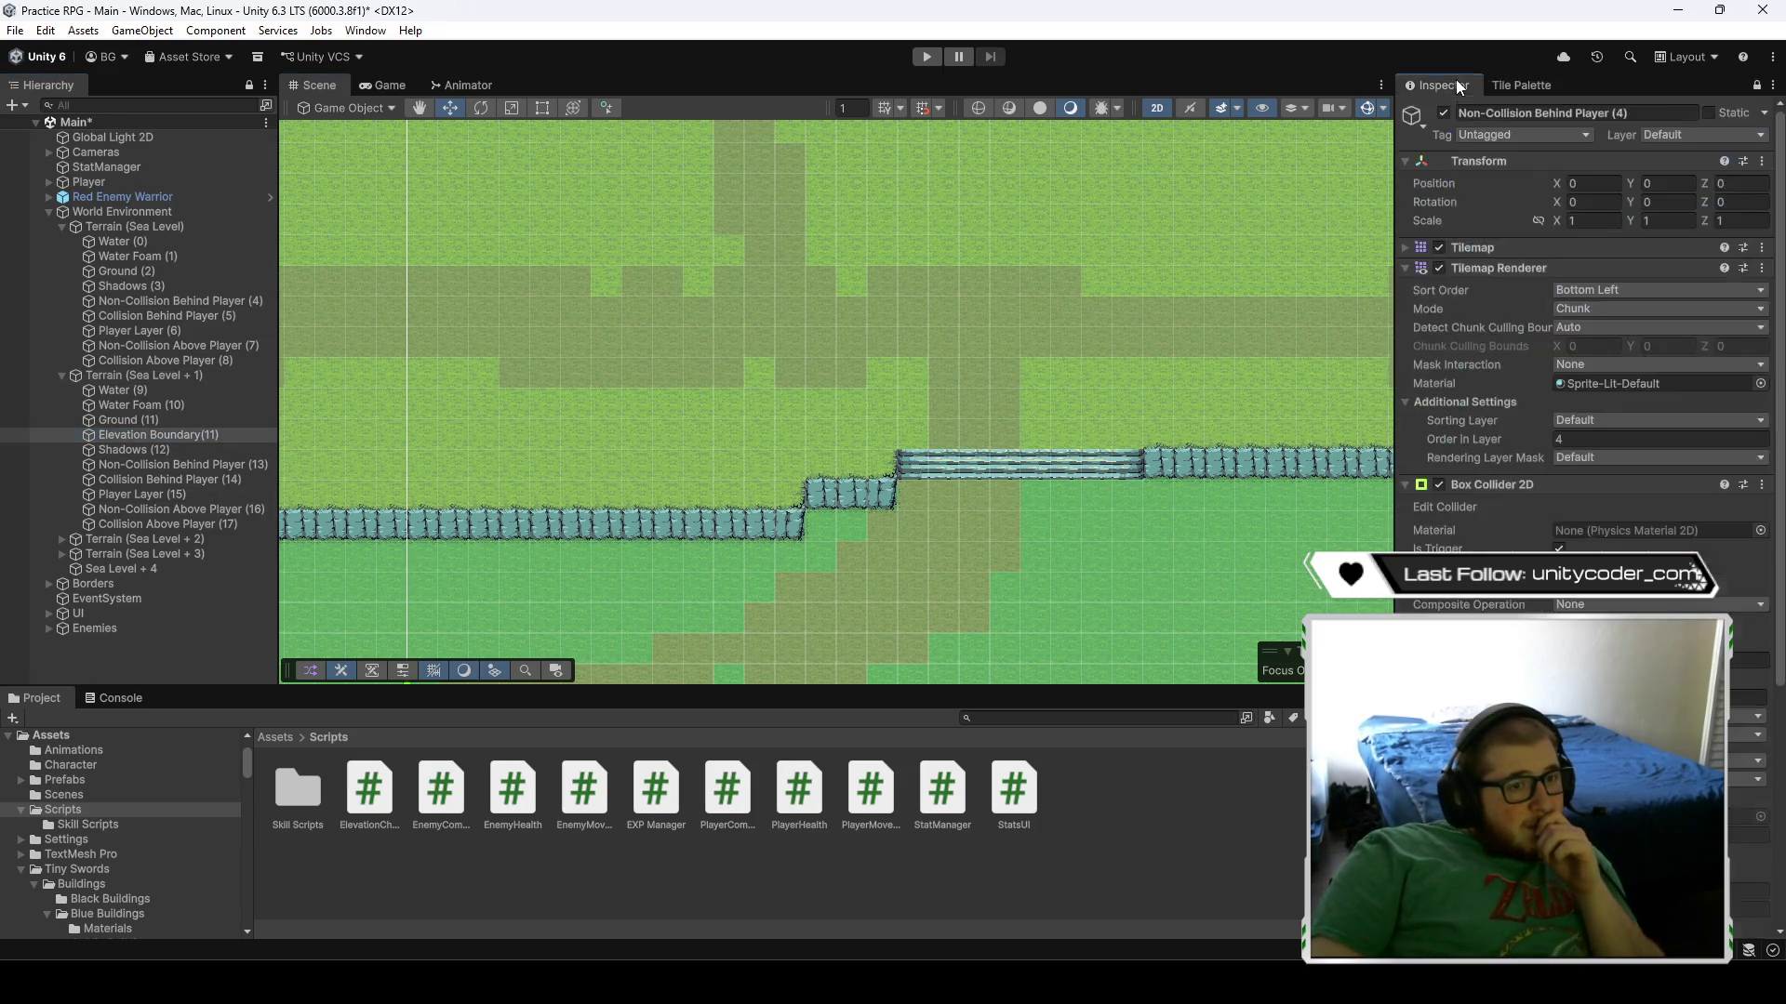
# - Pick the yellow sand tile and make Elevation Boundary(11) the active tilemap
pyautogui.click(1520, 85)
pyautogui.click(1535, 406)
pyautogui.press('Down')
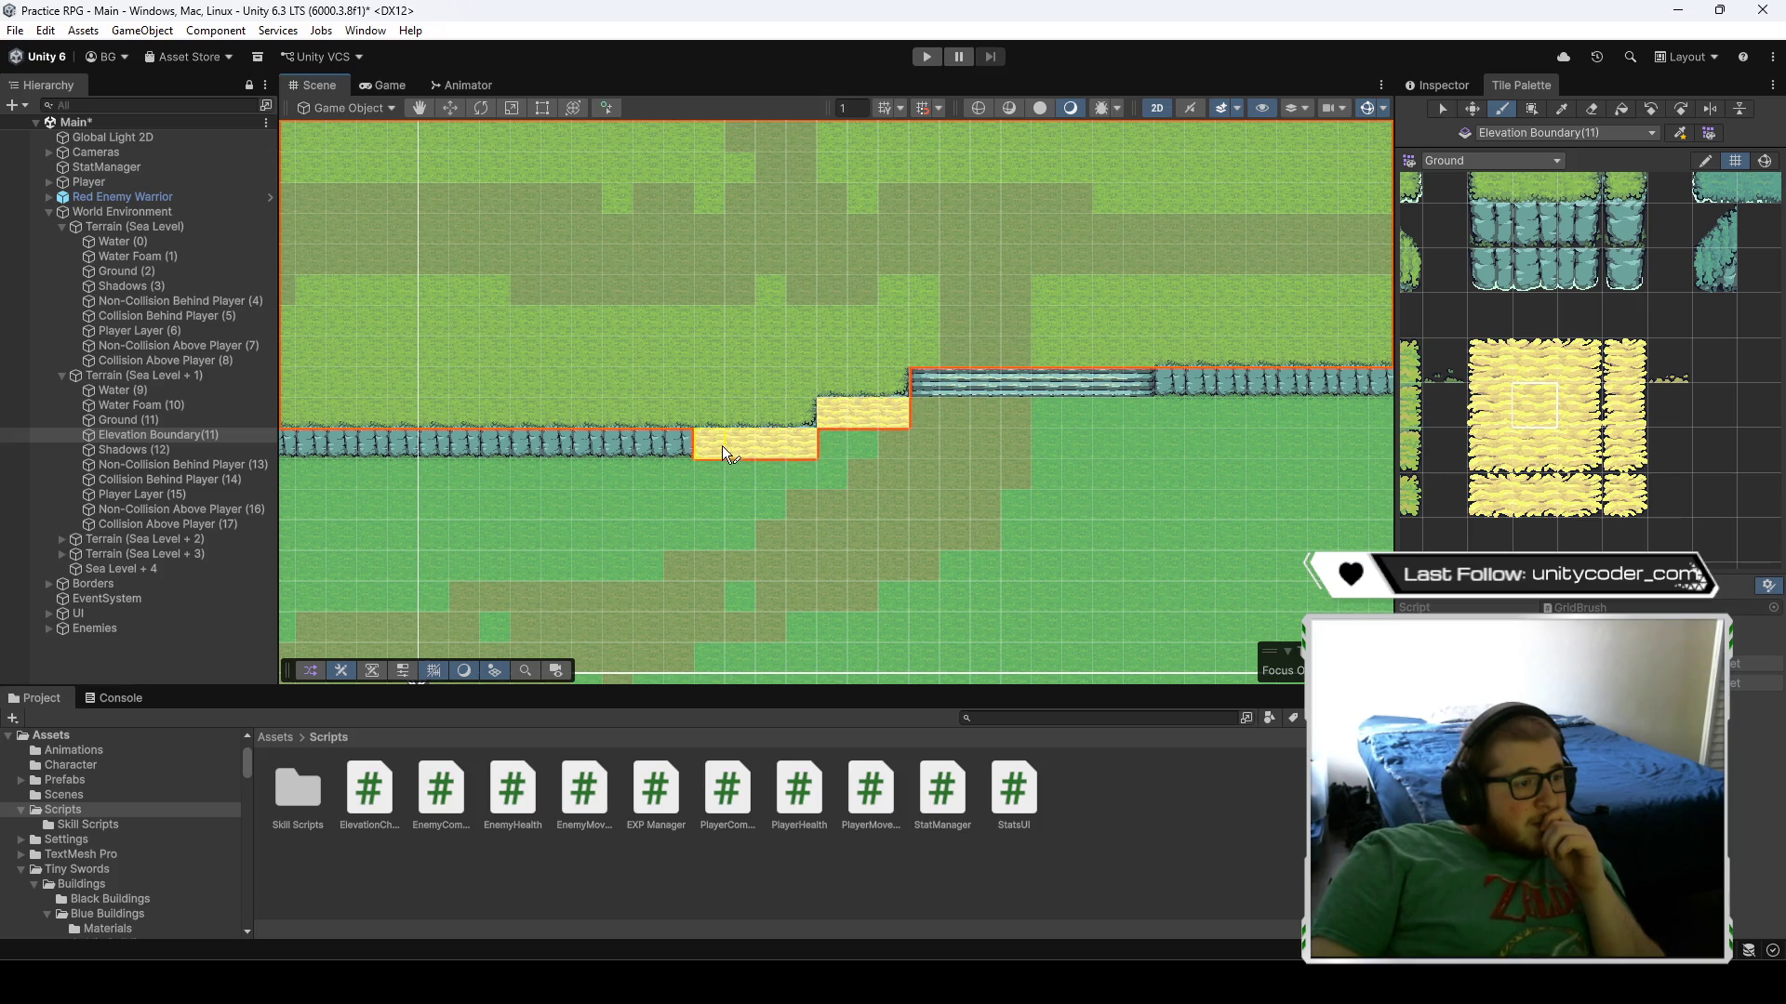
pyautogui.press('Left')
pyautogui.press('Left')
pyautogui.press('Left')
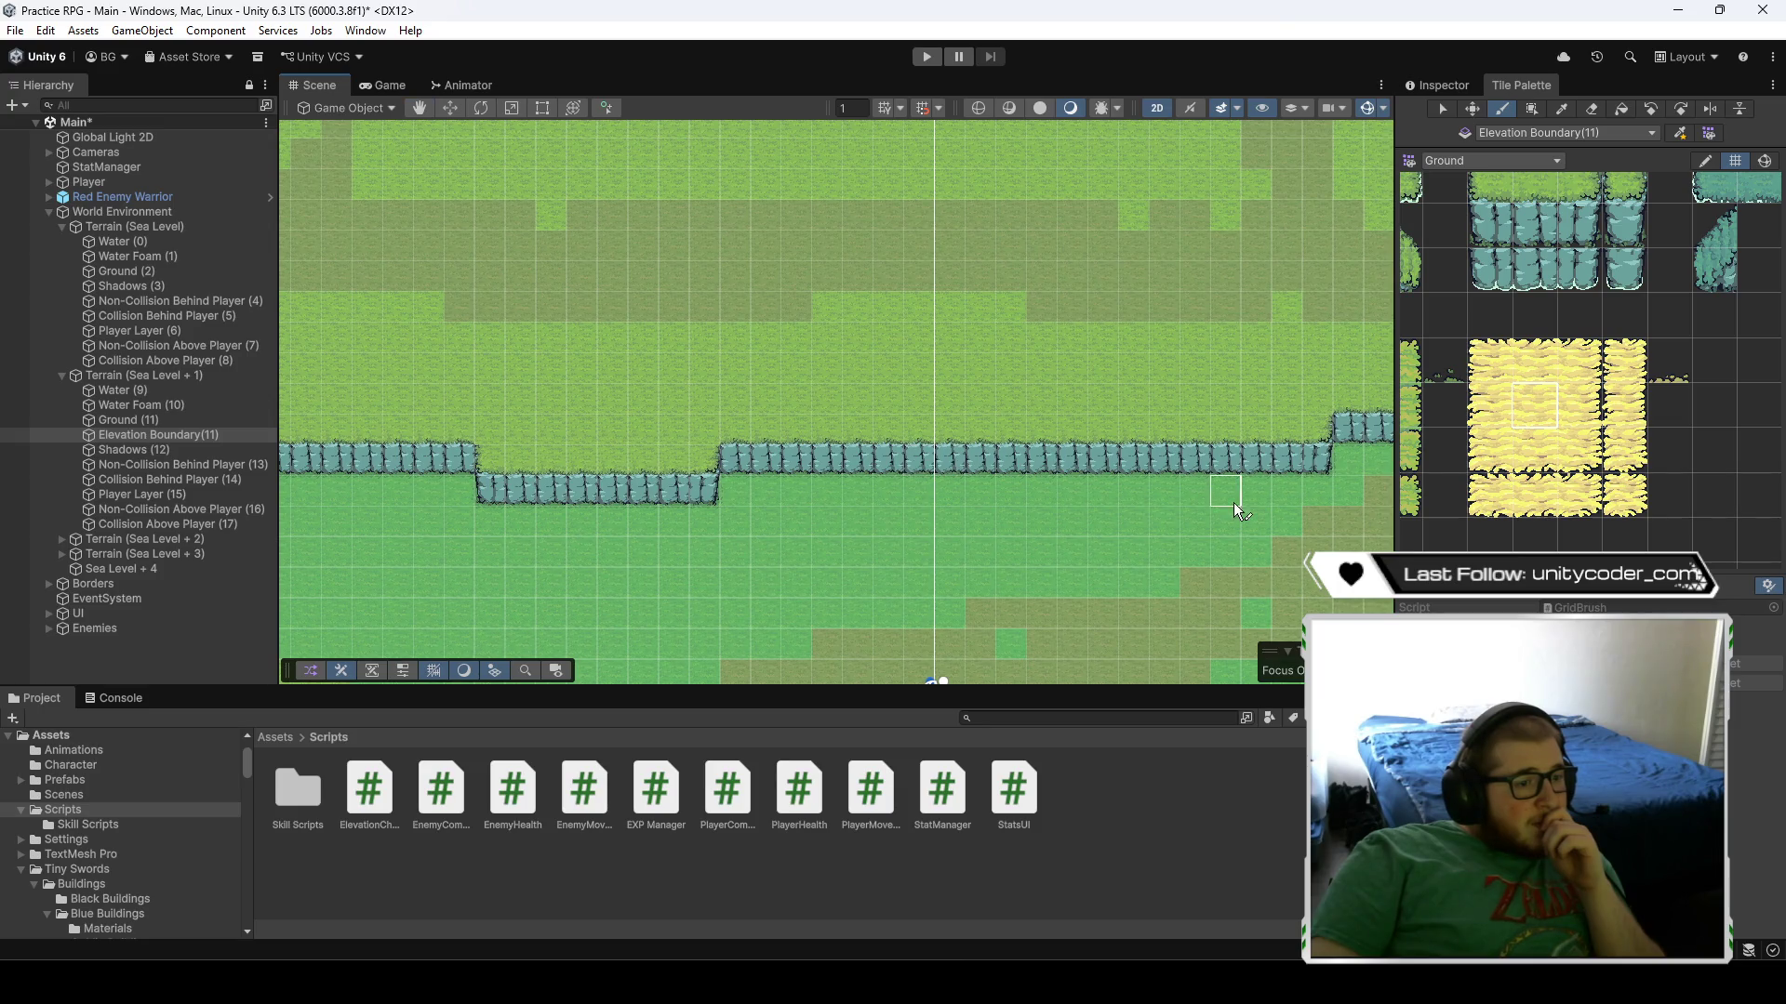
pyautogui.click(227, 437)
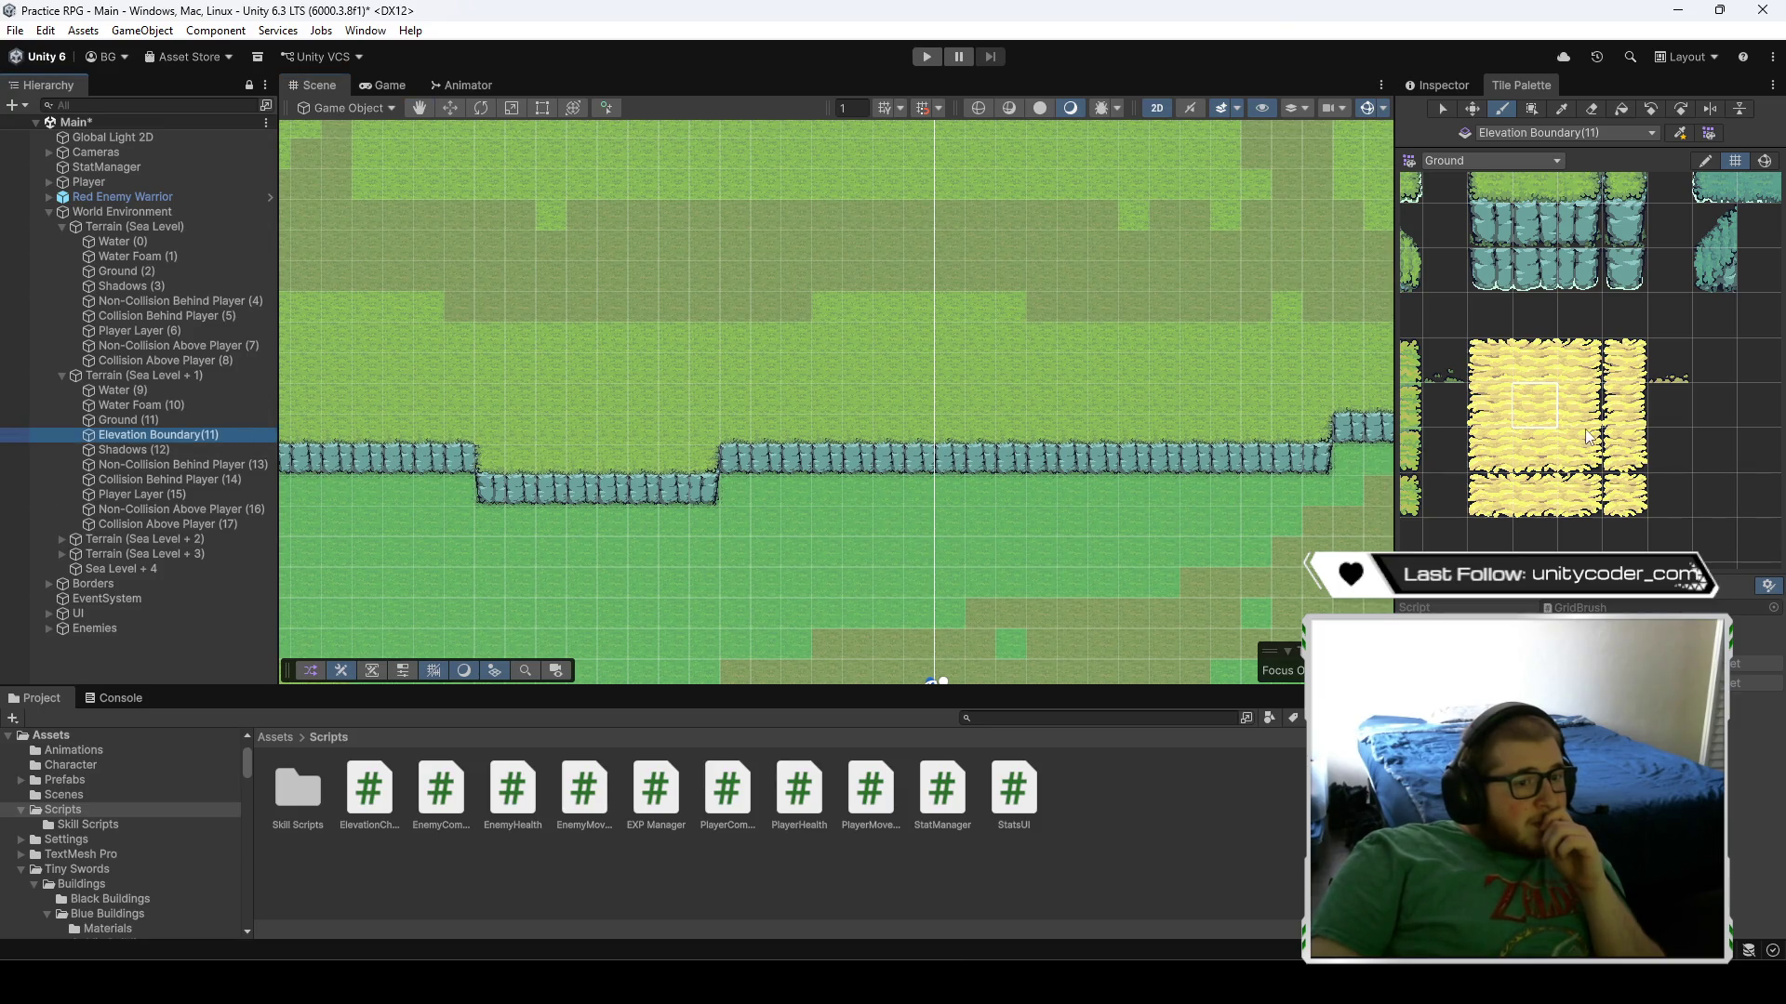
pyautogui.press('Right')
pyautogui.press('Right')
pyautogui.press('Right')
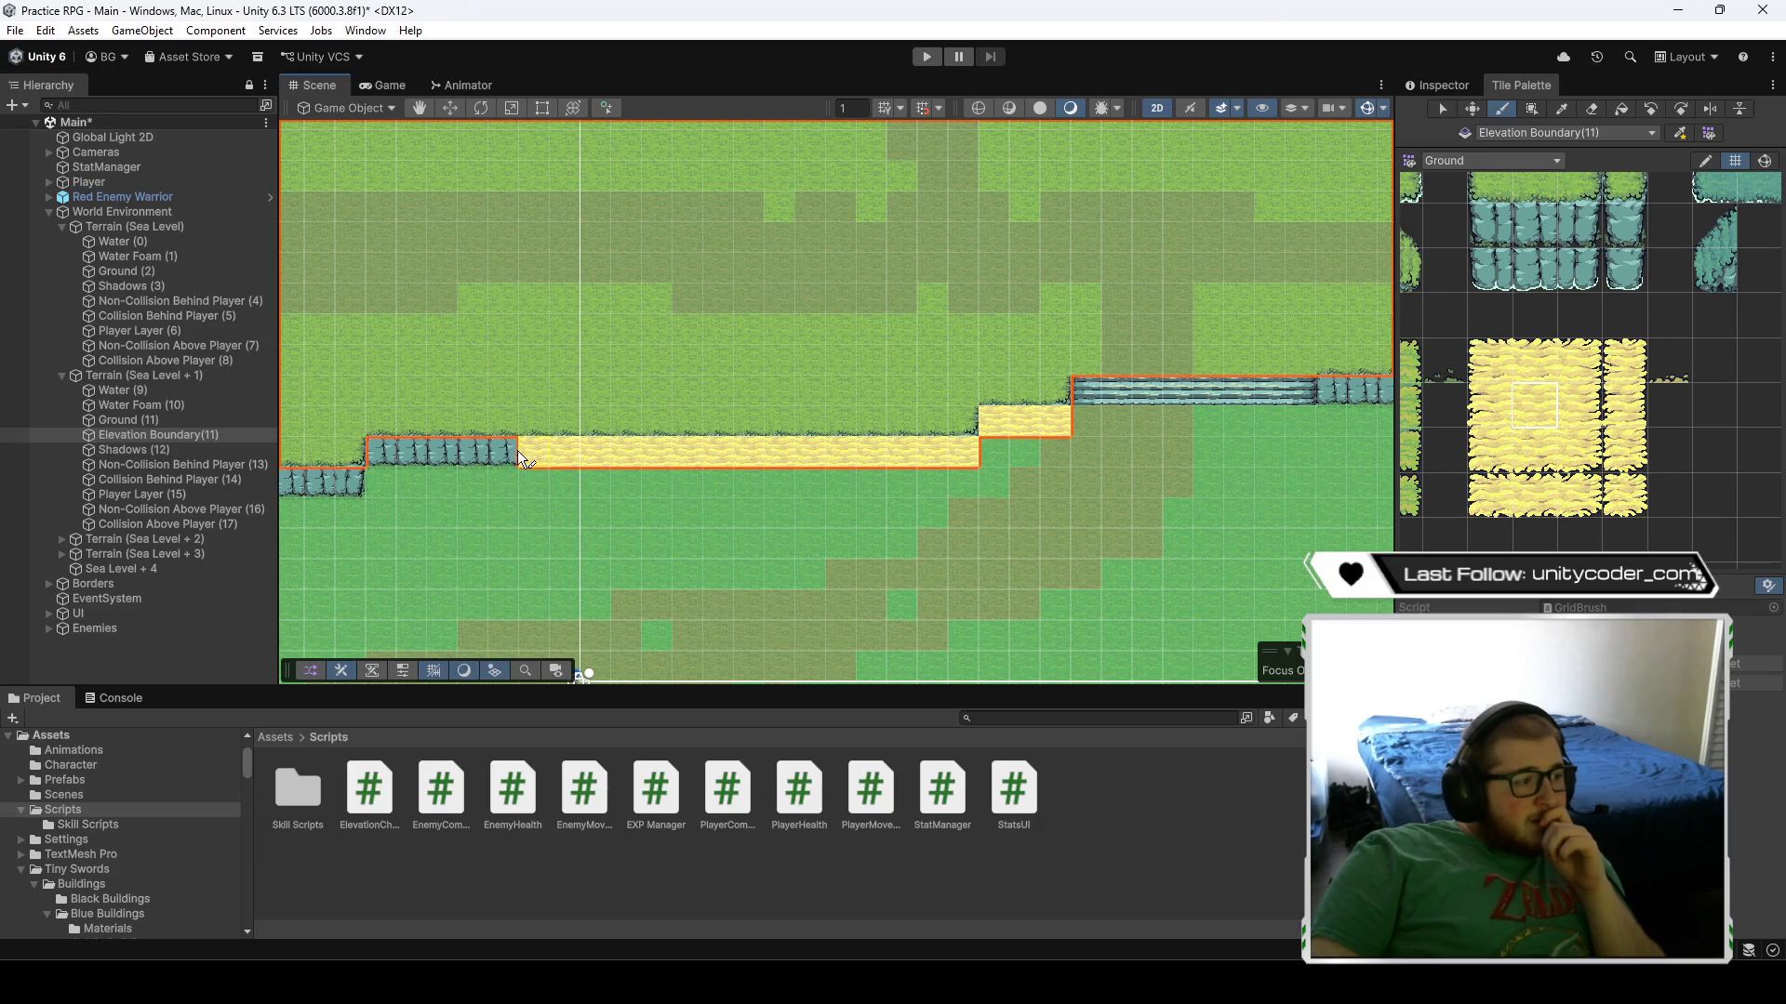
# - Paint boundary tiles along the upper and lower cliff rows of the plateau
pyautogui.moveTo(517, 450); pyautogui.dragTo(377, 450)
pyautogui.press('Left')
pyautogui.press('Left')
pyautogui.press('Left')
pyautogui.moveTo(930, 485); pyautogui.dragTo(746, 482)
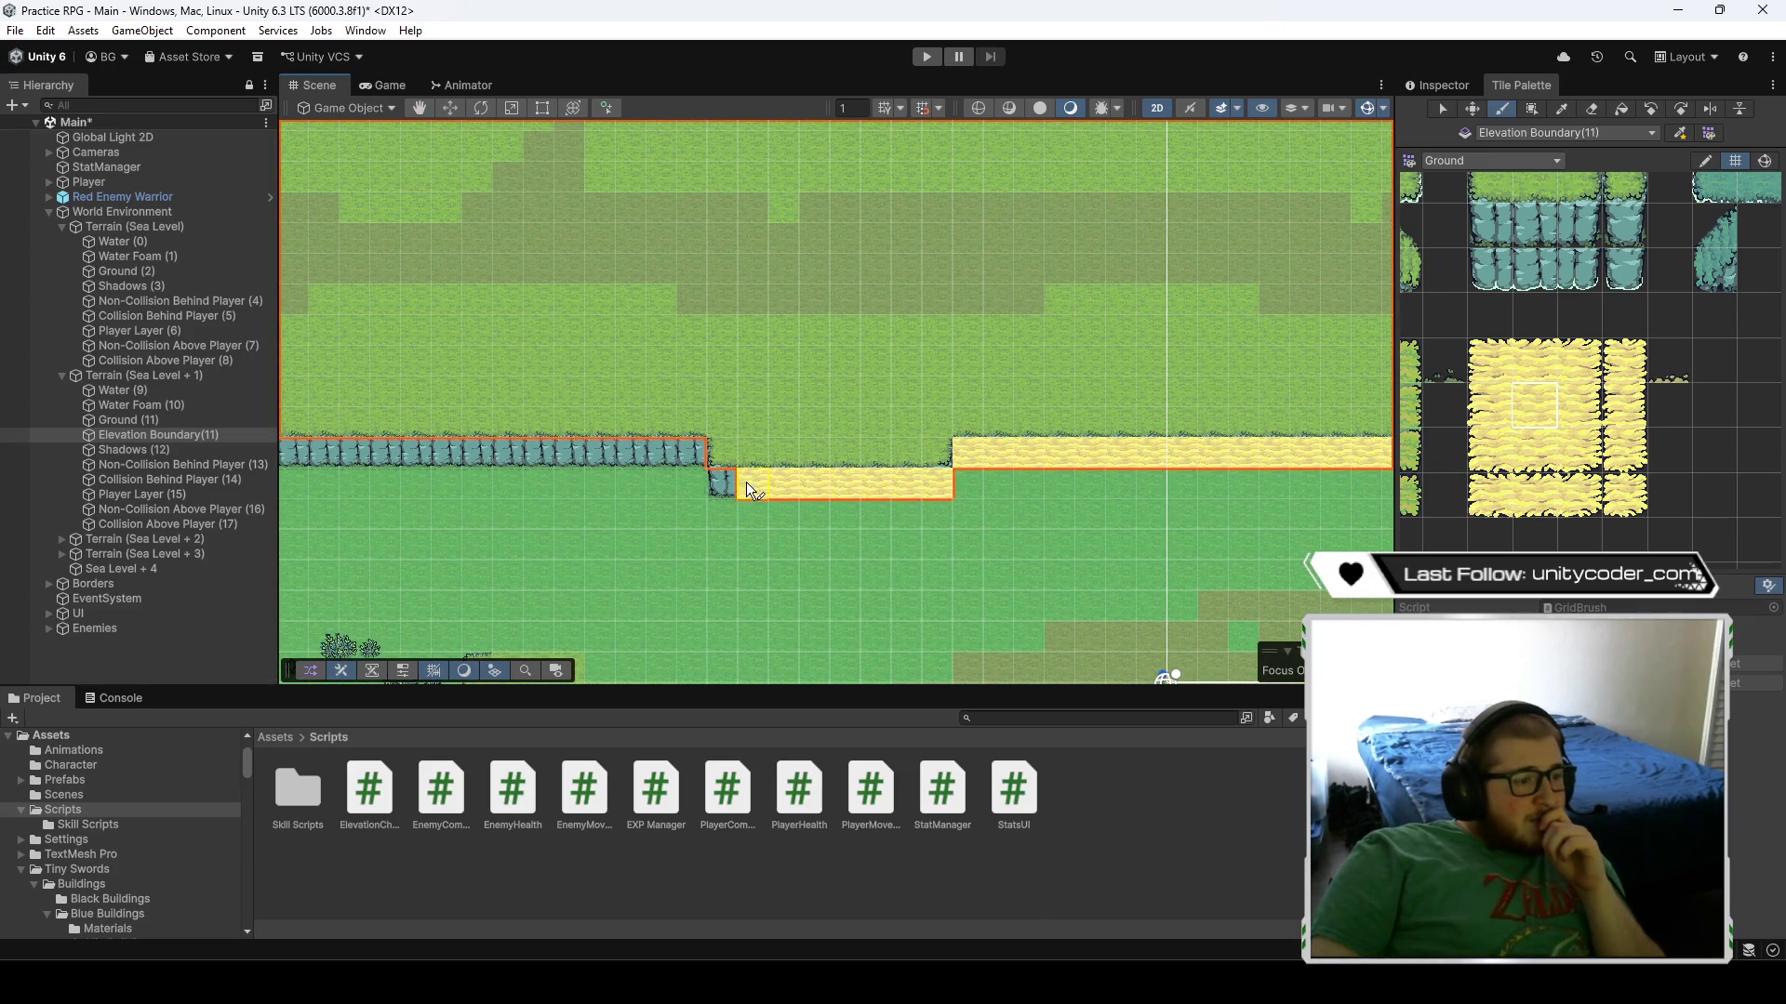
pyautogui.press('Down')
pyautogui.click(741, 348)
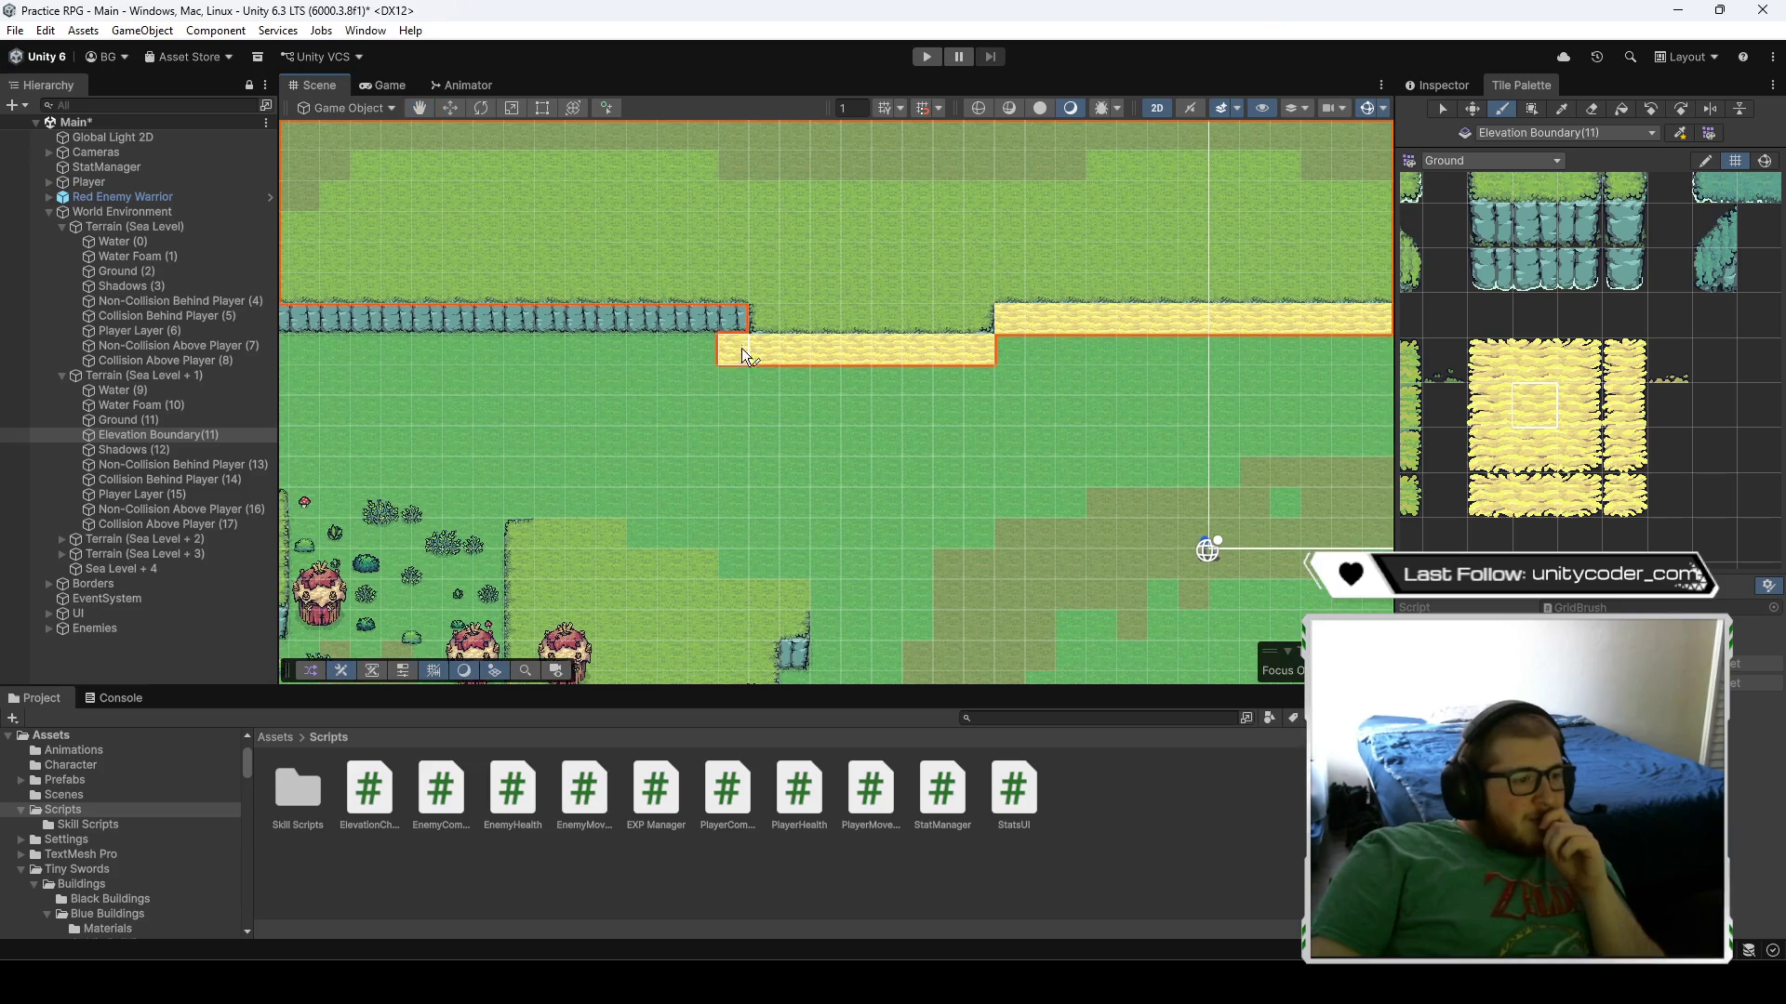
pyautogui.moveTo(733, 318); pyautogui.dragTo(480, 325)
pyautogui.press('Left')
pyautogui.press('Left')
pyautogui.press('Left')
pyautogui.press('Up')
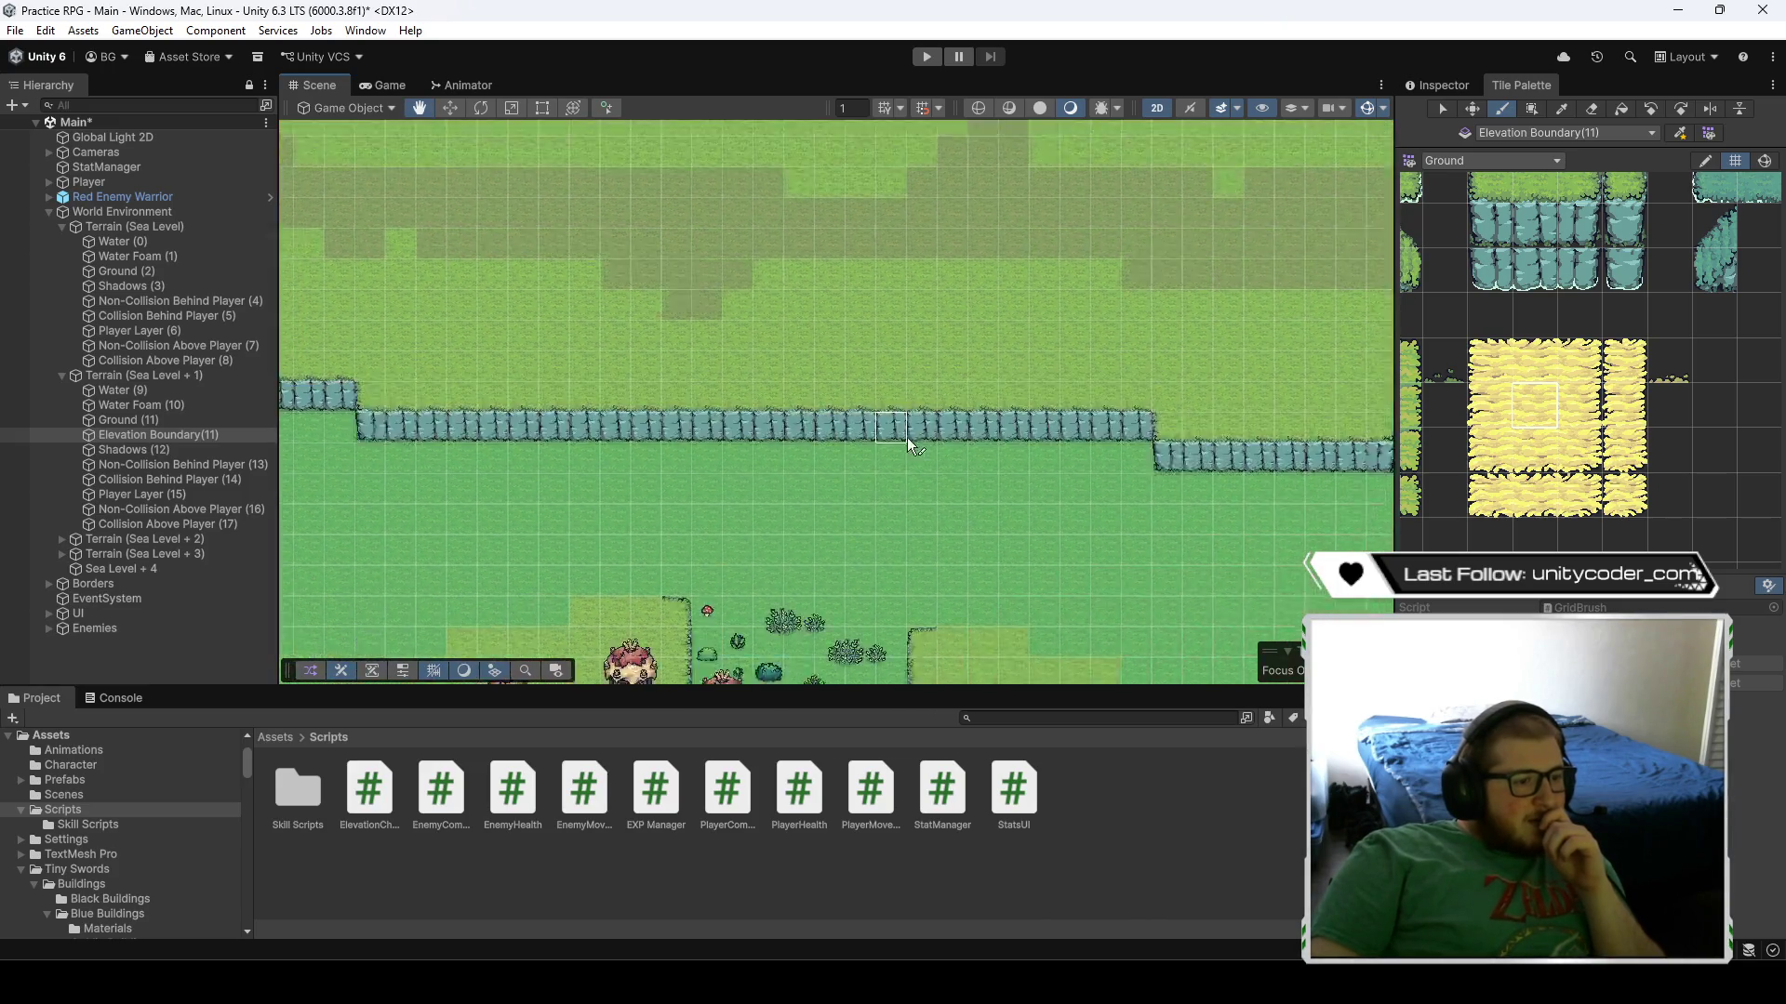
pyautogui.press('Down')
pyautogui.press('Right')
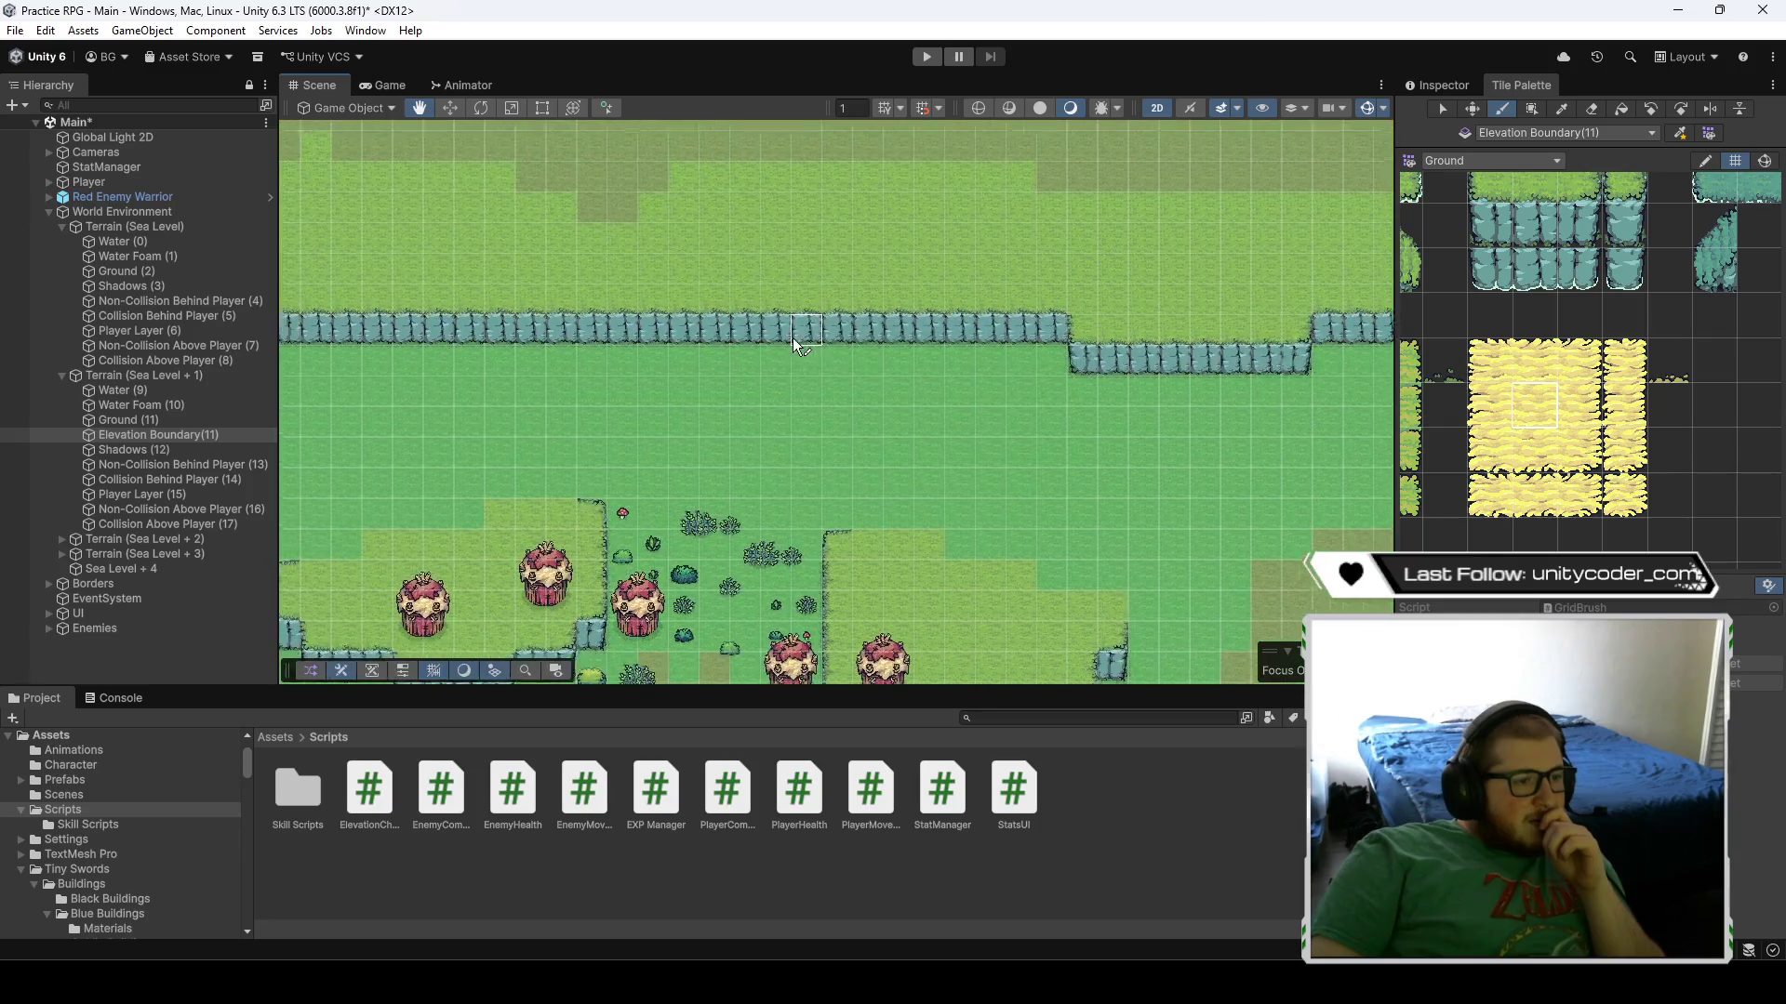
pyautogui.moveTo(792, 337)
pyautogui.mouseDown()
pyautogui.moveTo(493, 333)
pyautogui.moveTo(956, 340)
pyautogui.moveTo(1088, 369)
pyautogui.moveTo(617, 399)
pyautogui.moveTo(541, 364)
pyautogui.moveTo(344, 377)
pyautogui.moveTo(818, 346)
pyautogui.moveTo(924, 357)
pyautogui.mouseUp()
# - Undo the misplaced boundary tiles and repaint the upper cliff row
pyautogui.scroll(-3, 351, 380)
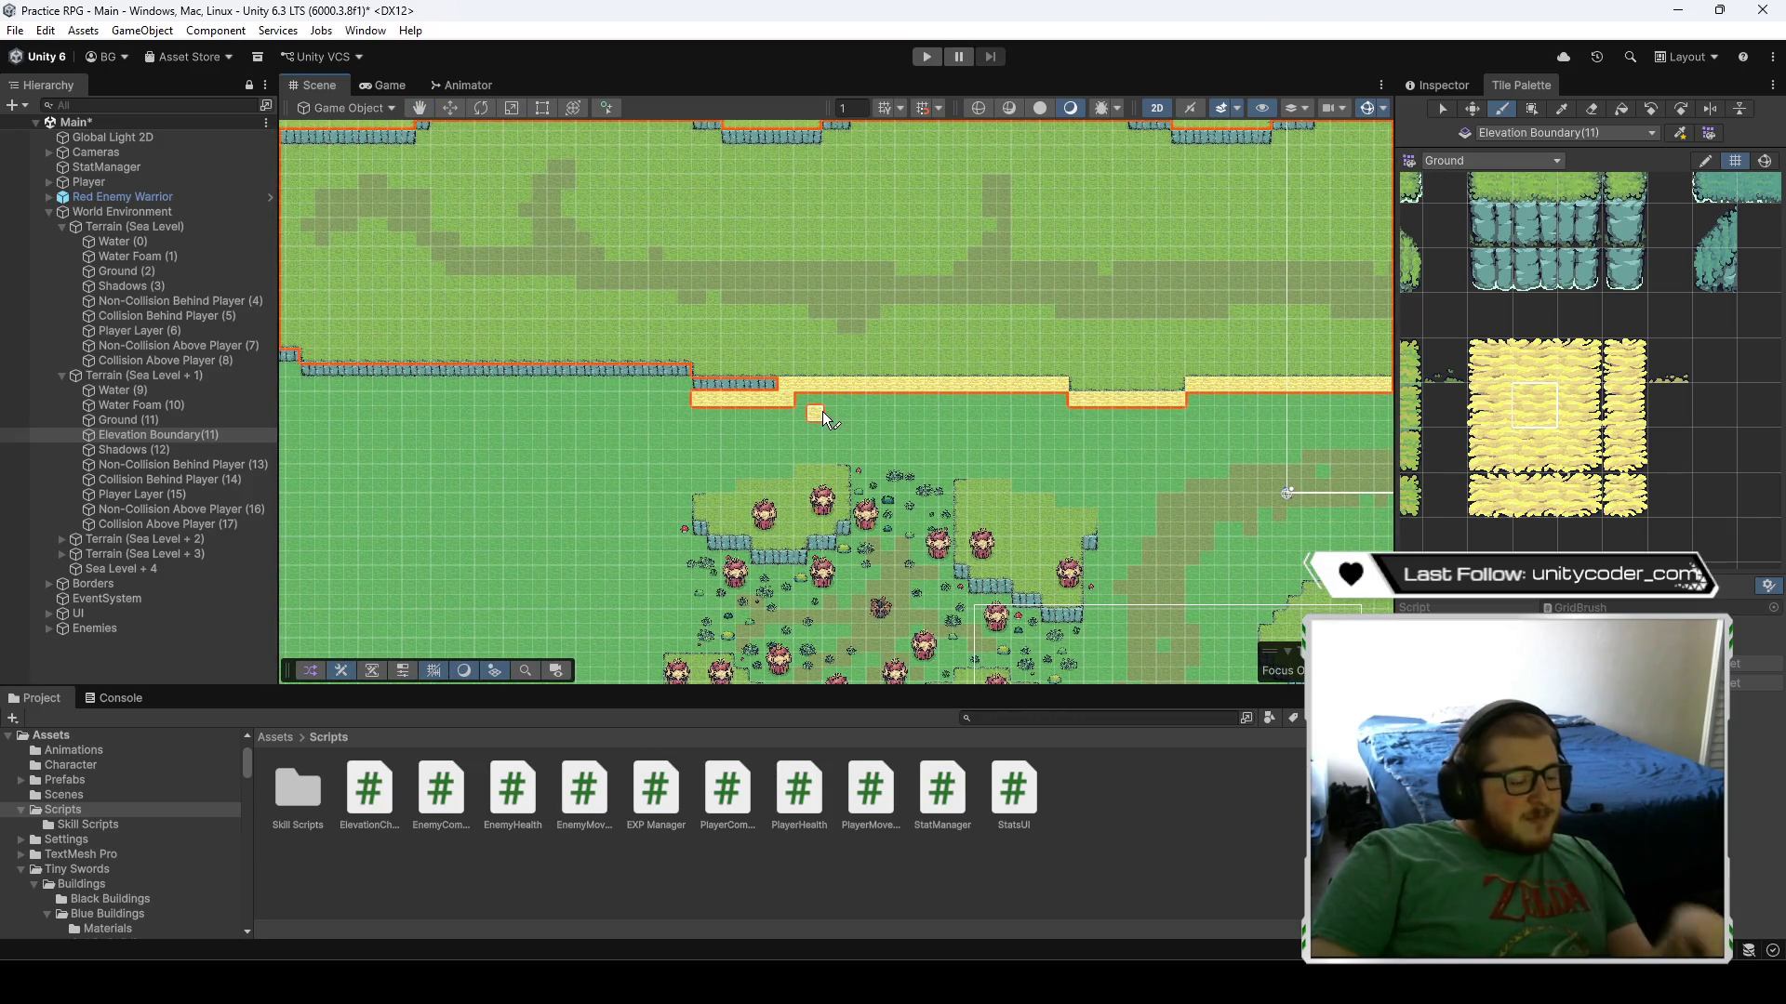
pyautogui.hotkey('ctrl', 'z')
pyautogui.moveTo(825, 387); pyautogui.dragTo(728, 389)
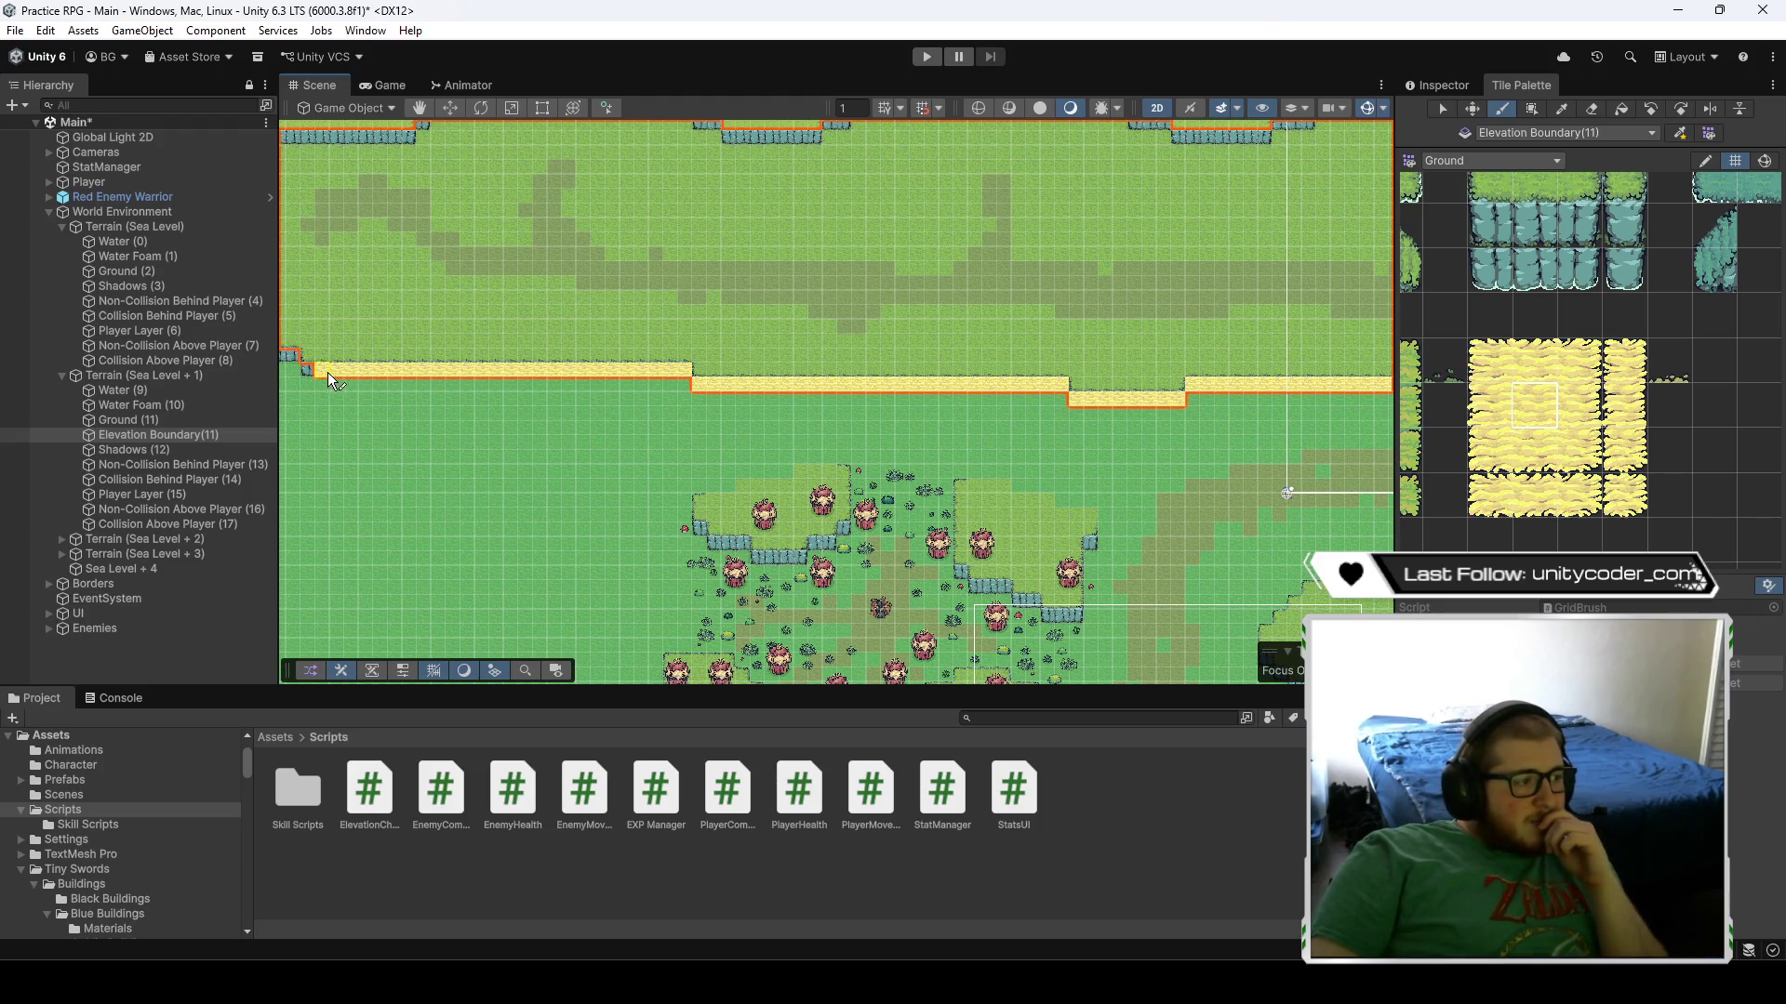
pyautogui.moveTo(365, 357); pyautogui.dragTo(942, 395)
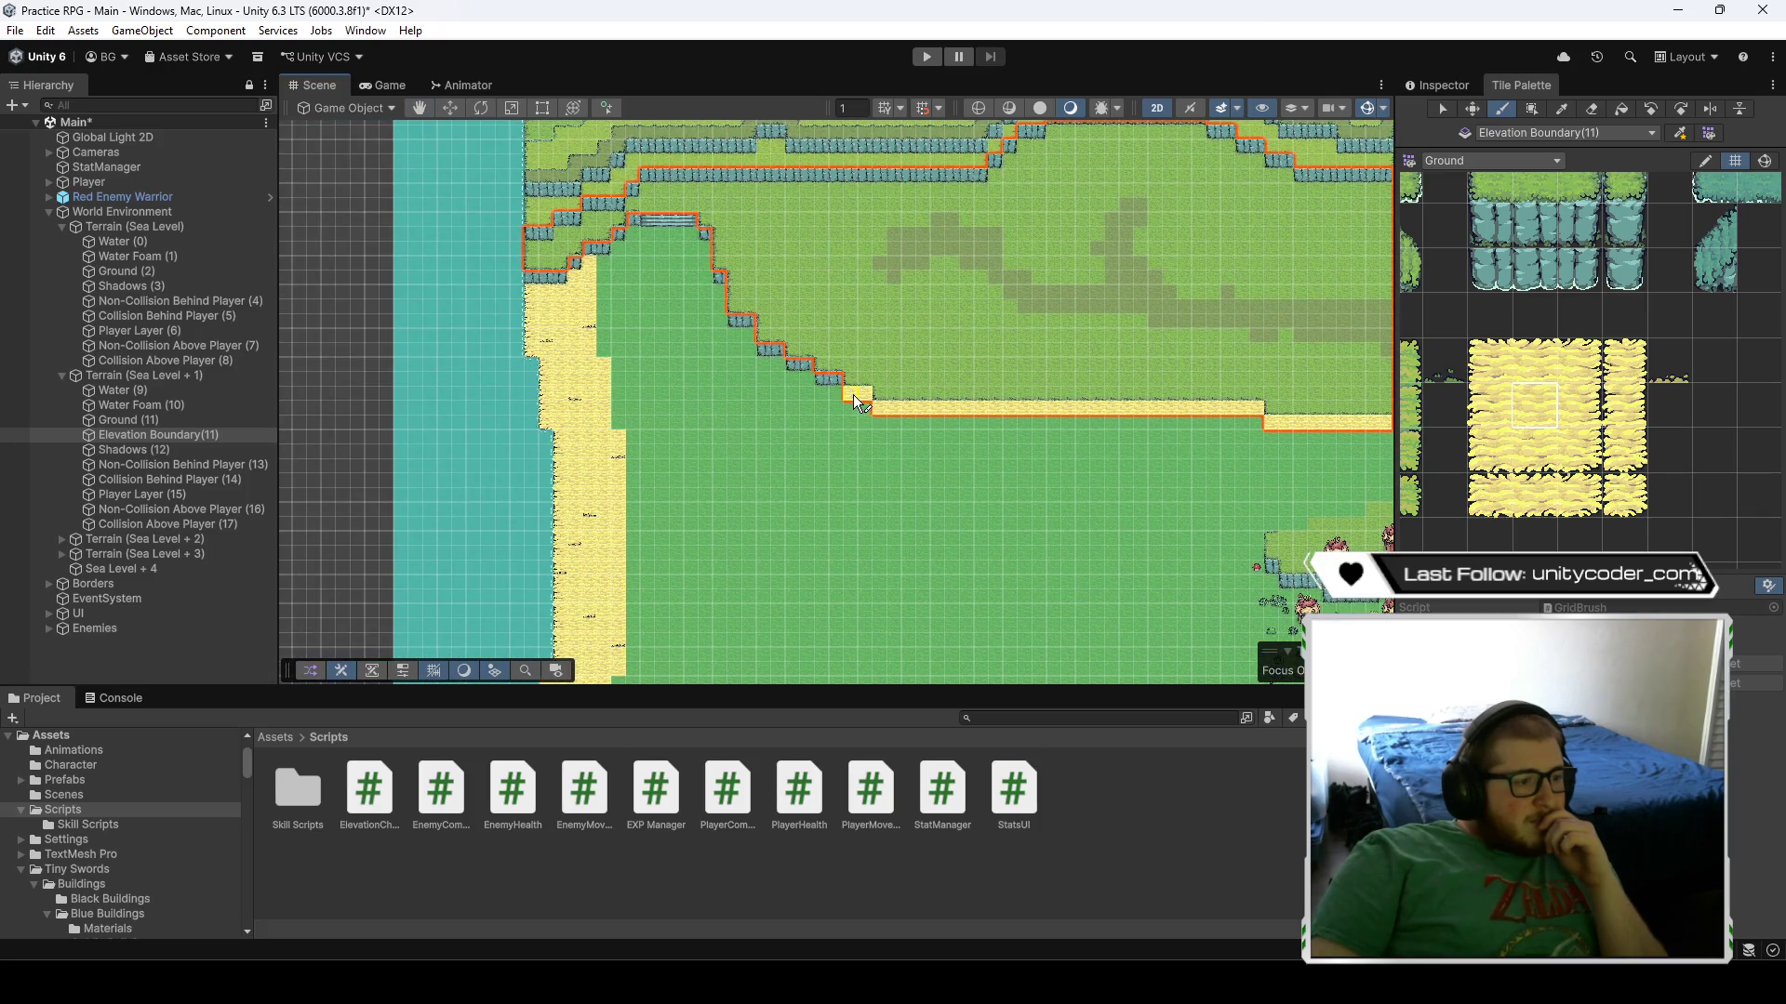
# - Paint boundary tiles from the cliff top down the western diagonal staircase edge
pyautogui.click(790, 364)
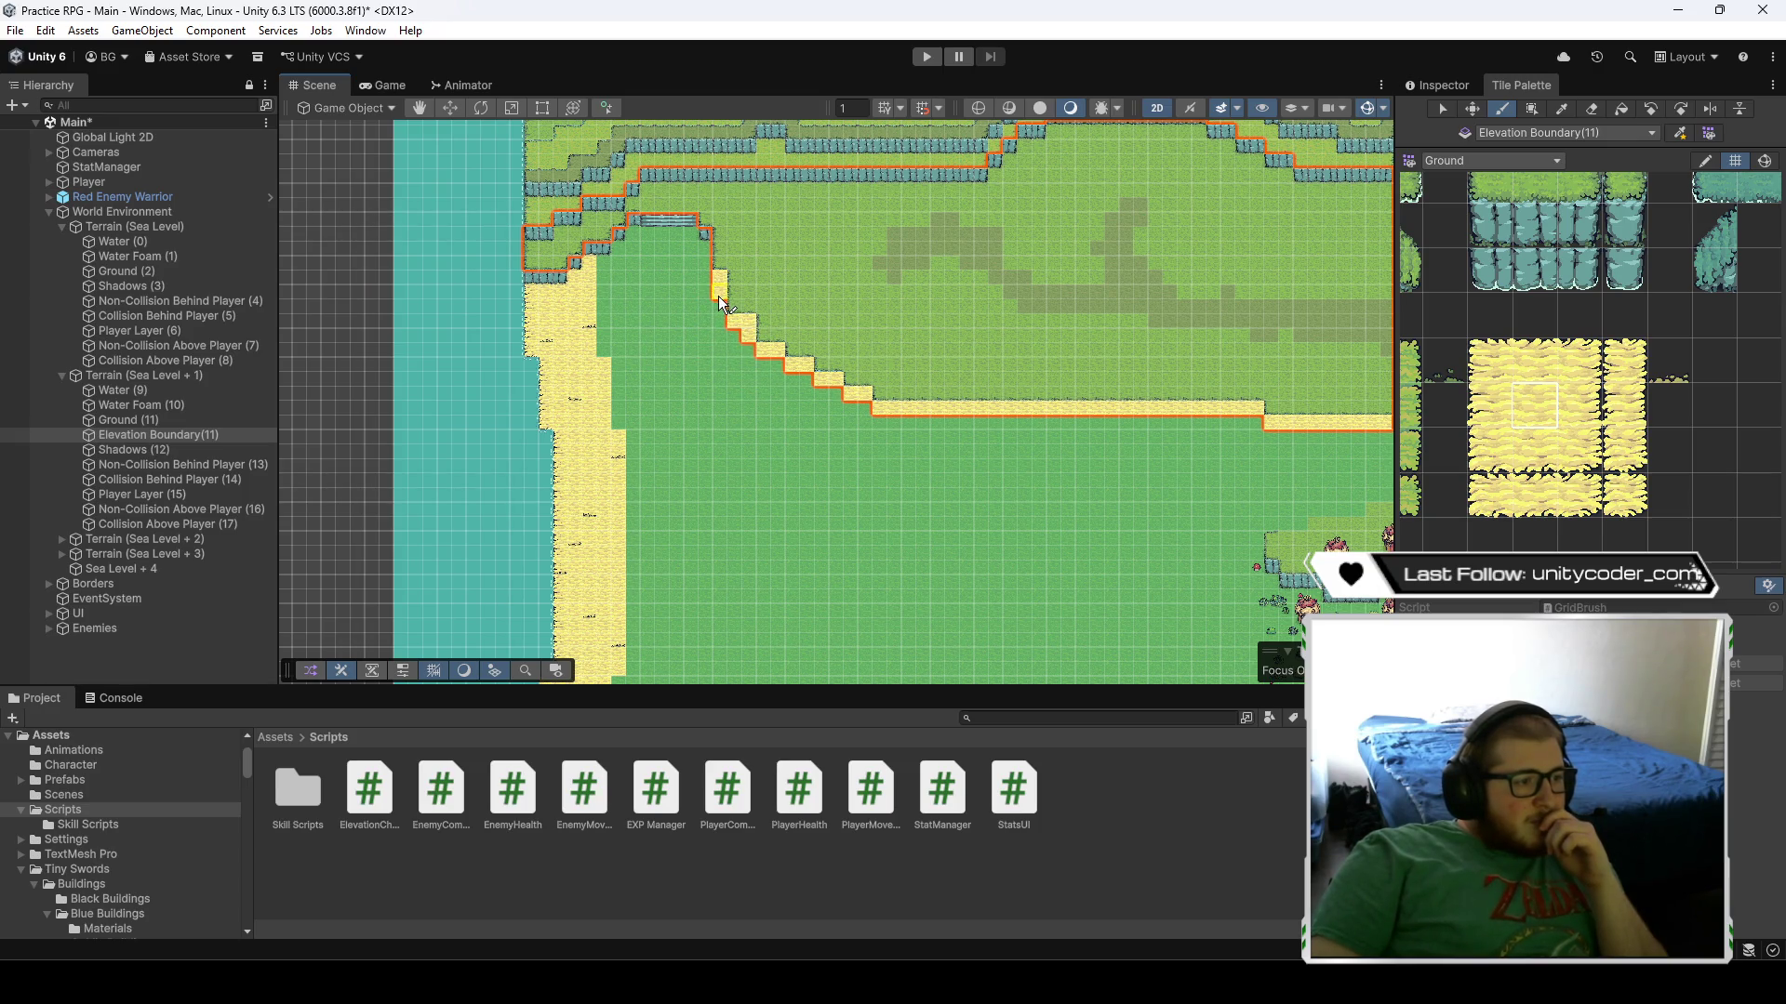
pyautogui.click(621, 237)
pyautogui.click(593, 249)
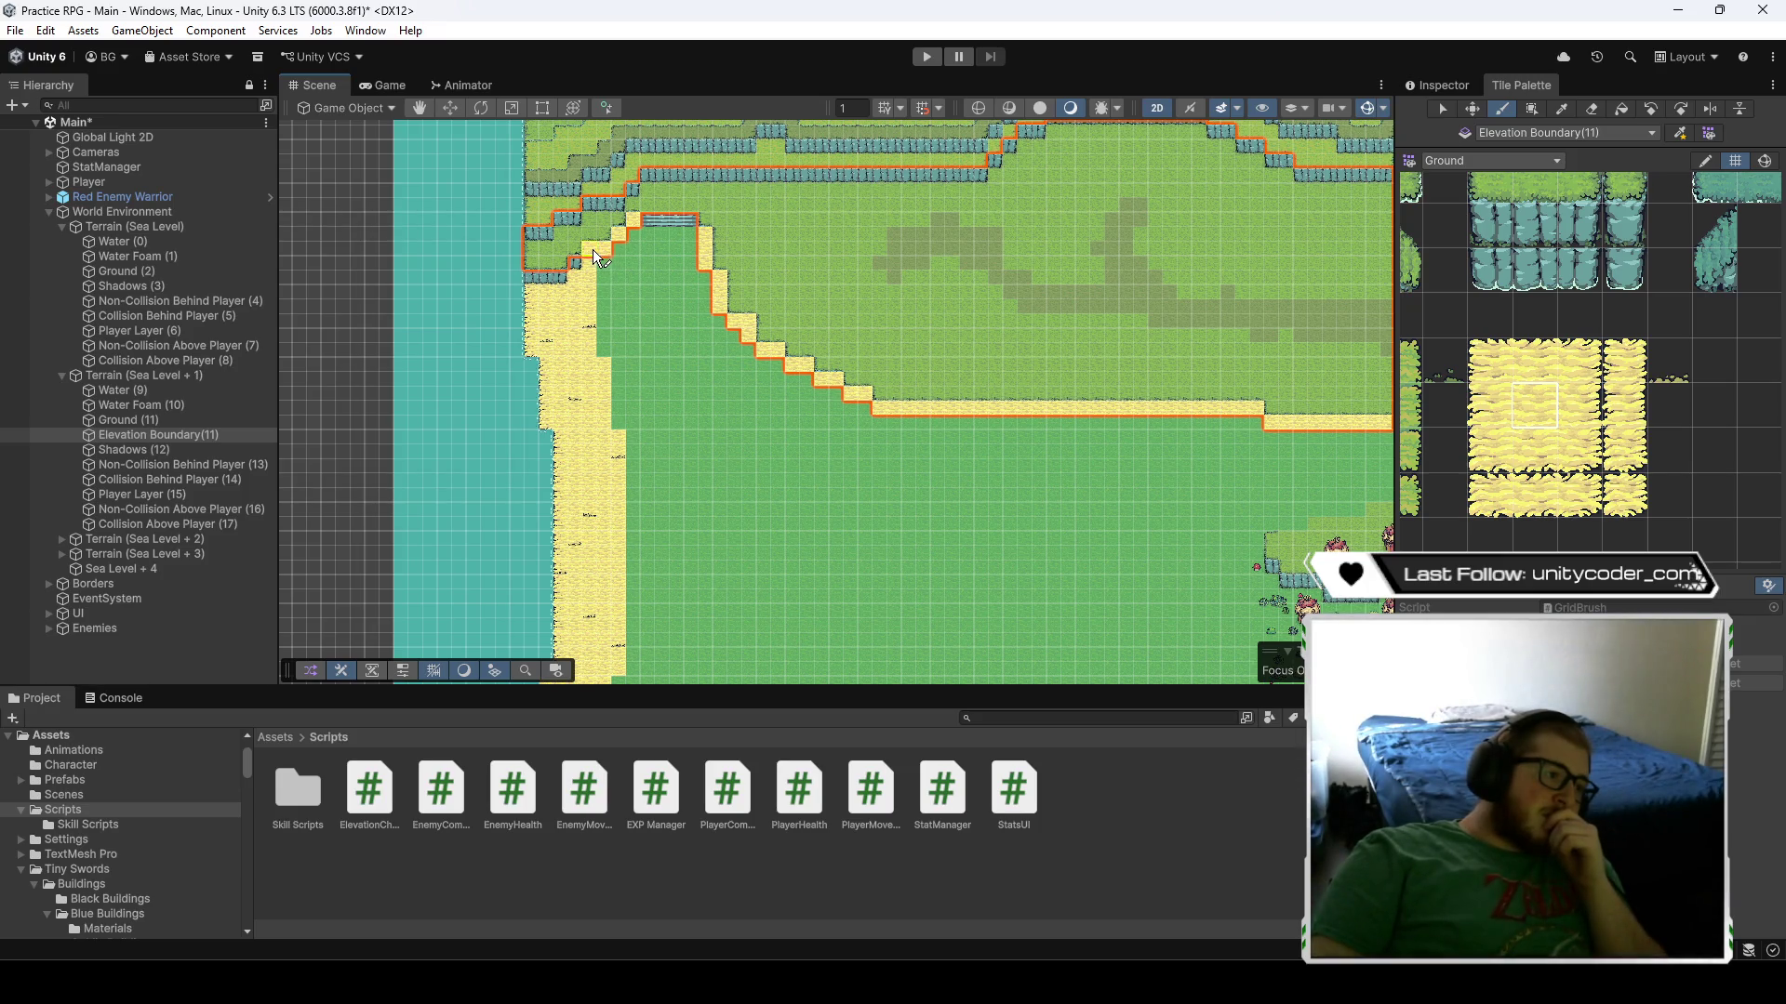
pyautogui.click(575, 265)
pyautogui.moveTo(567, 275)
pyautogui.mouseDown()
pyautogui.moveTo(541, 277)
pyautogui.moveTo(516, 240)
pyautogui.mouseUp()
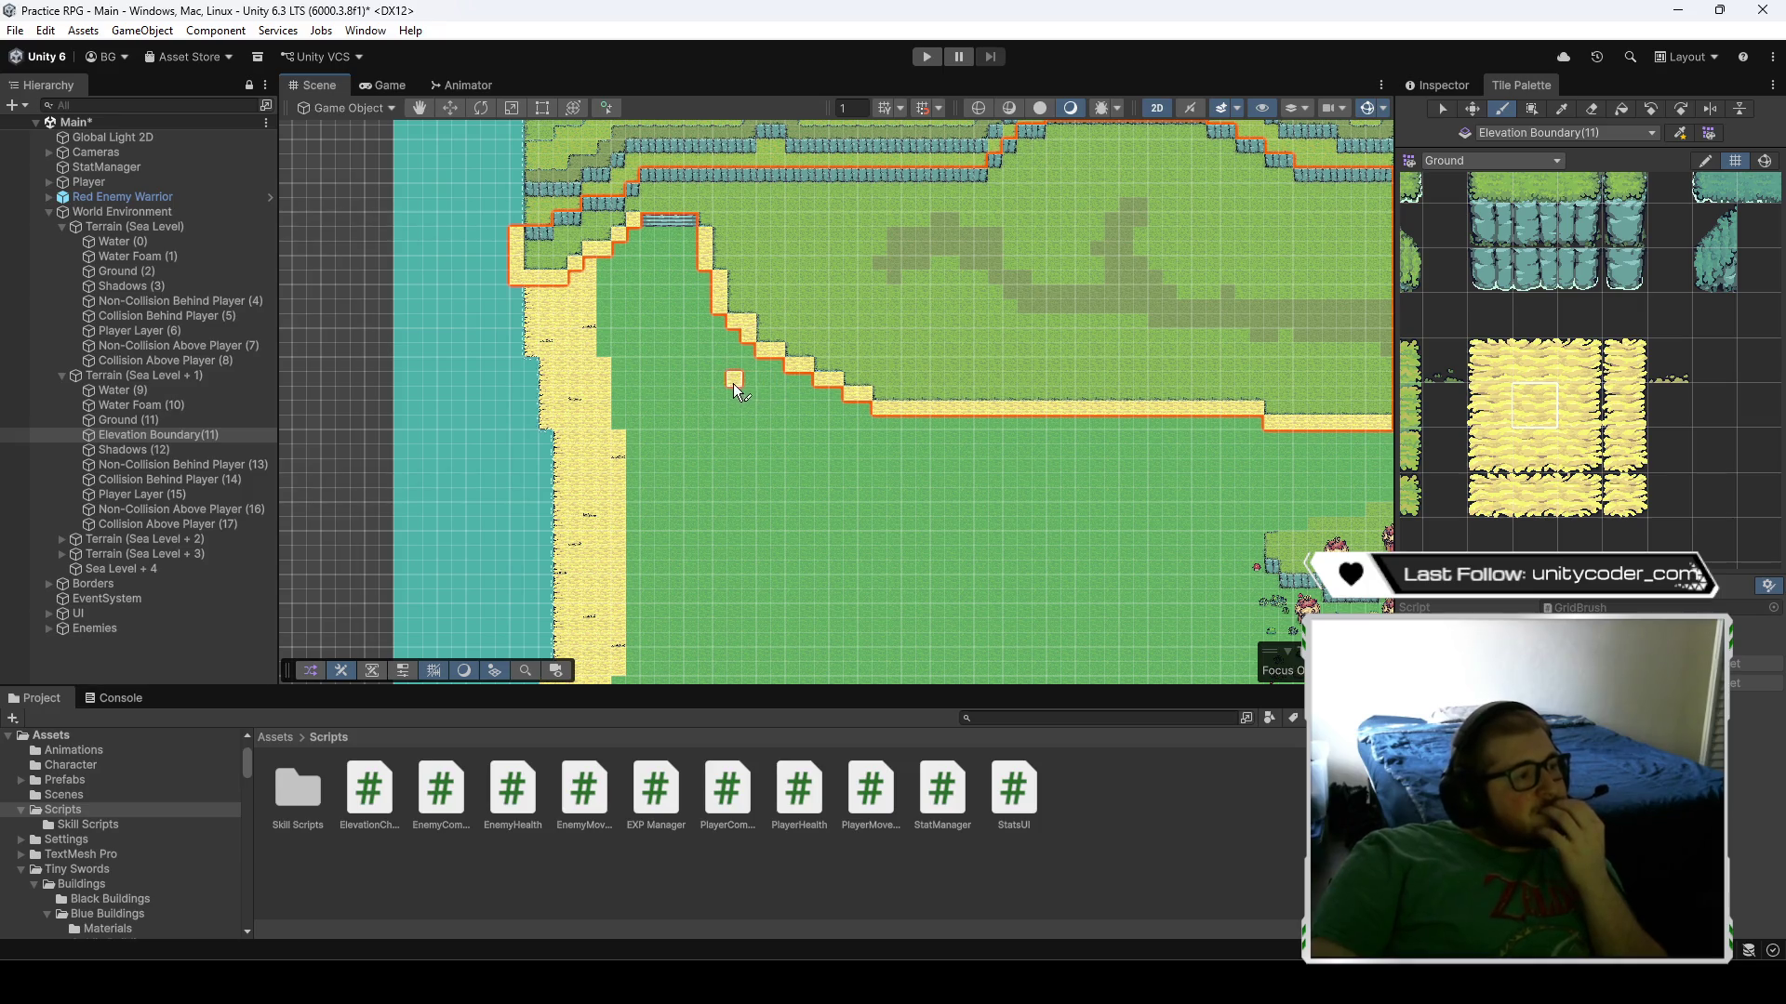
pyautogui.press('Right')
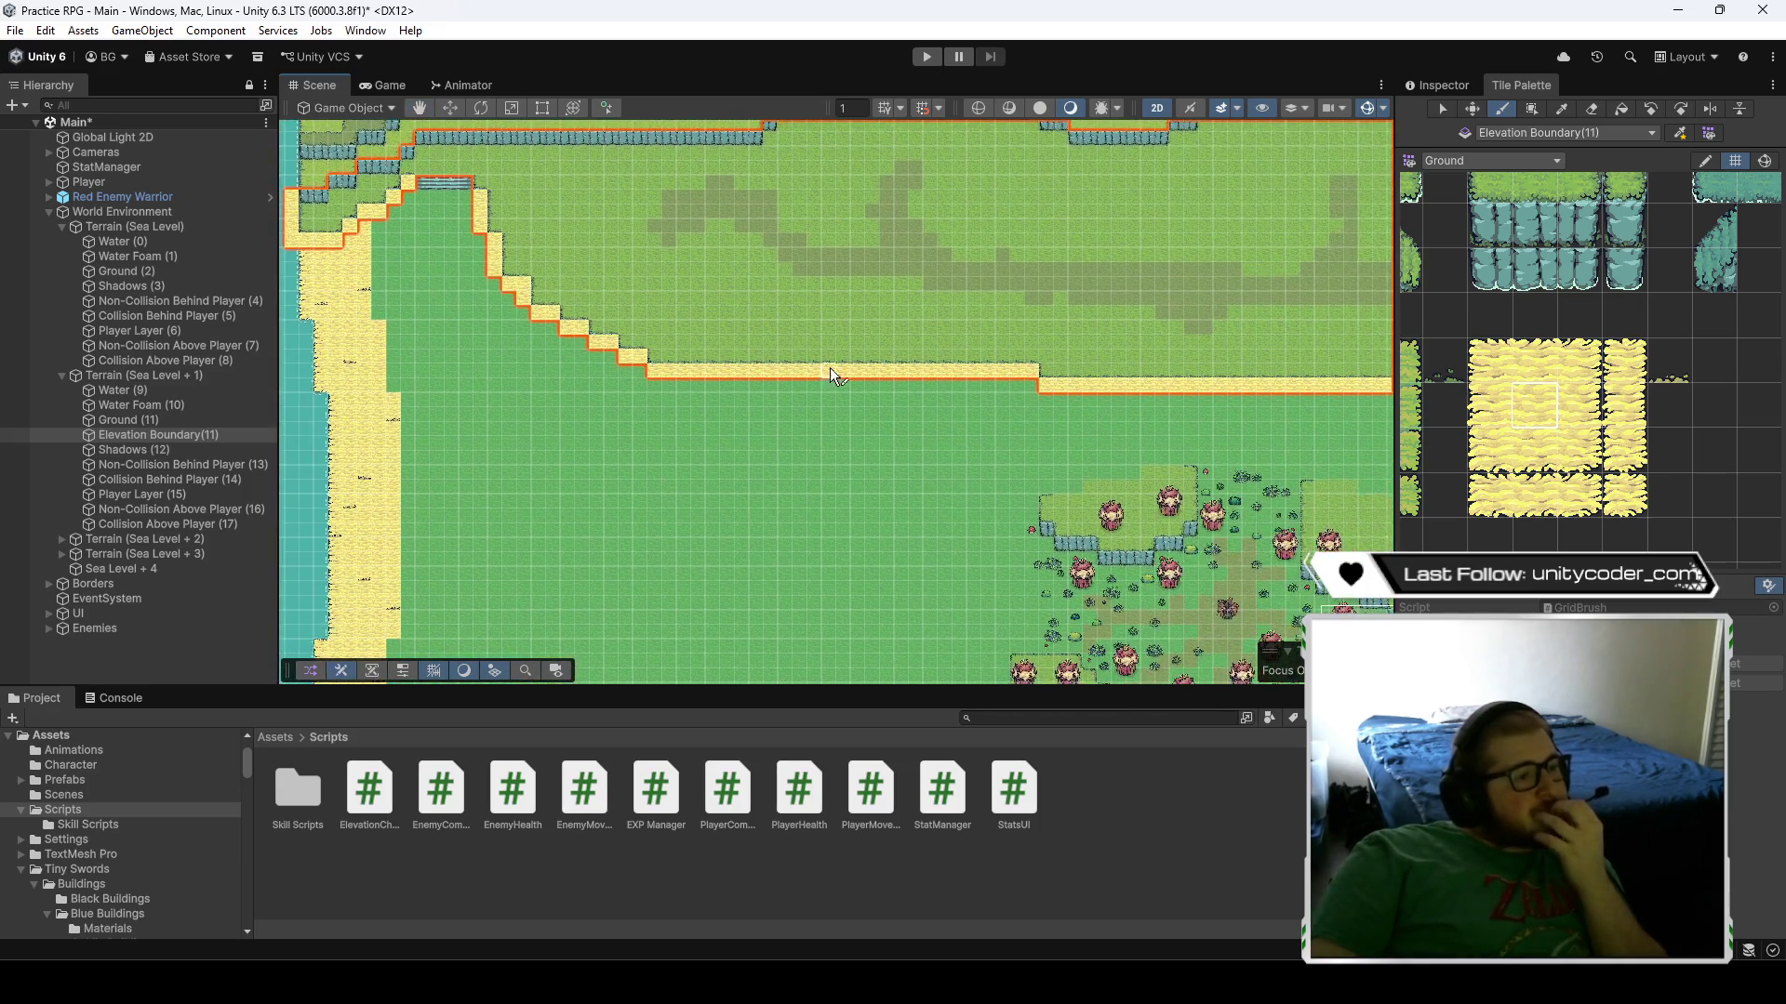
pyautogui.press('Right')
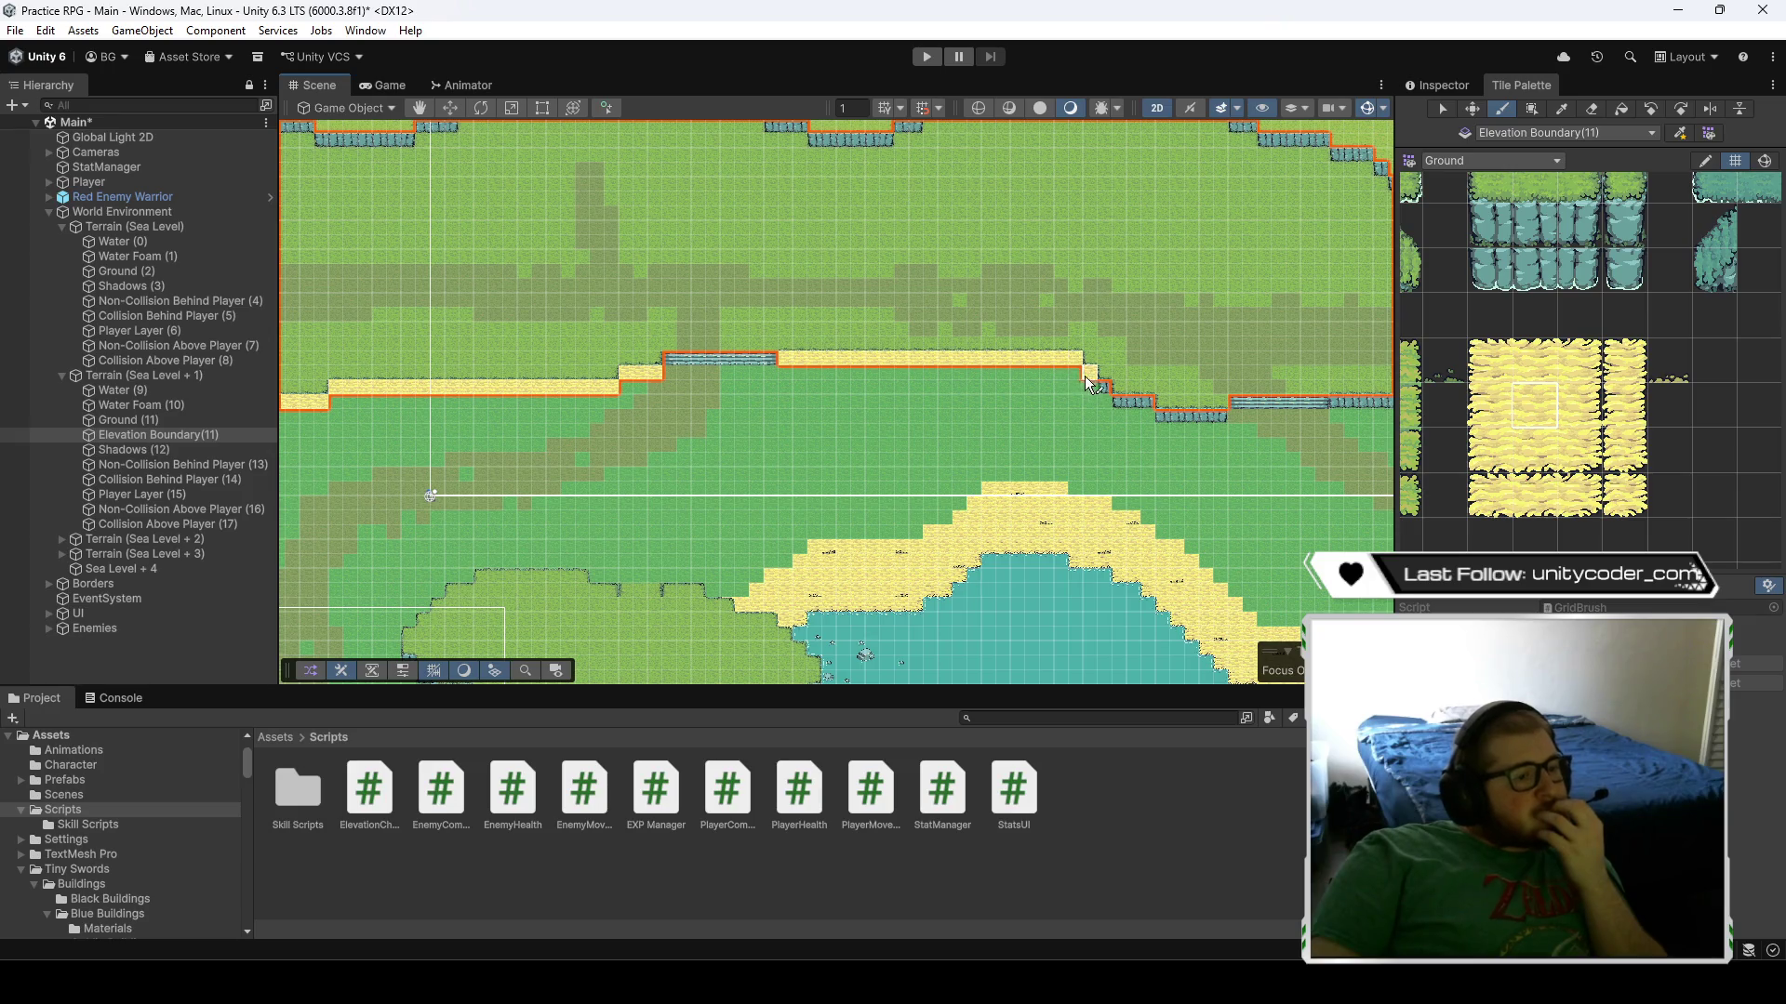
# - Paint boundary tiles along the eastern cliff by the water and its stepped diagonal
pyautogui.moveTo(1102, 387)
pyautogui.mouseDown()
pyautogui.moveTo(1116, 401)
pyautogui.moveTo(976, 442)
pyautogui.moveTo(707, 410)
pyautogui.mouseUp()
pyautogui.moveTo(1018, 388)
pyautogui.mouseDown()
pyautogui.moveTo(958, 439)
pyautogui.moveTo(785, 372)
pyautogui.mouseUp()
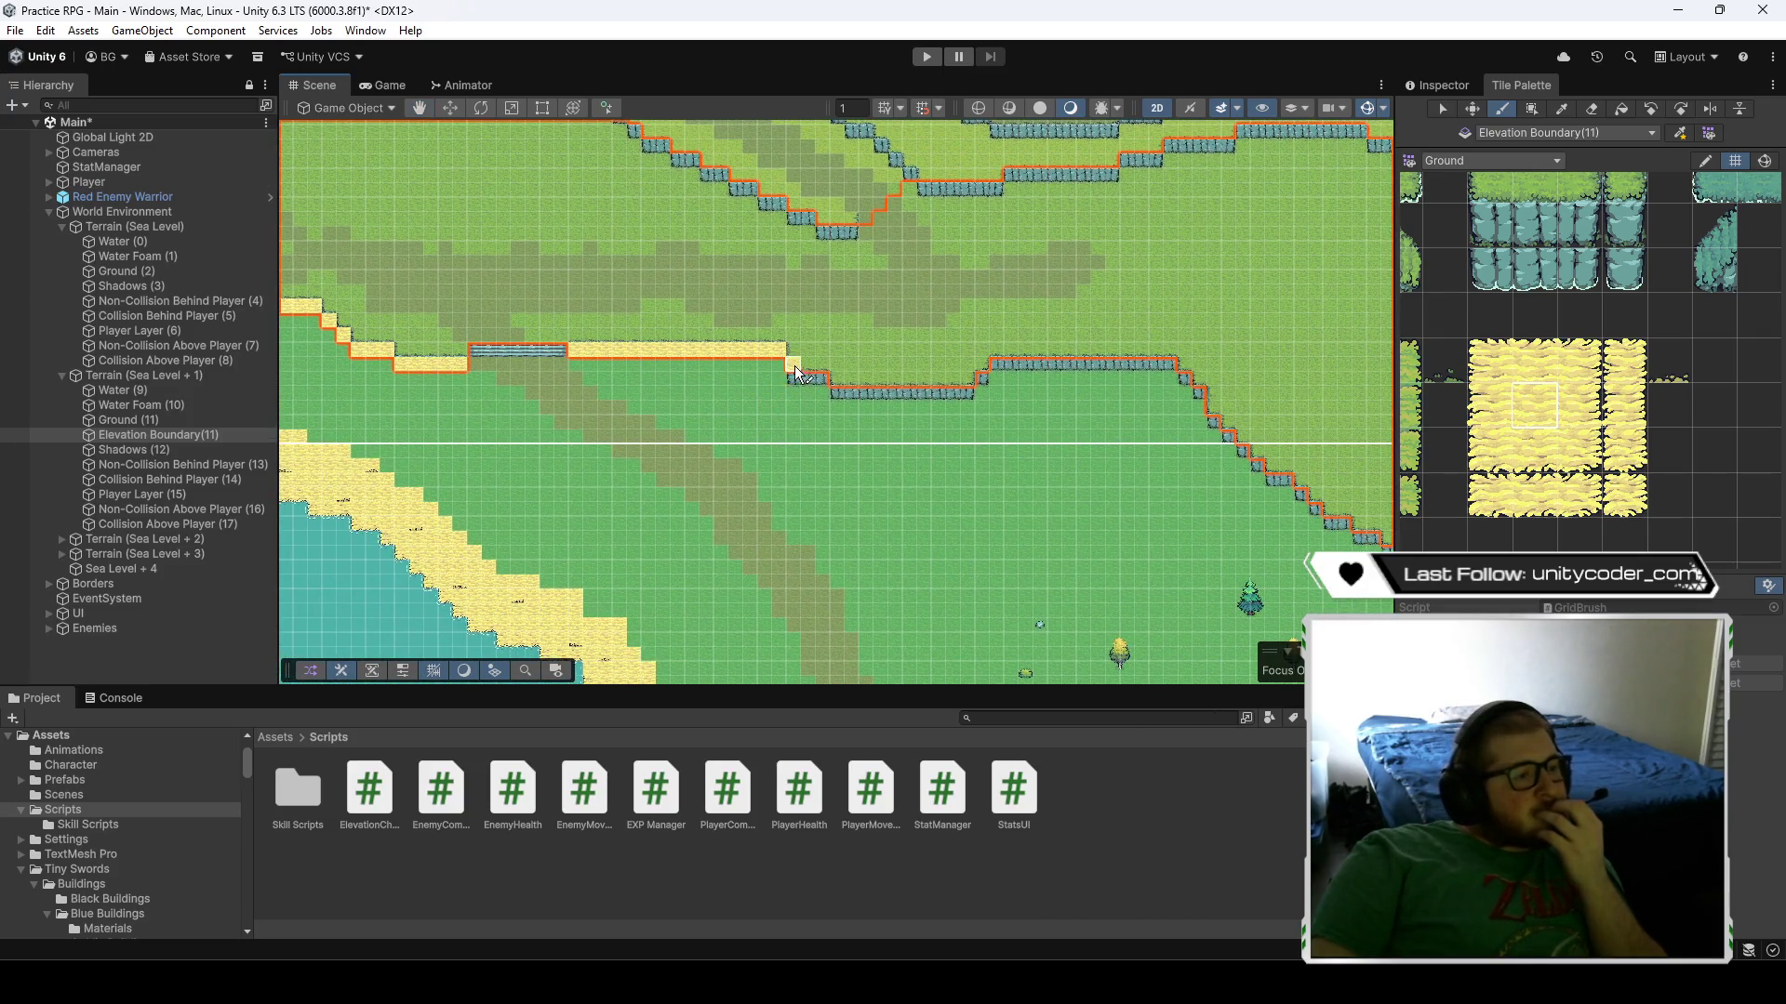
pyautogui.click(835, 398)
pyautogui.moveTo(972, 398)
pyautogui.mouseDown()
pyautogui.moveTo(934, 433)
pyautogui.moveTo(1101, 400)
pyautogui.mouseUp()
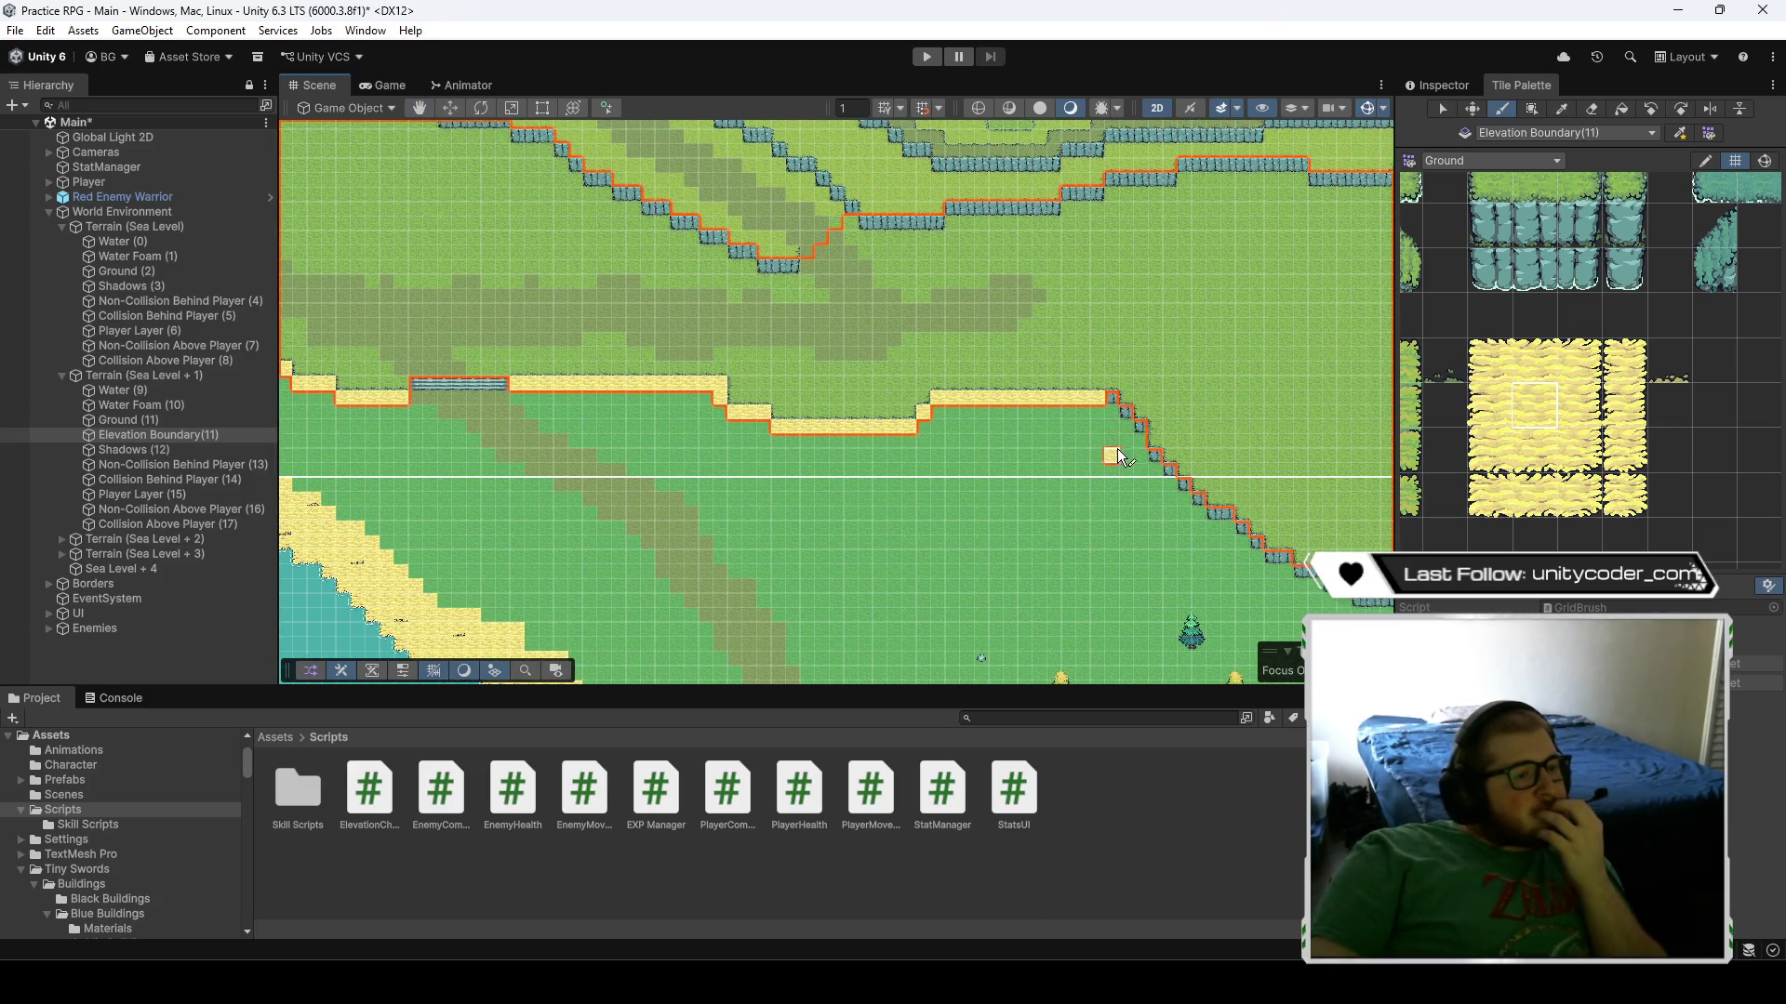
pyautogui.moveTo(1074, 493)
pyautogui.mouseDown()
pyautogui.moveTo(842, 409)
pyautogui.moveTo(893, 331)
pyautogui.moveTo(946, 412)
pyautogui.moveTo(1060, 499)
pyautogui.mouseUp()
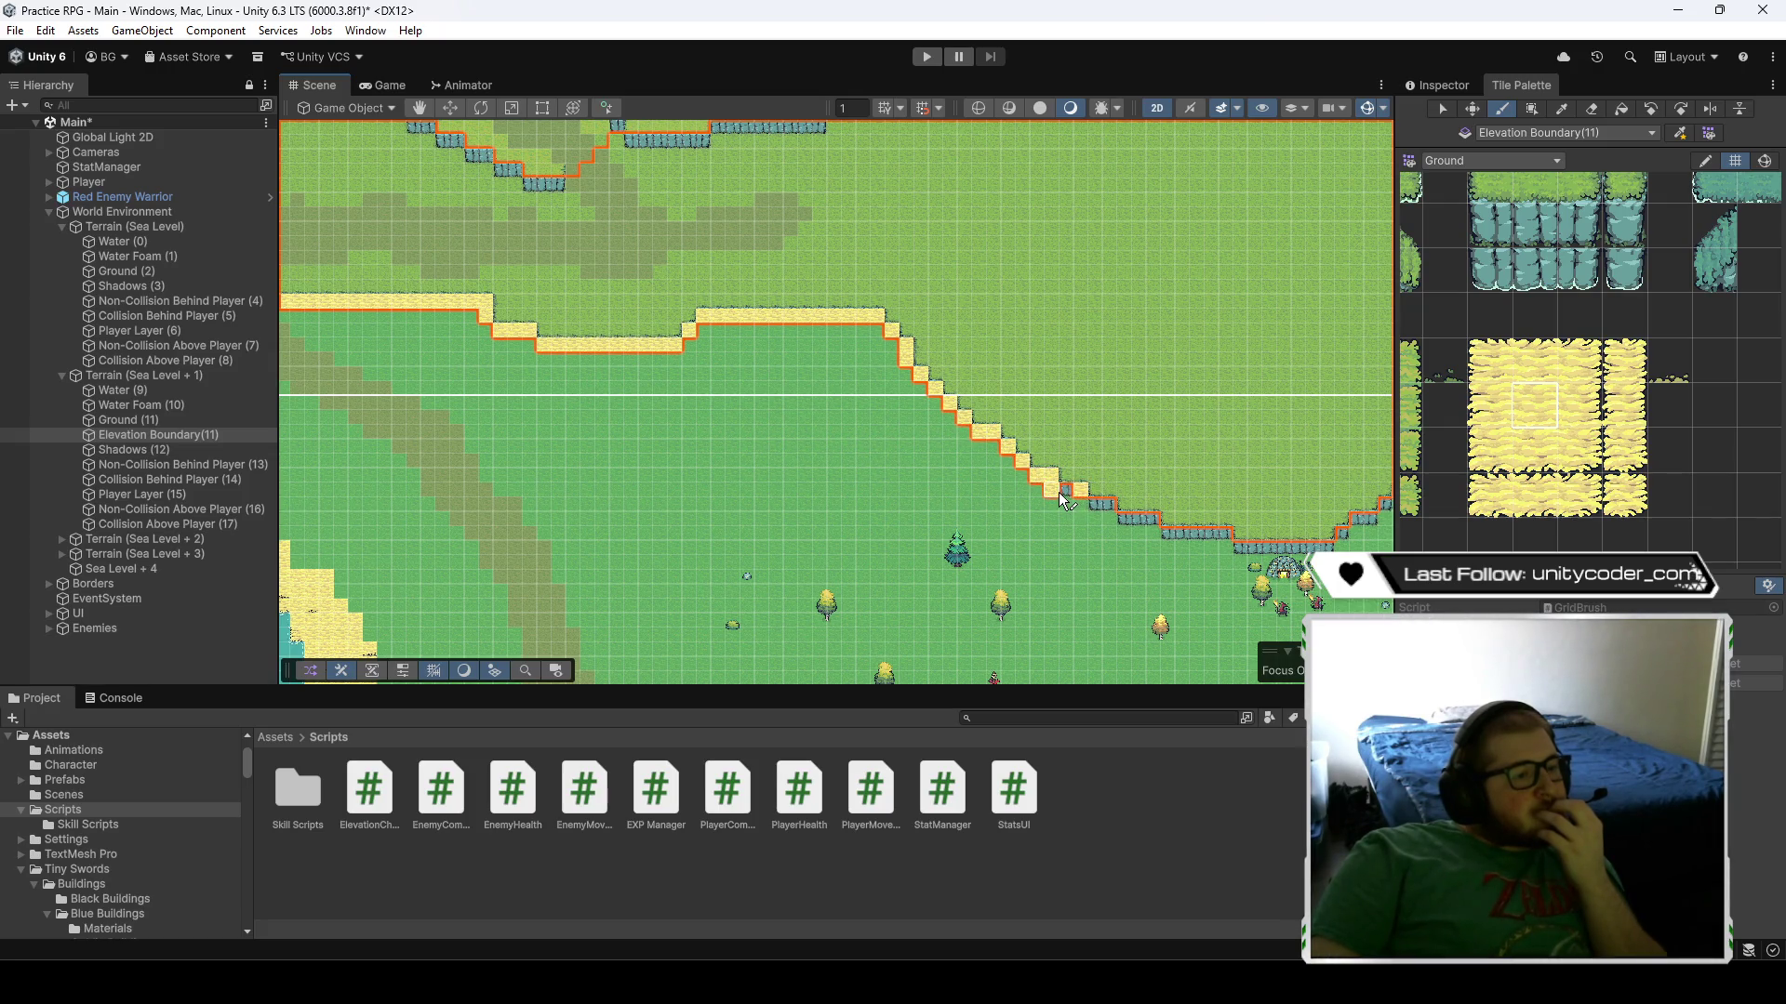
pyautogui.keyDown('shift'); pyautogui.click(1070, 493); pyautogui.keyUp('shift')
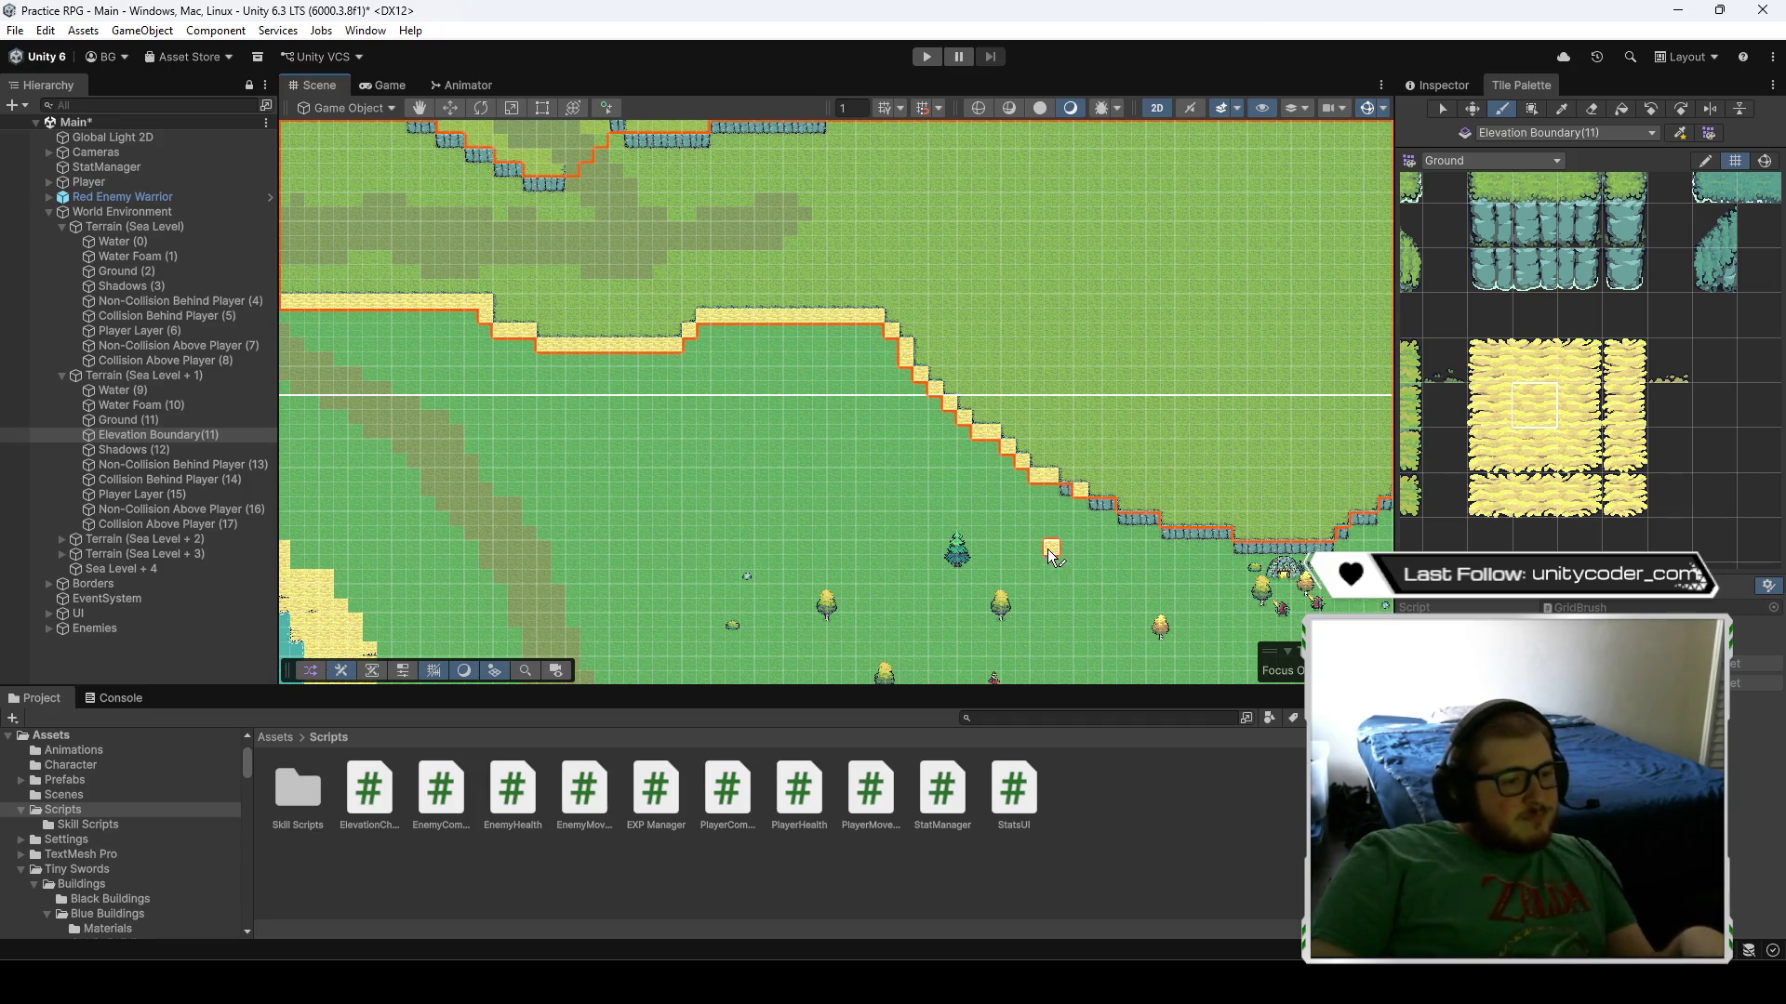
pyautogui.moveTo(1069, 505)
pyautogui.mouseDown()
pyautogui.moveTo(1128, 527)
pyautogui.moveTo(855, 466)
pyautogui.moveTo(1059, 512)
pyautogui.mouseUp()
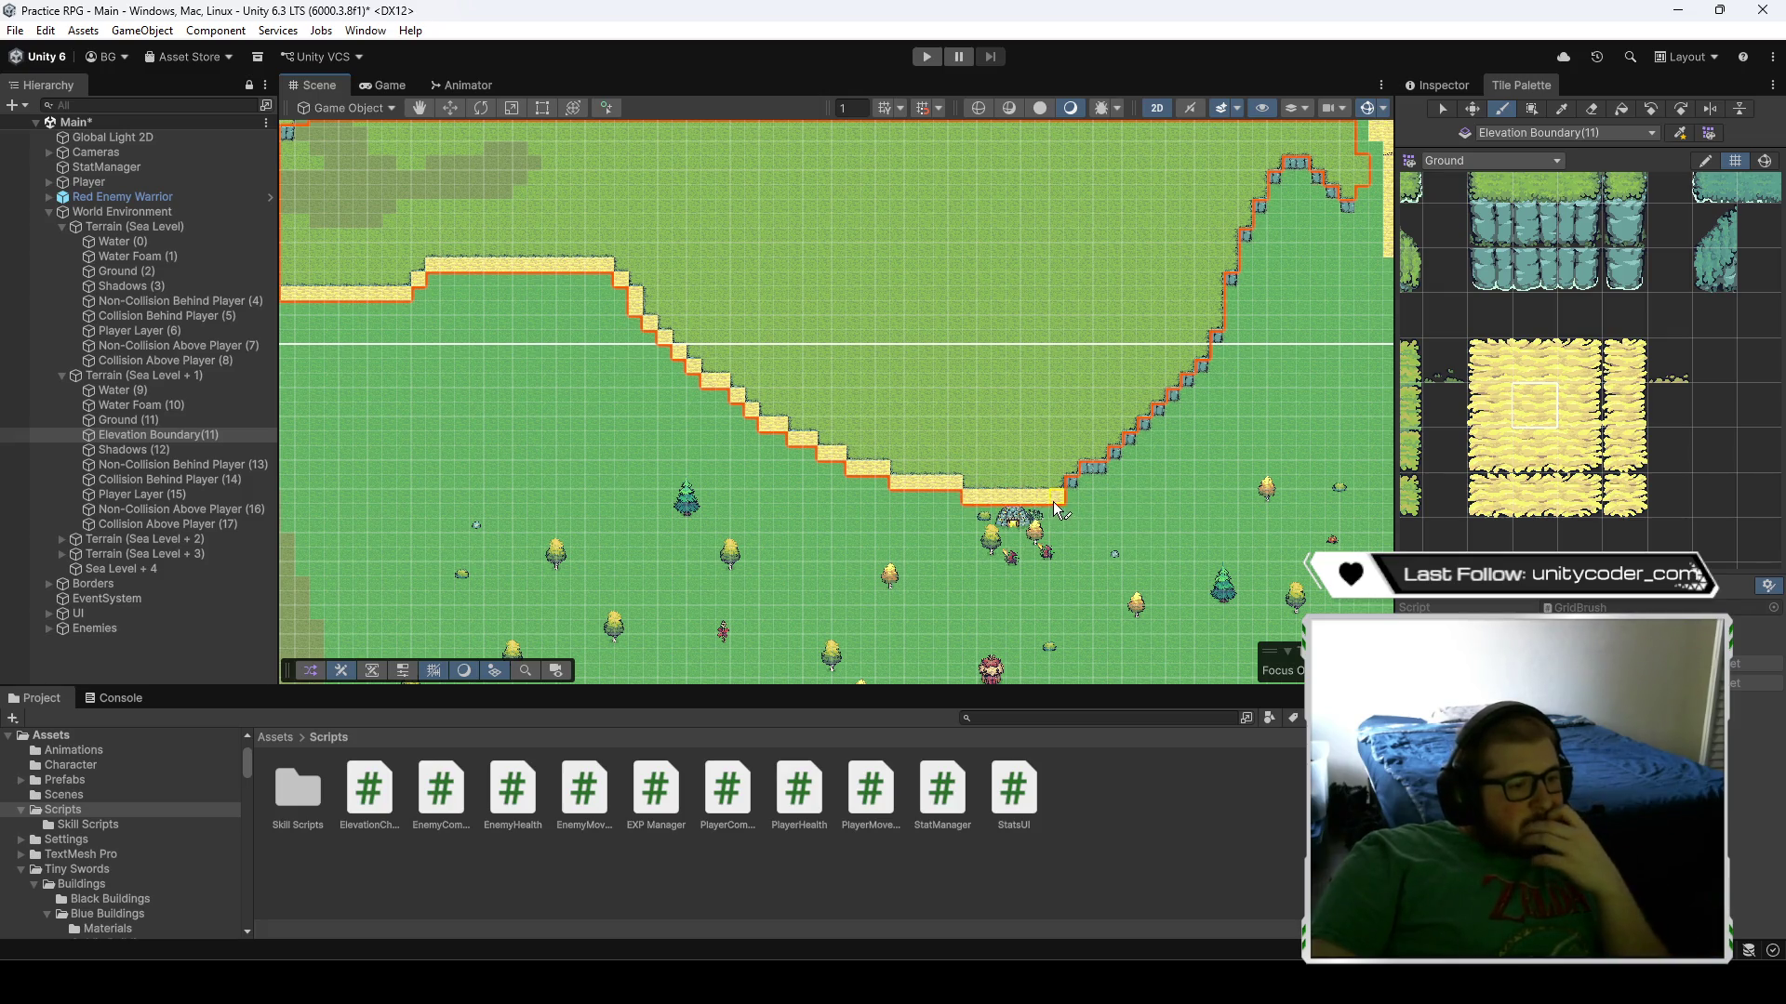
pyautogui.moveTo(1058, 510); pyautogui.dragTo(1132, 446)
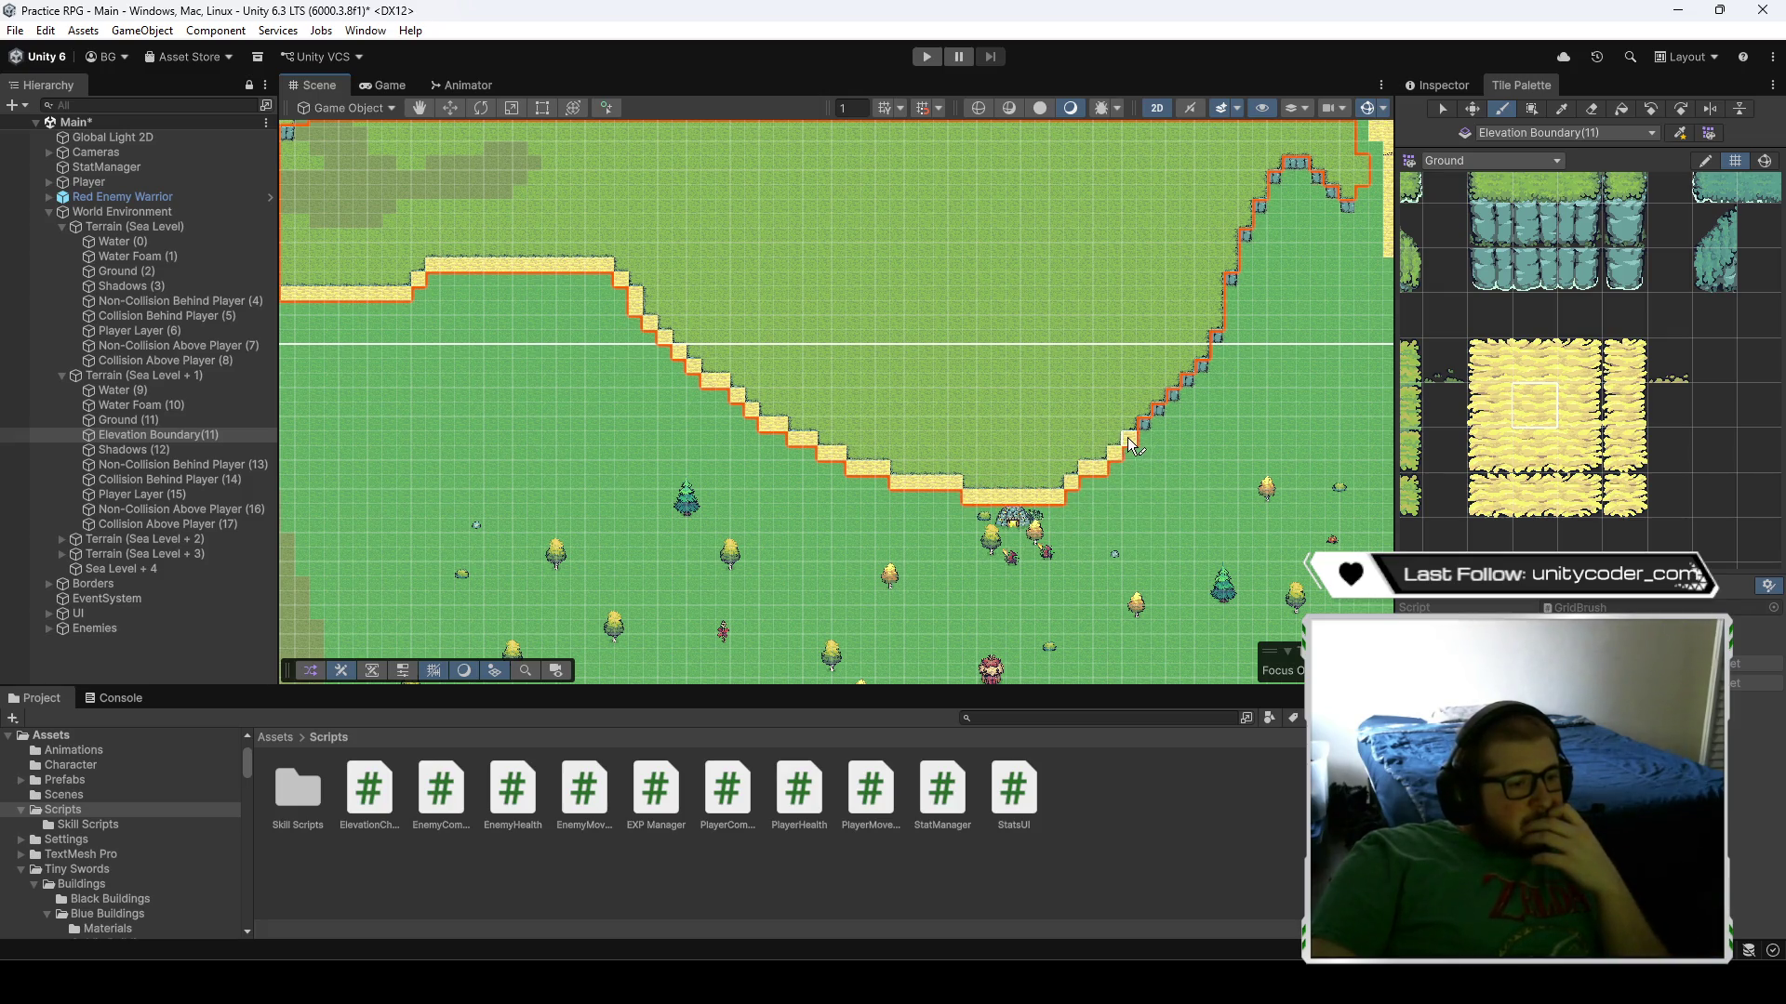
# - Extend boundary tiles up the cliff and around the arch's corner
pyautogui.scroll(4, 1209, 372)
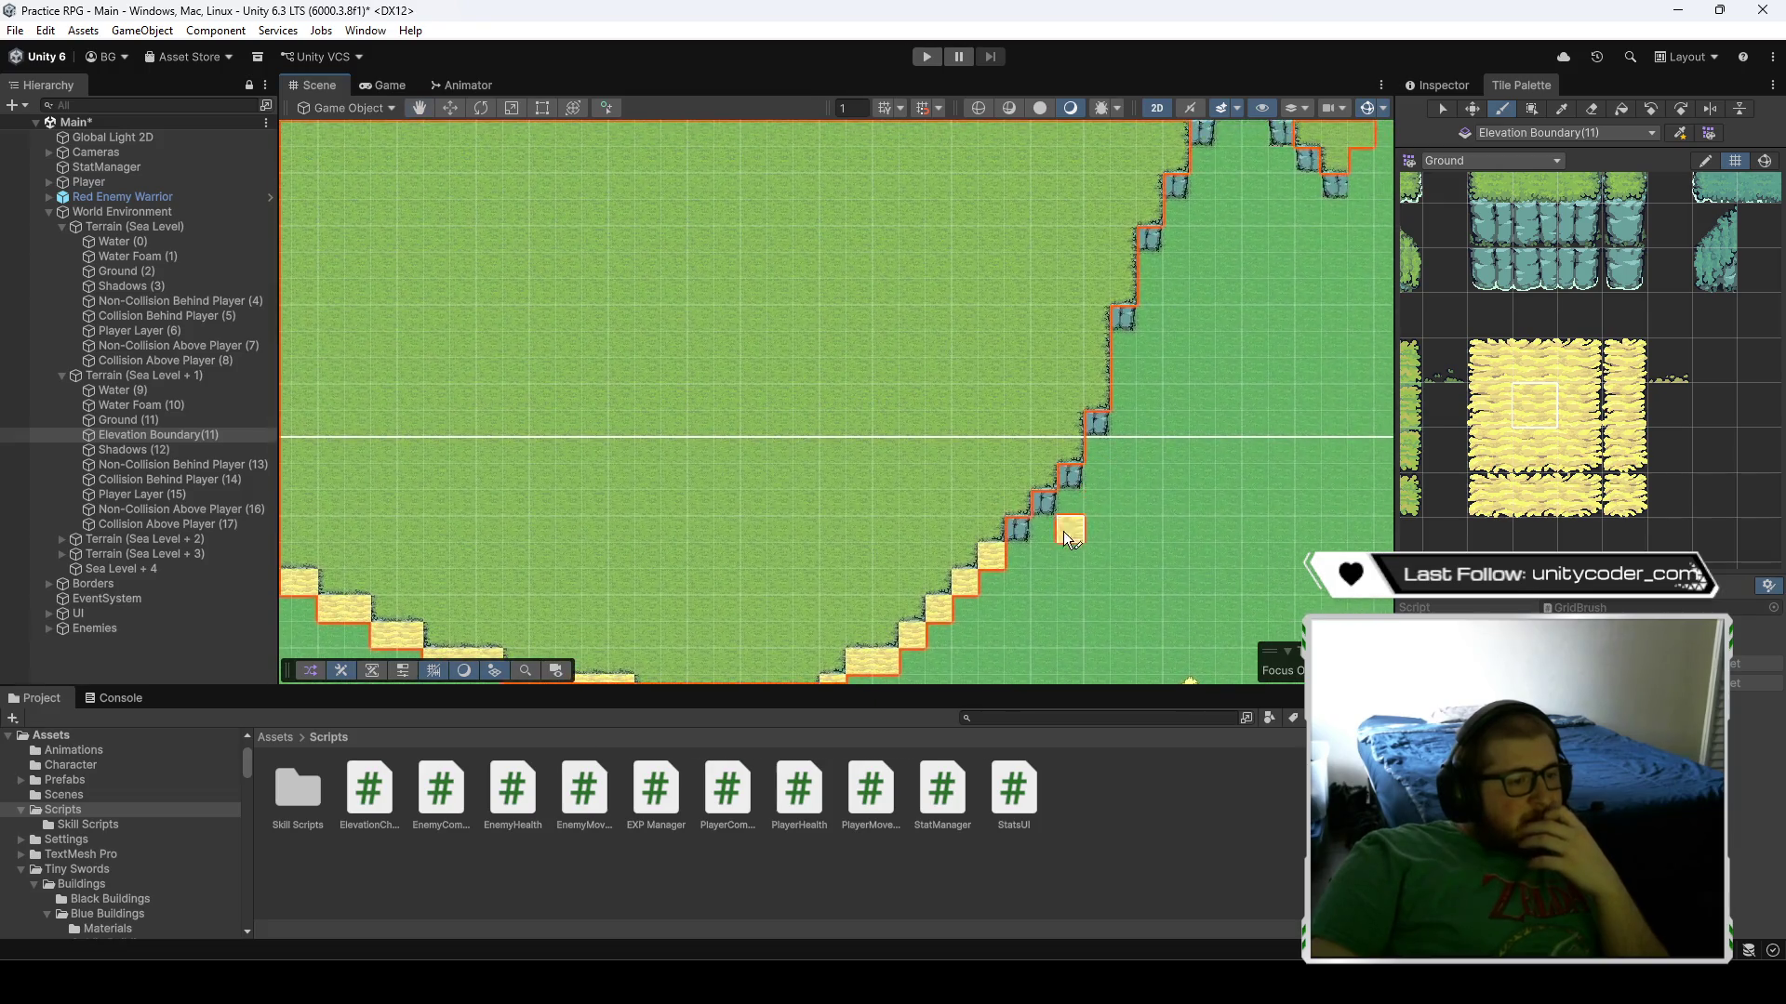
pyautogui.moveTo(1063, 532)
pyautogui.mouseDown()
pyautogui.moveTo(1051, 510)
pyautogui.moveTo(1092, 430)
pyautogui.mouseUp()
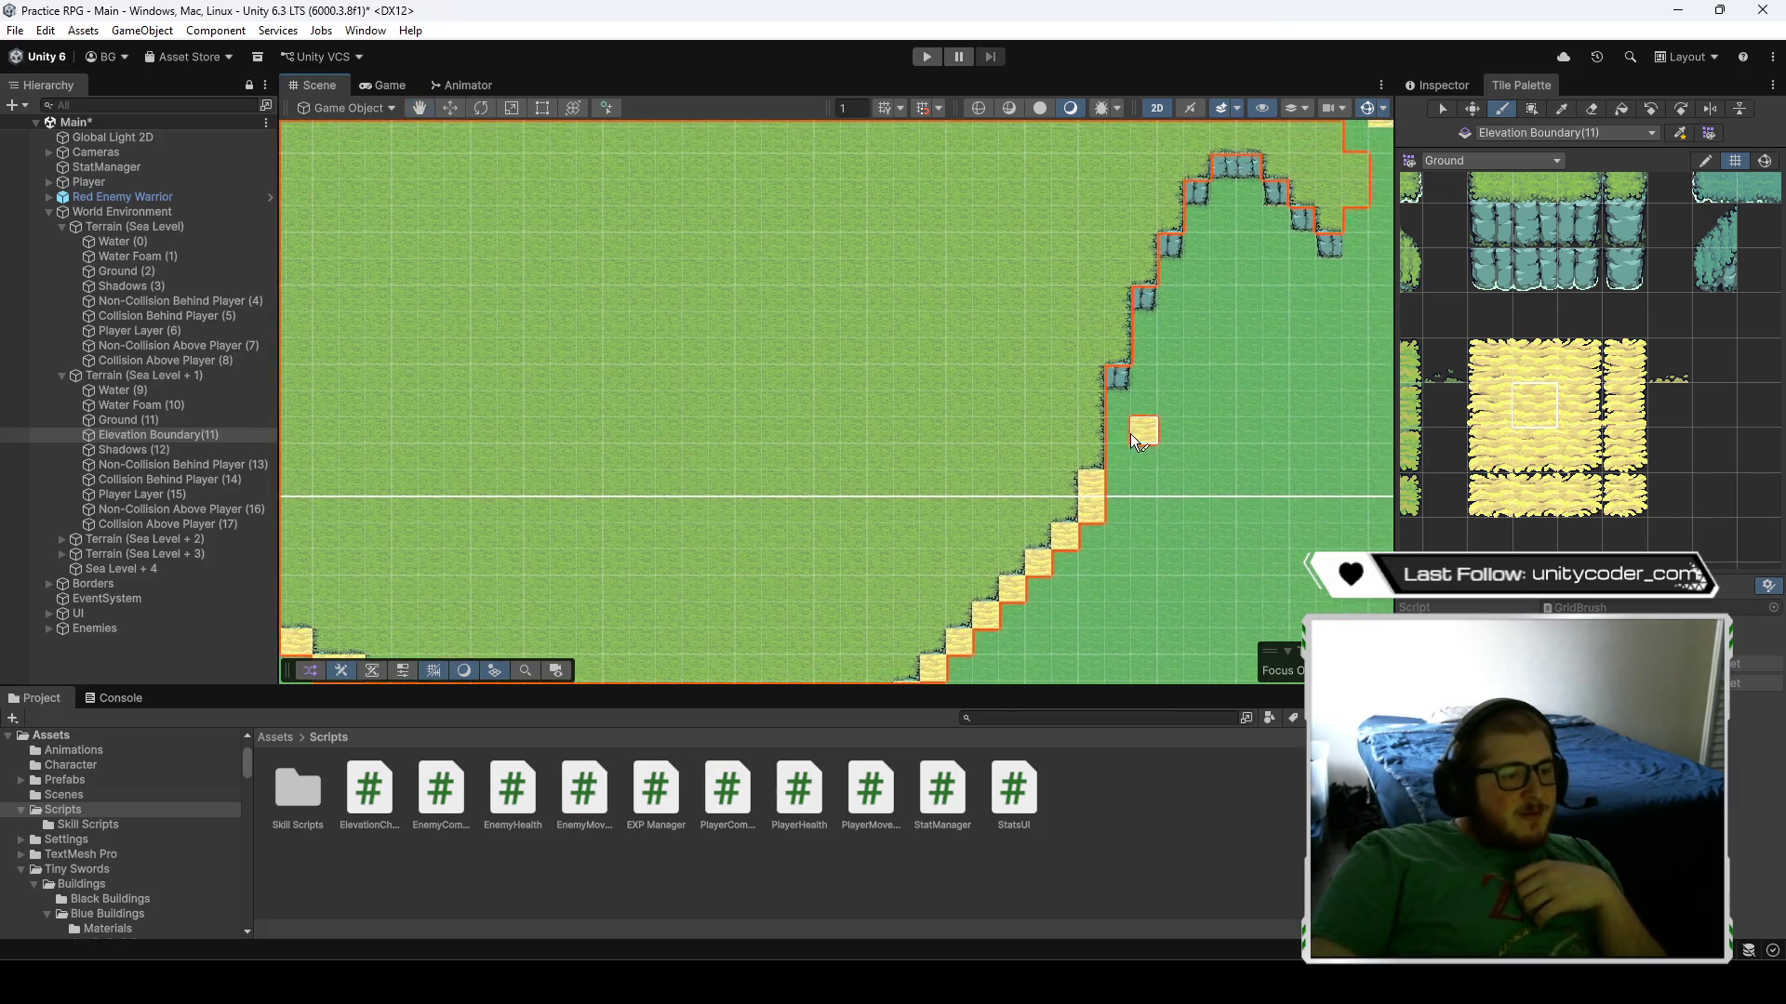
pyautogui.moveTo(1135, 299); pyautogui.dragTo(1123, 459)
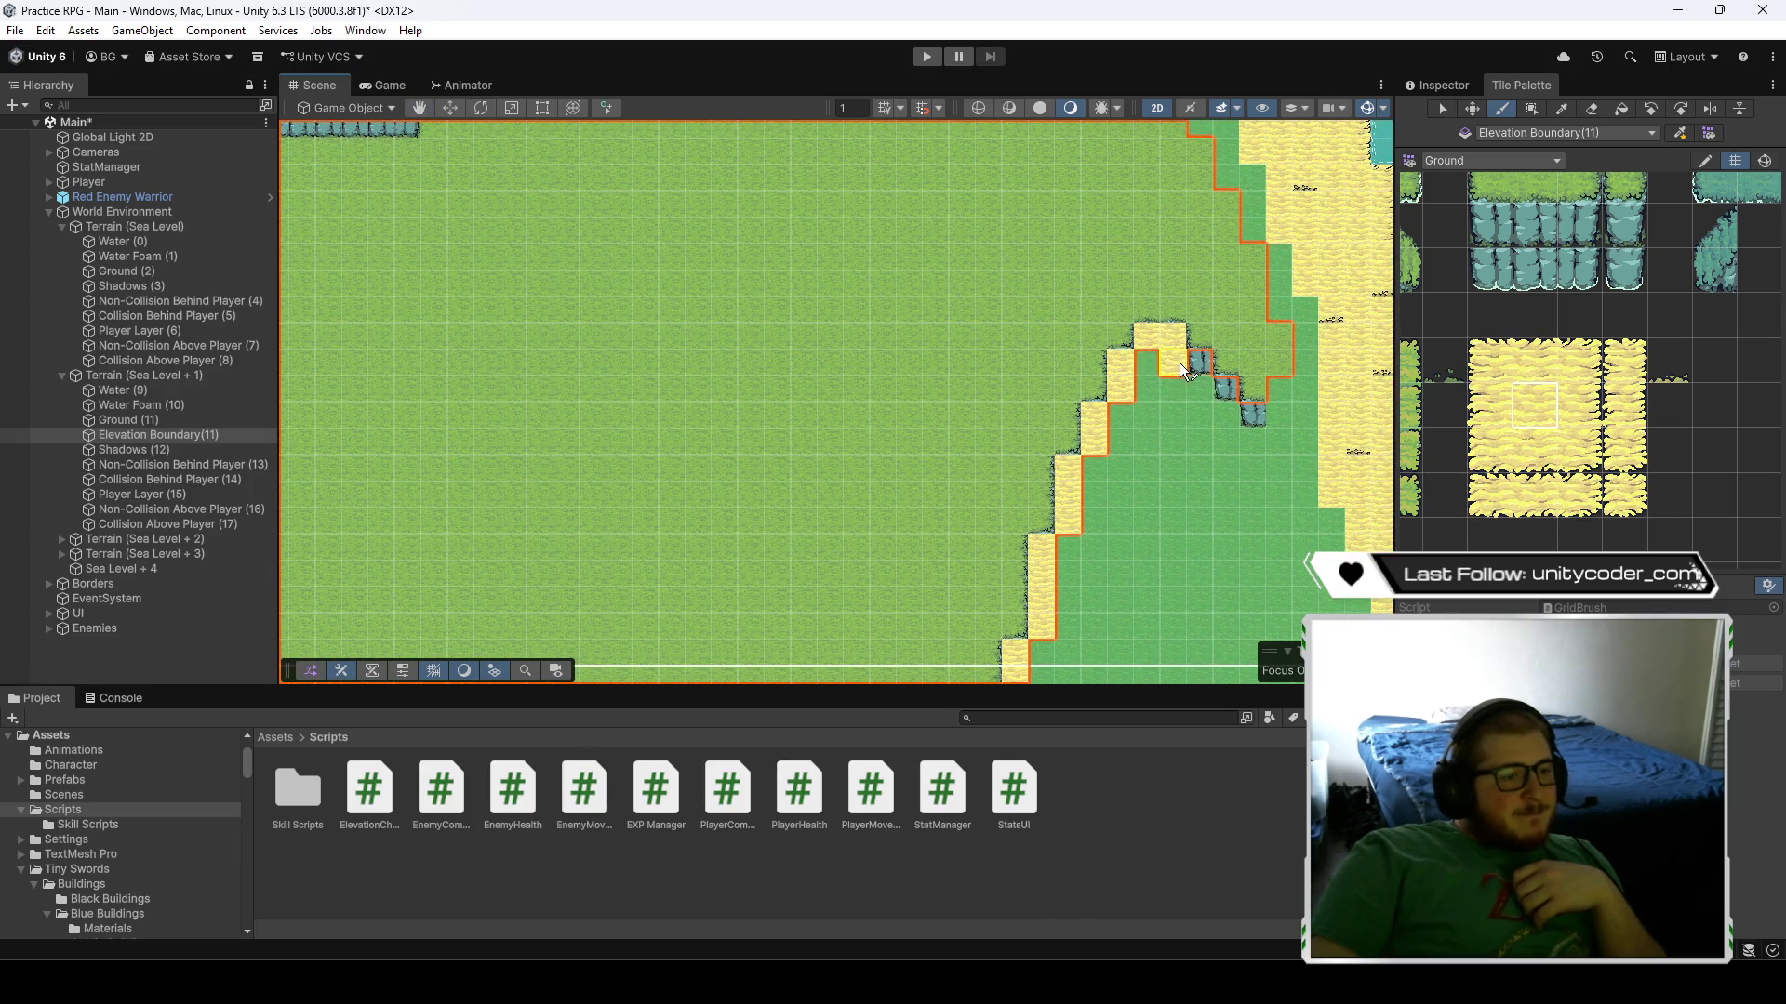
pyautogui.click(1252, 414)
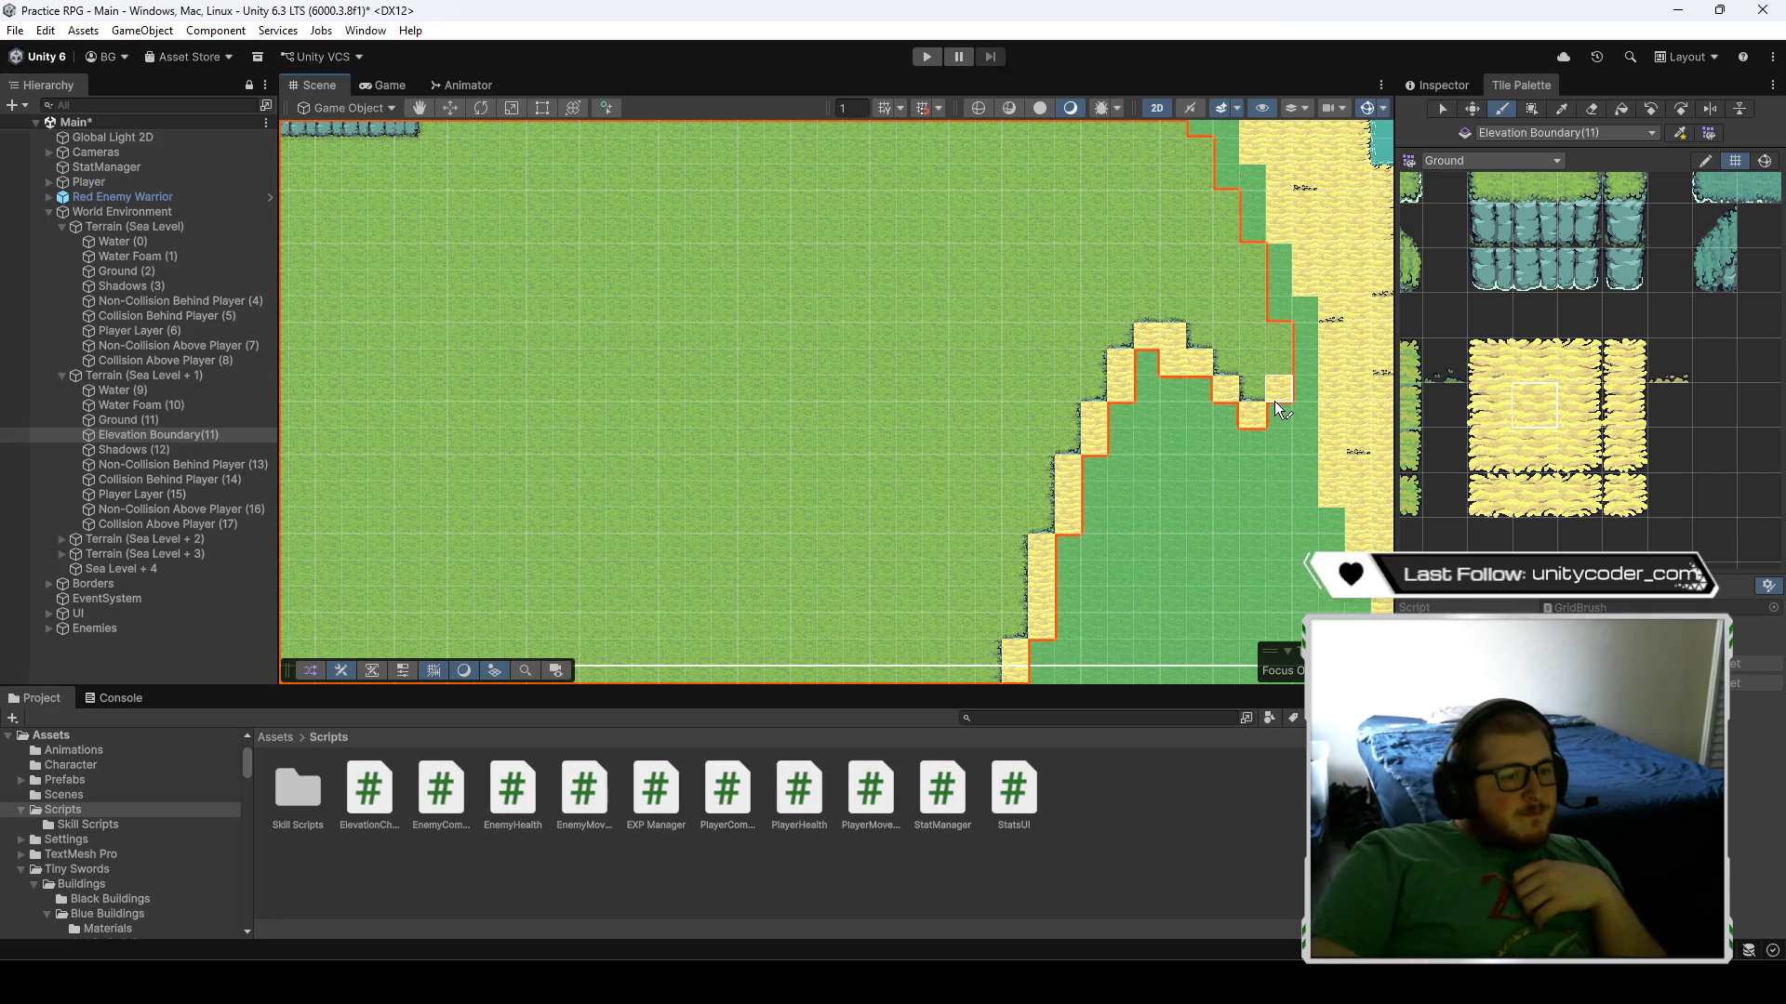
pyautogui.click(1246, 498)
# - Survey the lake and forest areas, then show Elevation Boundary(11)'s Inspector properties
pyautogui.scroll(-5, 1162, 470)
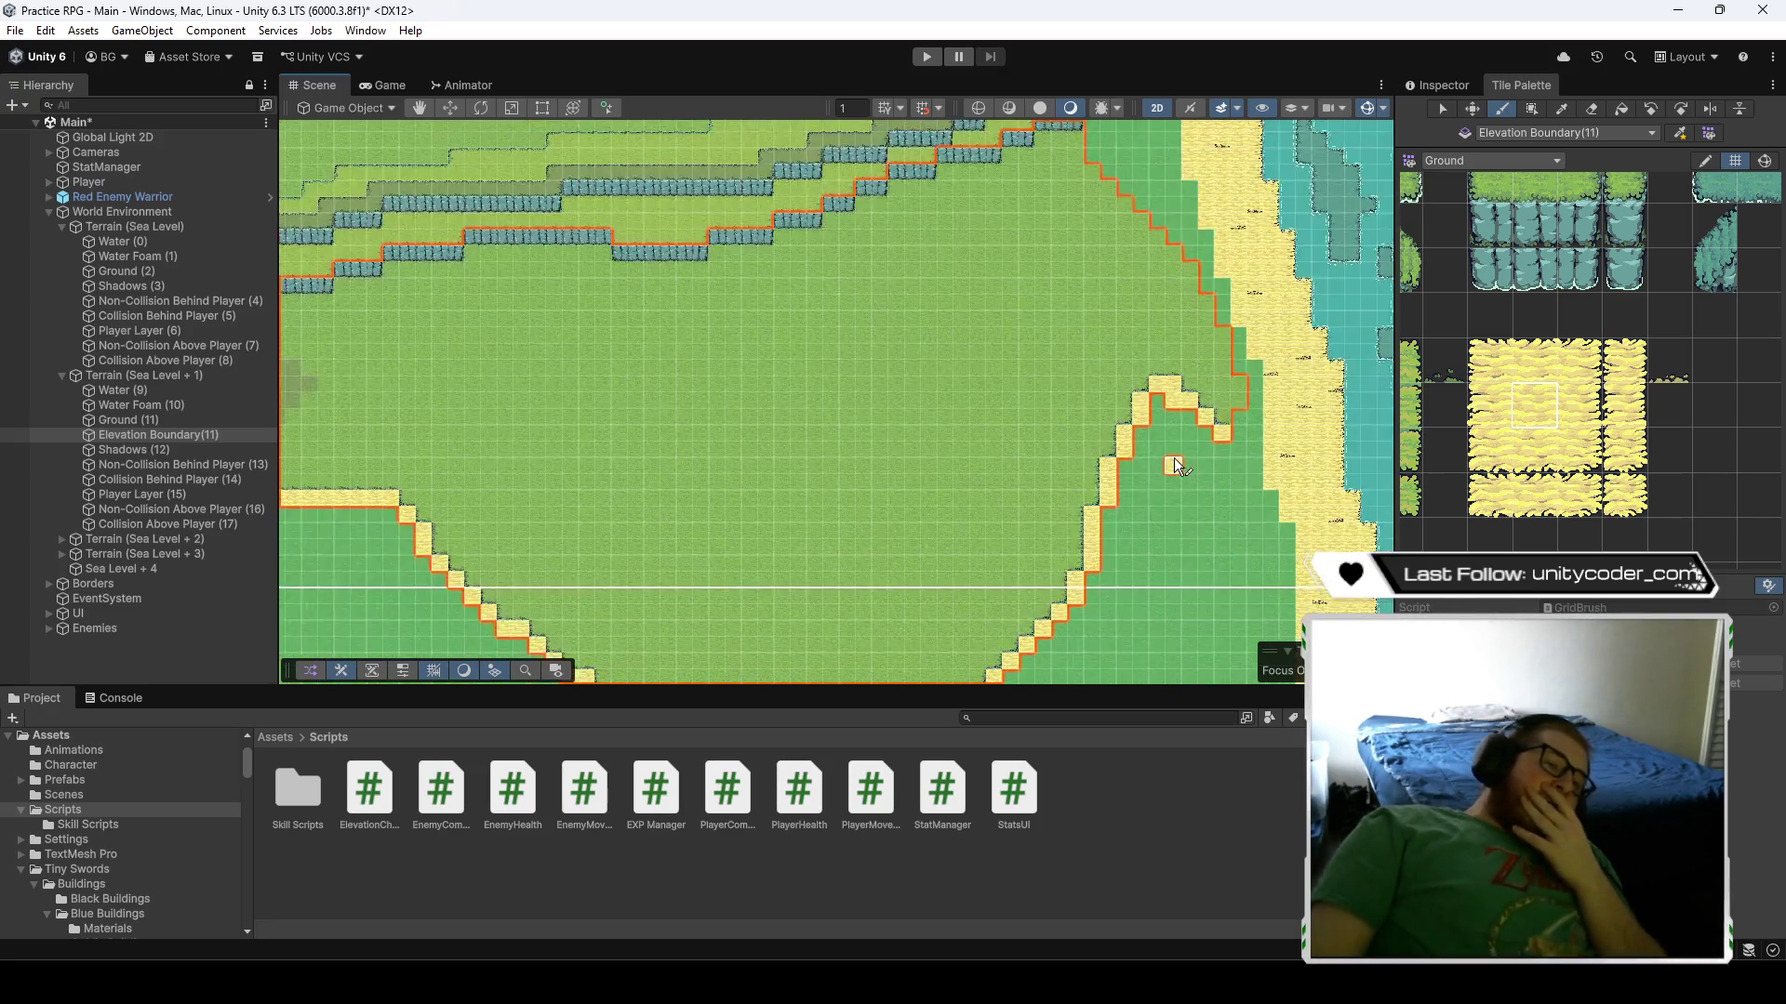
pyautogui.moveTo(656, 426)
pyautogui.mouseDown()
pyautogui.moveTo(1030, 322)
pyautogui.moveTo(967, 450)
pyautogui.moveTo(956, 416)
pyautogui.moveTo(883, 391)
pyautogui.moveTo(924, 460)
pyautogui.moveTo(904, 438)
pyautogui.mouseUp()
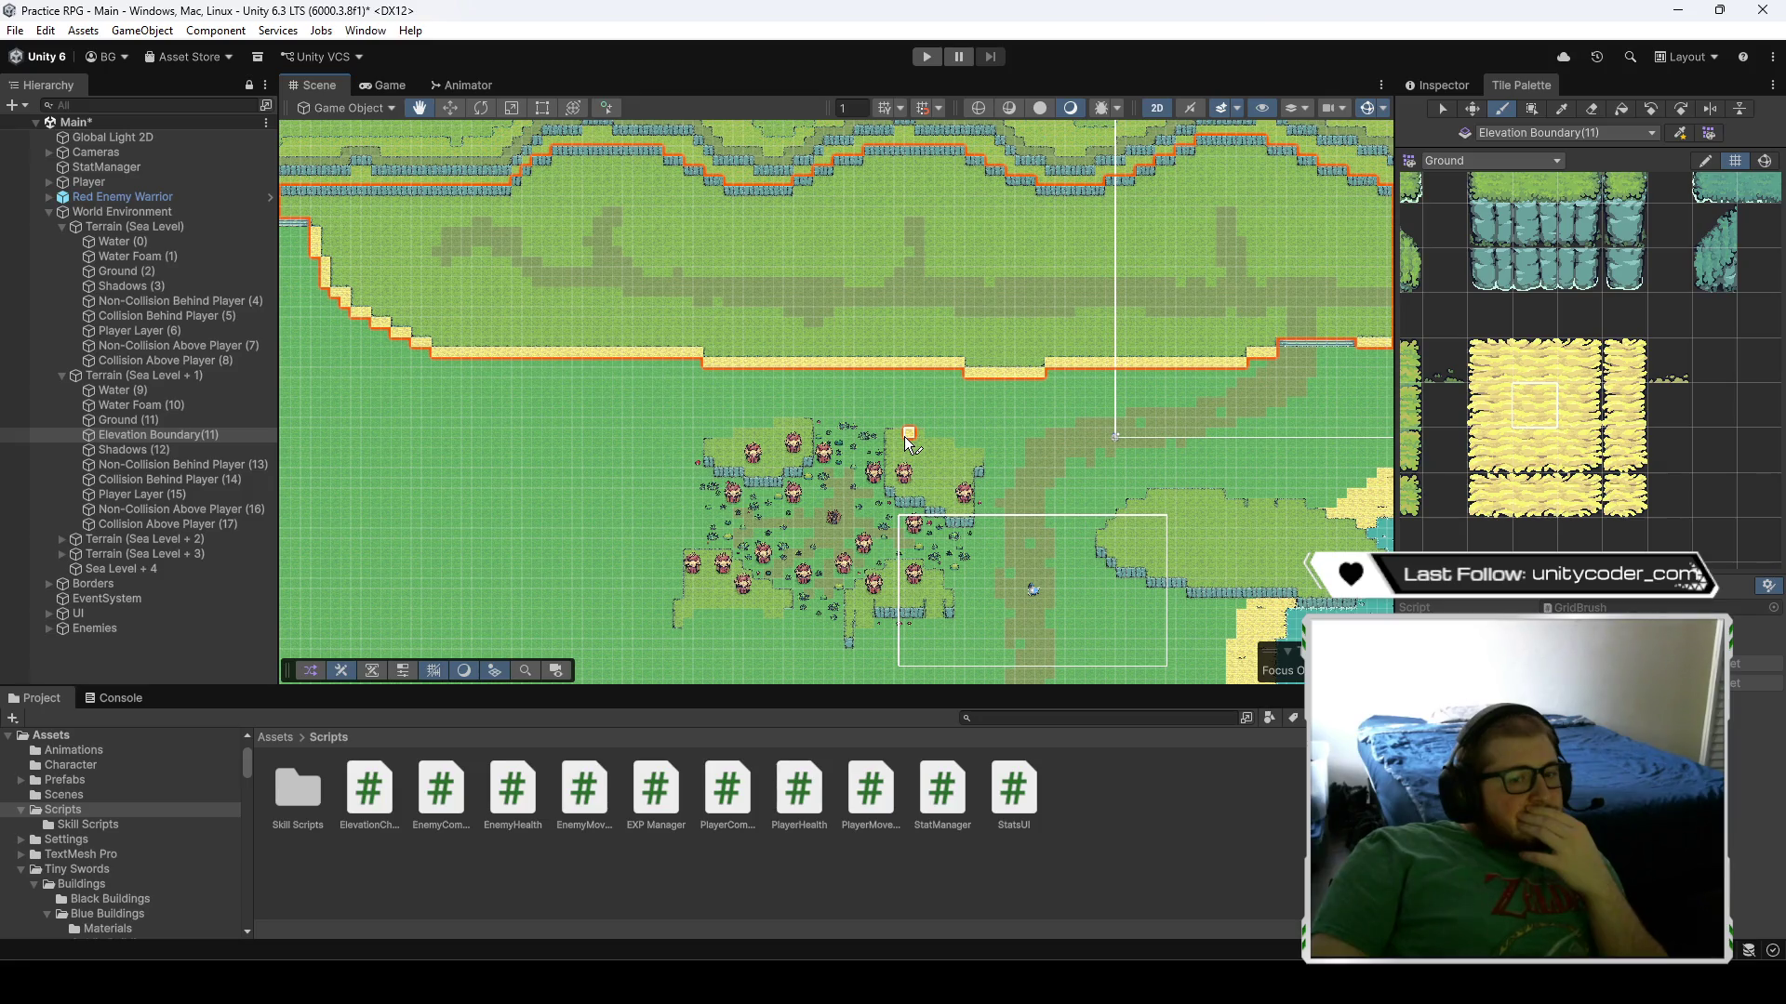
pyautogui.press('Left')
pyautogui.press('Up')
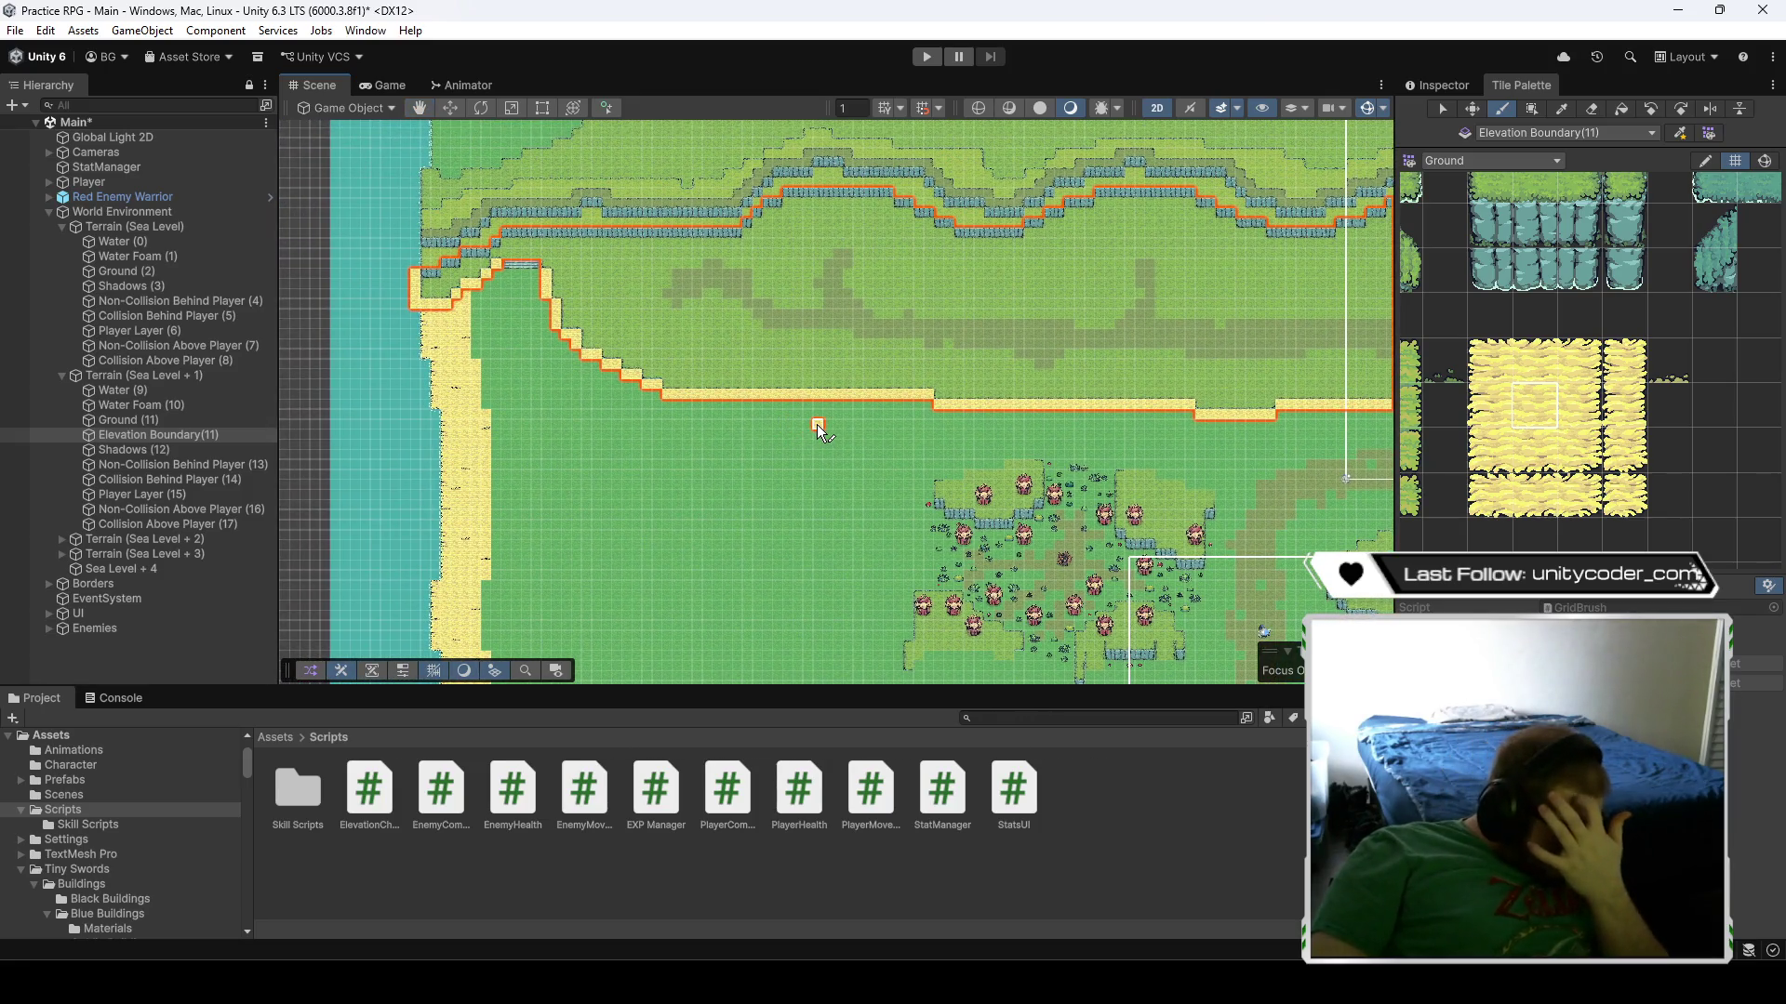
pyautogui.scroll(-6, 907, 506)
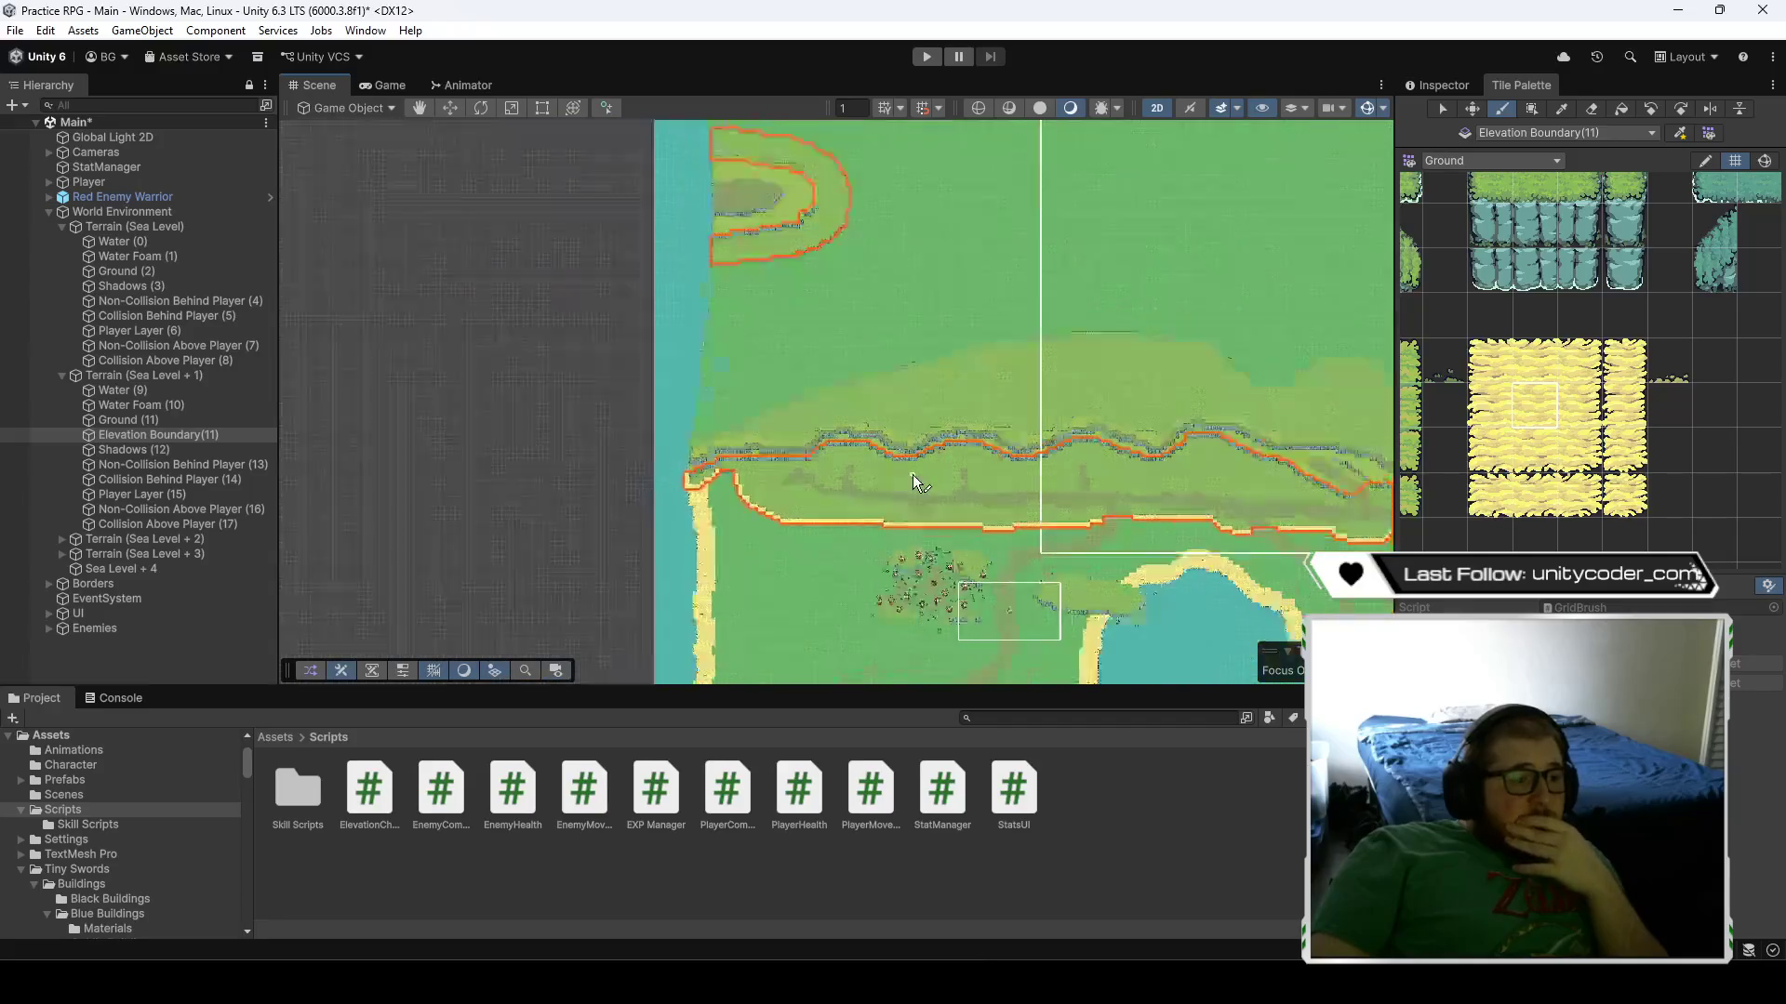
pyautogui.scroll(3, 1118, 537)
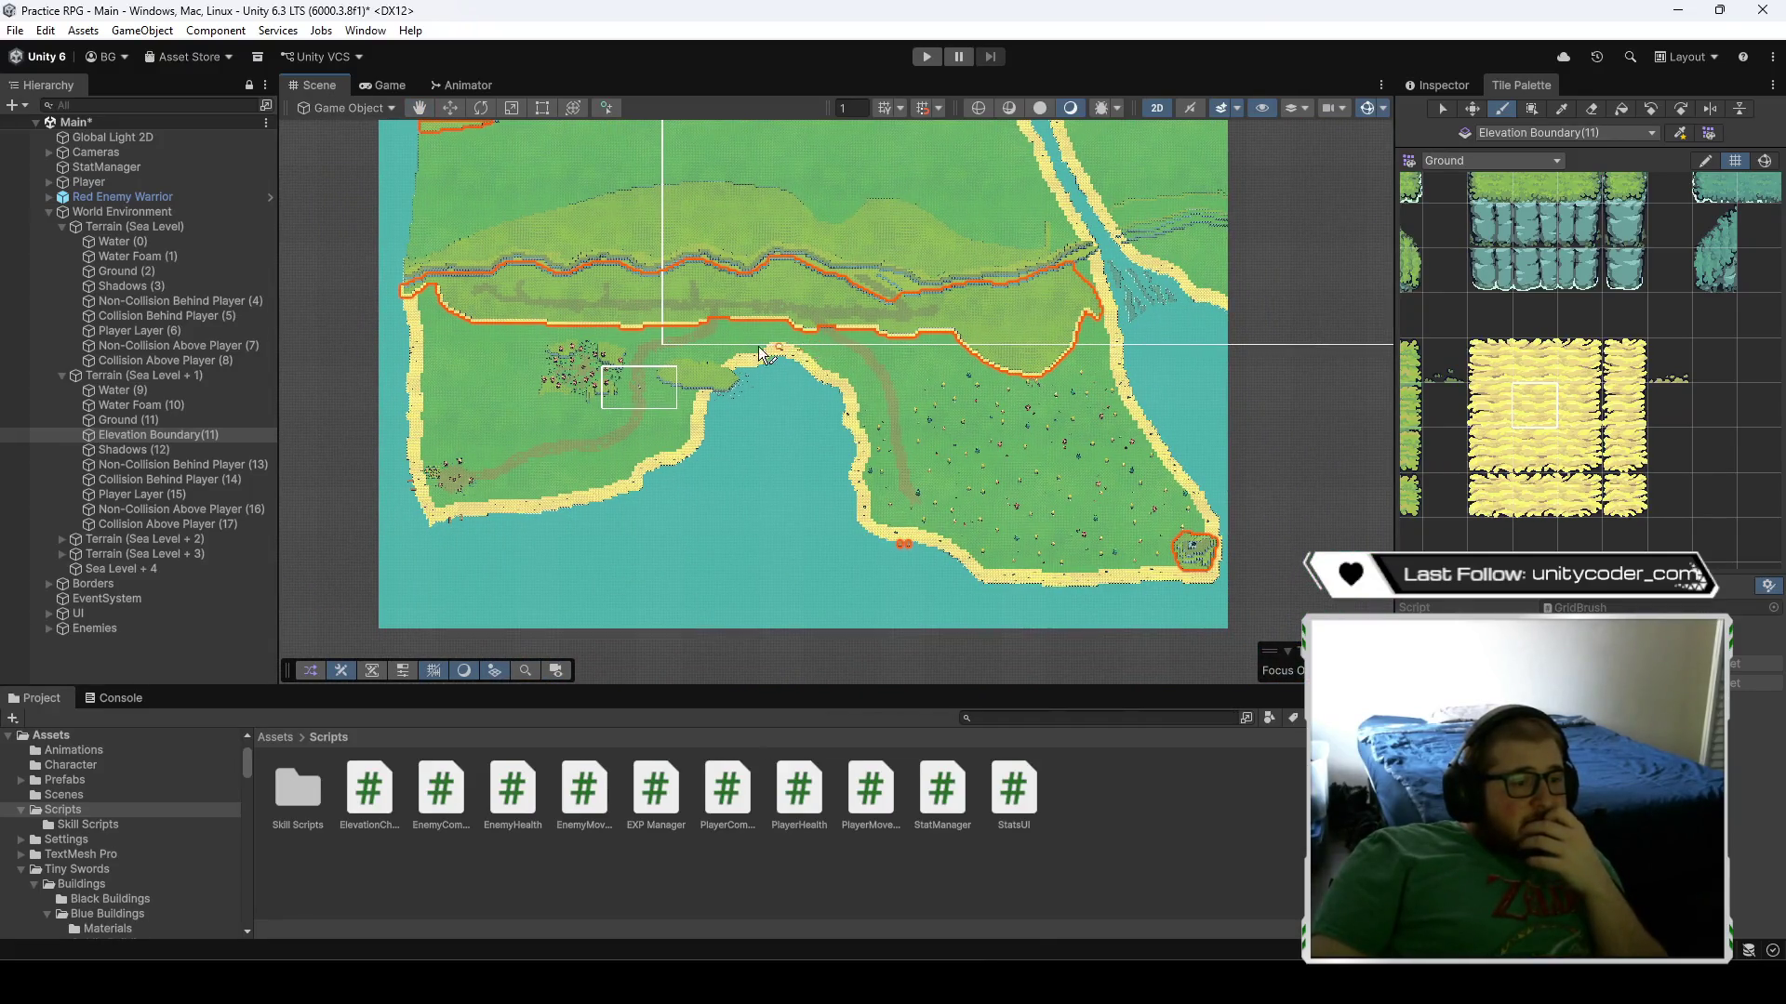
pyautogui.scroll(2, 757, 346)
pyautogui.scroll(2, 714, 357)
pyautogui.scroll(3, 421, 283)
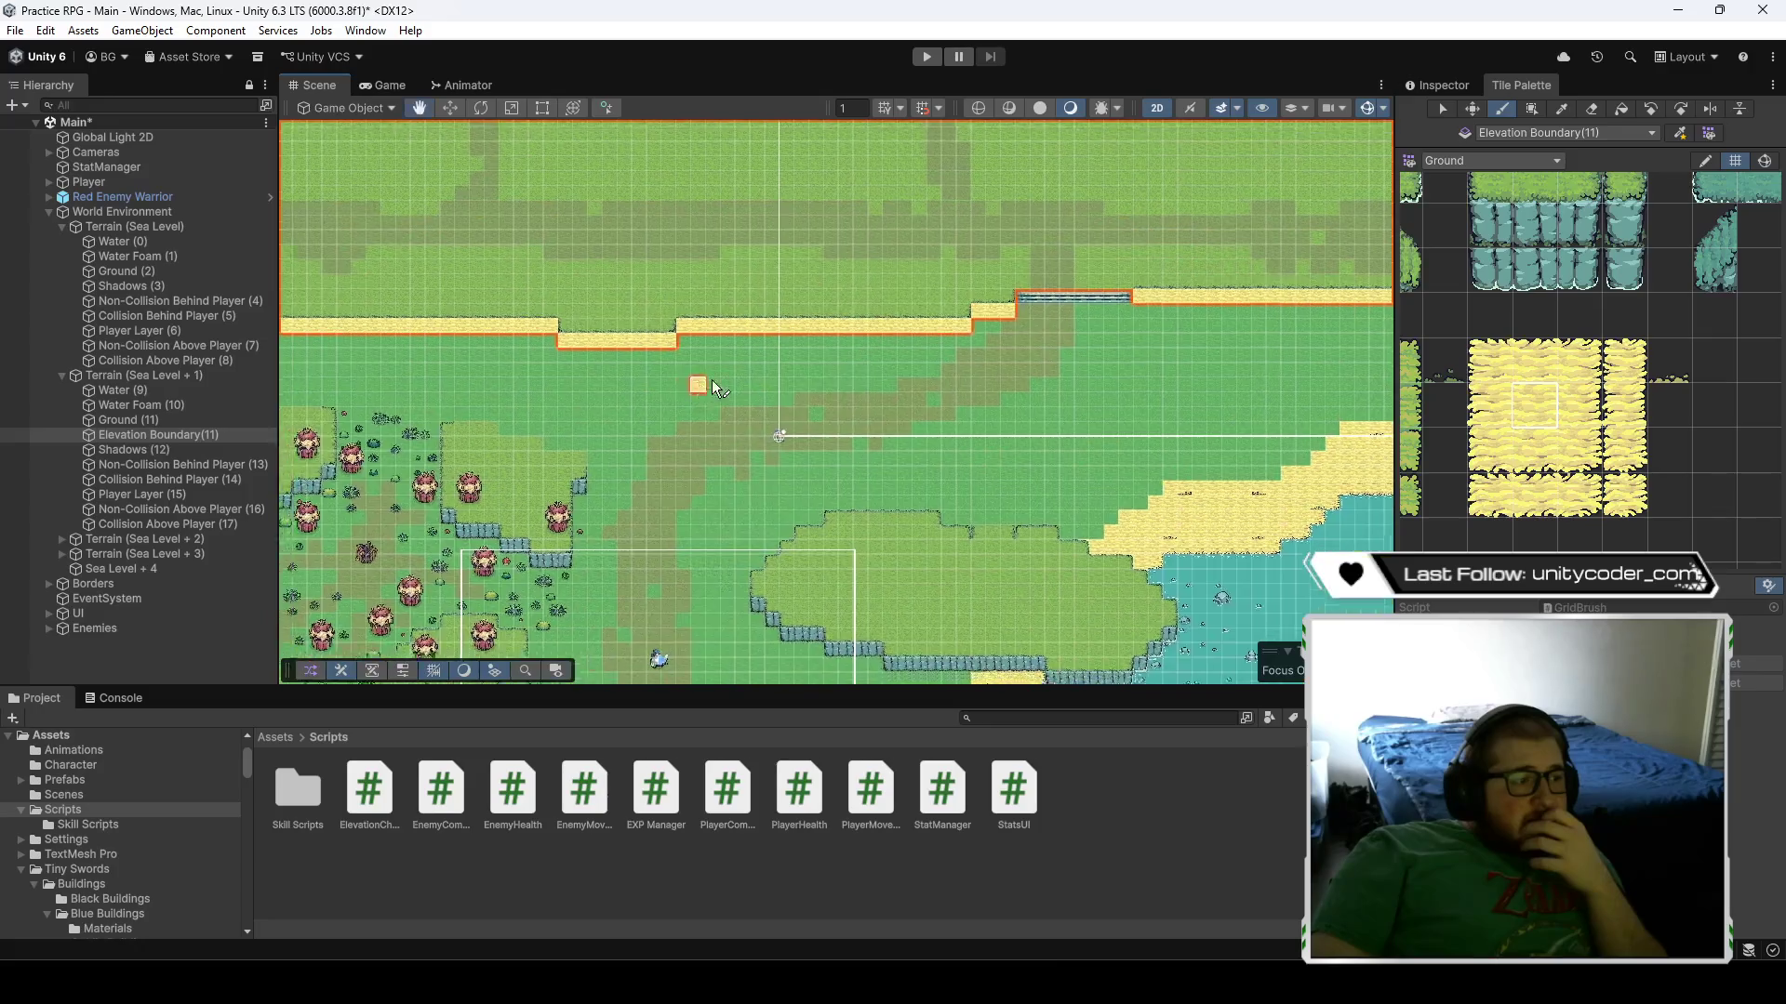
pyautogui.moveTo(814, 428); pyautogui.dragTo(1068, 437)
pyautogui.click(1436, 84)
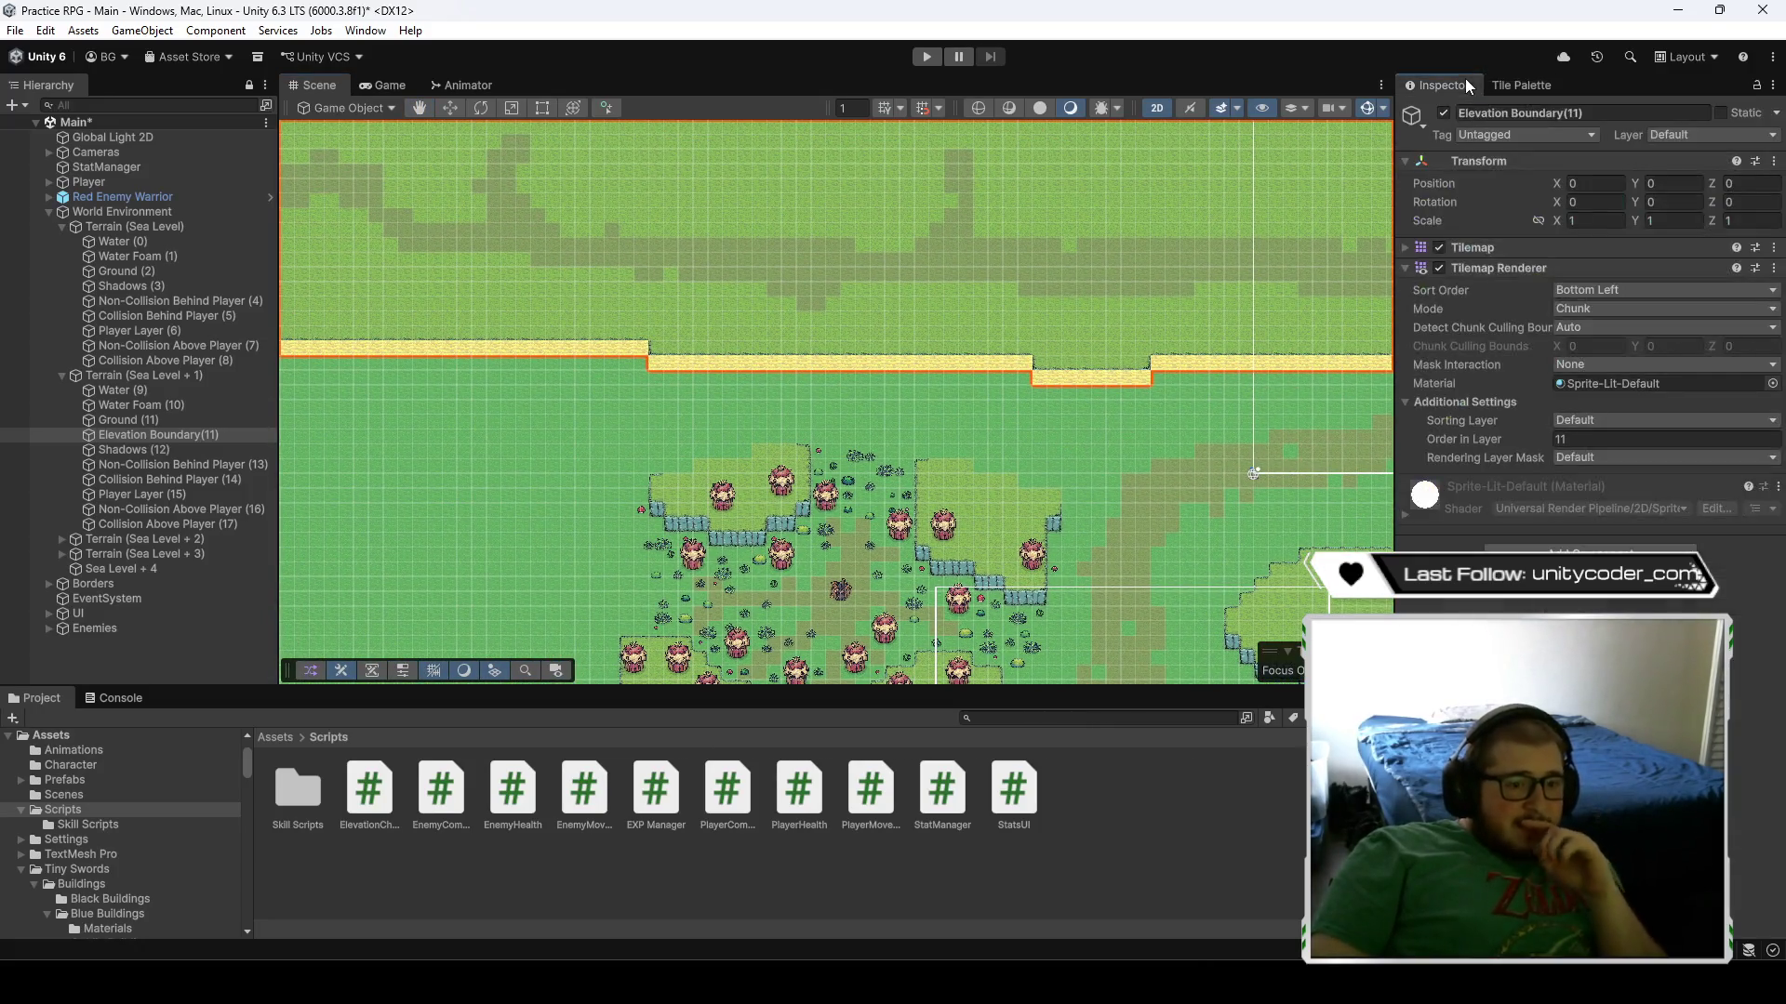
# - Expand the Tilemap component settings, reverting an accidental dark color tint
pyautogui.press('Return')
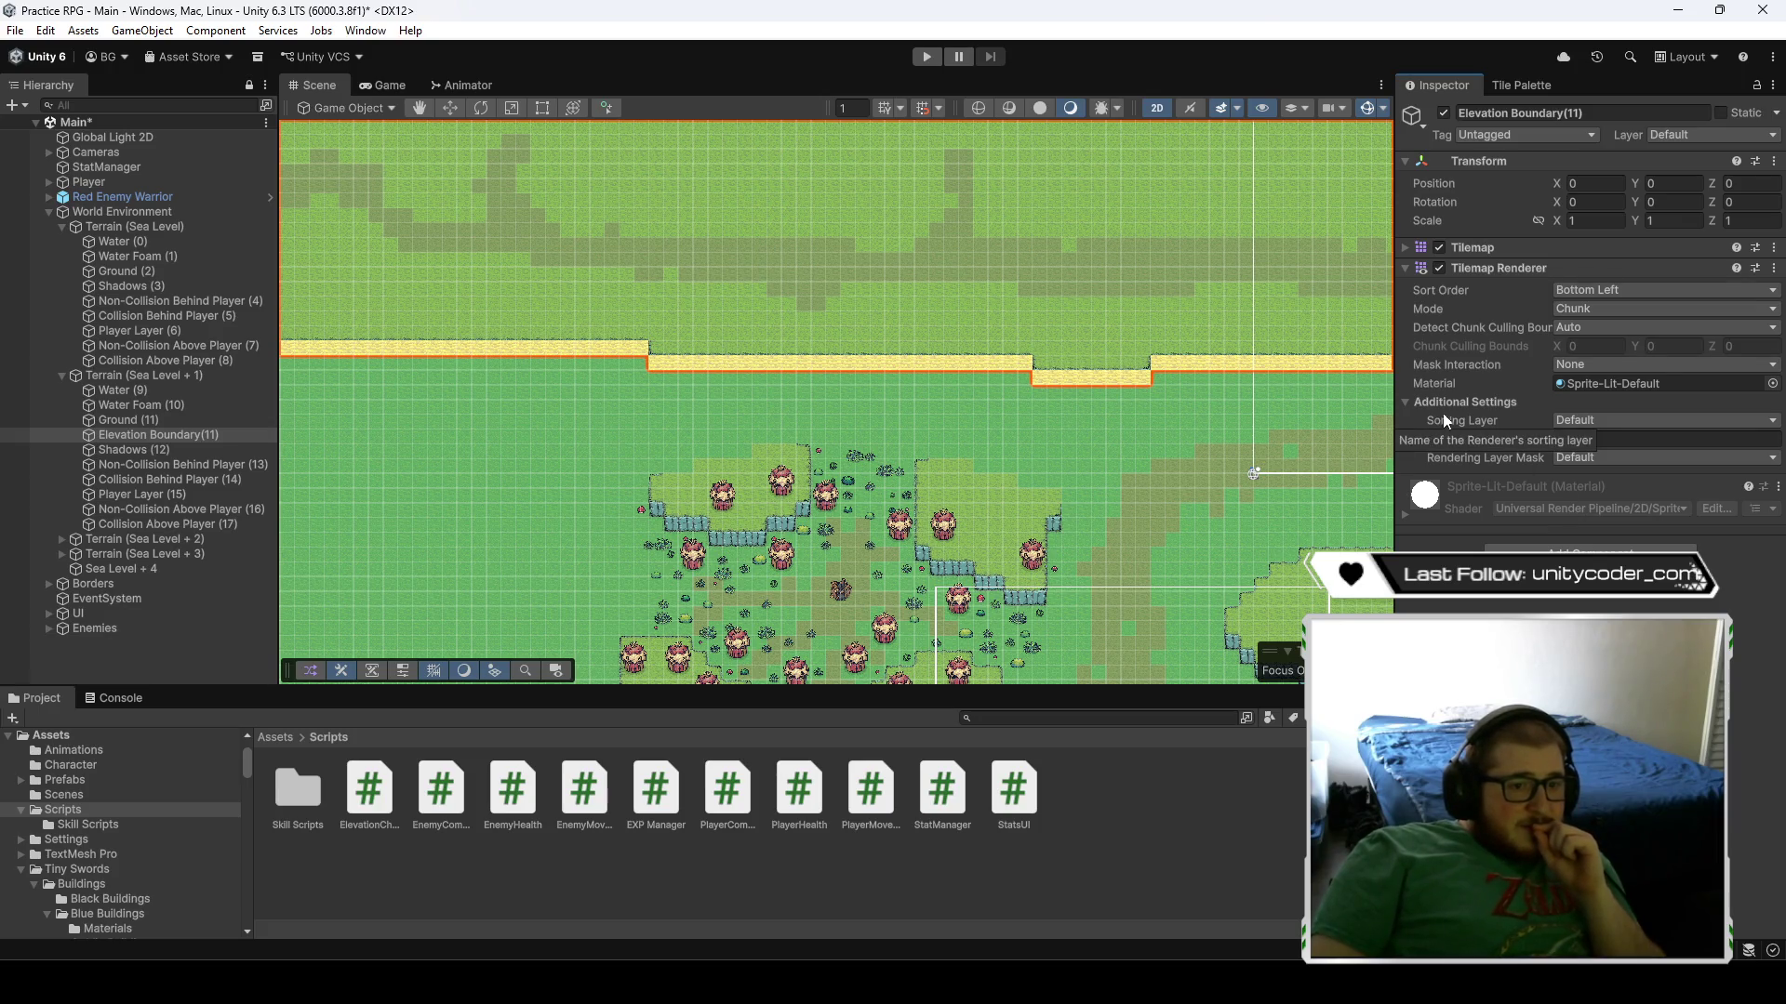
pyautogui.click(1405, 249)
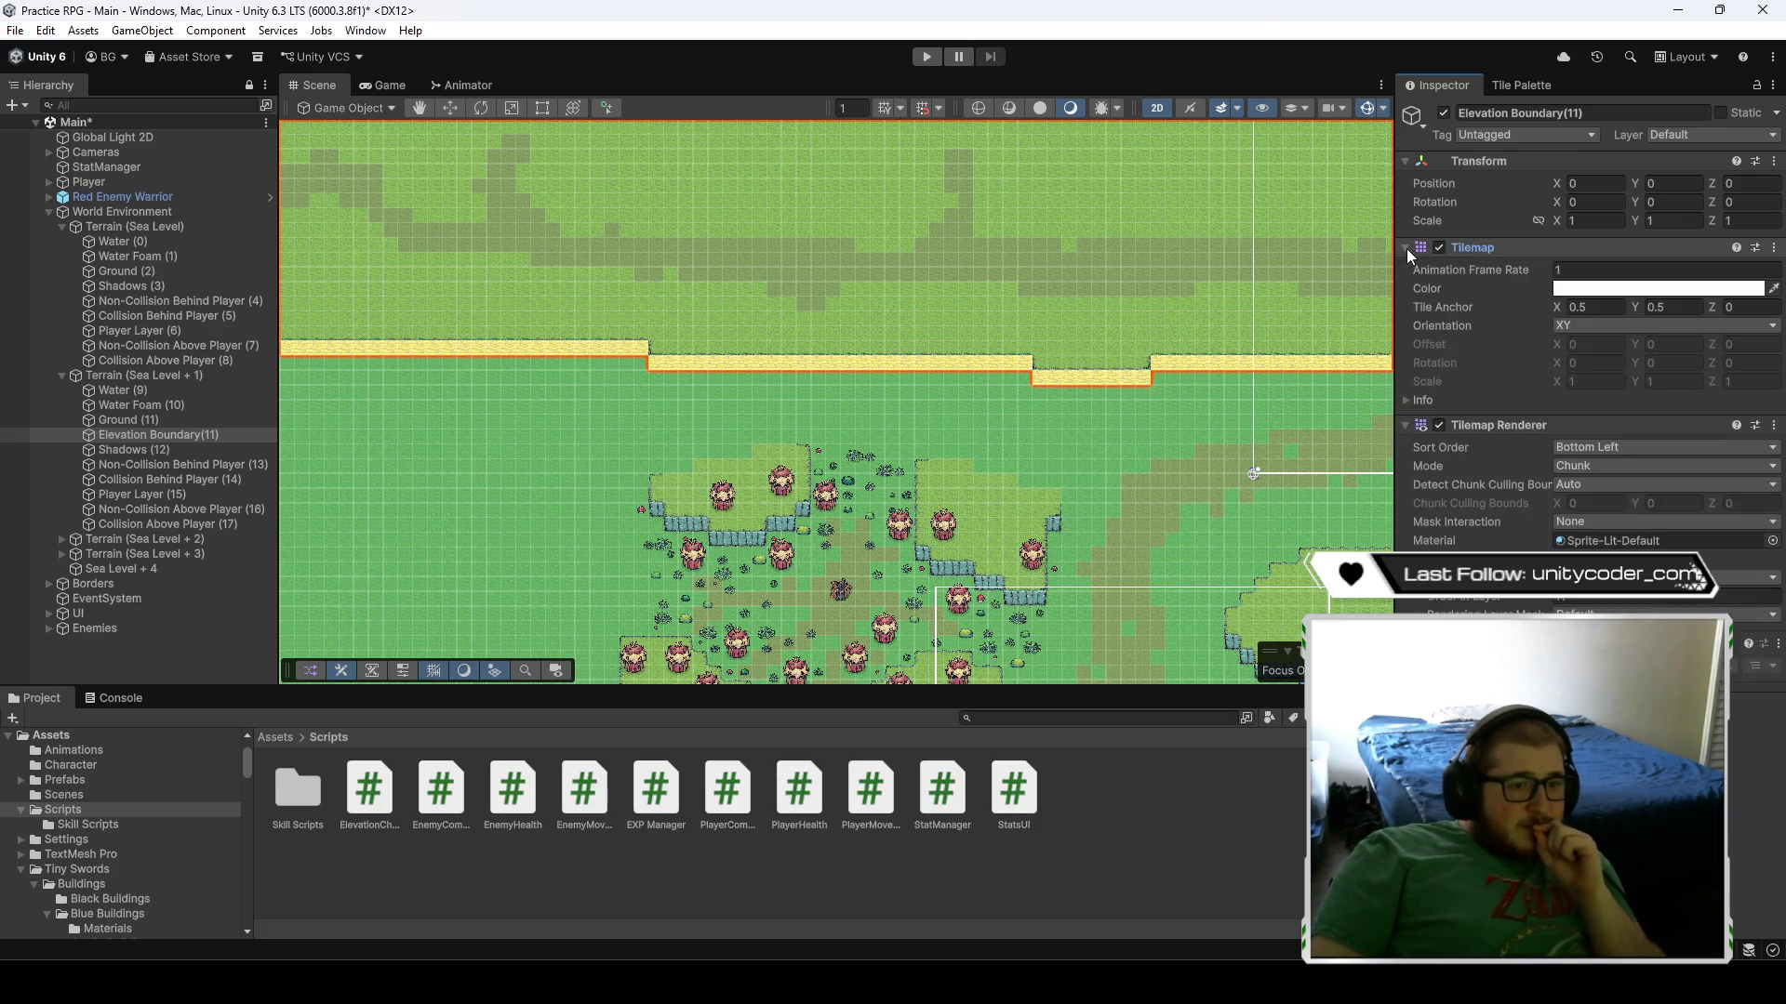
pyautogui.click(1406, 248)
pyautogui.click(1415, 254)
pyautogui.click(1727, 294)
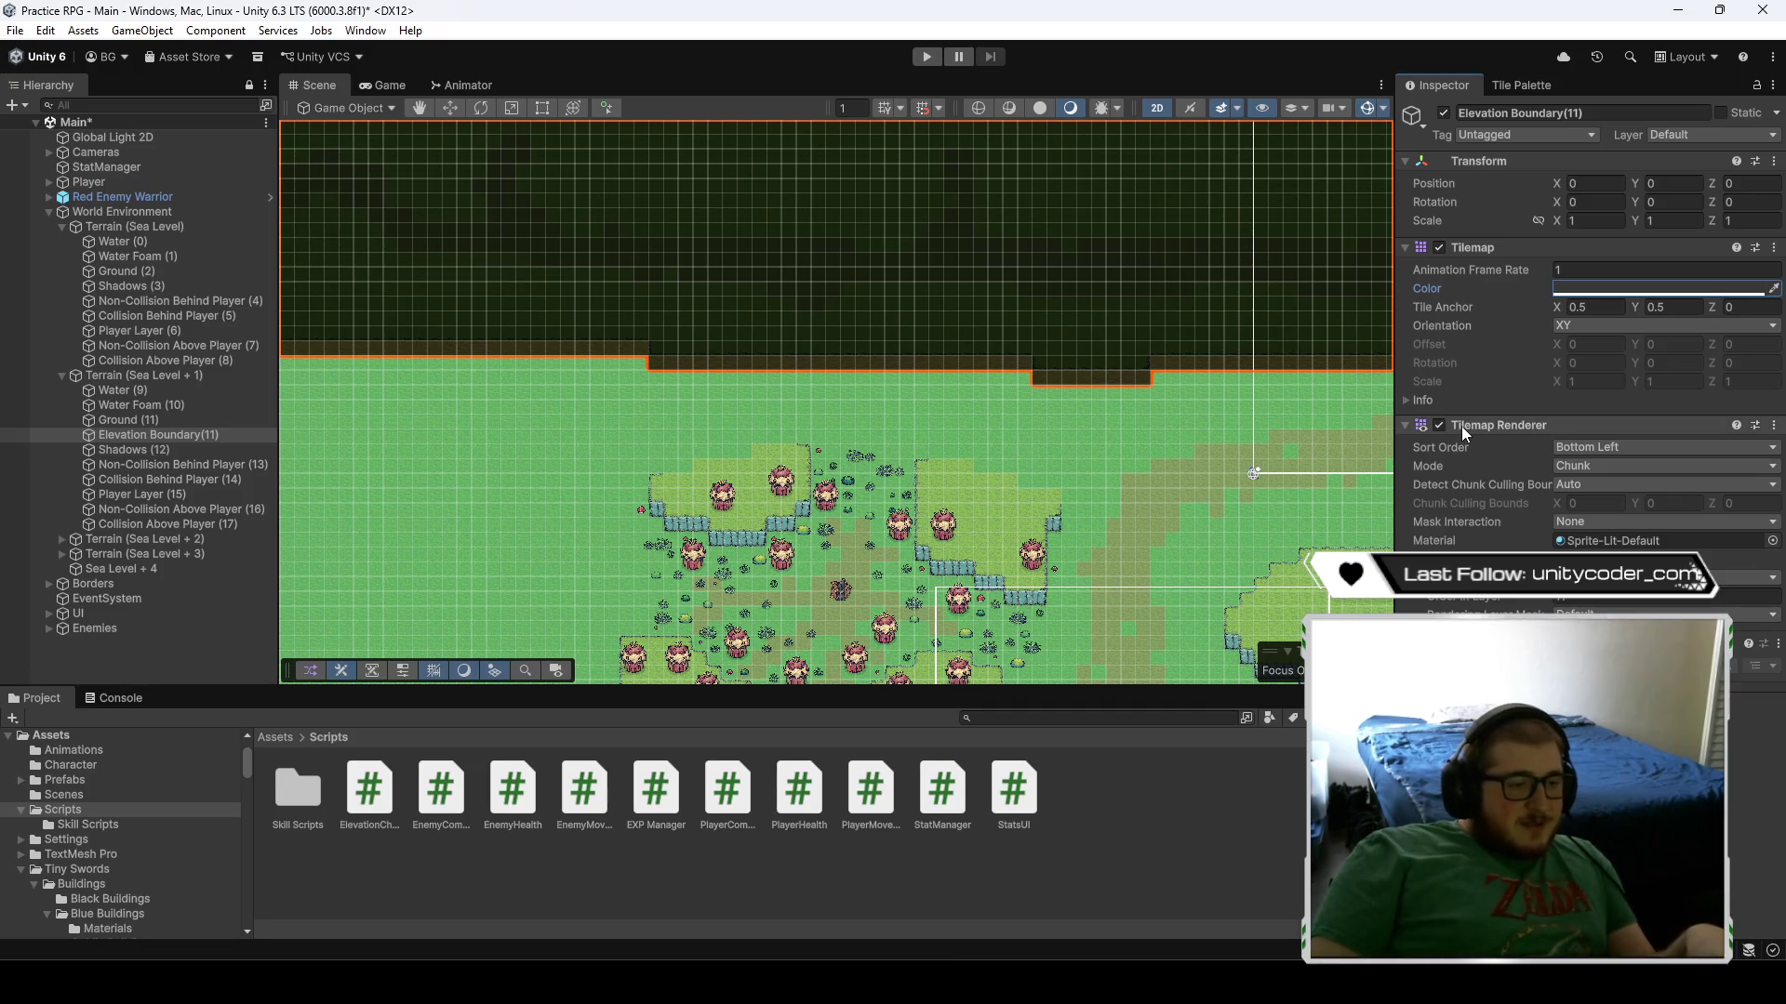
pyautogui.hotkey('ctrl', 'z')
# - Set the Tilemap color alpha to 0 so the boundary tiles disappear
pyautogui.click(1617, 289)
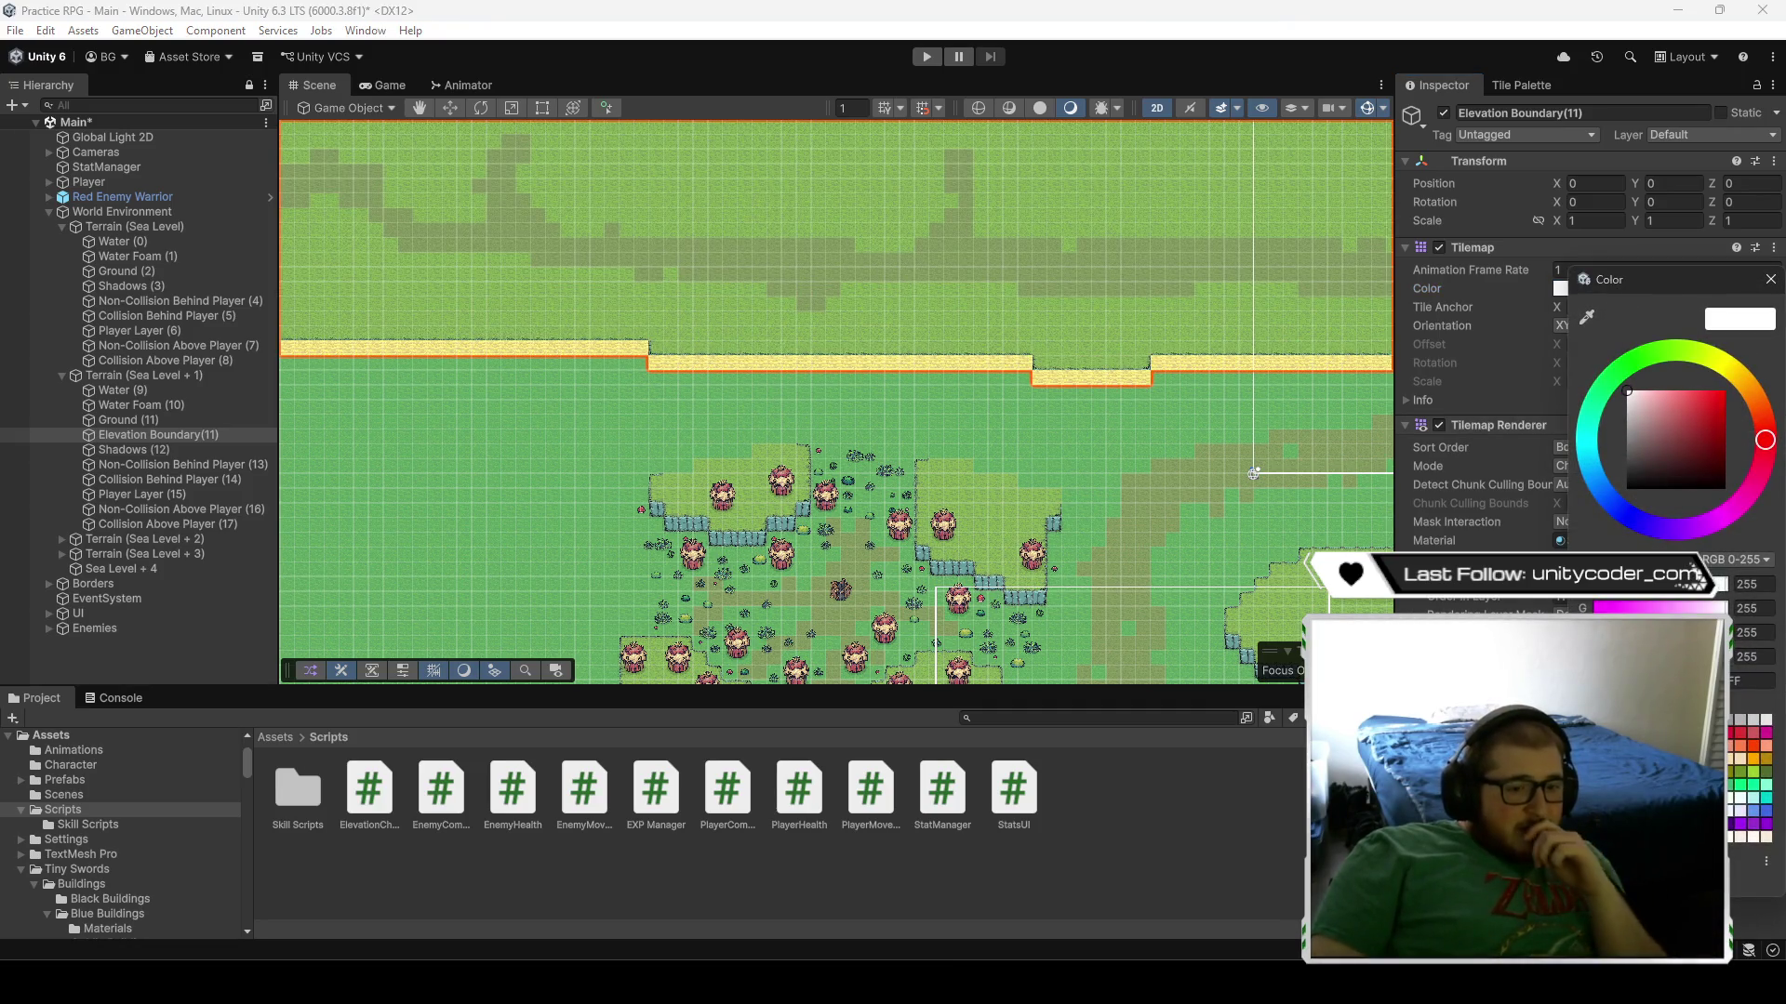
pyautogui.moveTo(1721, 656); pyautogui.dragTo(1595, 657)
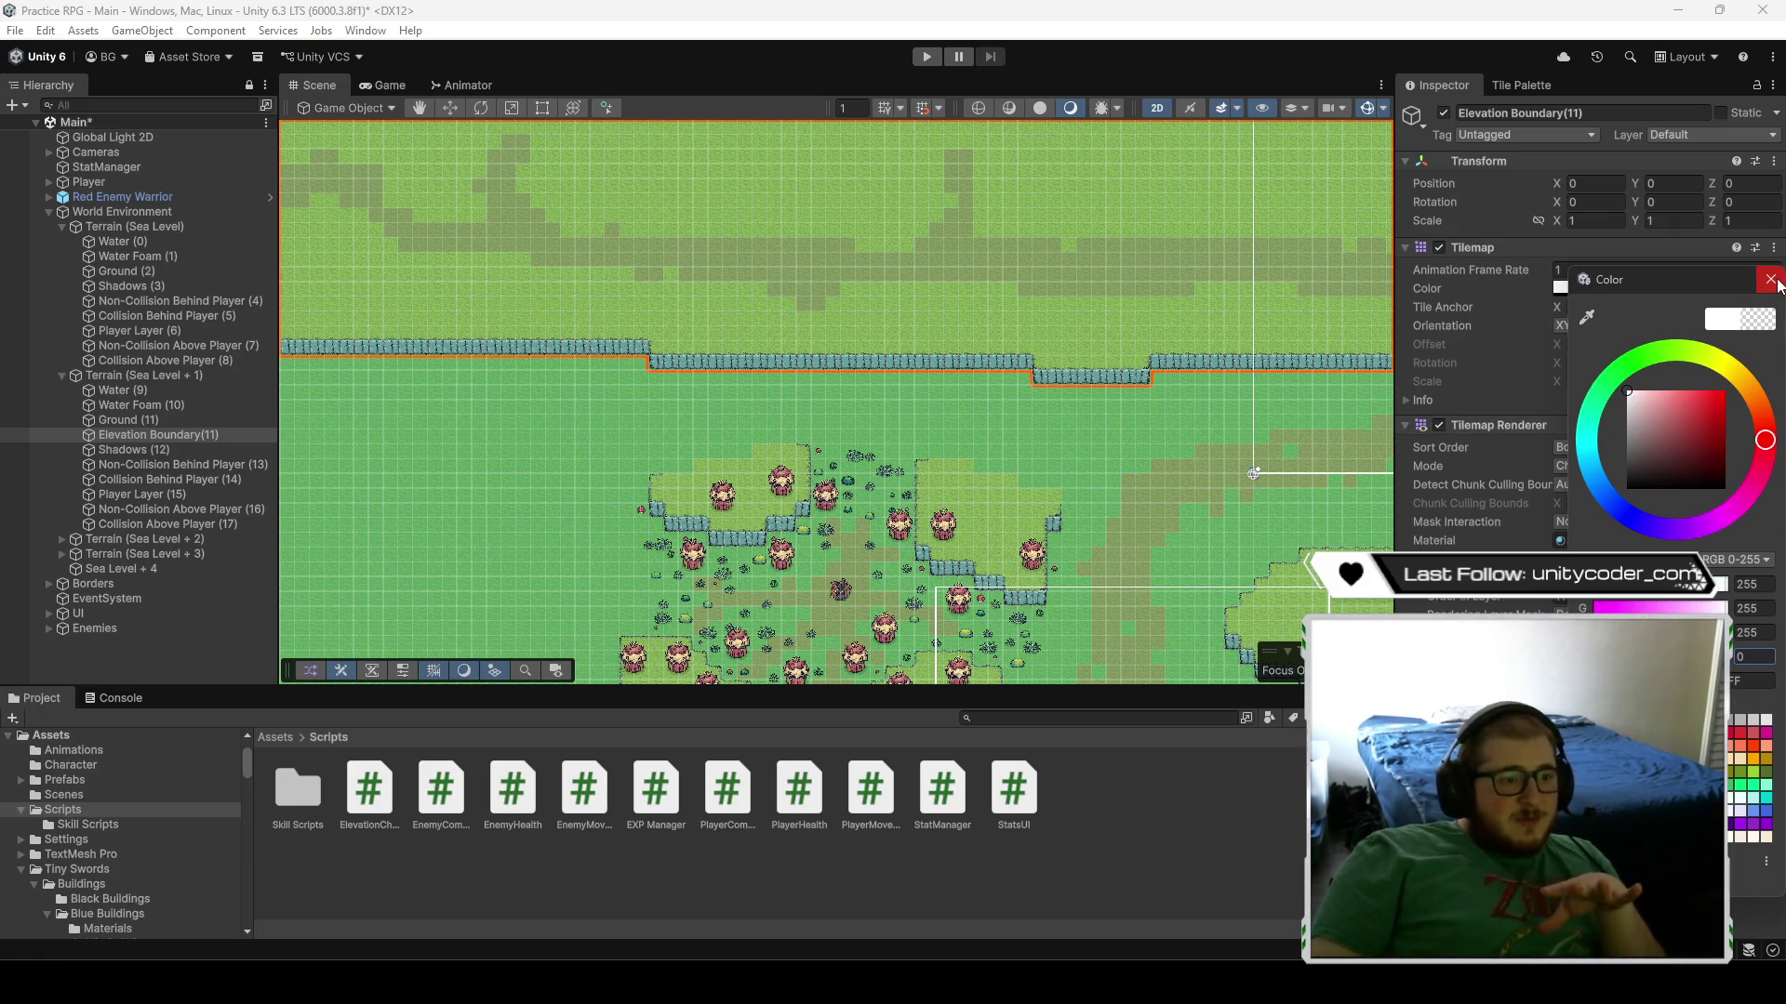
pyautogui.click(1770, 279)
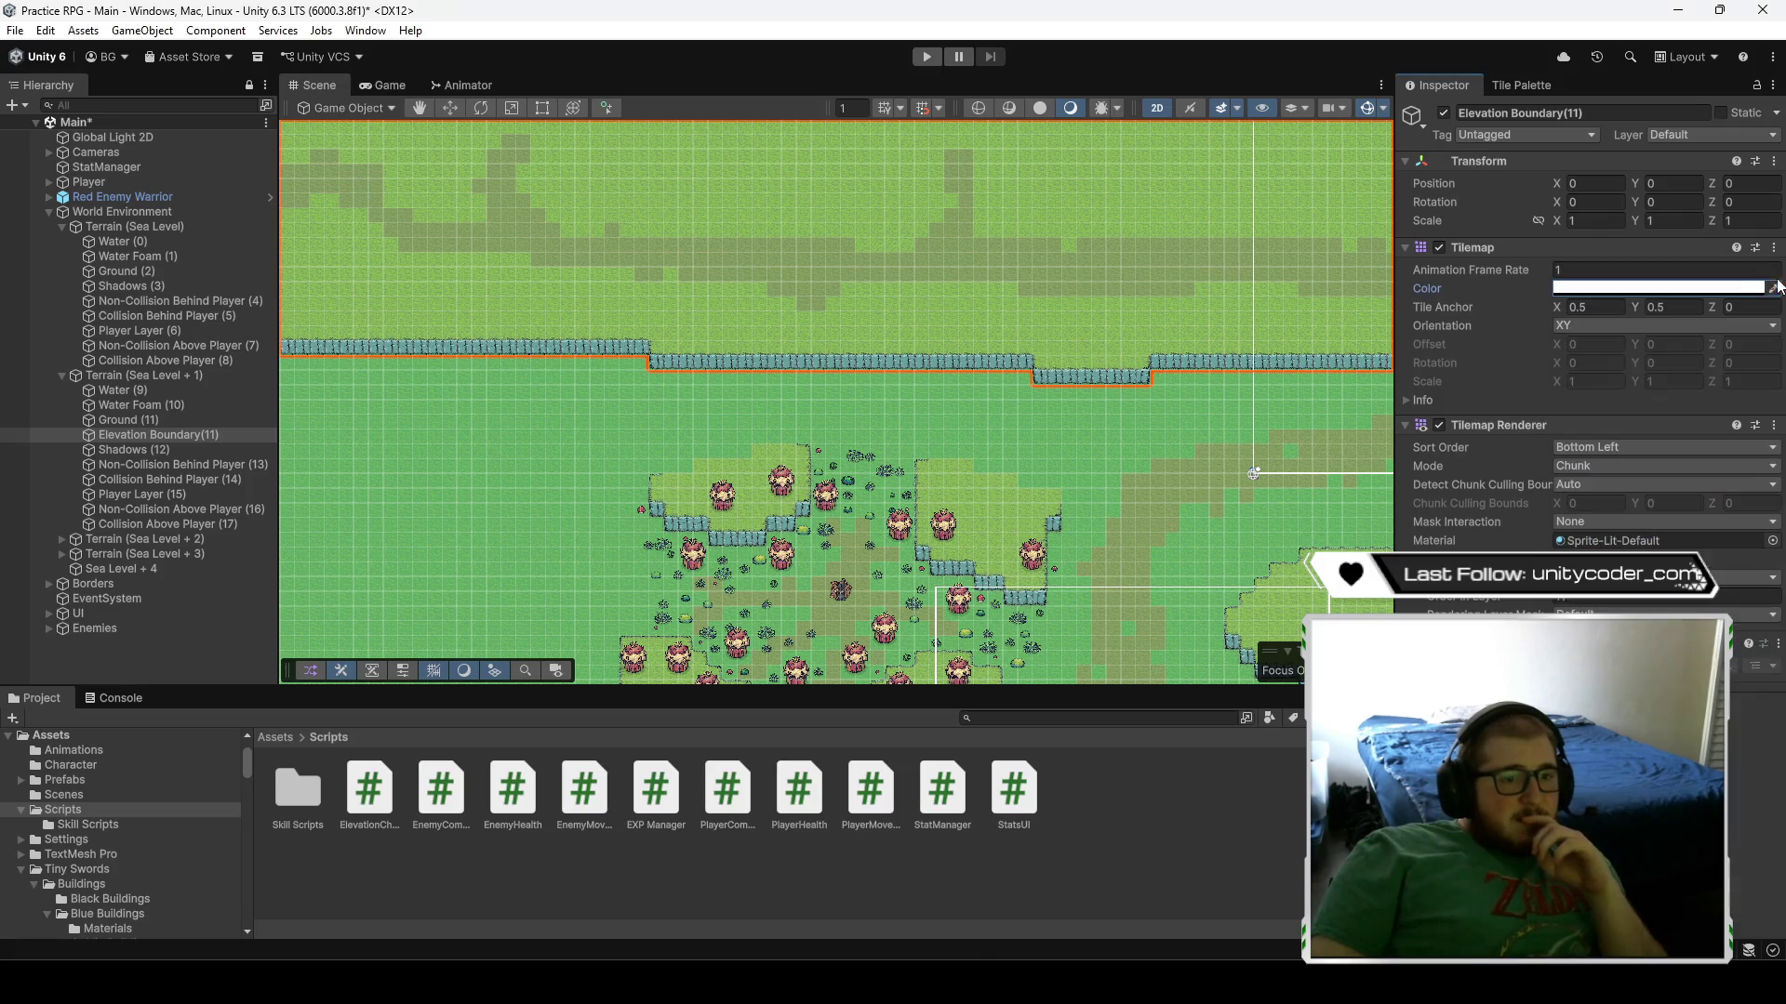
pyautogui.scroll(5, 1173, 385)
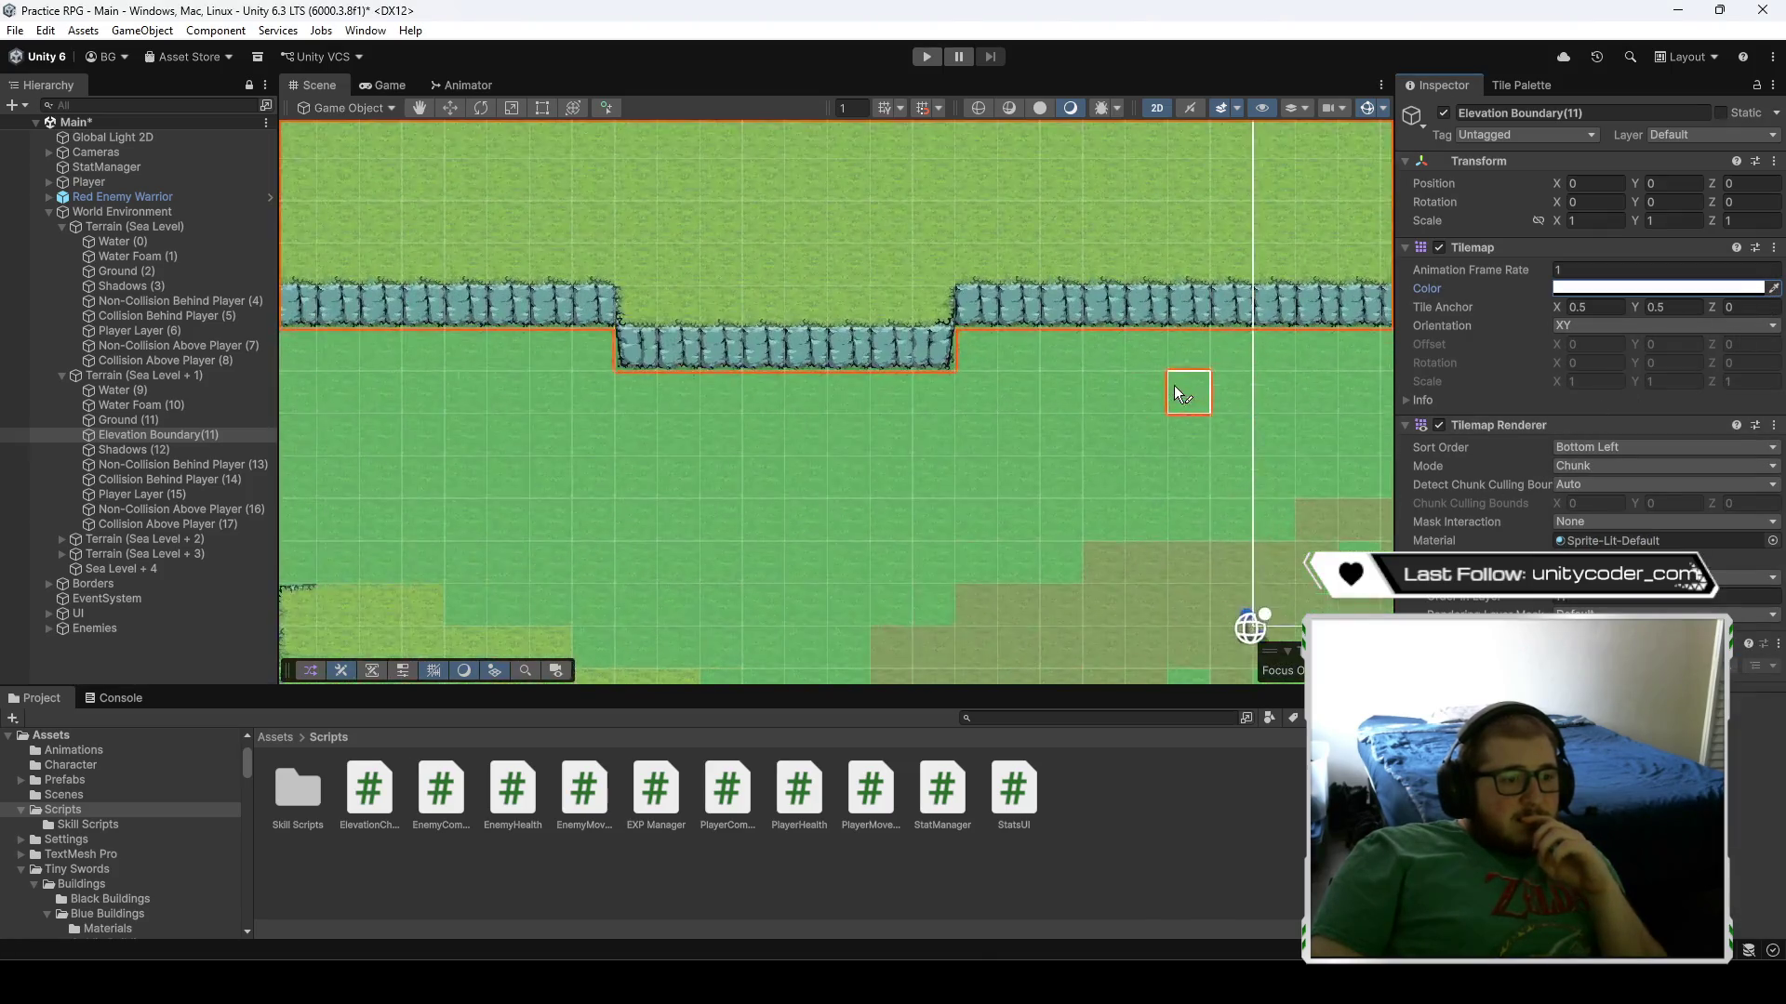
# - Raise the Elevation Boundary(11) Tilemap color alpha to 54 for semi-transparency
pyautogui.moveTo(1187, 383)
pyautogui.mouseDown()
pyautogui.moveTo(909, 471)
pyautogui.moveTo(626, 423)
pyautogui.moveTo(885, 426)
pyautogui.mouseUp()
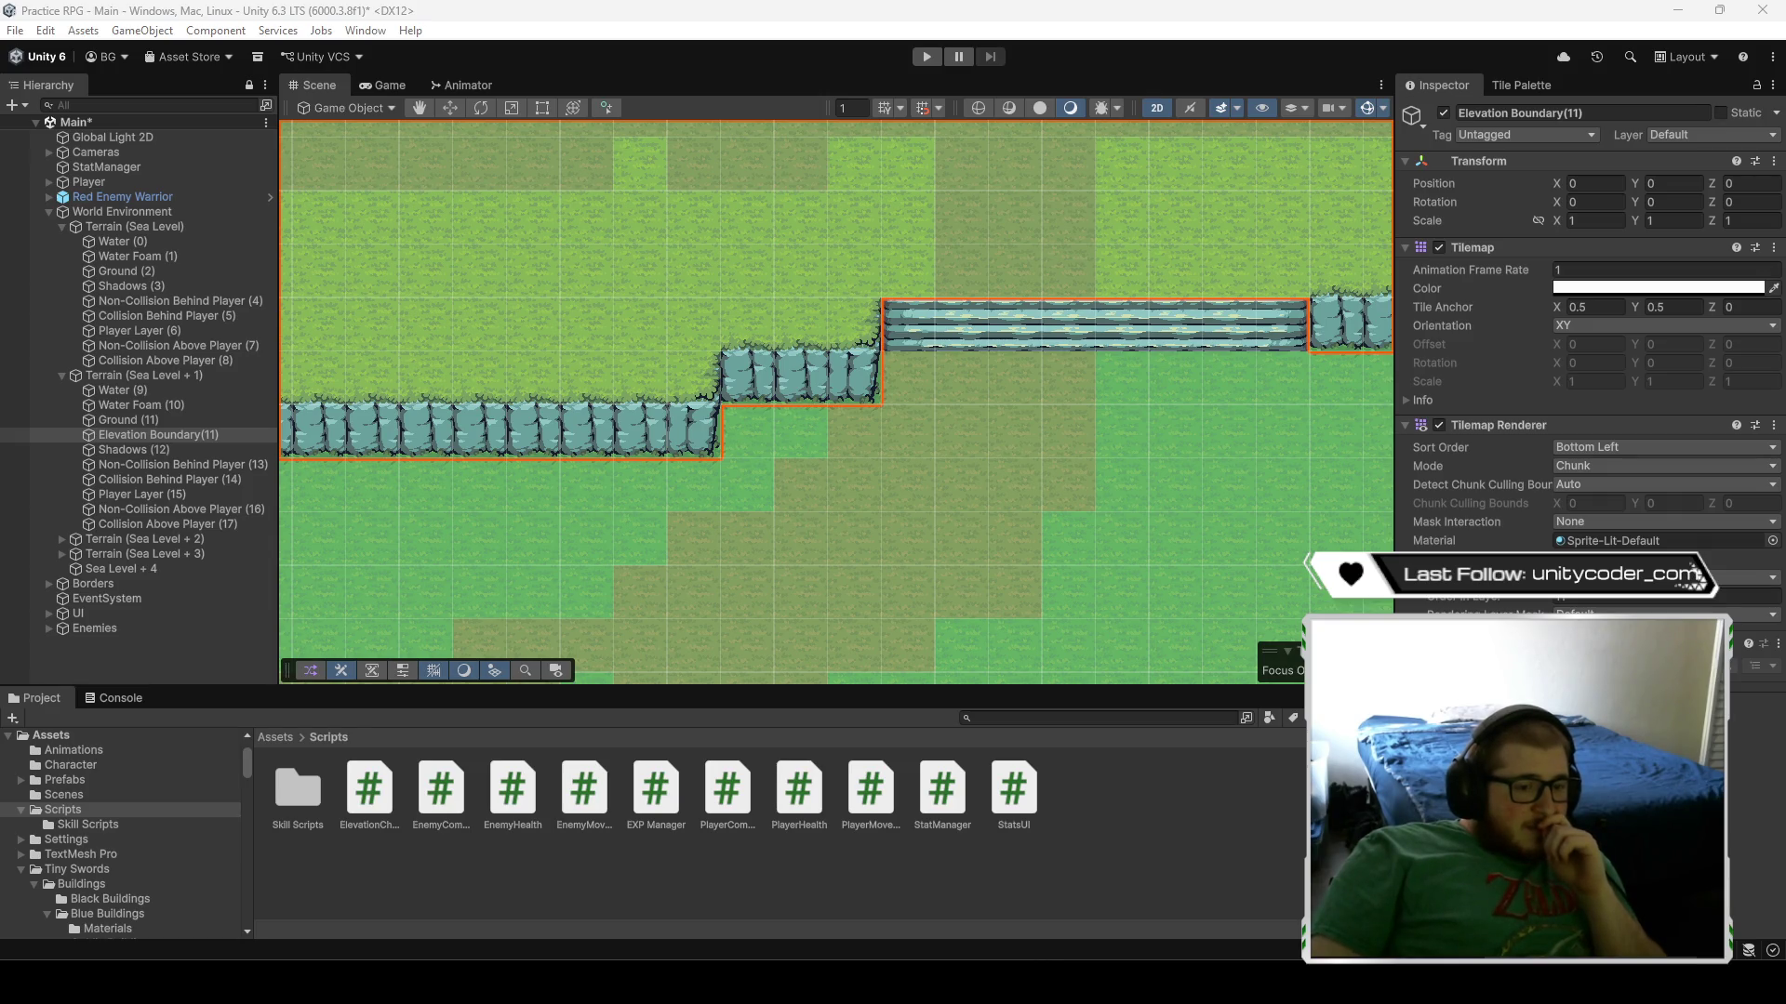
pyautogui.scroll(-5, 1183, 491)
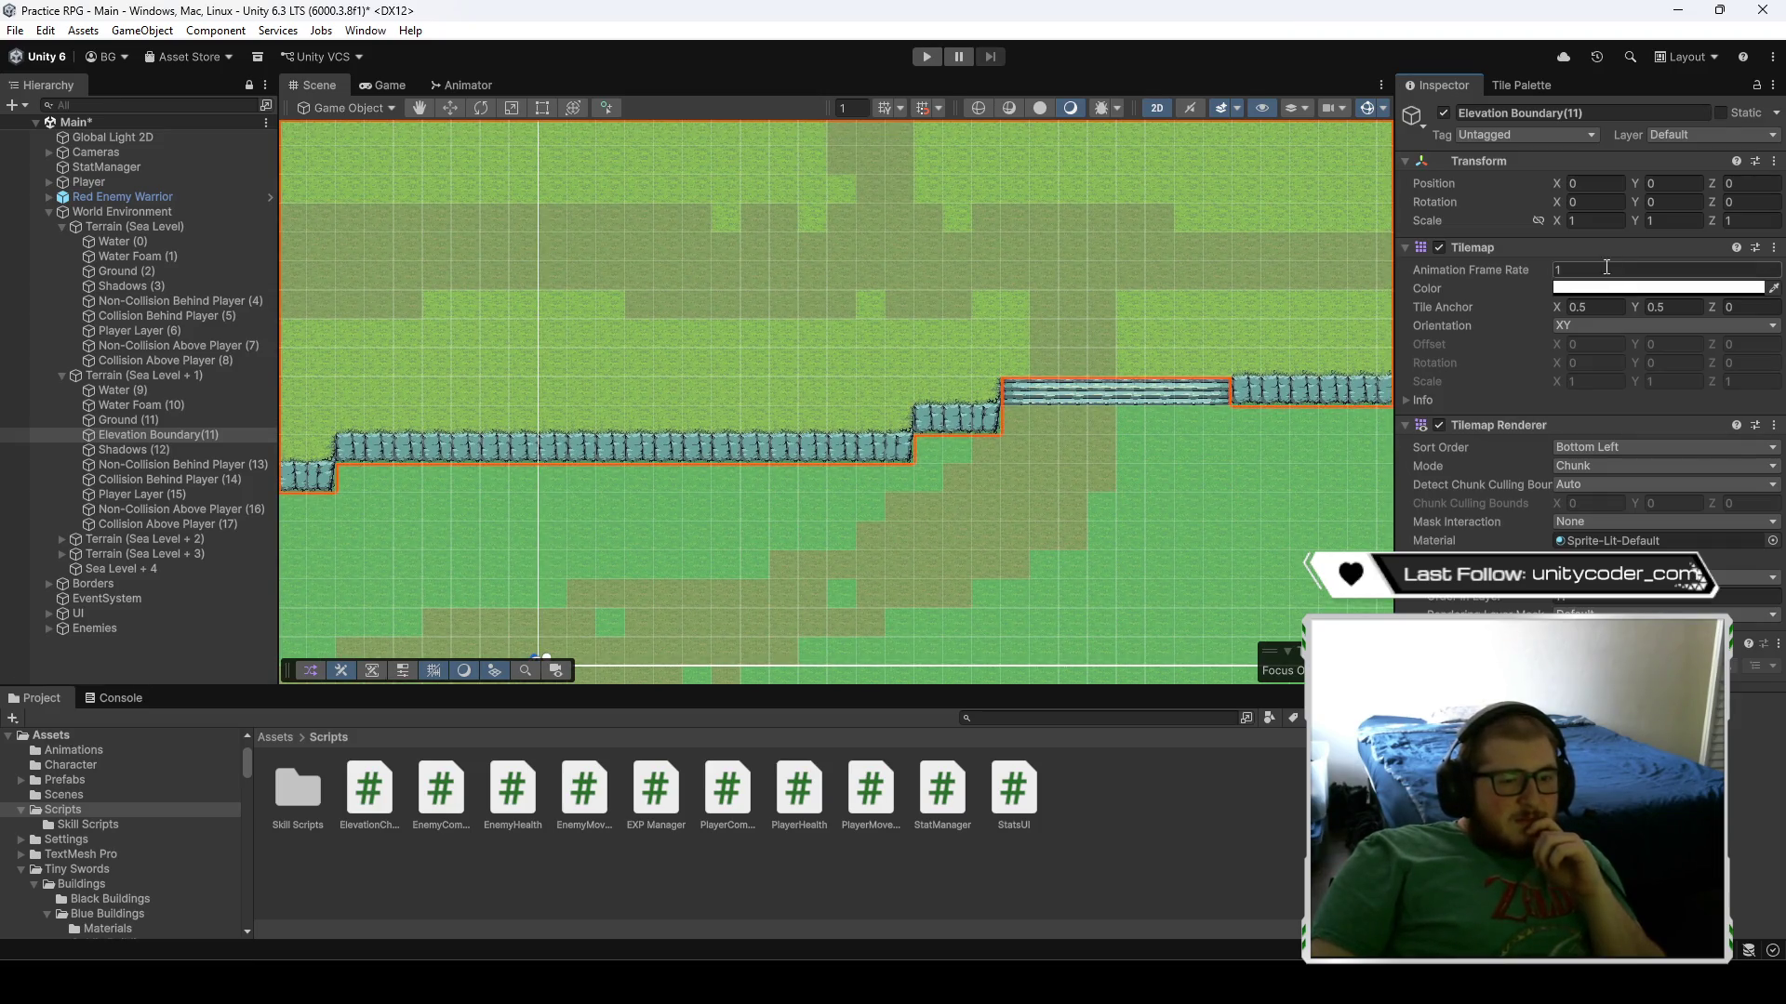
pyautogui.click(1656, 288)
pyautogui.moveTo(1592, 648)
pyautogui.mouseDown()
pyautogui.moveTo(1641, 649)
pyautogui.moveTo(1621, 648)
pyautogui.mouseUp()
pyautogui.scroll(2, 1084, 453)
pyautogui.scroll(3, 1069, 453)
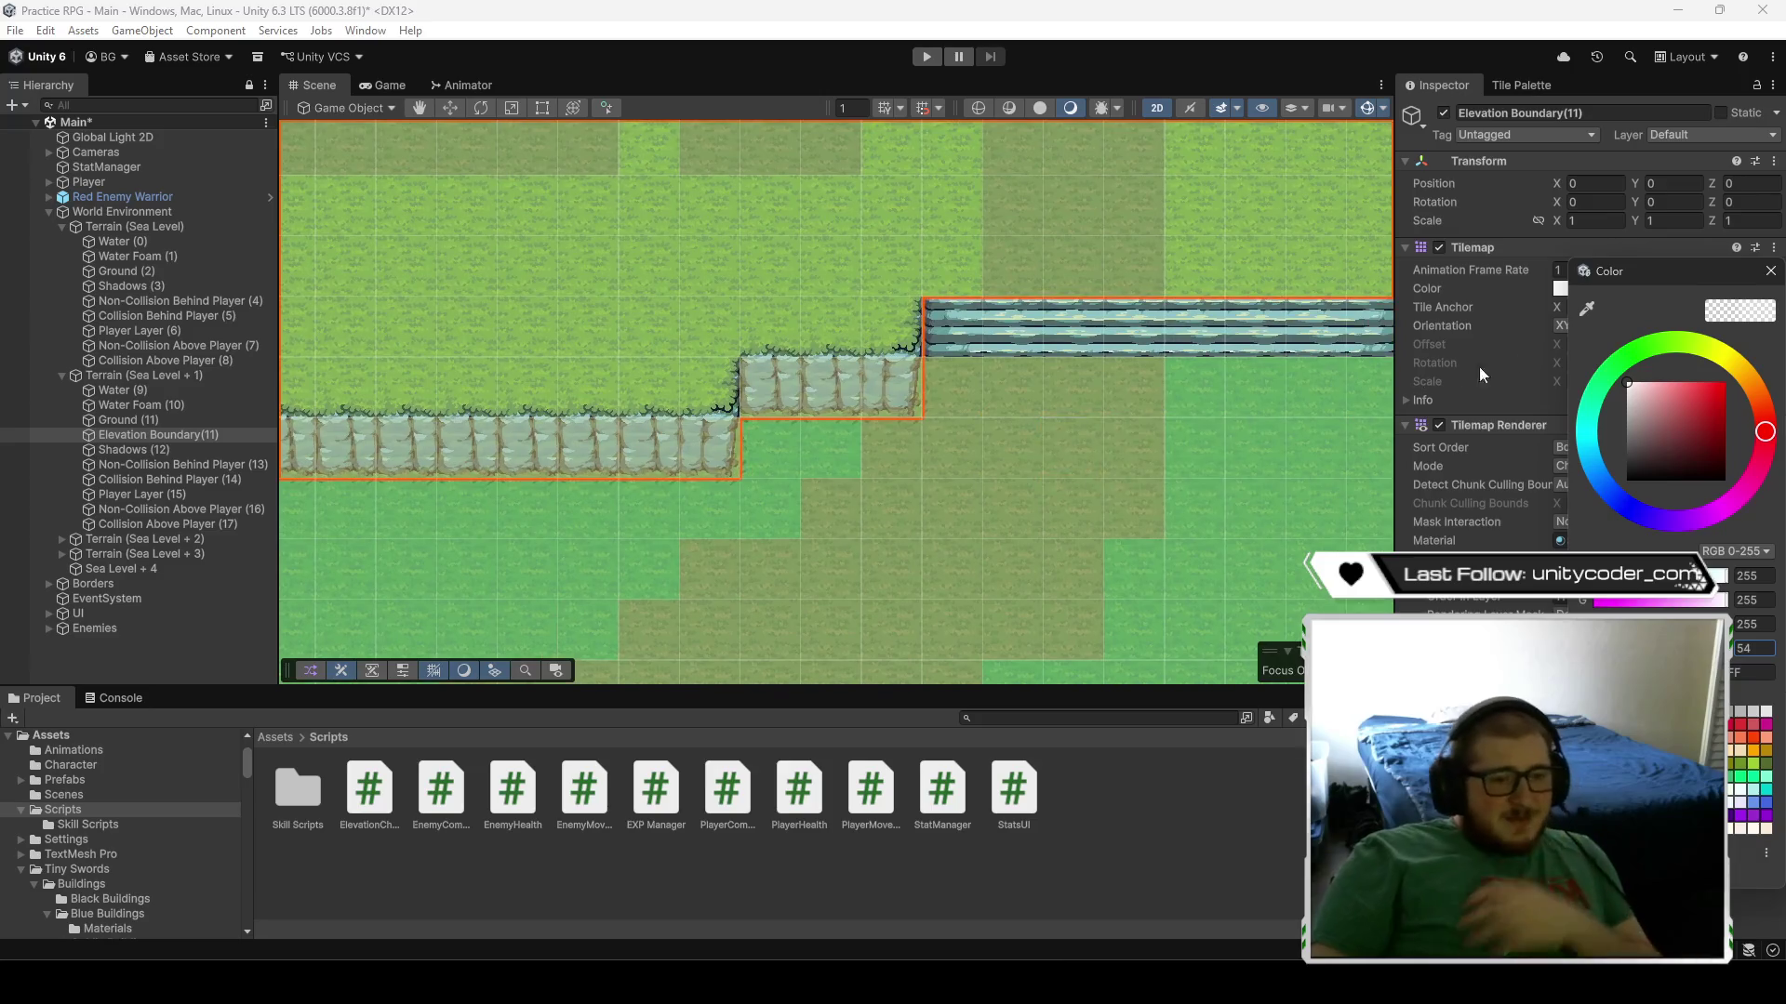
pyautogui.click(1765, 274)
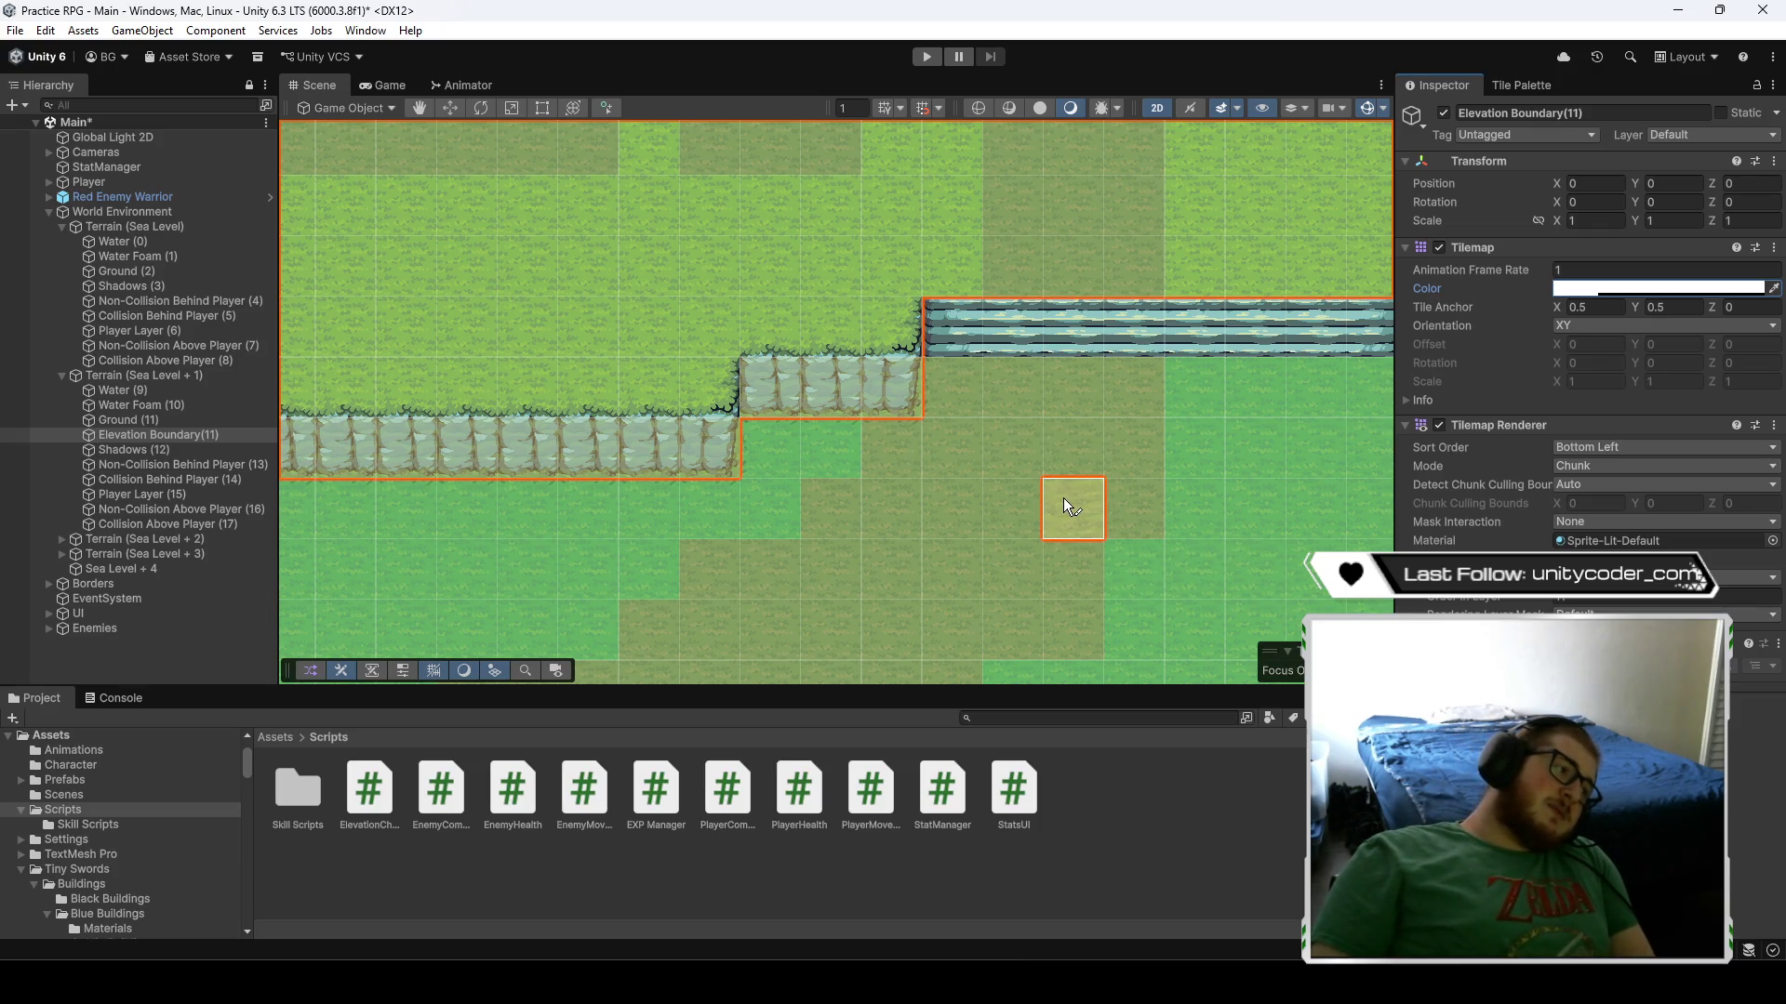
pyautogui.scroll(-10, 1065, 503)
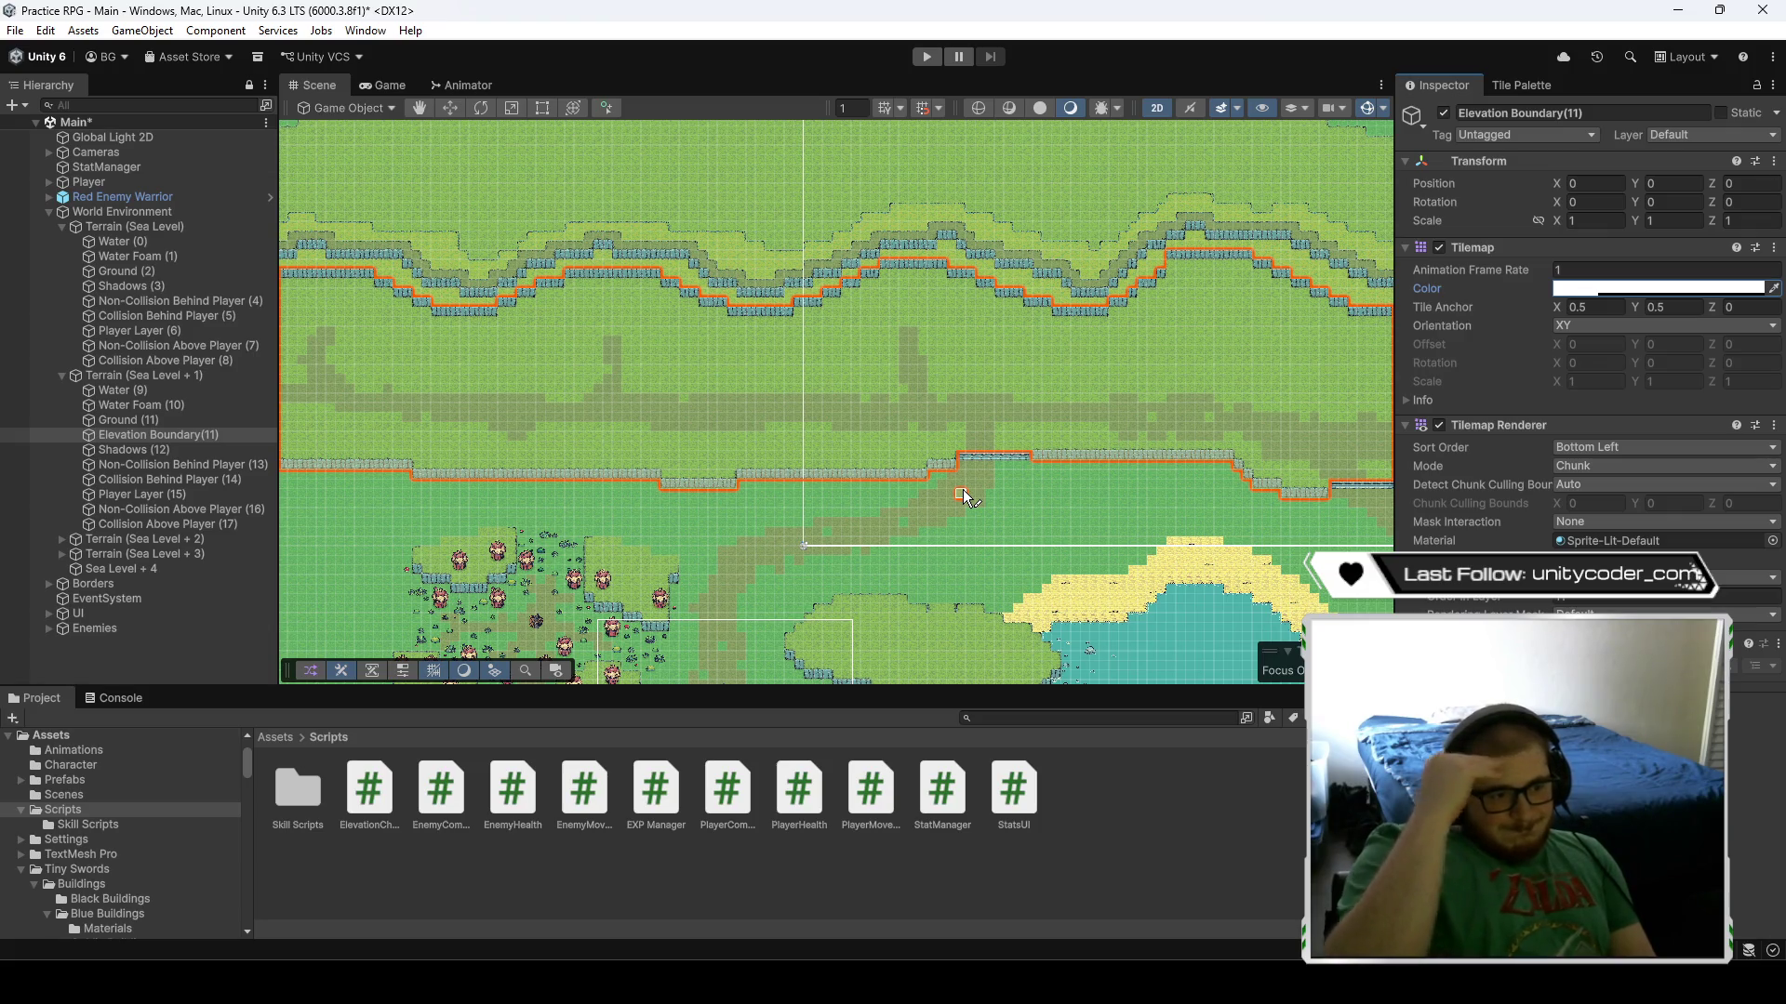
# - Erase a stray boundary tile on the plateau by painting it with an empty tile
pyautogui.scroll(-3, 963, 489)
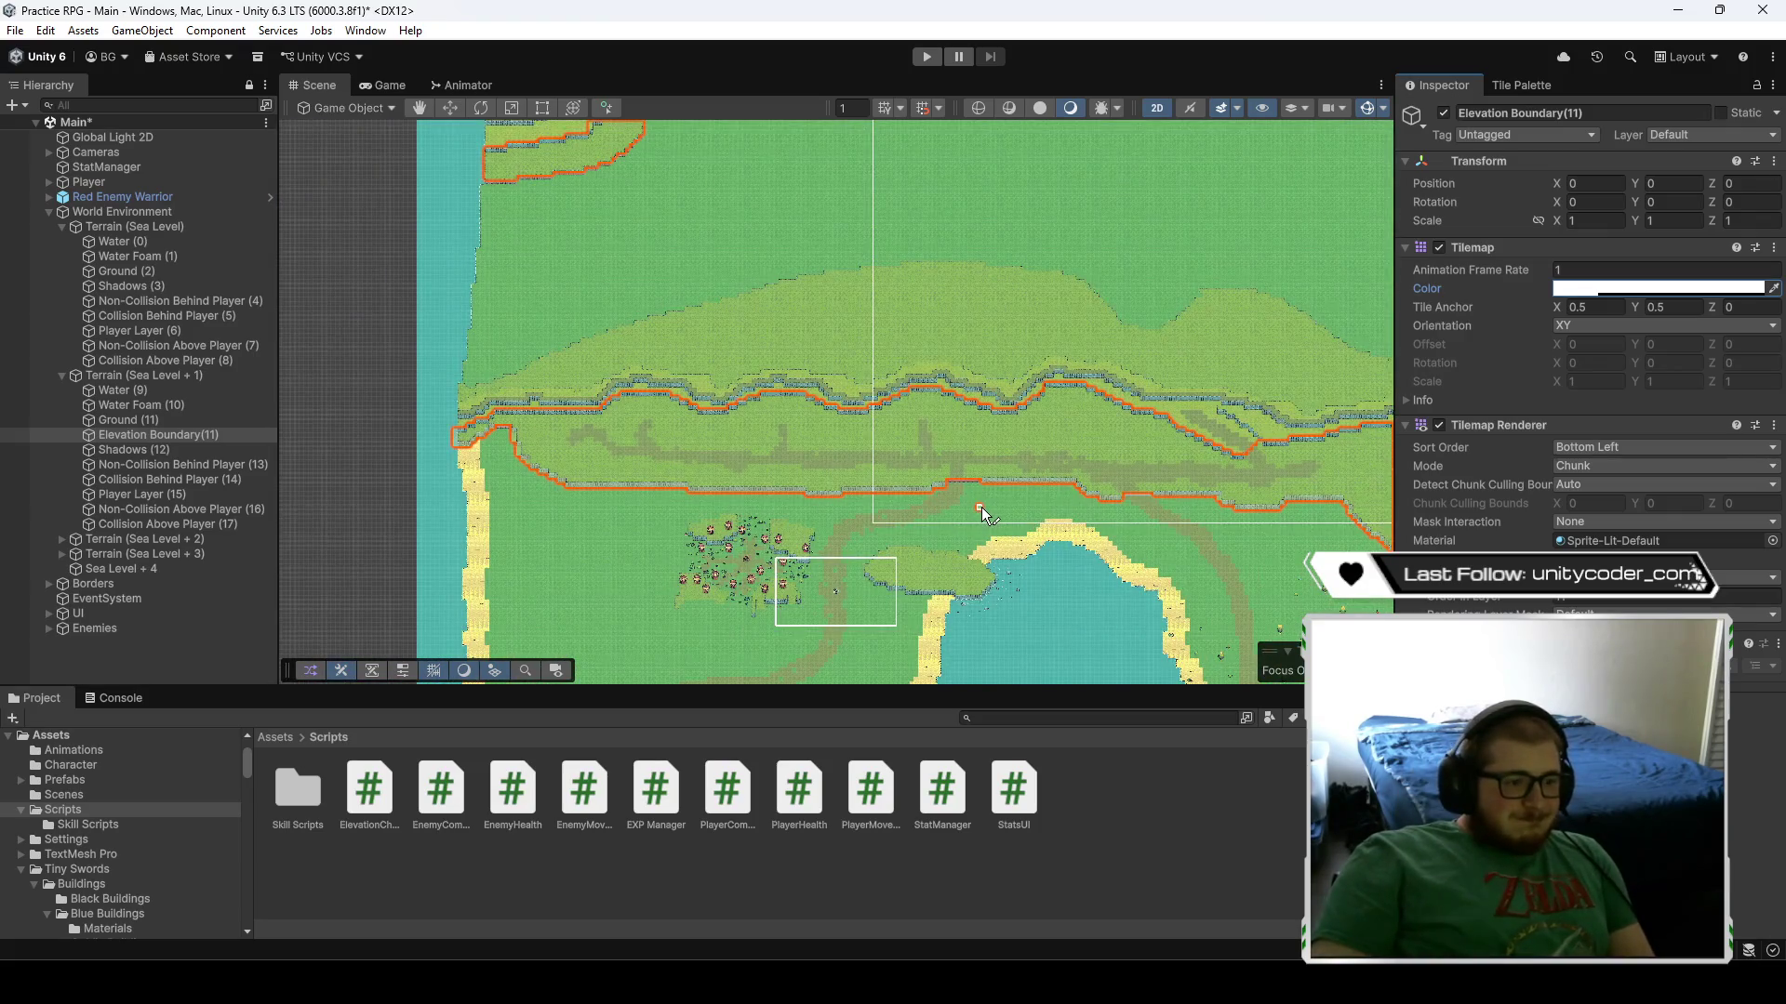
pyautogui.moveTo(981, 506)
pyautogui.mouseDown()
pyautogui.moveTo(885, 448)
pyautogui.moveTo(702, 411)
pyautogui.moveTo(1138, 450)
pyautogui.mouseUp()
pyautogui.moveTo(591, 400); pyautogui.dragTo(646, 411)
pyautogui.scroll(10, 646, 411)
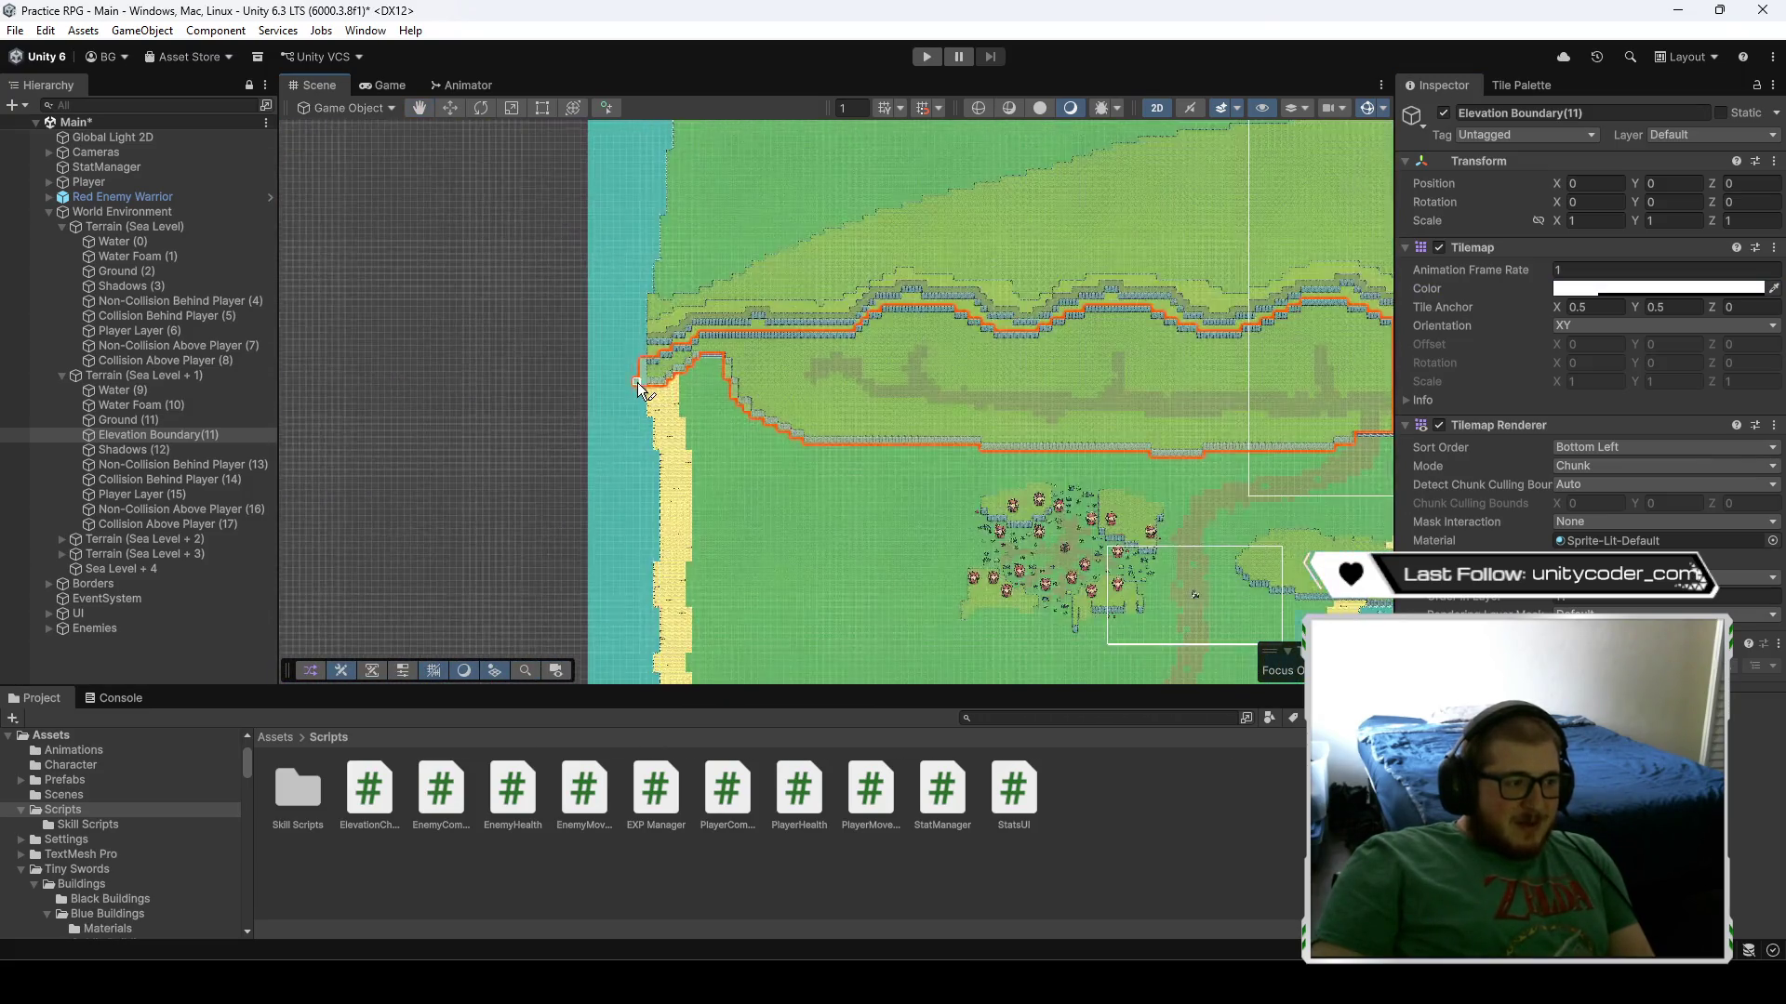
pyautogui.scroll(2, 728, 394)
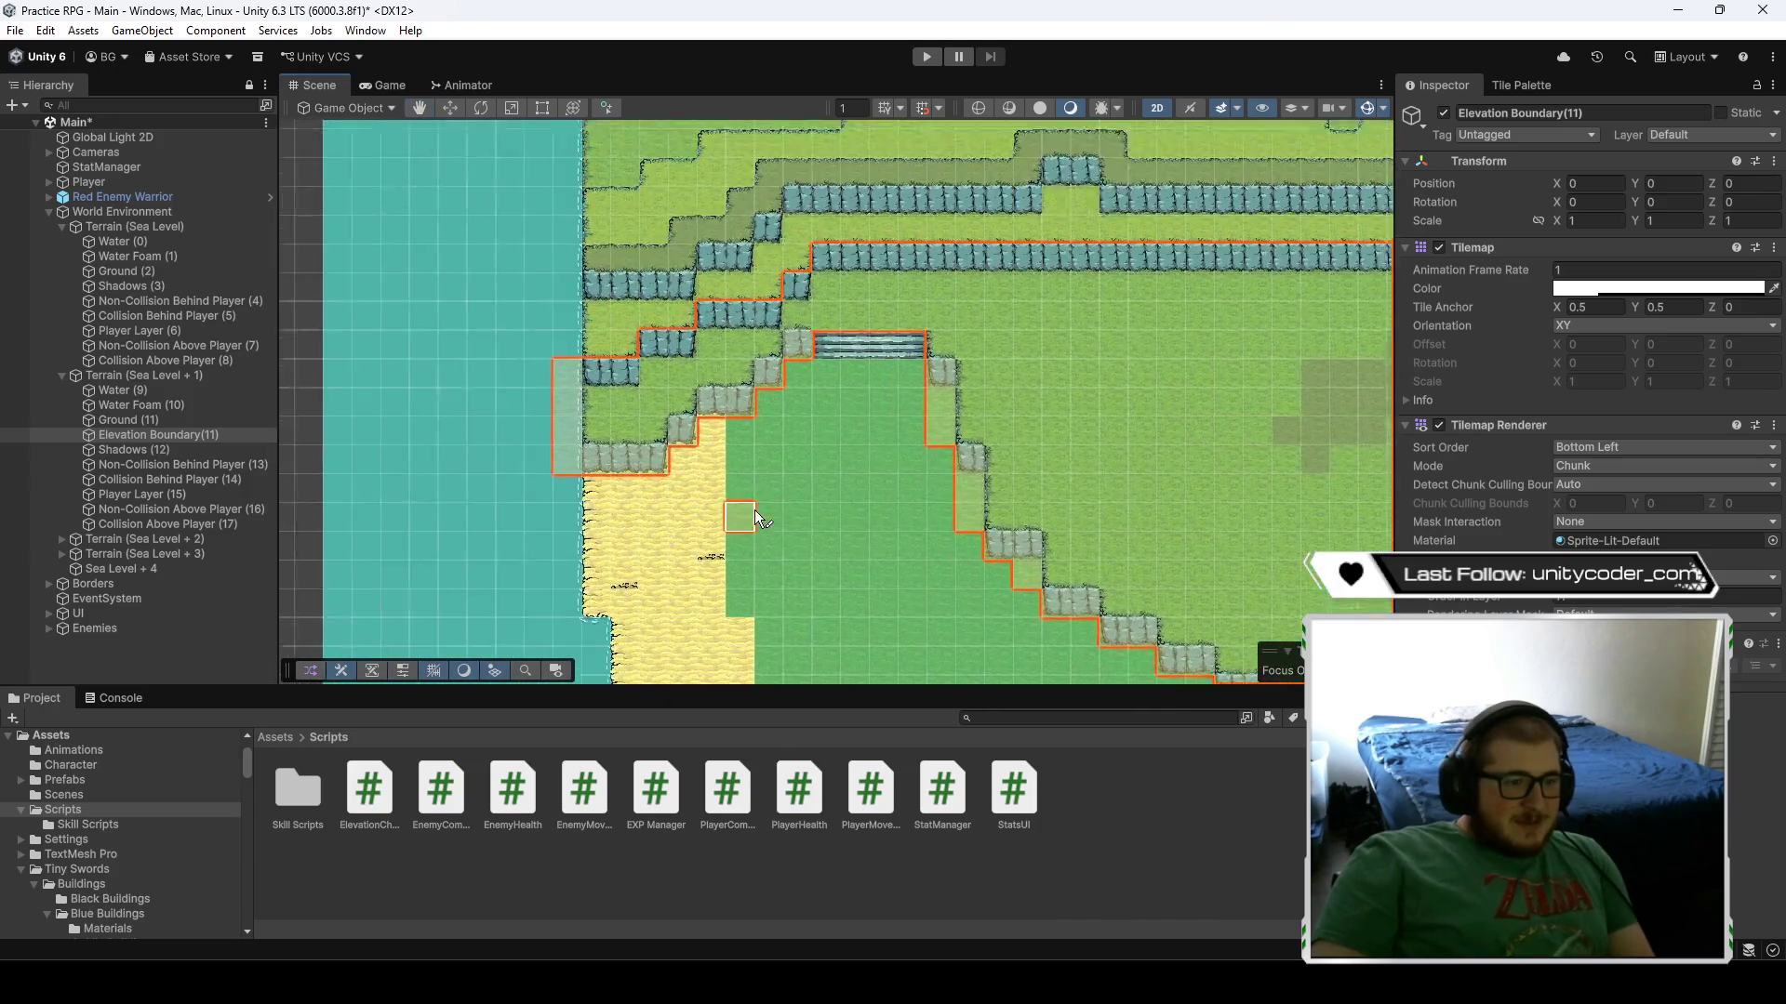
pyautogui.click(1520, 89)
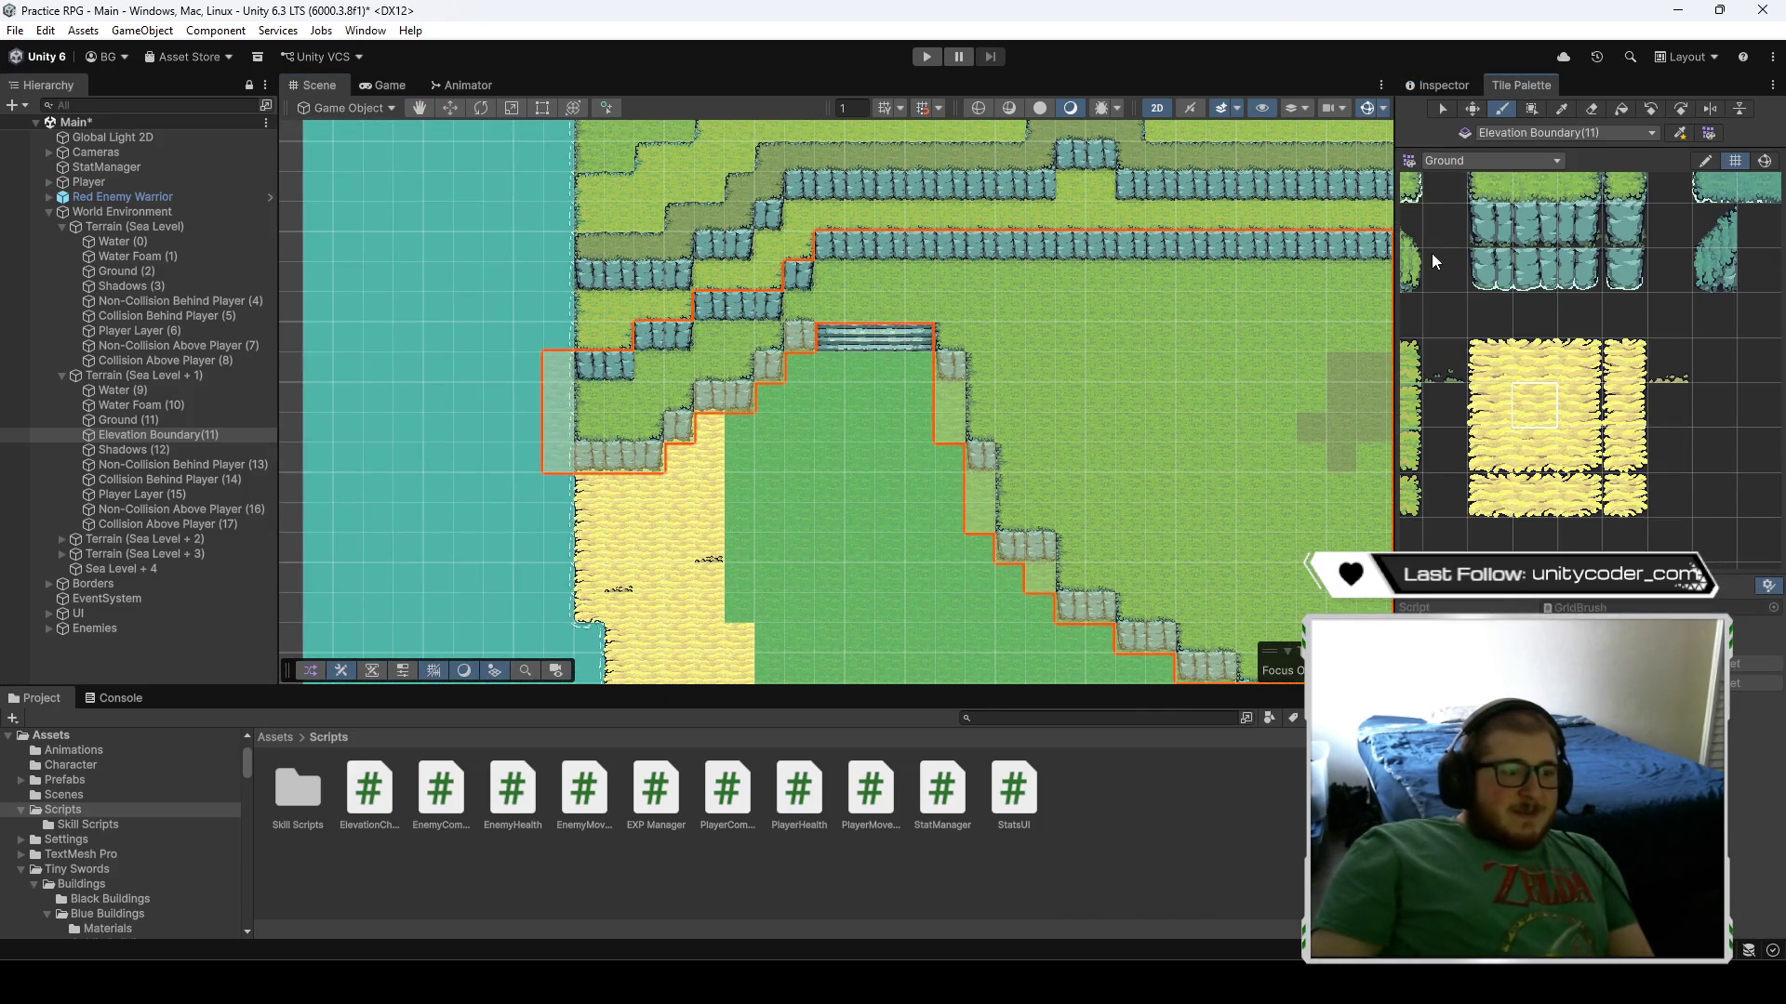
pyautogui.scroll(-2, 948, 417)
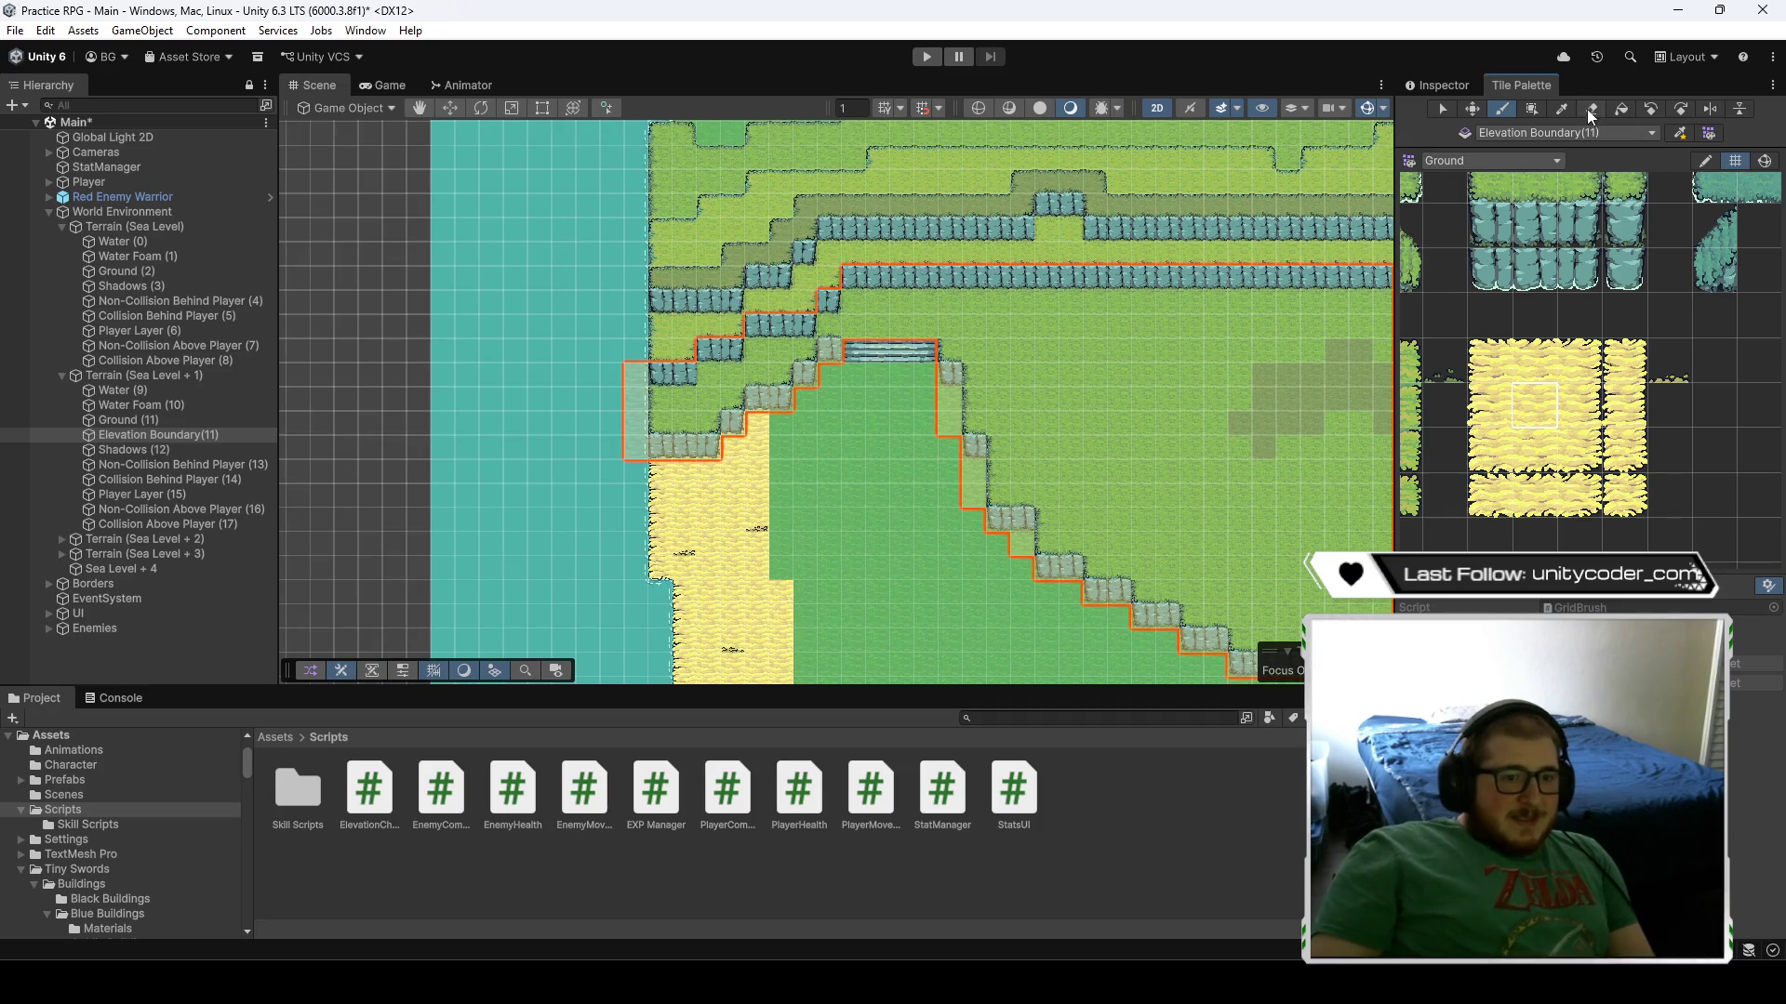
pyautogui.click(1619, 110)
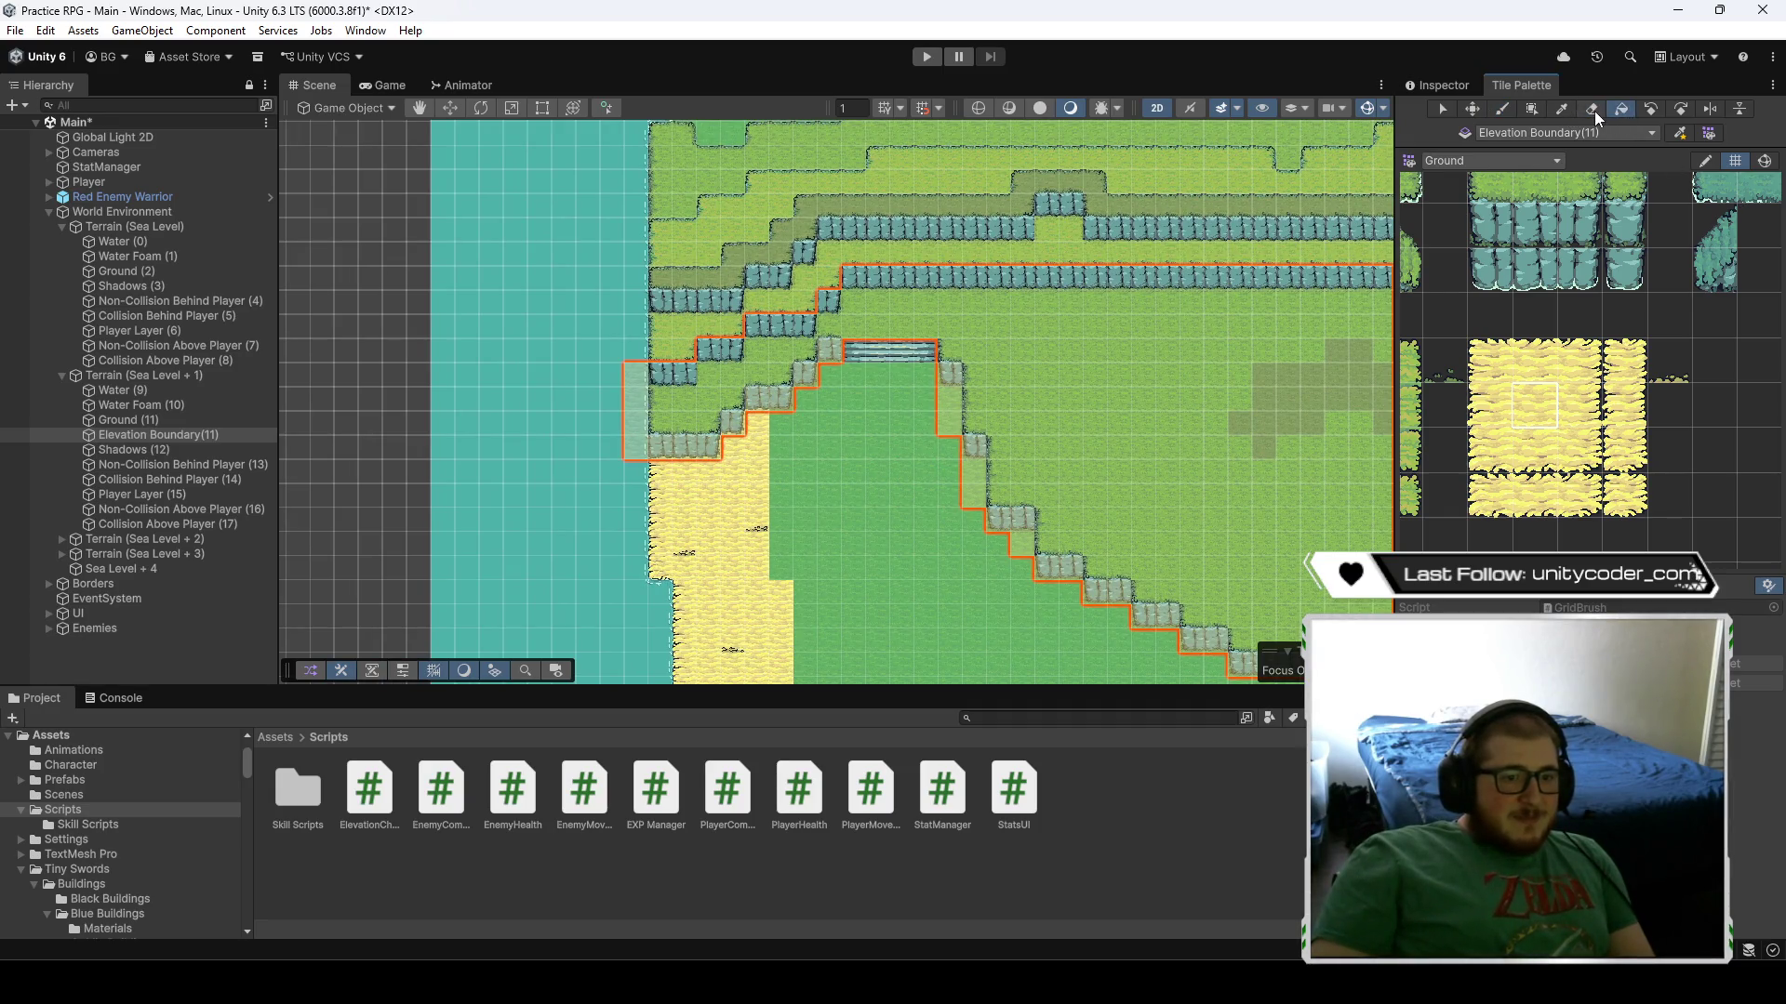
pyautogui.moveTo(1715, 419); pyautogui.dragTo(1714, 358)
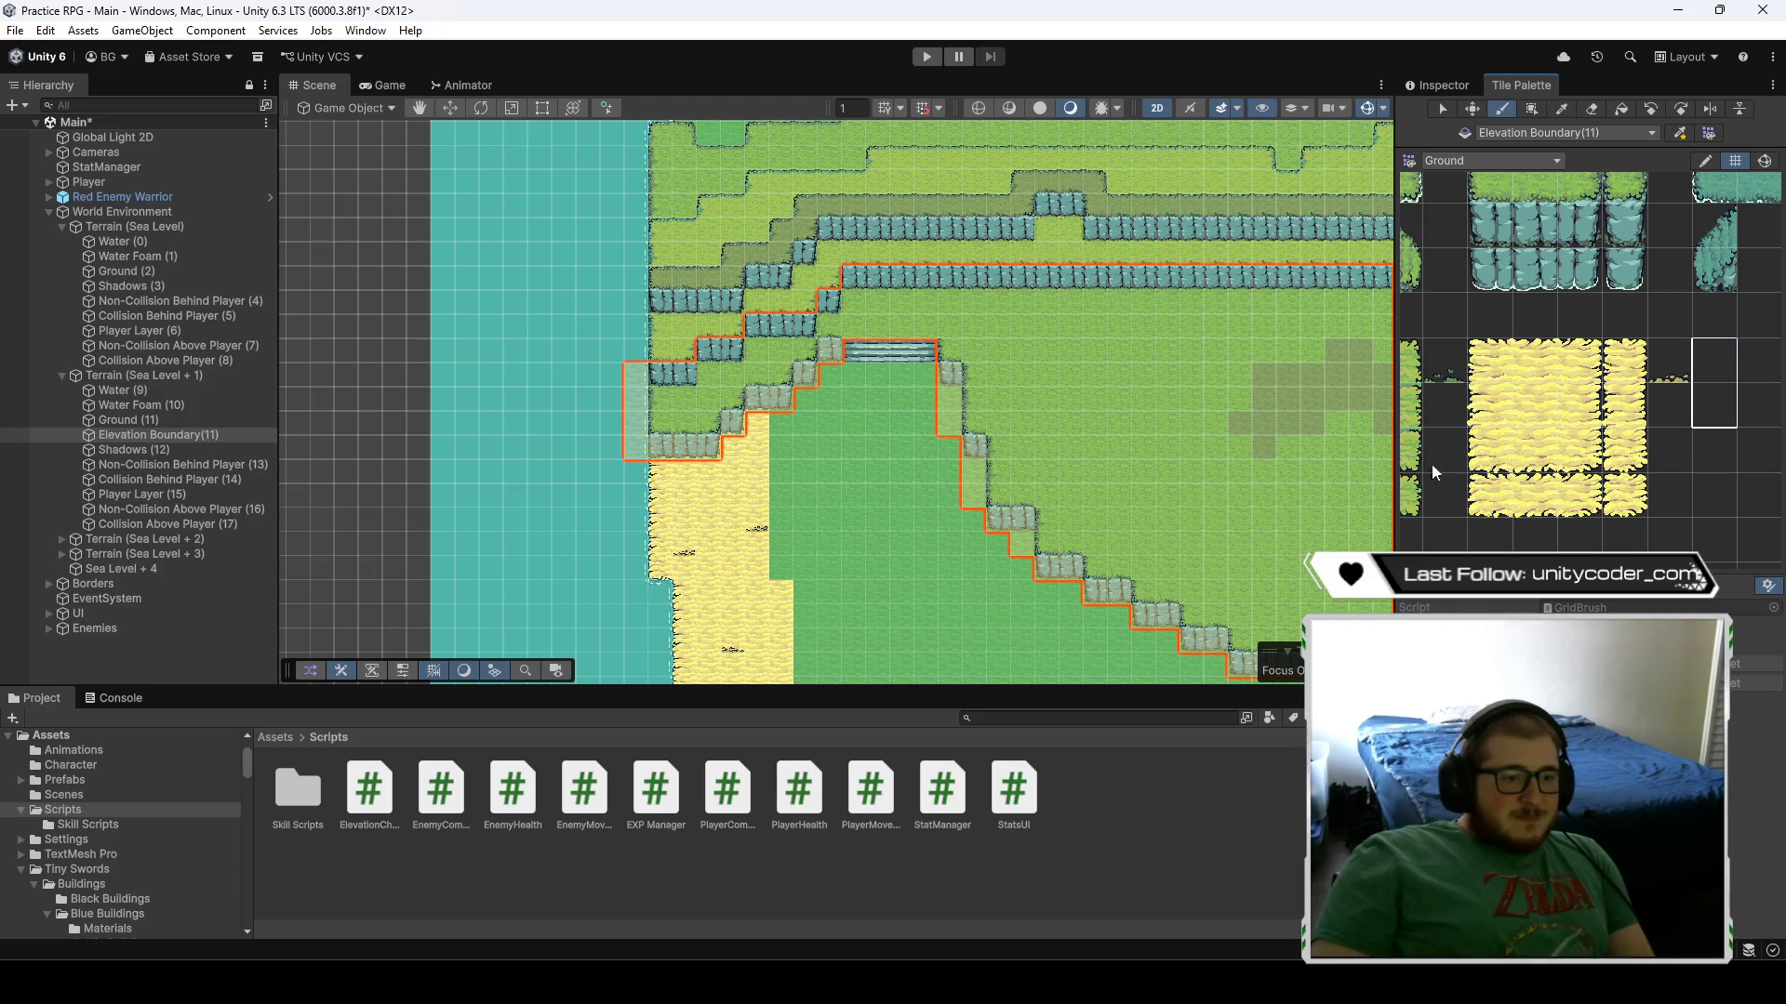
pyautogui.moveTo(1109, 428); pyautogui.dragTo(1248, 421)
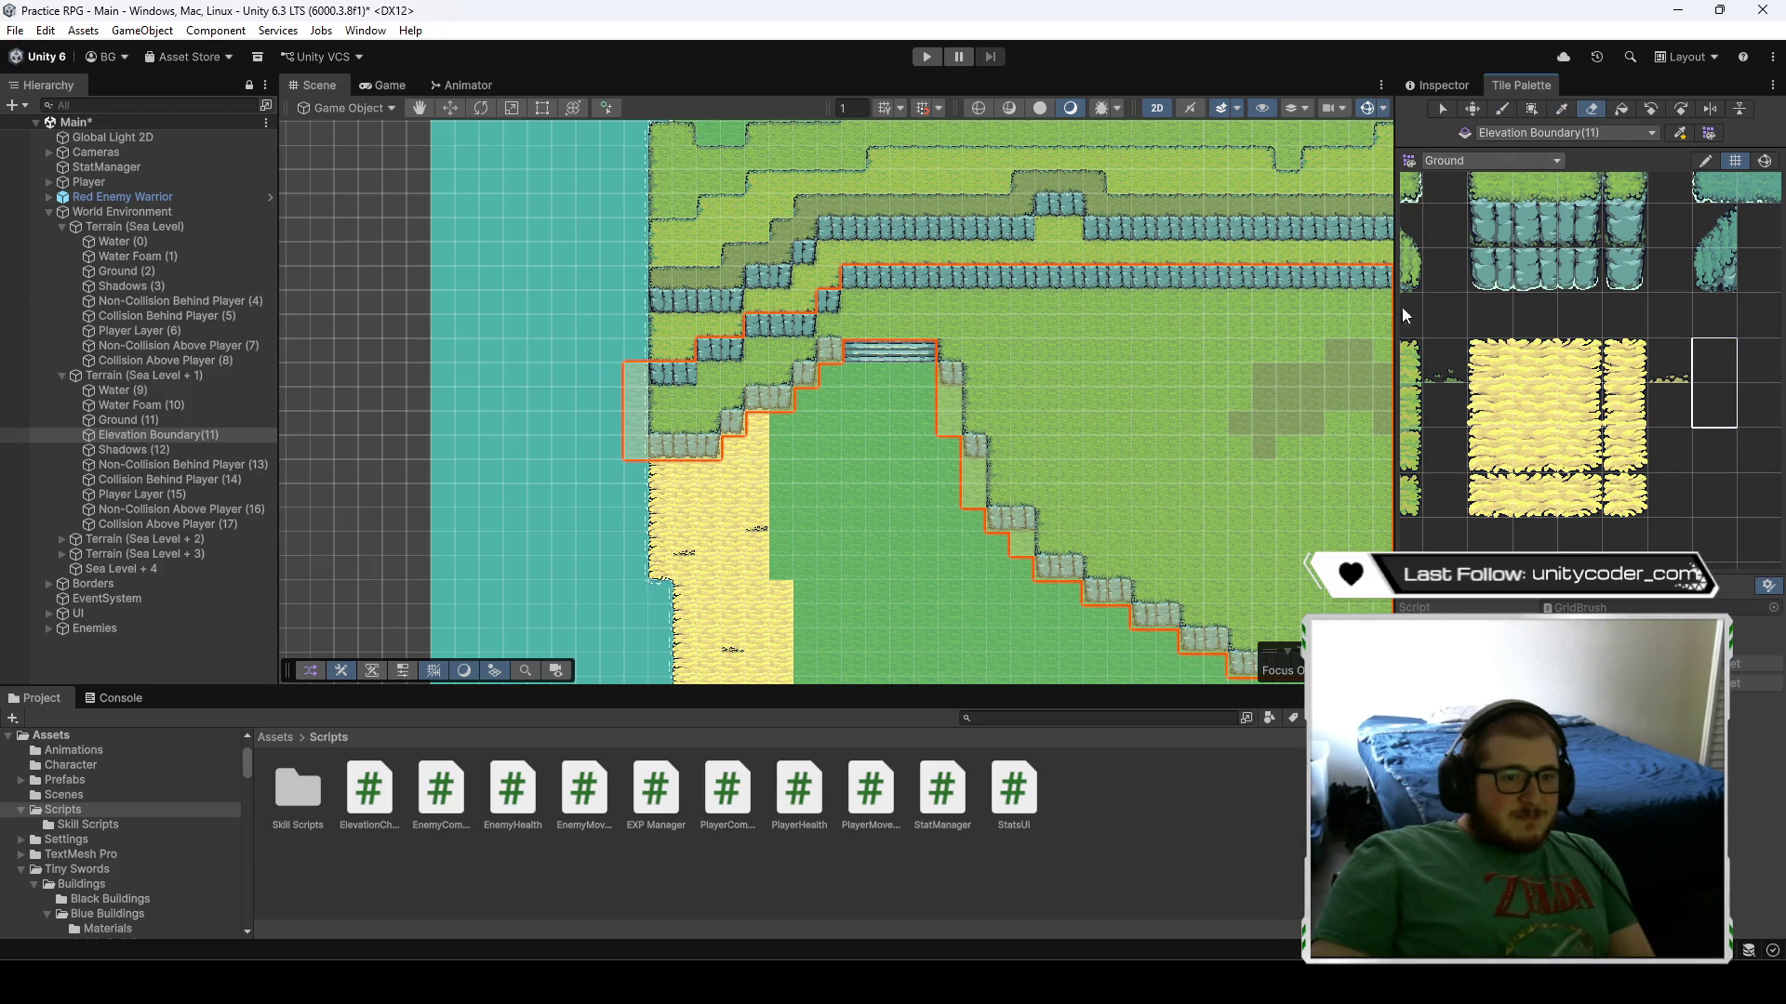
pyautogui.click(1718, 378)
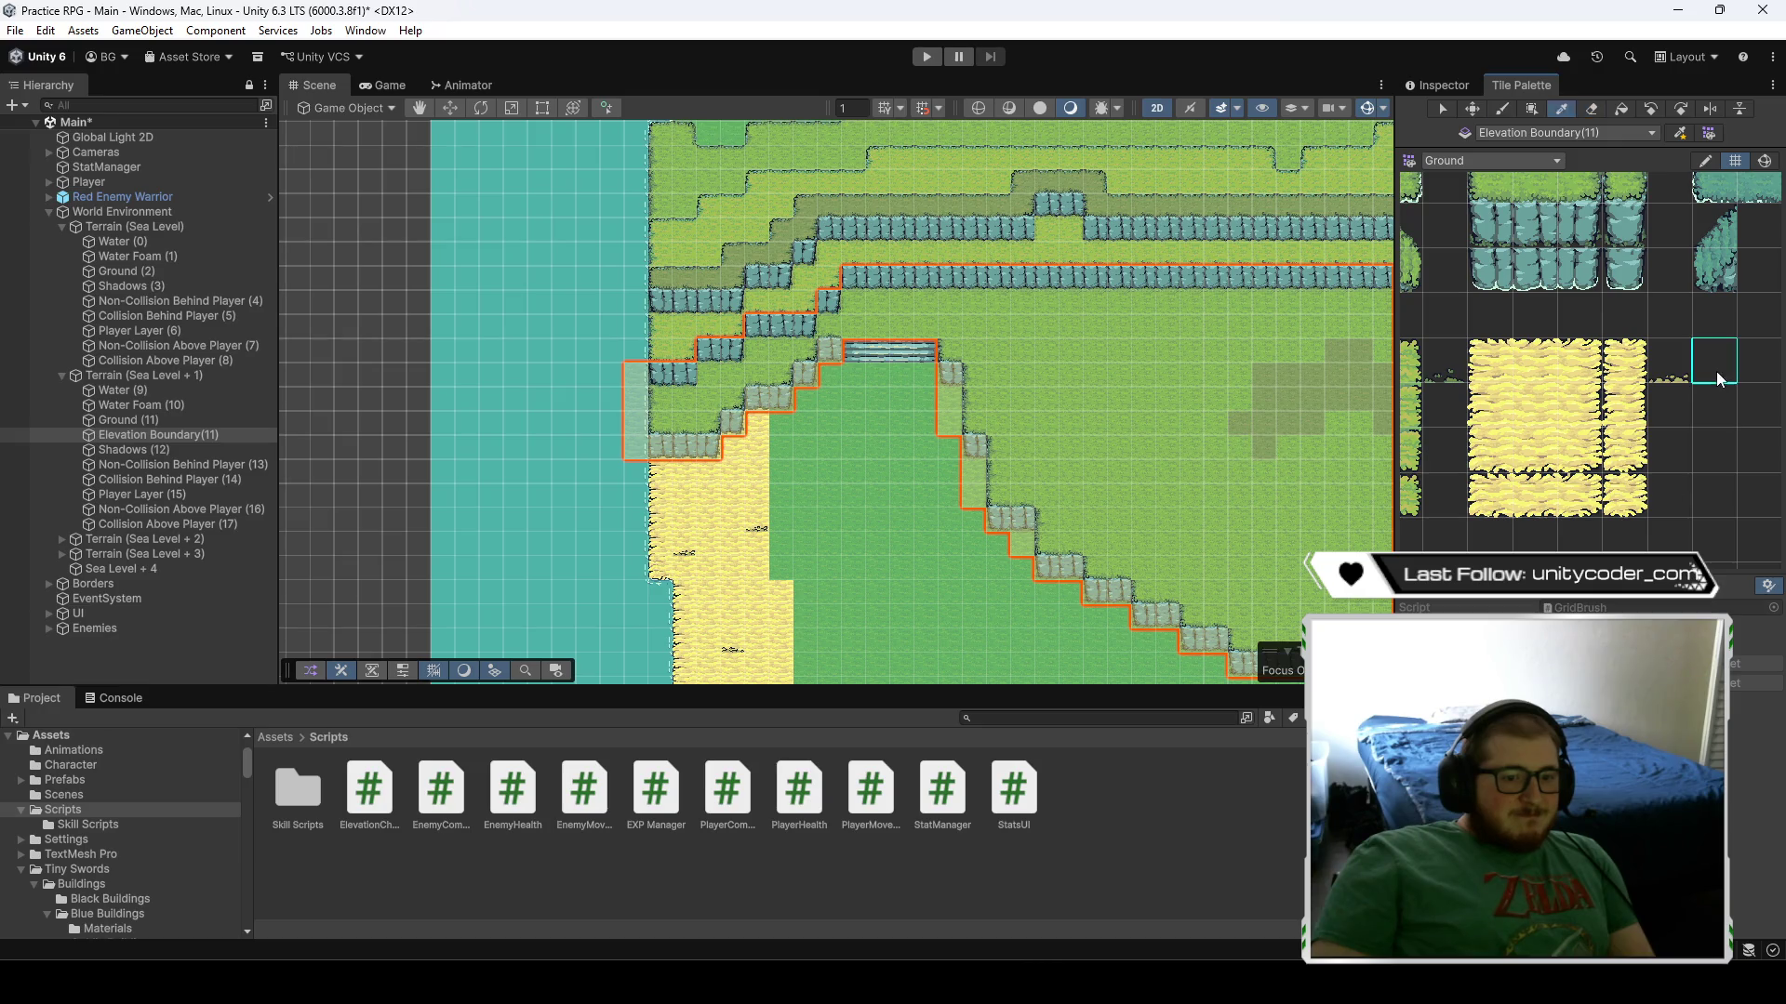
# - Pan east to the U-shaped stairs and back to check the boundary coverage
pyautogui.click(1621, 109)
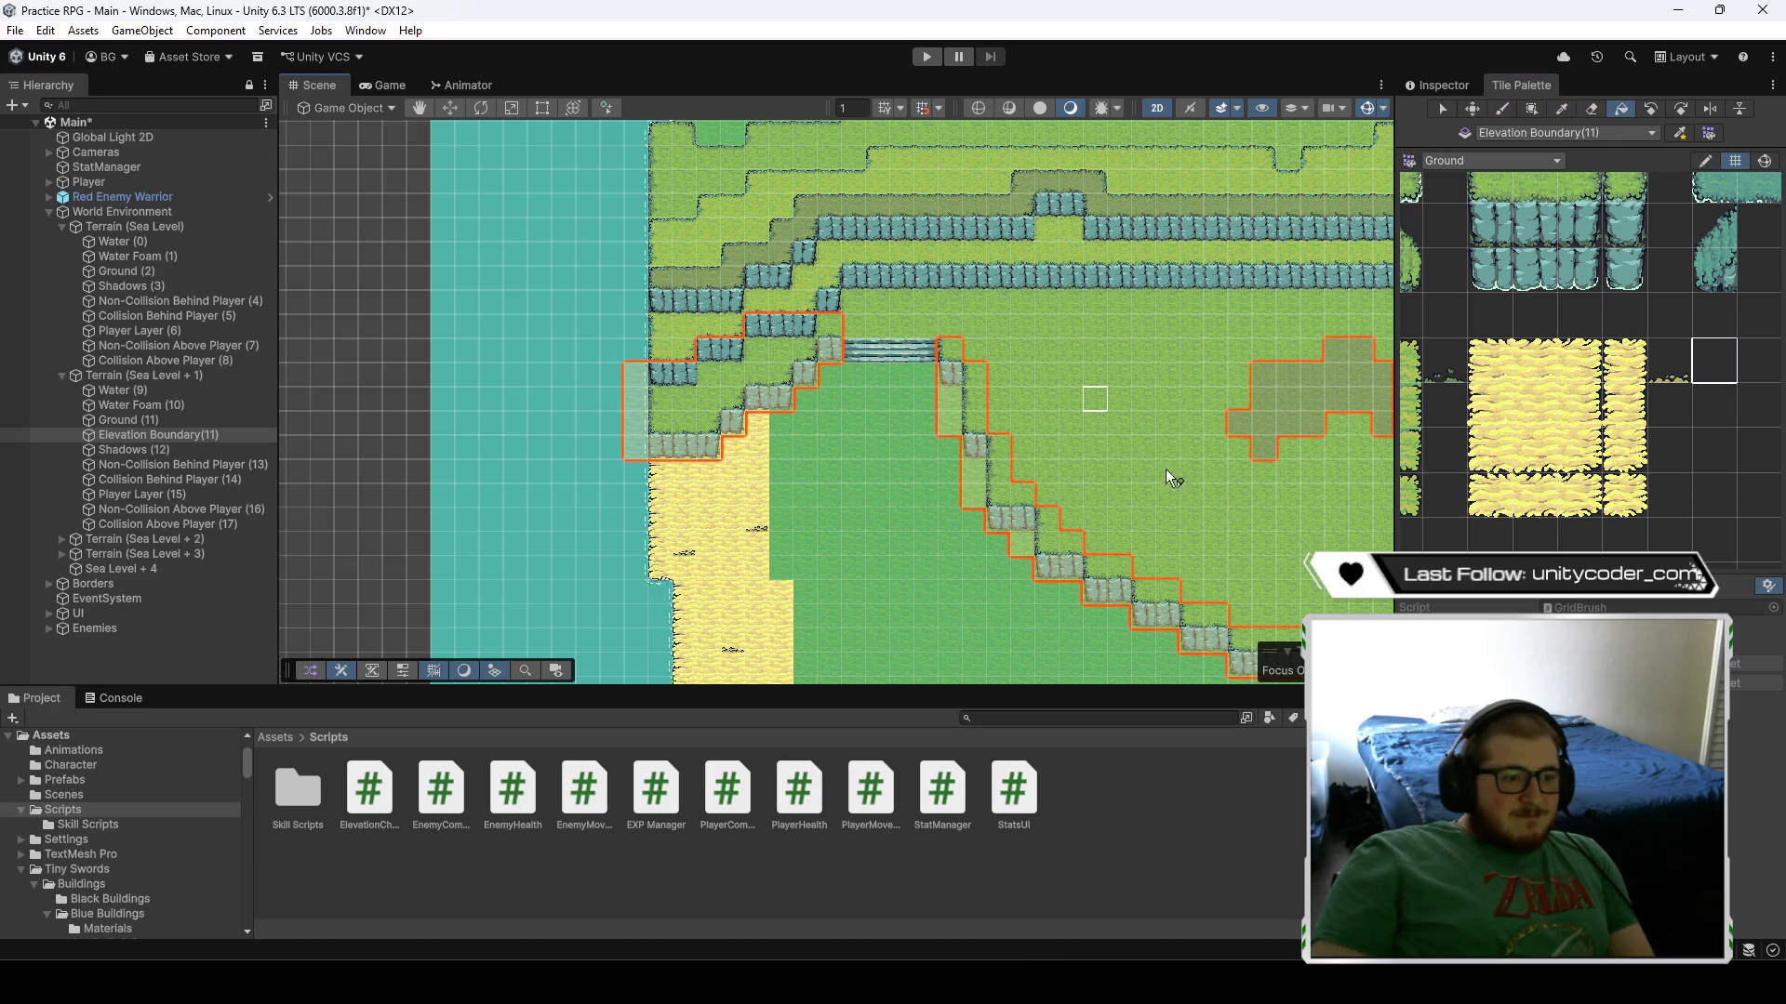
pyautogui.scroll(-2, 1190, 446)
pyautogui.scroll(-2, 1185, 456)
pyautogui.moveTo(1186, 456); pyautogui.dragTo(839, 349)
pyautogui.press('Right')
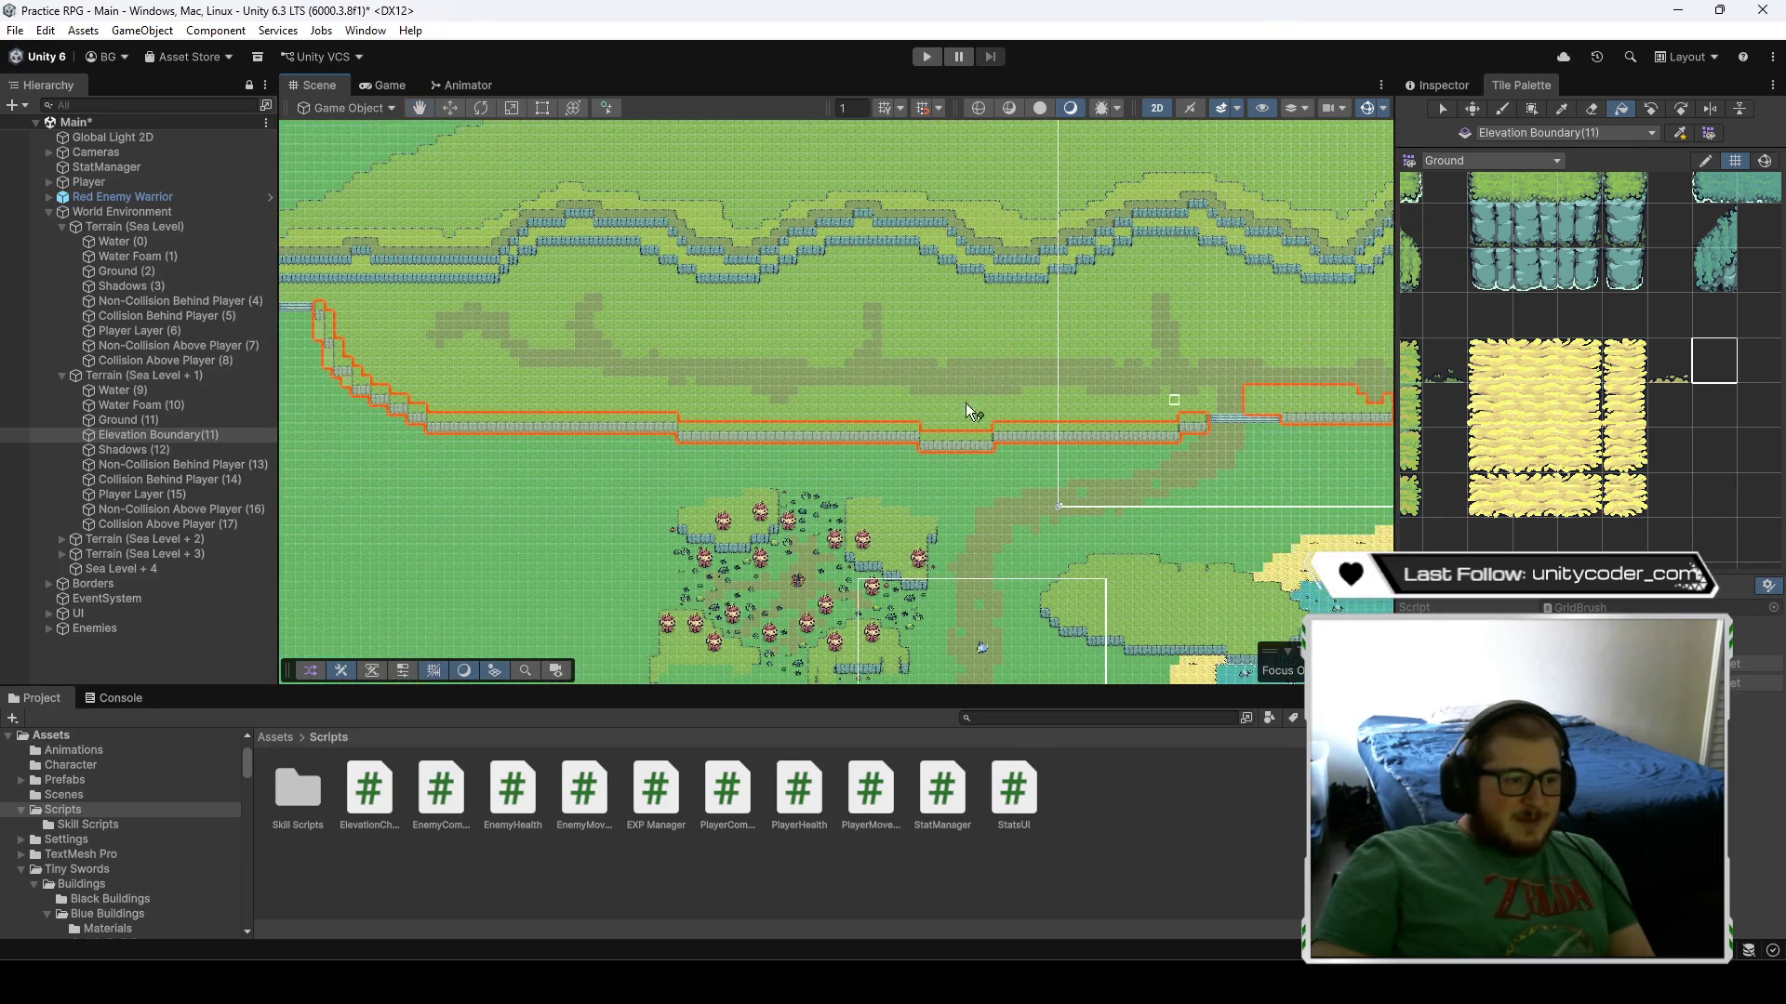
pyautogui.press('Right')
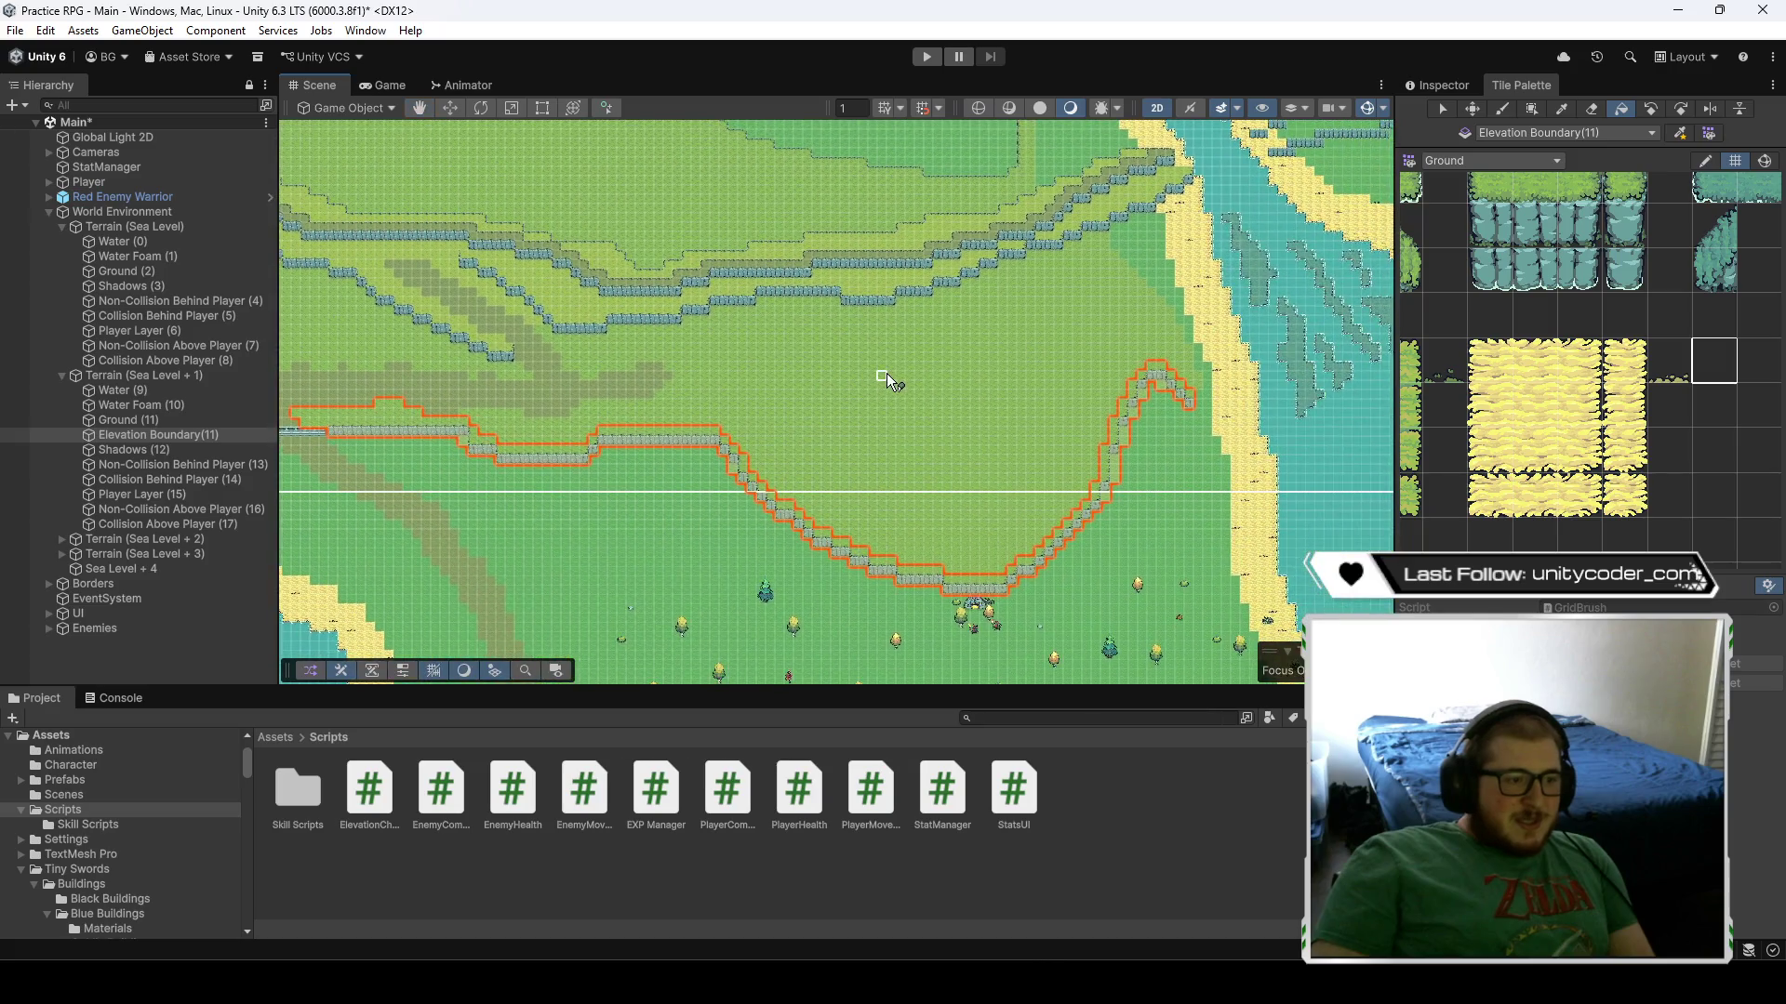
pyautogui.press('Left')
pyautogui.scroll(-10, 883, 470)
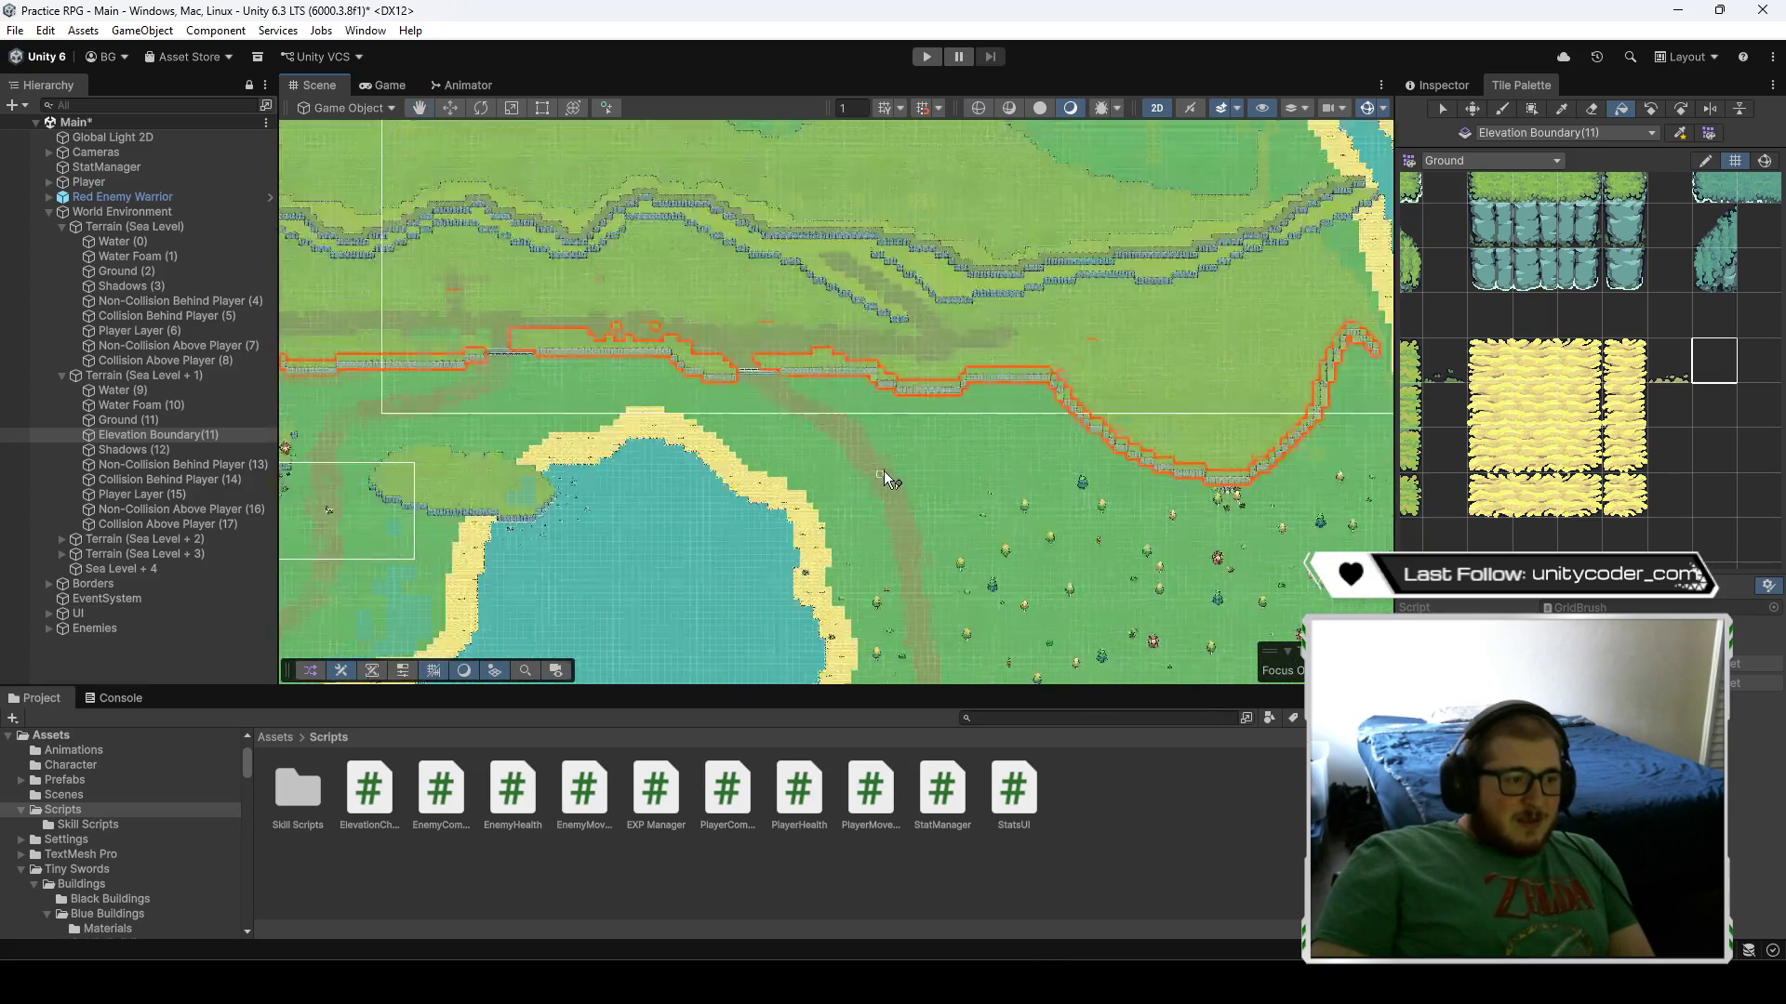
pyautogui.press('Left')
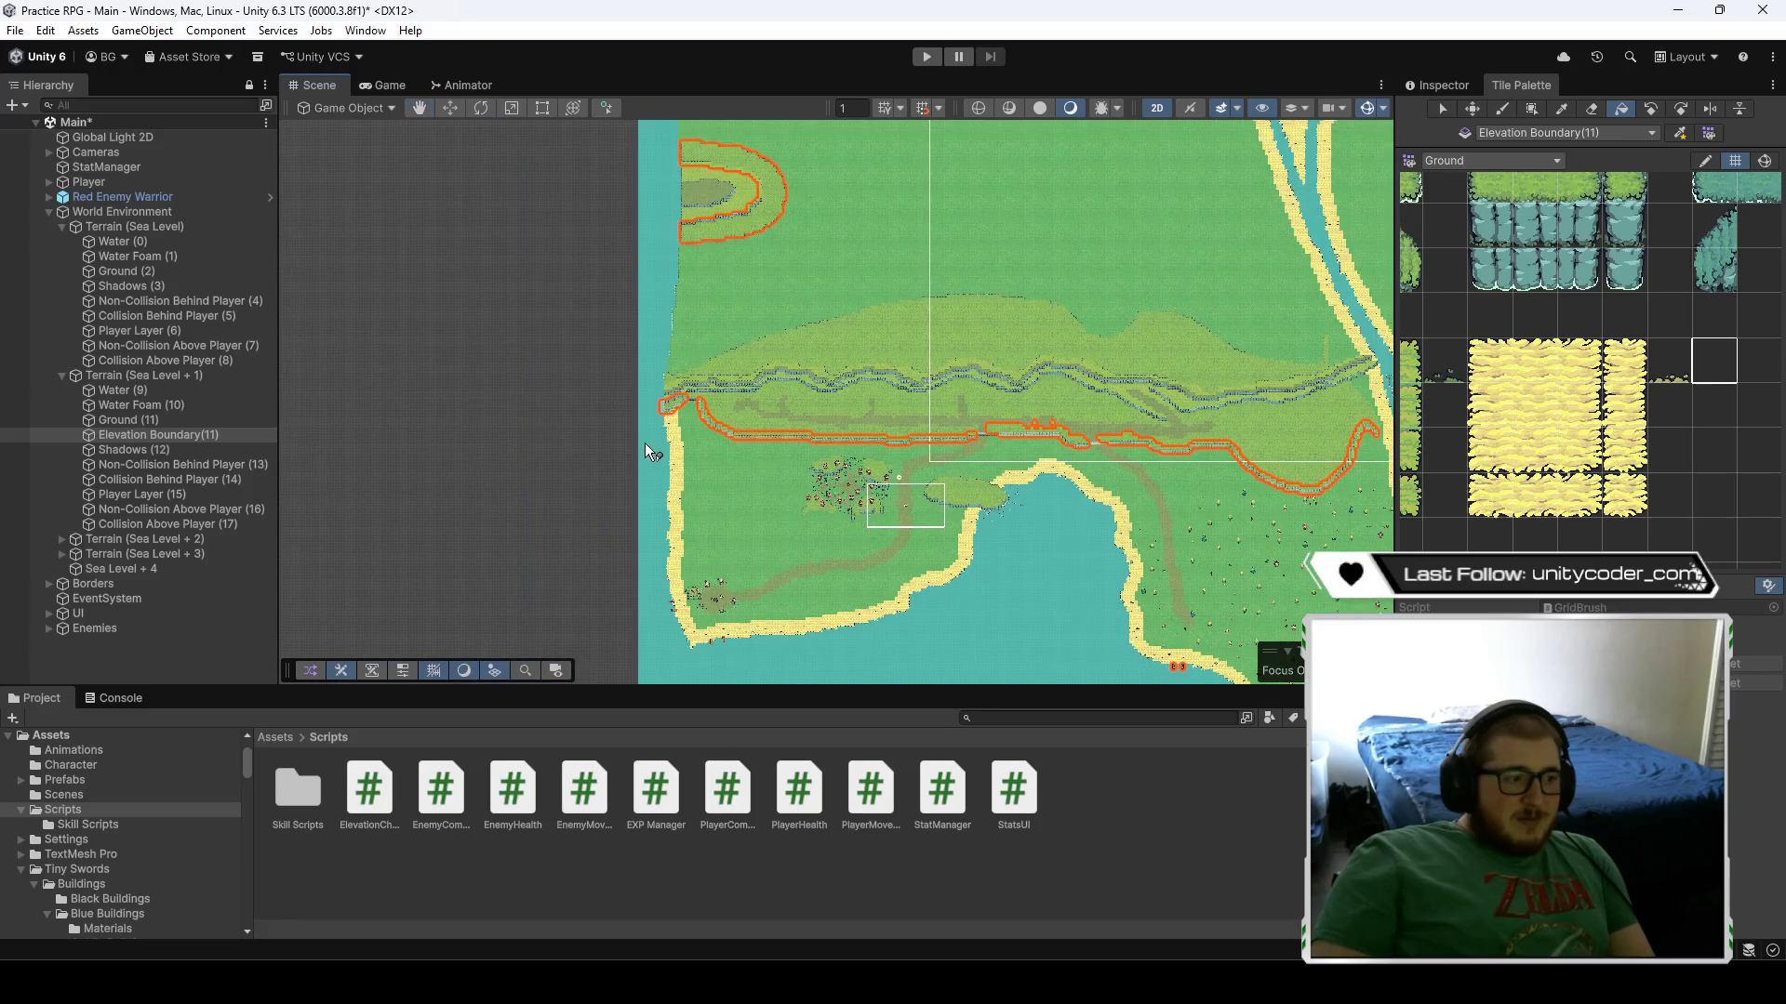
pyautogui.scroll(4, 750, 405)
# - Deselect the Elevation Boundary tilemap and save the Main scene
pyautogui.click(121, 651)
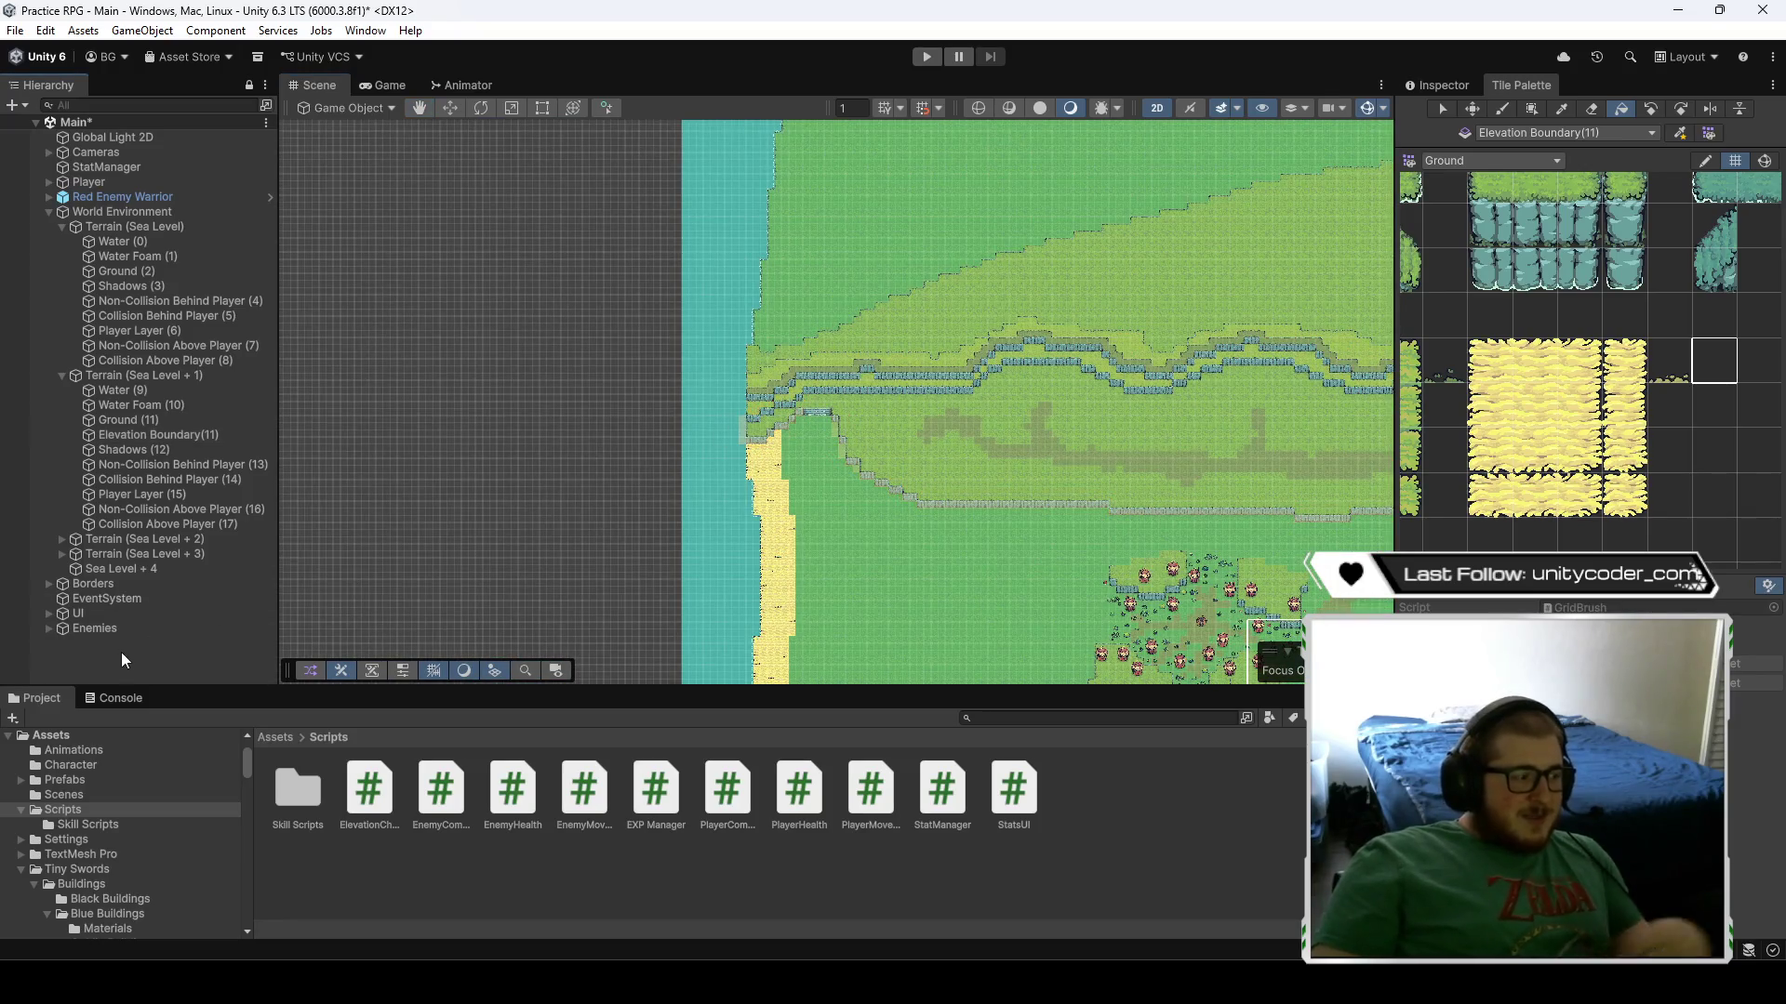
pyautogui.hotkey('ctrl', 's')
pyautogui.scroll(6, 771, 474)
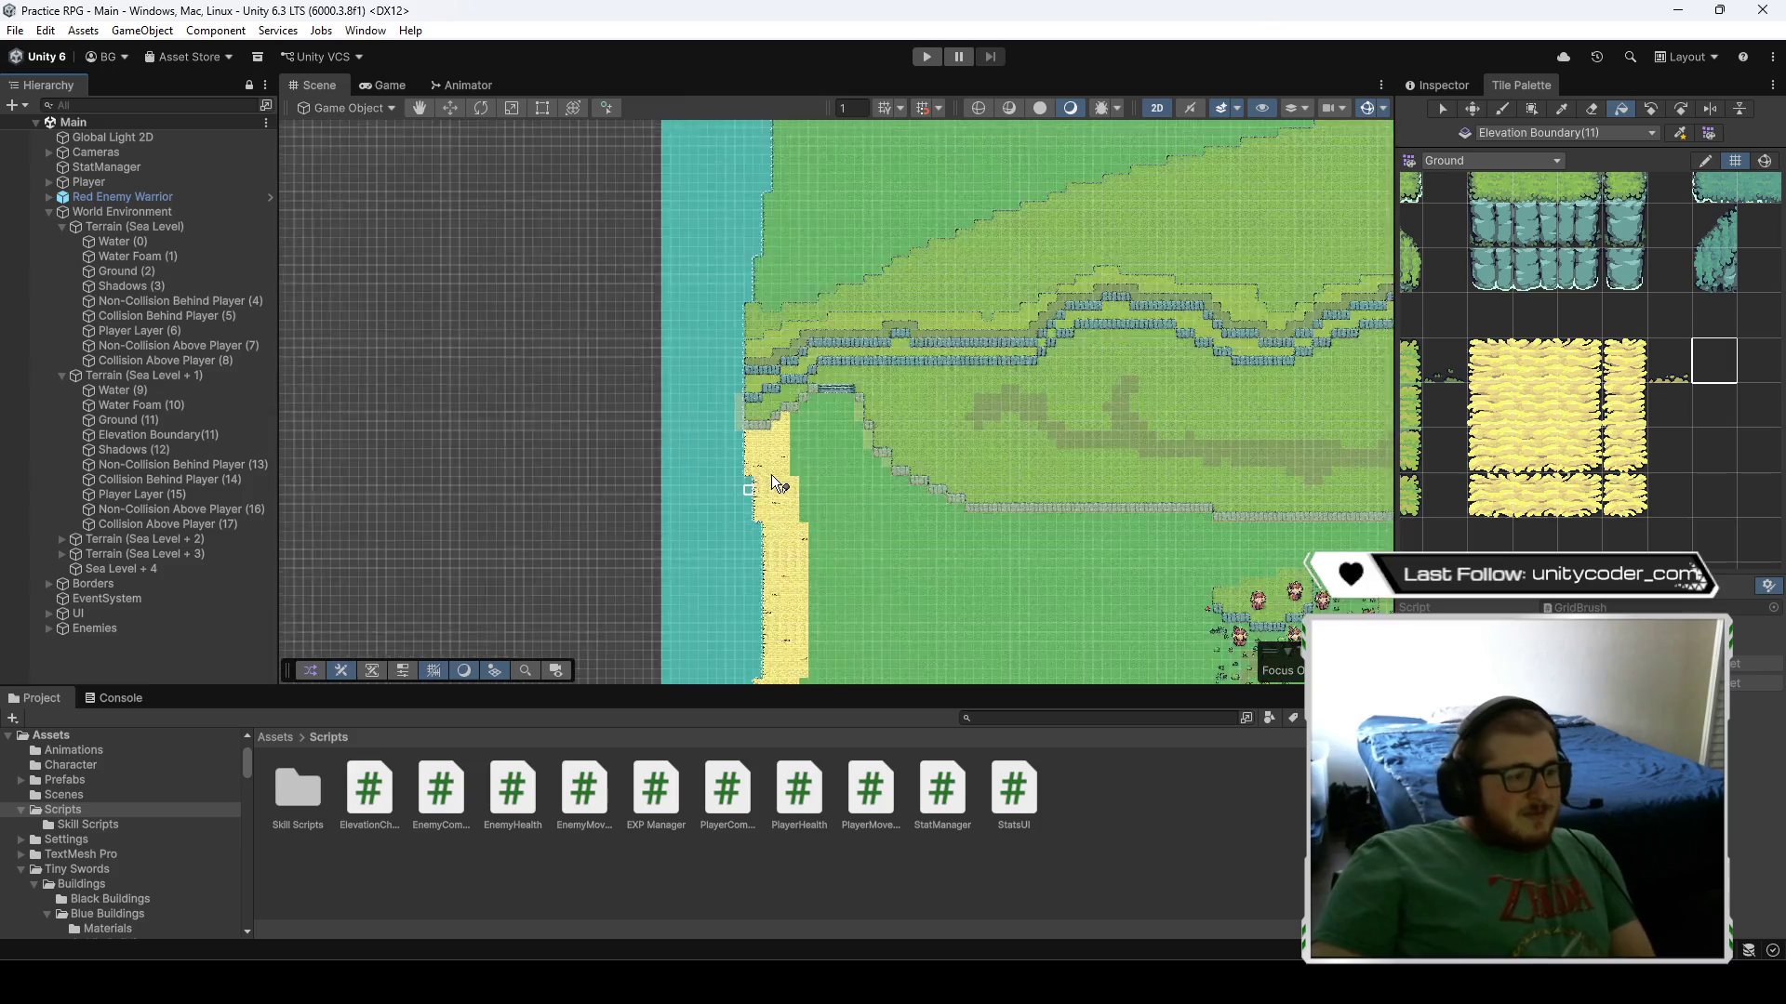
pyautogui.scroll(3, 823, 483)
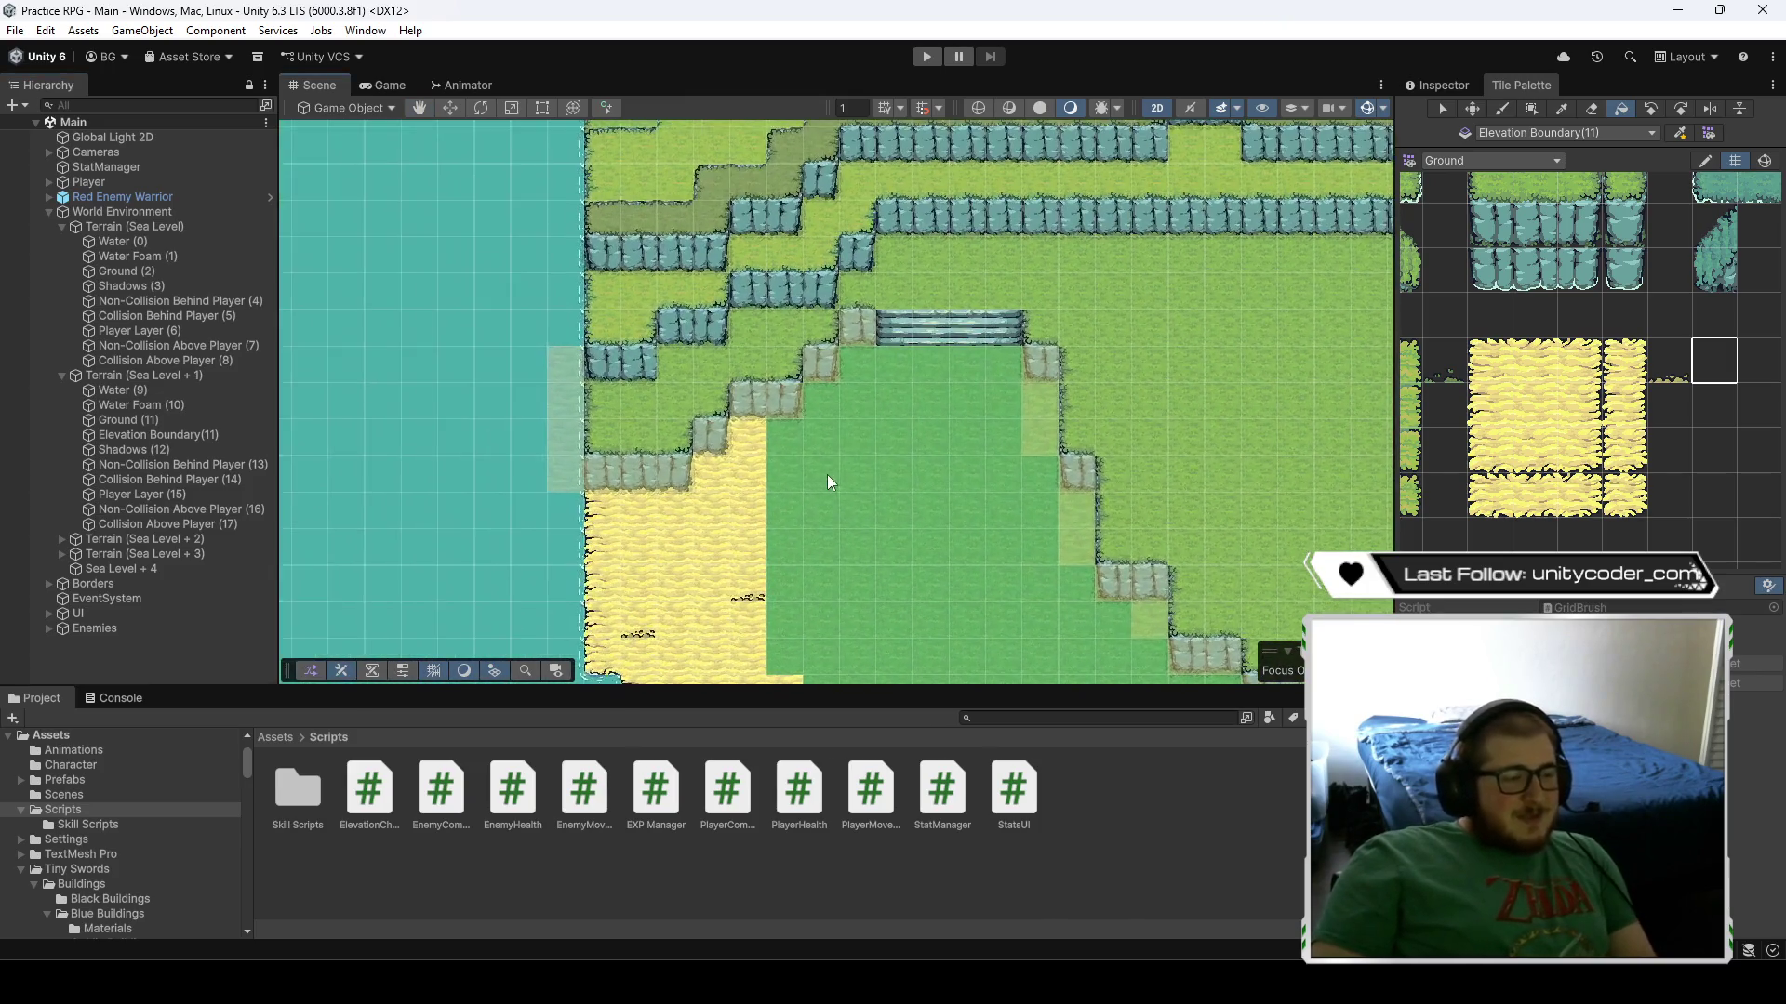
# - Erase the stray Ground (11) tiles beside the cliff edge with the Eraser
pyautogui.click(1598, 104)
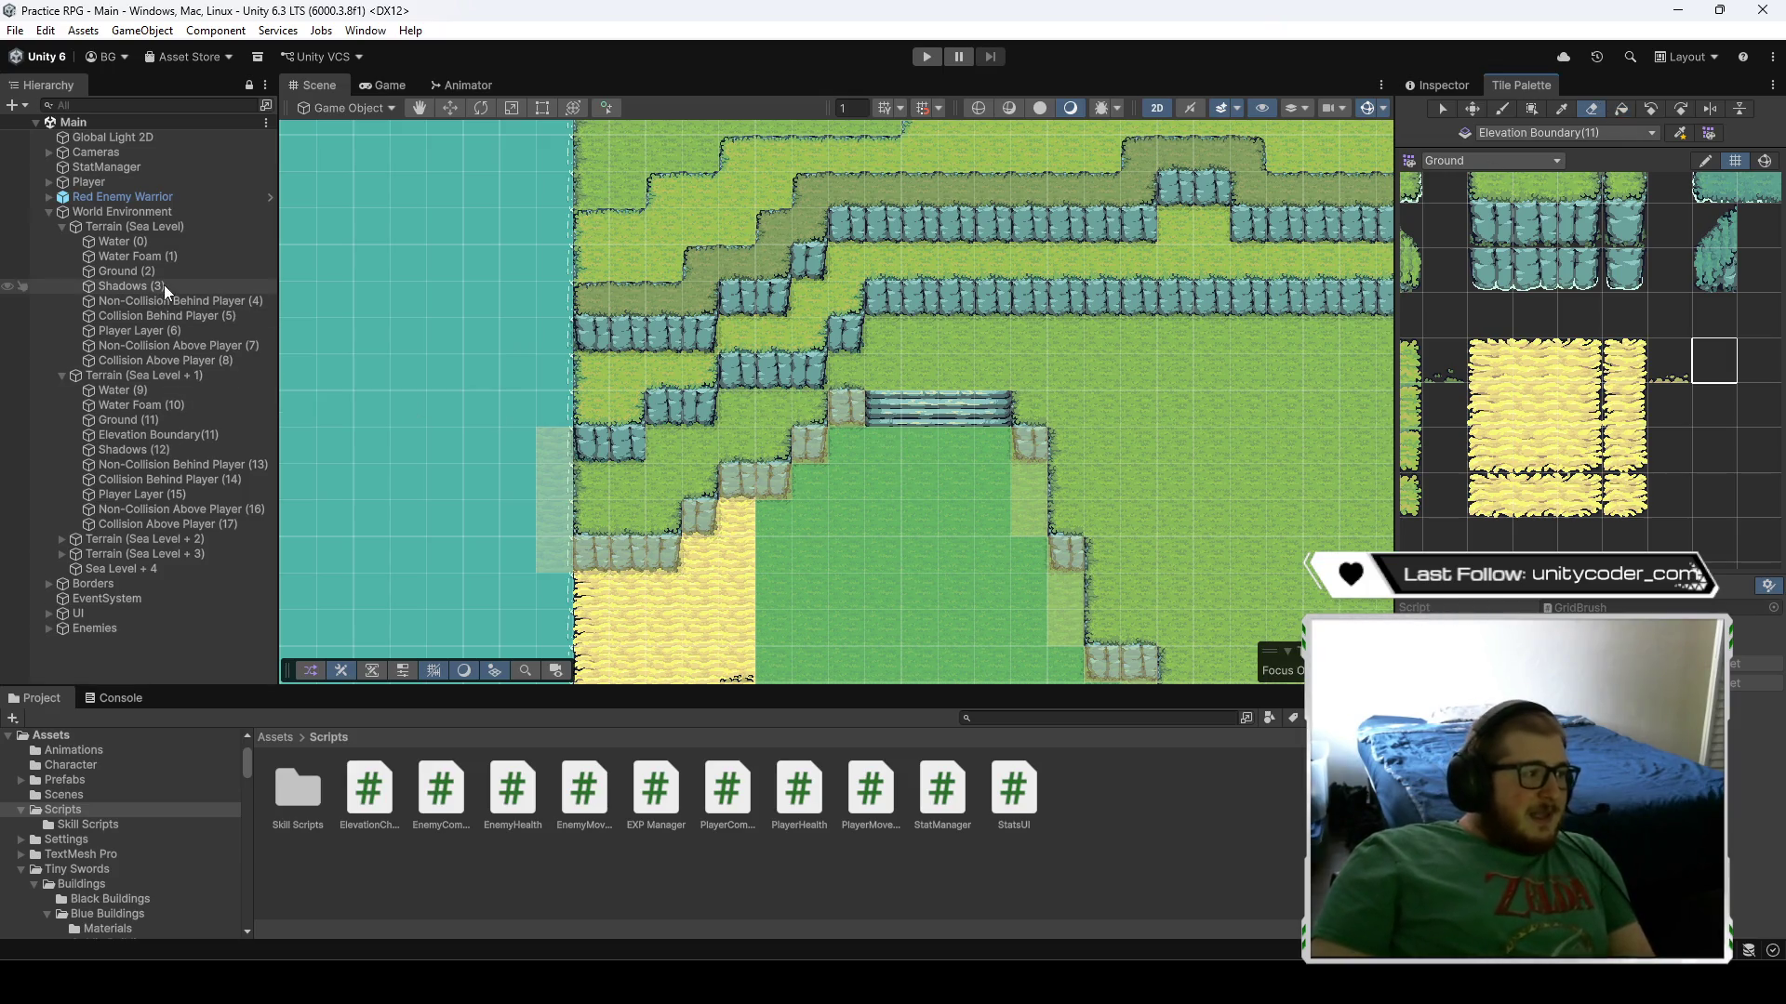
pyautogui.click(173, 420)
pyautogui.scroll(2, 811, 465)
pyautogui.scroll(2, 811, 461)
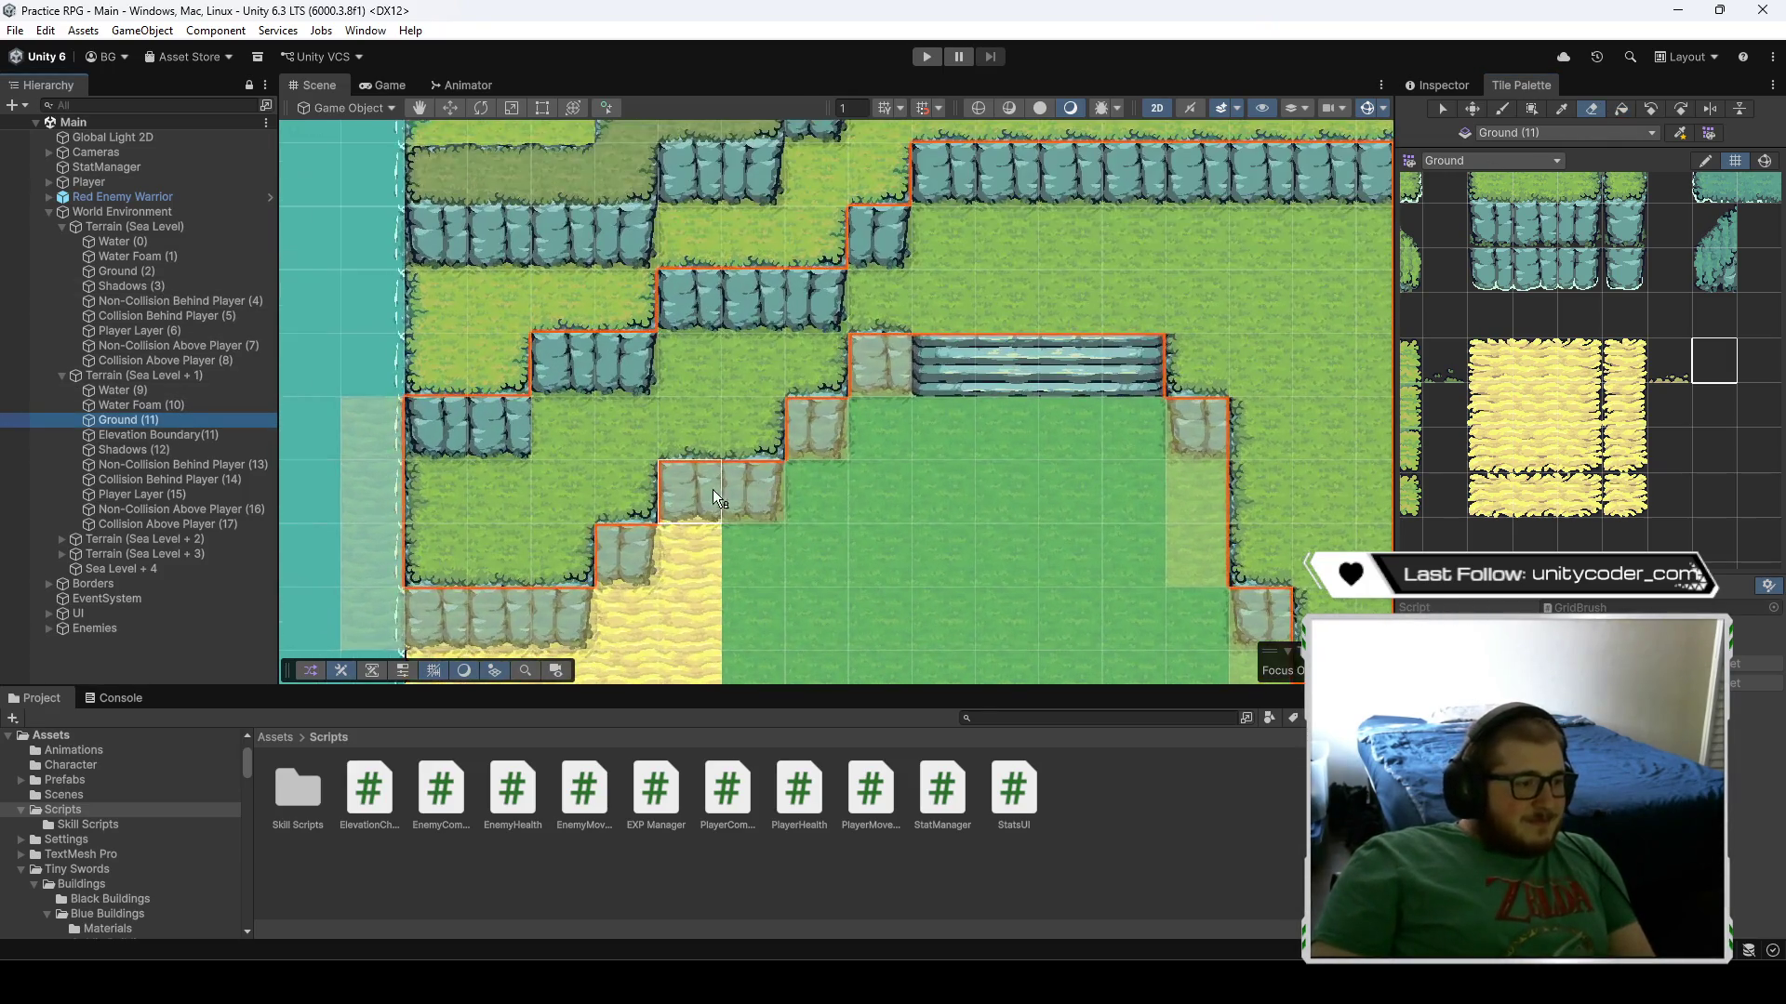
pyautogui.moveTo(621, 504)
pyautogui.mouseDown()
pyautogui.moveTo(444, 525)
pyautogui.moveTo(454, 459)
pyautogui.moveTo(707, 418)
pyautogui.mouseUp()
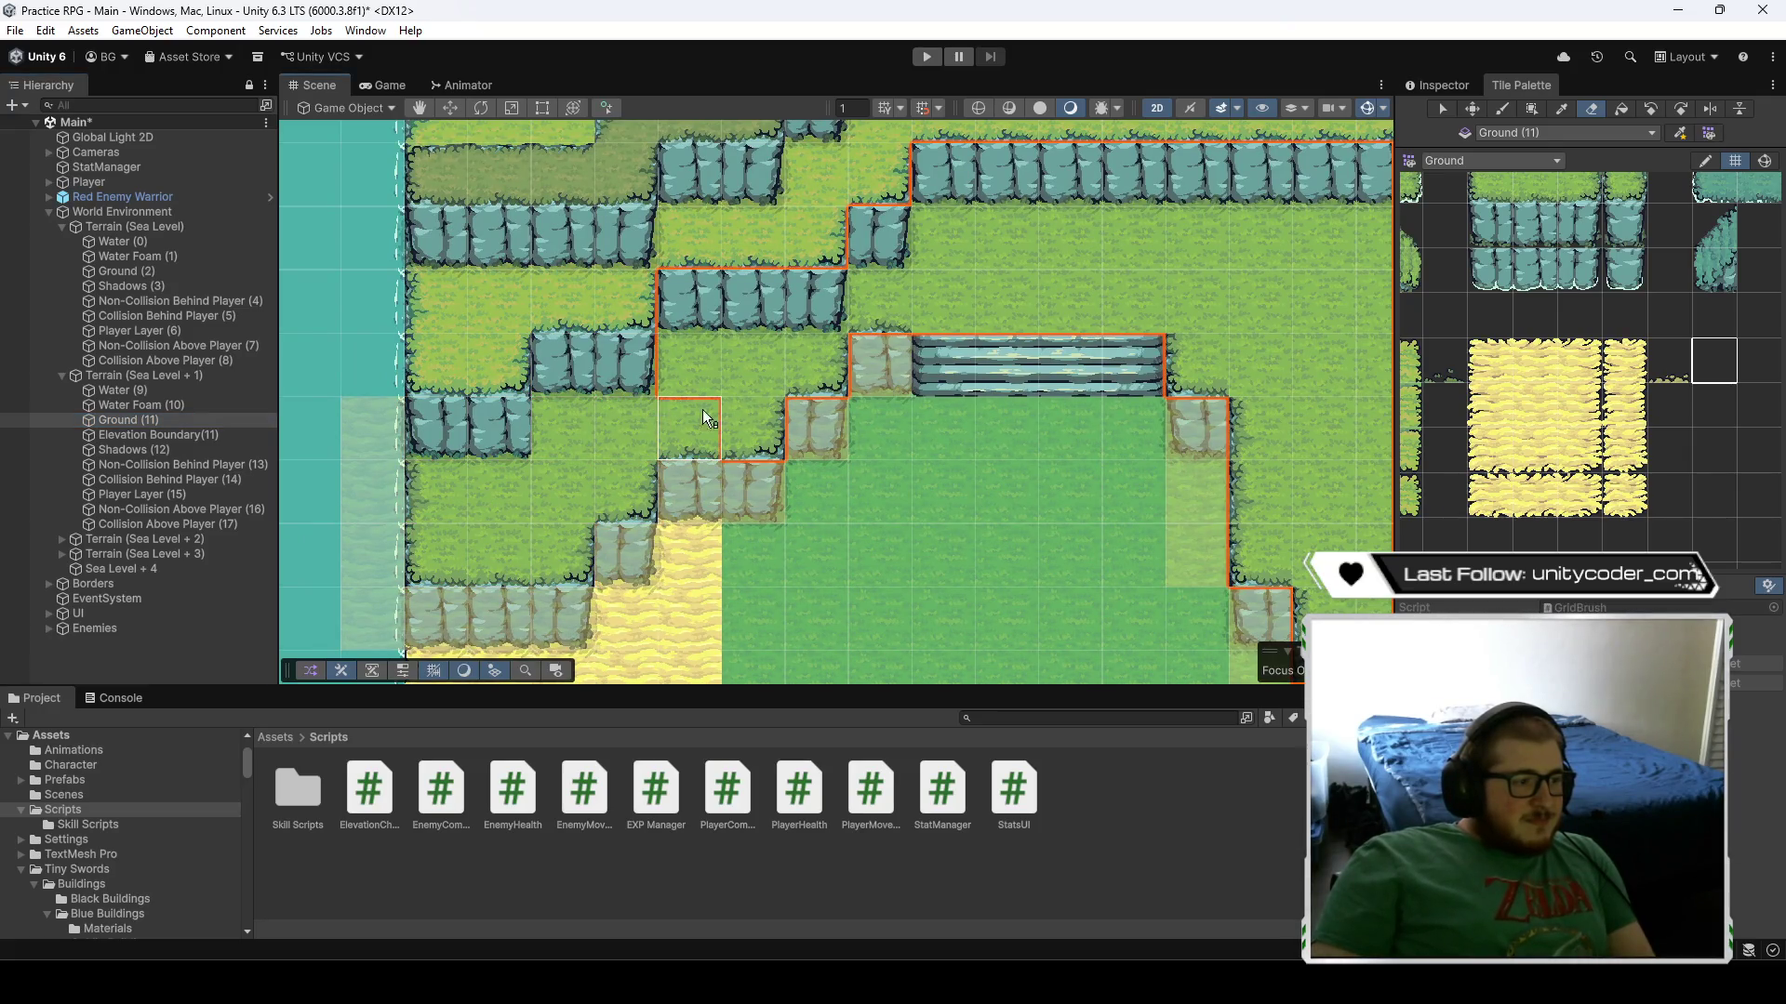
pyautogui.moveTo(811, 326); pyautogui.dragTo(882, 314)
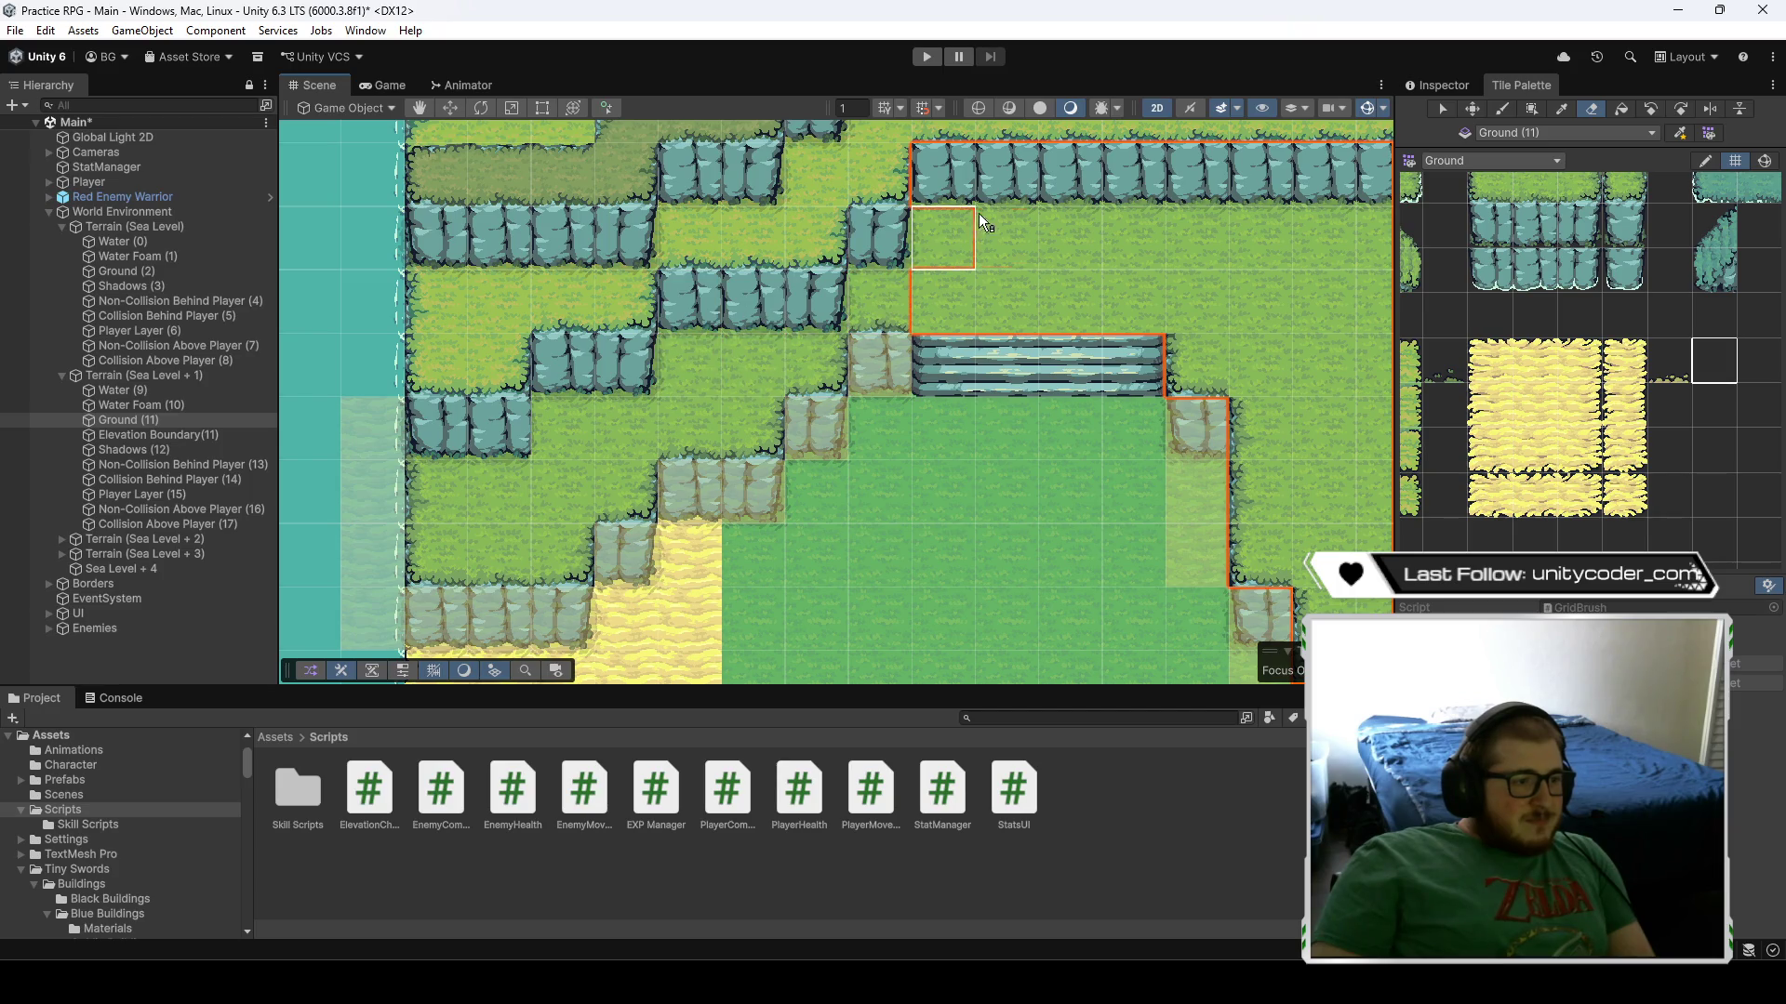
pyautogui.moveTo(978, 213); pyautogui.dragTo(964, 277)
pyautogui.scroll(-3, 1296, 345)
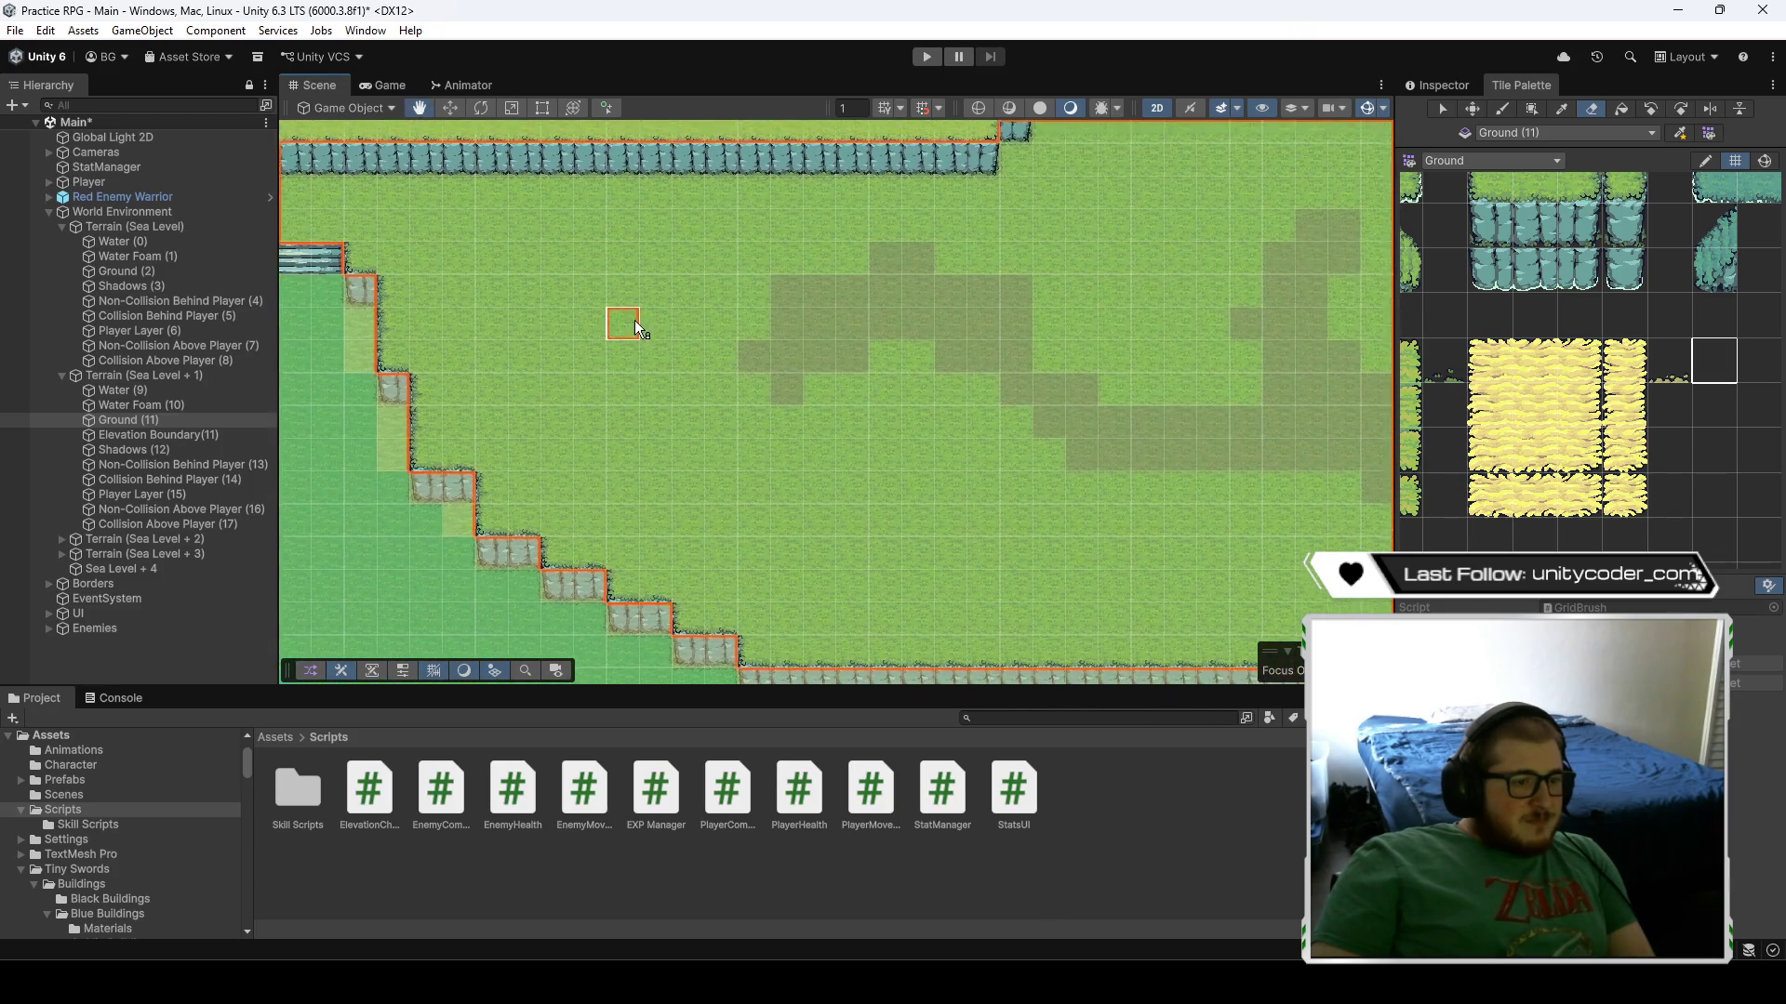
pyautogui.moveTo(717, 310); pyautogui.dragTo(1065, 388)
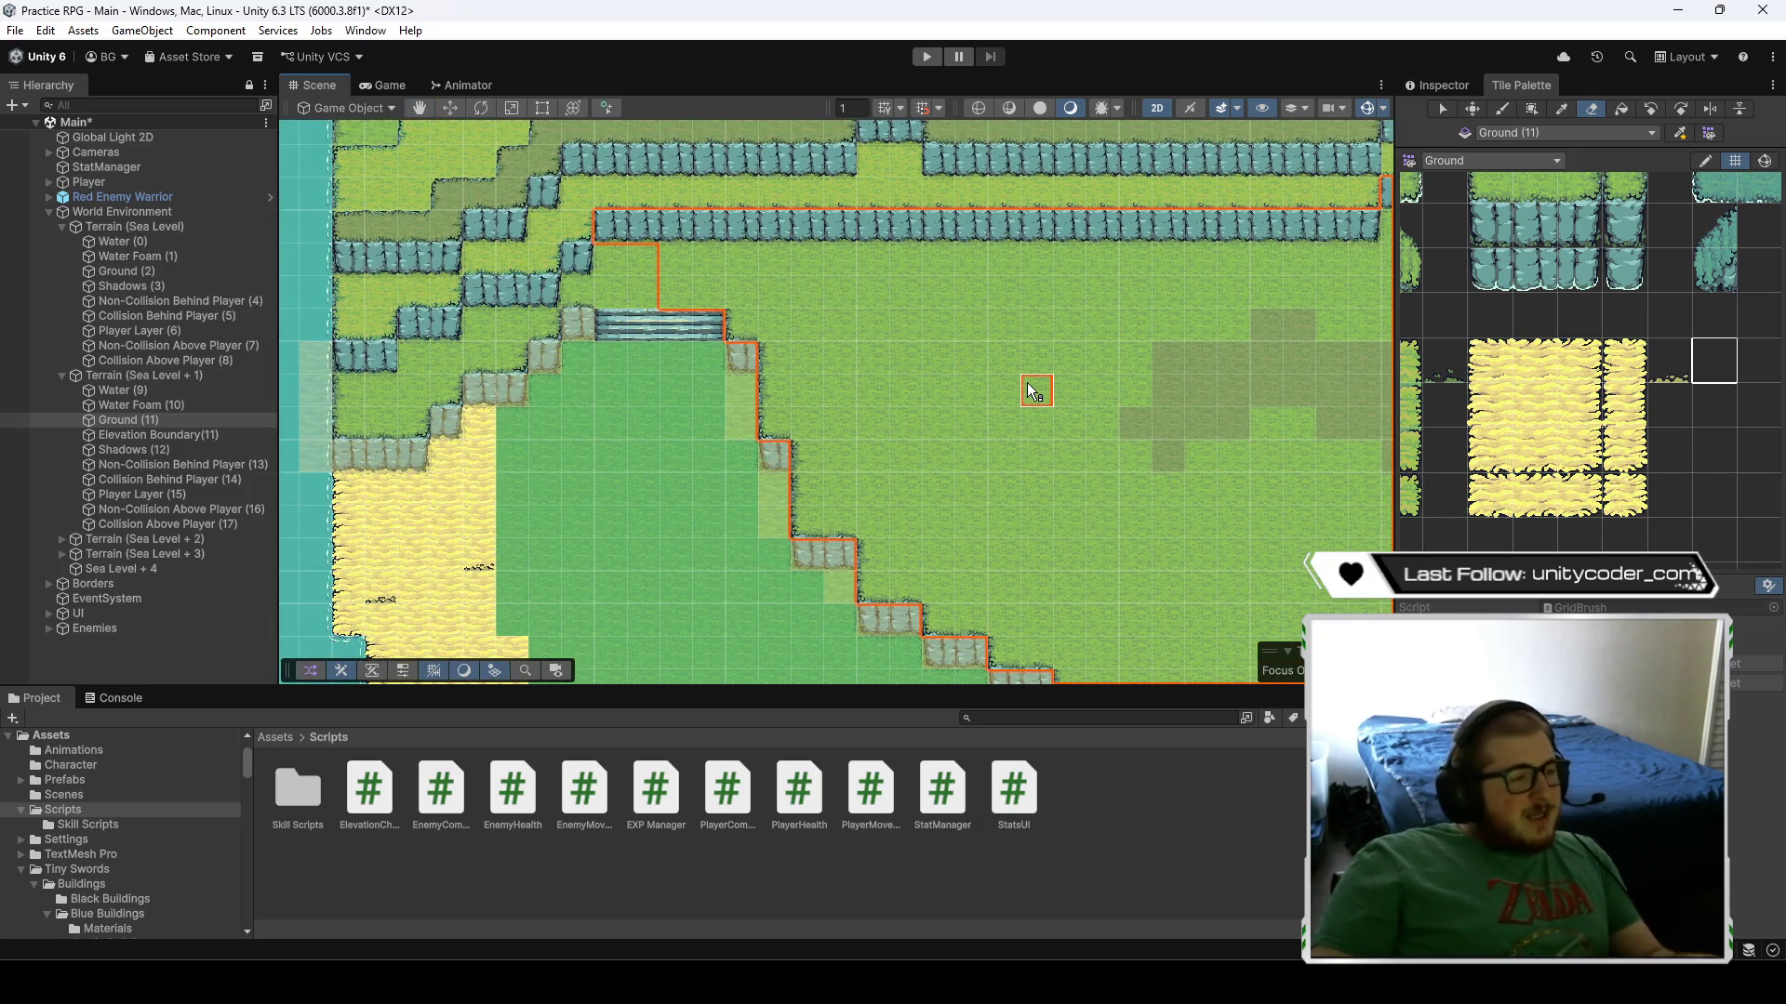
# - On Elevation Boundary(11), erase a stray tile and undo the strays beside the water
pyautogui.click(173, 435)
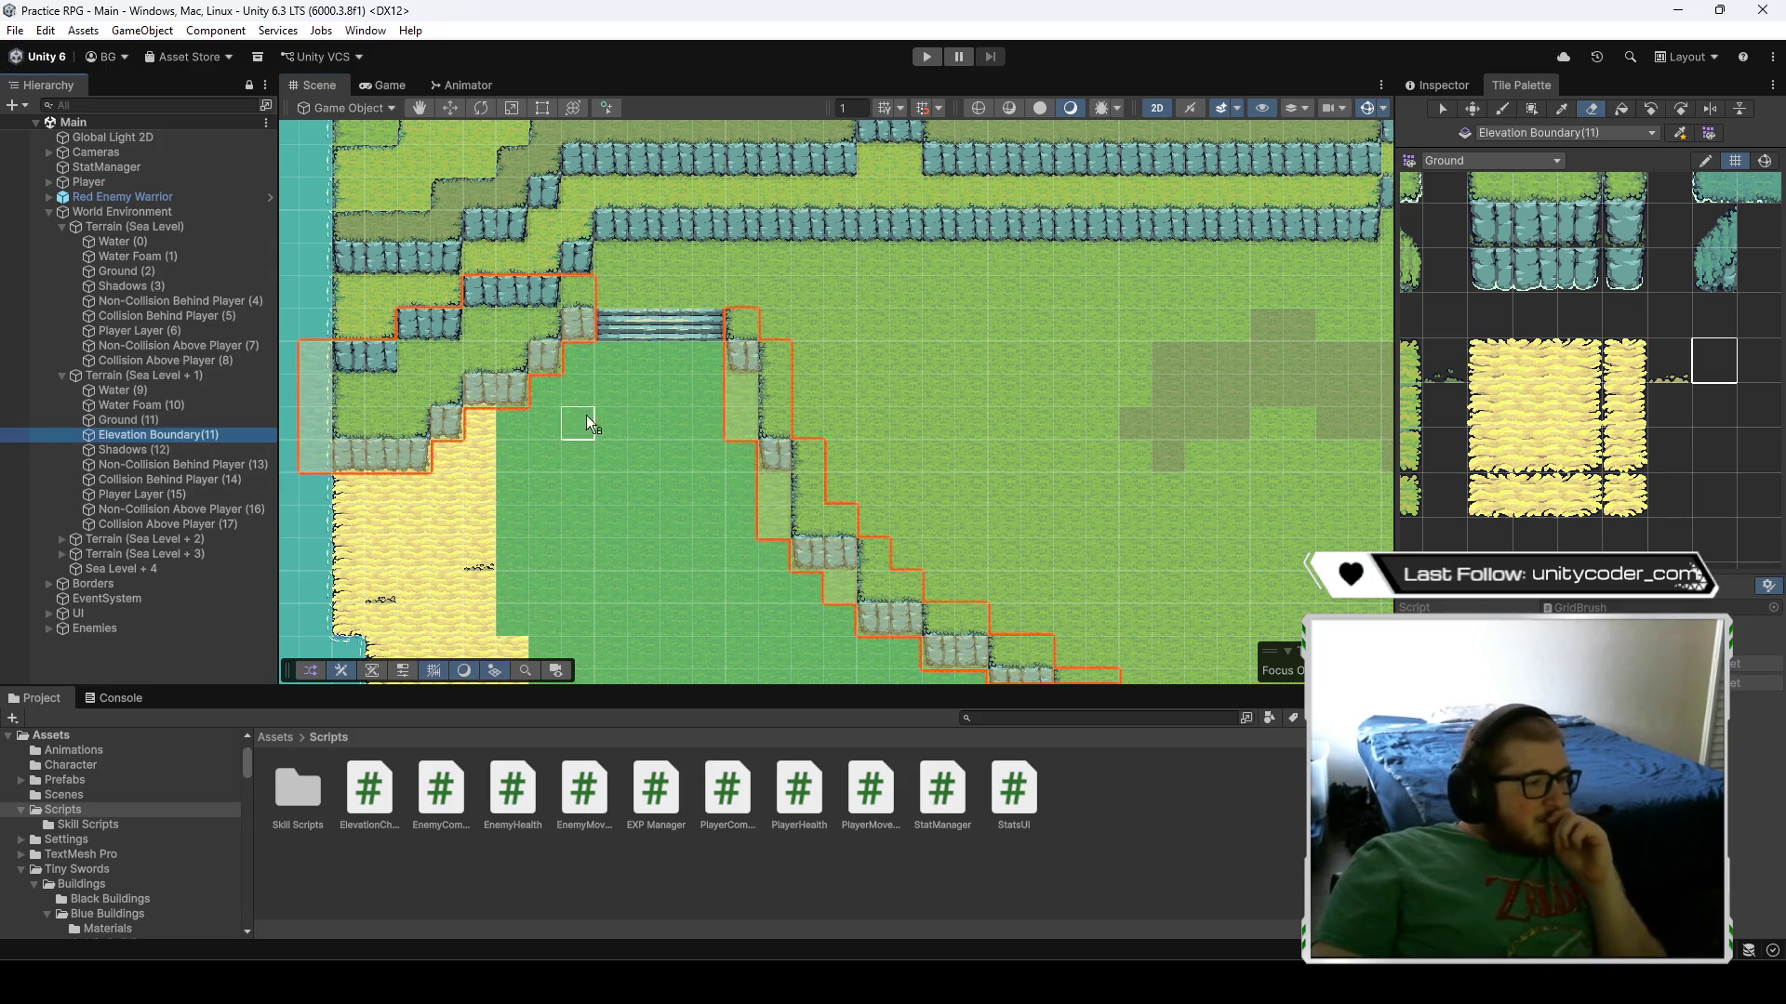
pyautogui.click(580, 324)
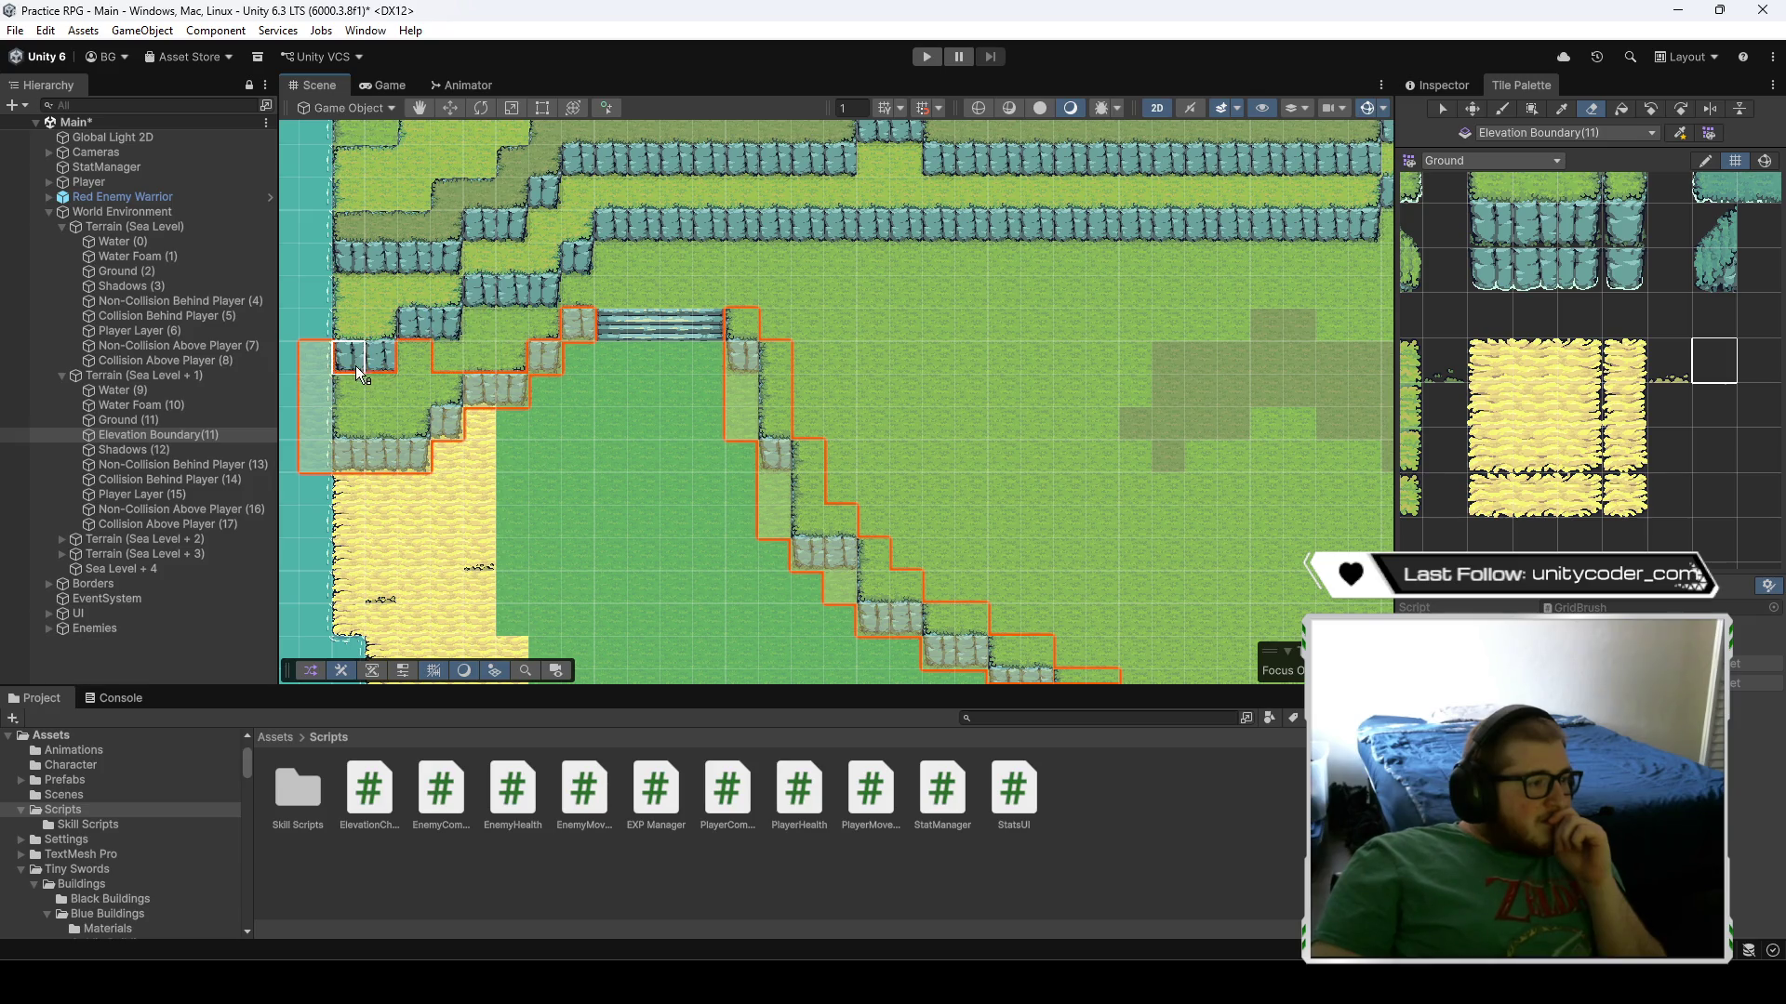
pyautogui.press('Right')
pyautogui.press('Down')
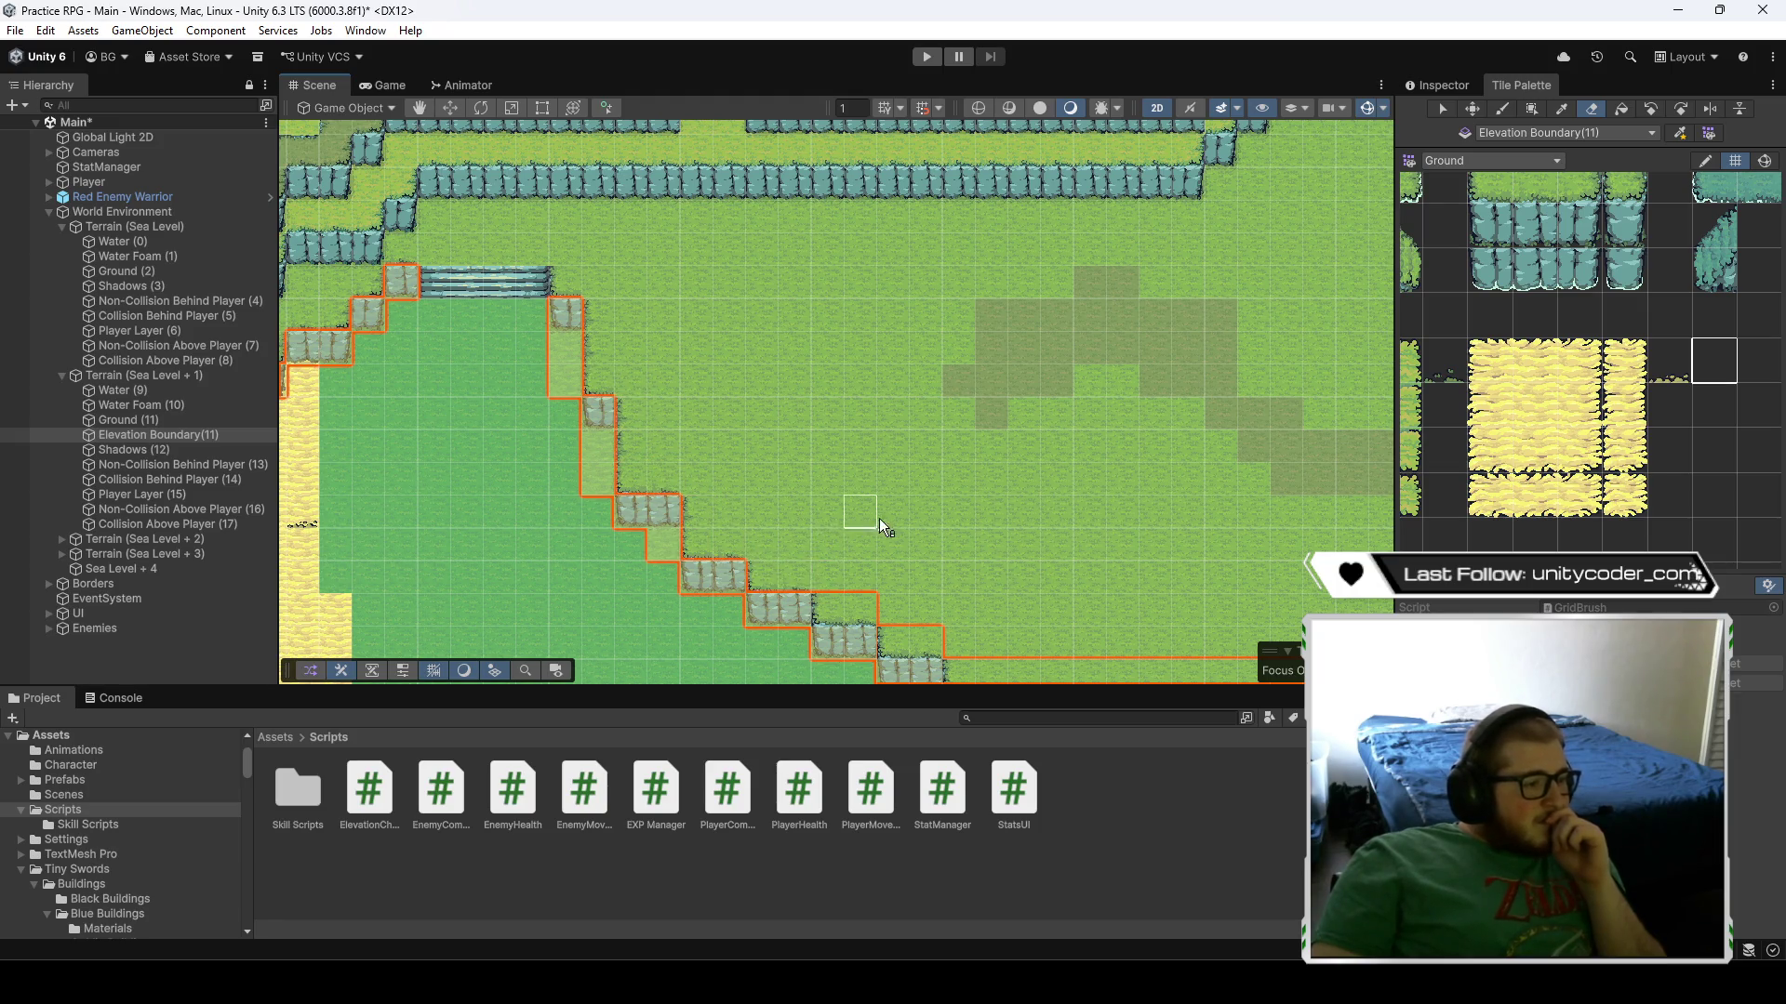
pyautogui.press('Right')
pyautogui.press('Down')
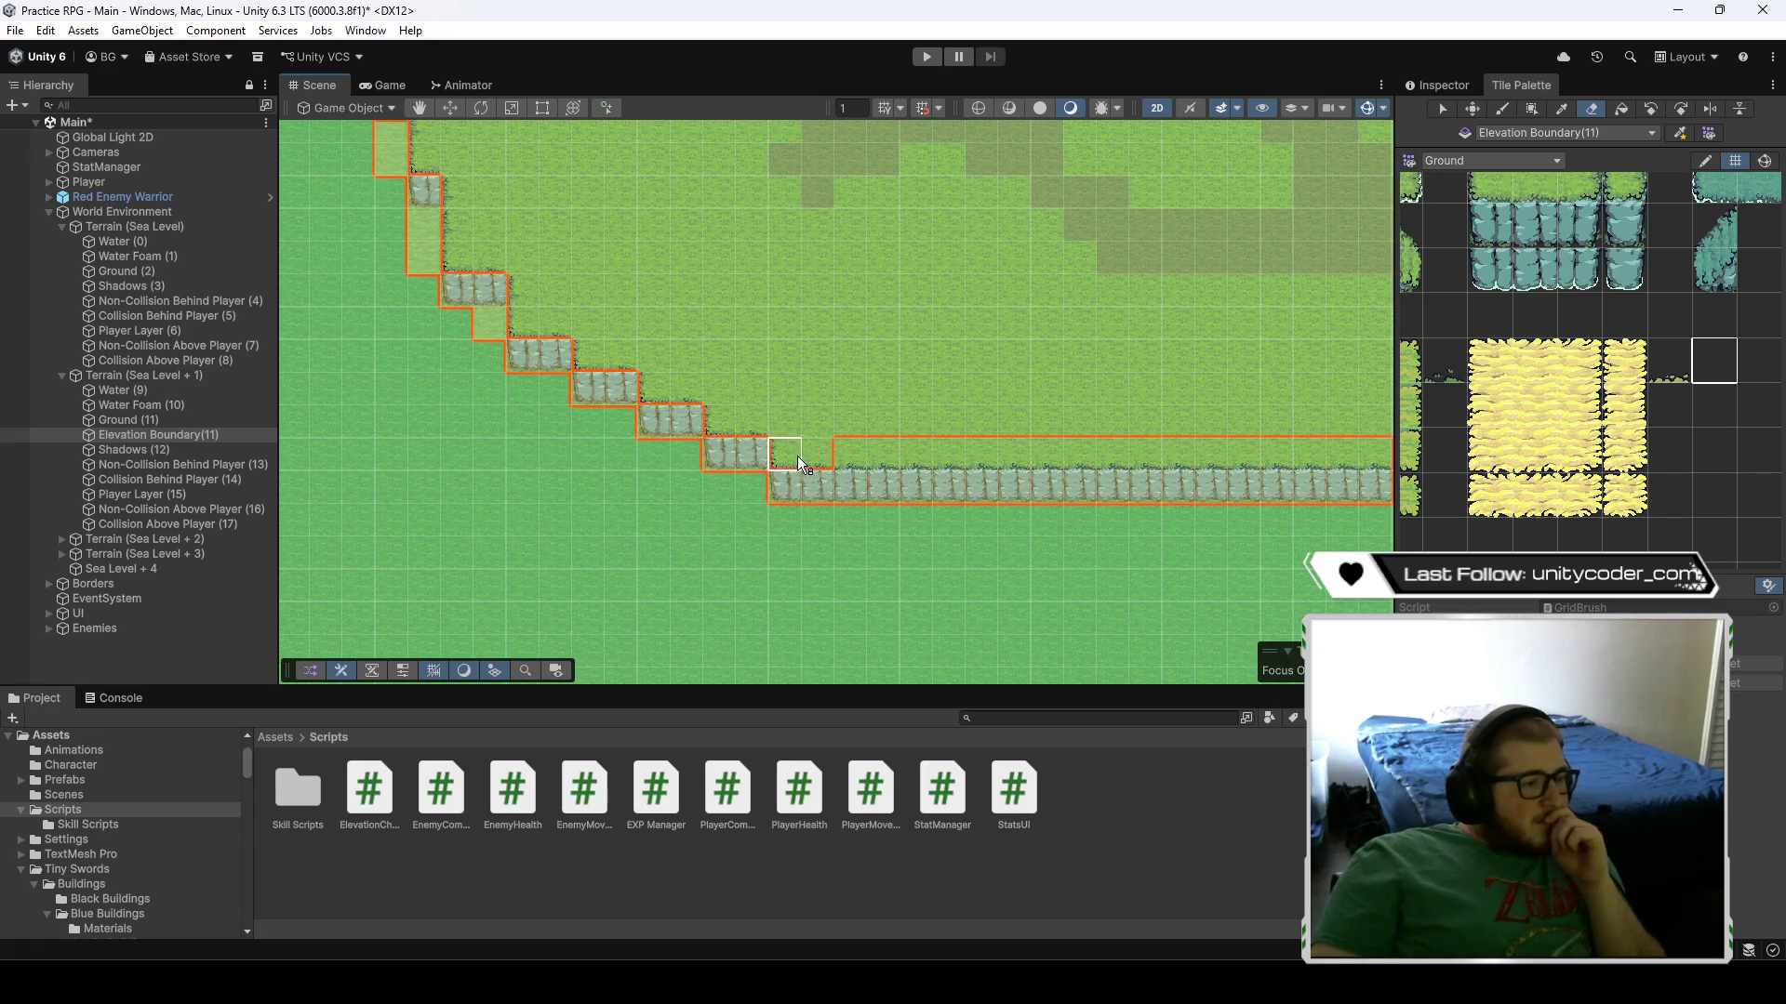
pyautogui.press('Right')
pyautogui.press('Down')
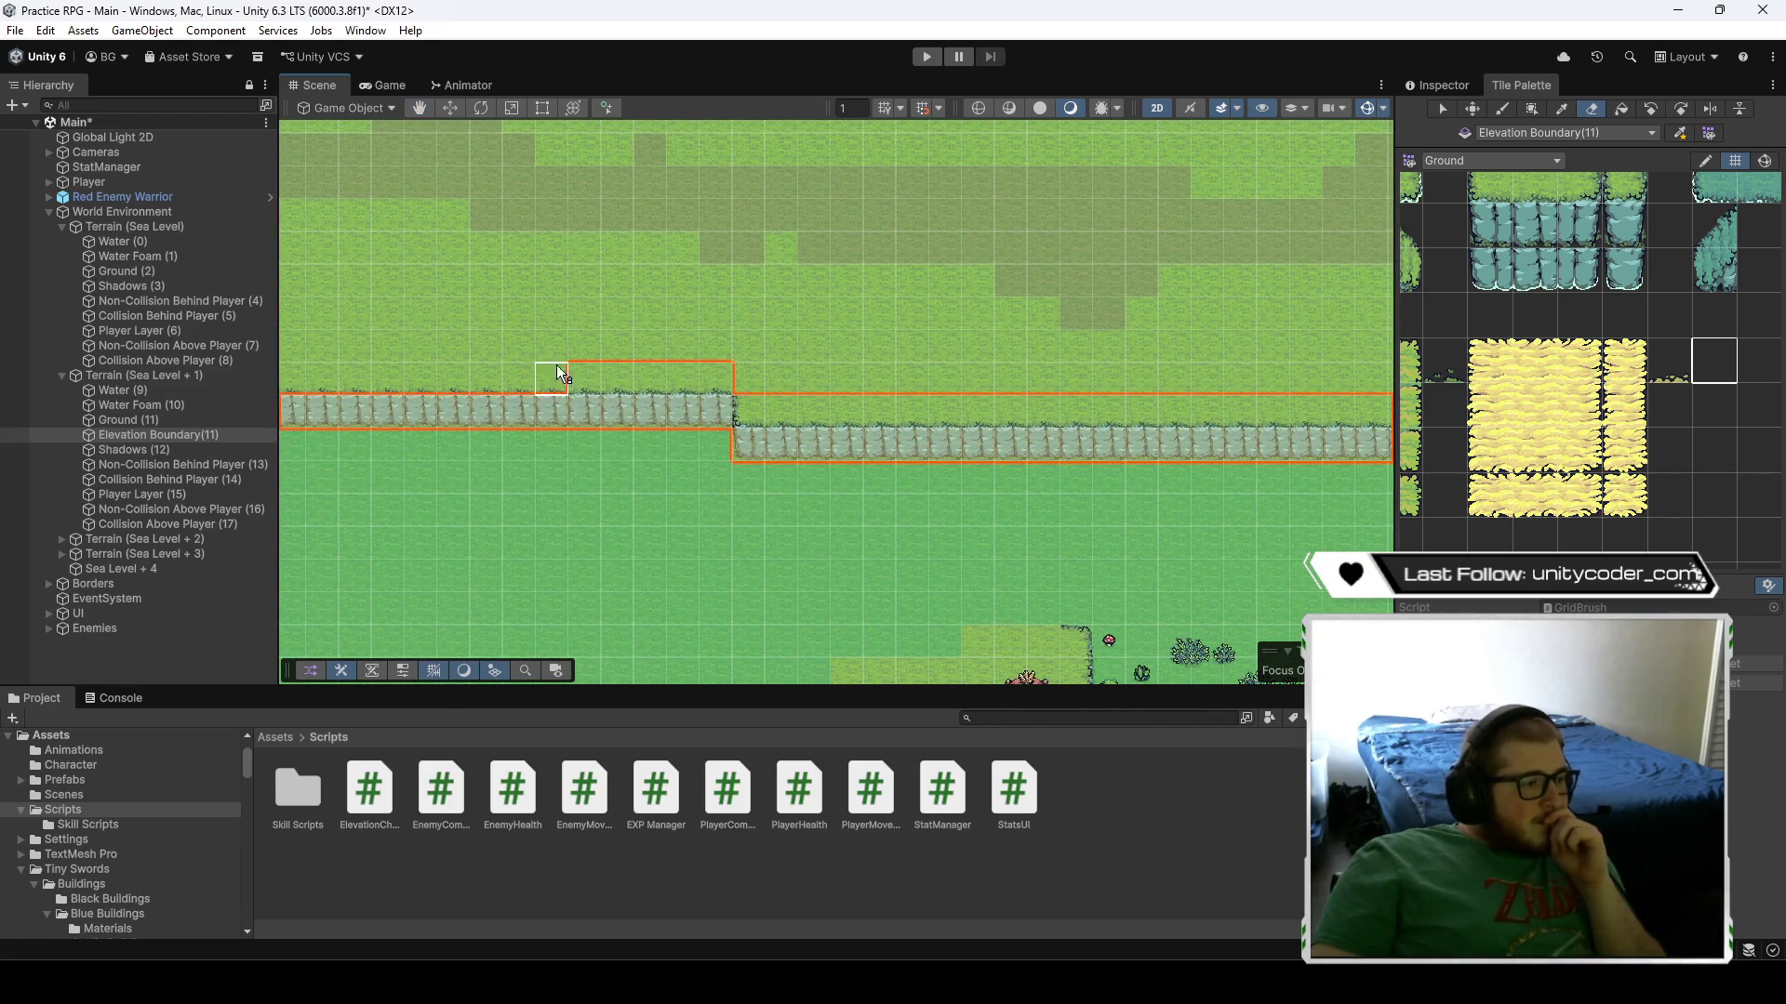
pyautogui.press('Right')
pyautogui.press('Down')
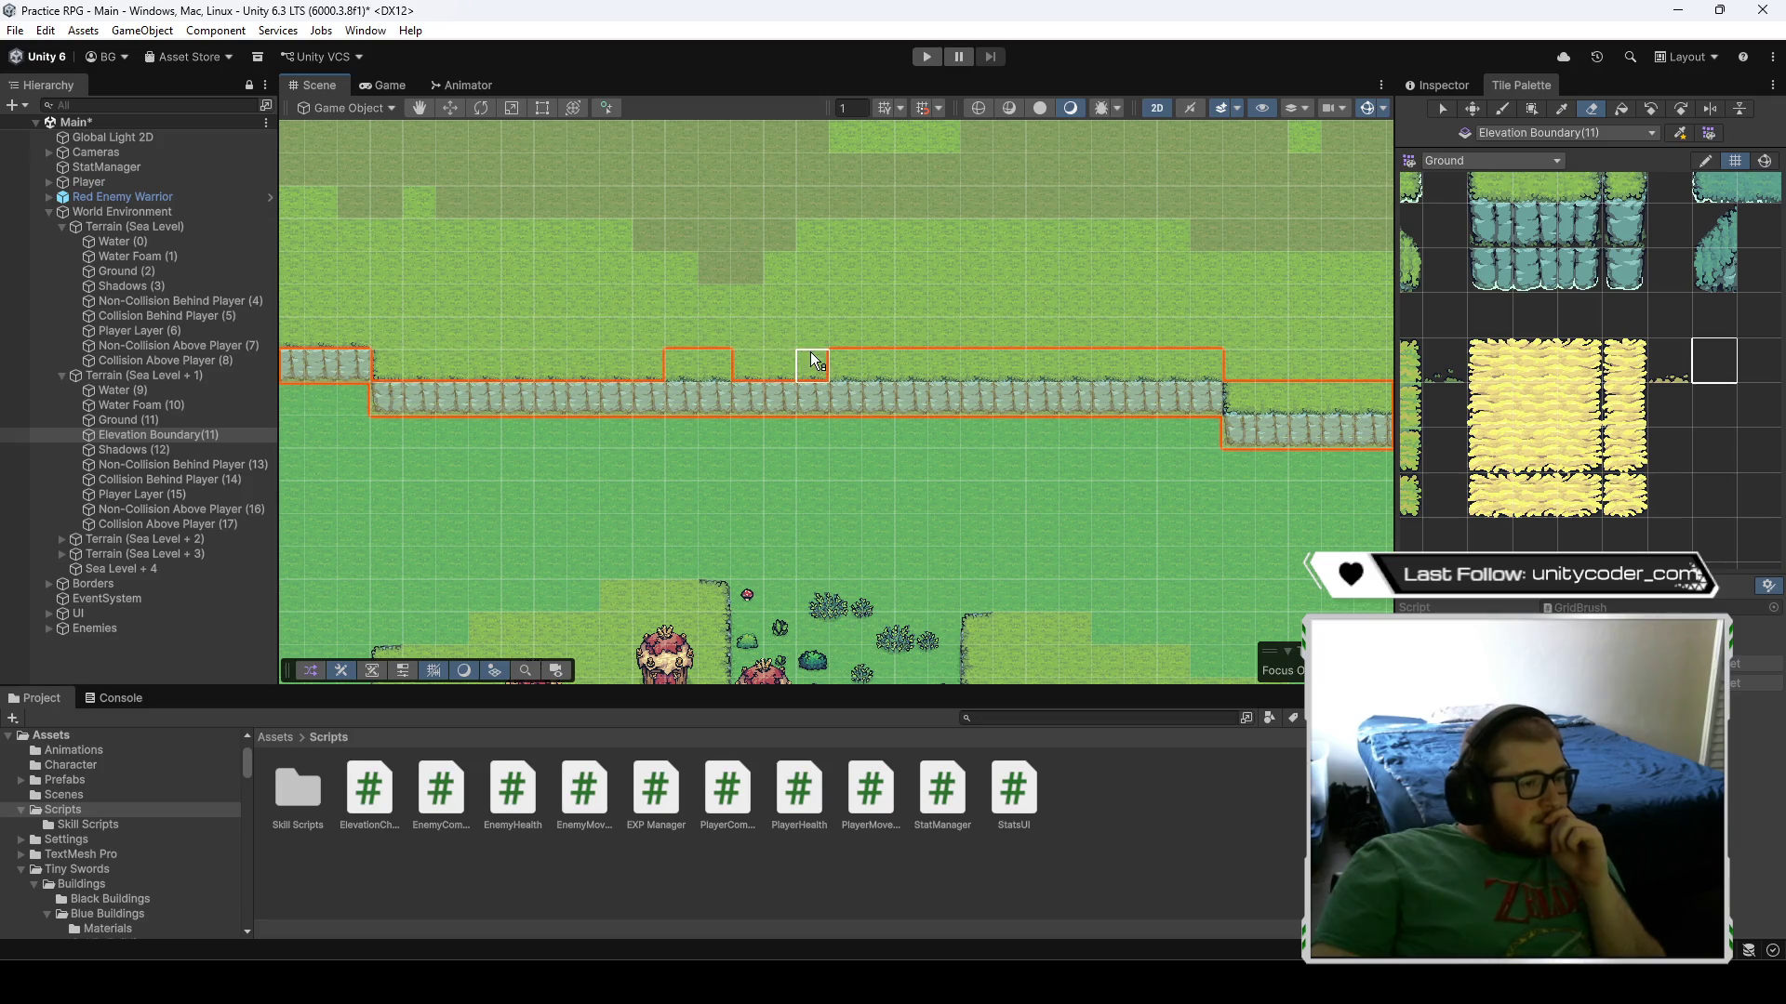
pyautogui.press('Right')
pyautogui.press('Down')
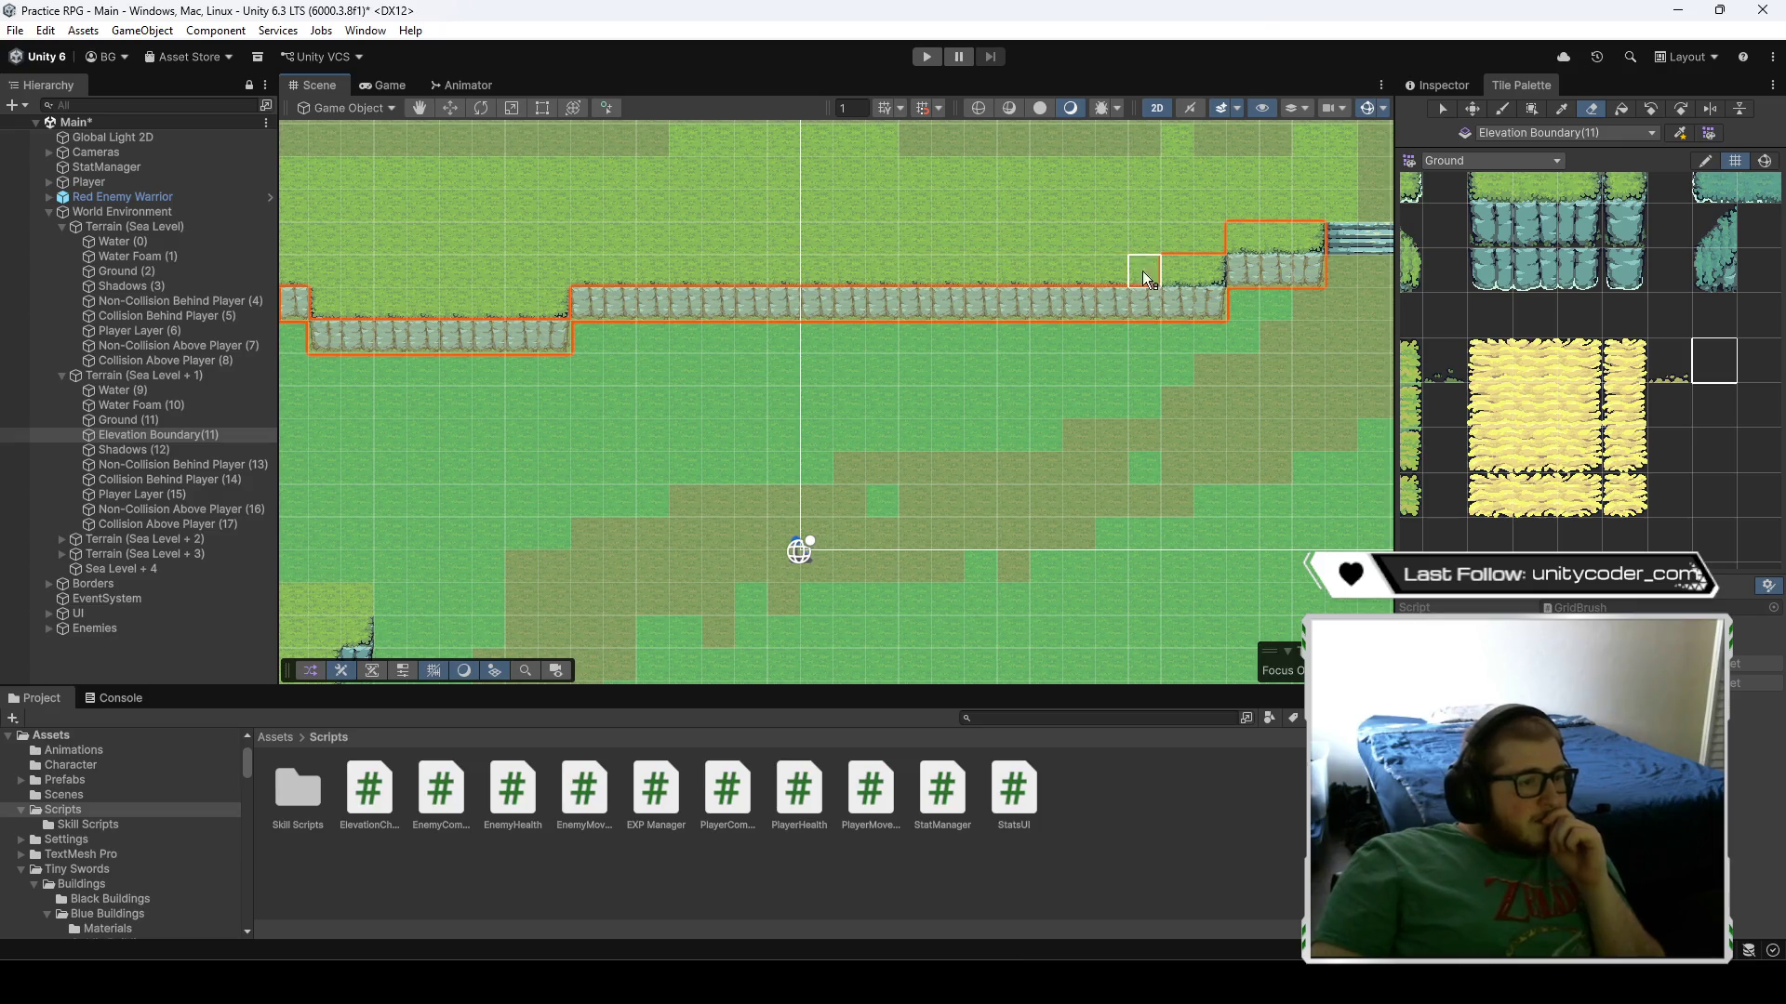
pyautogui.moveTo(1164, 269)
pyautogui.mouseDown()
pyautogui.moveTo(928, 377)
pyautogui.moveTo(480, 344)
pyautogui.mouseUp()
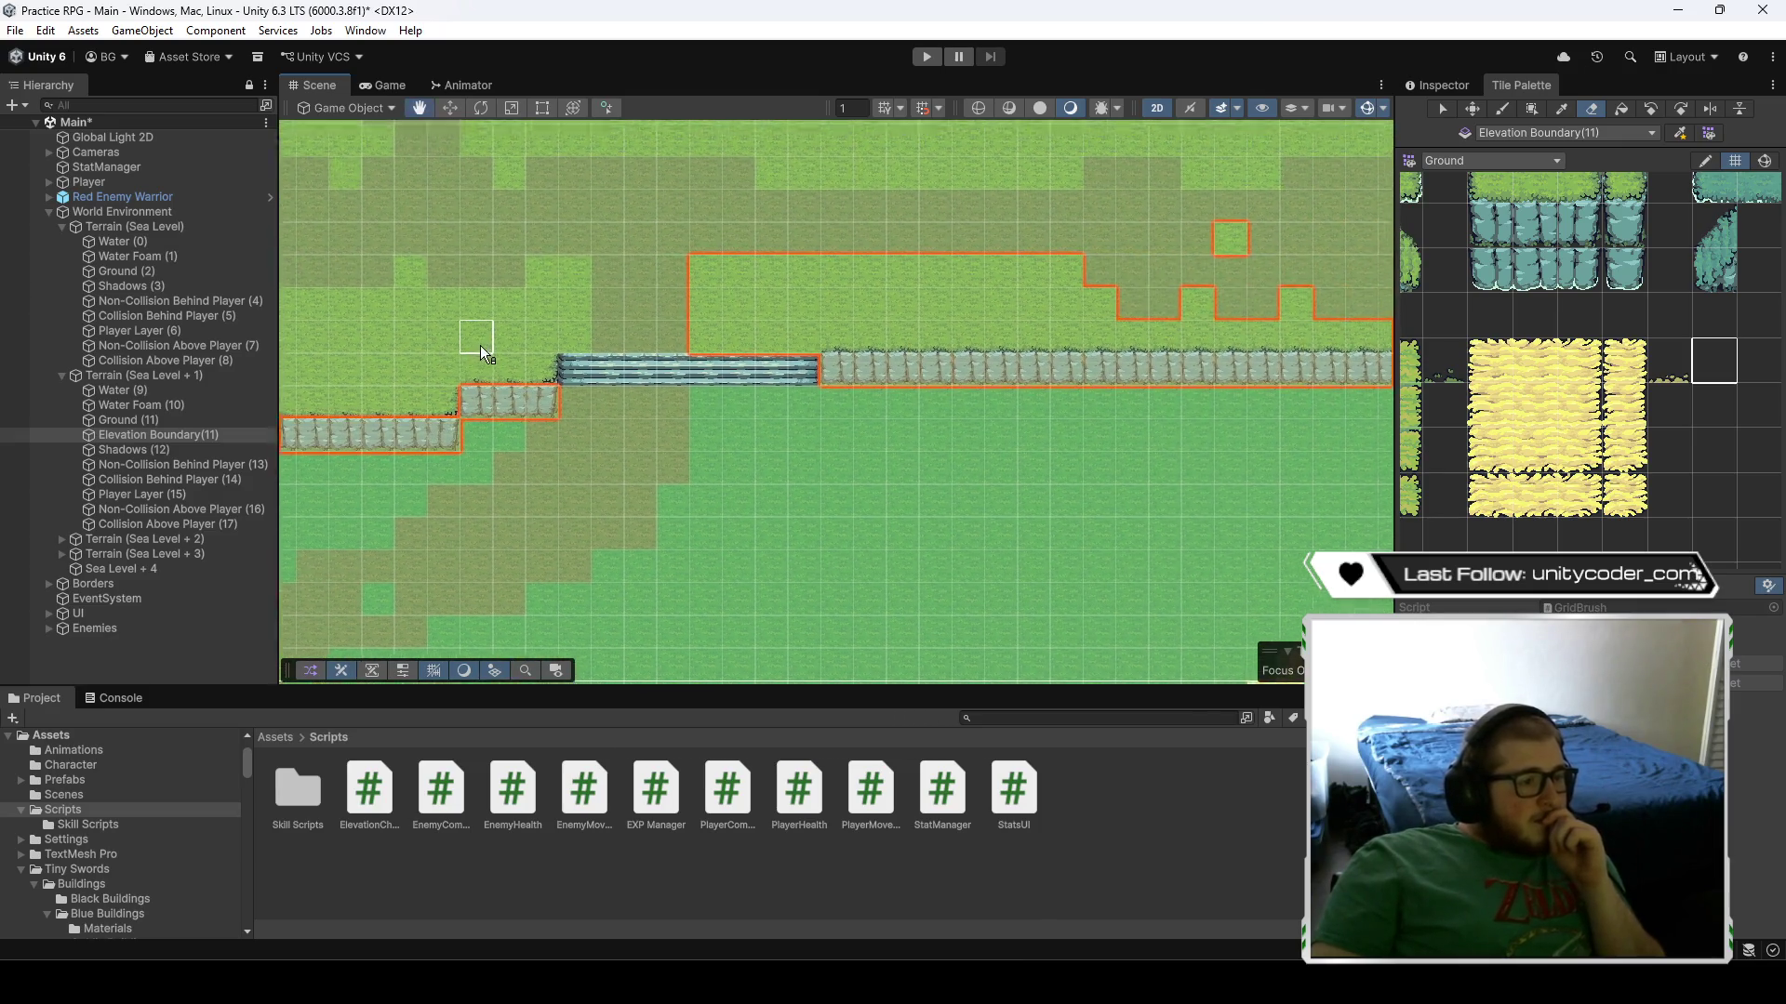
pyautogui.moveTo(930, 342); pyautogui.dragTo(873, 390)
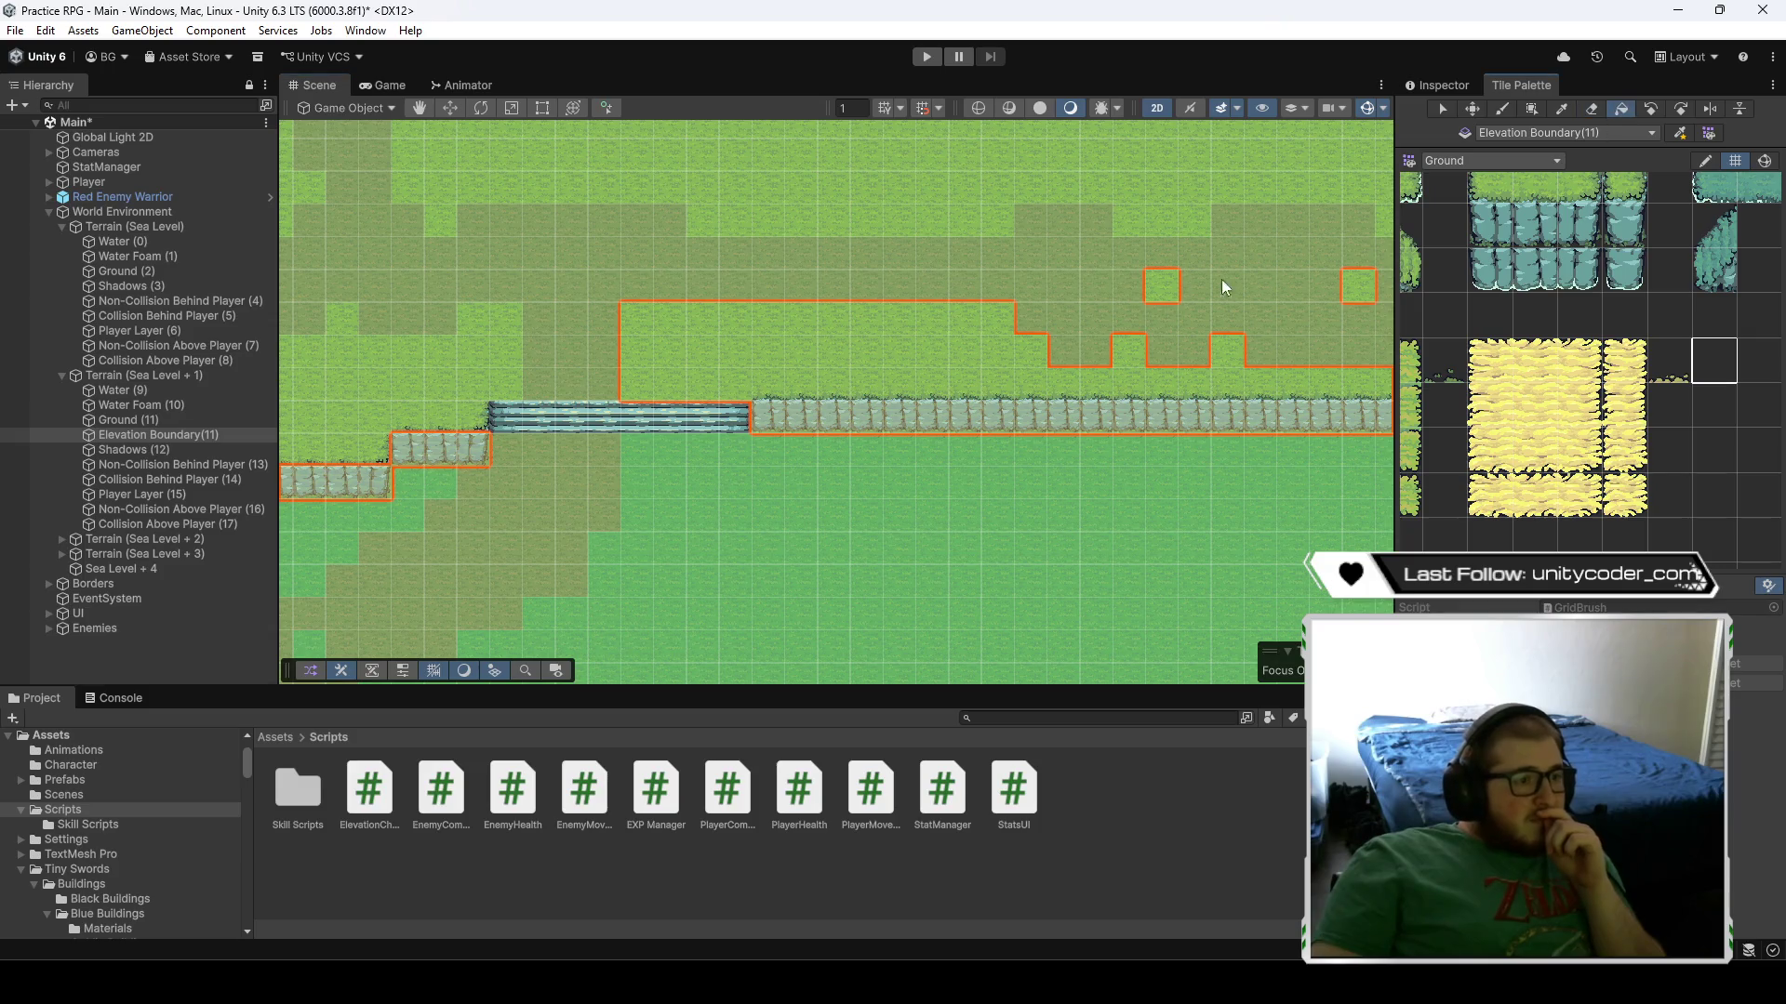
pyautogui.hotkey('ctrl', 'z')
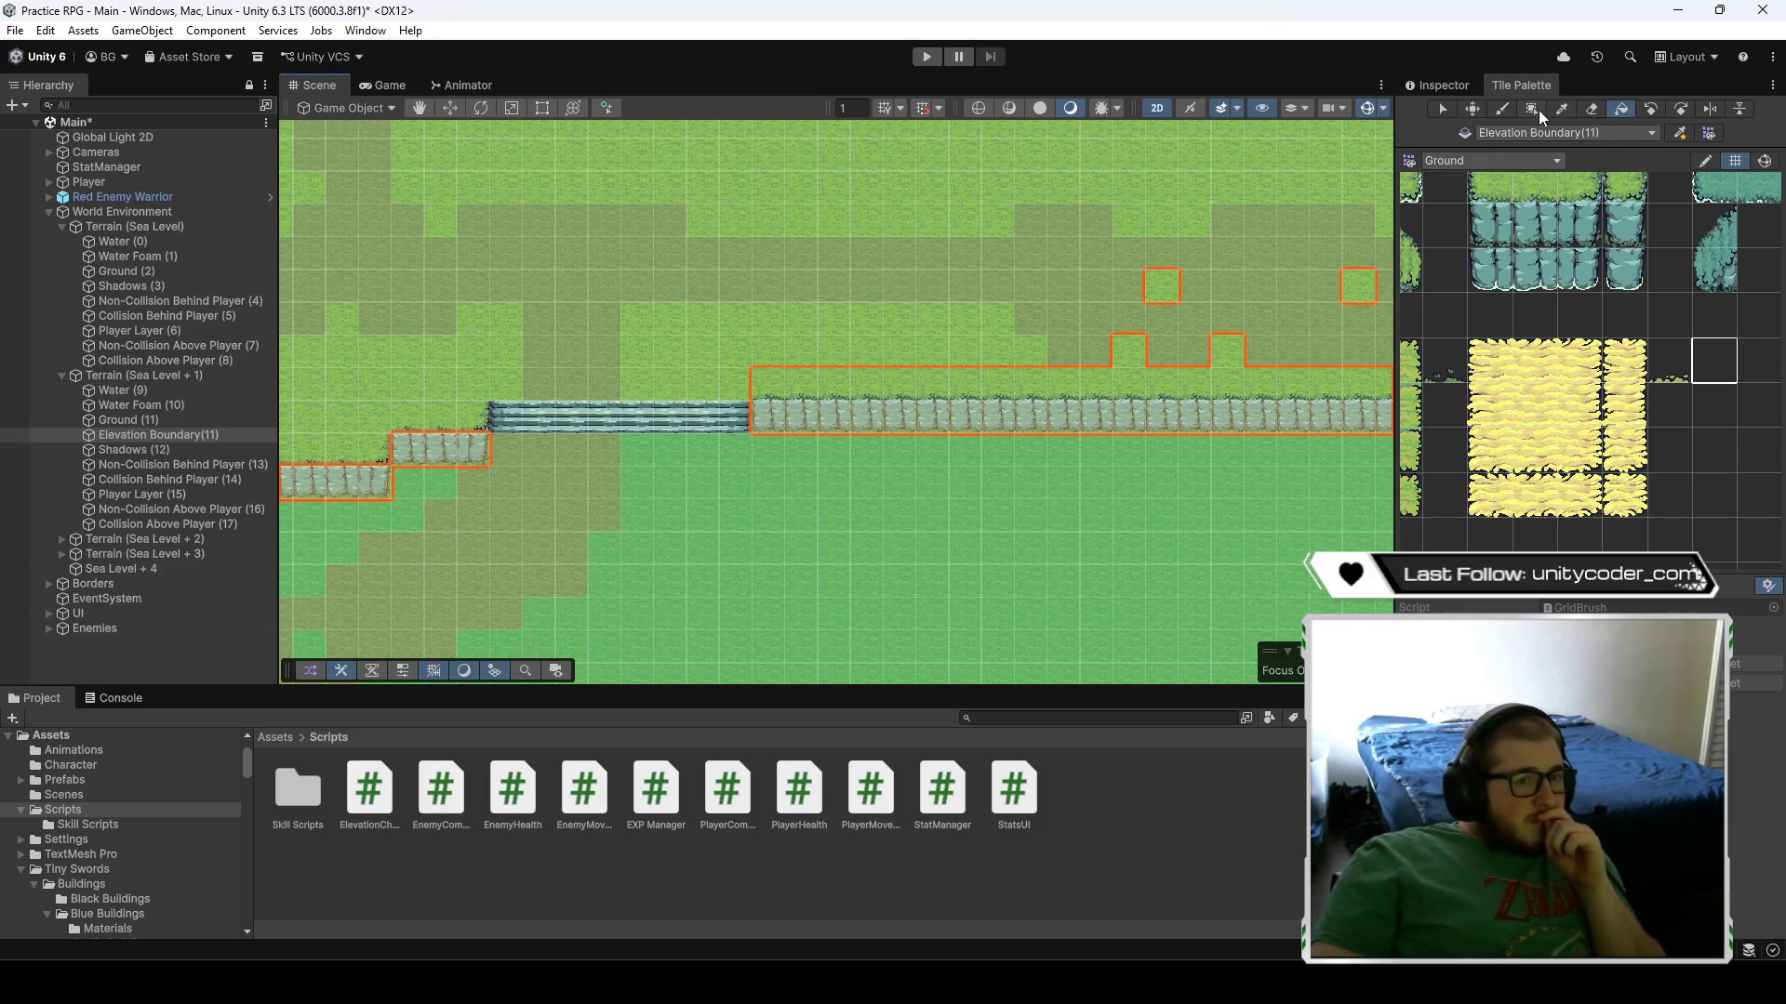
pyautogui.moveTo(869, 315); pyautogui.dragTo(542, 314)
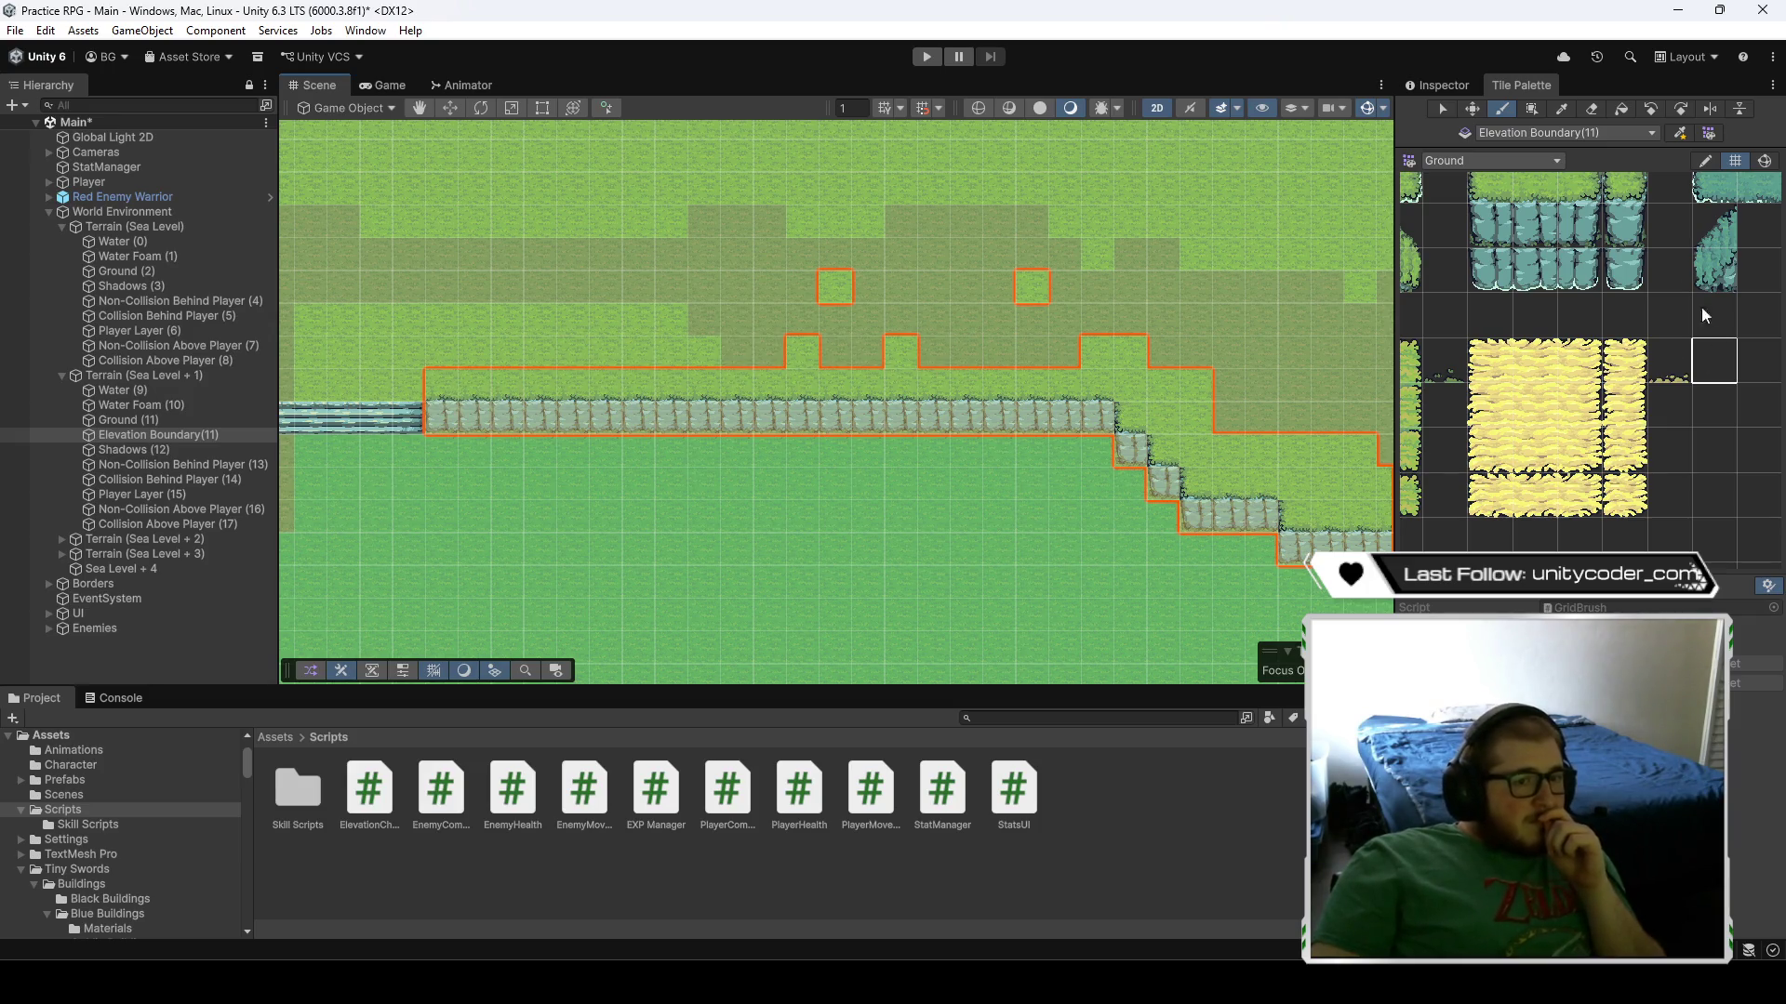
# - Follow the cliff staircase east to the arch and erase three stray upper-right boundary cells
pyautogui.click(1596, 111)
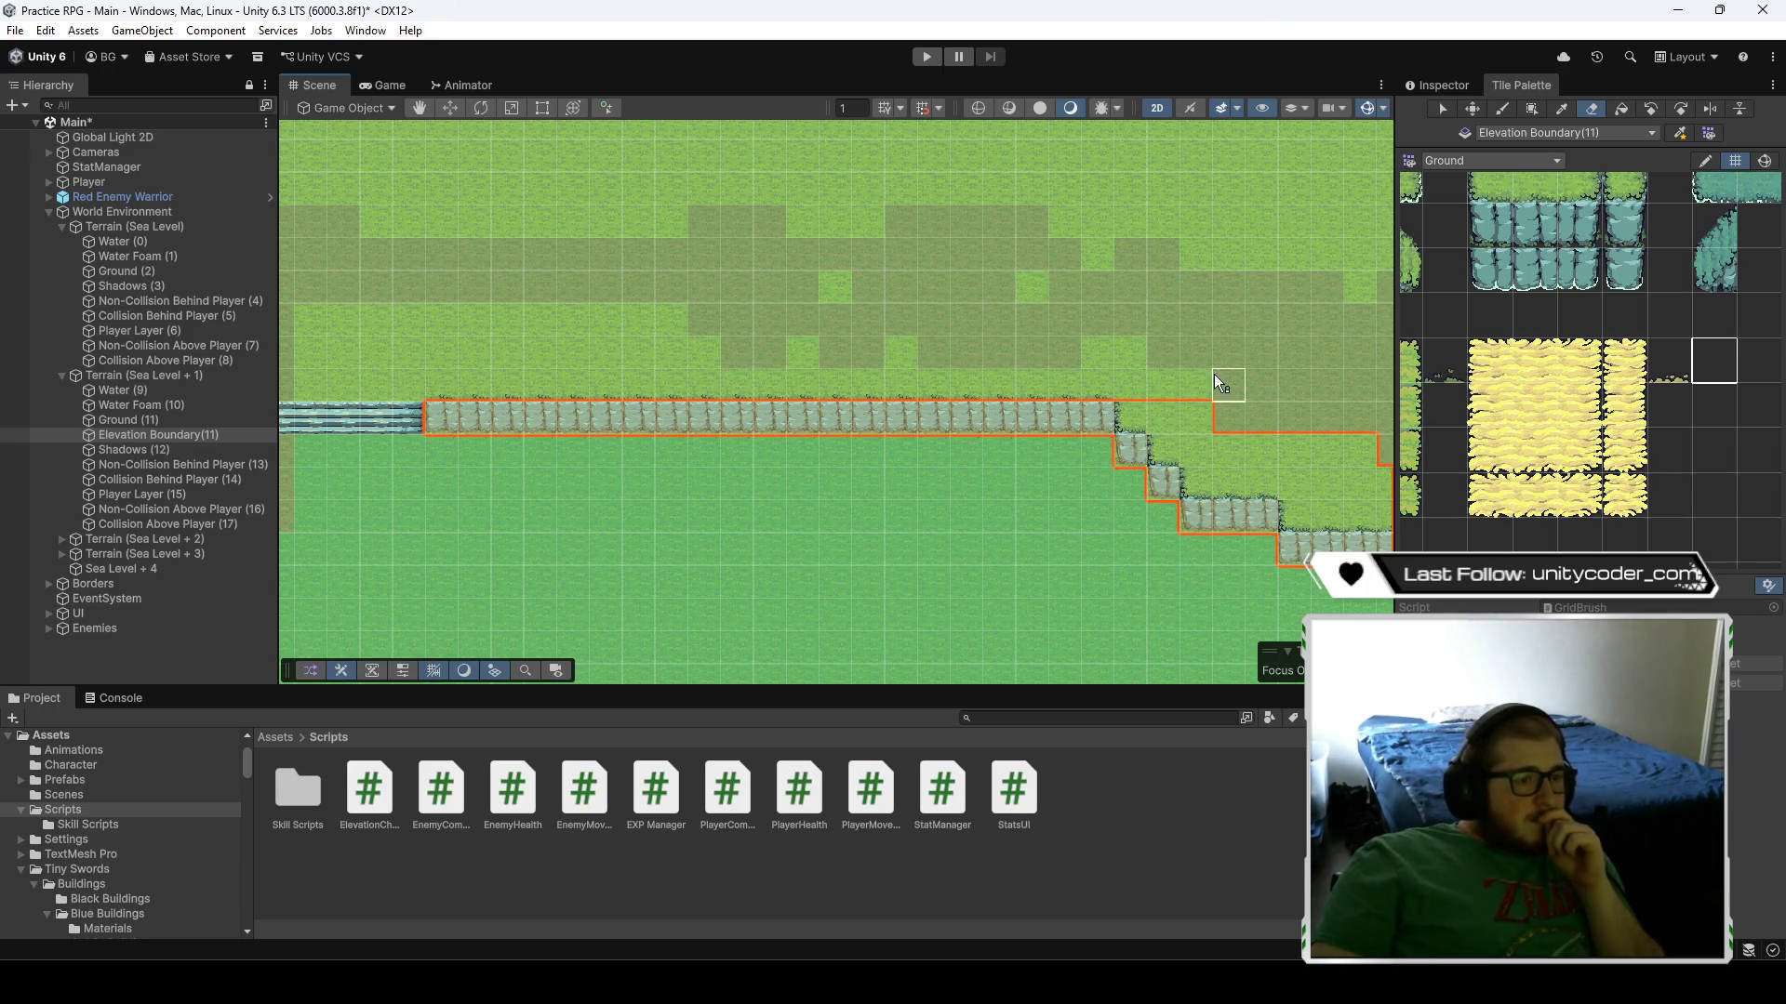
pyautogui.moveTo(1213, 374)
pyautogui.mouseDown()
pyautogui.moveTo(697, 264)
pyautogui.moveTo(640, 348)
pyautogui.moveTo(737, 425)
pyautogui.mouseUp()
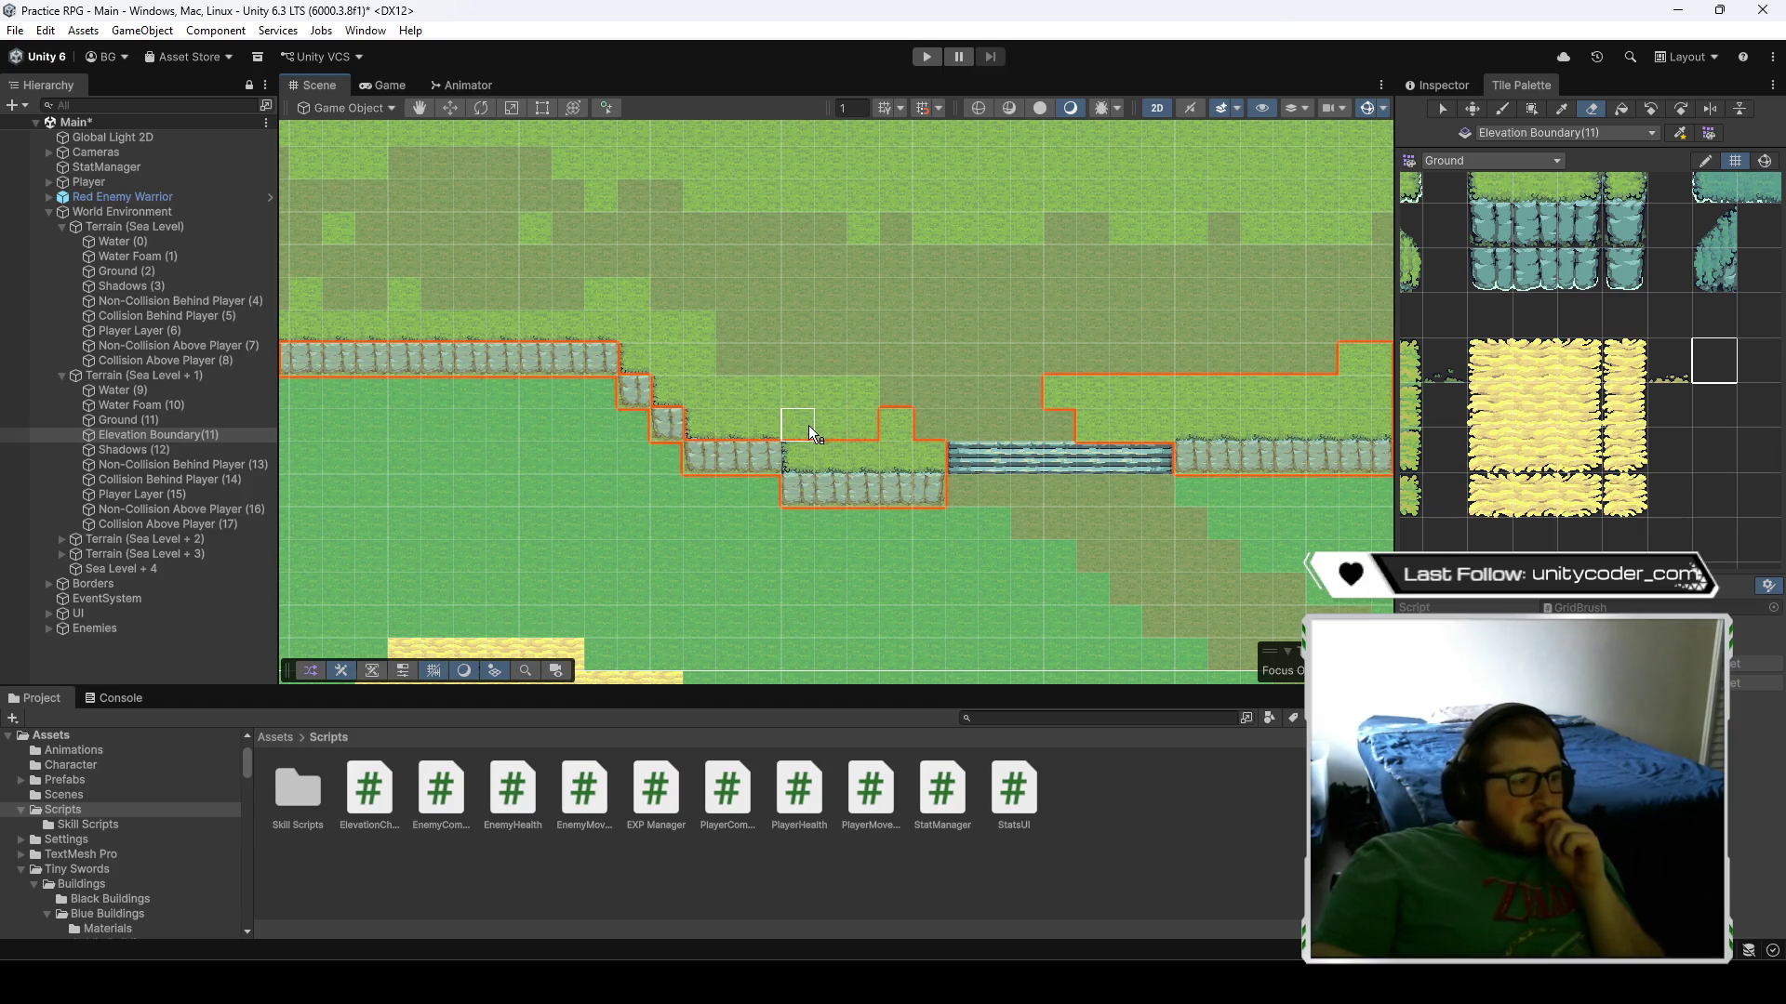
pyautogui.moveTo(904, 430); pyautogui.dragTo(679, 340)
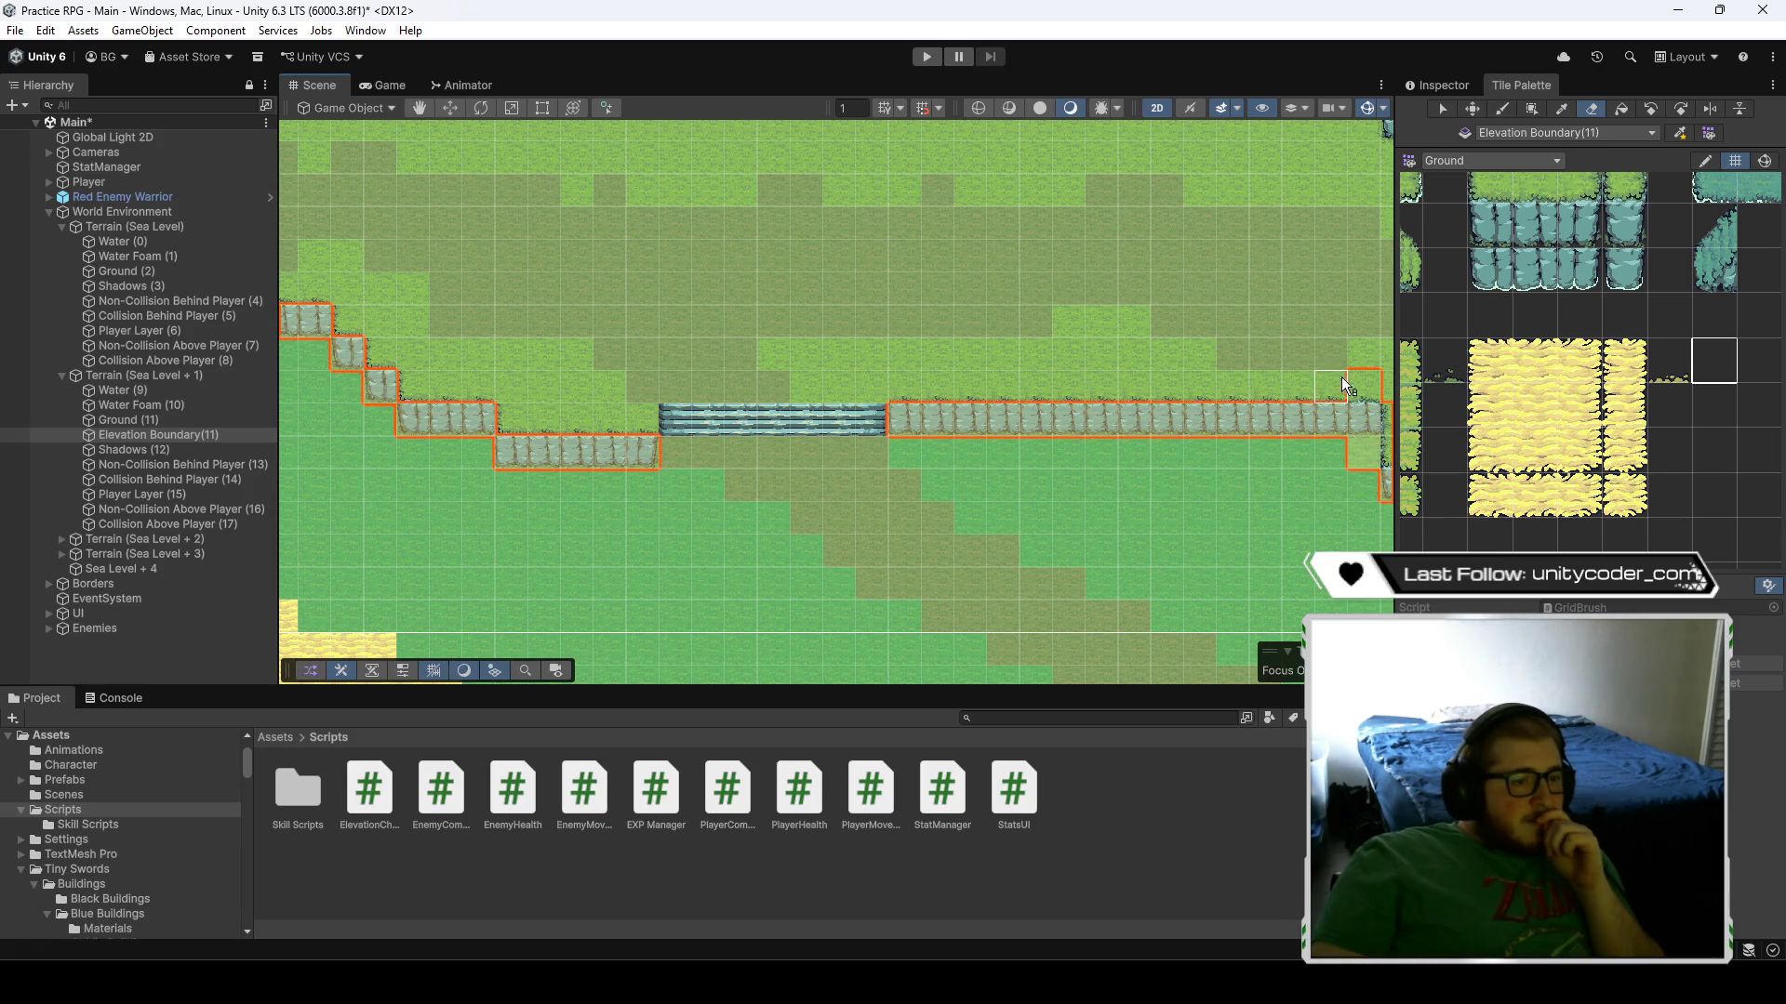
pyautogui.moveTo(1341, 377)
pyautogui.mouseDown()
pyautogui.moveTo(578, 300)
pyautogui.moveTo(471, 314)
pyautogui.moveTo(592, 368)
pyautogui.moveTo(811, 406)
pyautogui.moveTo(871, 358)
pyautogui.mouseUp()
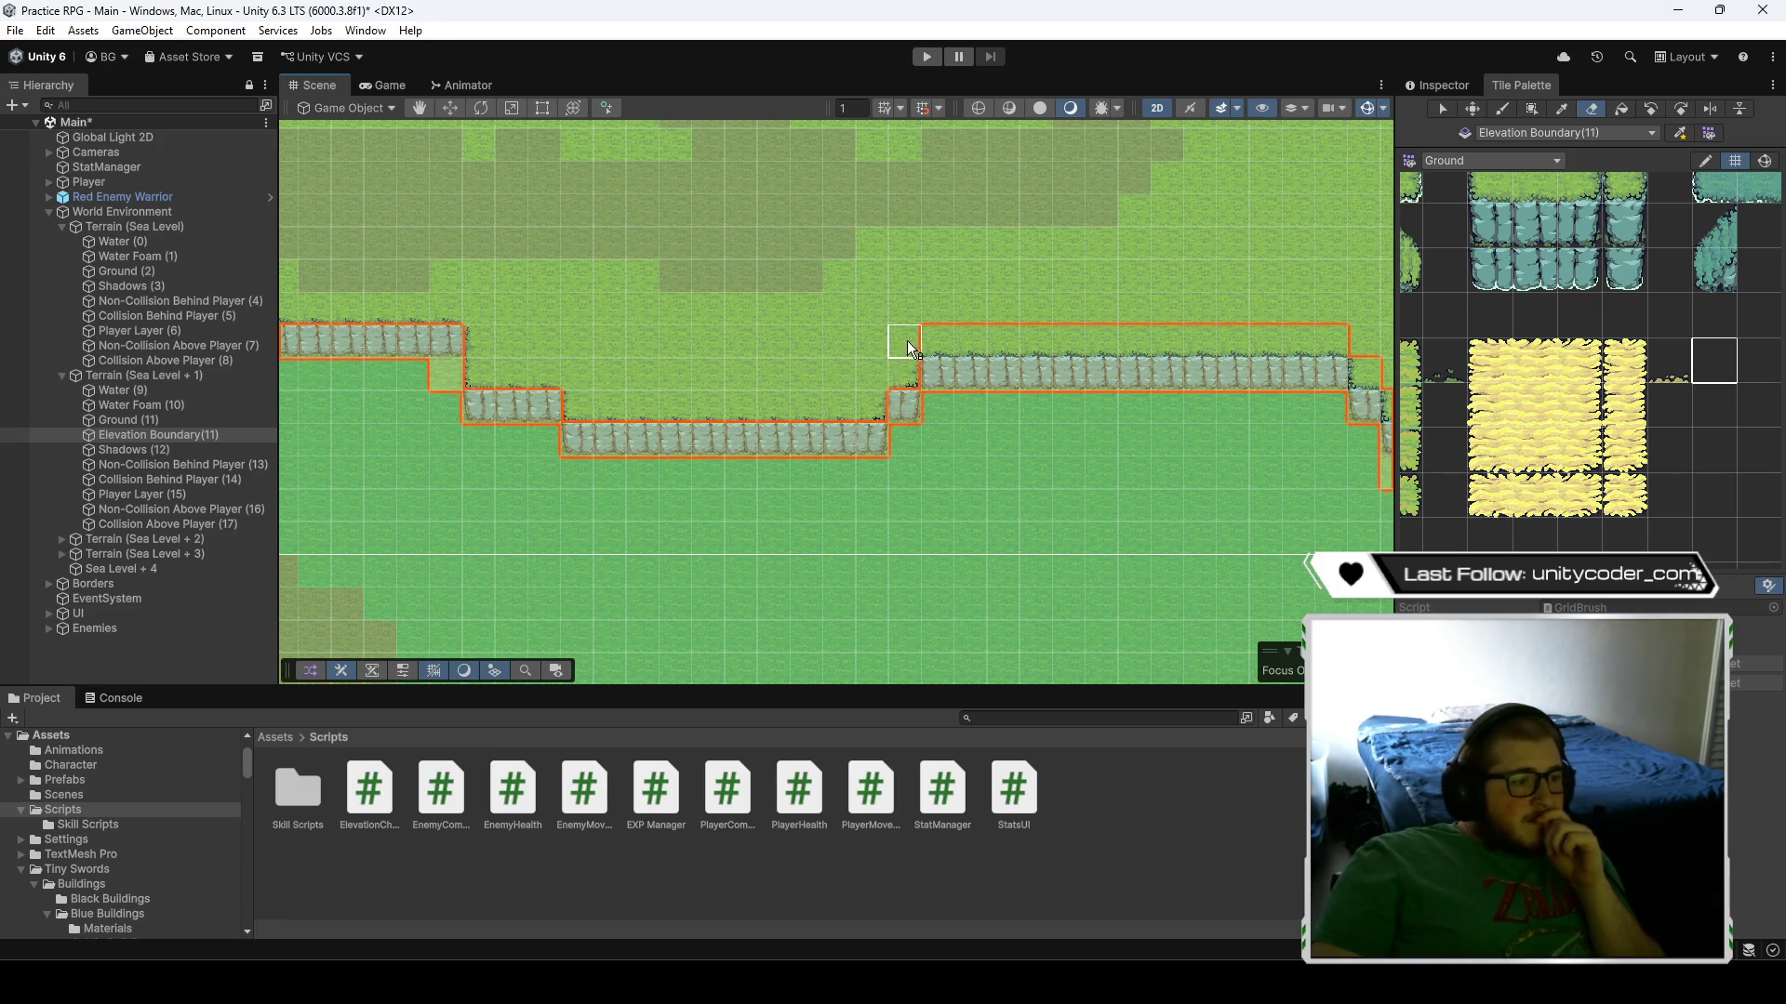
pyautogui.moveTo(1308, 342)
pyautogui.mouseDown()
pyautogui.moveTo(1196, 309)
pyautogui.moveTo(515, 302)
pyautogui.mouseUp()
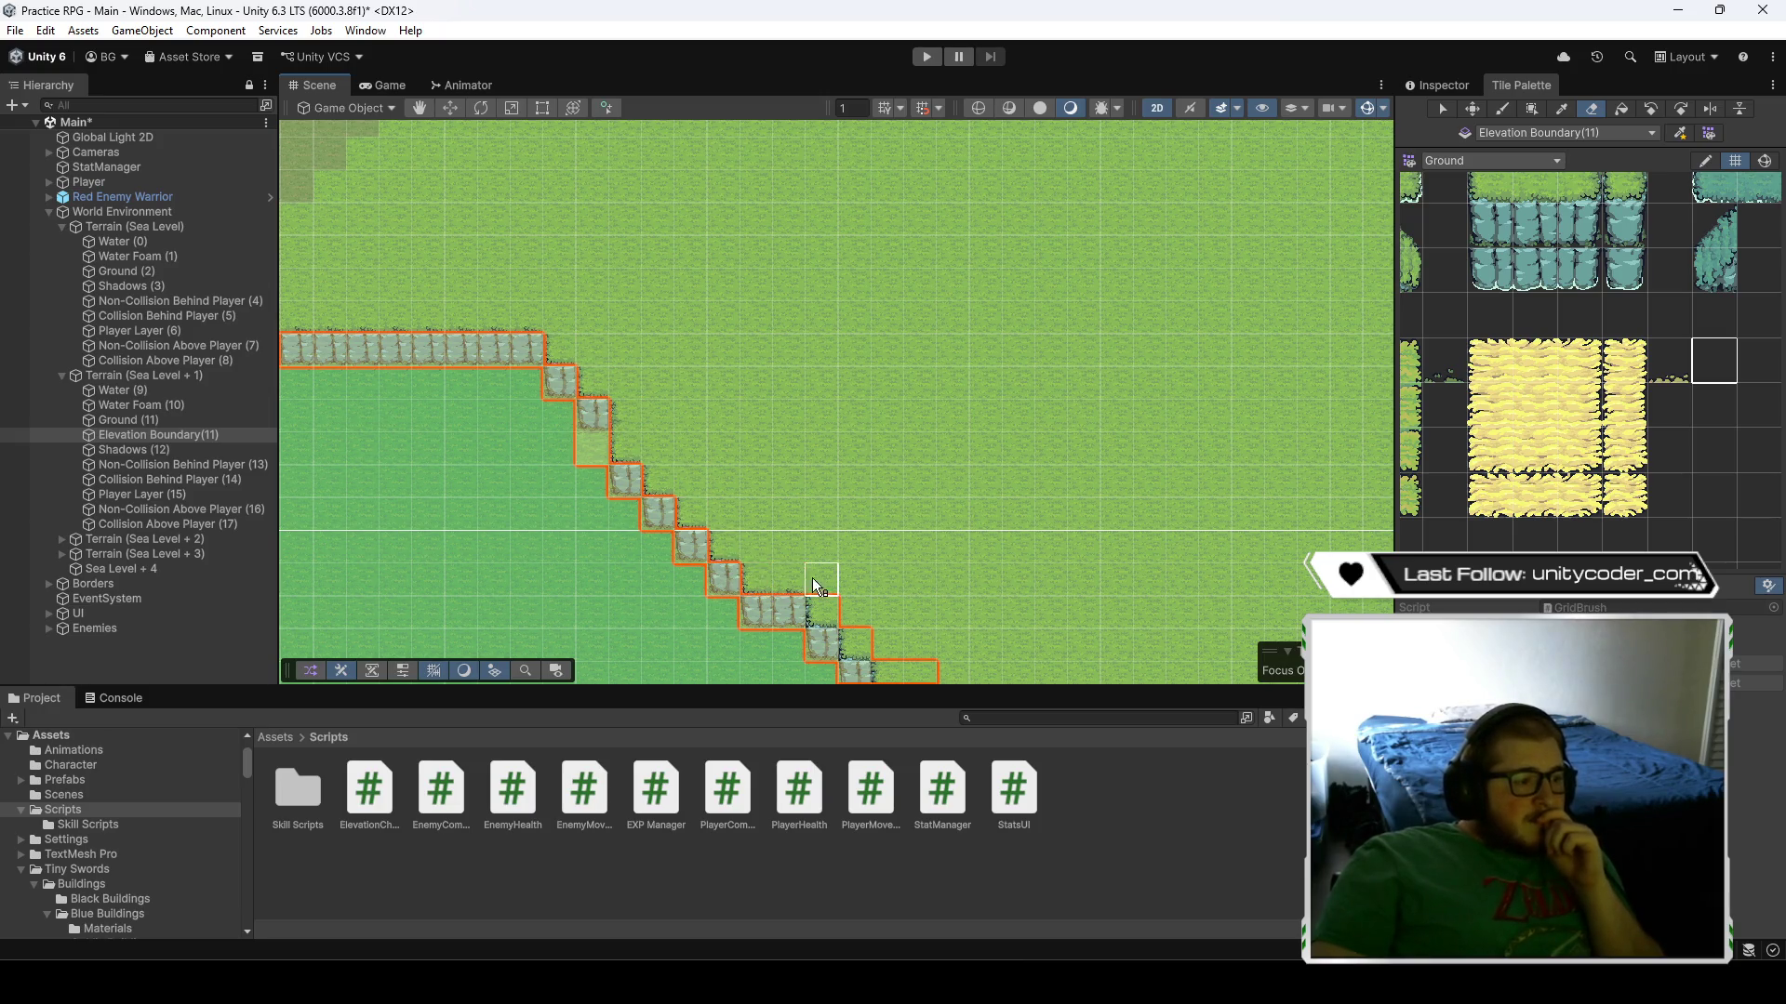
pyautogui.moveTo(812, 577); pyautogui.dragTo(766, 231)
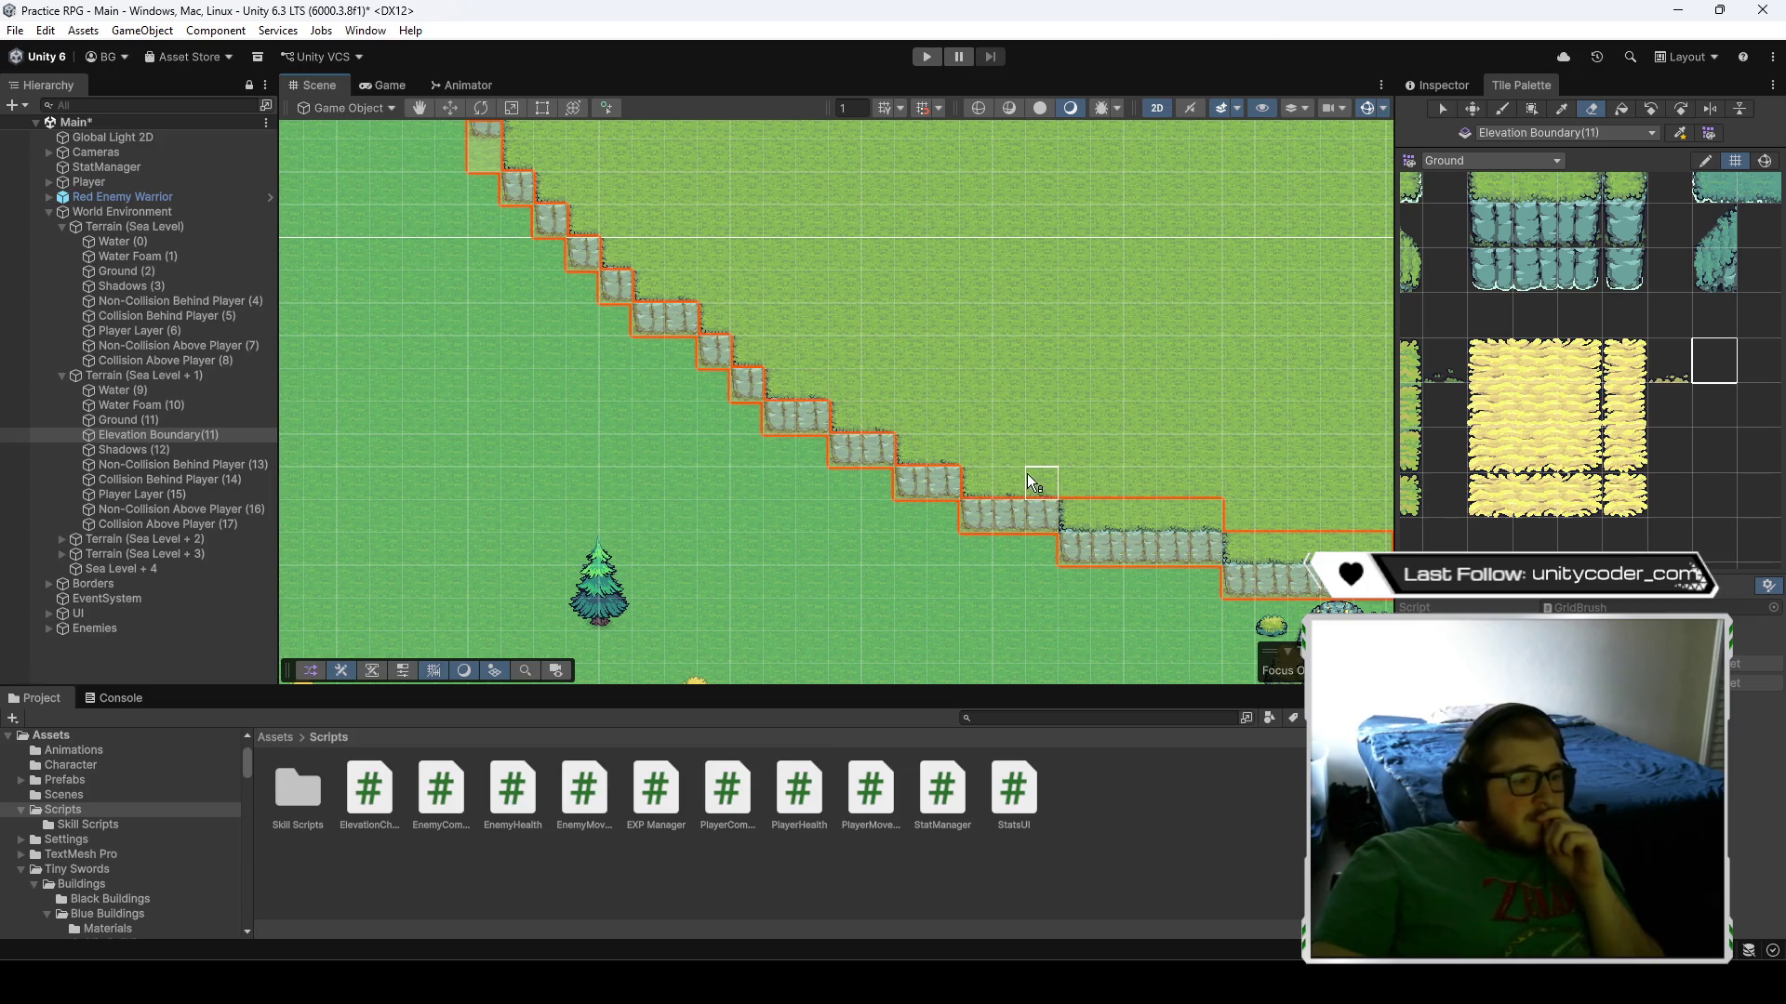
pyautogui.moveTo(1176, 517)
pyautogui.mouseDown()
pyautogui.moveTo(1096, 431)
pyautogui.moveTo(827, 357)
pyautogui.mouseUp()
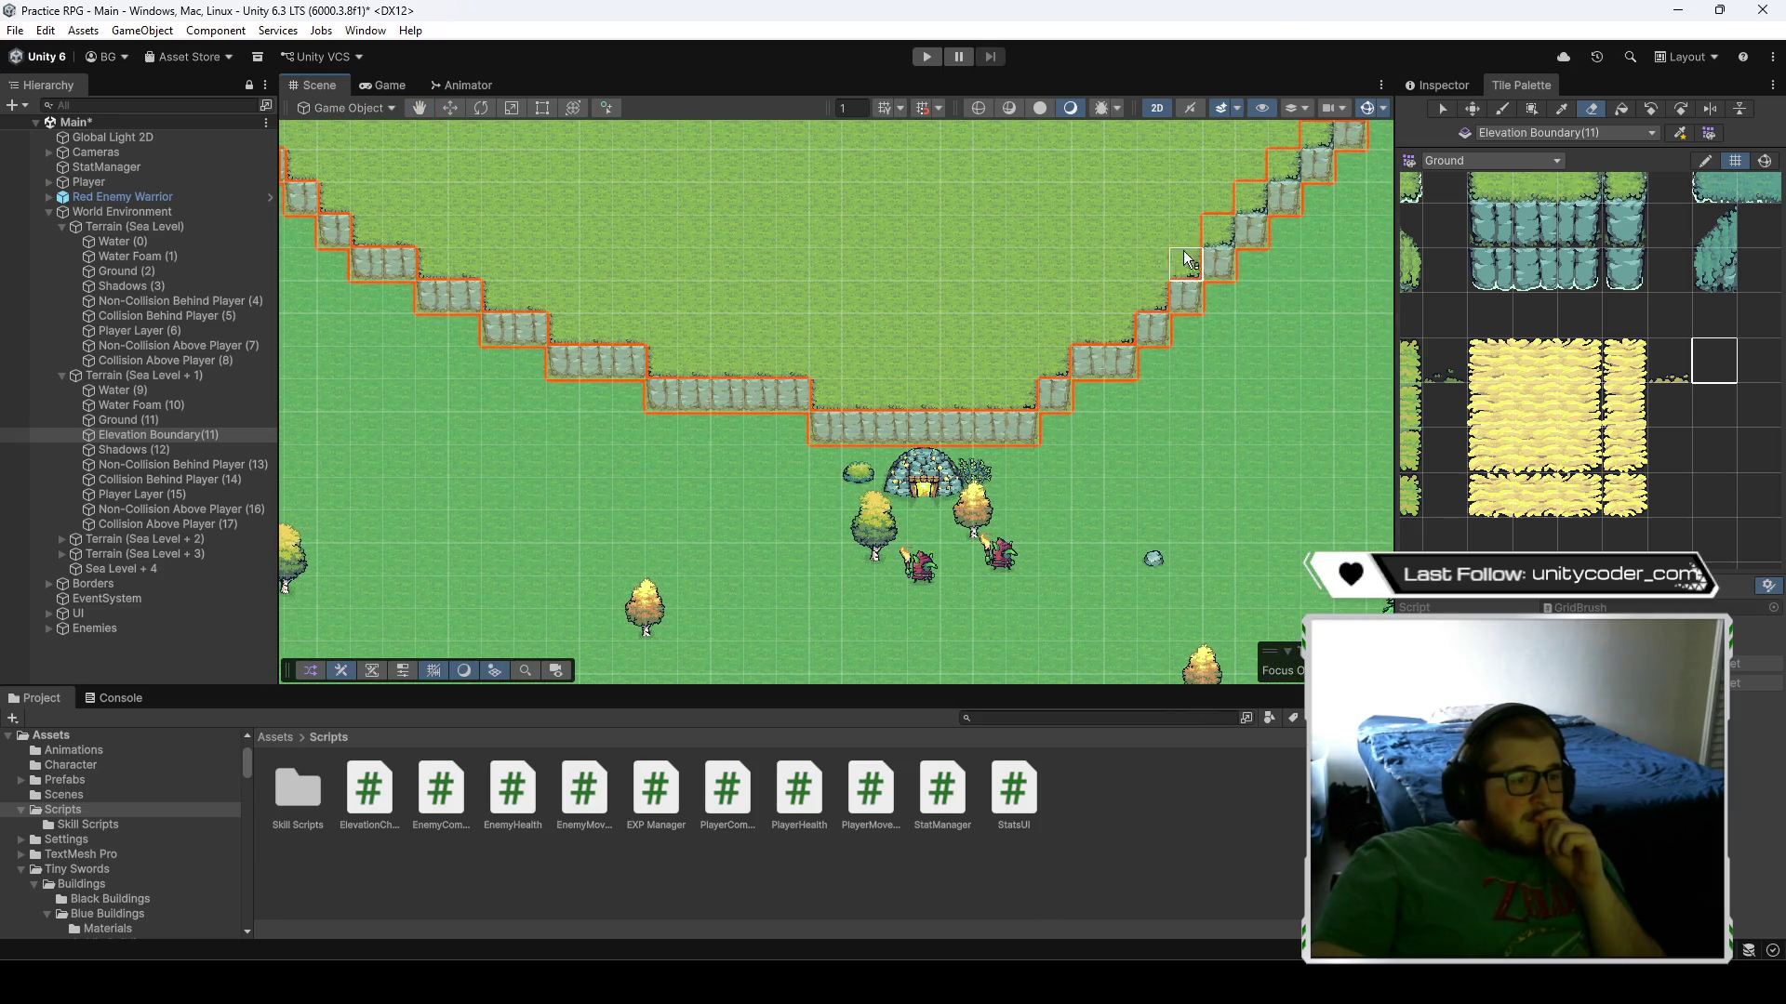
pyautogui.moveTo(1265, 165)
pyautogui.mouseDown()
pyautogui.moveTo(893, 395)
pyautogui.moveTo(723, 528)
pyautogui.mouseUp()
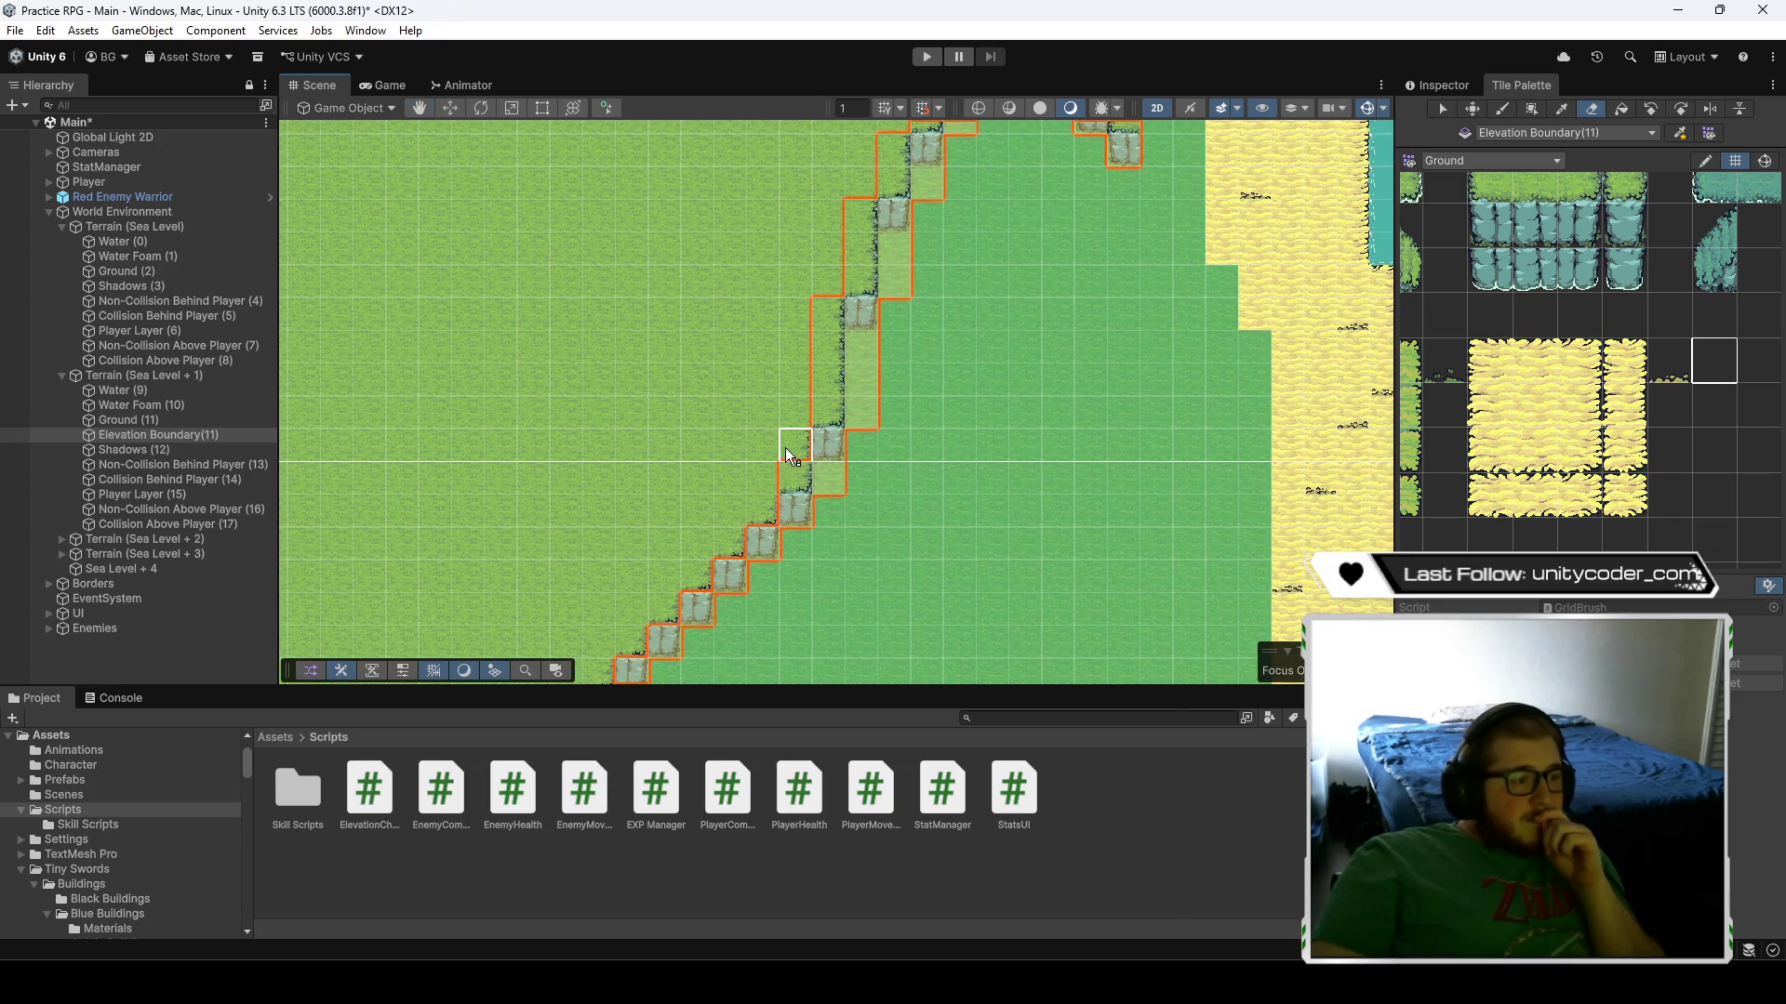
pyautogui.moveTo(829, 265); pyautogui.dragTo(793, 589)
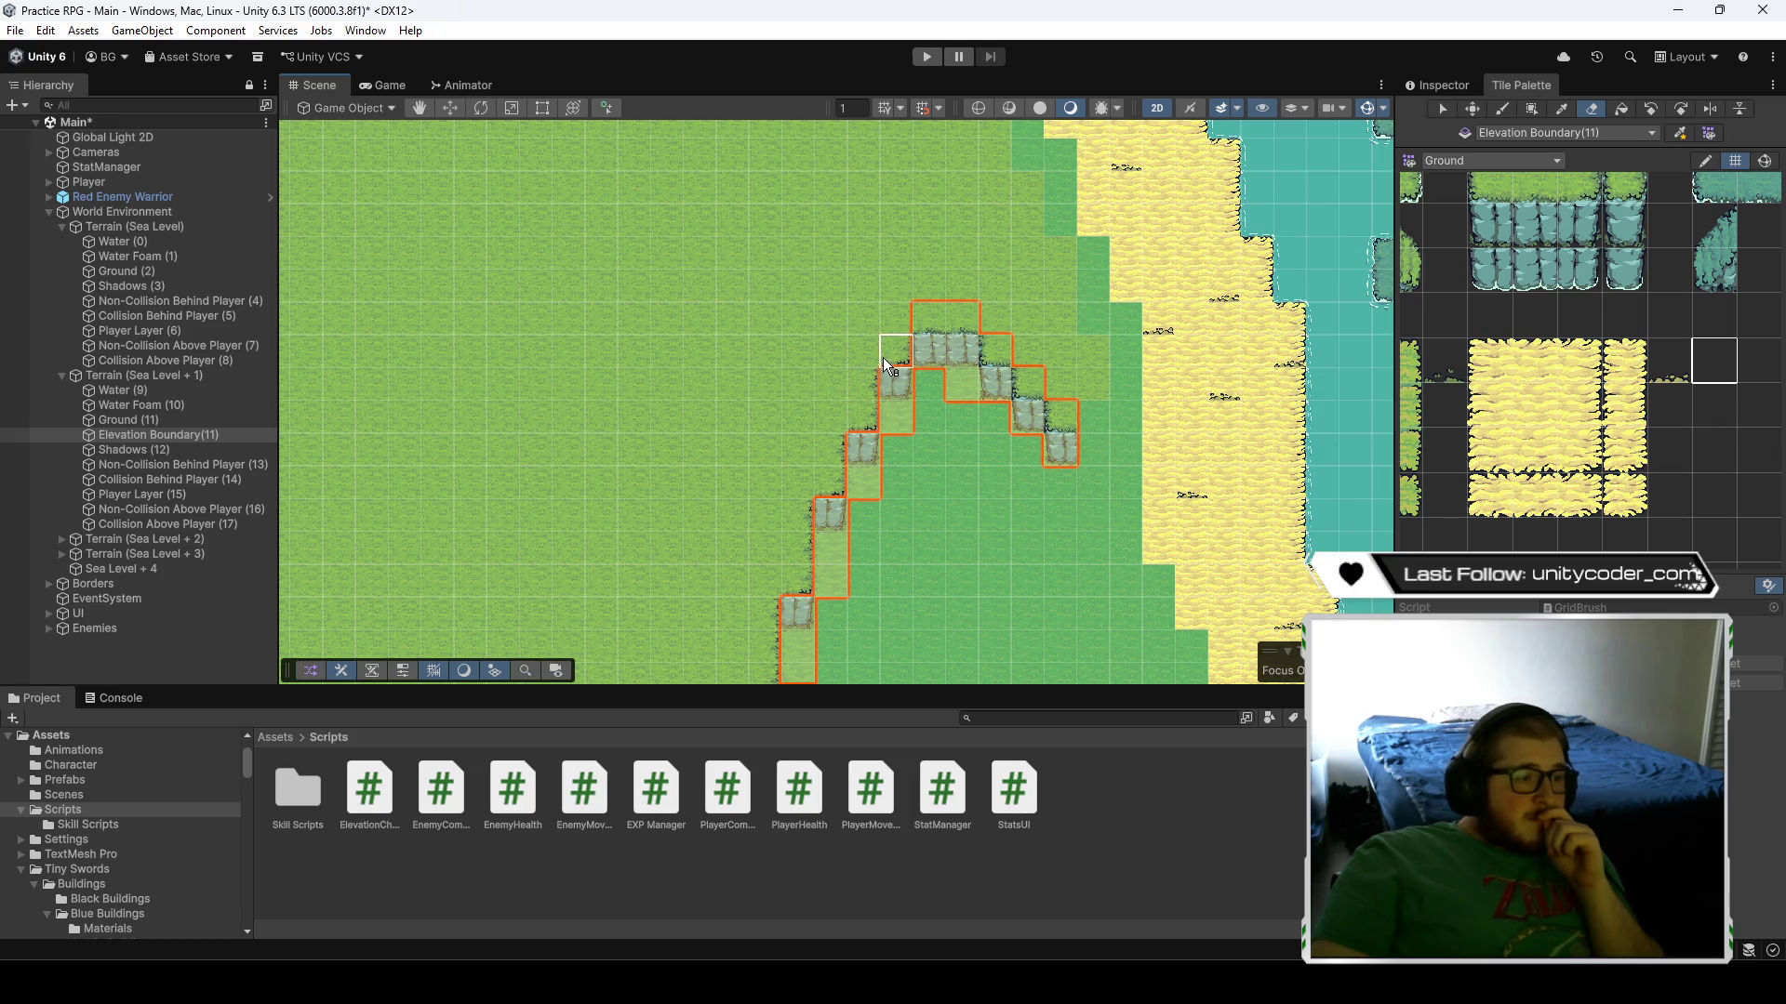
pyautogui.moveTo(941, 305); pyautogui.dragTo(1046, 399)
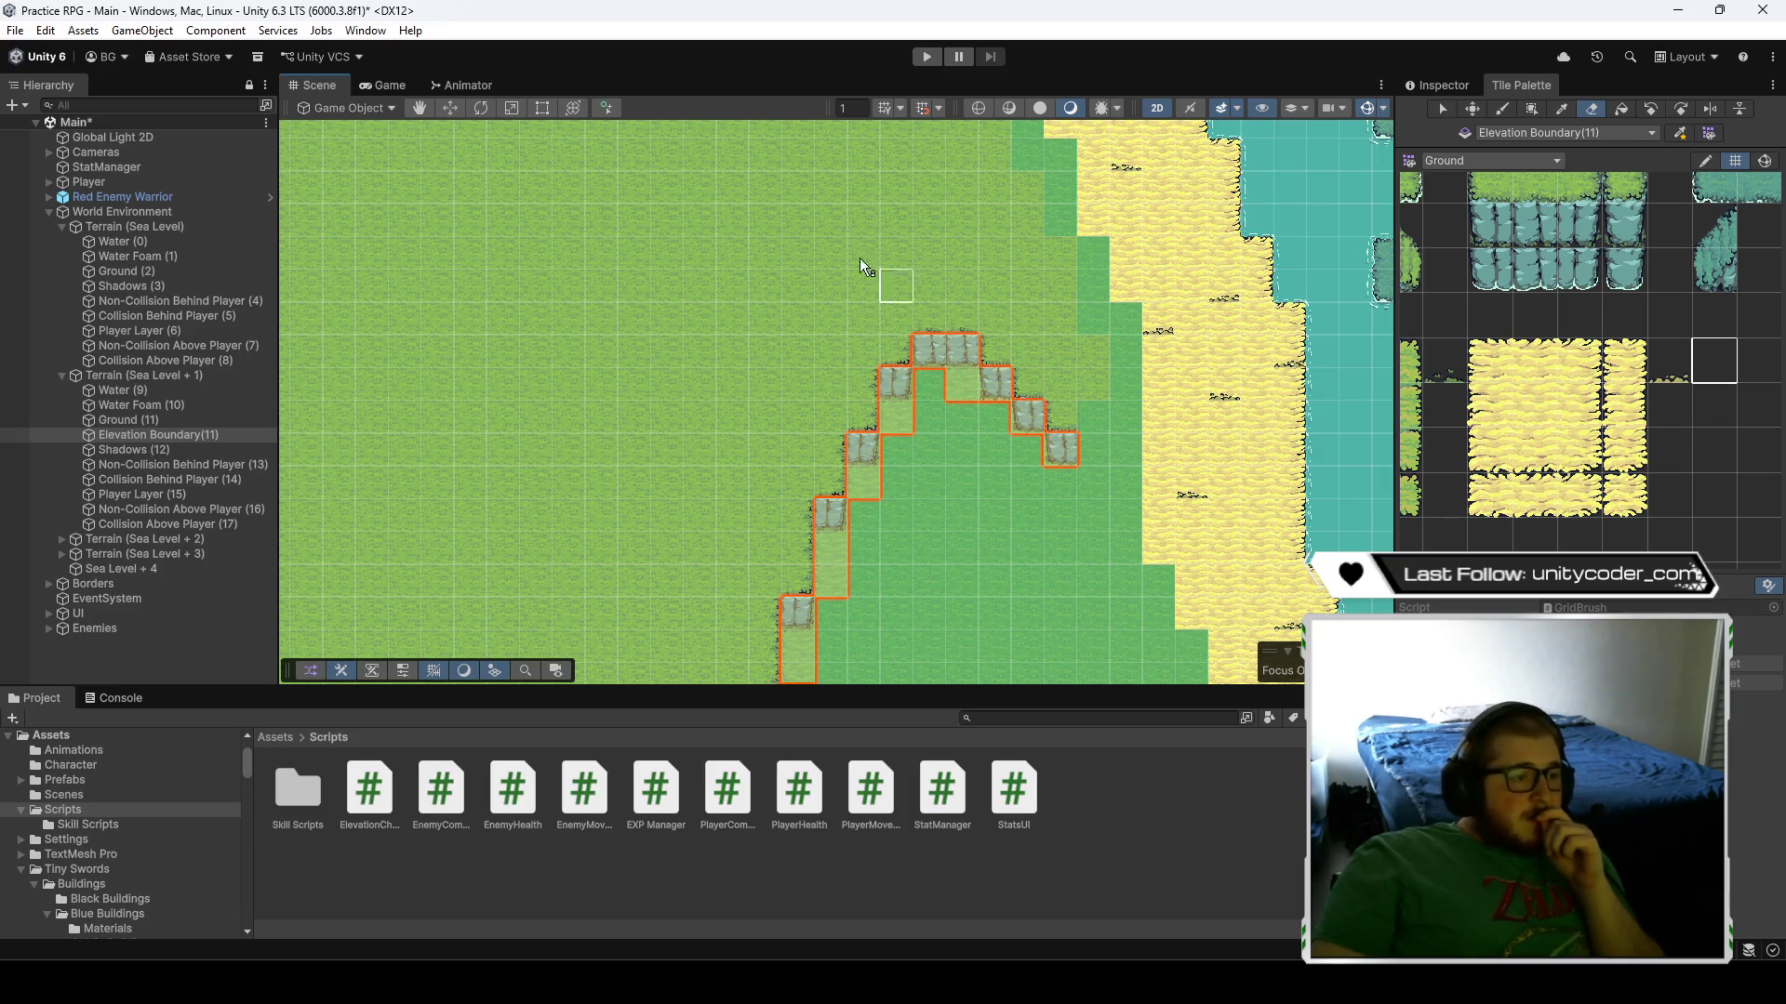
pyautogui.scroll(-3, 744, 260)
pyautogui.moveTo(690, 260); pyautogui.dragTo(982, 491)
pyautogui.scroll(-5, 686, 519)
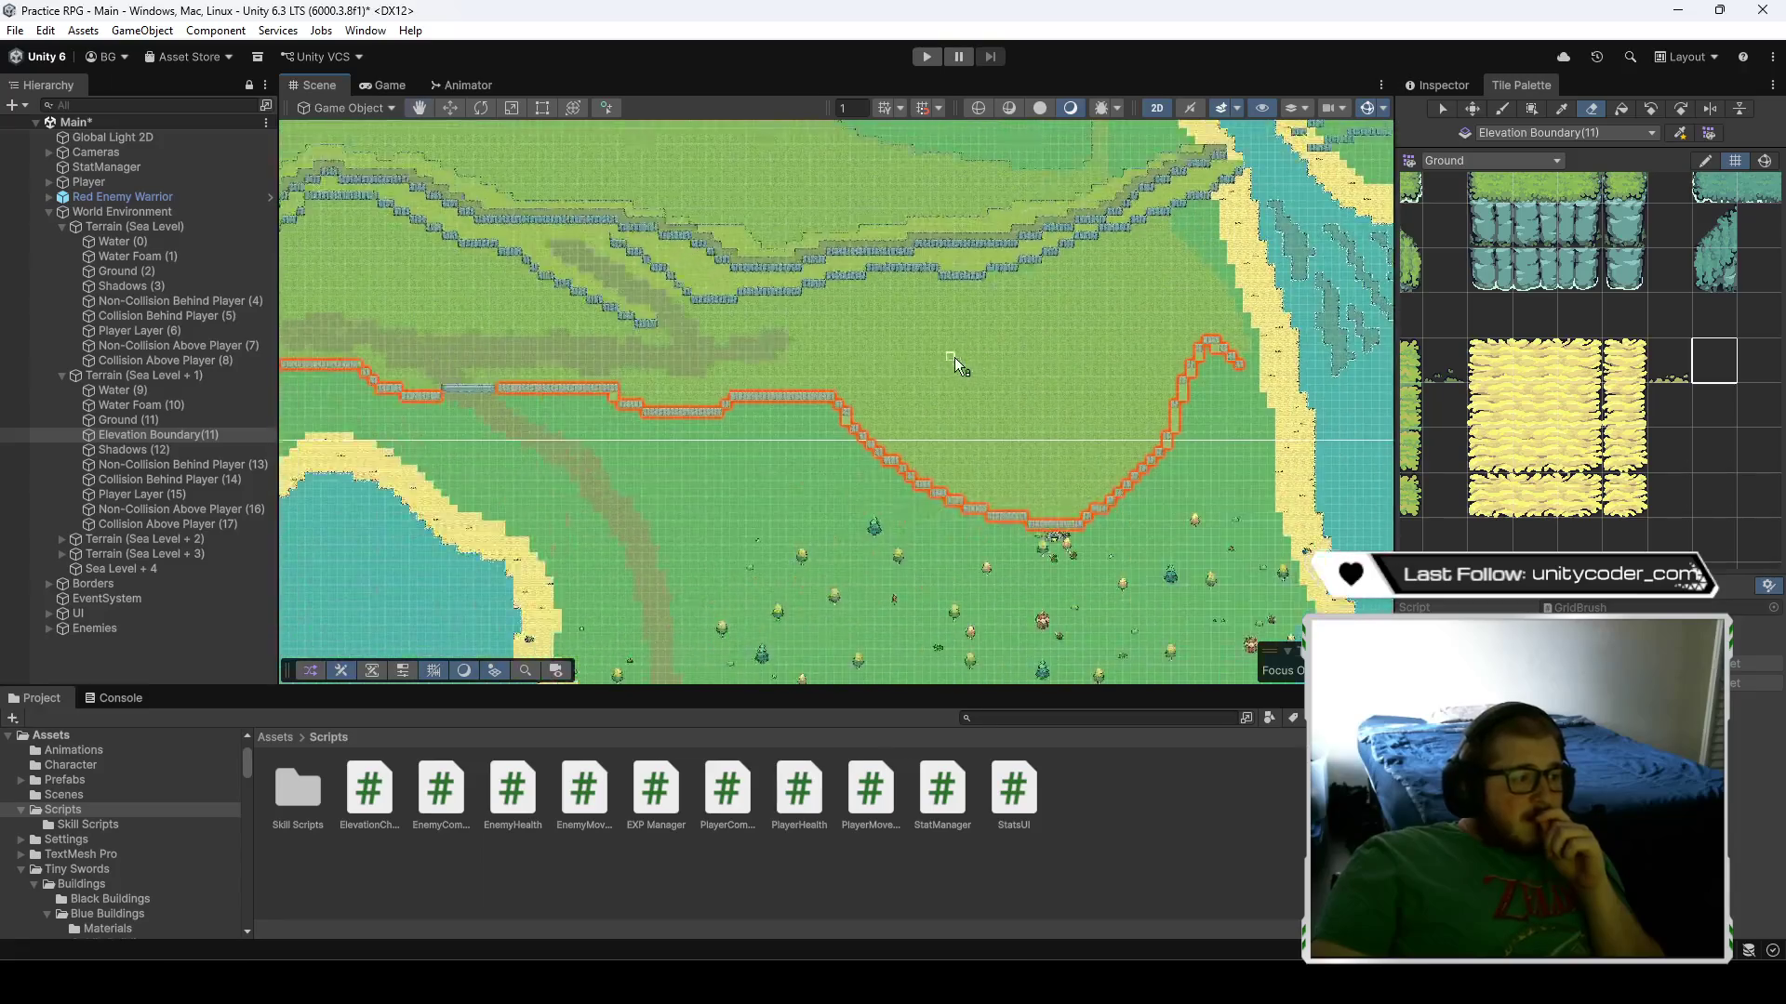
pyautogui.moveTo(954, 357)
pyautogui.mouseDown()
pyautogui.moveTo(623, 433)
pyautogui.moveTo(816, 394)
pyautogui.moveTo(794, 465)
pyautogui.mouseUp()
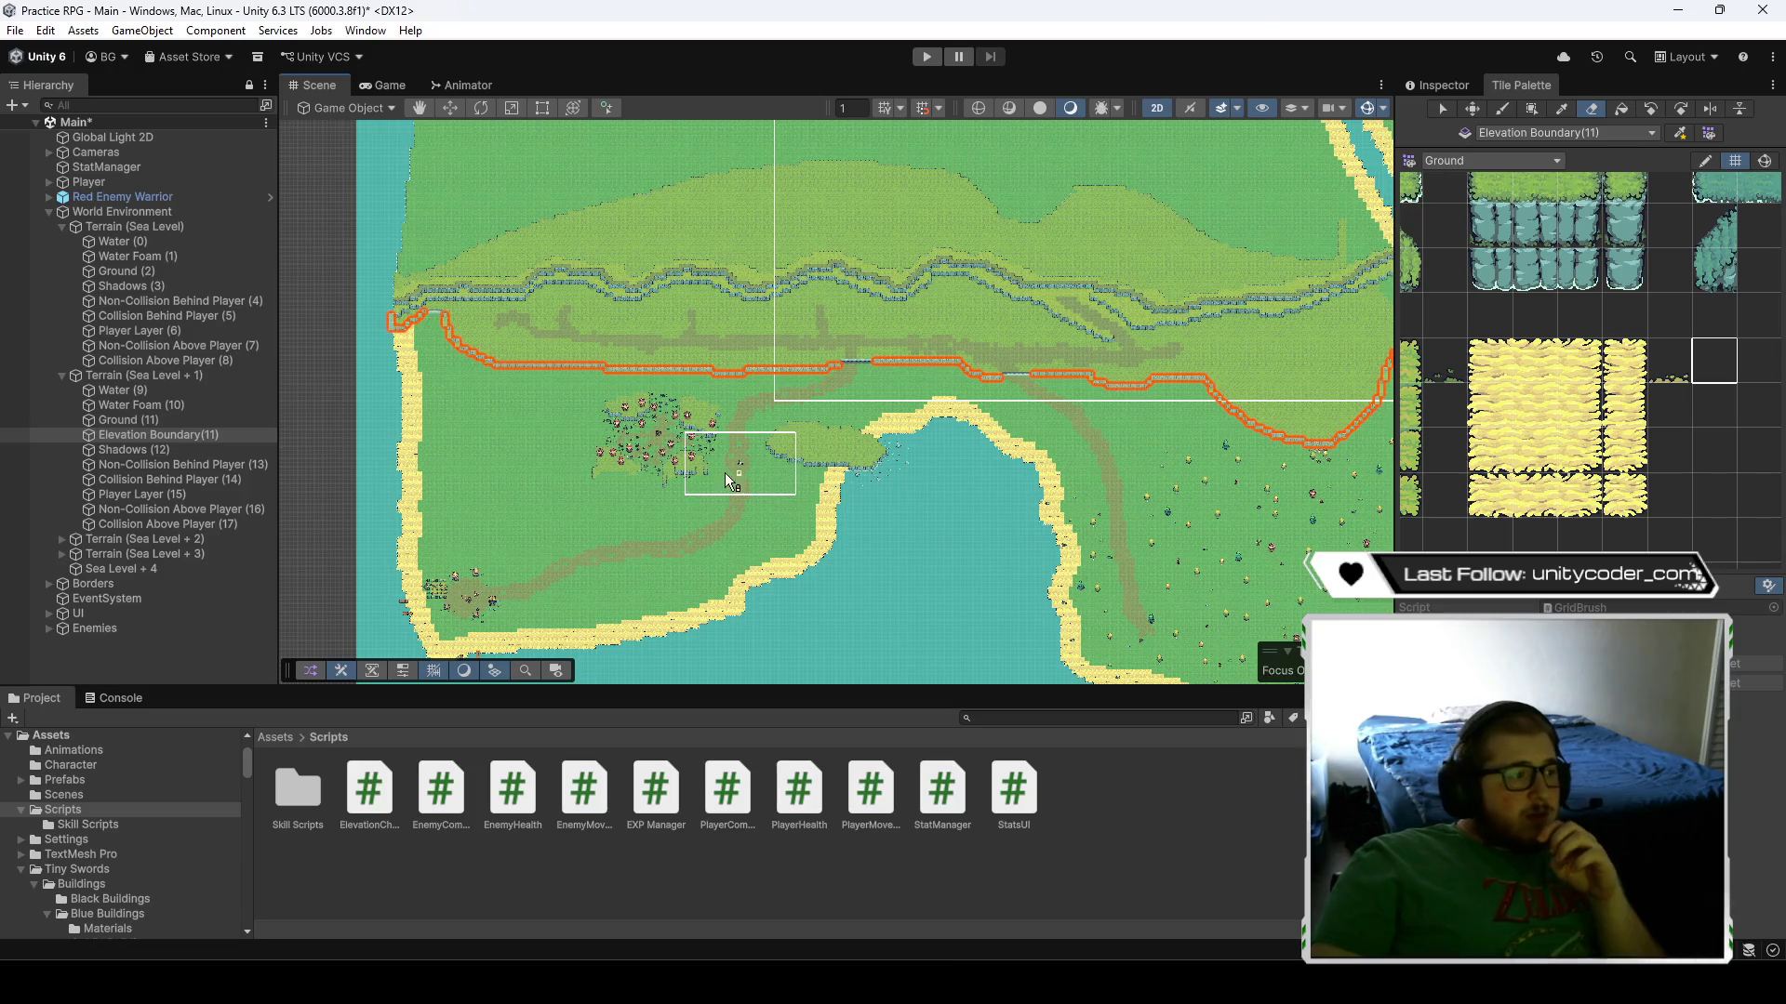
pyautogui.moveTo(1033, 467); pyautogui.dragTo(945, 389)
pyautogui.moveTo(656, 242); pyautogui.dragTo(783, 500)
pyautogui.scroll(5, 783, 500)
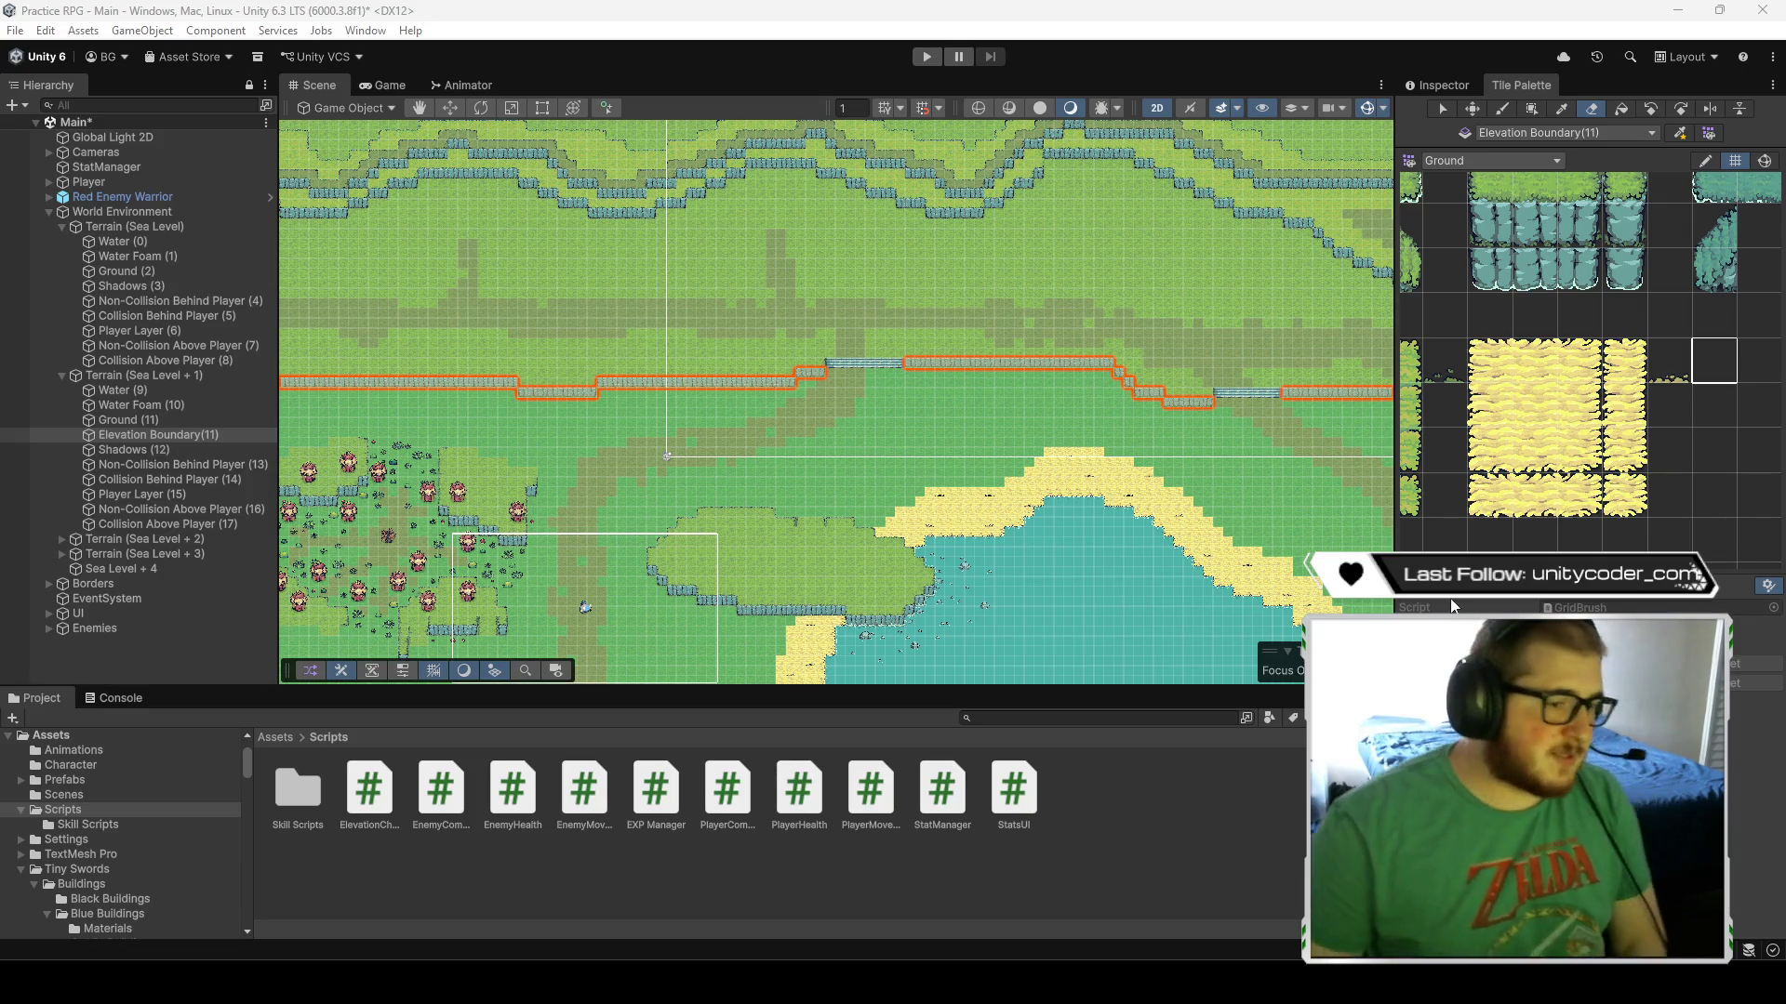
pyautogui.click(1458, 91)
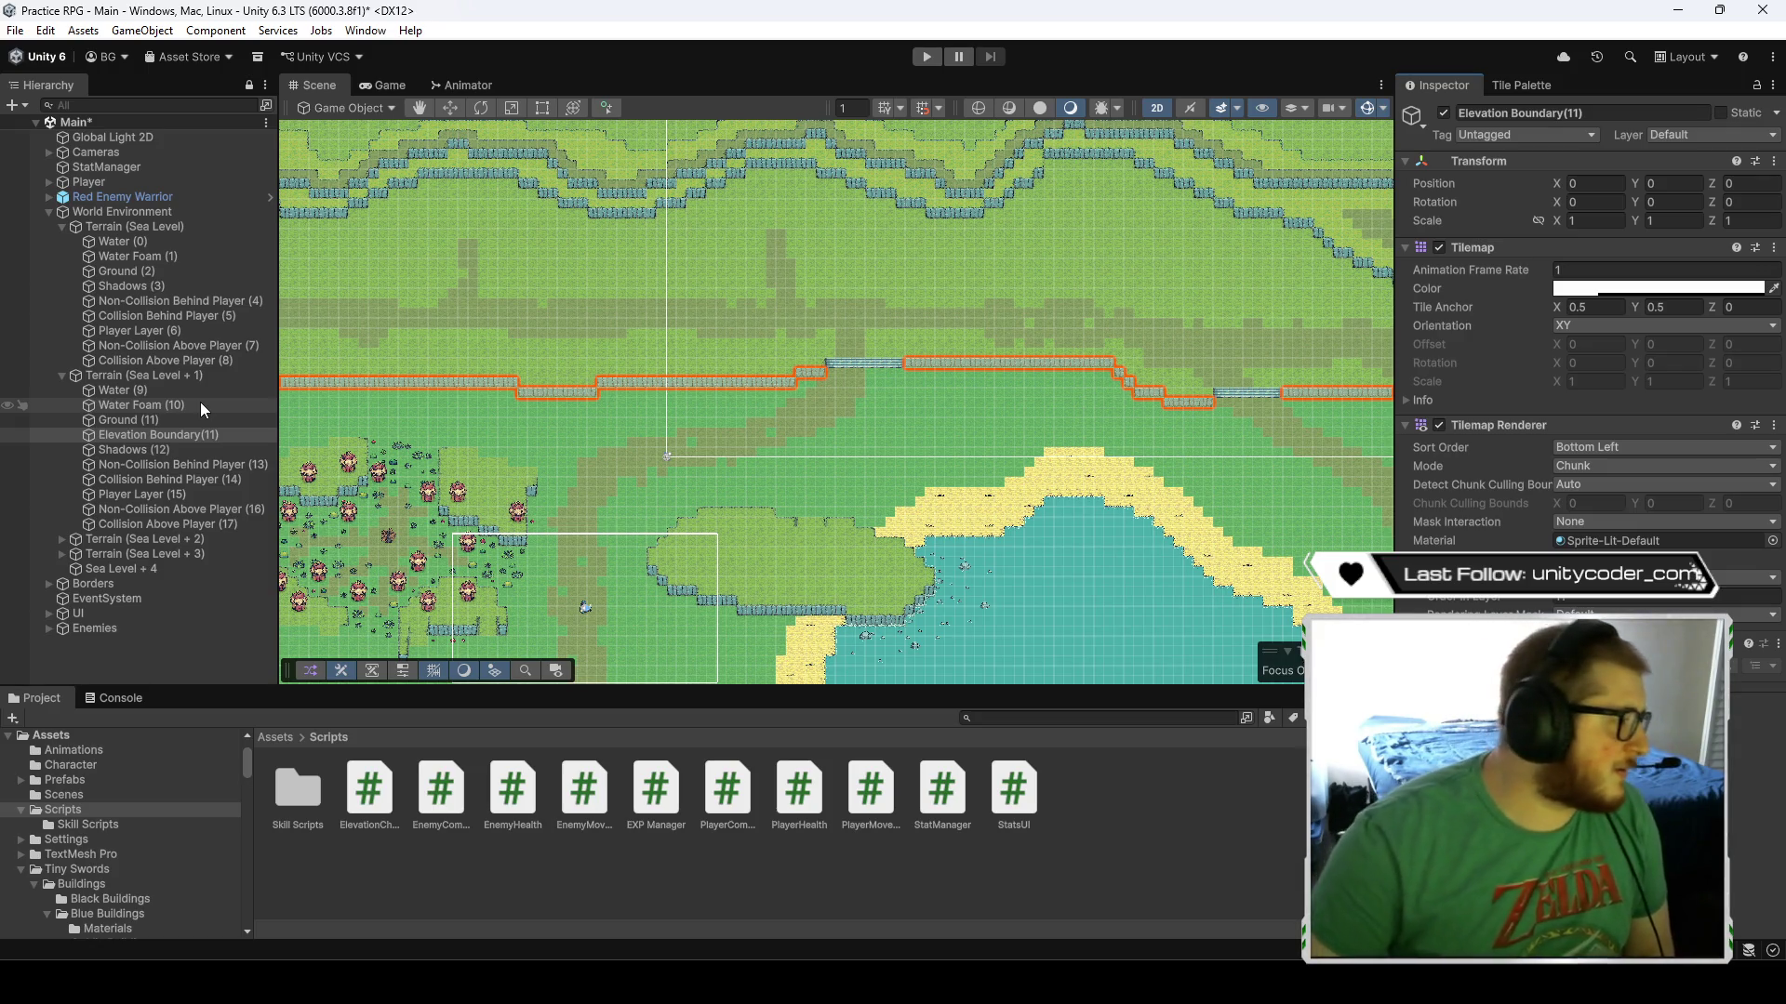
# - Add a list entry on Non-Collision Behind Player (4) holding a Hierarchy object, then reselect Elevation Boundary(11)
pyautogui.click(221, 302)
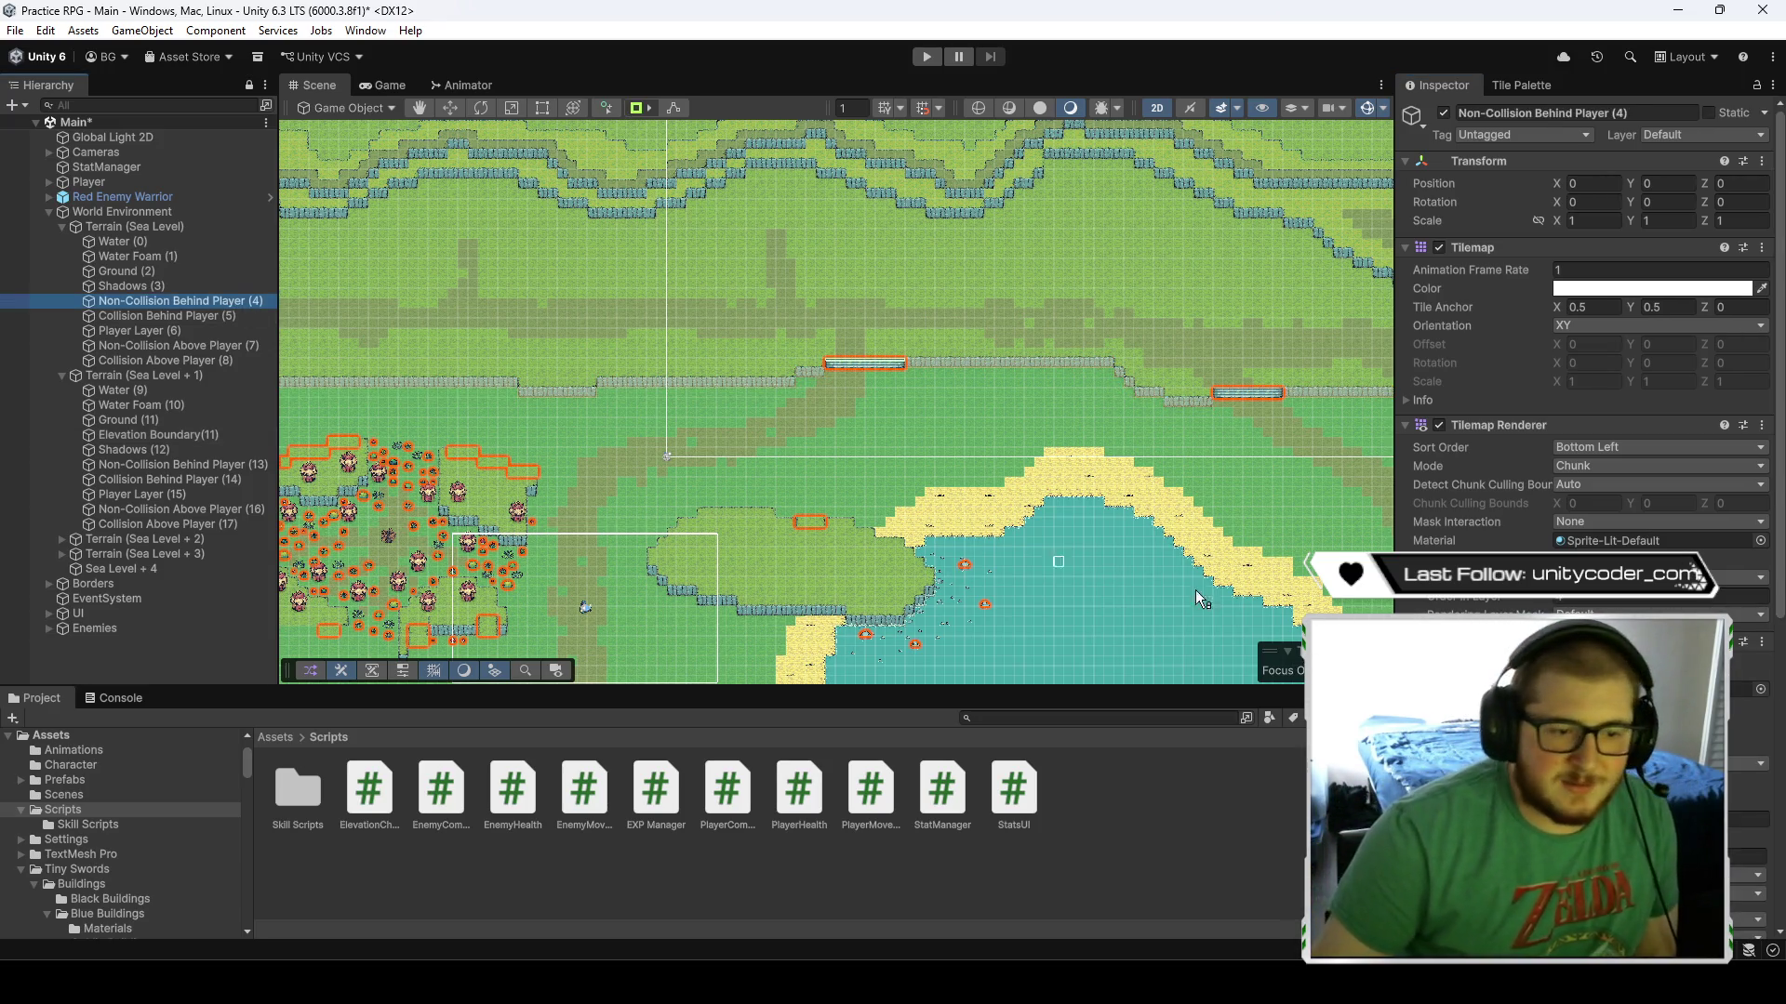
pyautogui.scroll(-5, 1581, 325)
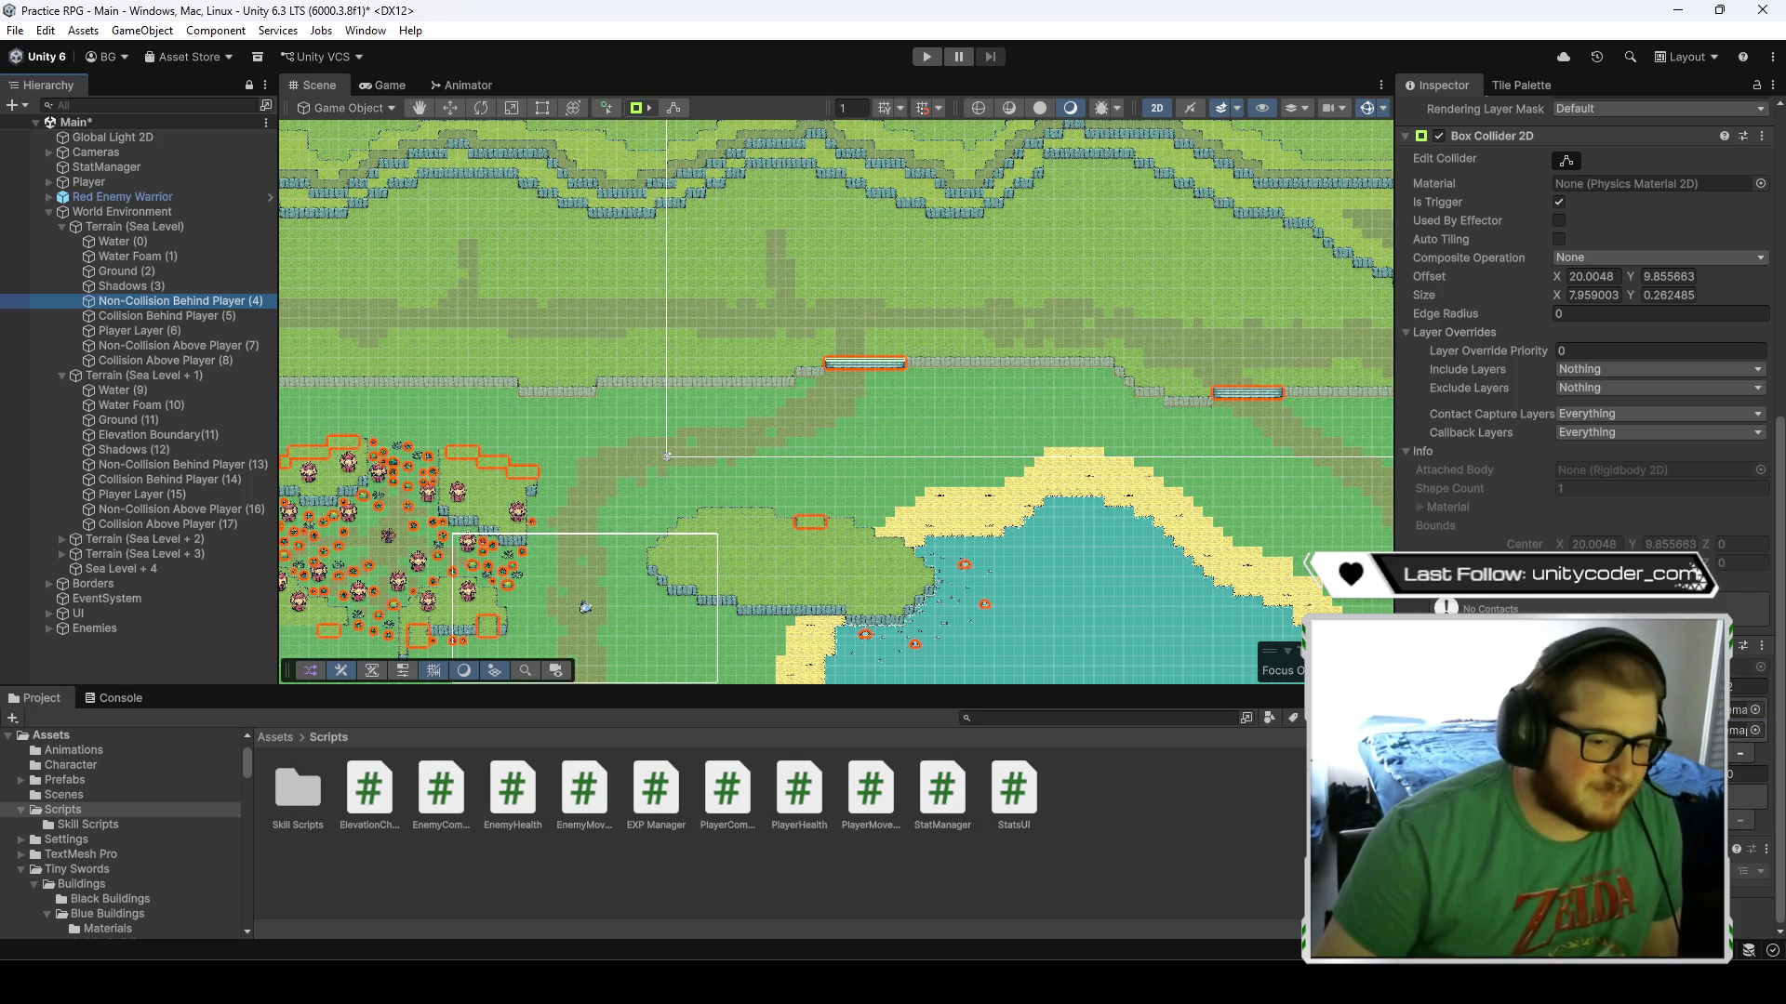
pyautogui.click(1727, 828)
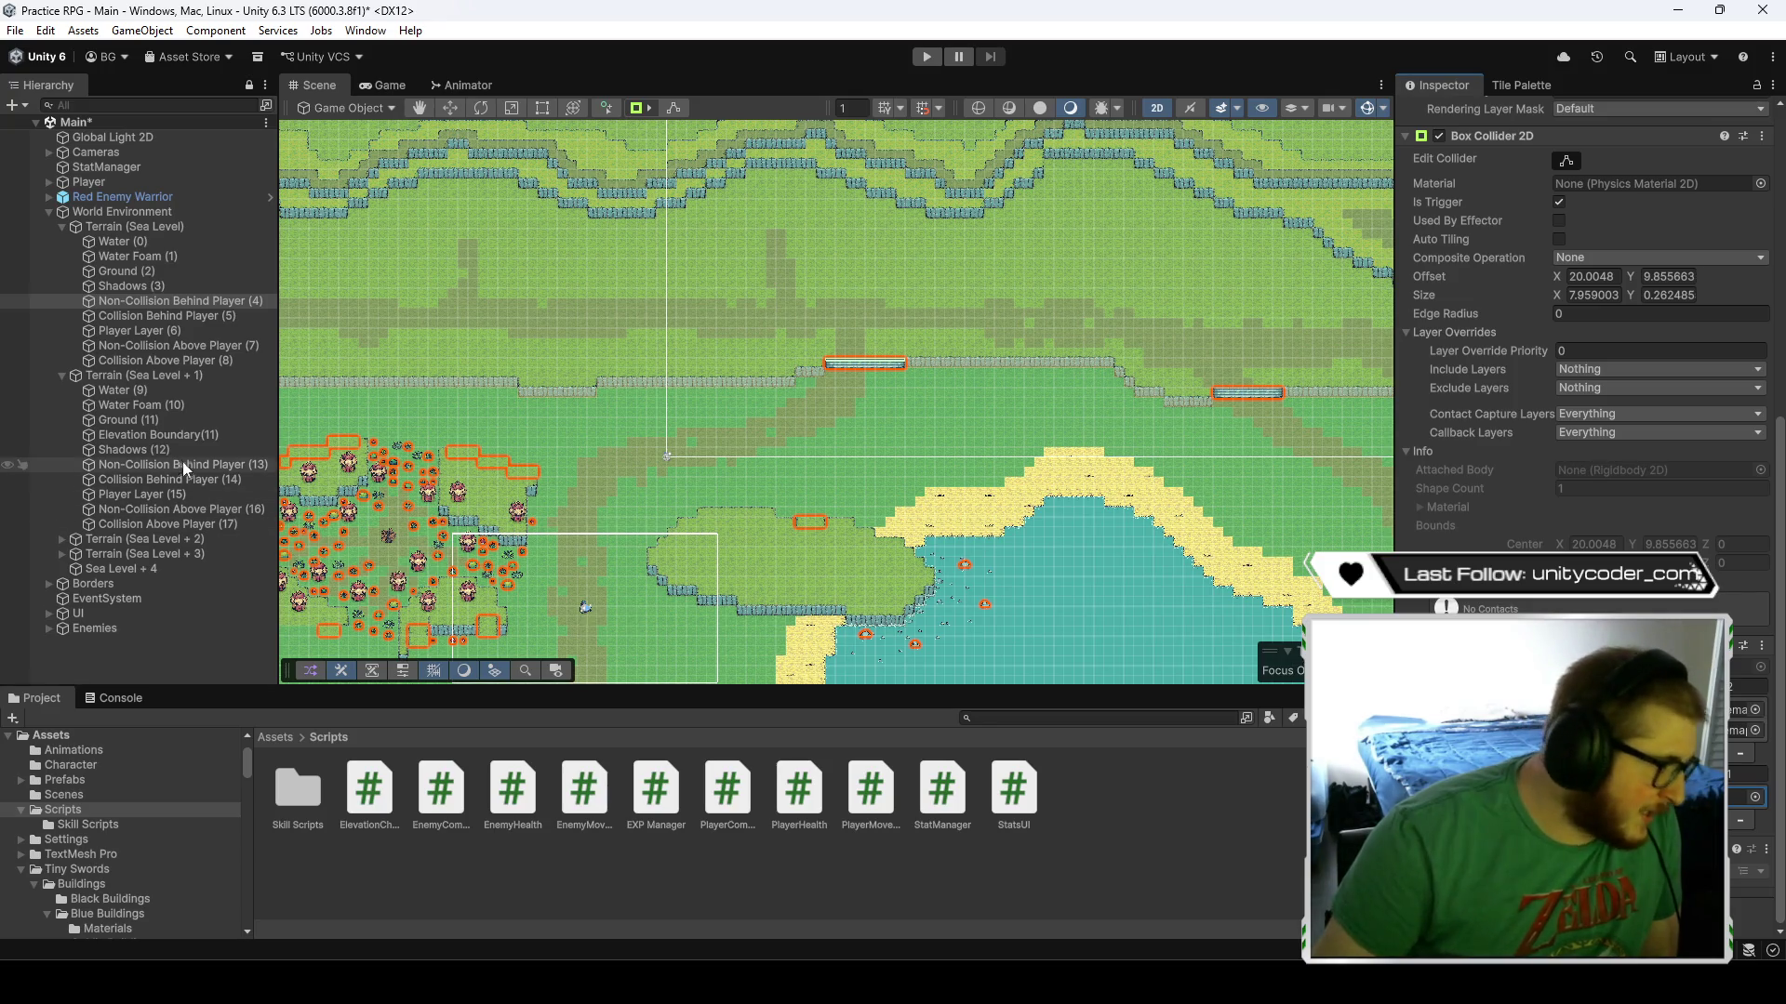
pyautogui.moveTo(172, 434); pyautogui.dragTo(1741, 730)
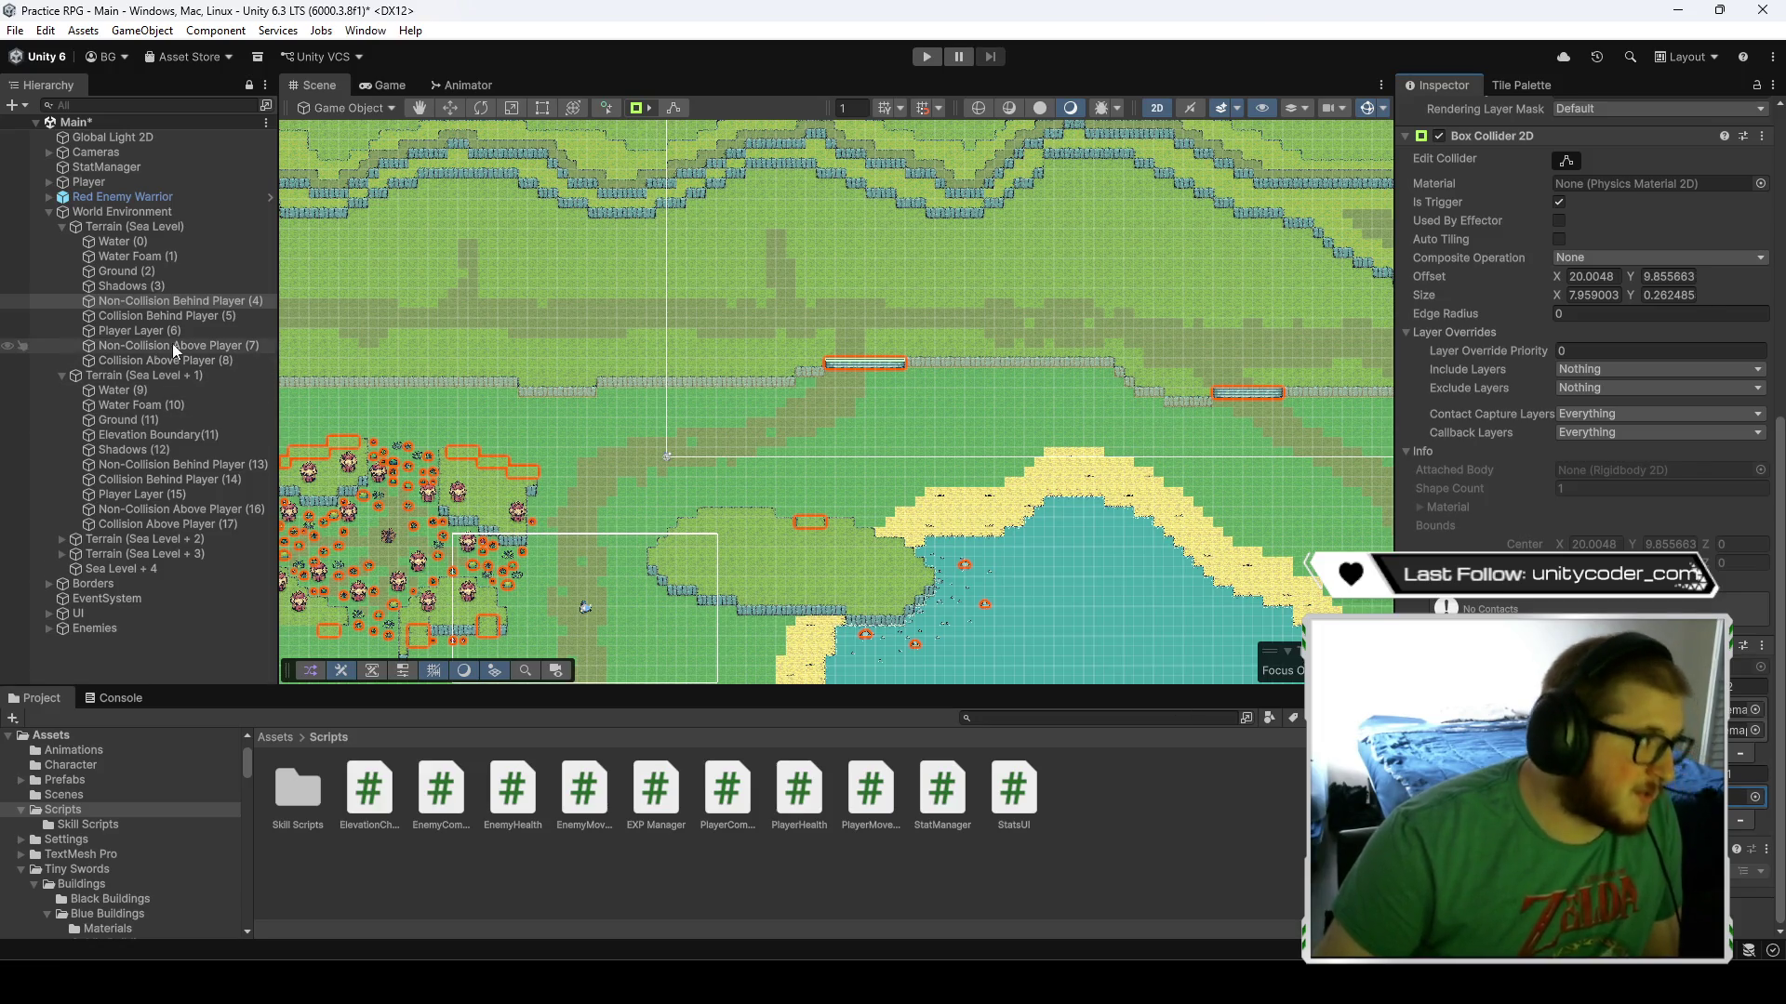
pyautogui.click(191, 434)
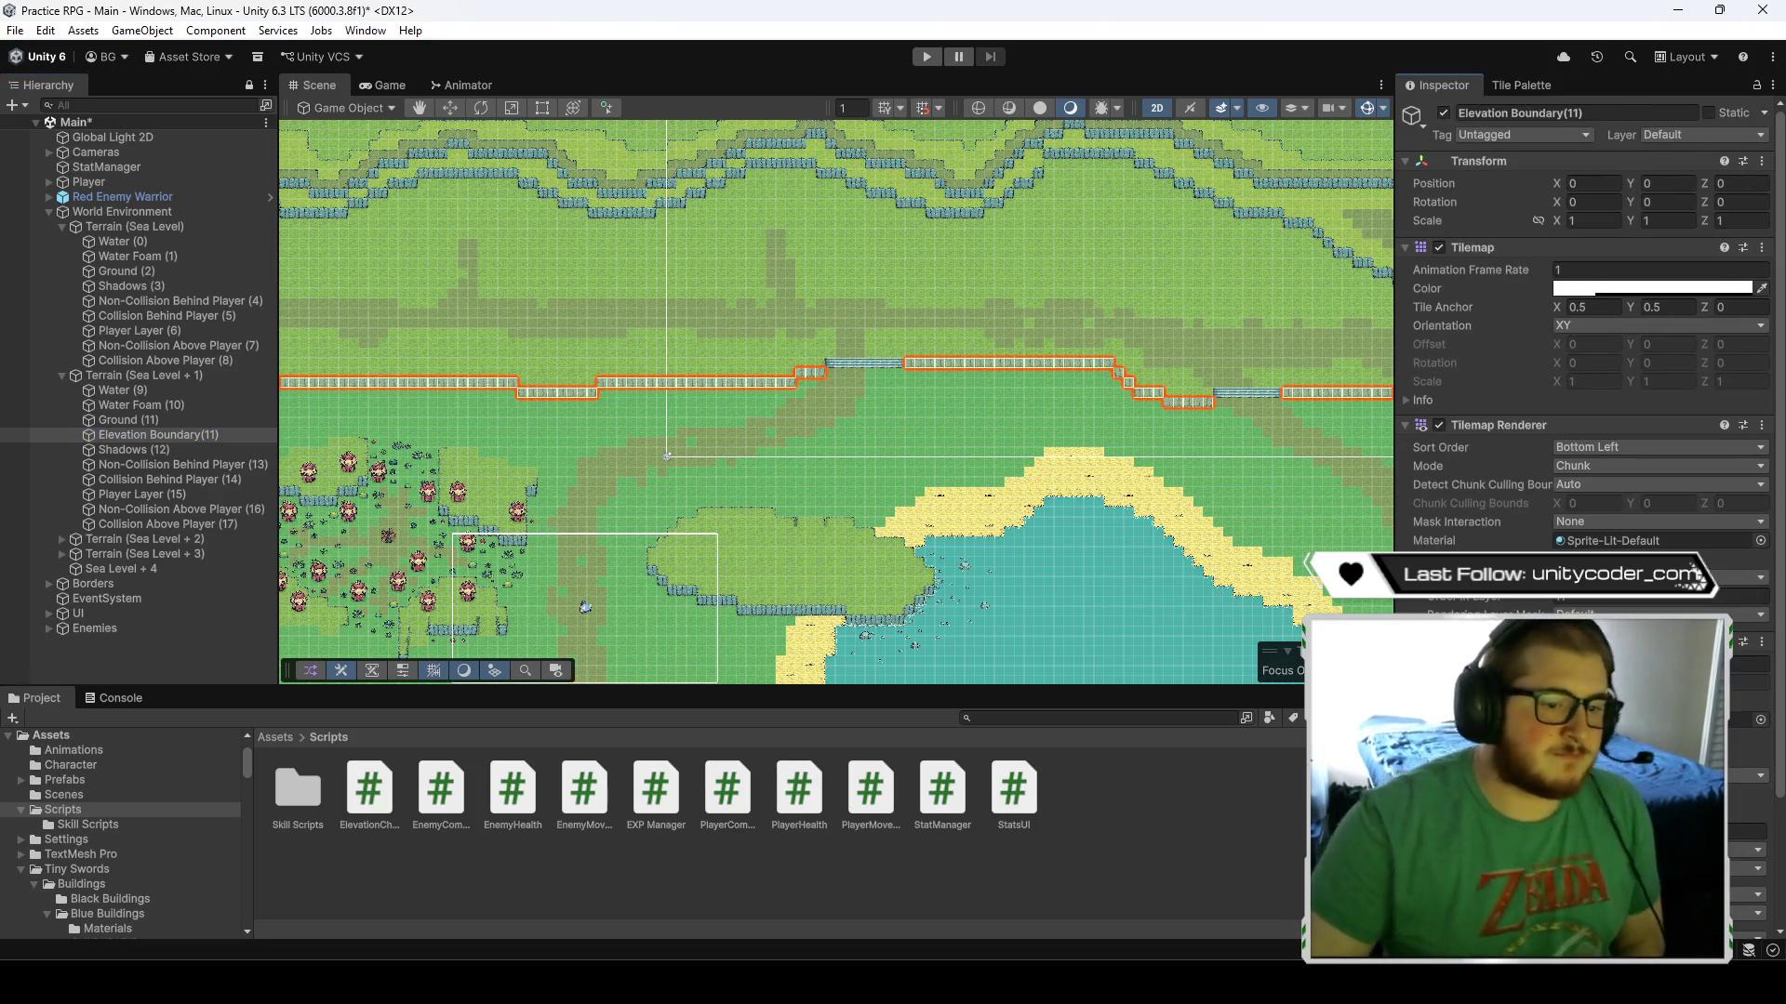
pyautogui.scroll(-3, 1581, 418)
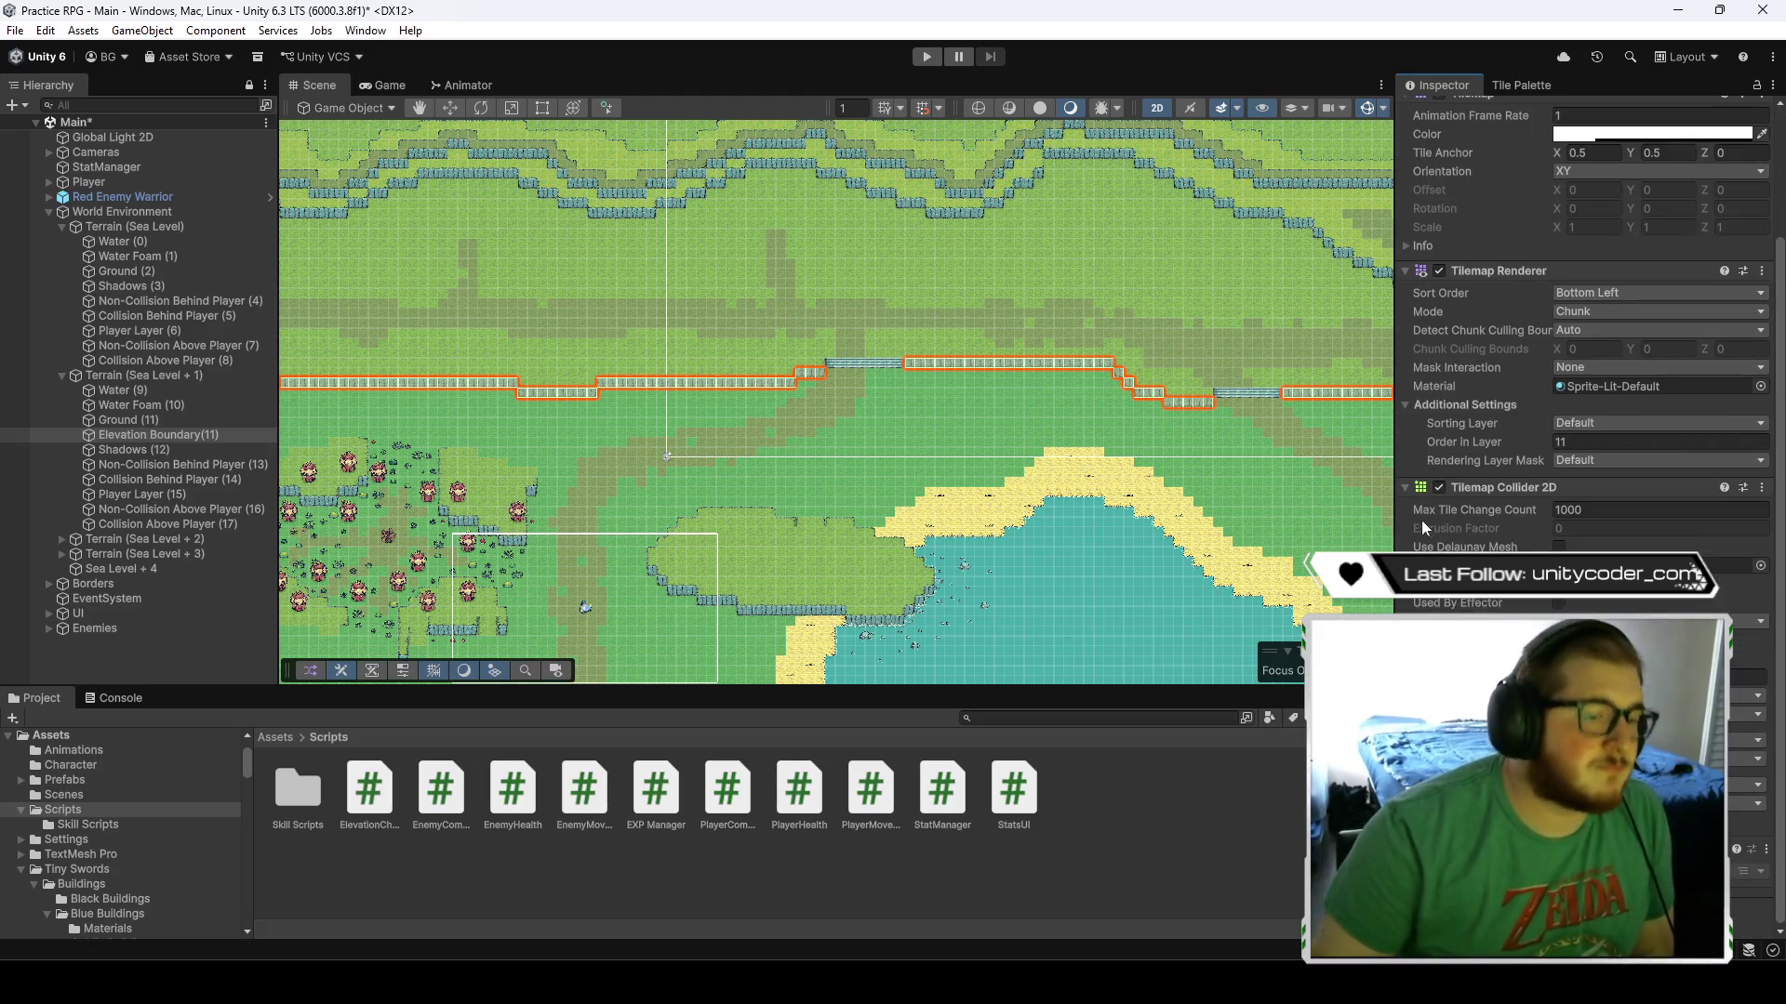
pyautogui.scroll(3, 1403, 489)
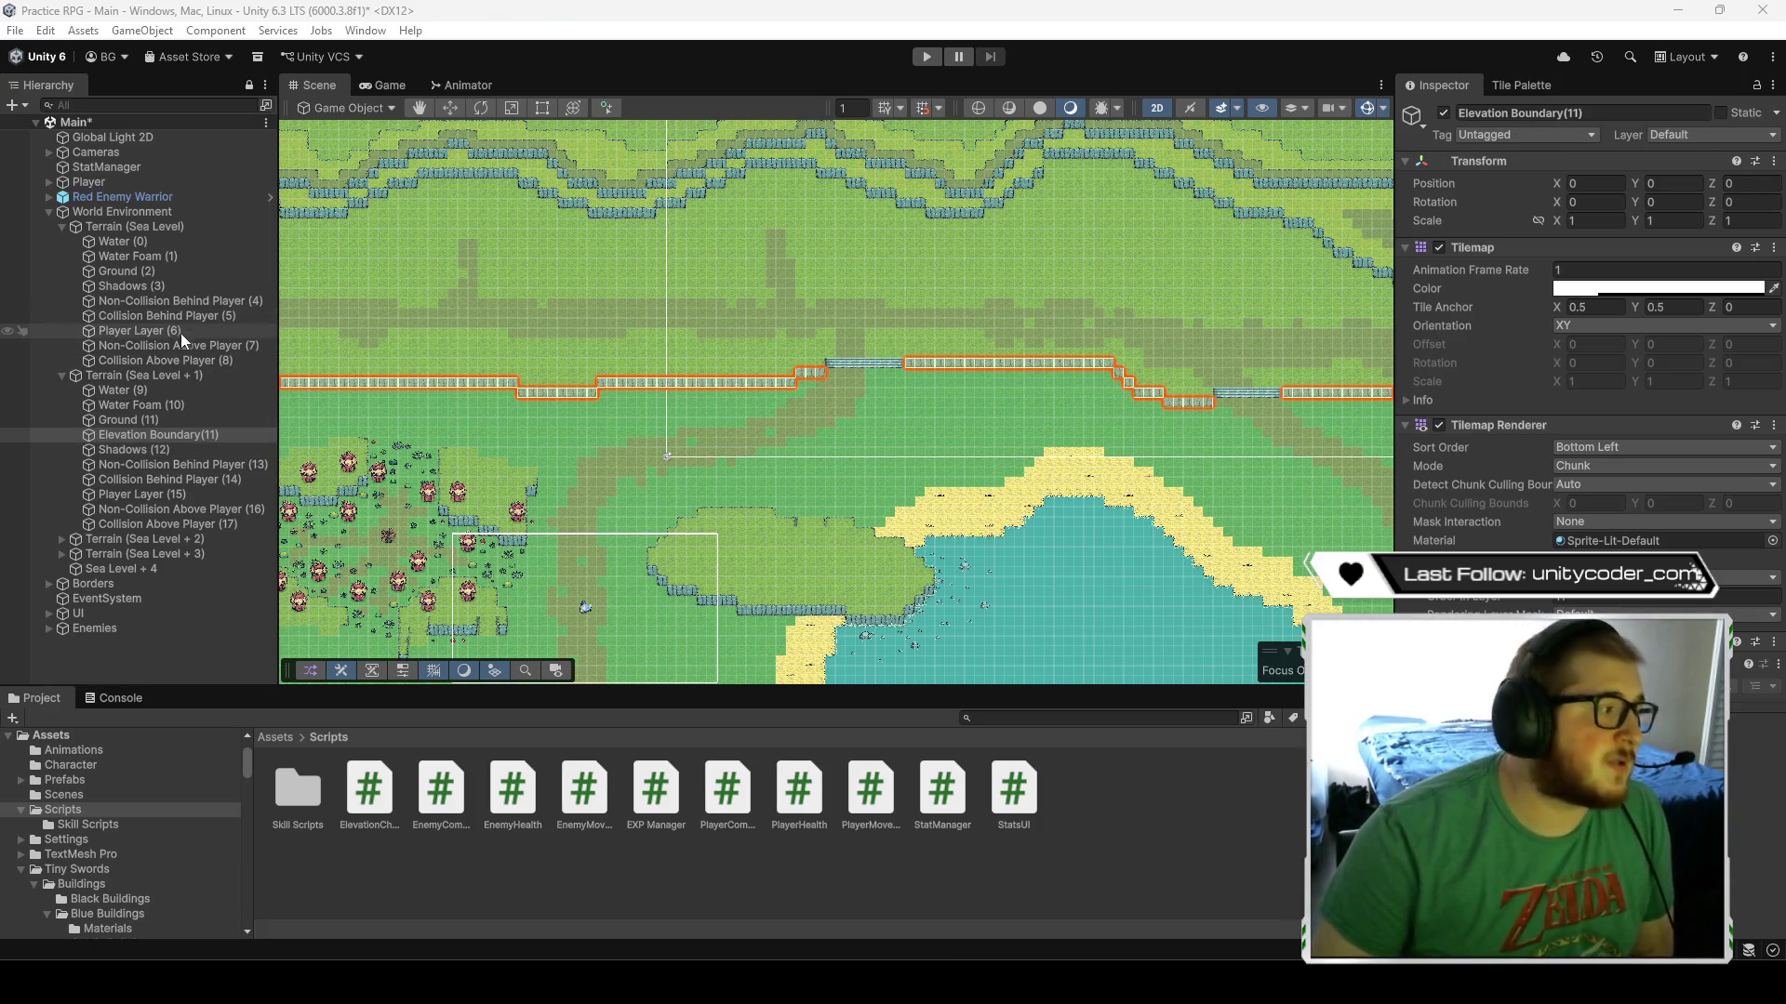
pyautogui.click(175, 304)
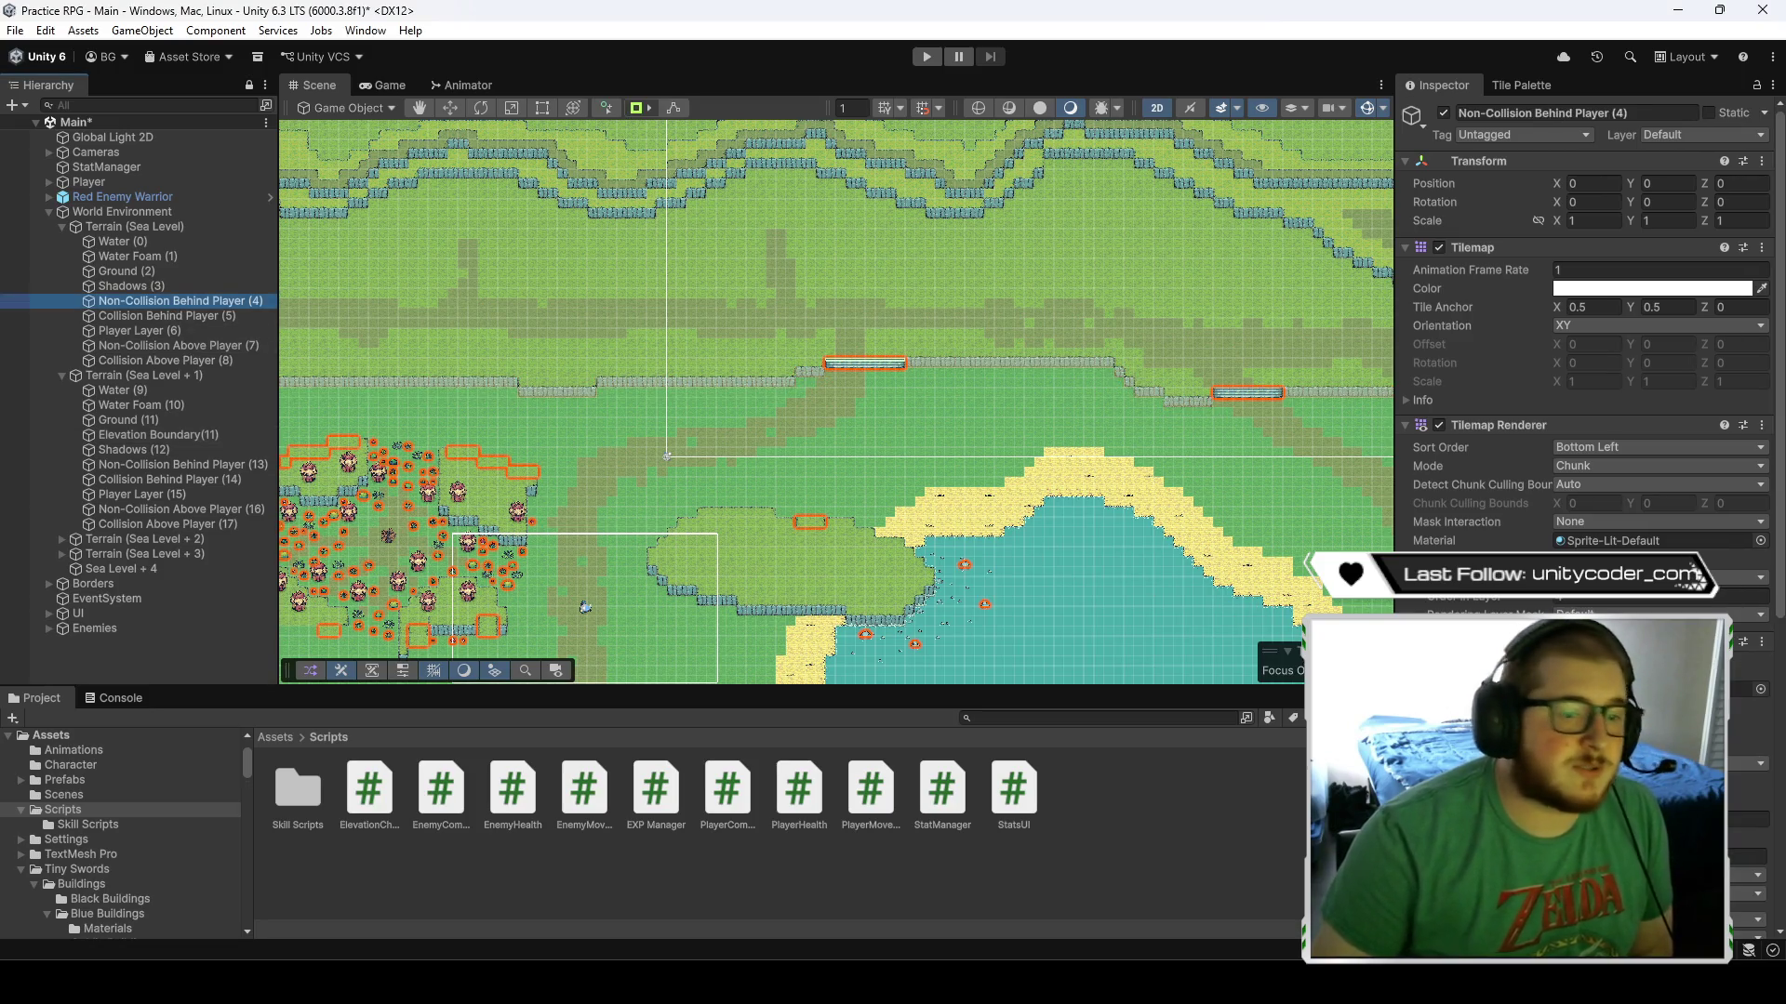
pyautogui.scroll(-10, 1581, 372)
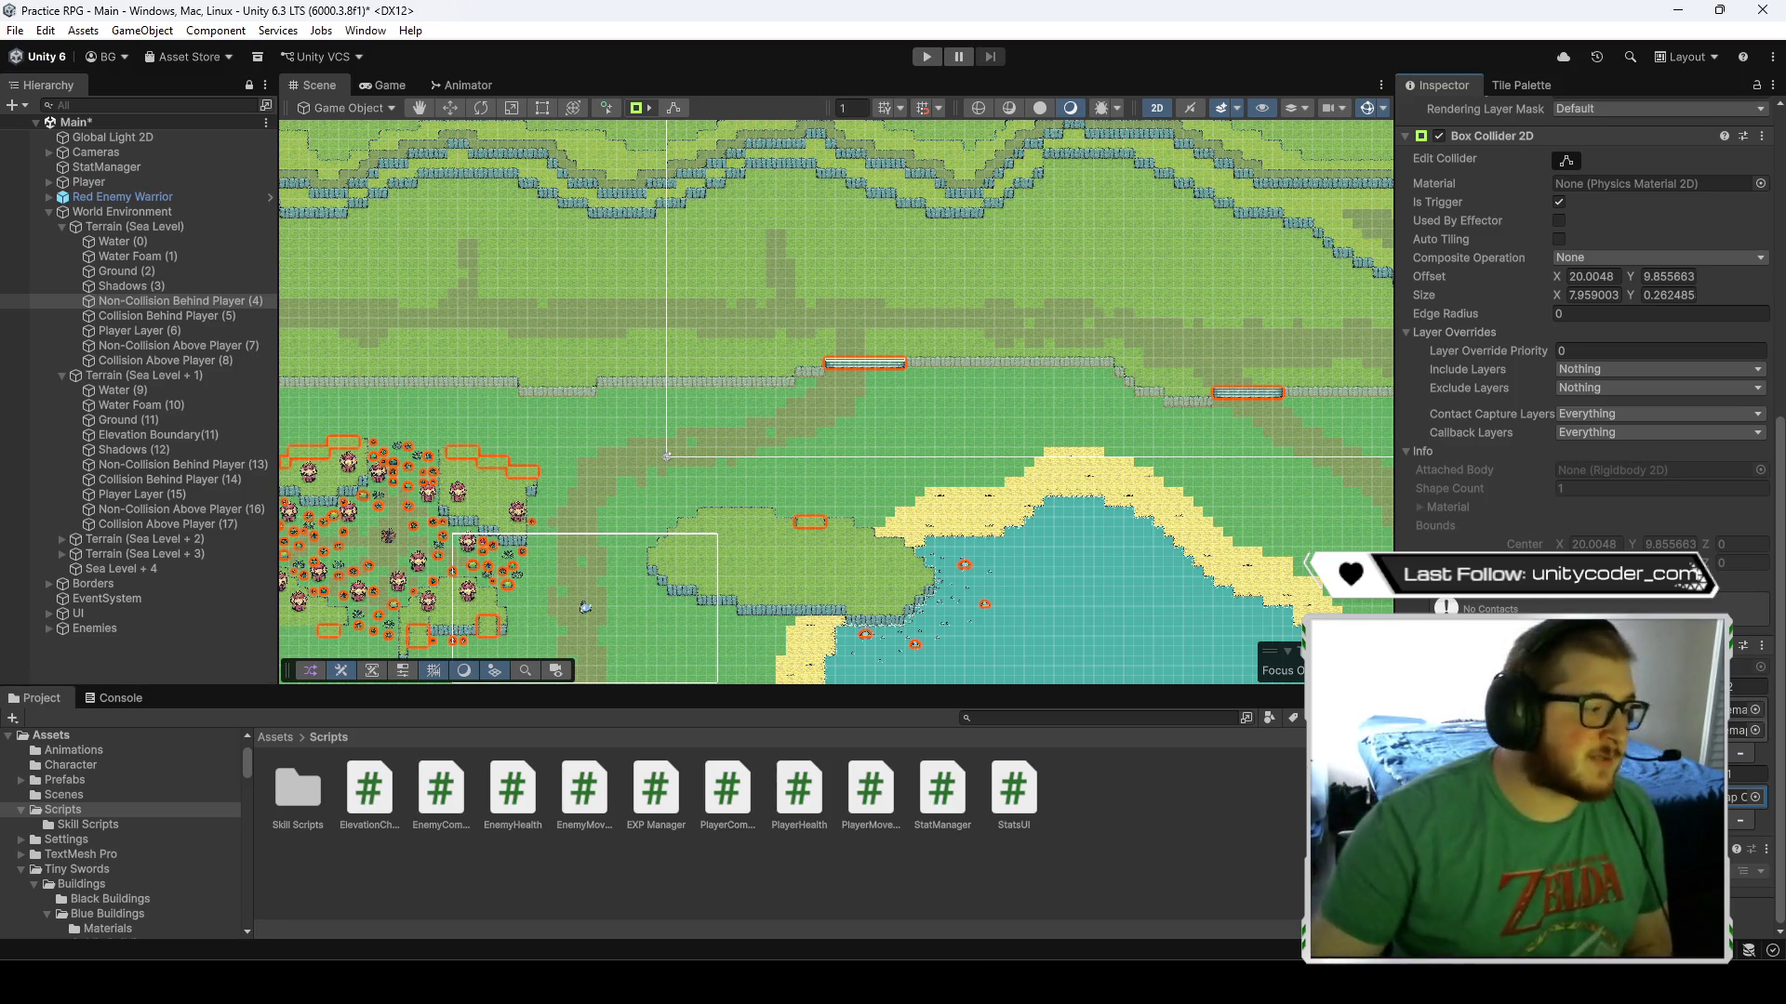
pyautogui.click(548, 593)
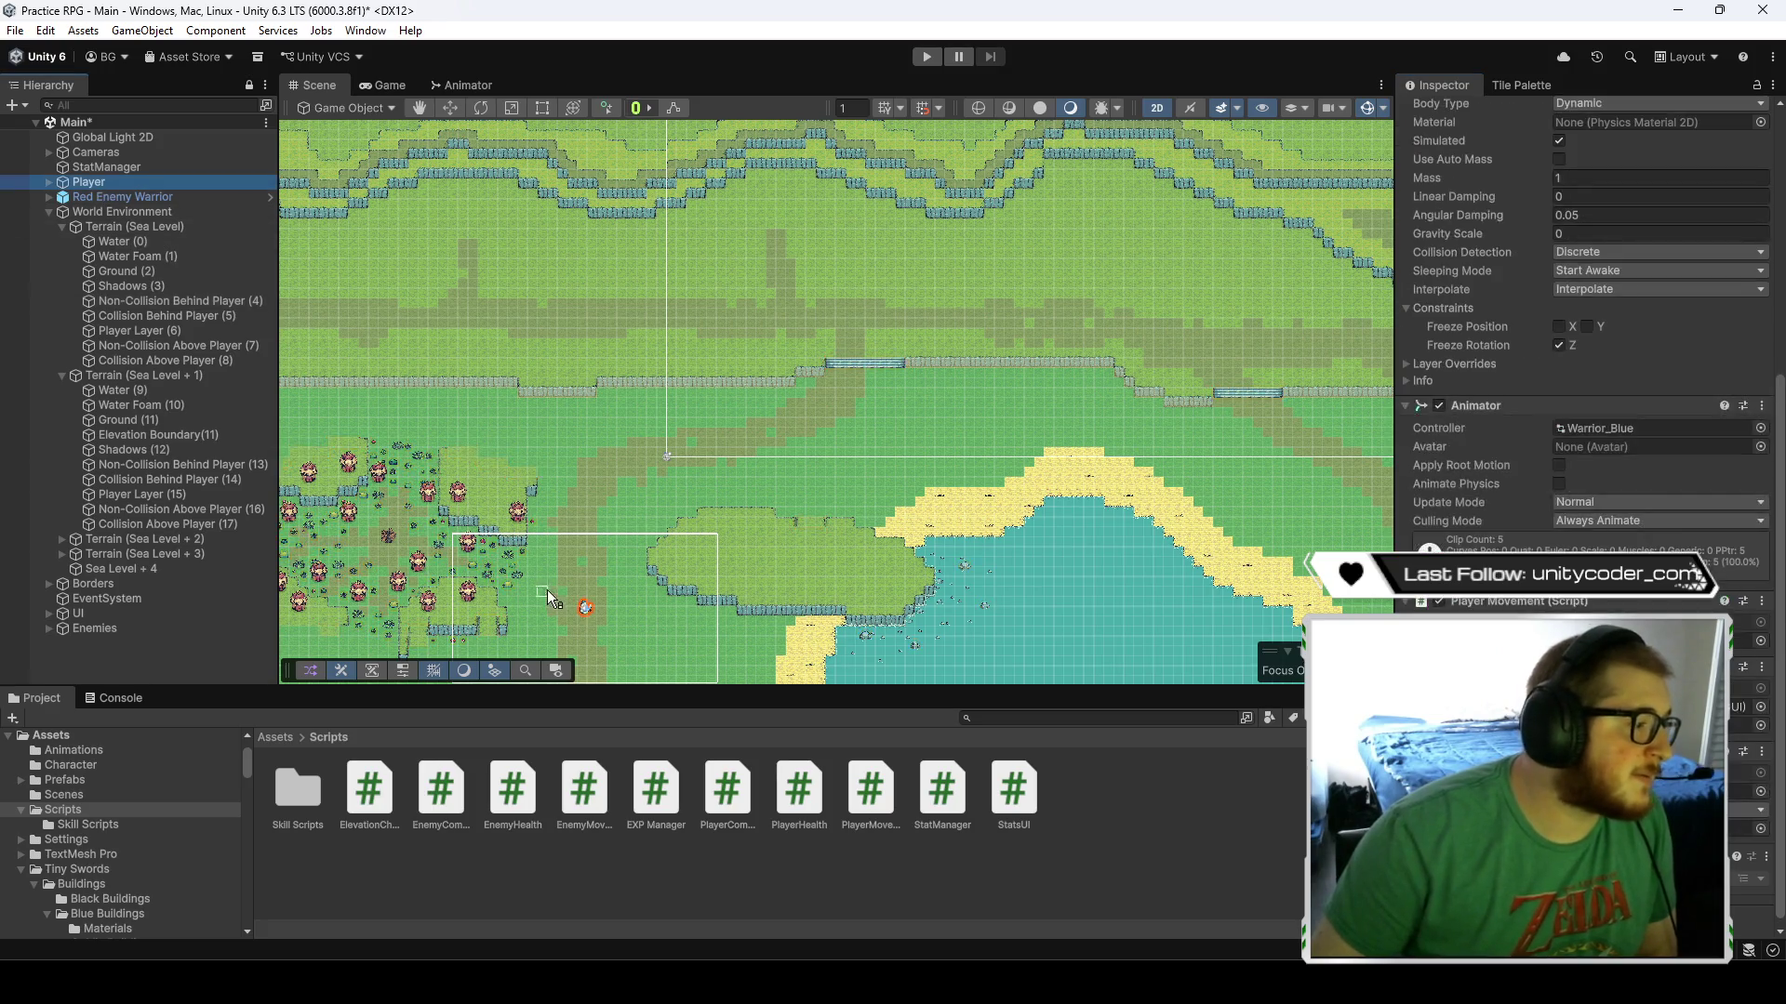
# - Place the player centrally below the cliff wall and start Play mode
pyautogui.click(450, 108)
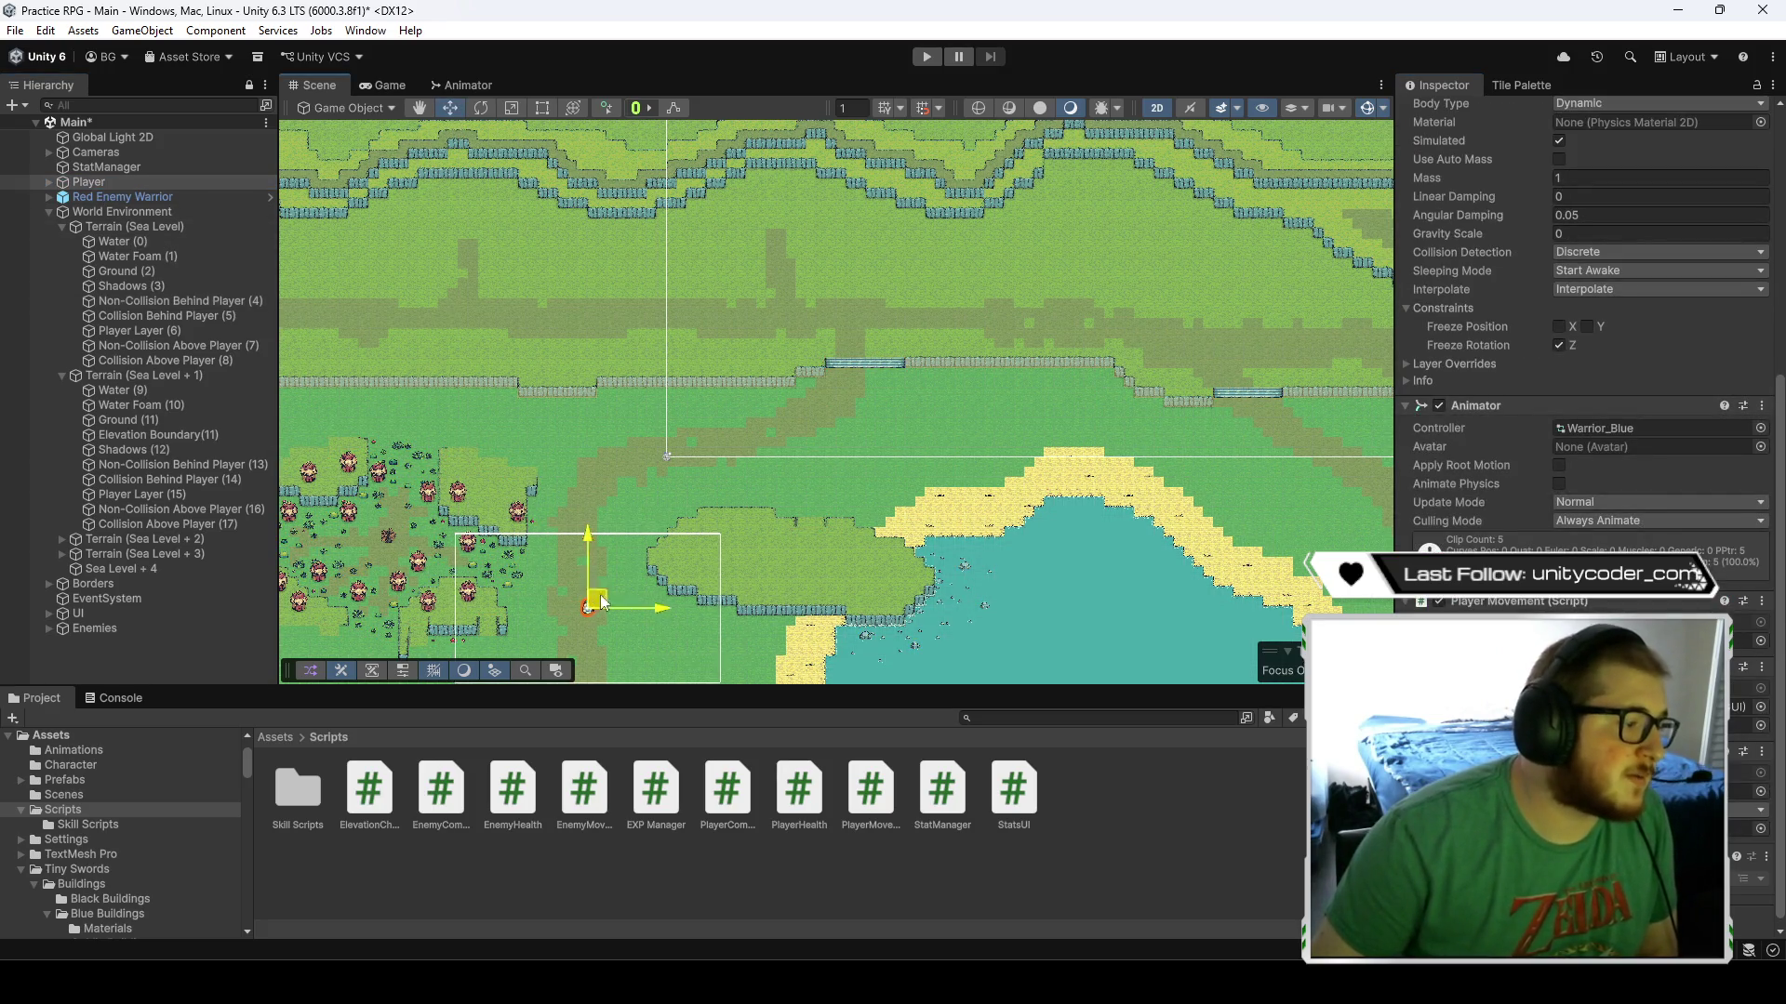
pyautogui.moveTo(591, 605)
pyautogui.mouseDown()
pyautogui.moveTo(897, 398)
pyautogui.moveTo(875, 398)
pyautogui.mouseUp()
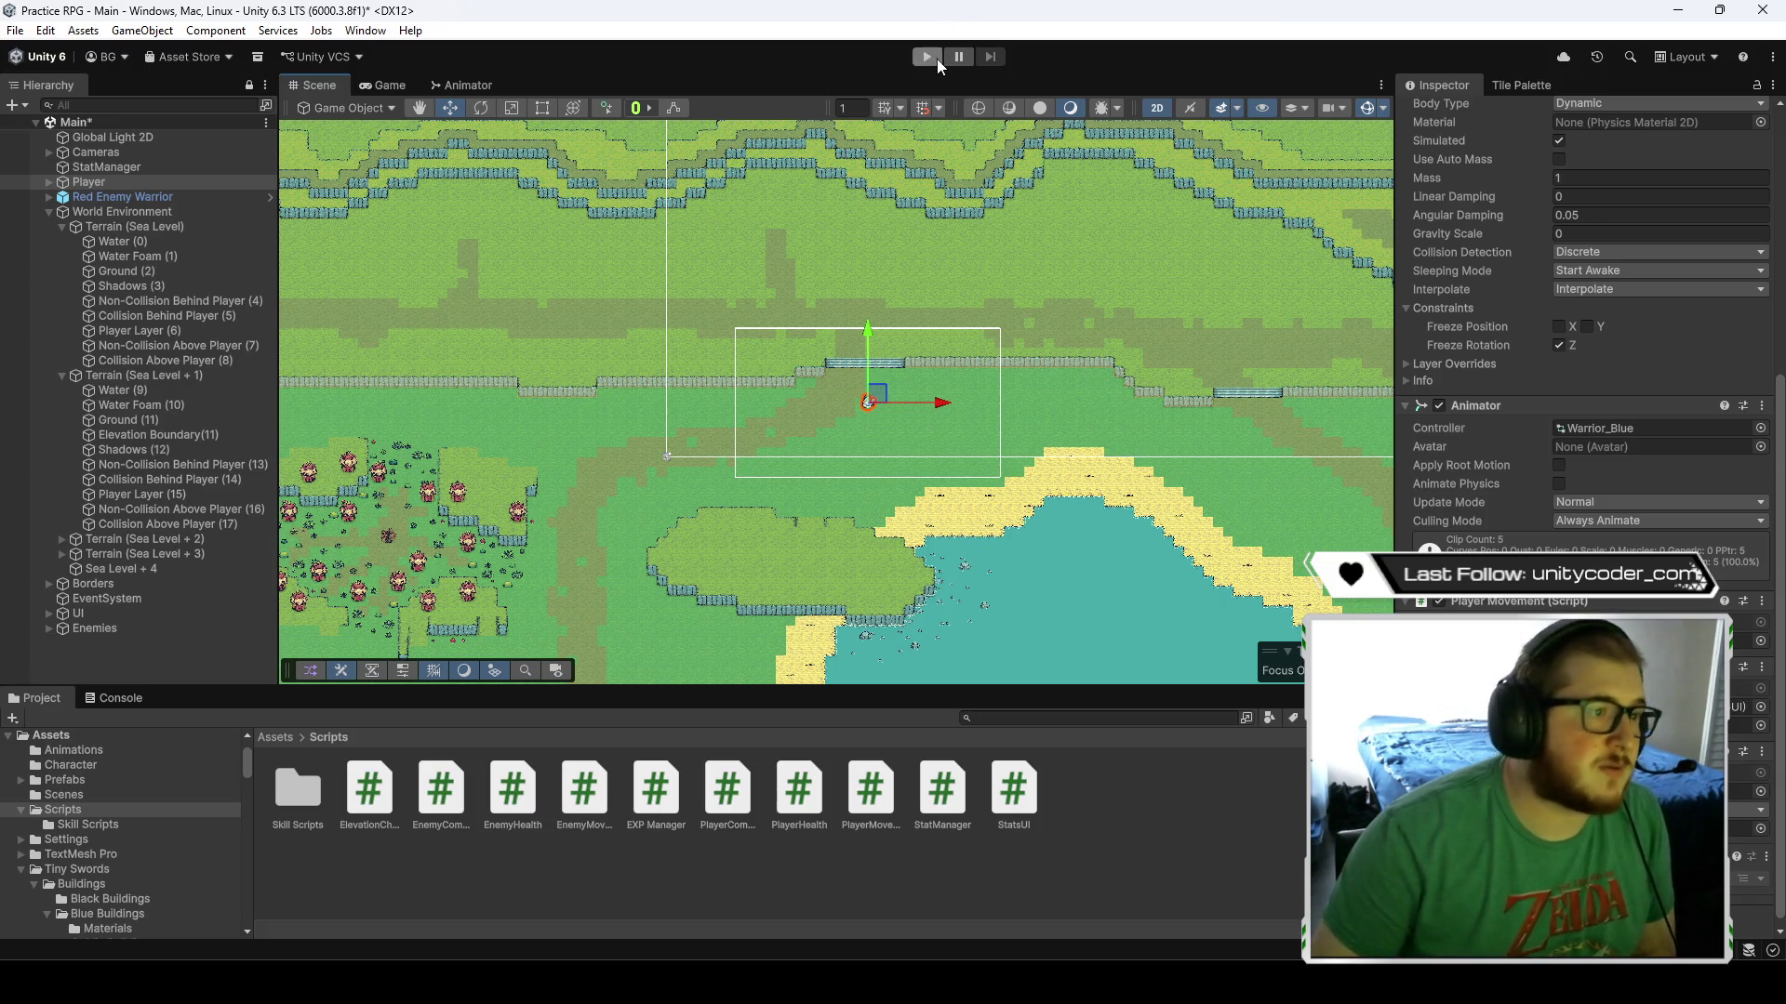
pyautogui.click(149, 670)
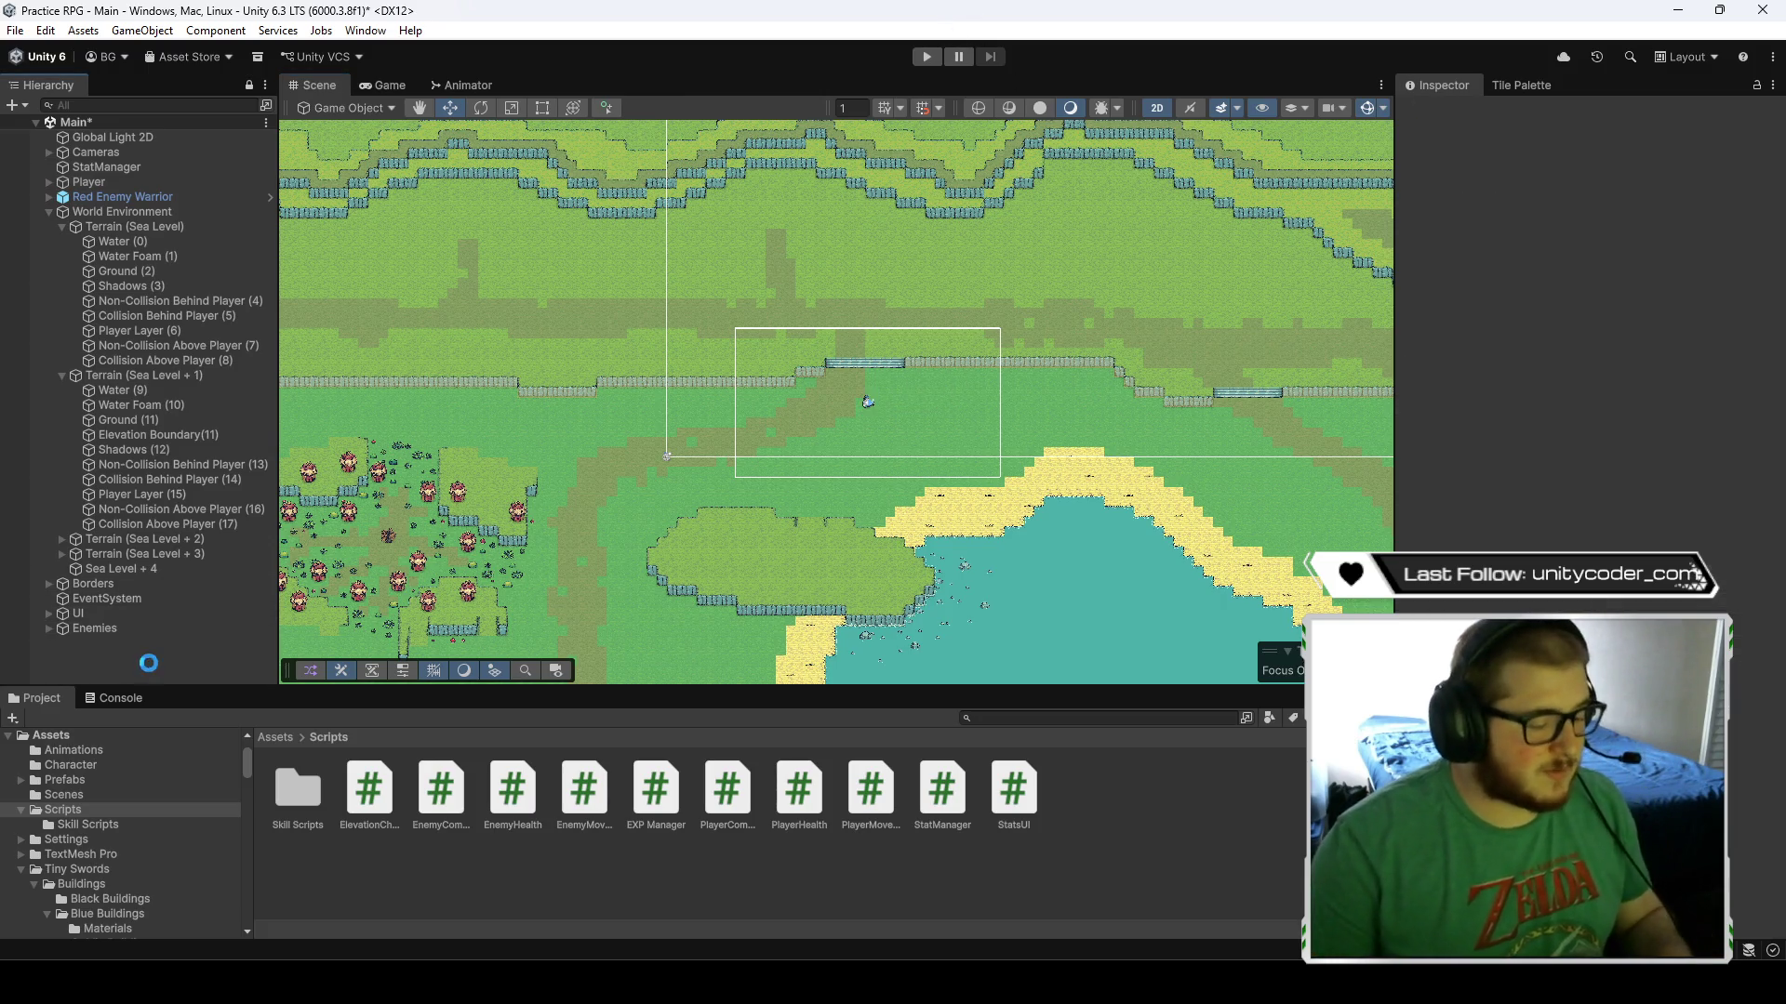
pyautogui.click(923, 62)
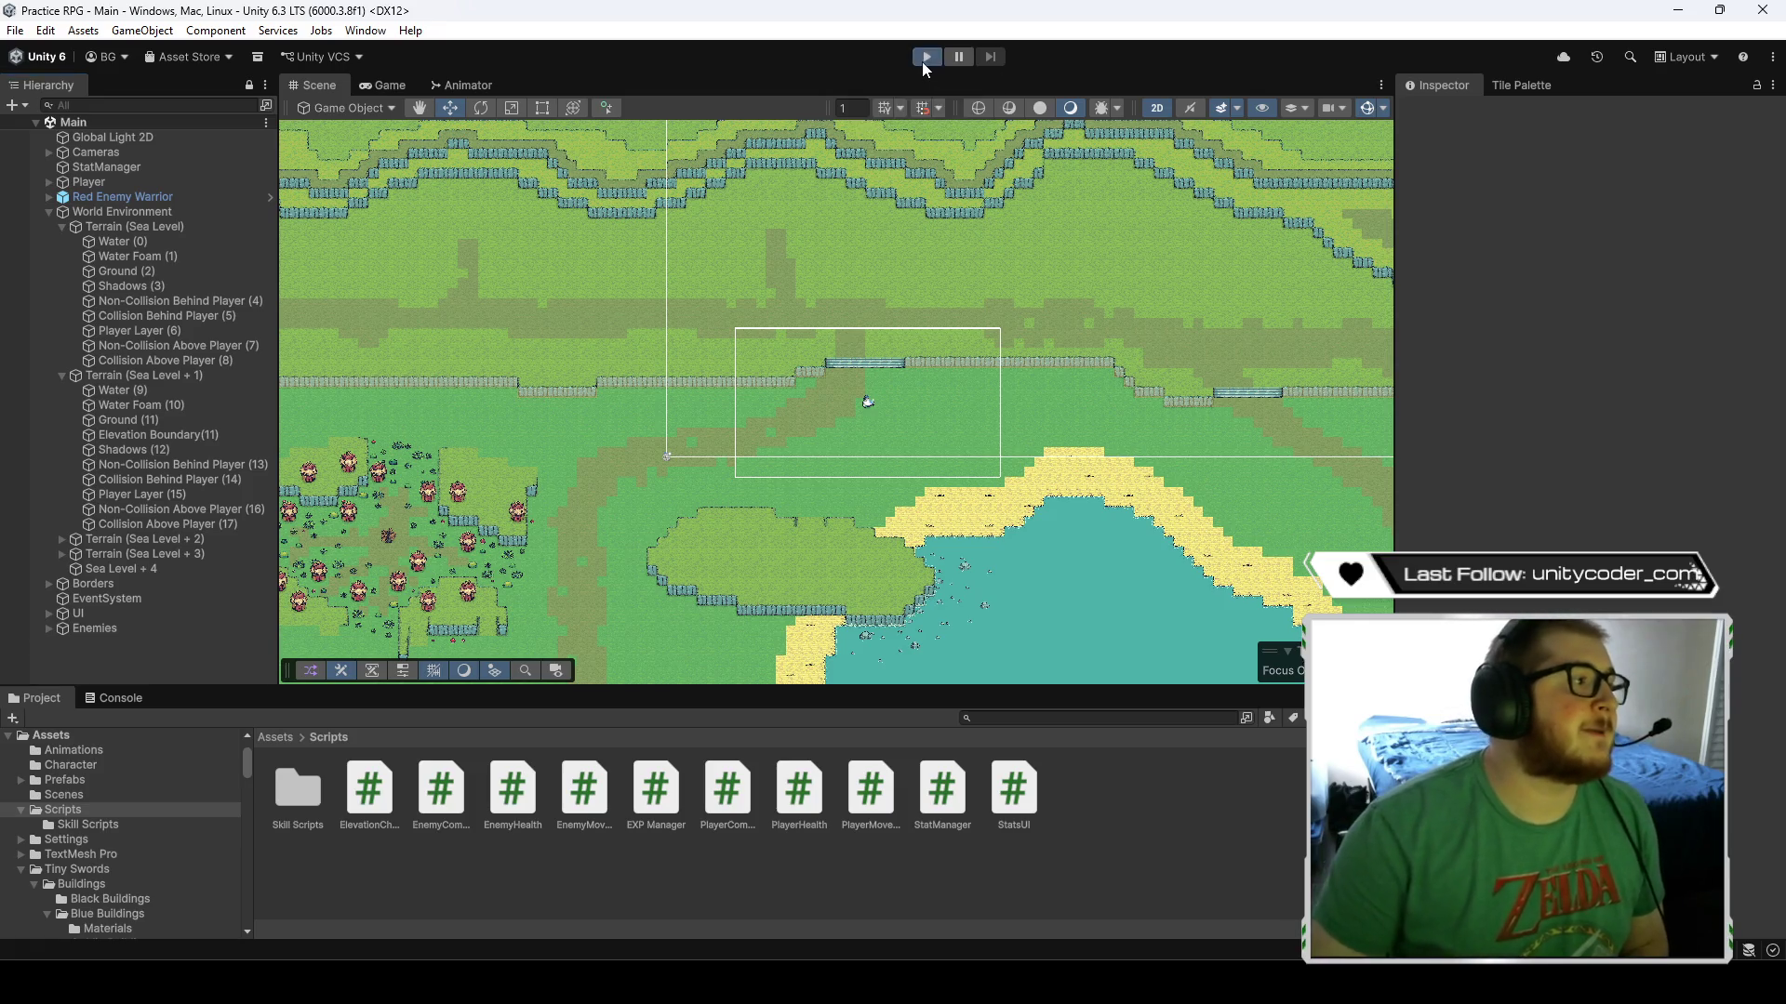
# - Walk the player north along the wall, down the stairs, and up to the stone cliffs
pyautogui.press('w')
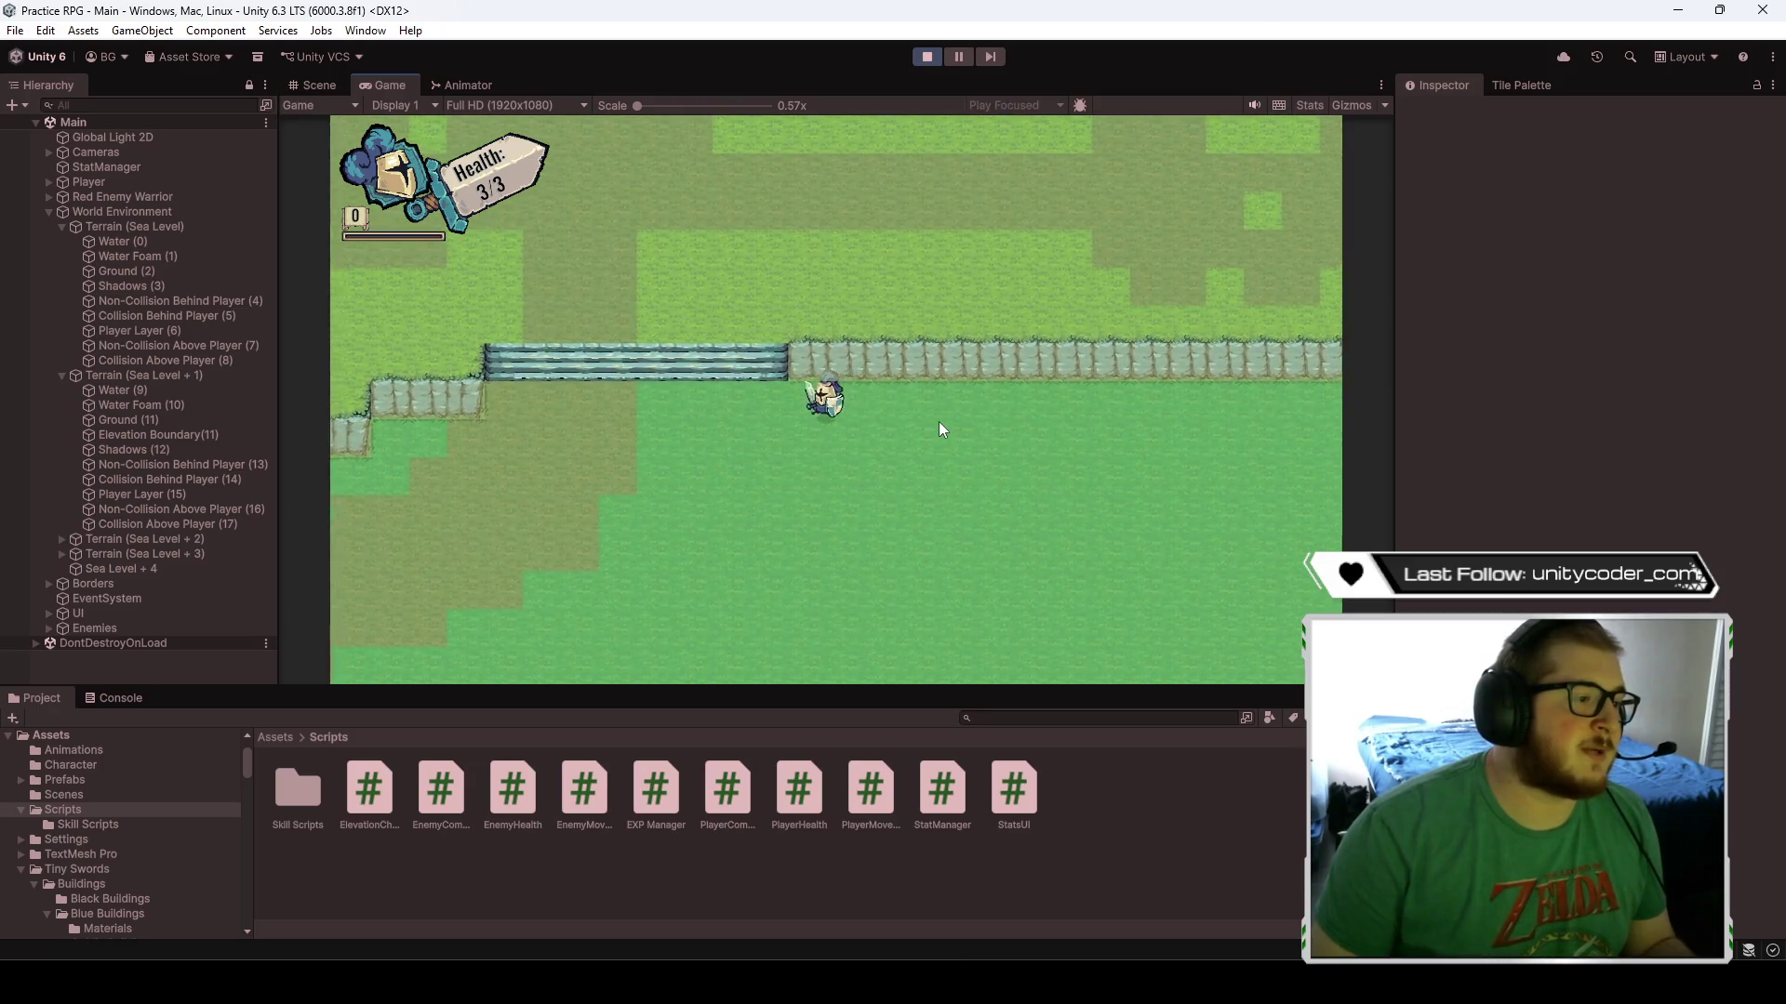
pyautogui.press('a')
pyautogui.press('w')
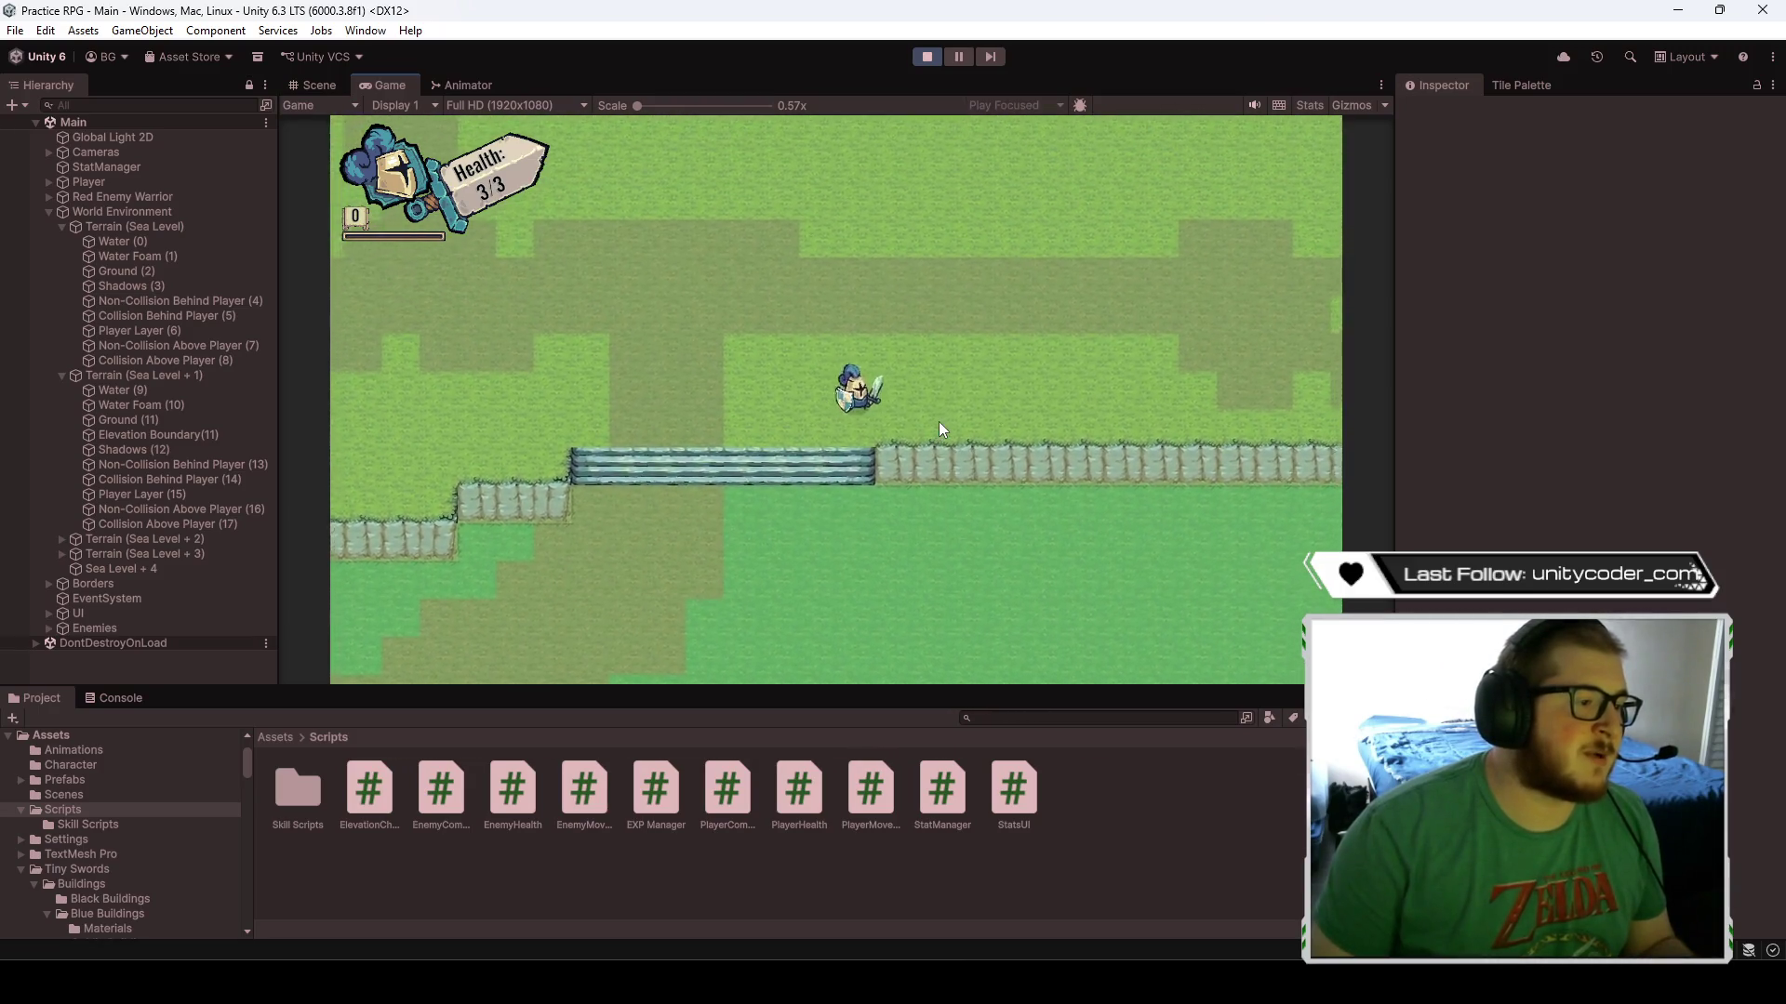
pyautogui.press('d')
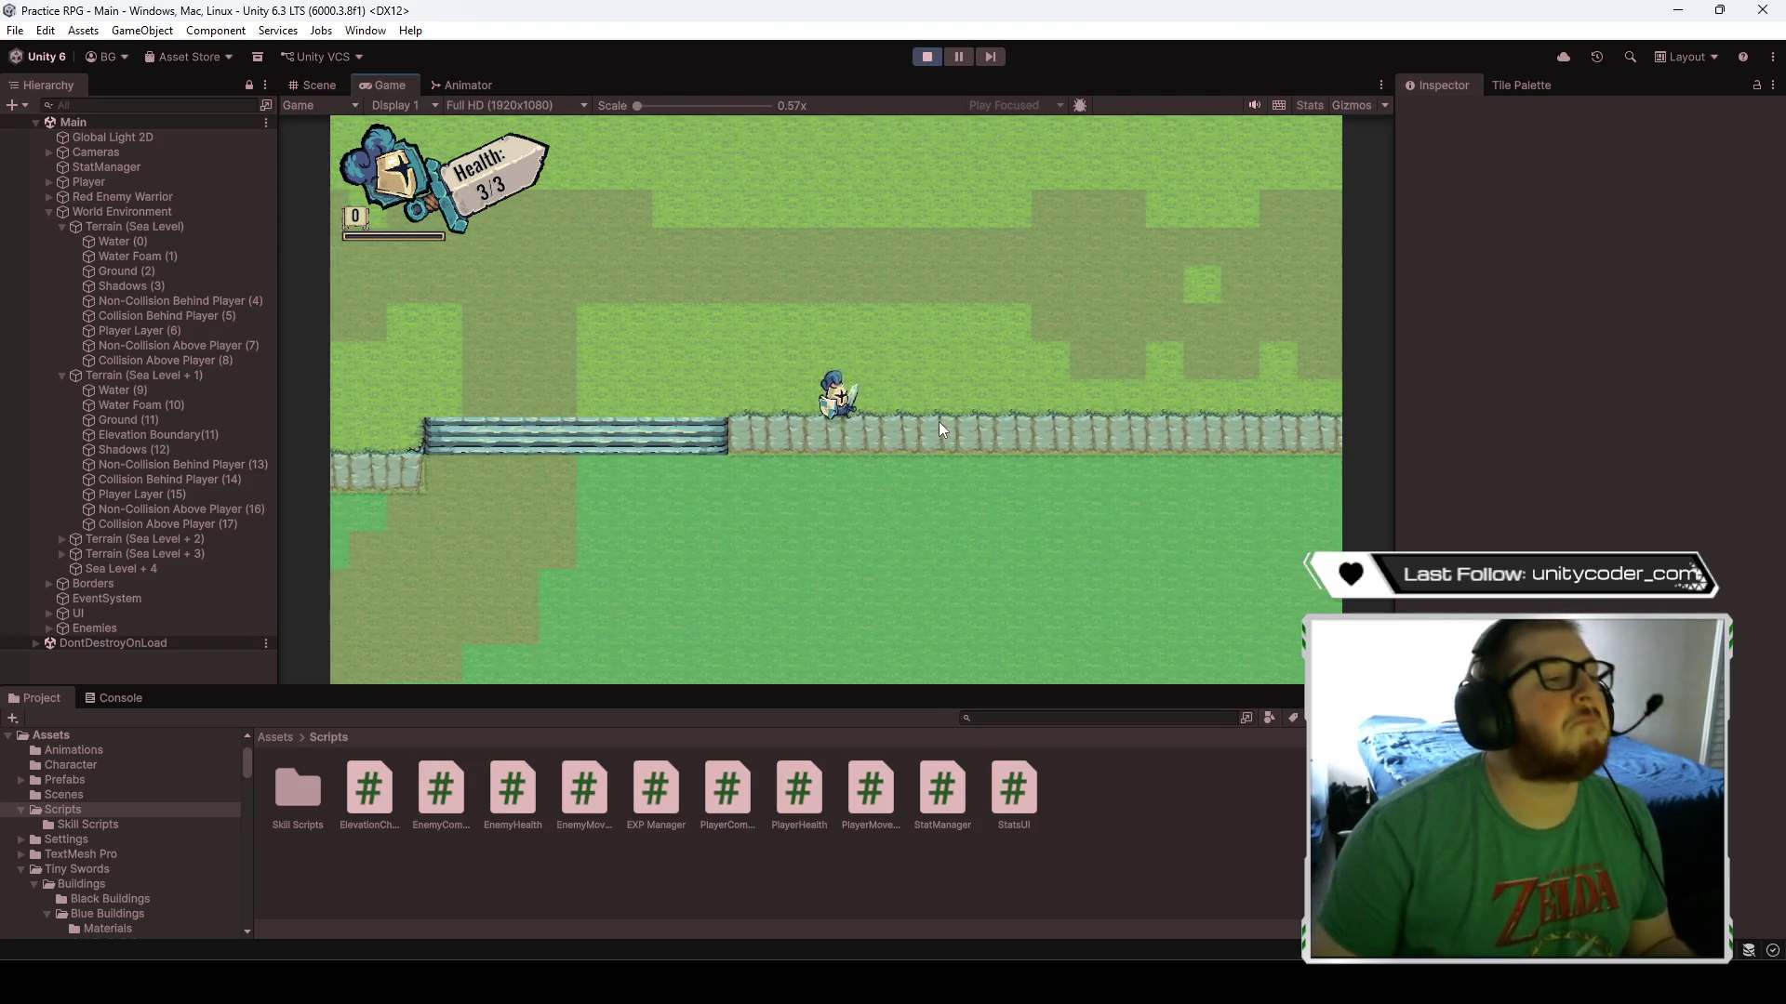
pyautogui.press('w')
pyautogui.press('a')
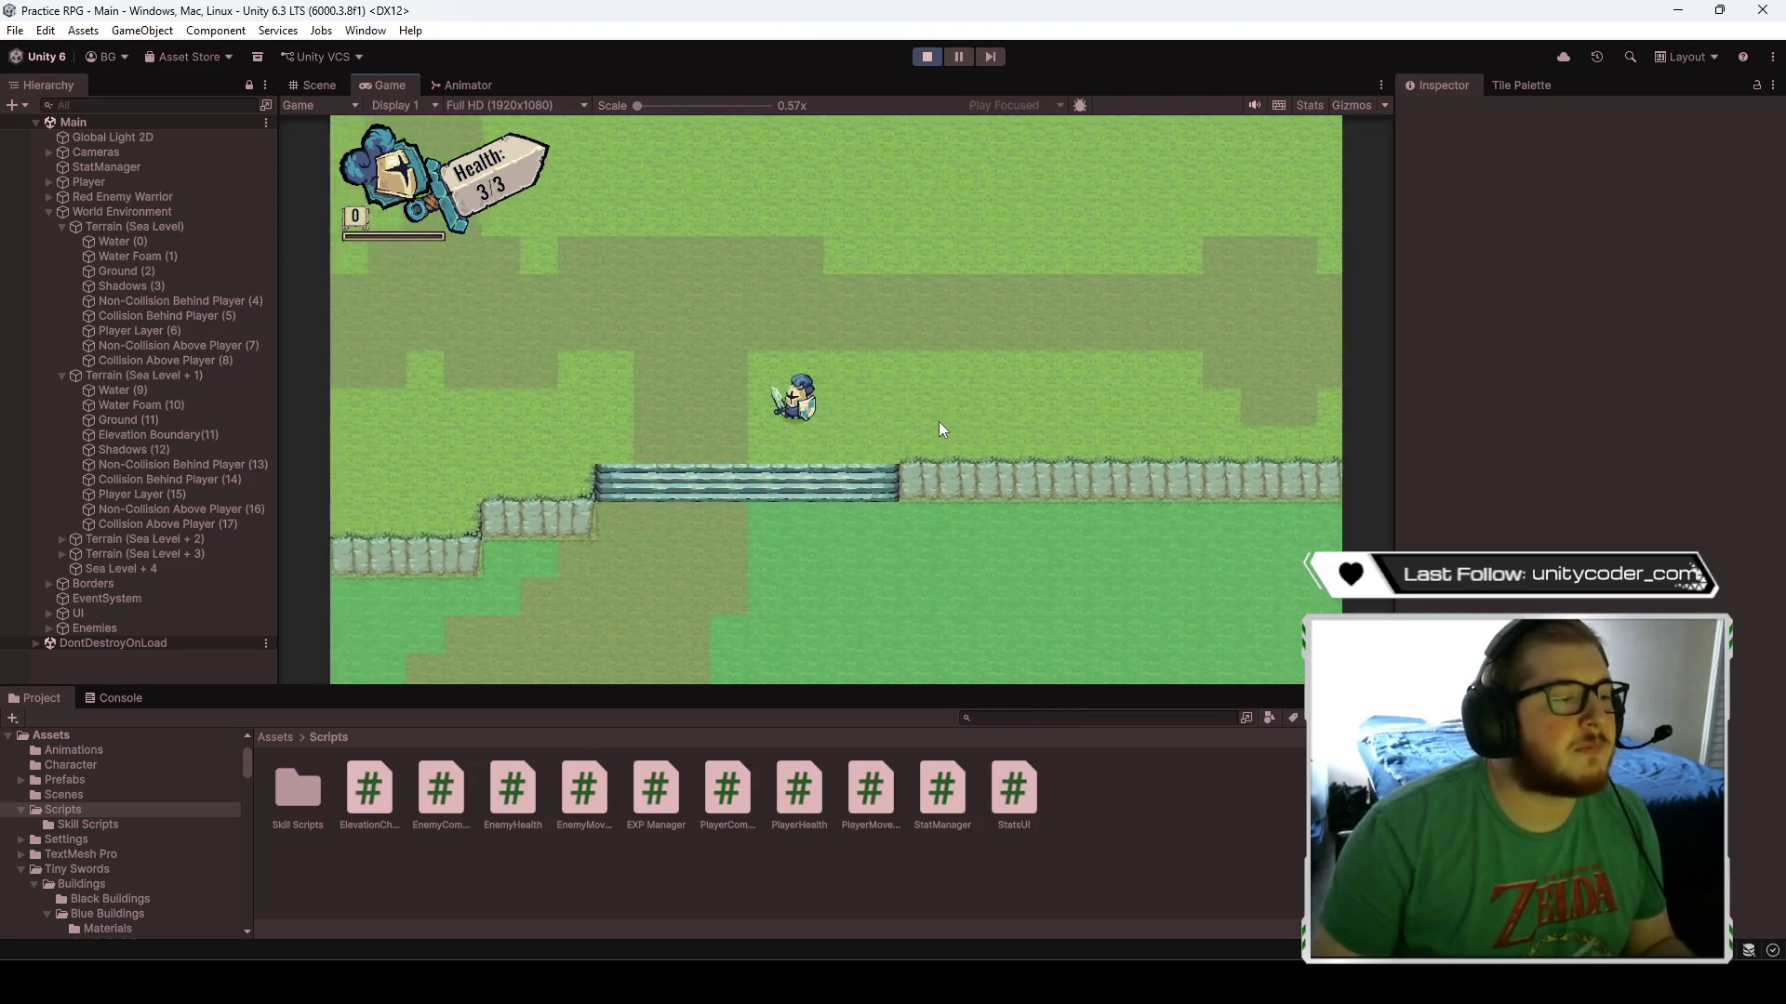
pyautogui.press('s')
pyautogui.press('s')
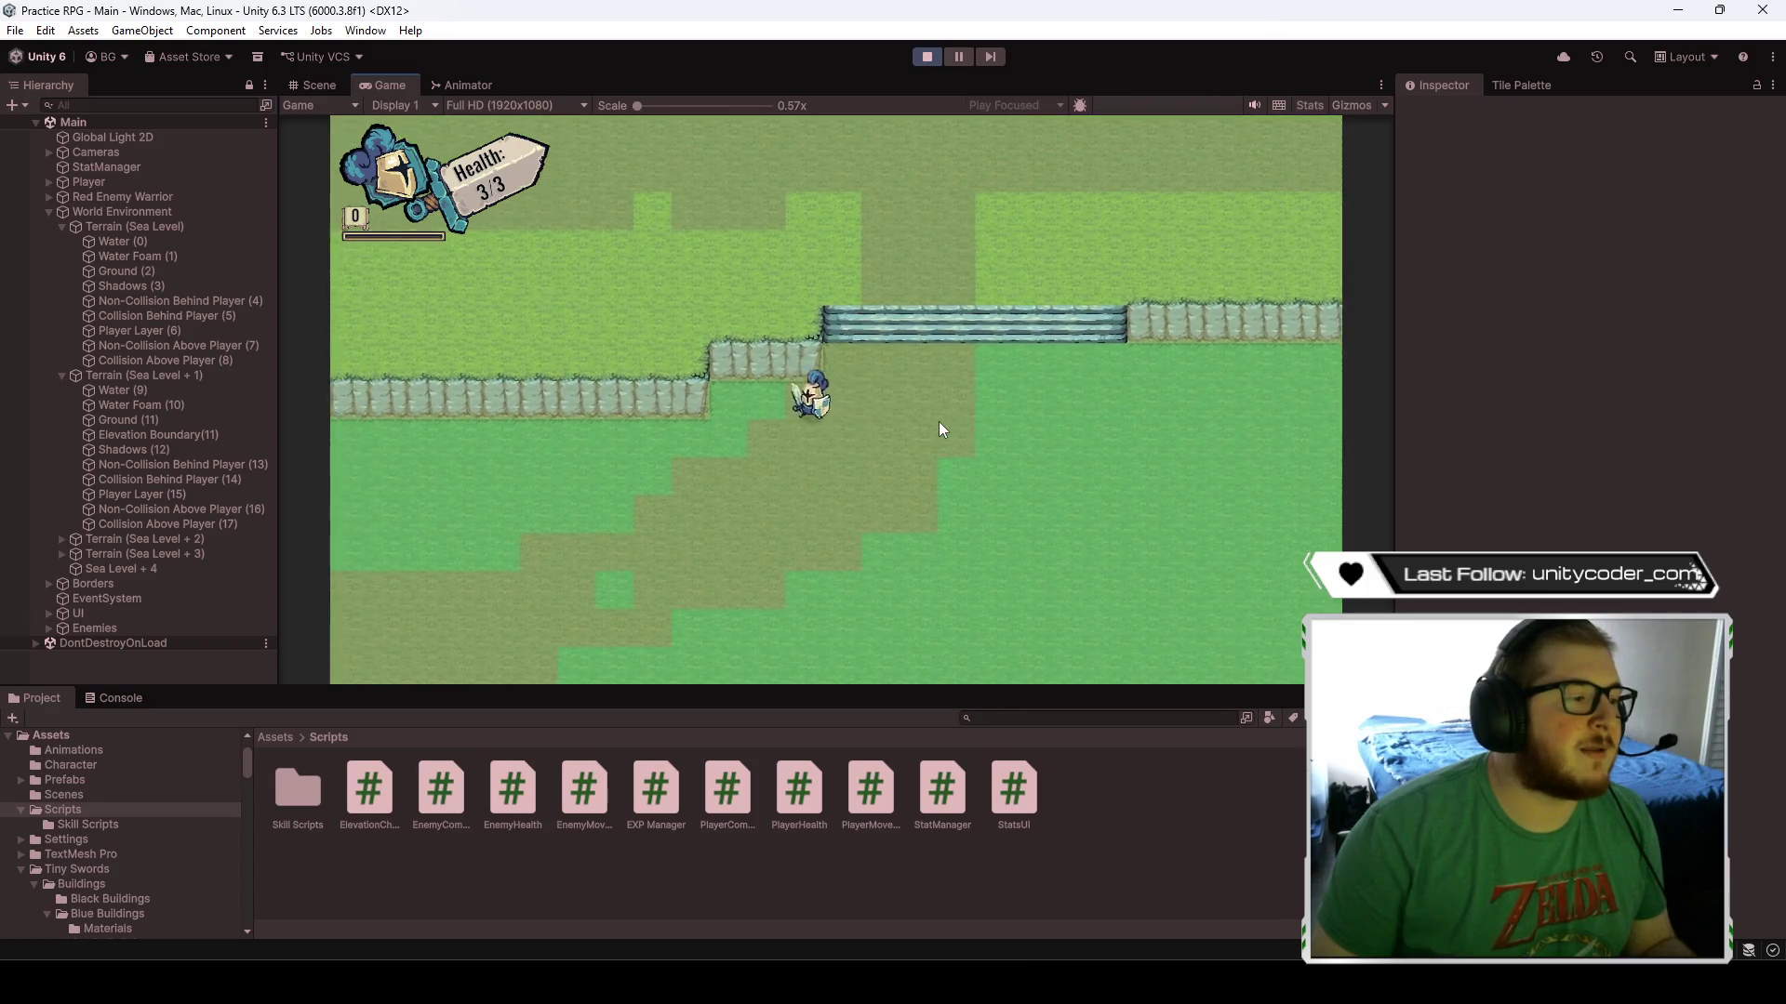
pyautogui.press('w')
pyautogui.press('a')
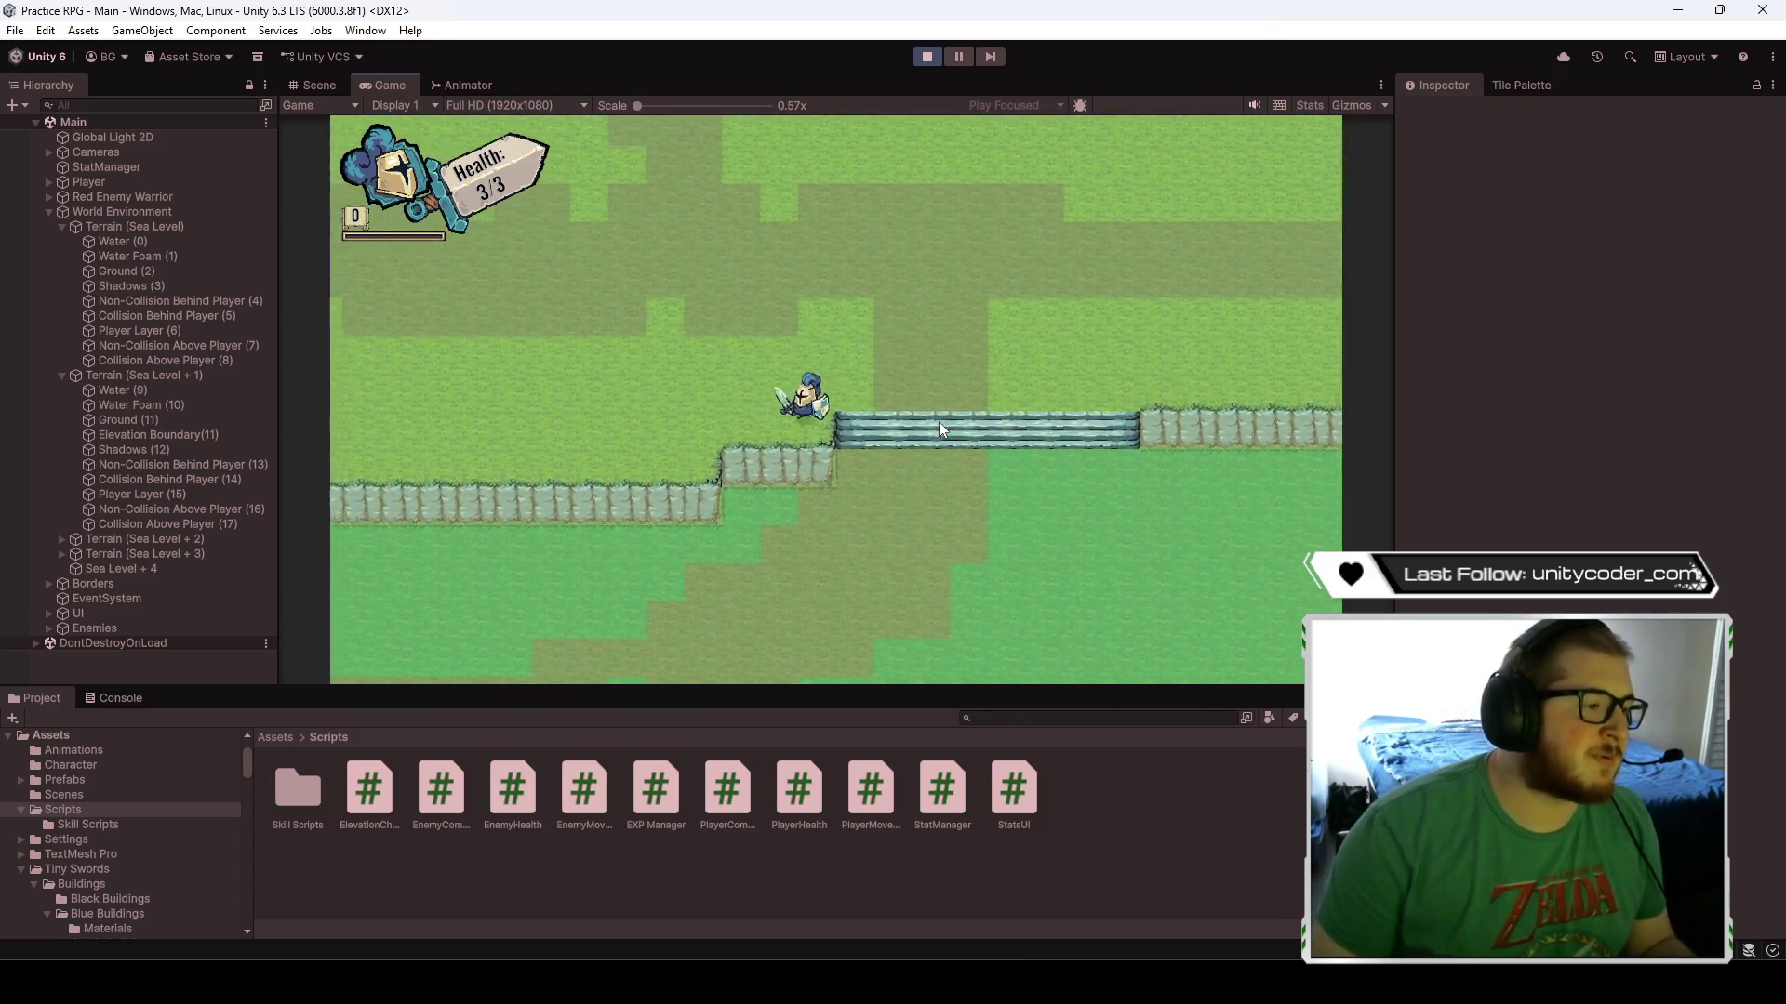
pyautogui.press('a')
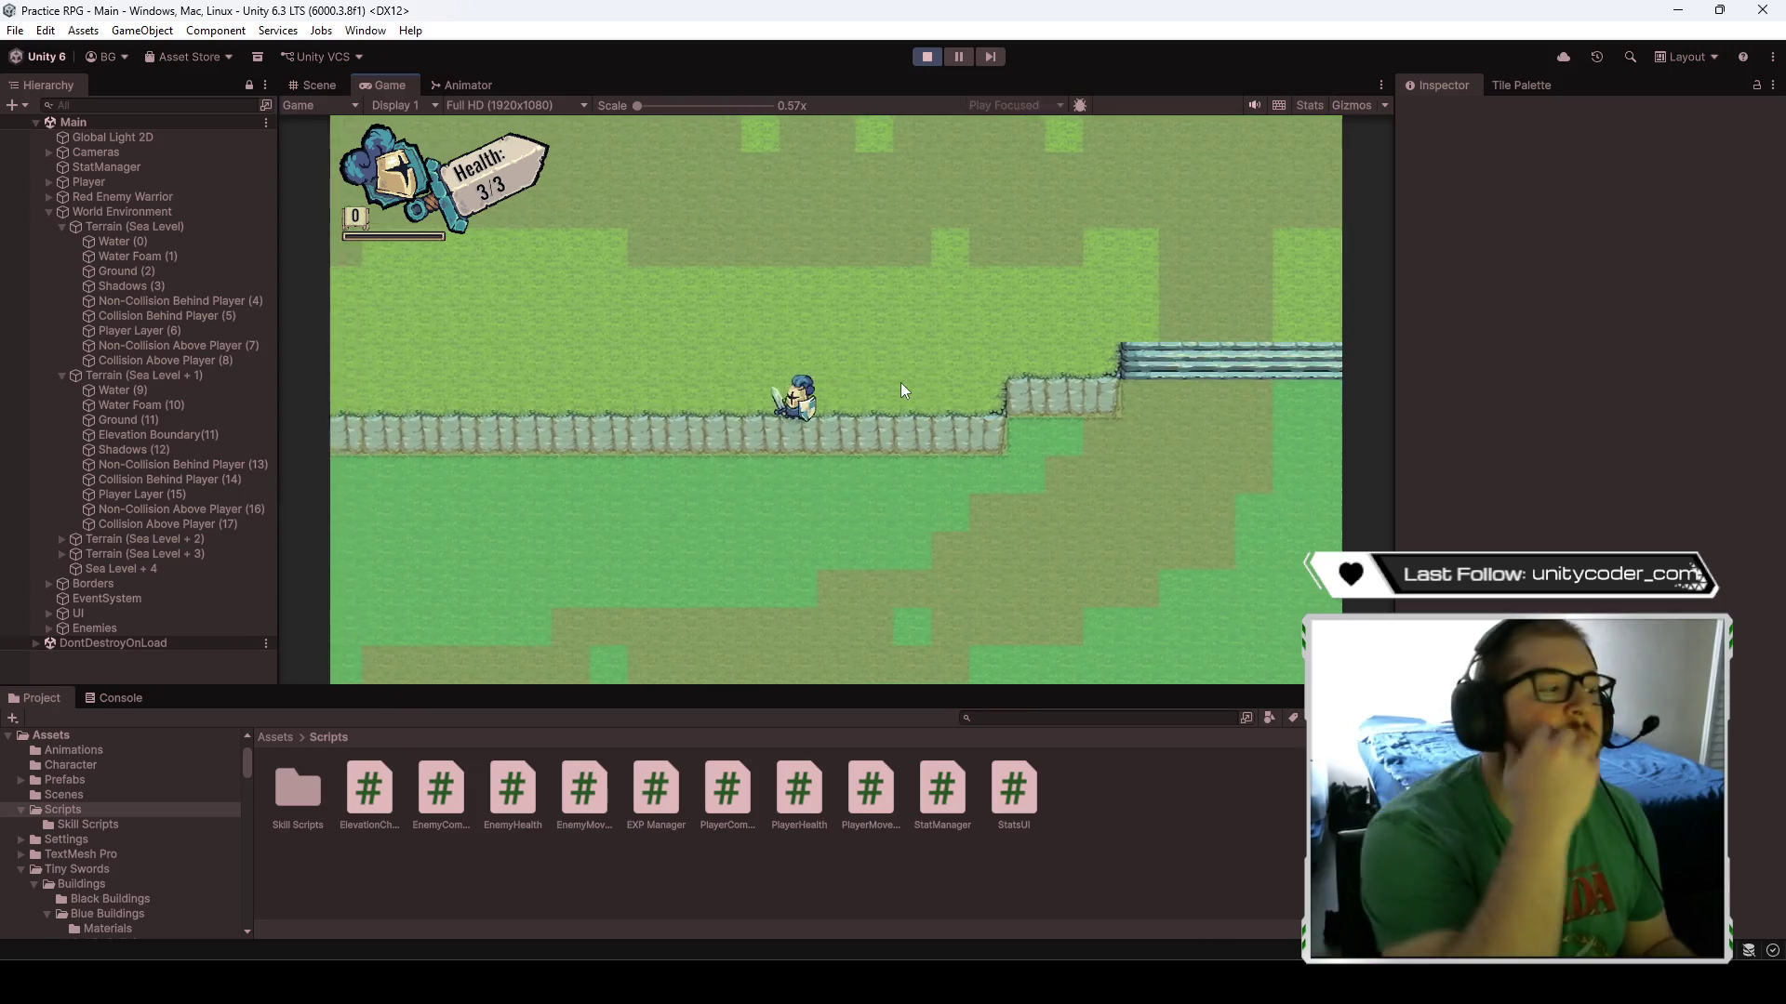
pyautogui.press('a')
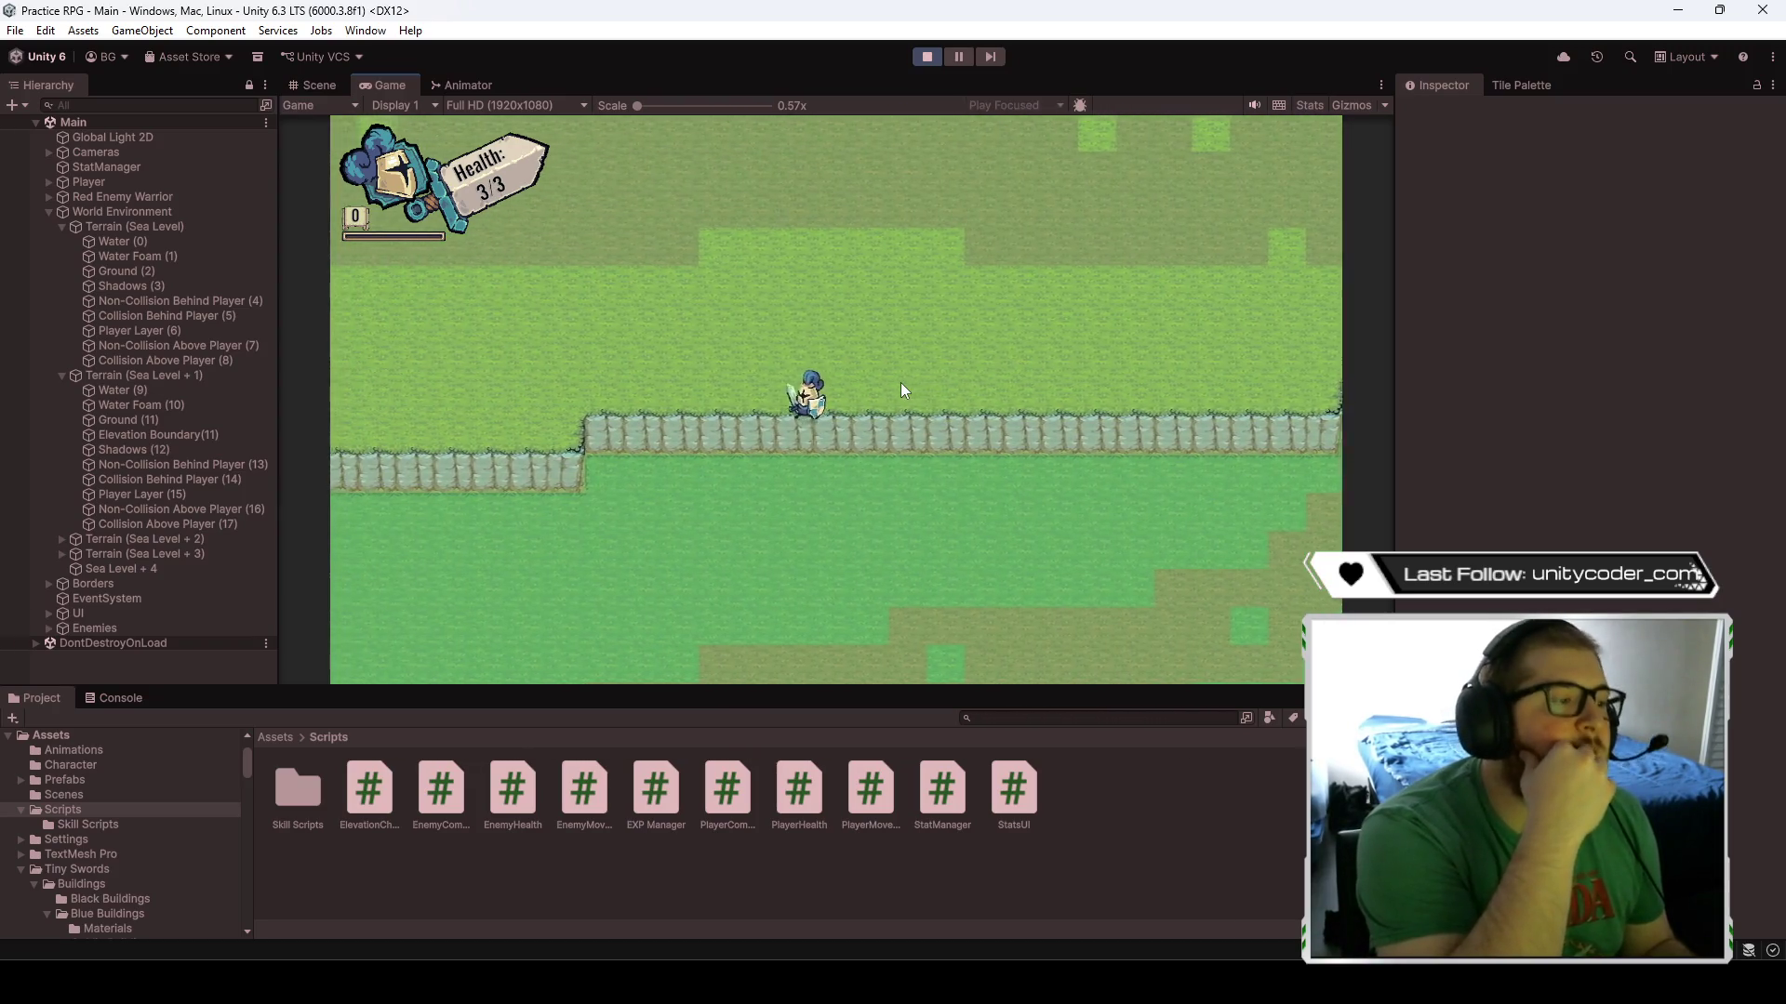
pyautogui.press('w')
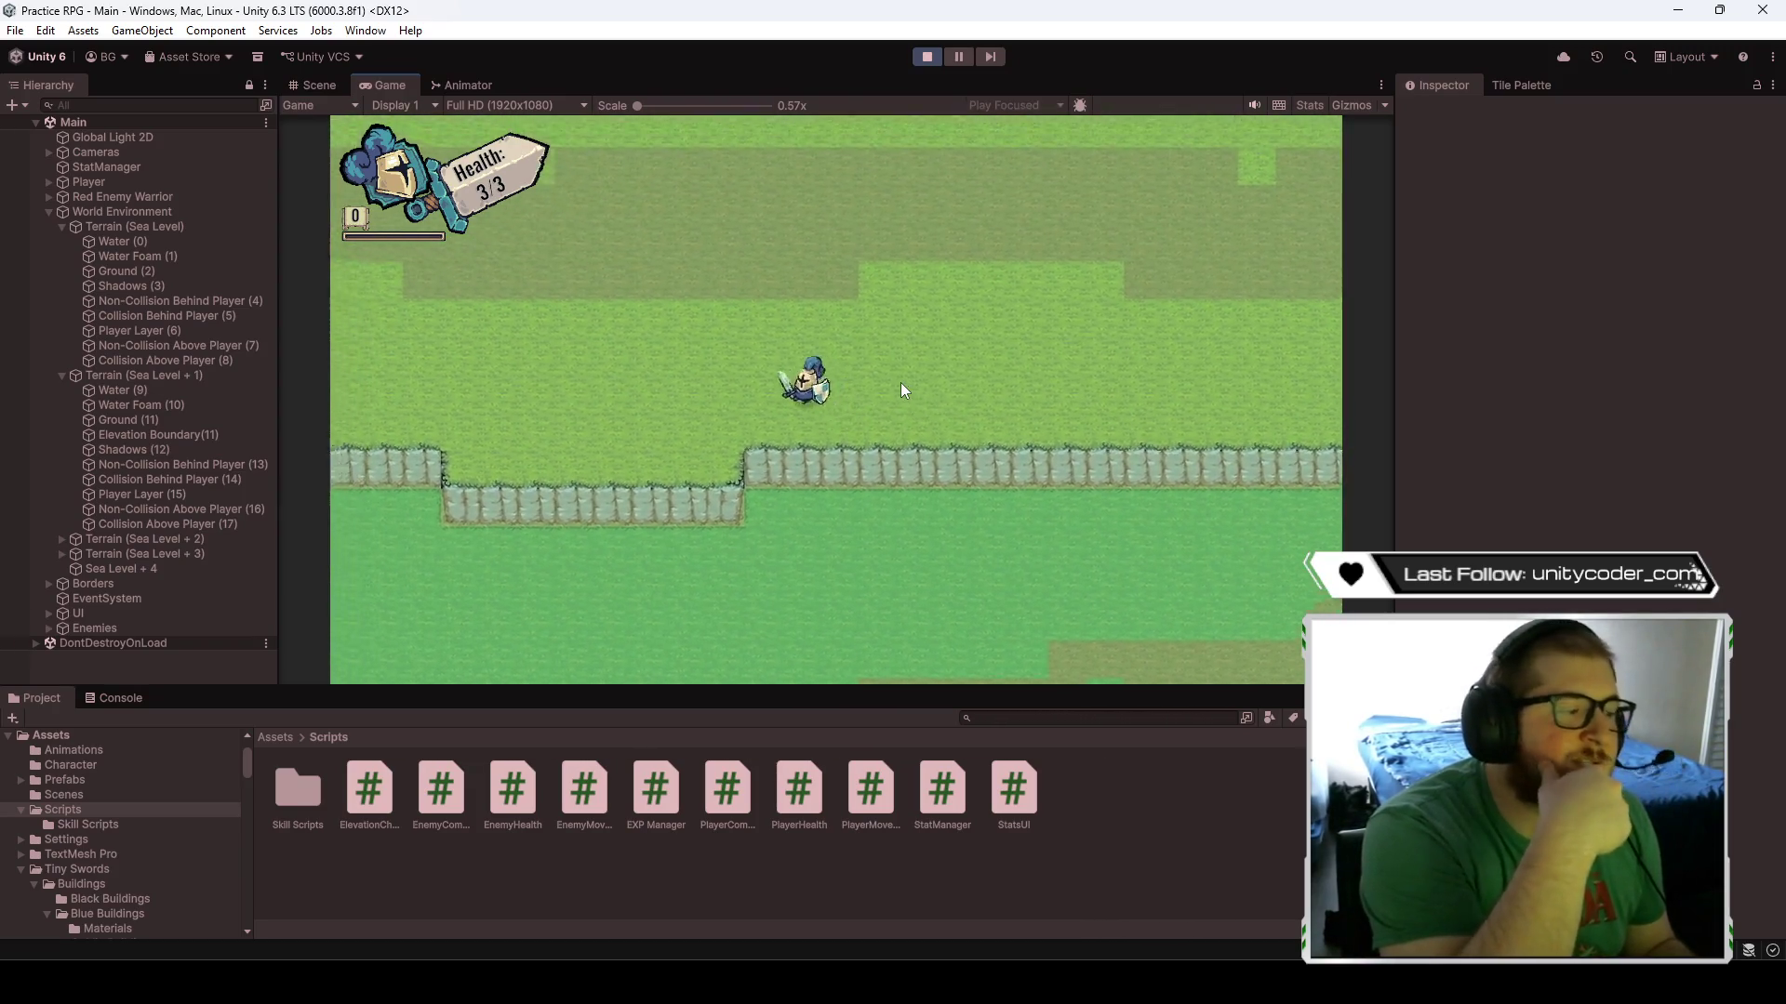
pyautogui.press('a')
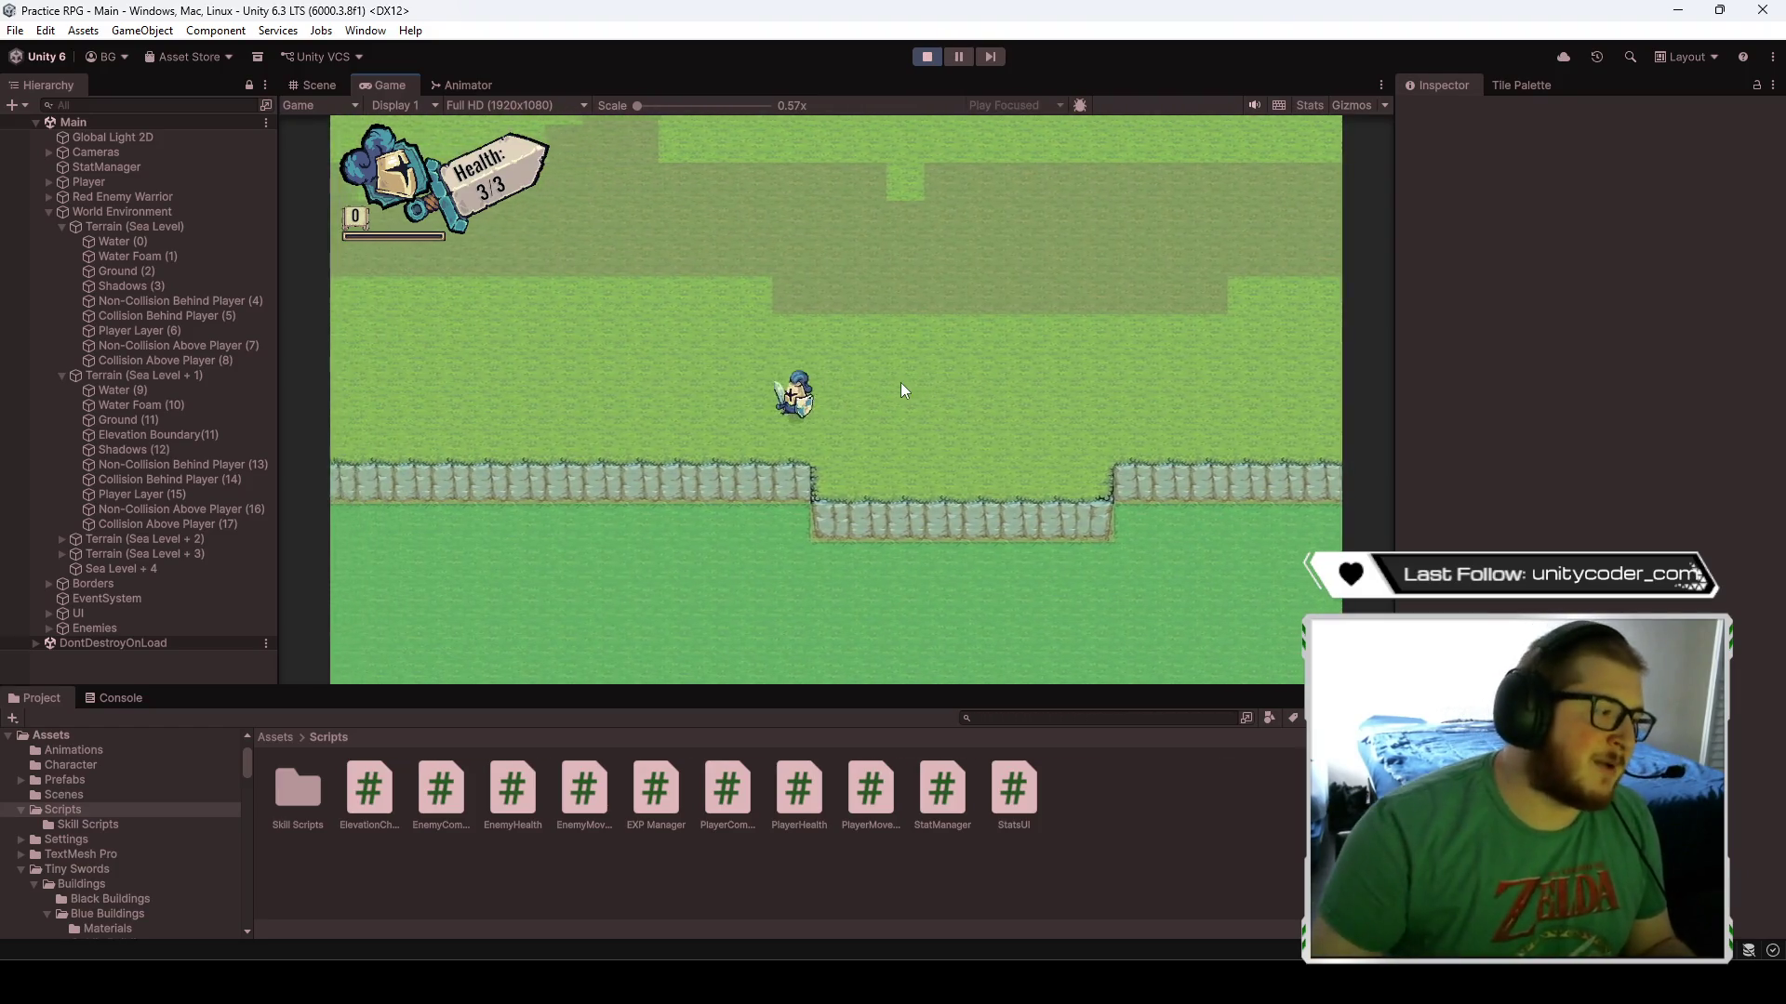
pyautogui.press('s')
pyautogui.press('w')
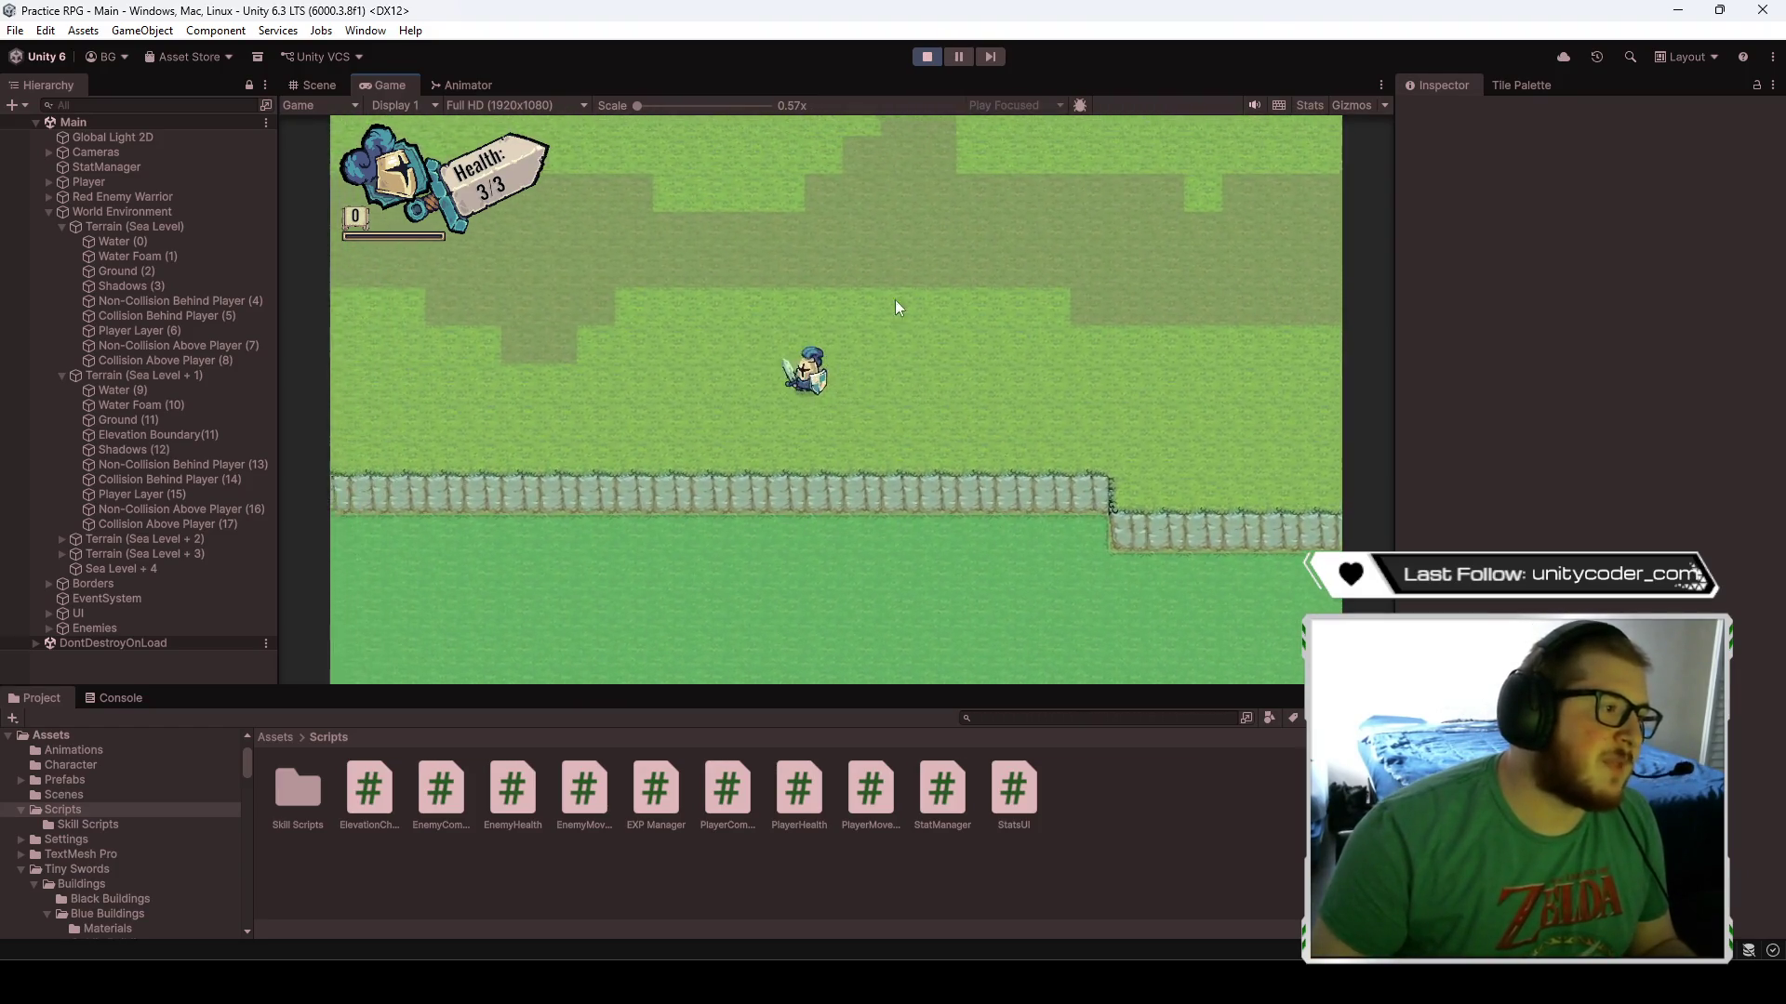
pyautogui.press('w')
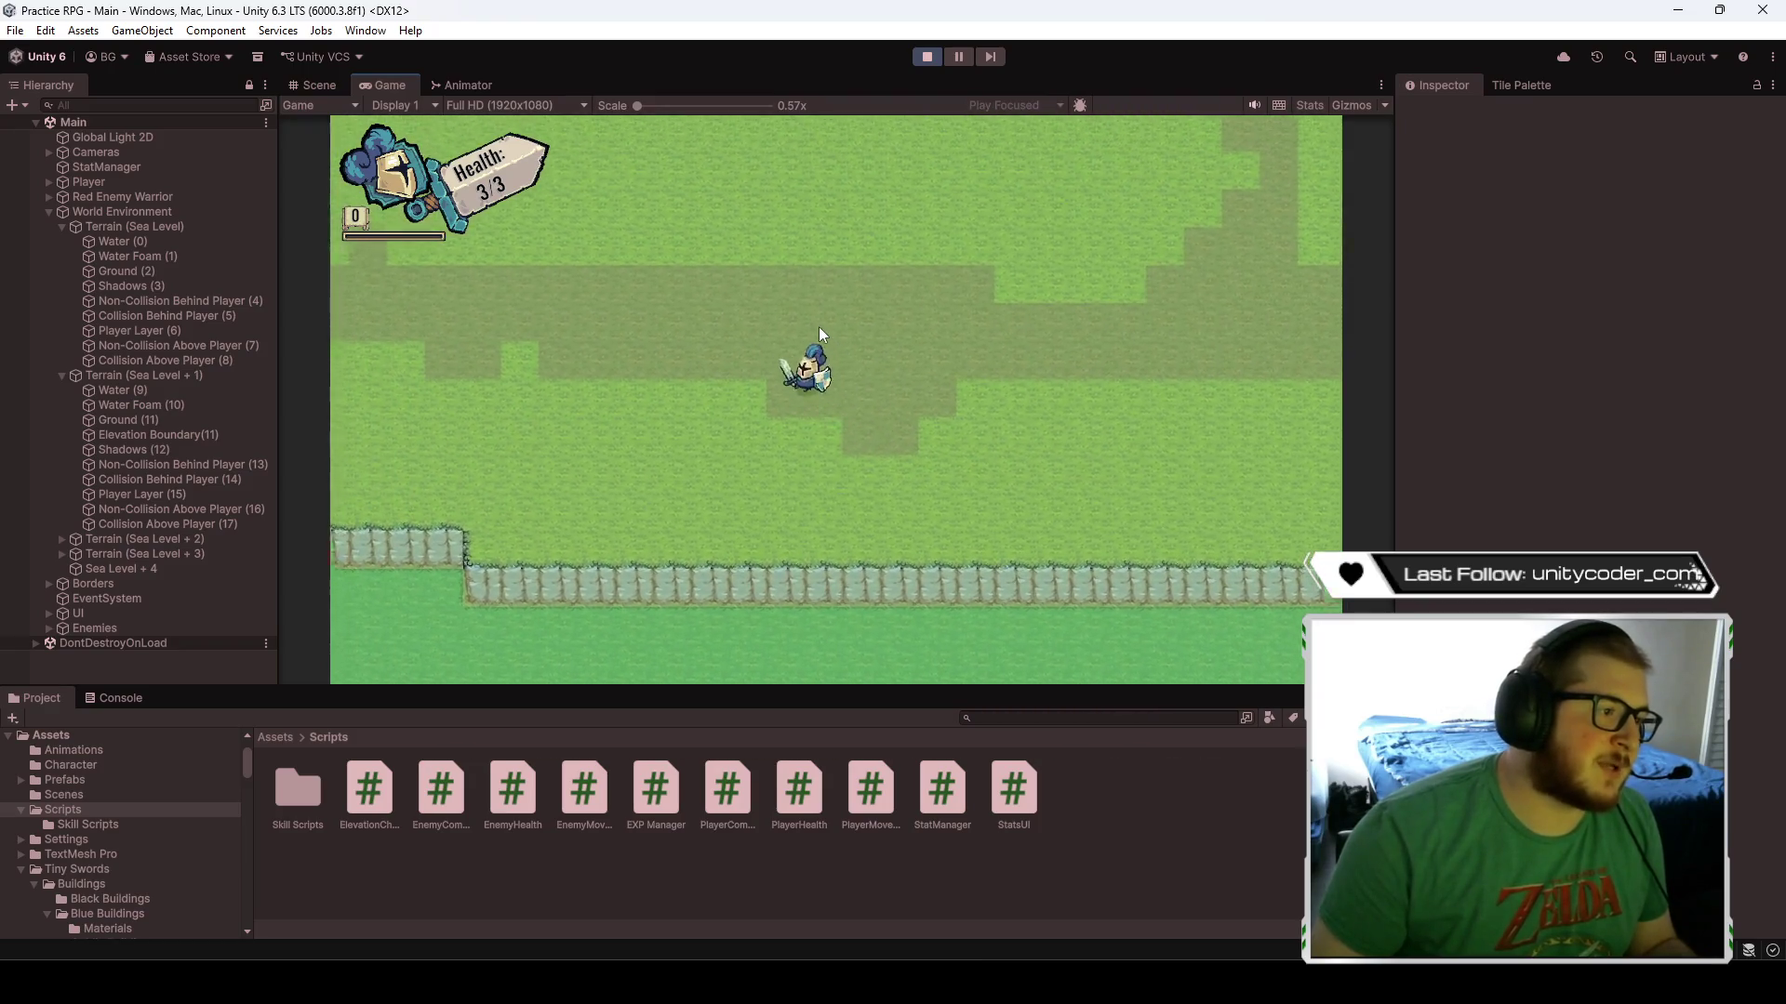
pyautogui.press('w')
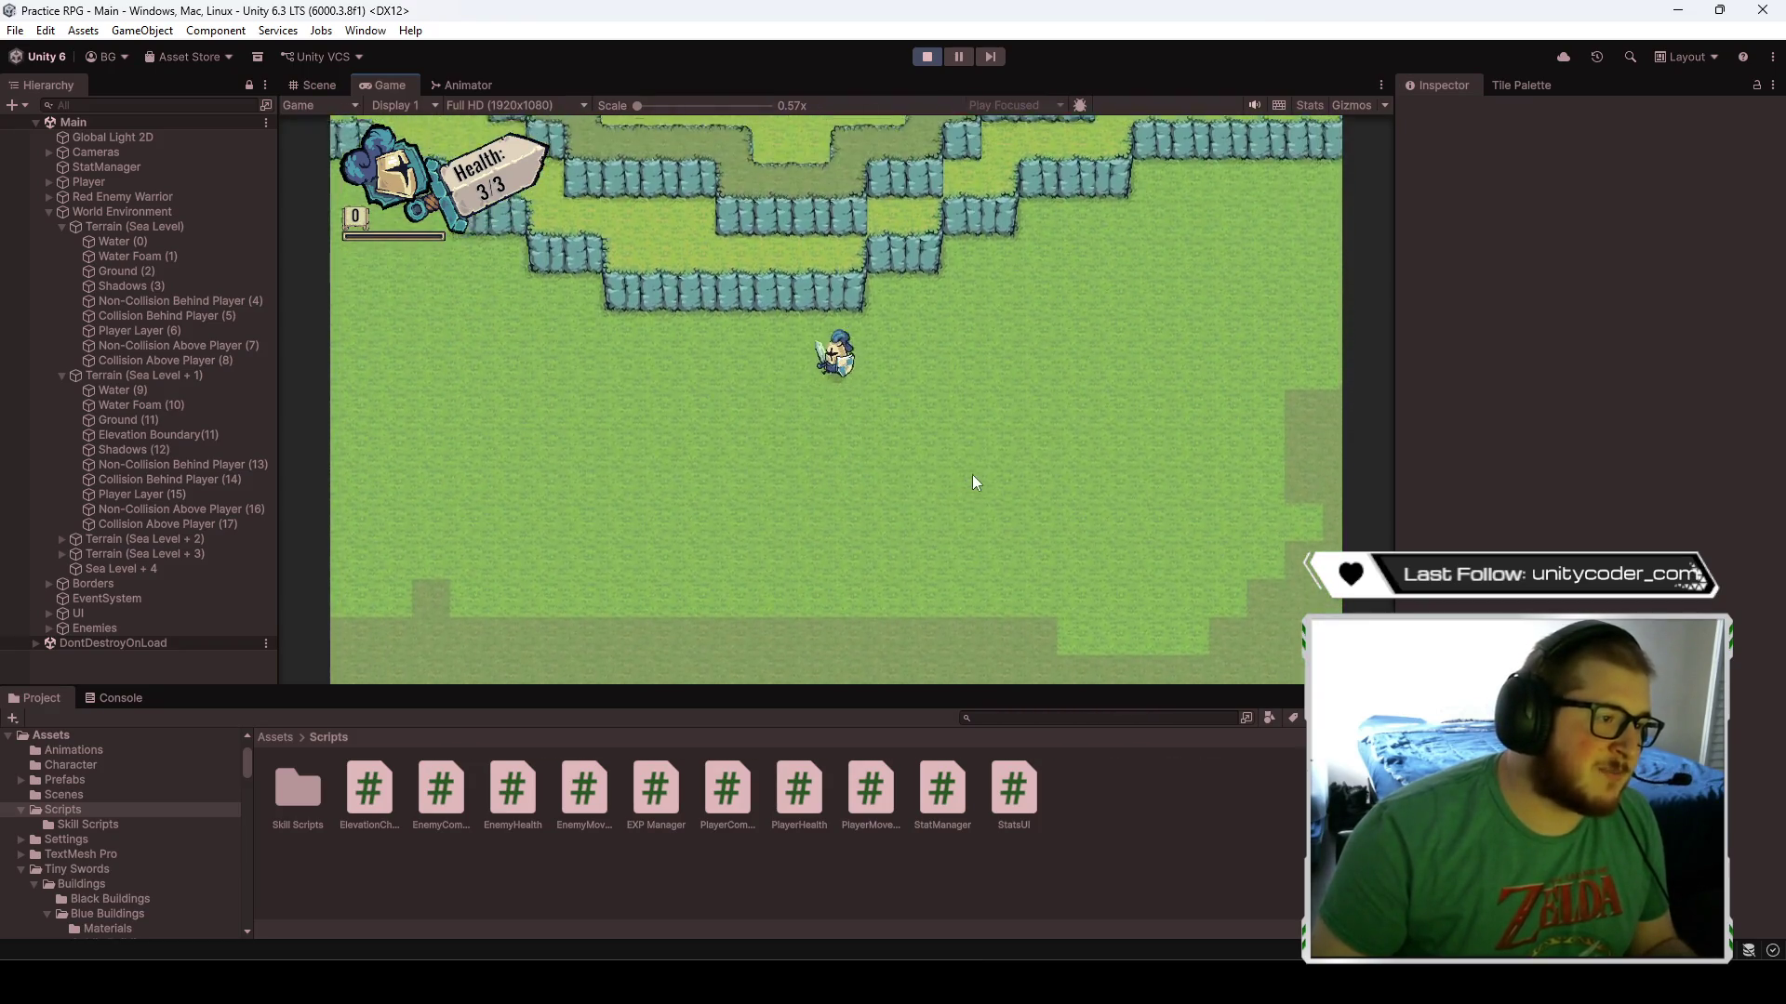
# - Walk the player right along the cliffs, across the bridge, among the plateaus, then stop playing
pyautogui.press('d')
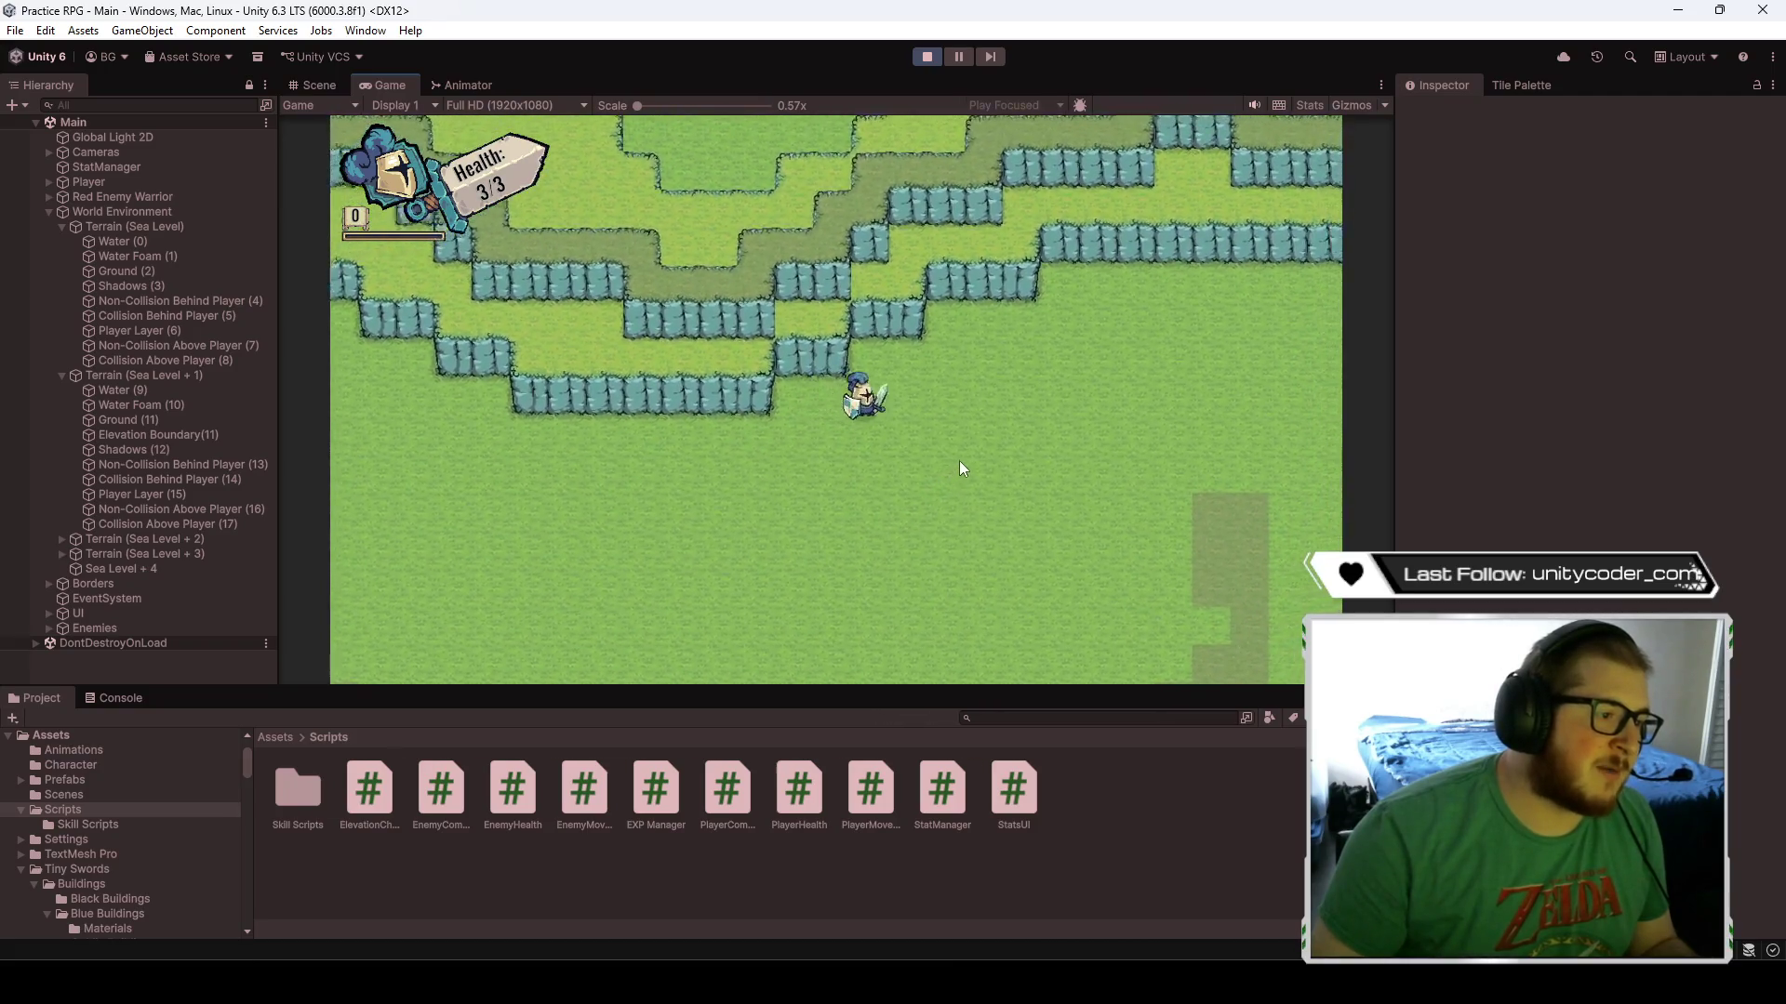
pyautogui.press('d')
pyautogui.press('w')
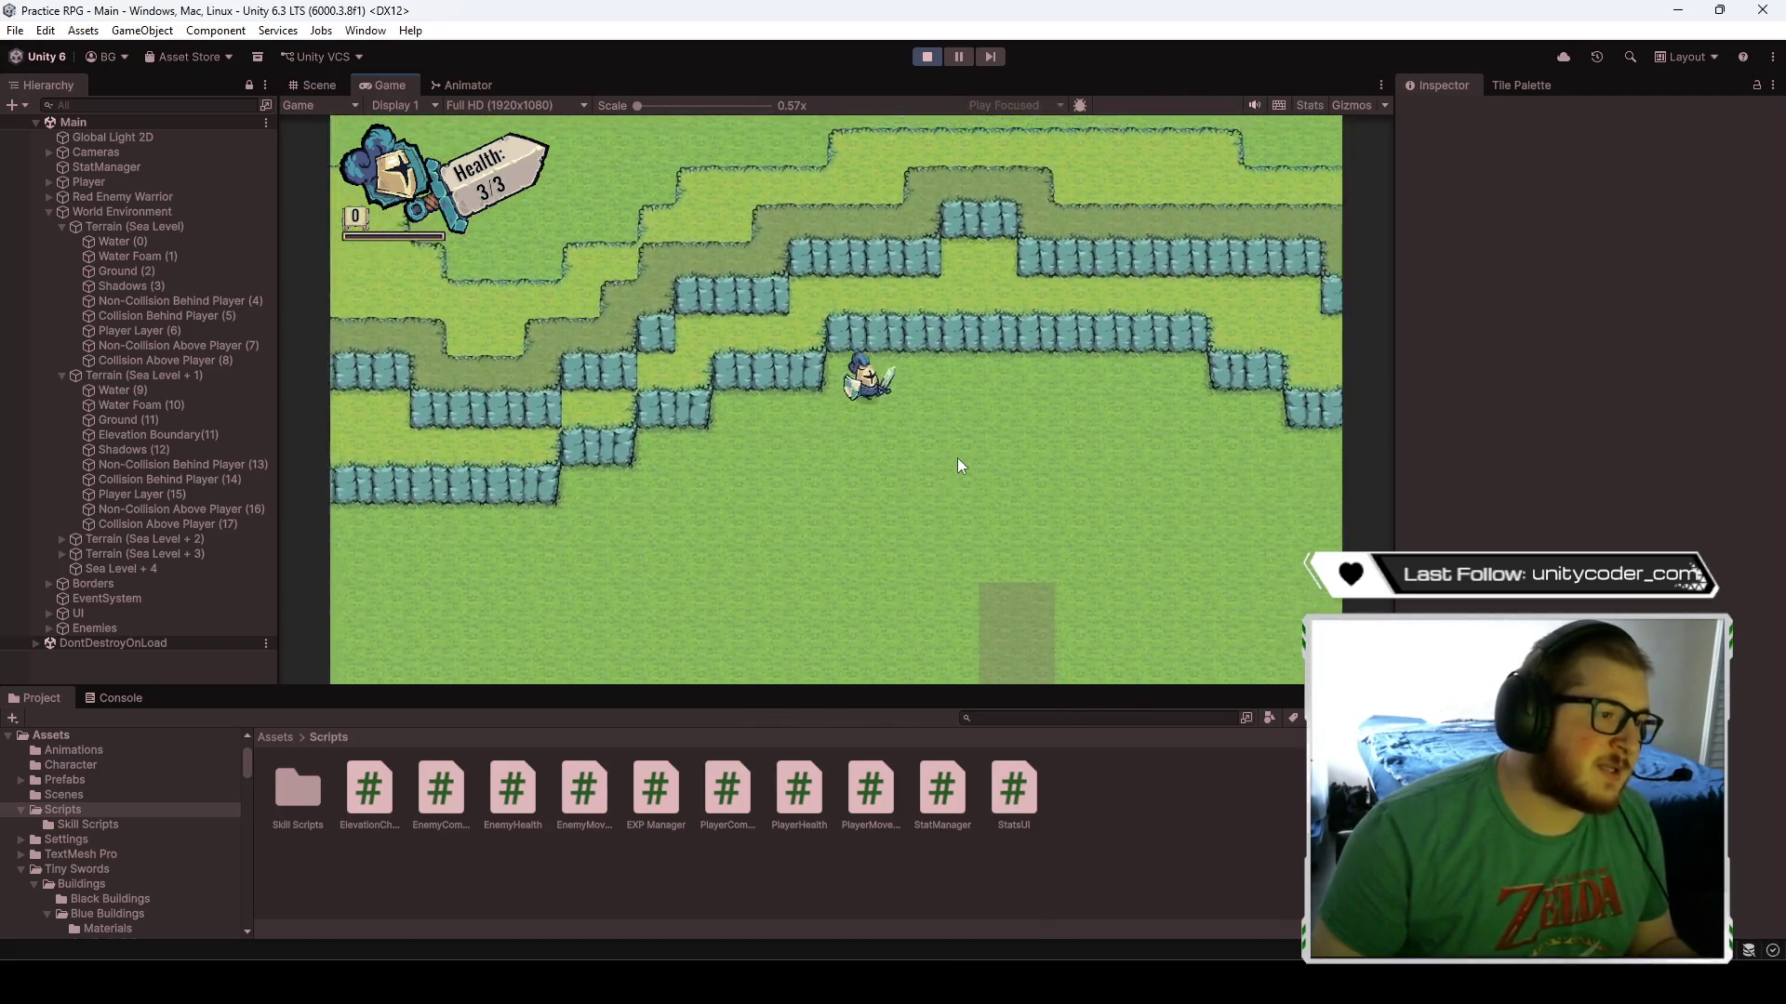
pyautogui.press('d')
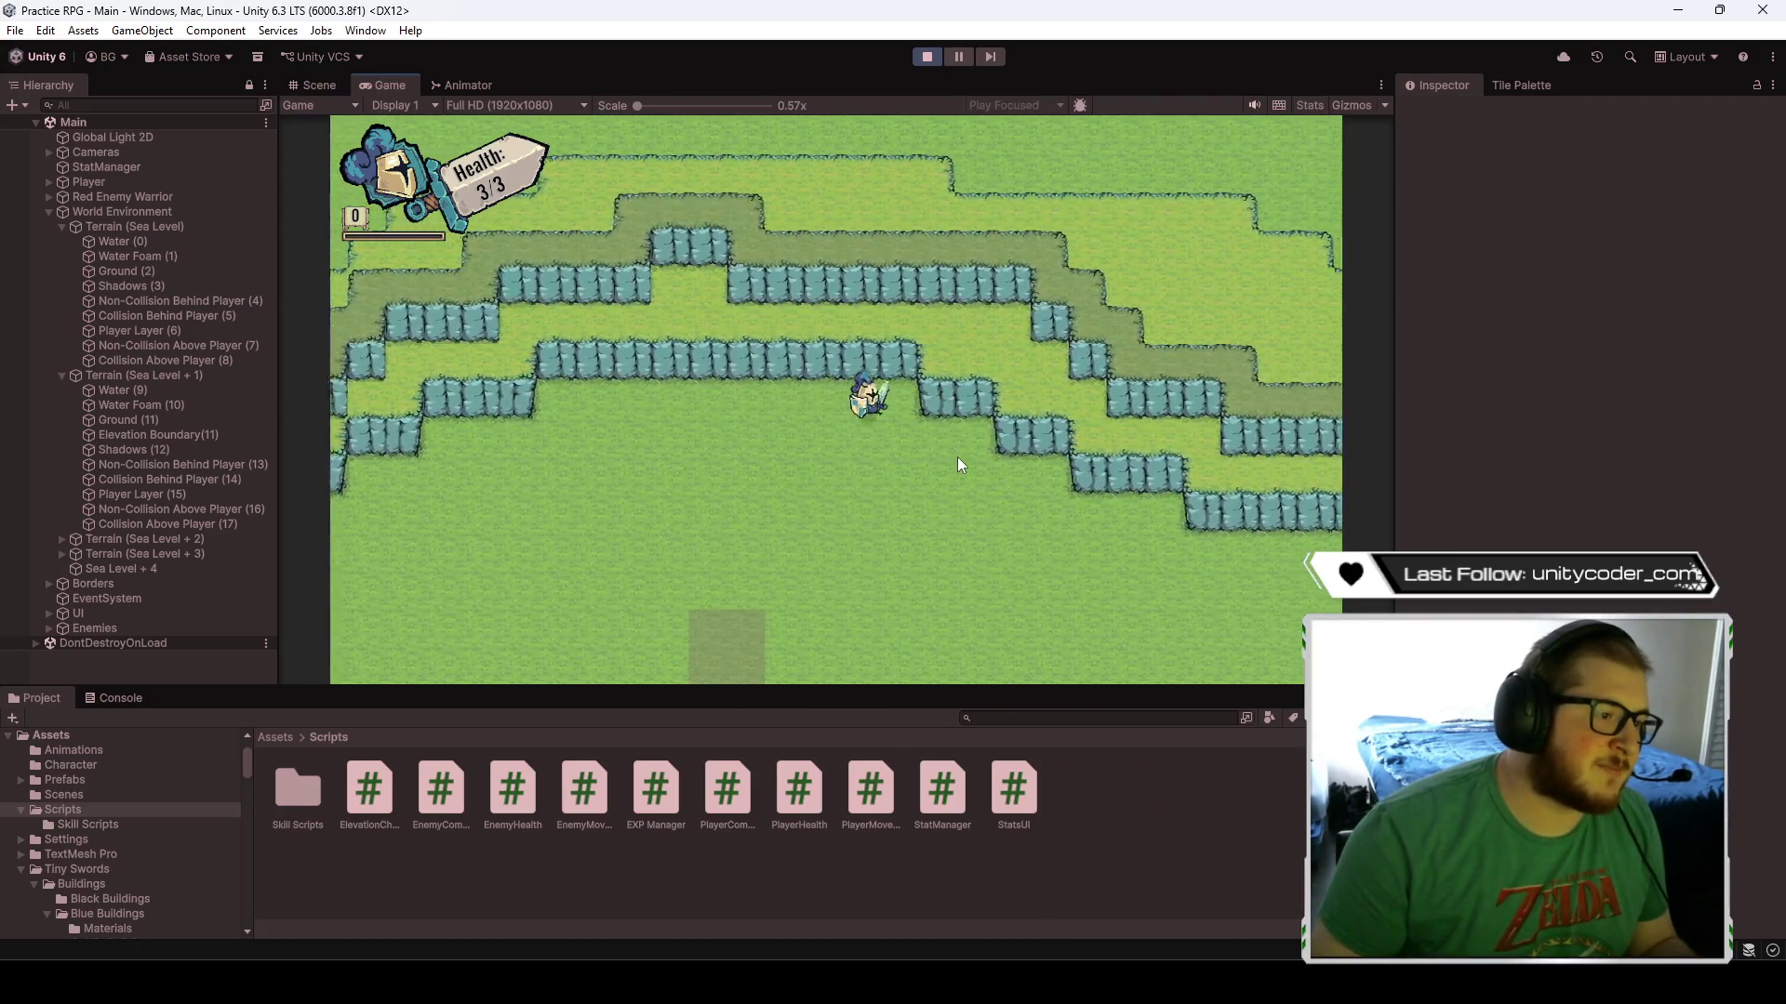
pyautogui.press('d')
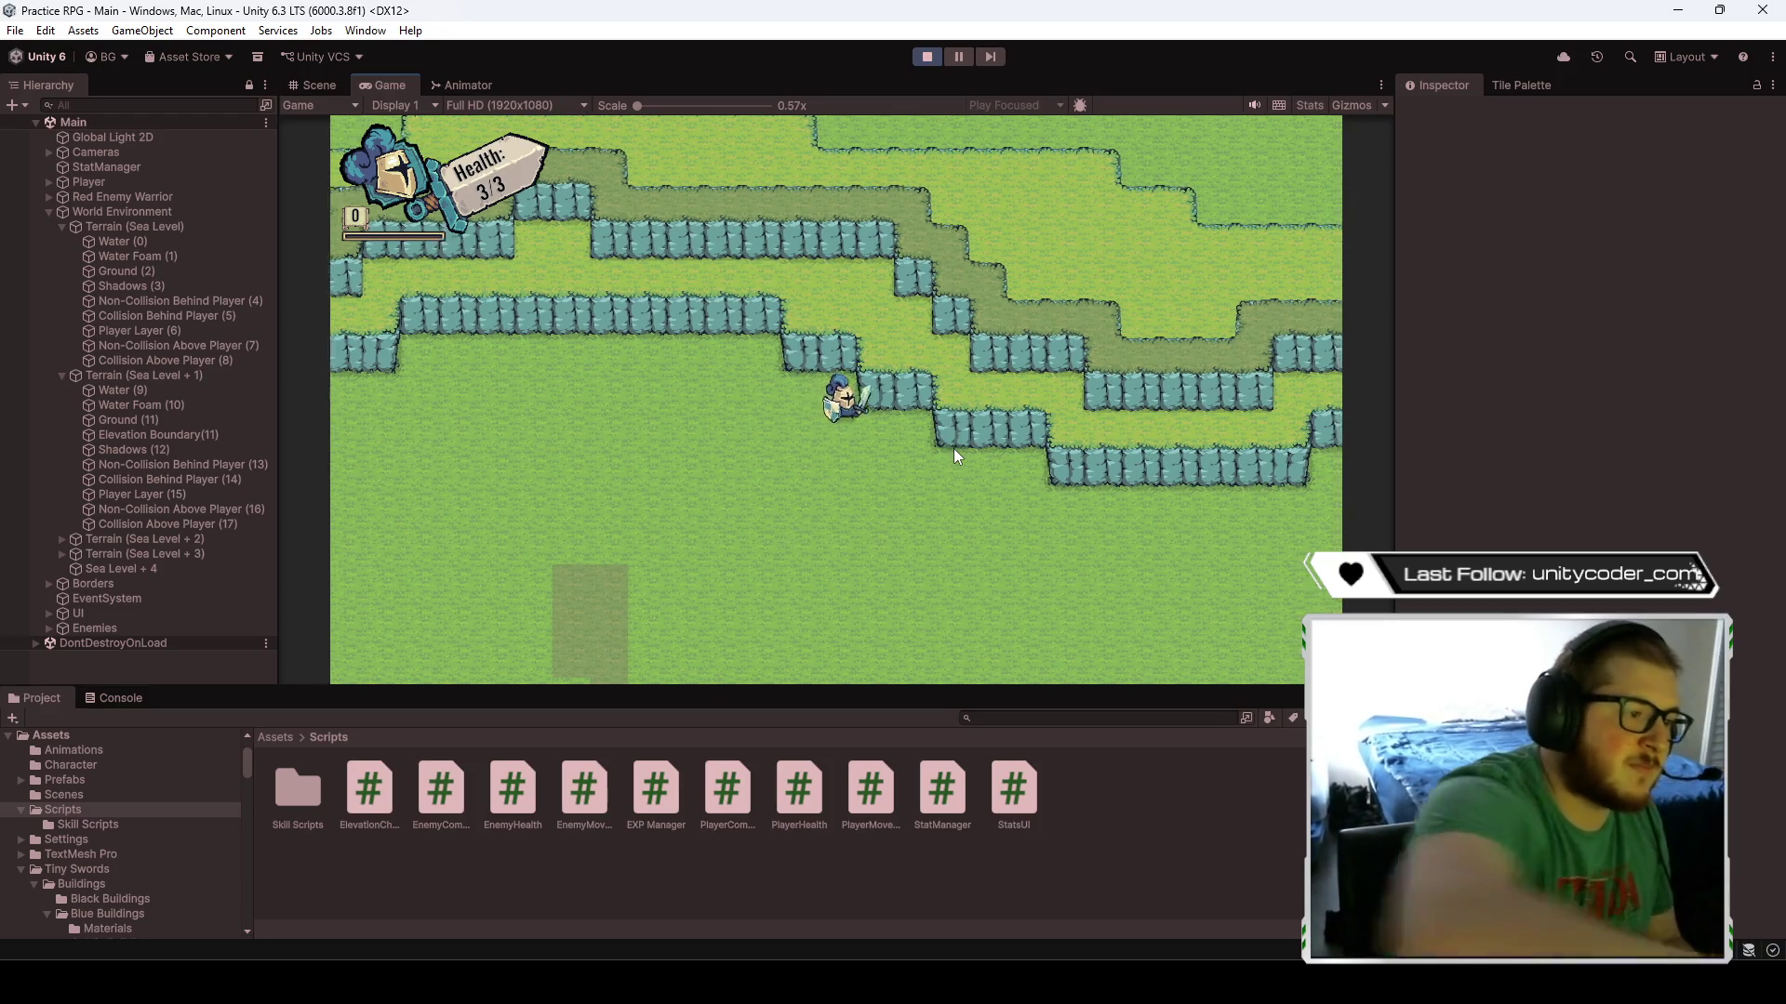
pyautogui.press('d')
pyautogui.press('s')
pyautogui.press('d')
pyautogui.press('s')
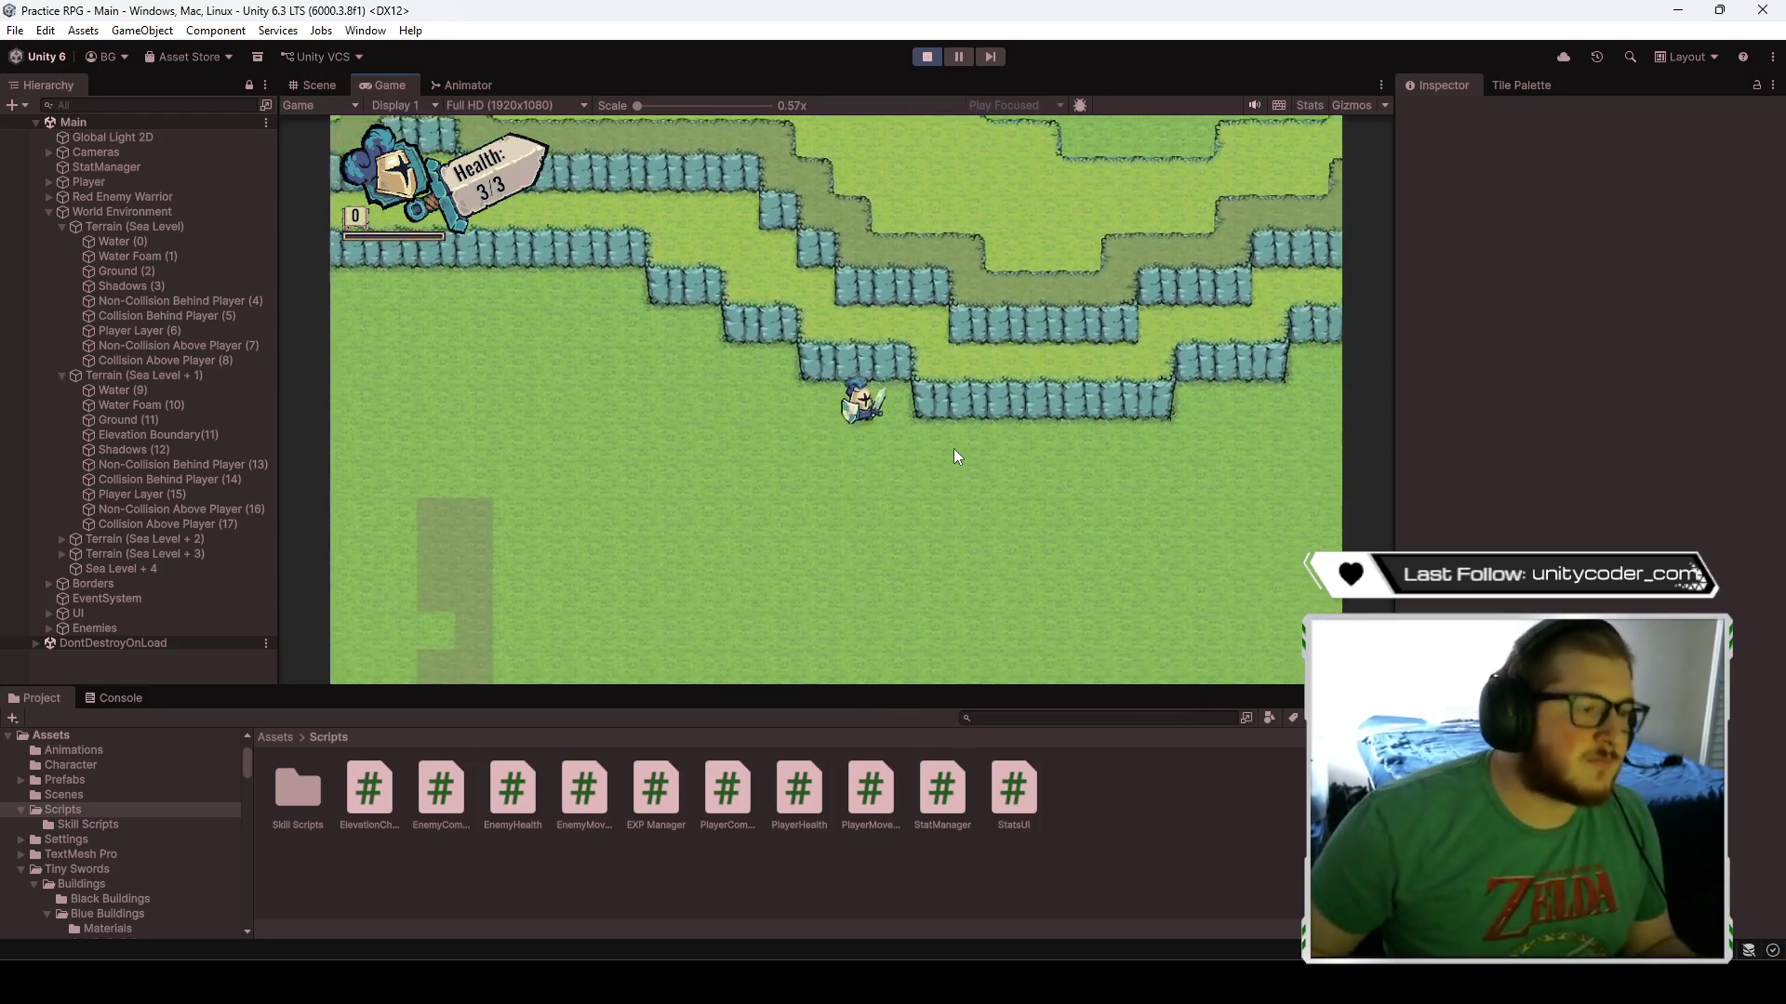
pyautogui.press('d')
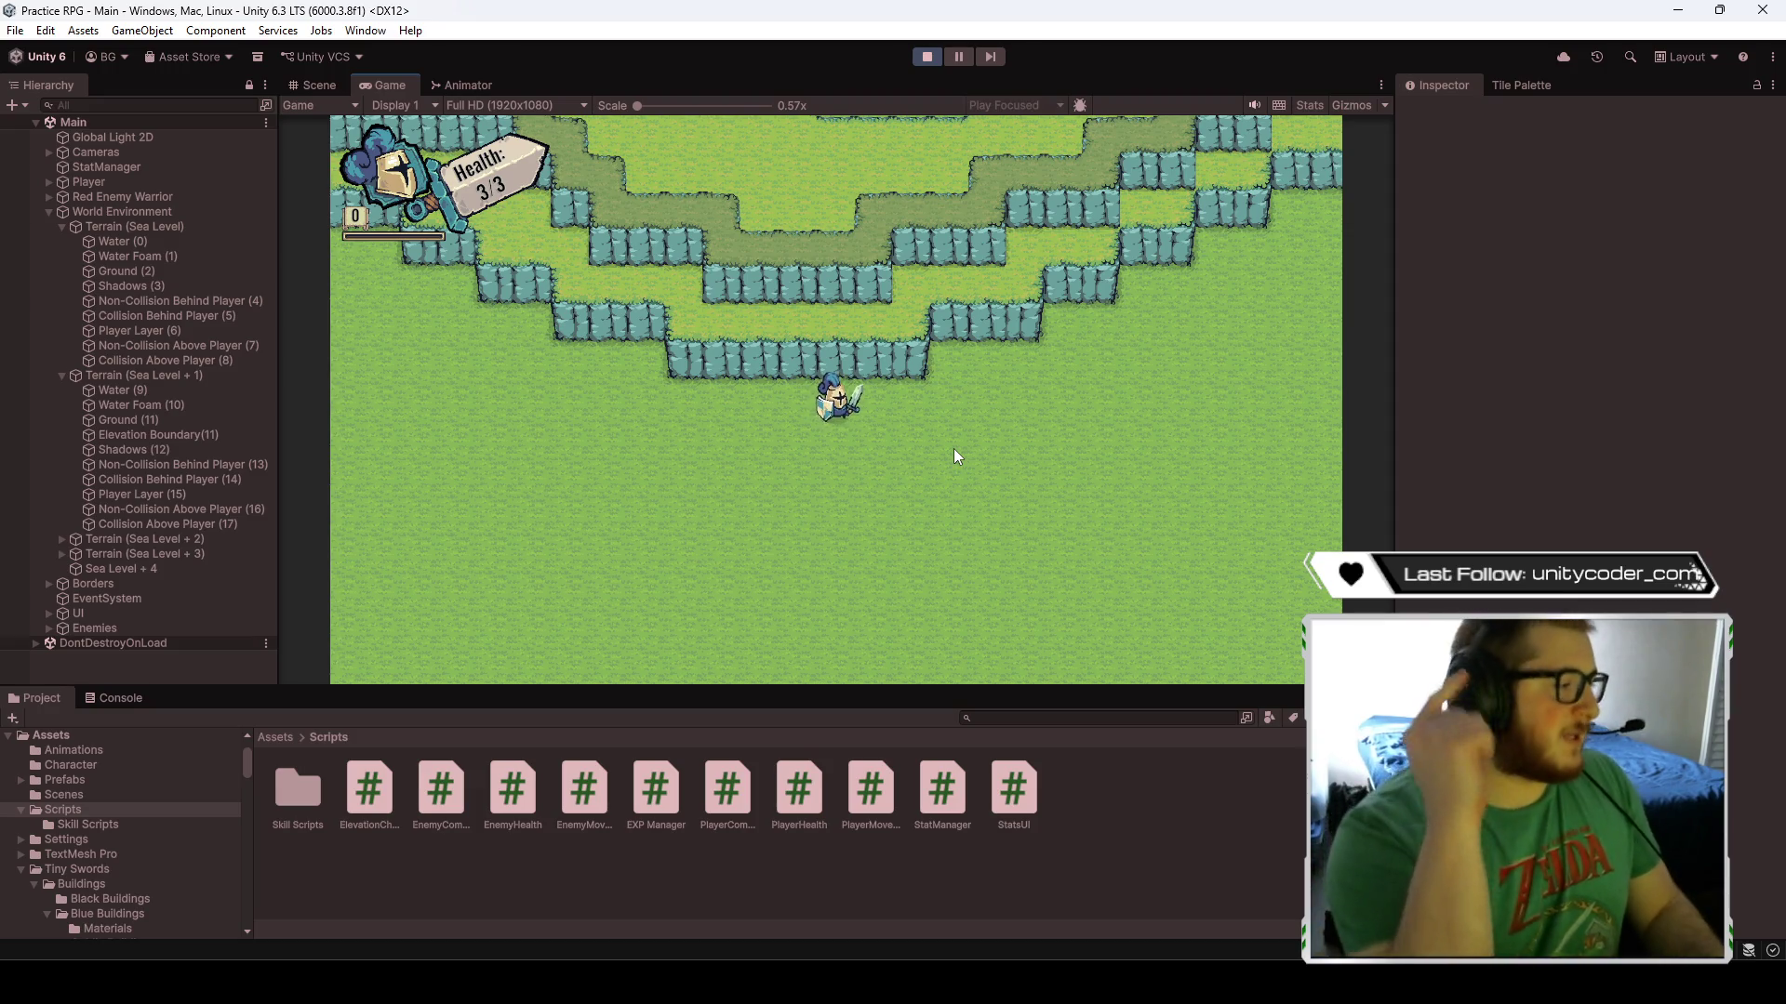
pyautogui.press('d')
pyautogui.press('d')
pyautogui.press('s')
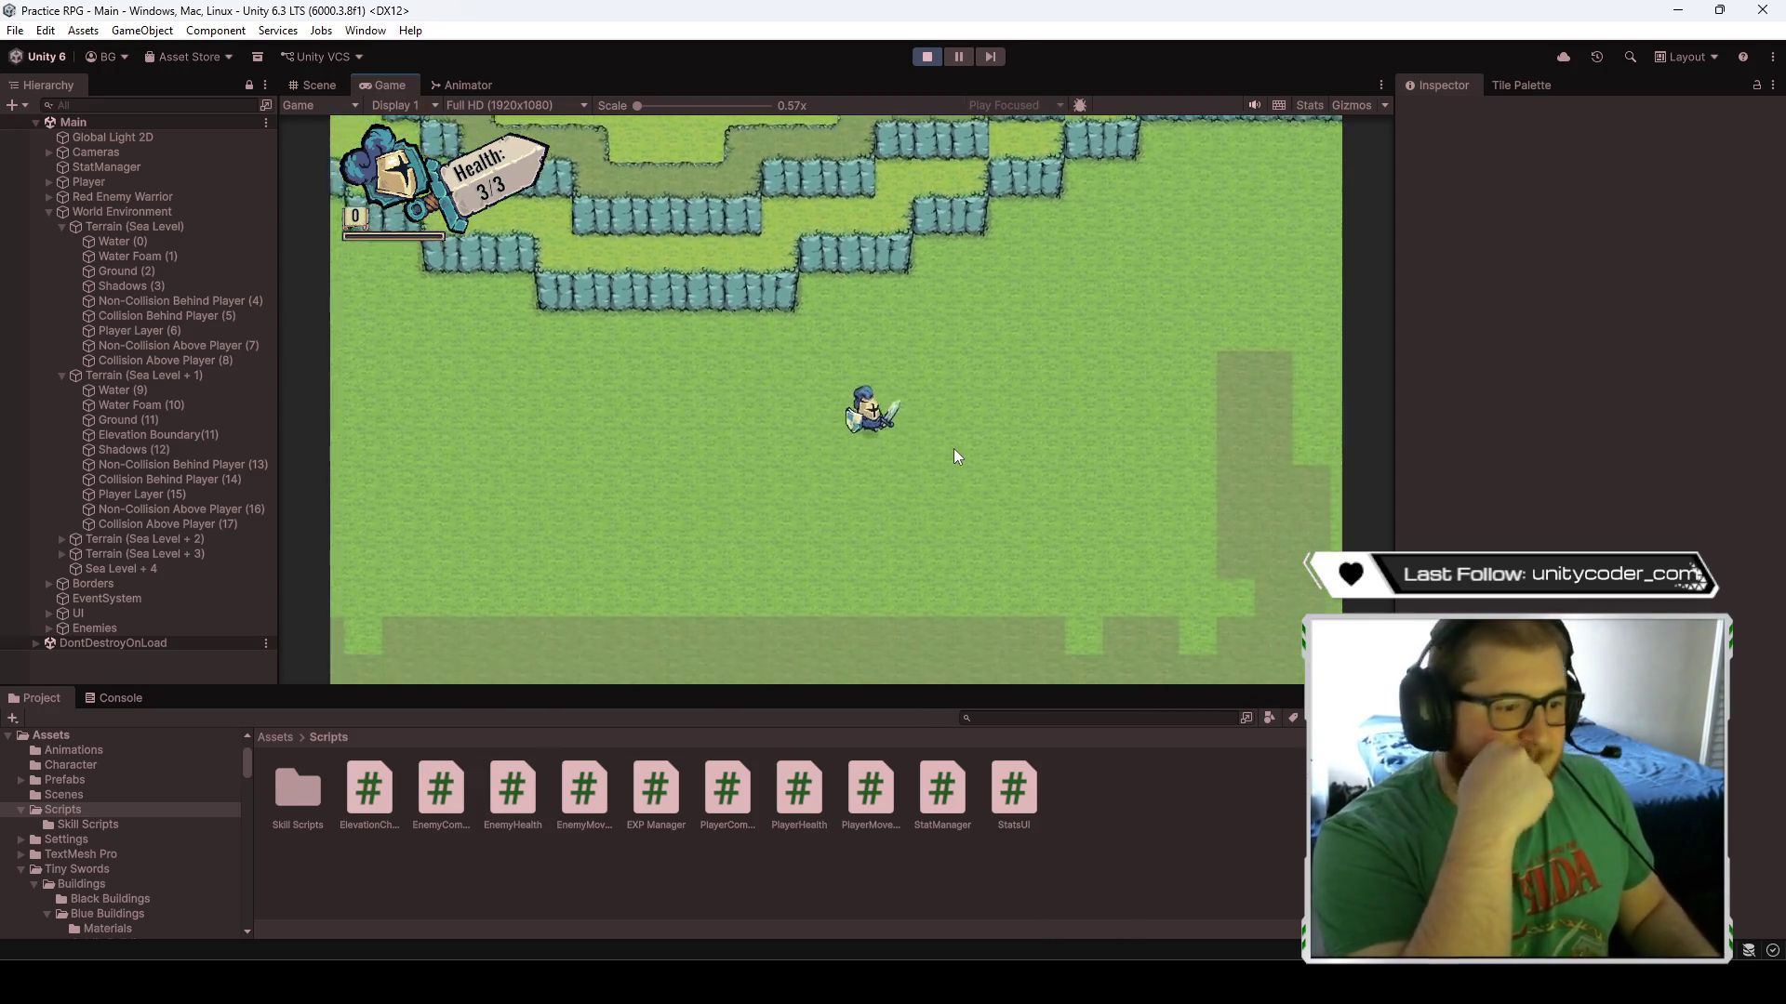
pyautogui.press('d')
pyautogui.press('s')
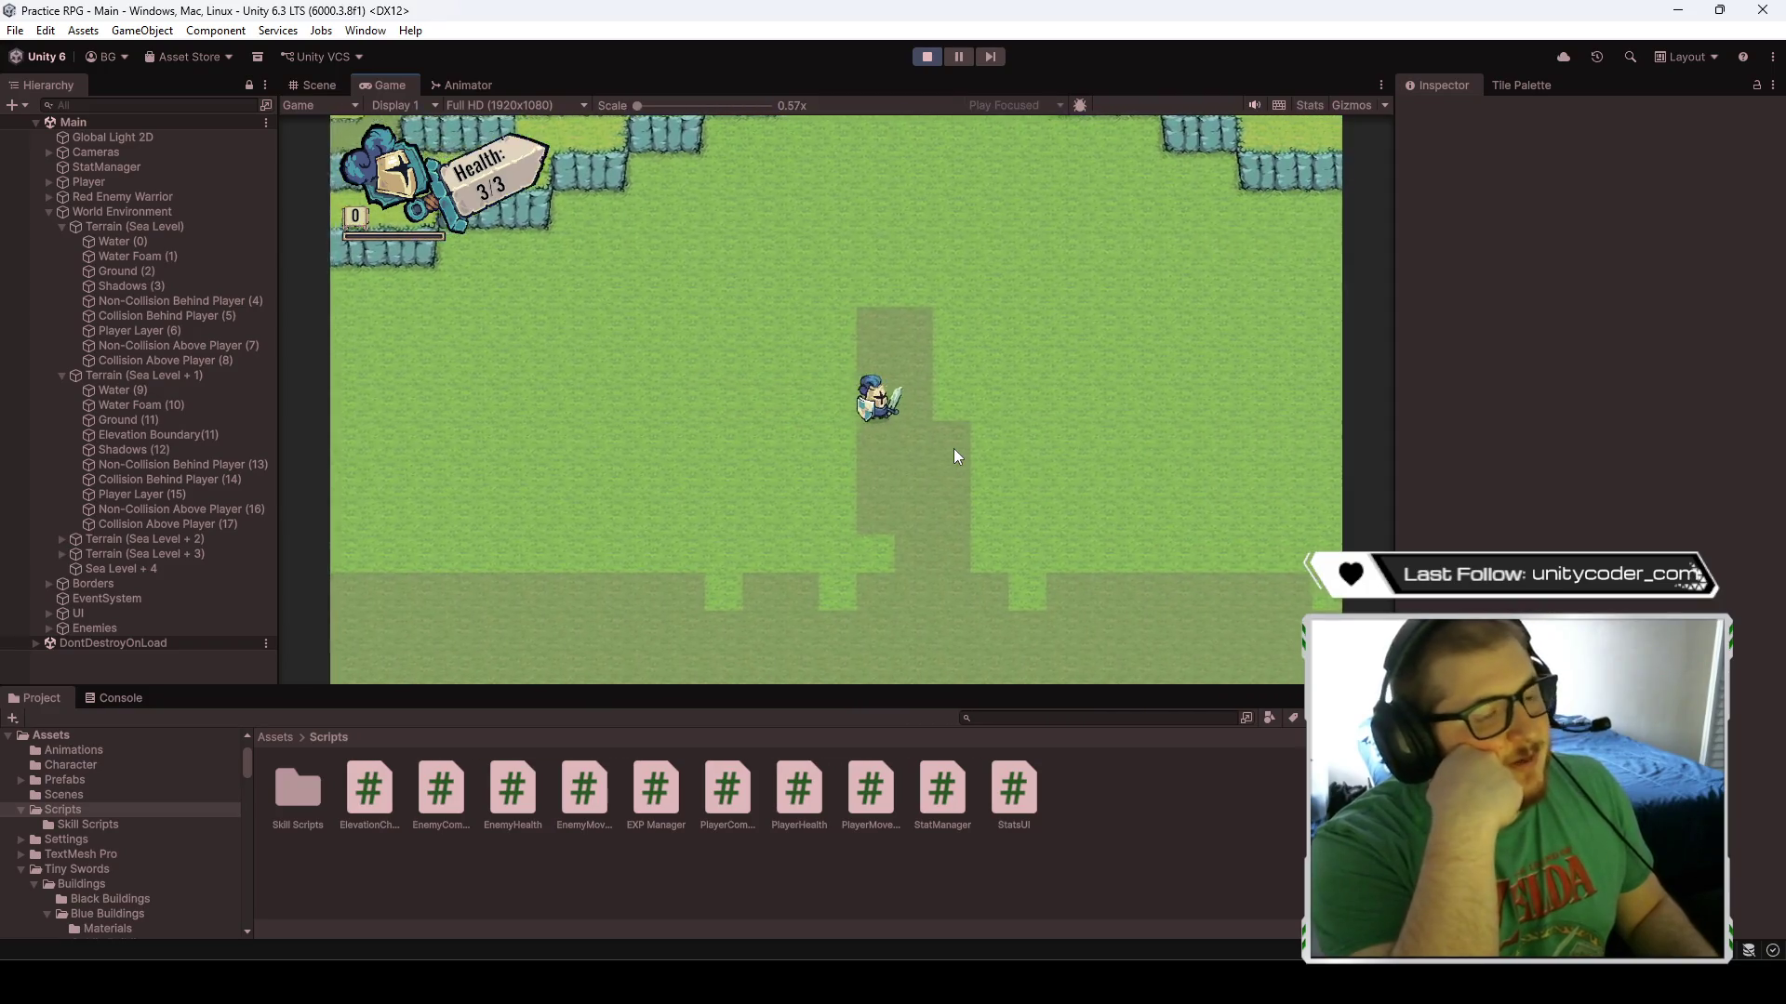
pyautogui.press('s')
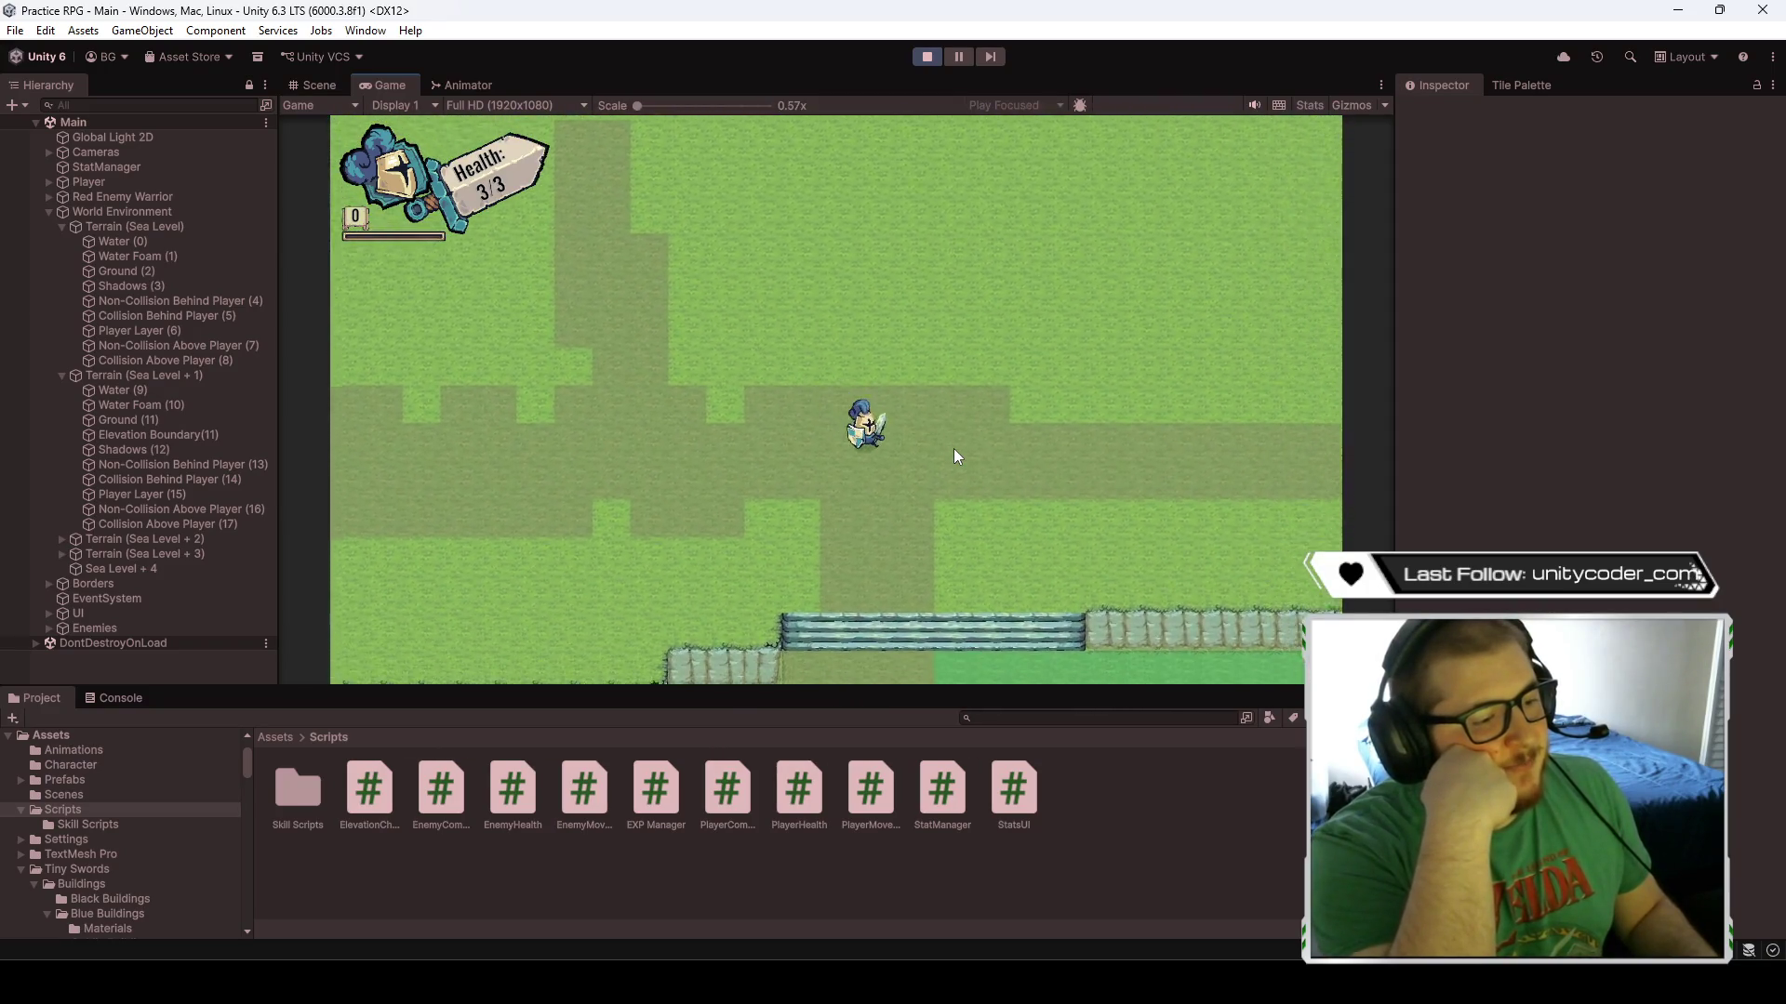
pyautogui.press('s')
pyautogui.press('a')
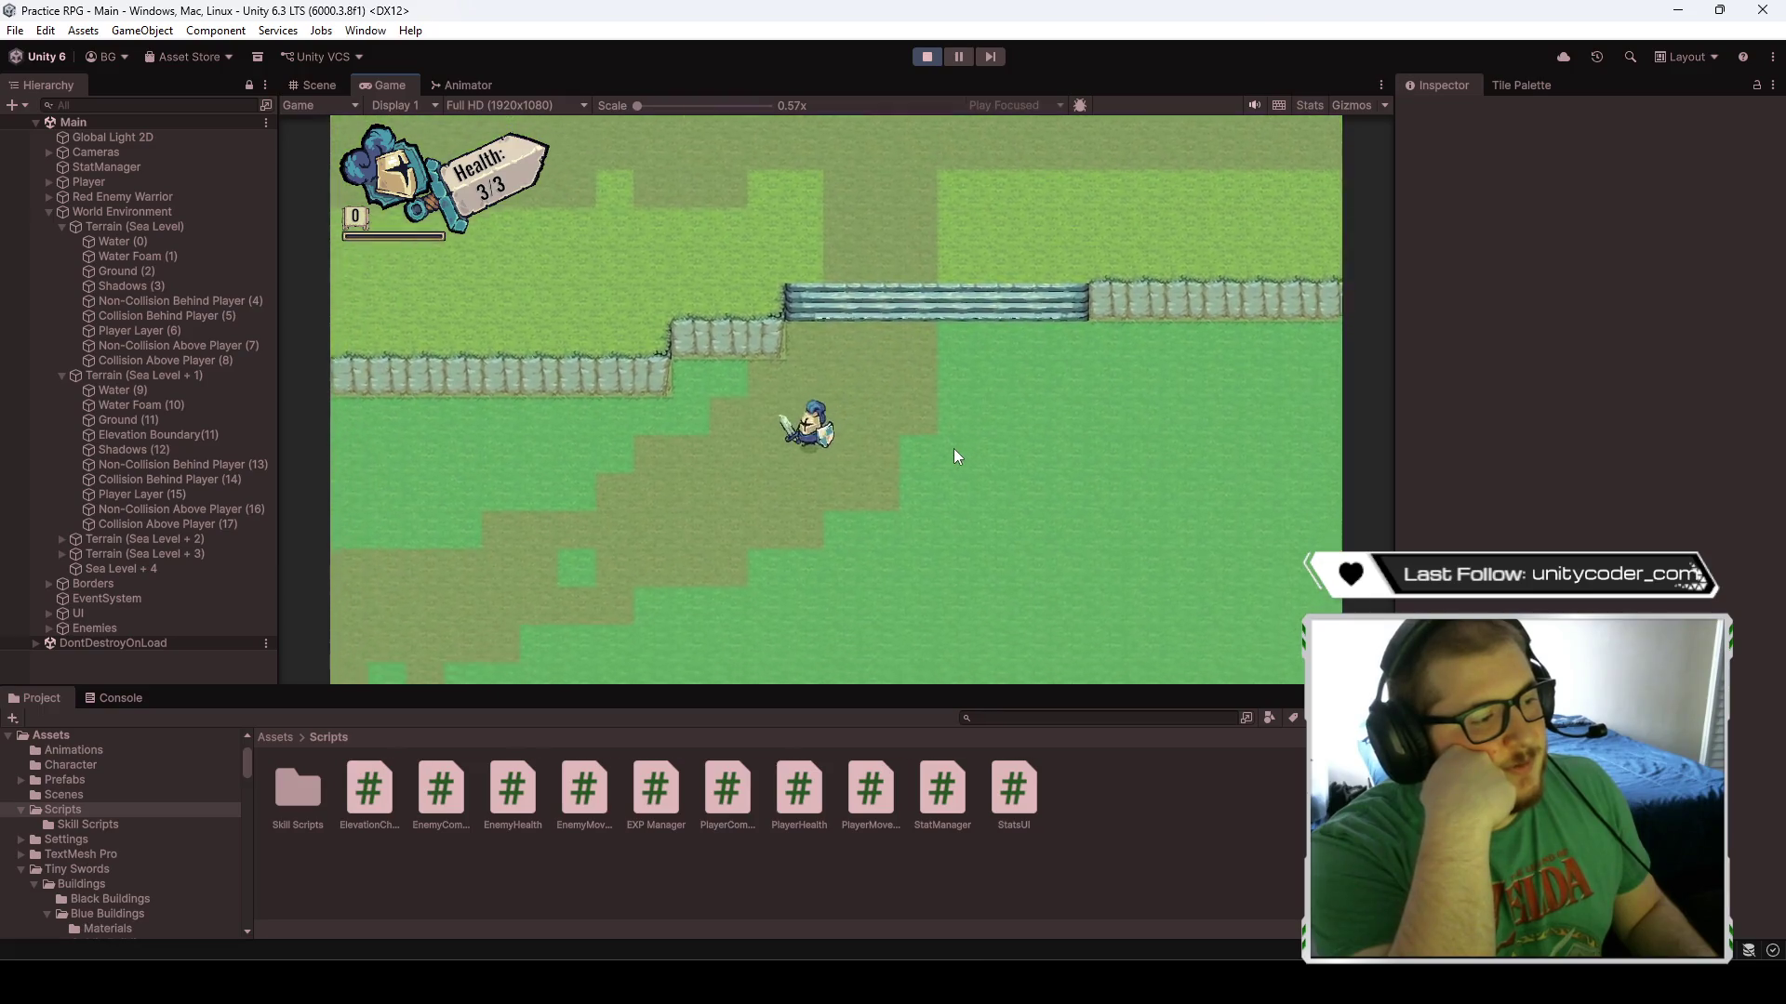
pyautogui.press('a')
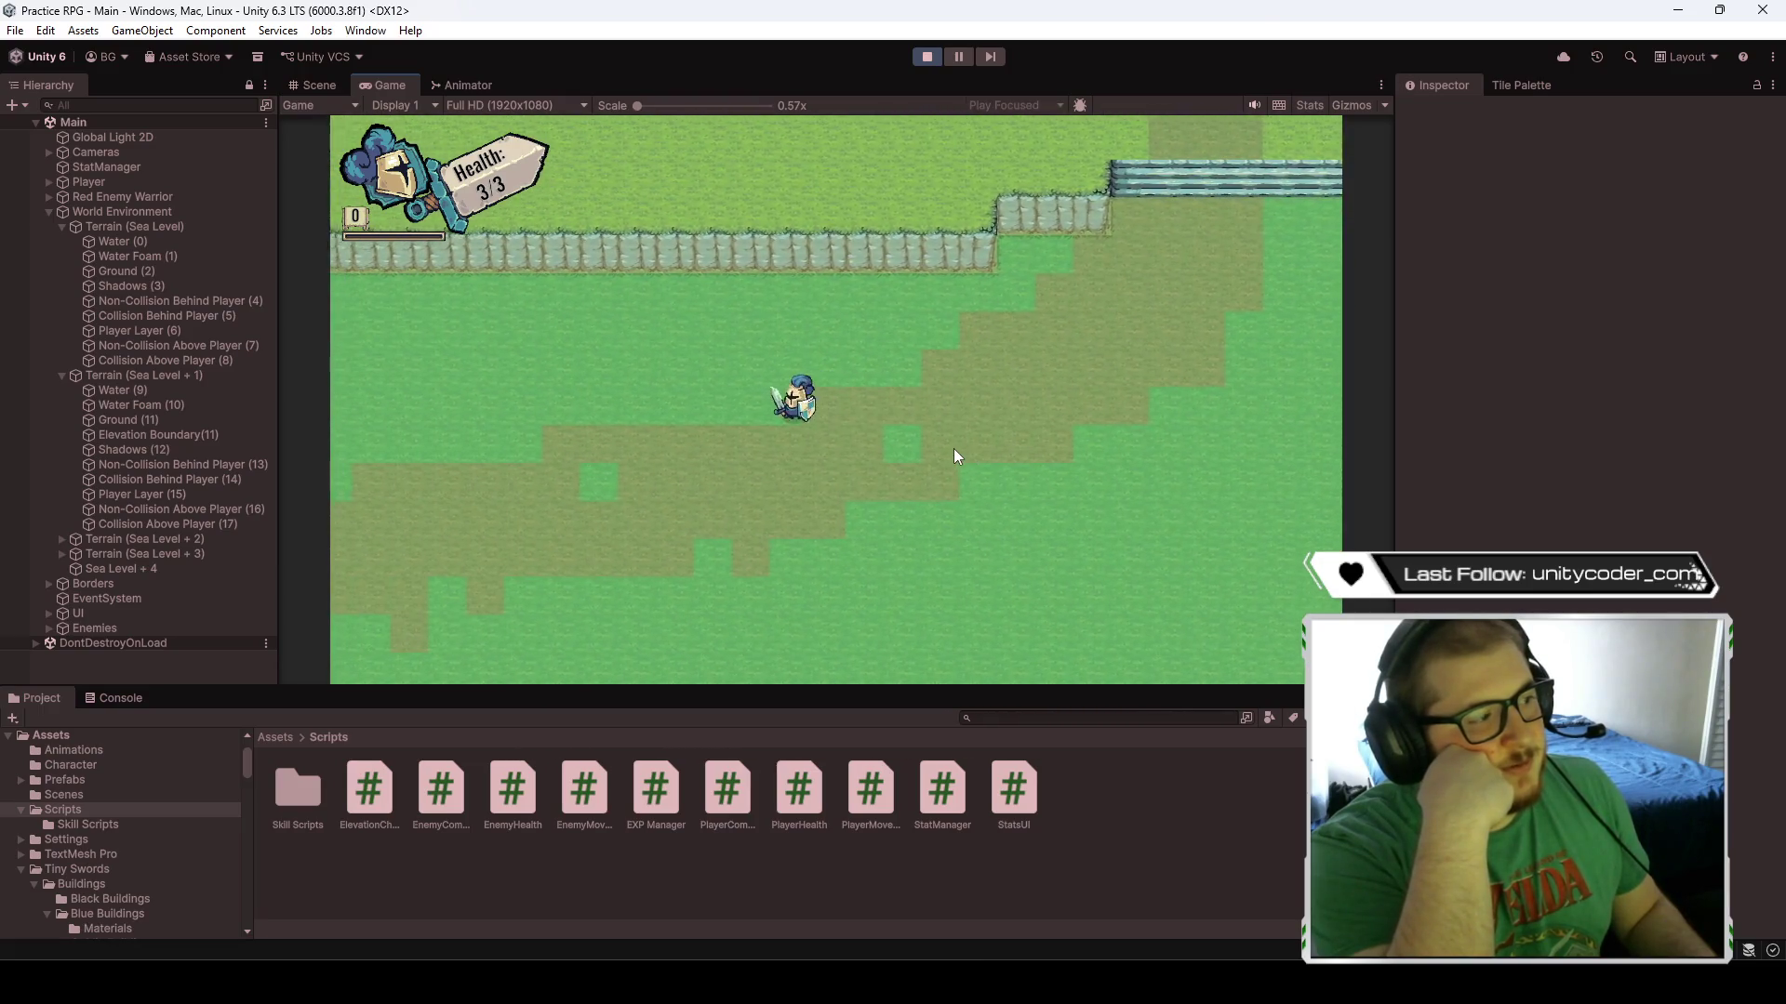
pyautogui.press('a')
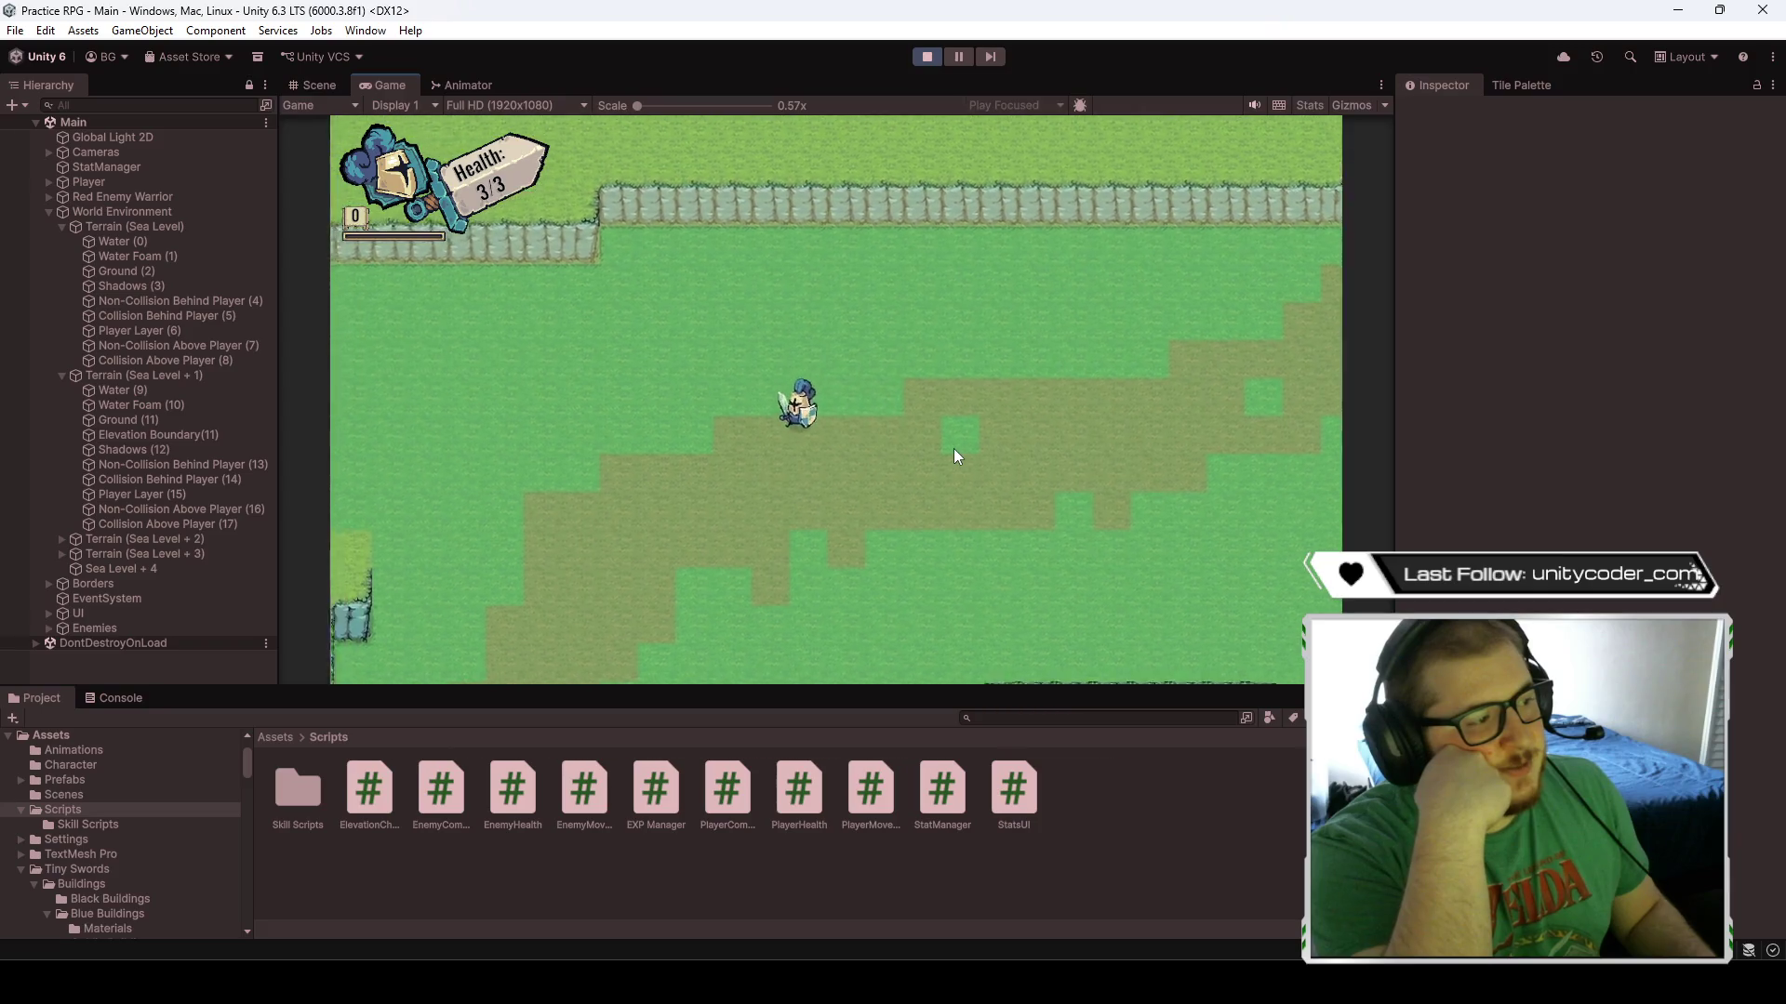
pyautogui.press('s')
pyautogui.press('a')
pyautogui.press('s')
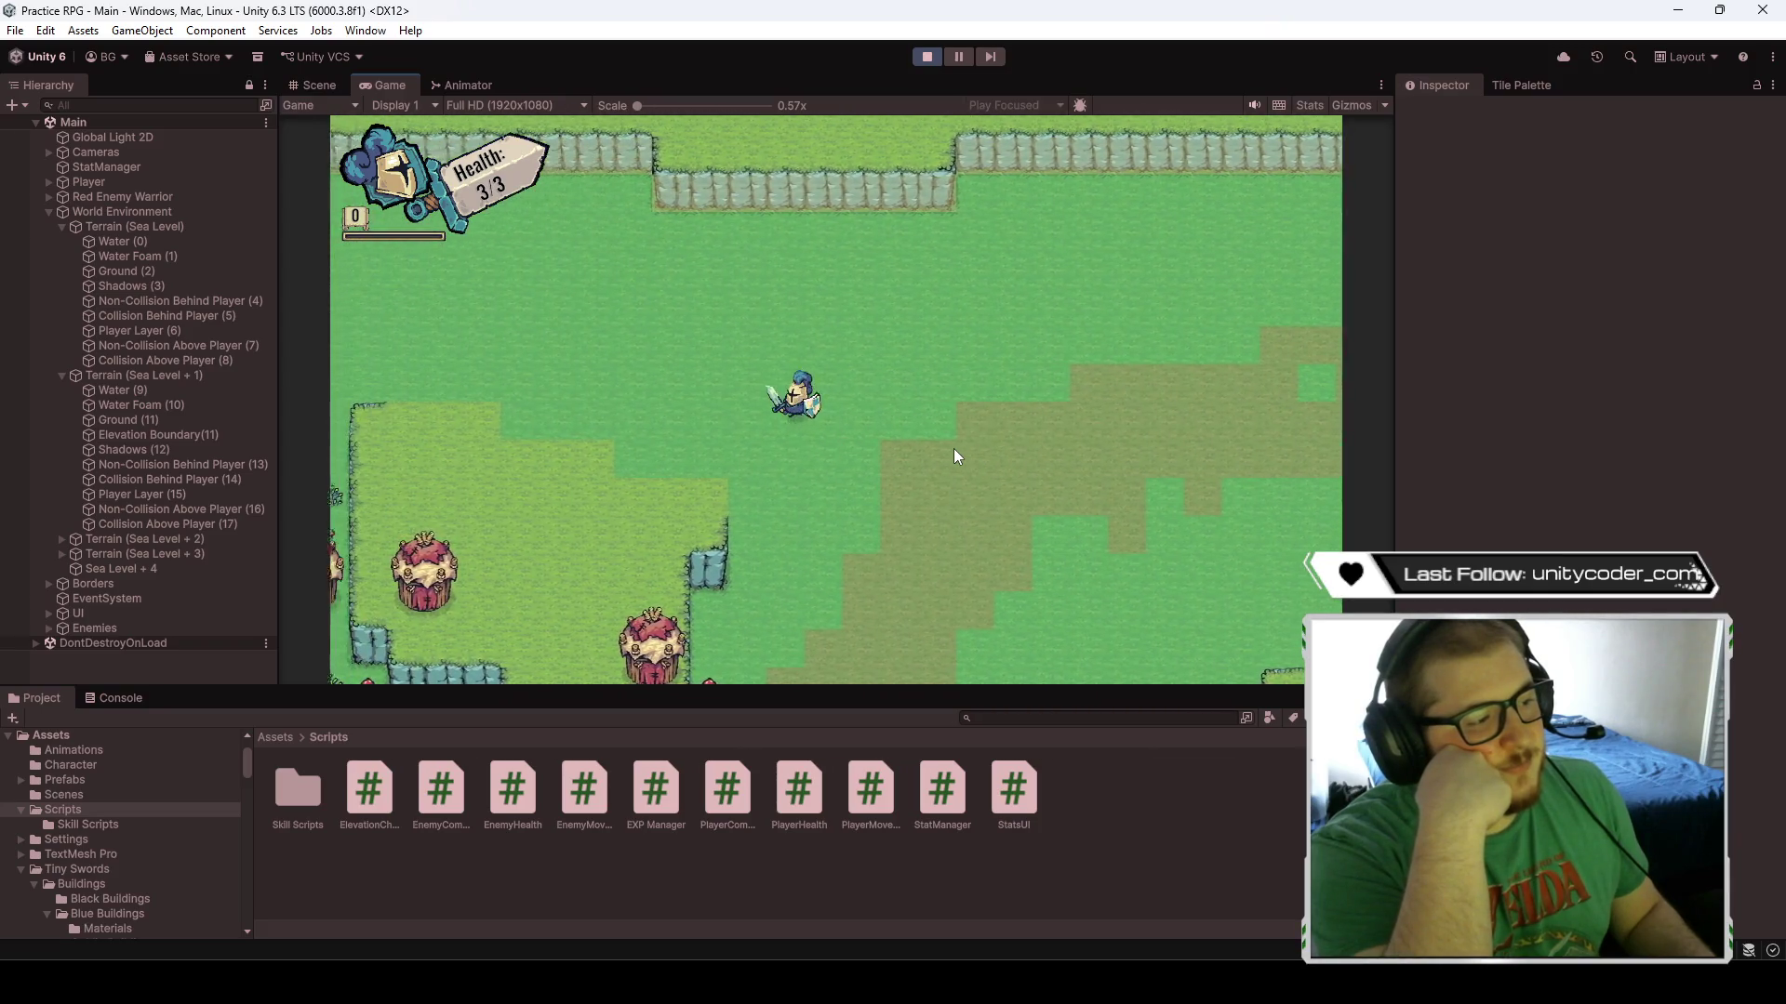
pyautogui.press('s')
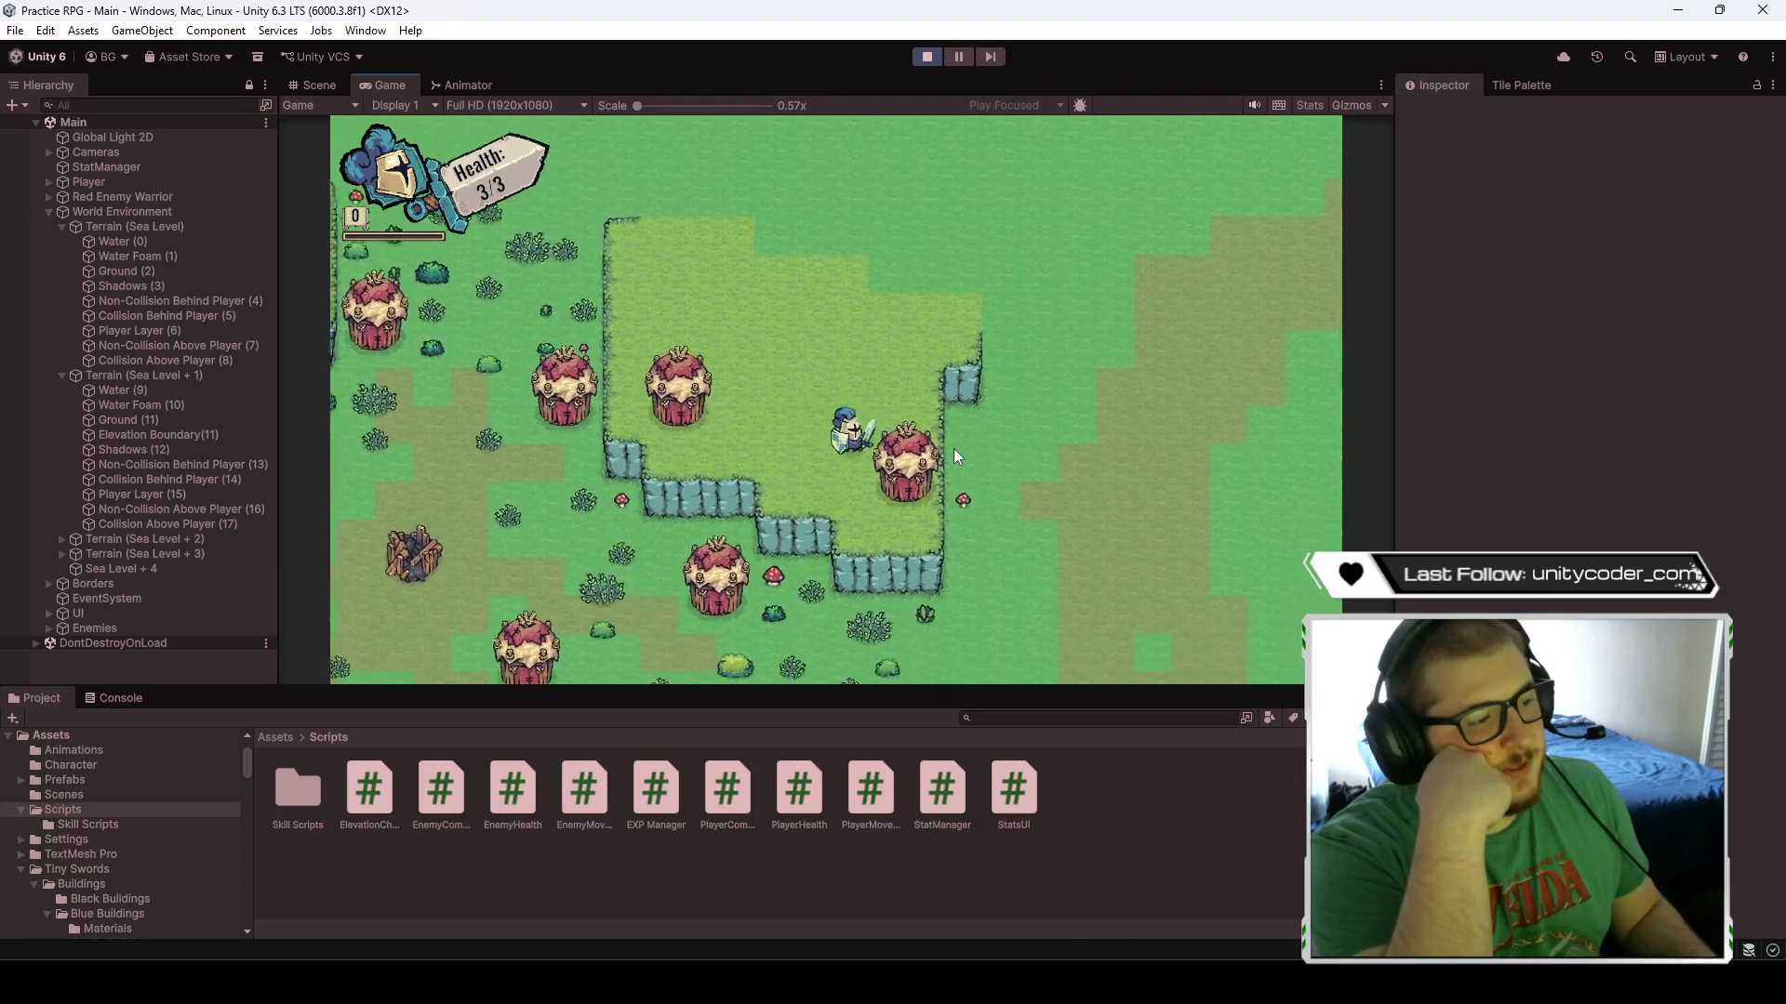
pyautogui.press('d')
pyautogui.press('w')
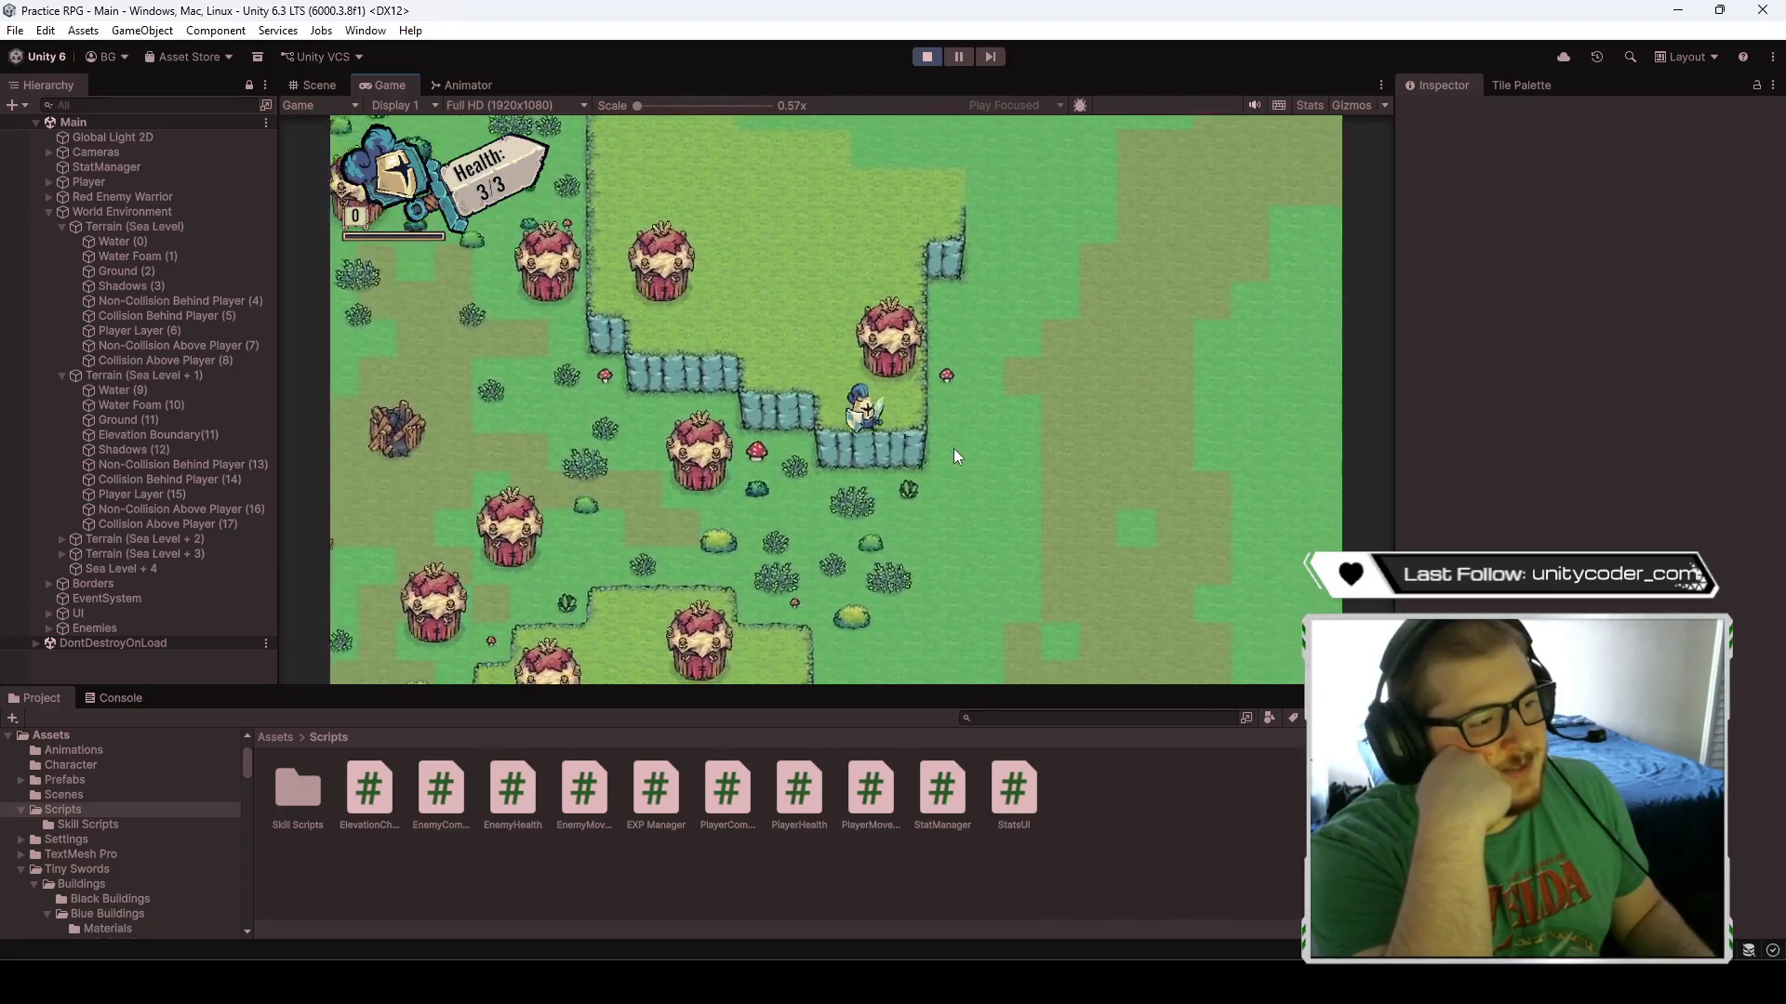
pyautogui.press('a')
pyautogui.press('s')
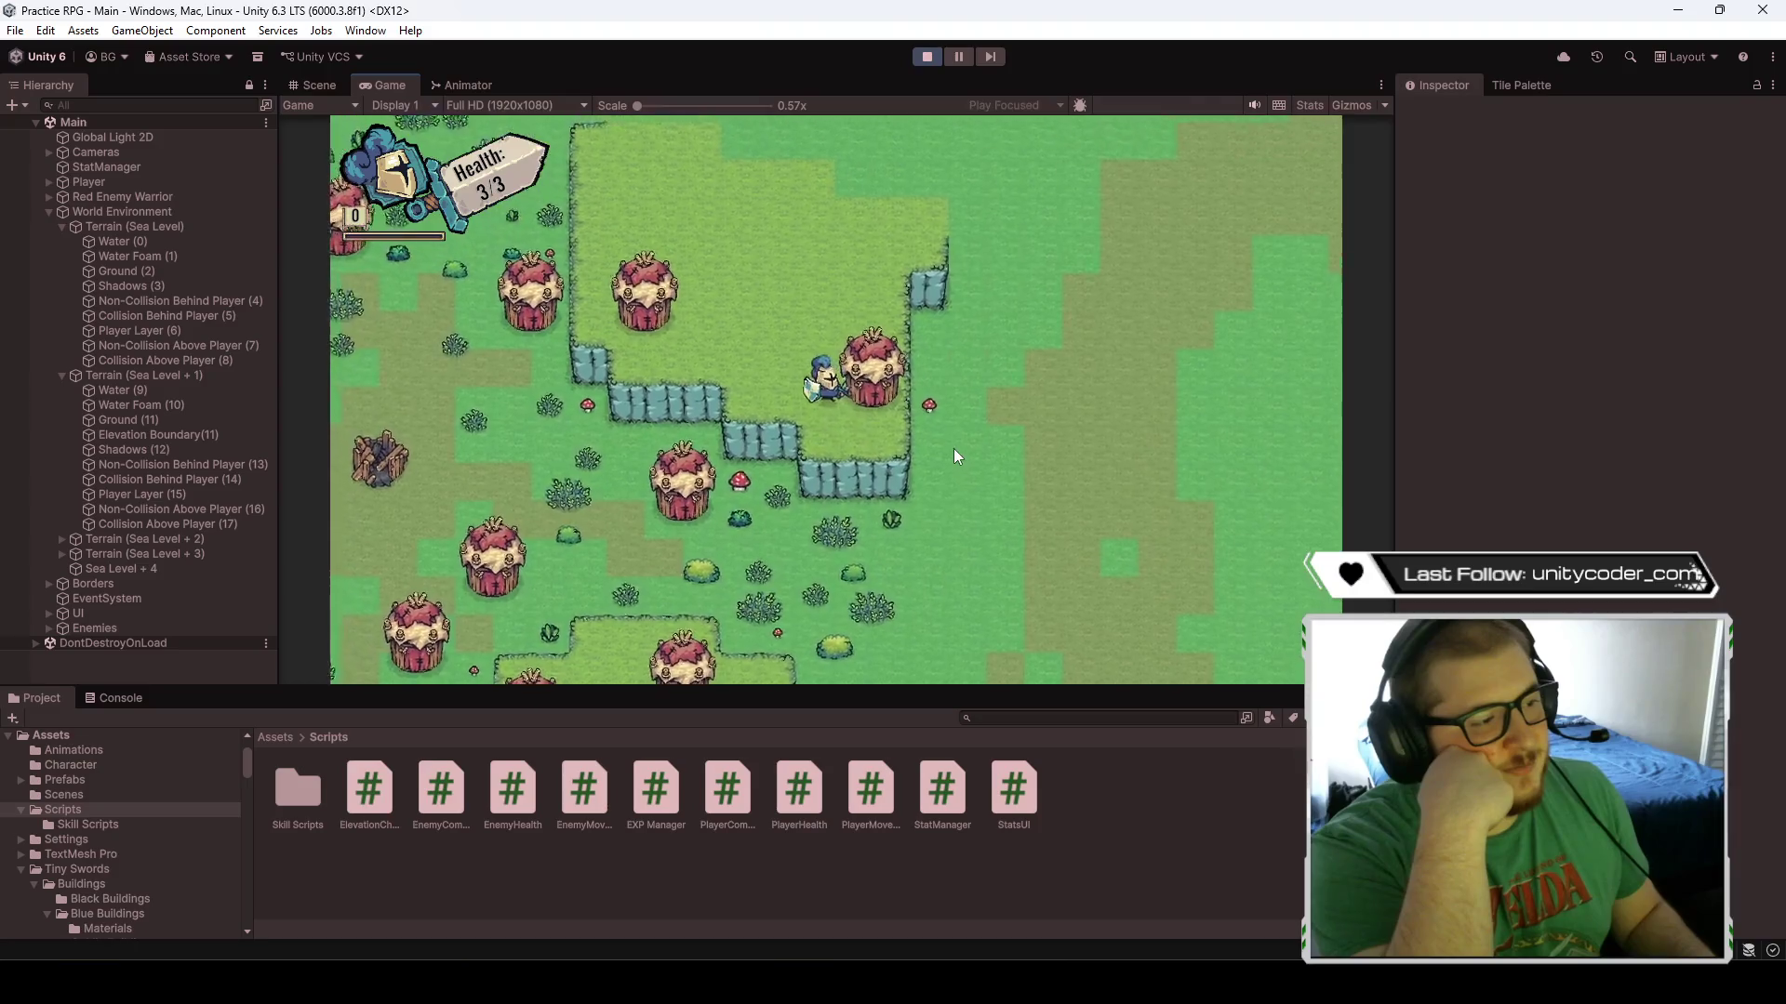
pyautogui.press('w')
pyautogui.press('d')
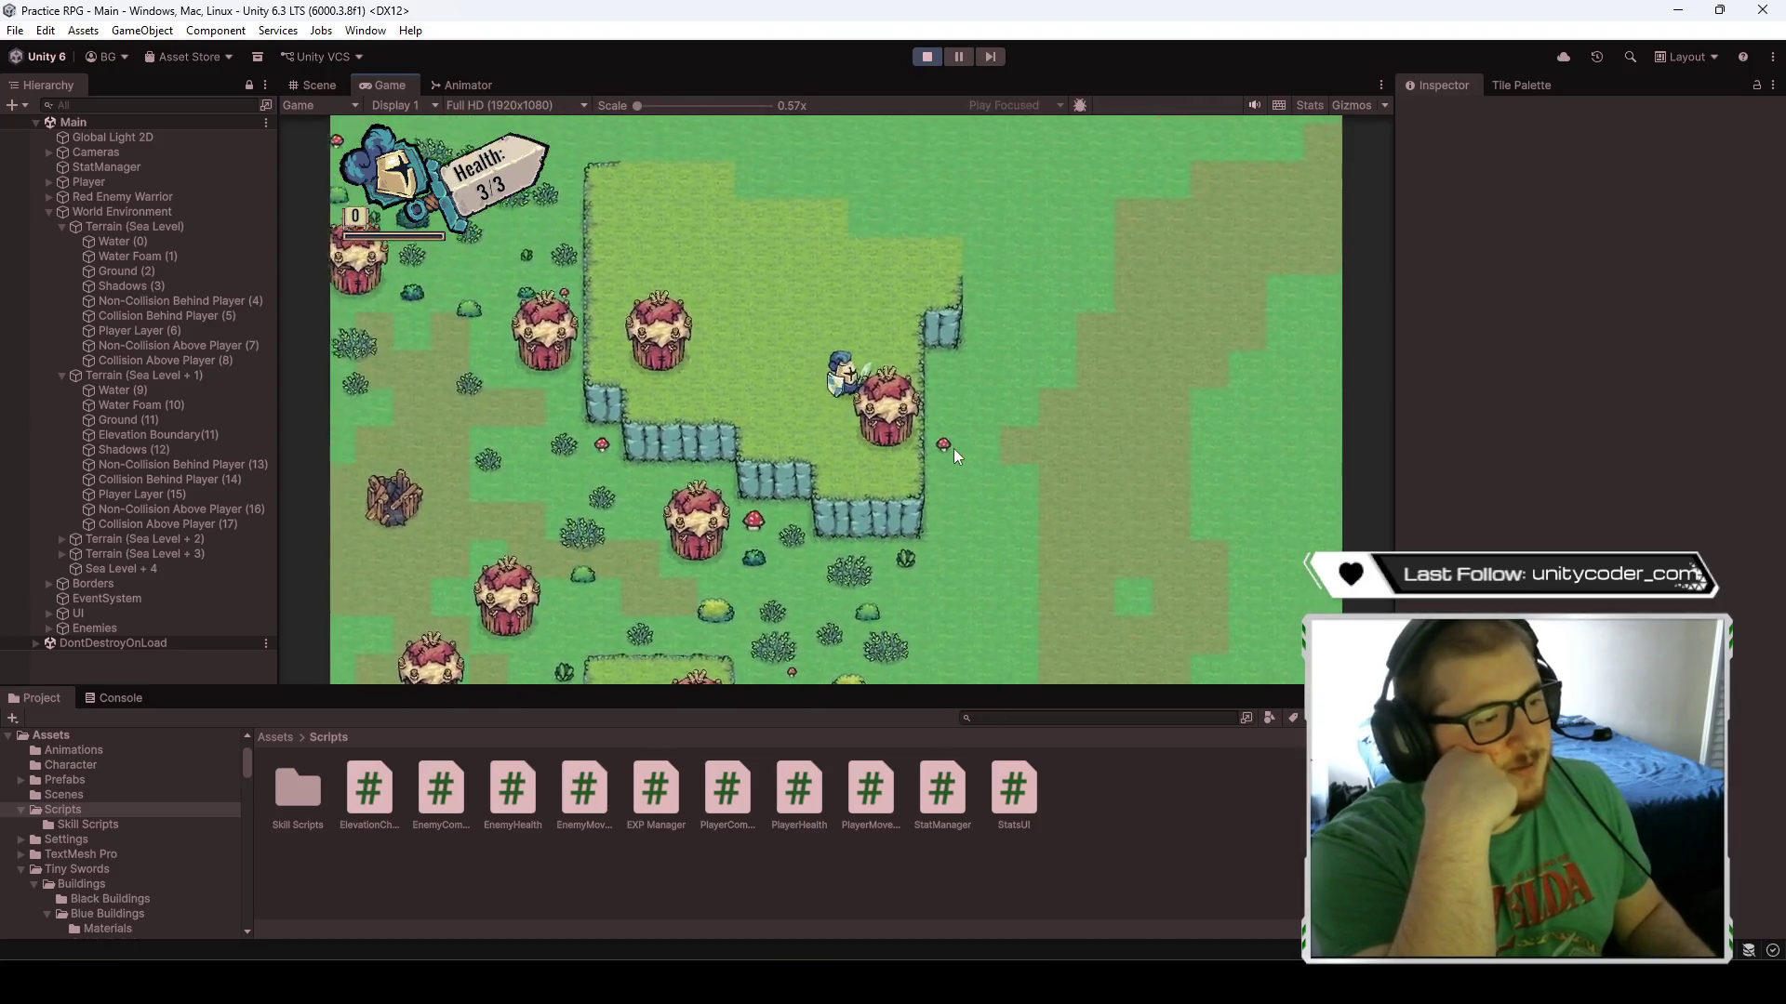
pyautogui.click(926, 57)
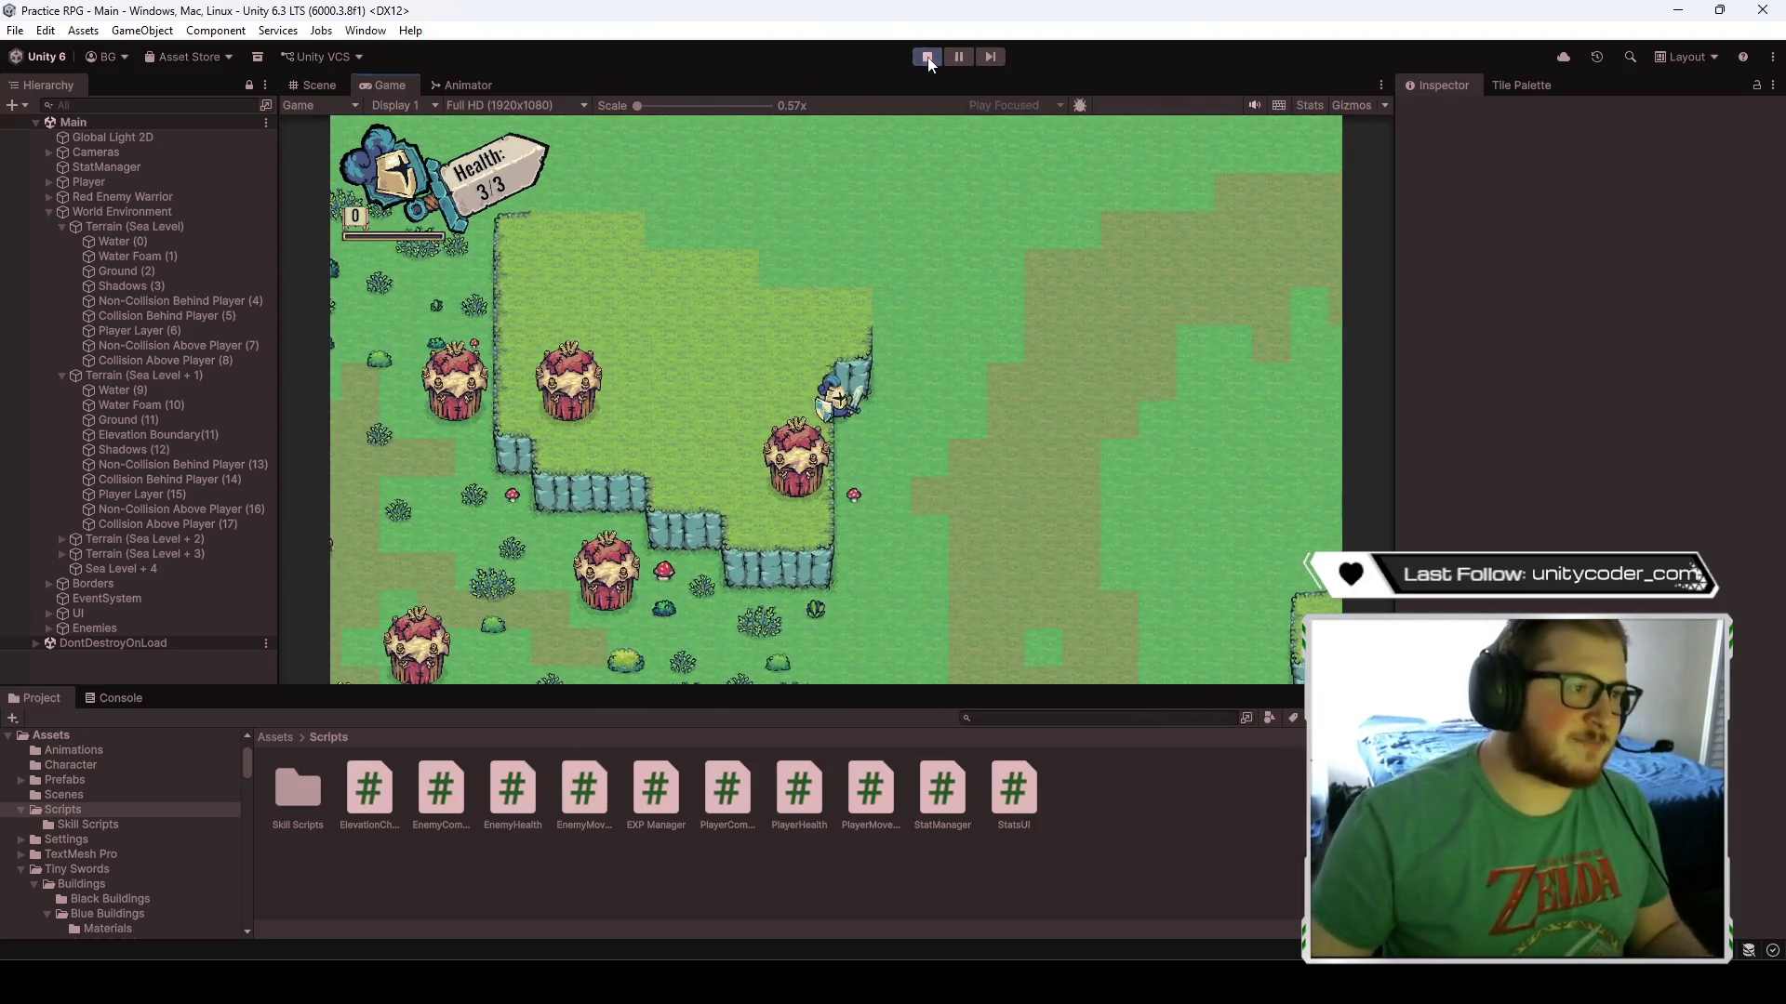
# - On Elevation Boundary(11), paint boundary tiles down the plateau's east cliff and stepped lower cliff
pyautogui.press('Left')
pyautogui.press('Down')
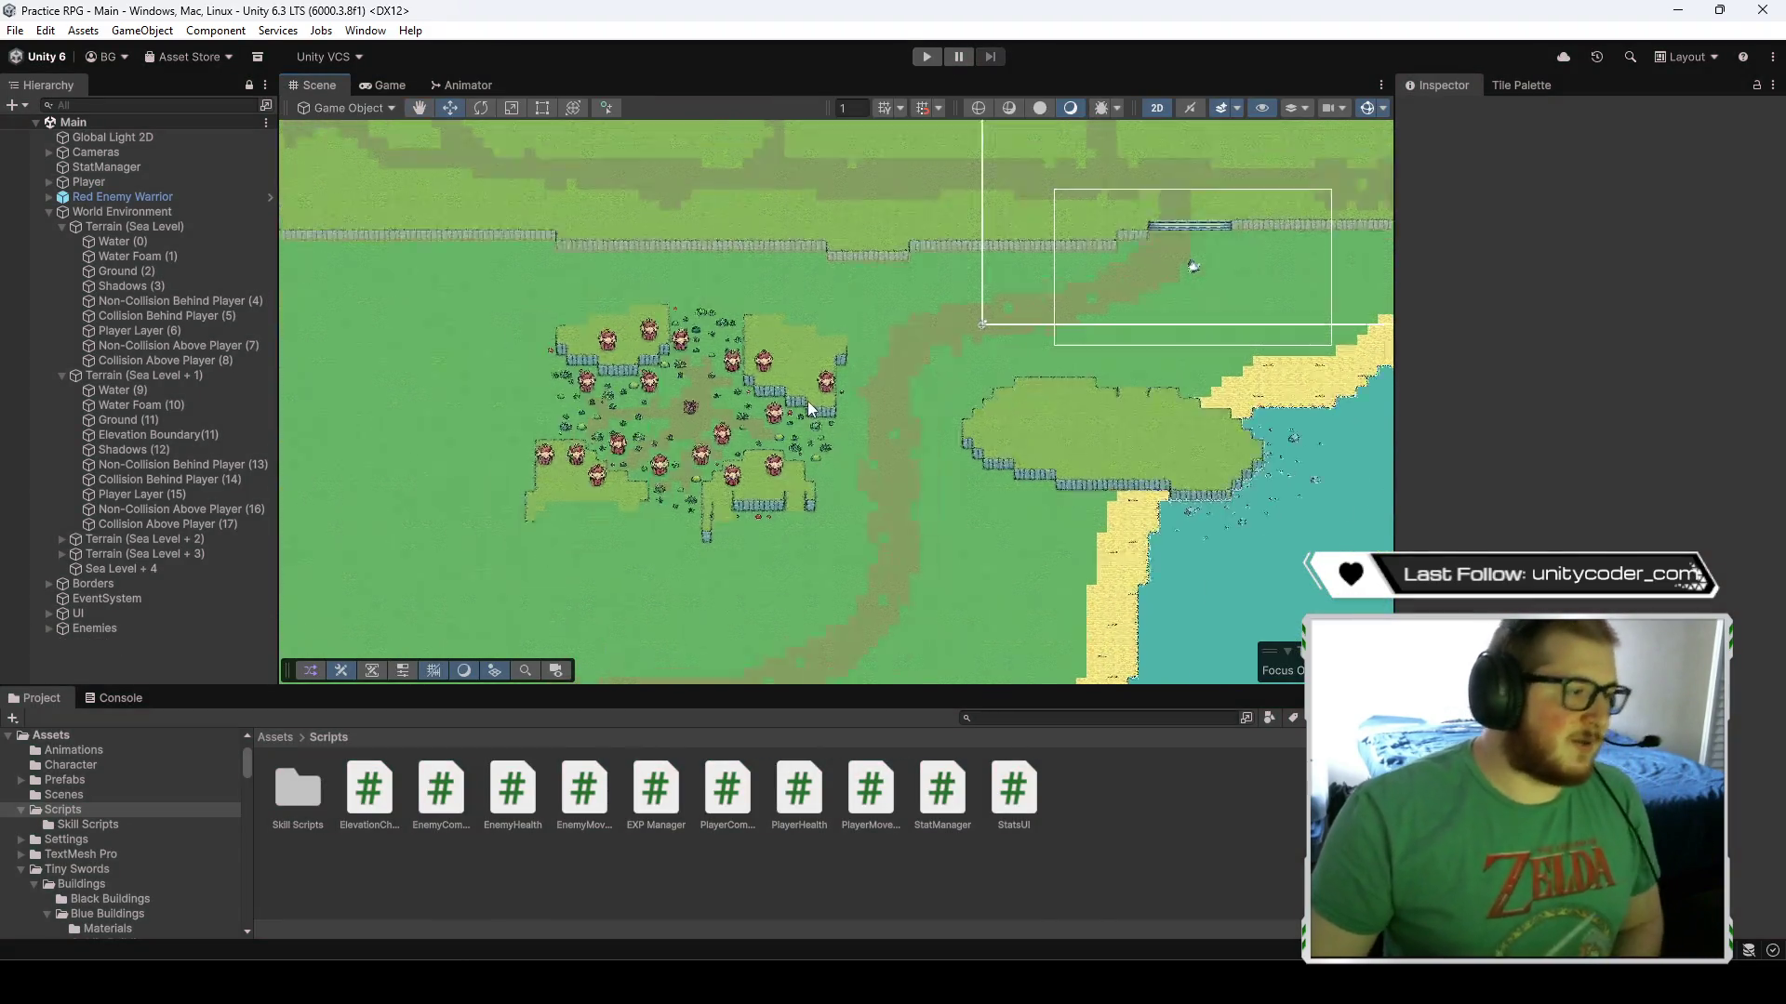
pyautogui.scroll(5, 807, 400)
pyautogui.click(158, 434)
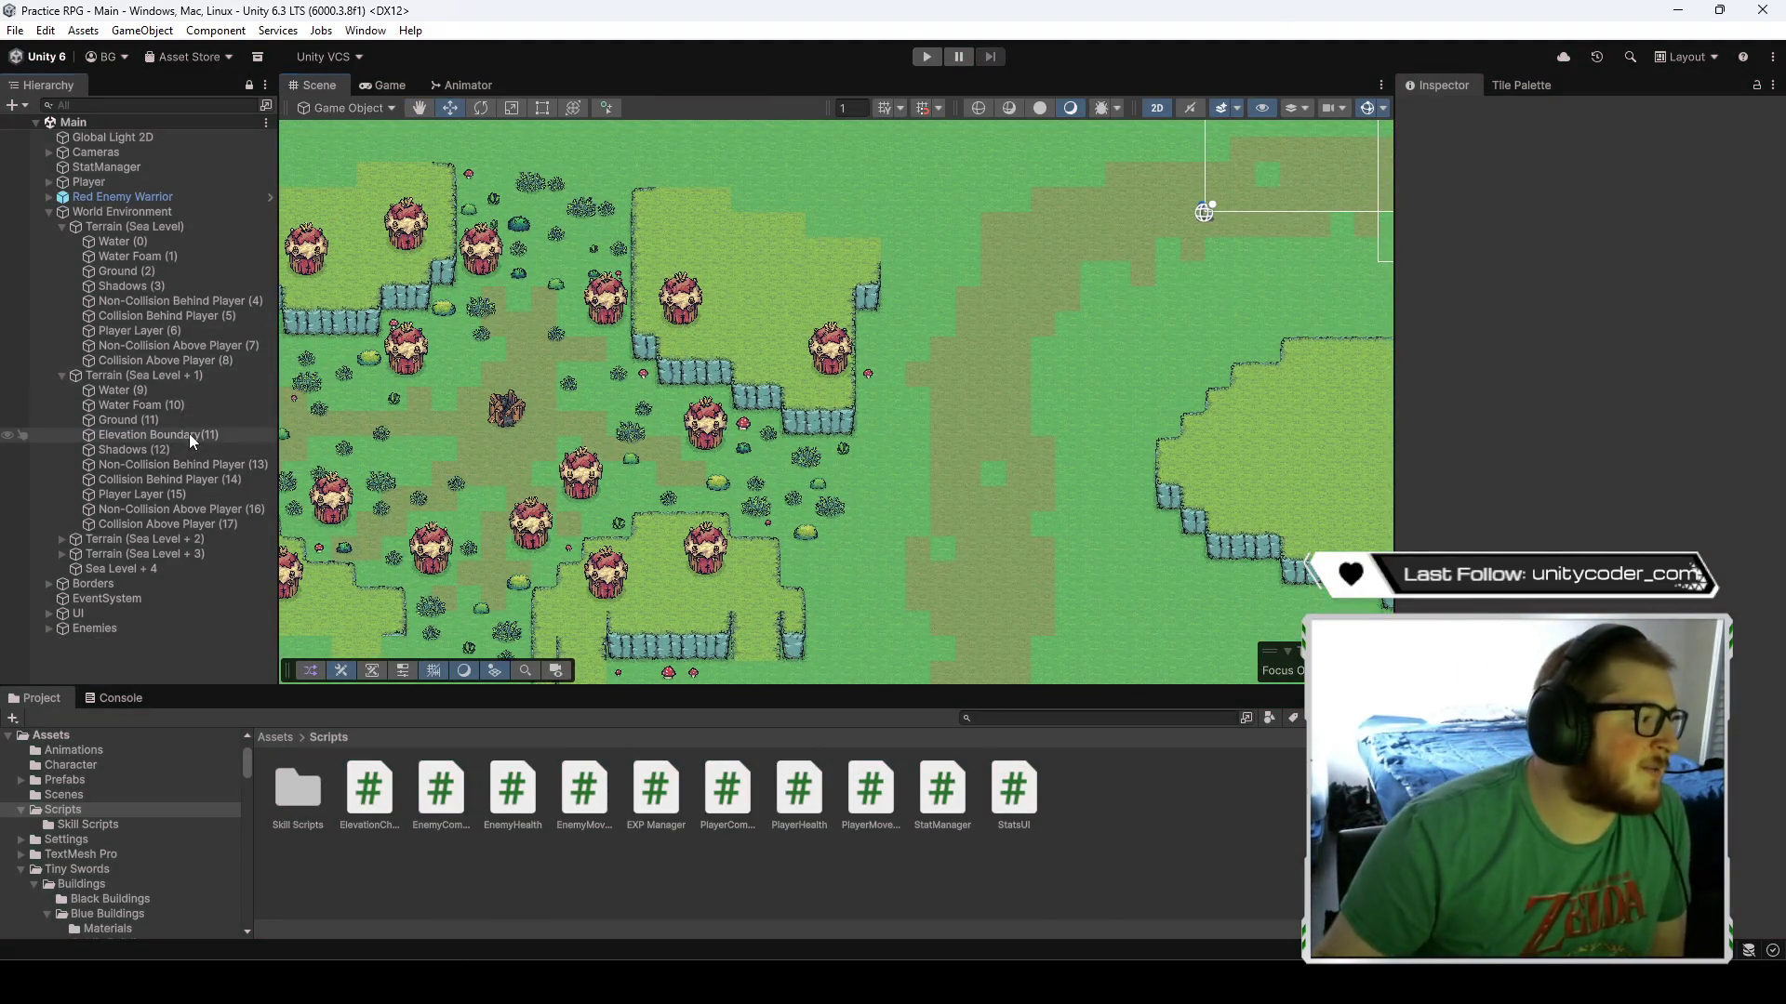
pyautogui.click(1520, 86)
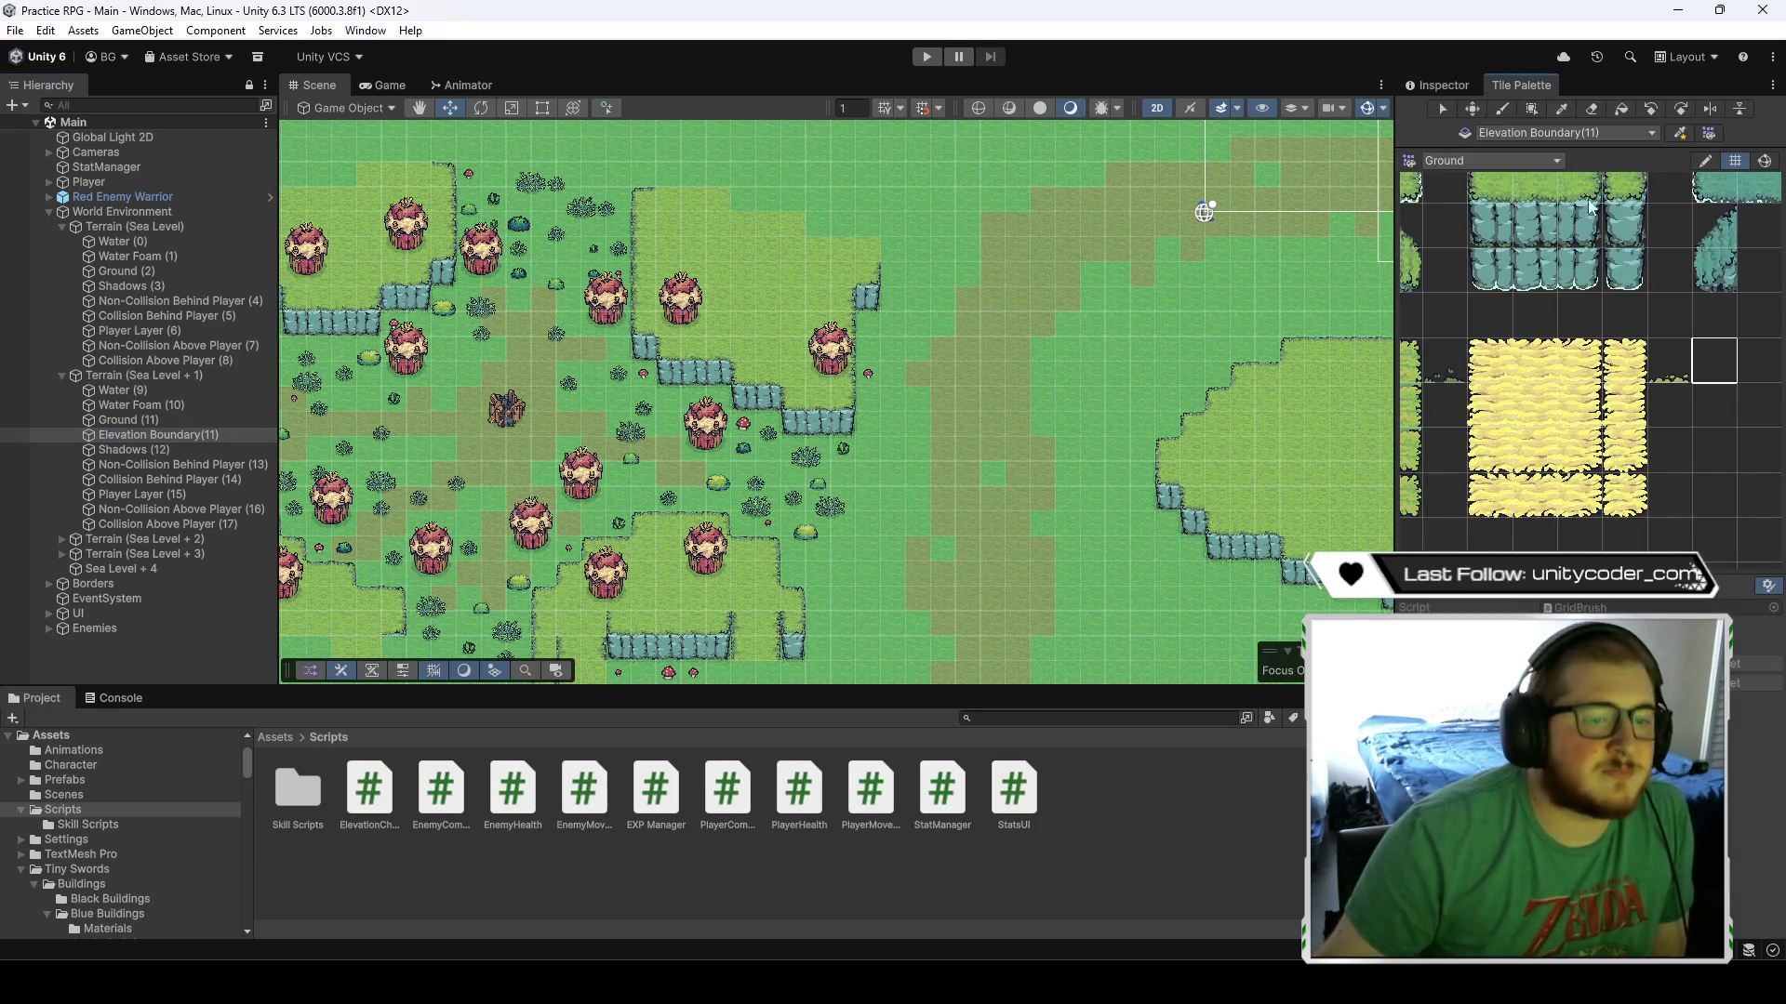
pyautogui.click(1541, 418)
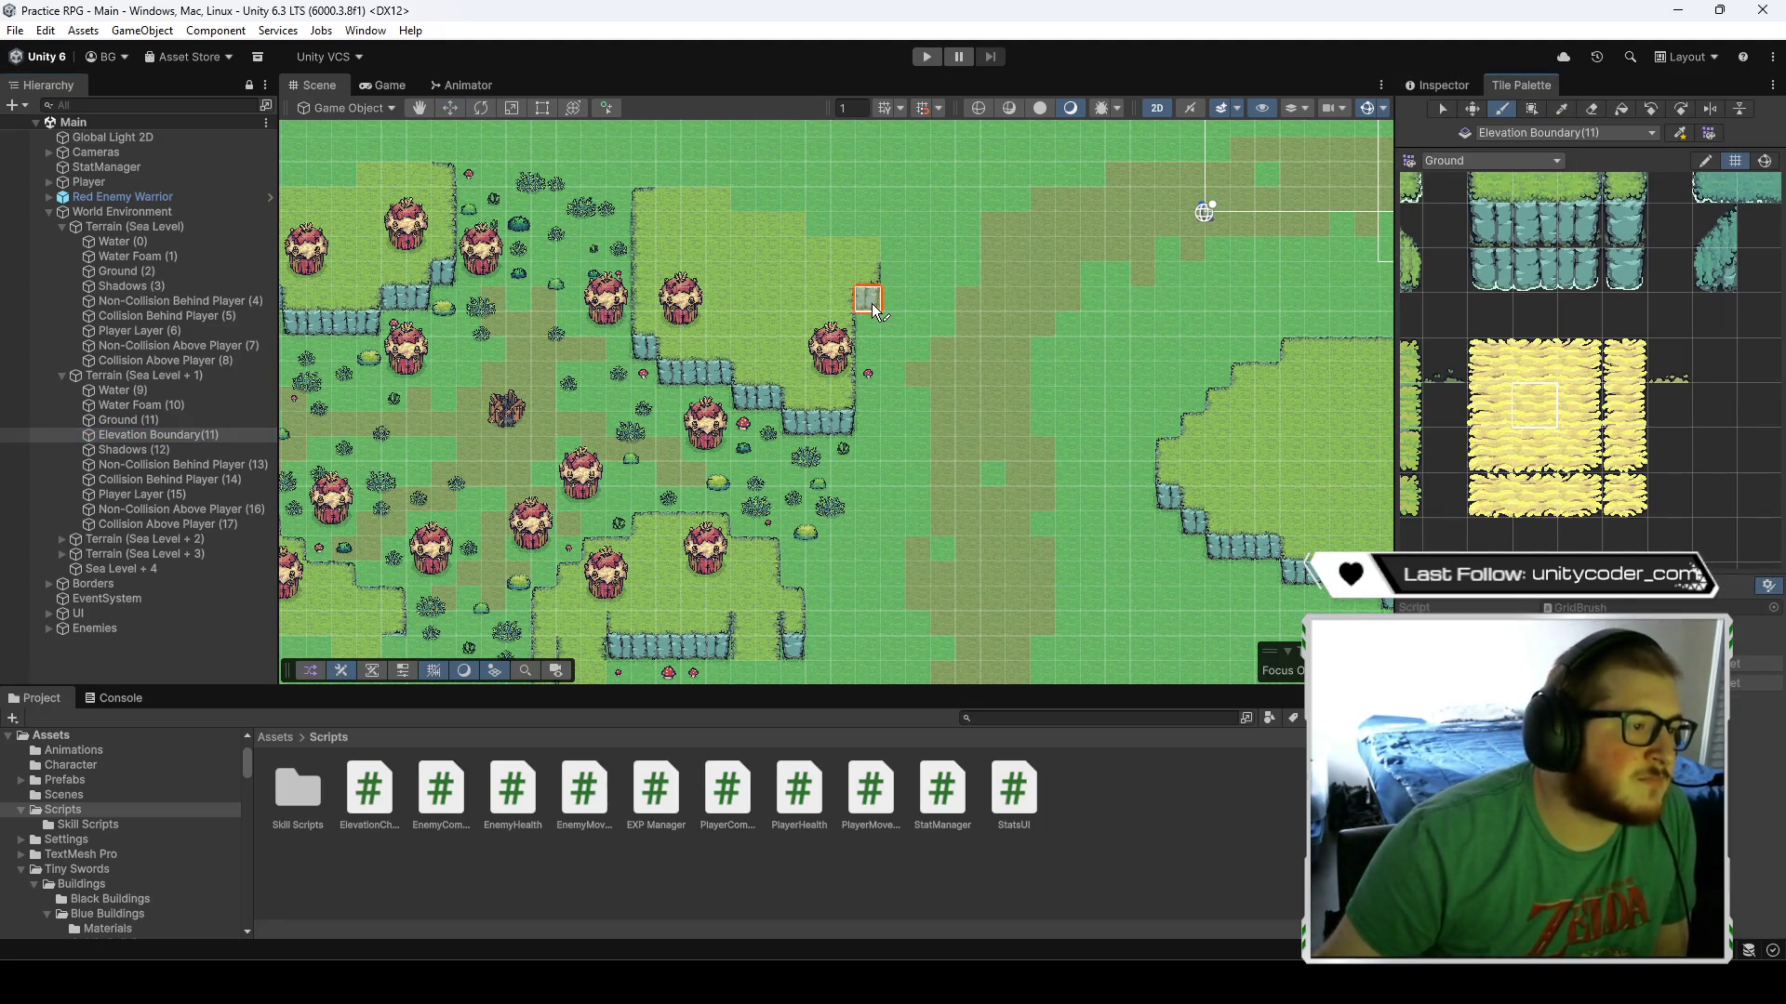
pyautogui.moveTo(869, 326); pyautogui.dragTo(862, 405)
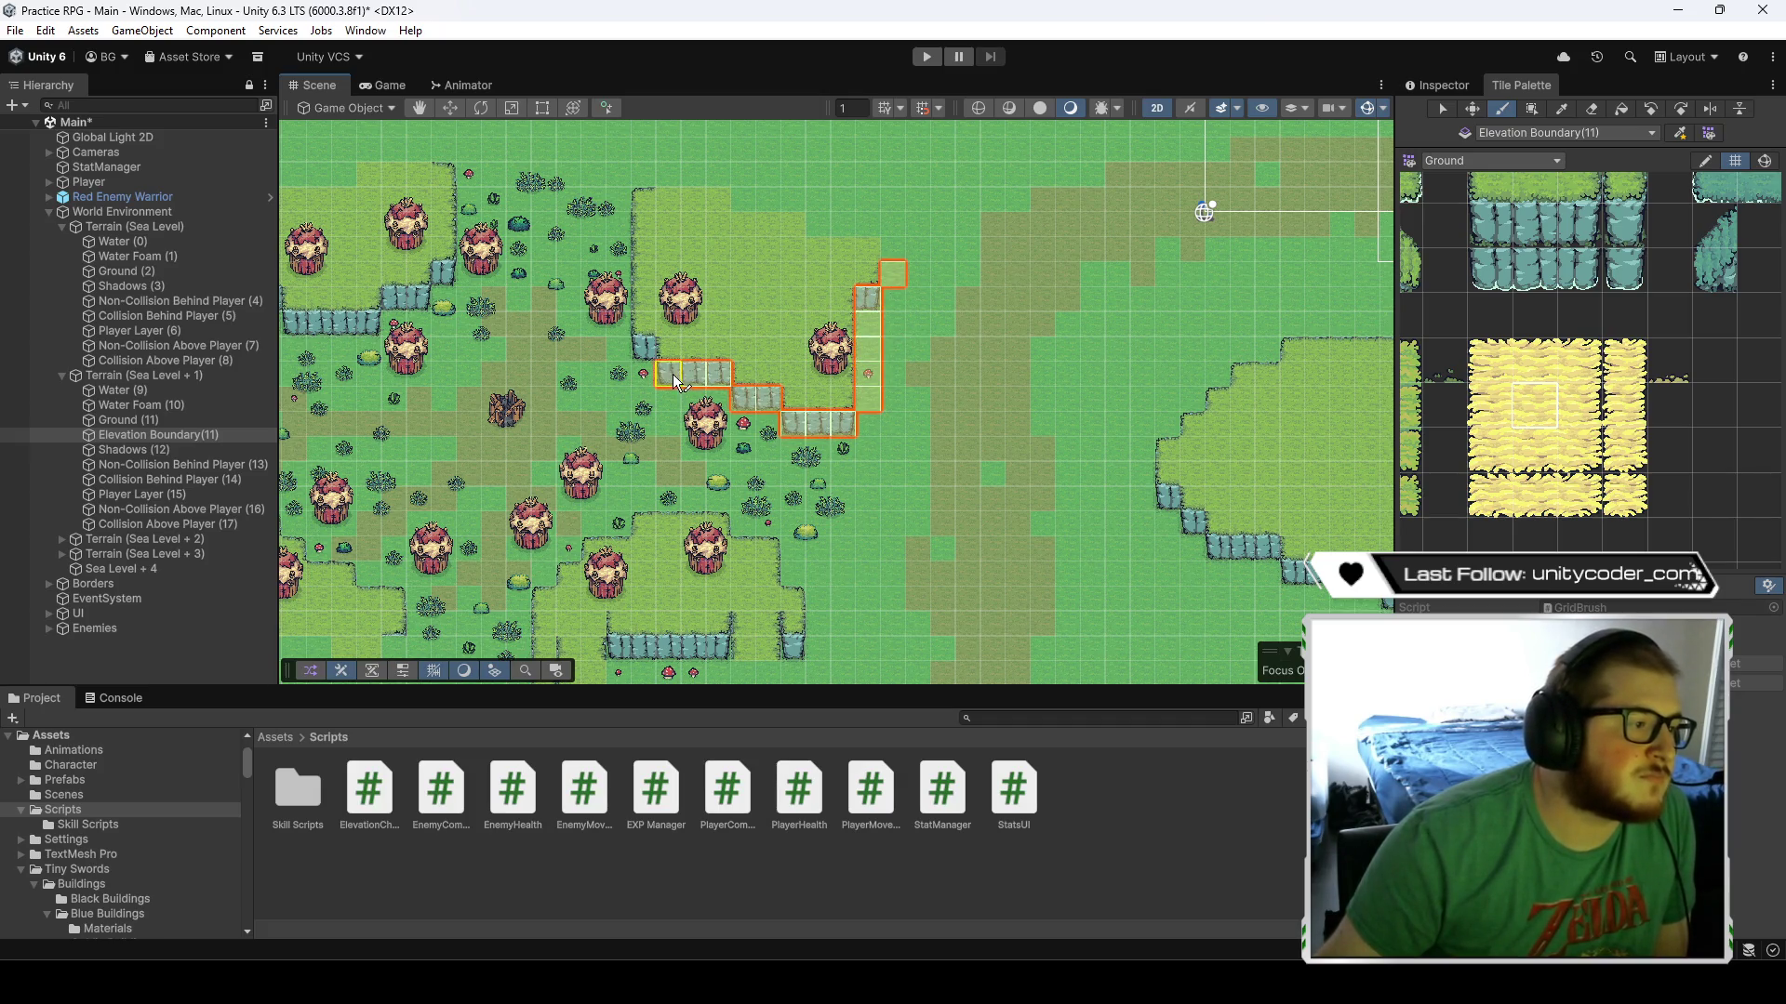
pyautogui.moveTo(625, 214)
pyautogui.mouseDown()
pyautogui.moveTo(627, 320)
pyautogui.moveTo(744, 349)
pyautogui.moveTo(965, 351)
pyautogui.mouseUp()
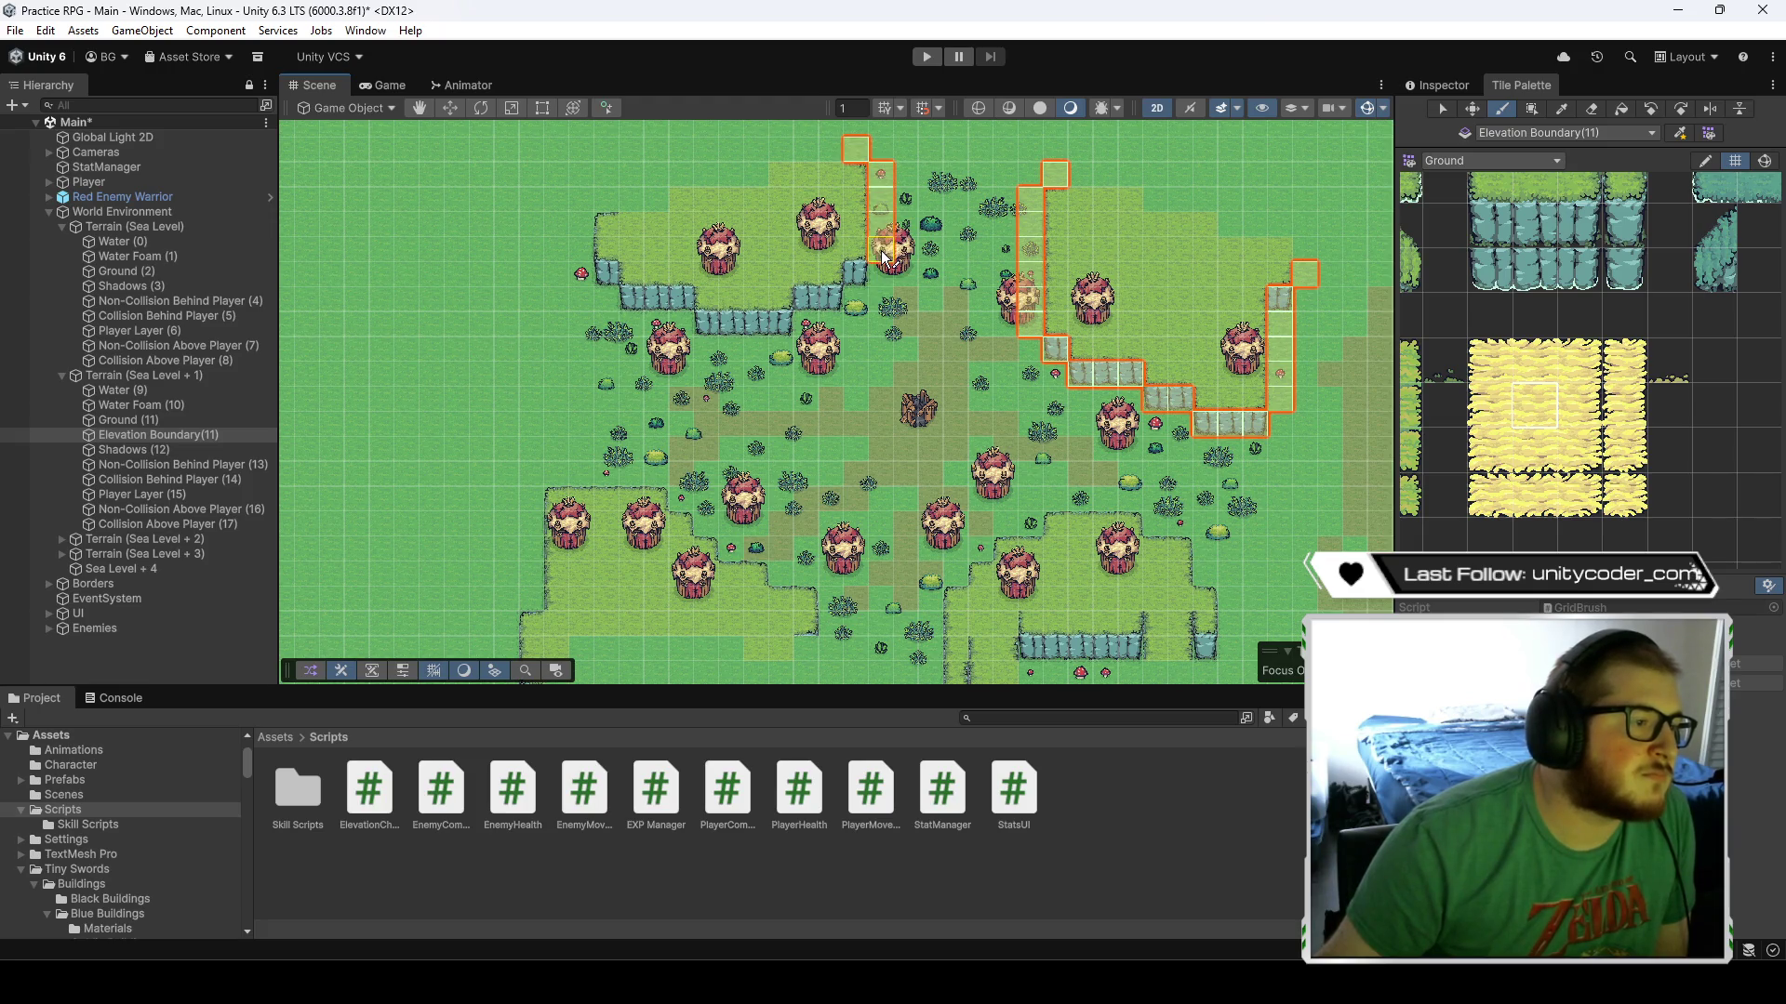
pyautogui.moveTo(864, 270); pyautogui.dragTo(759, 324)
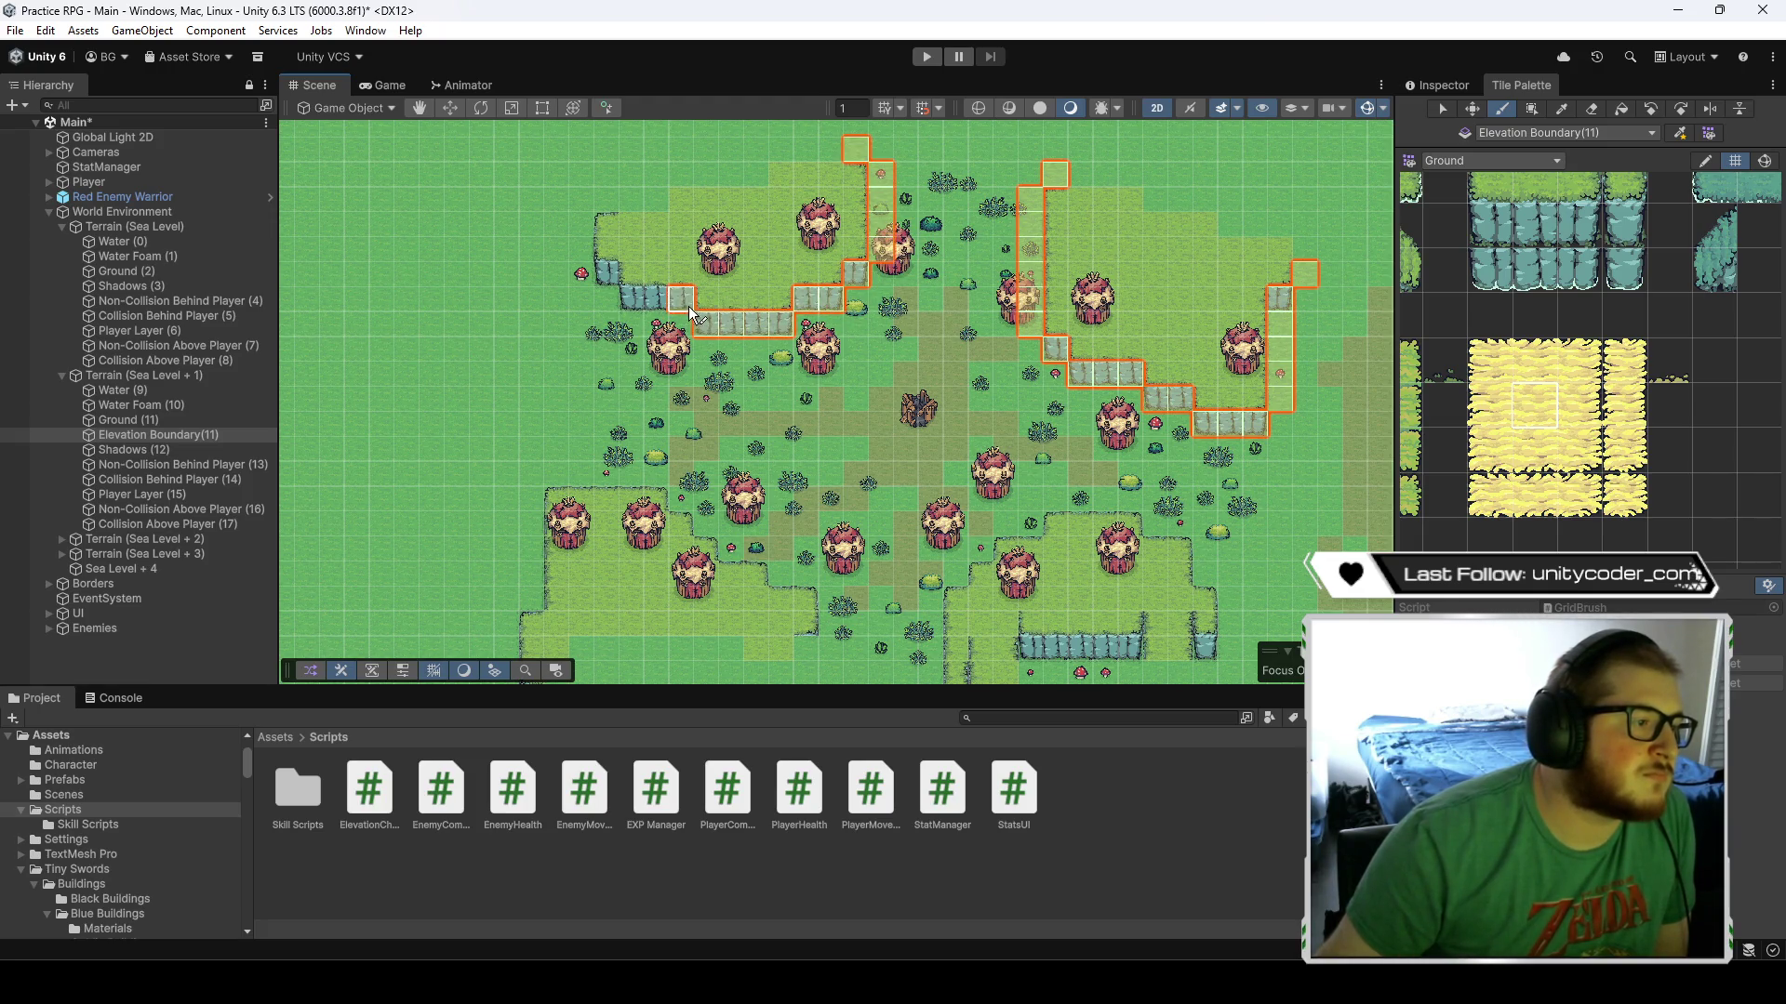
pyautogui.click(607, 273)
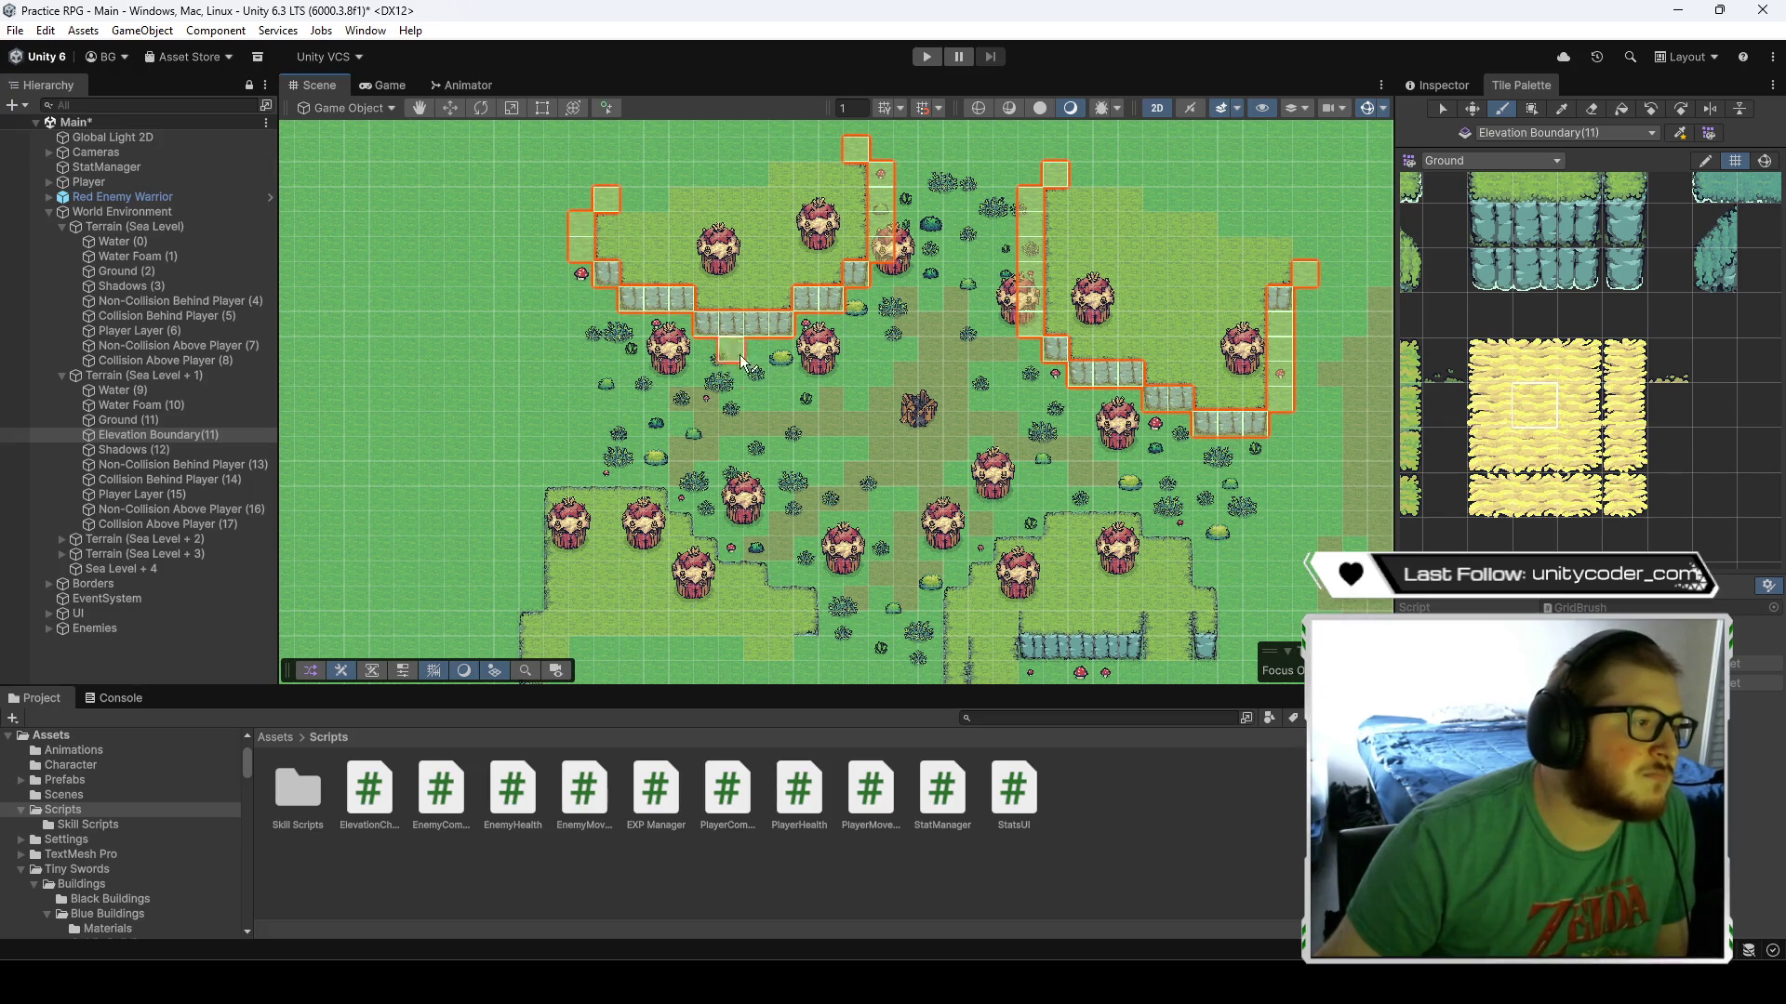
# - Paint up the western plateau's stepped cliff and erase the stray tile below it
pyautogui.press('Down')
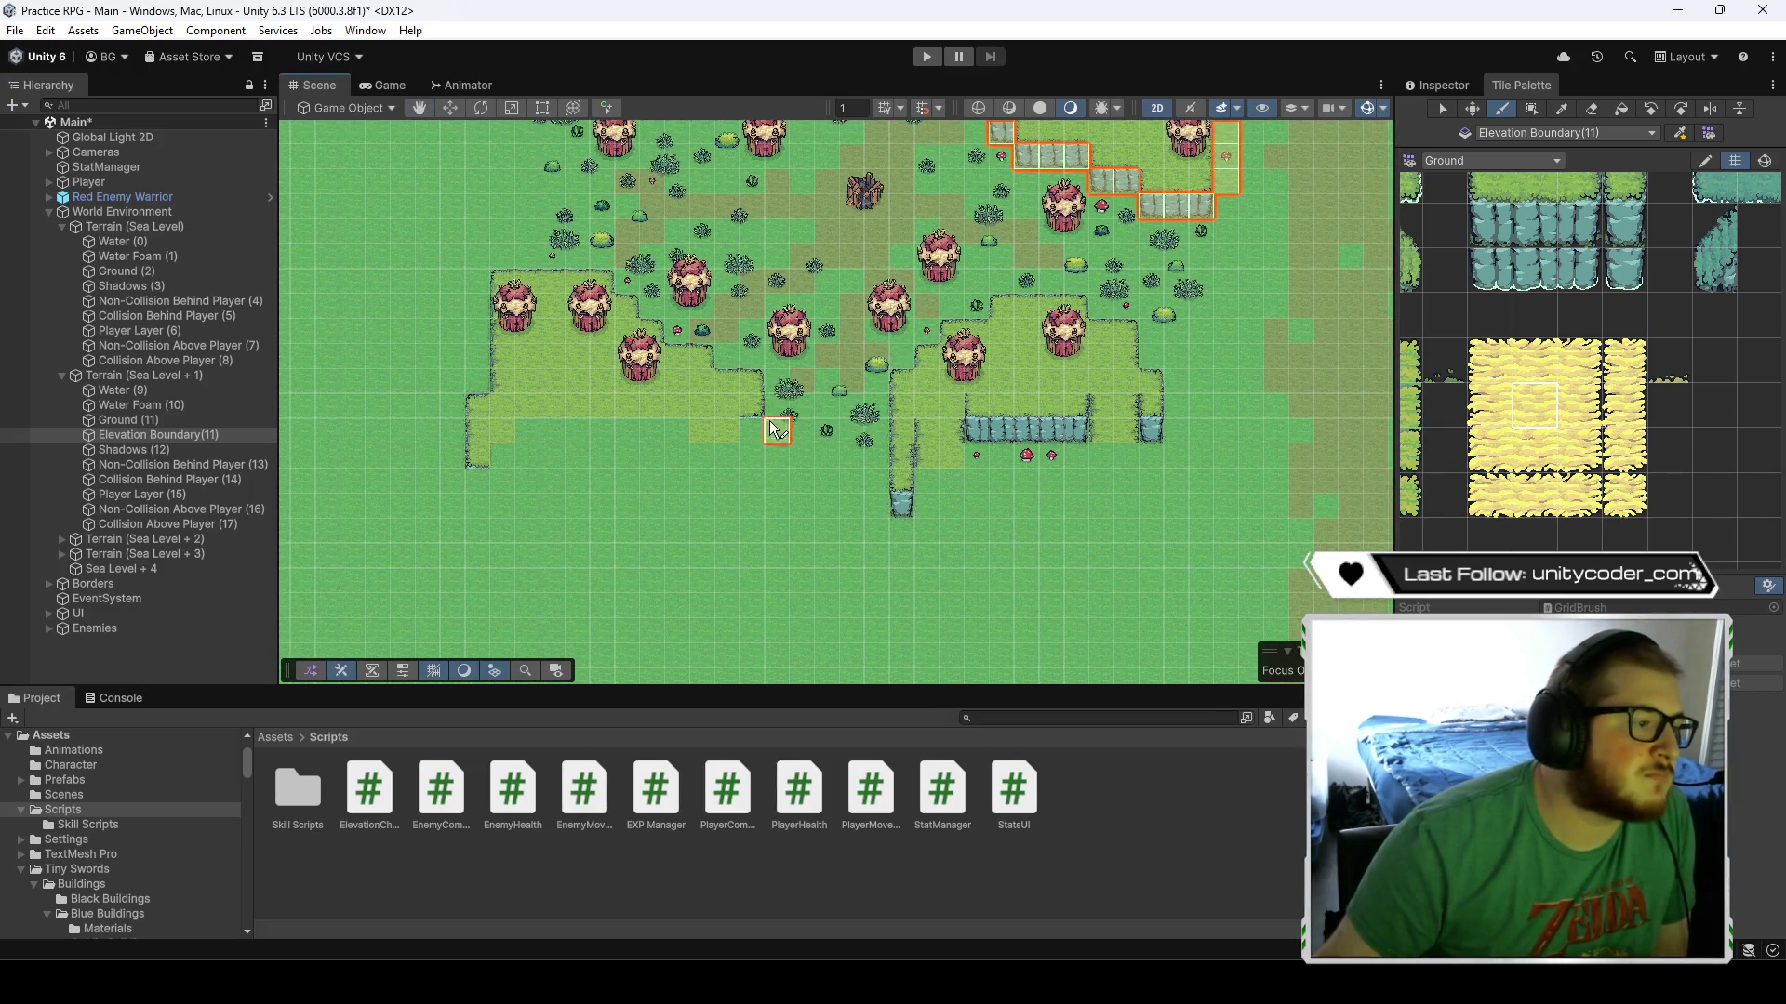
pyautogui.moveTo(726, 361)
pyautogui.mouseDown()
pyautogui.moveTo(648, 304)
pyautogui.moveTo(484, 282)
pyautogui.mouseUp()
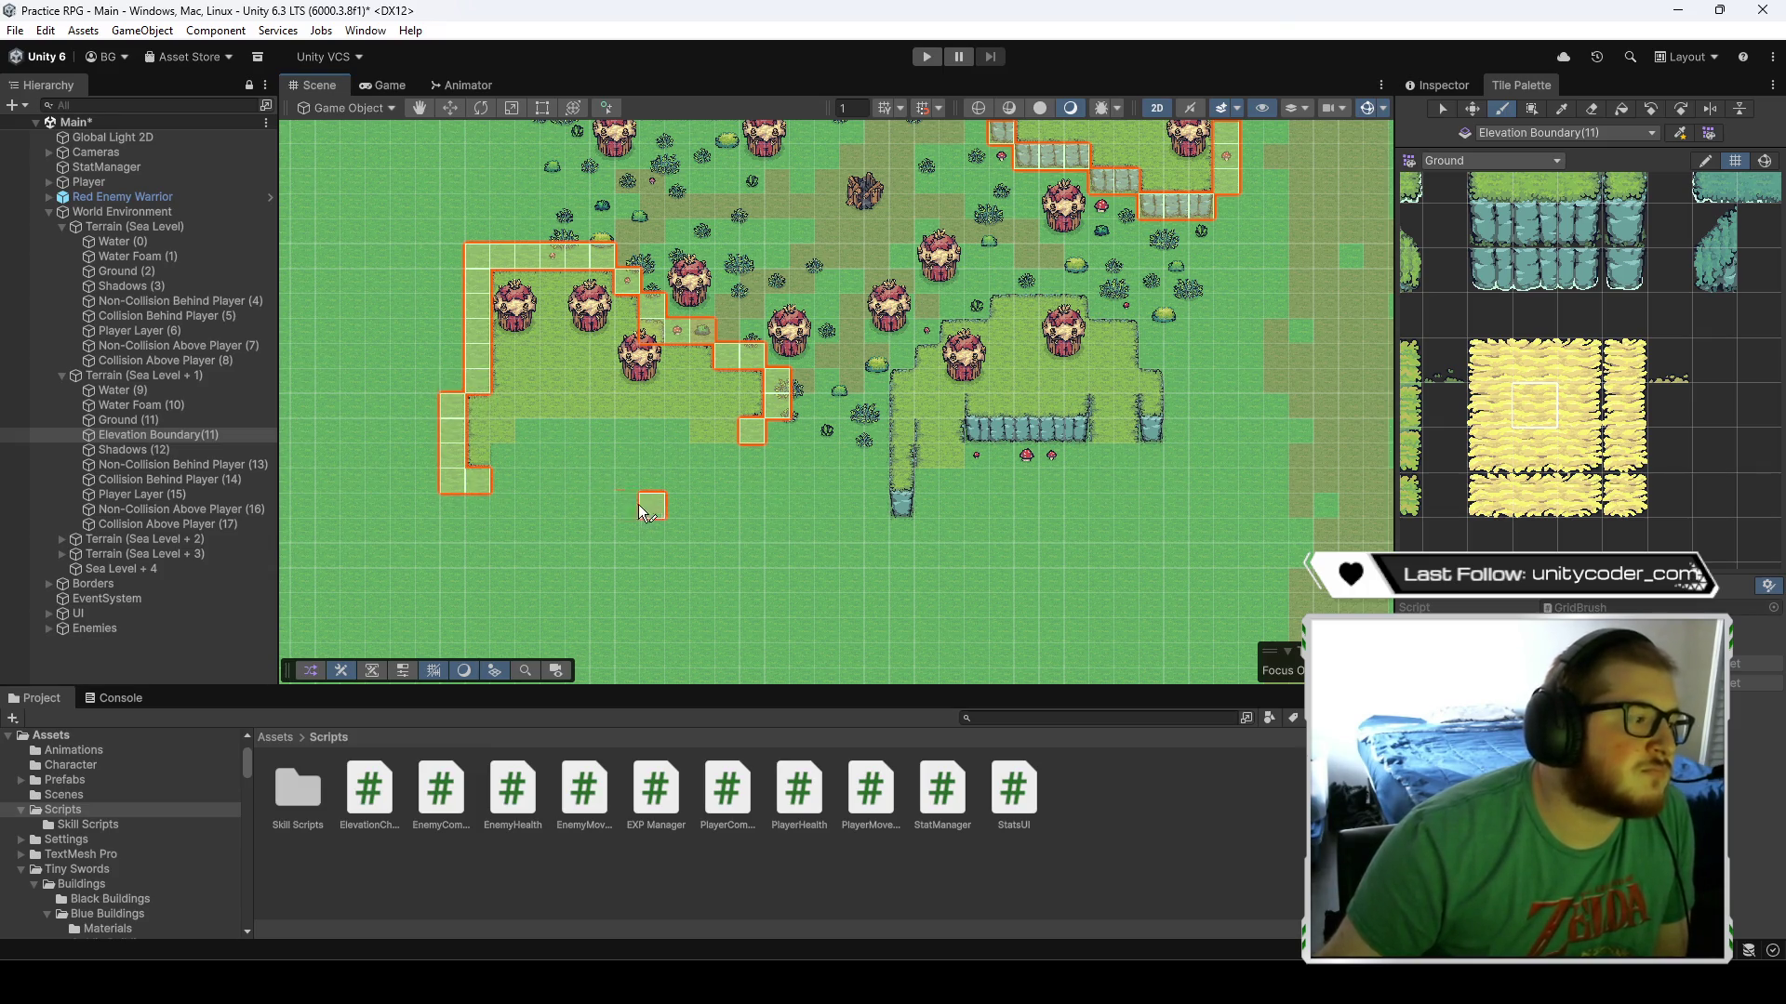
pyautogui.moveTo(642, 511); pyautogui.dragTo(744, 502)
pyautogui.click(1596, 110)
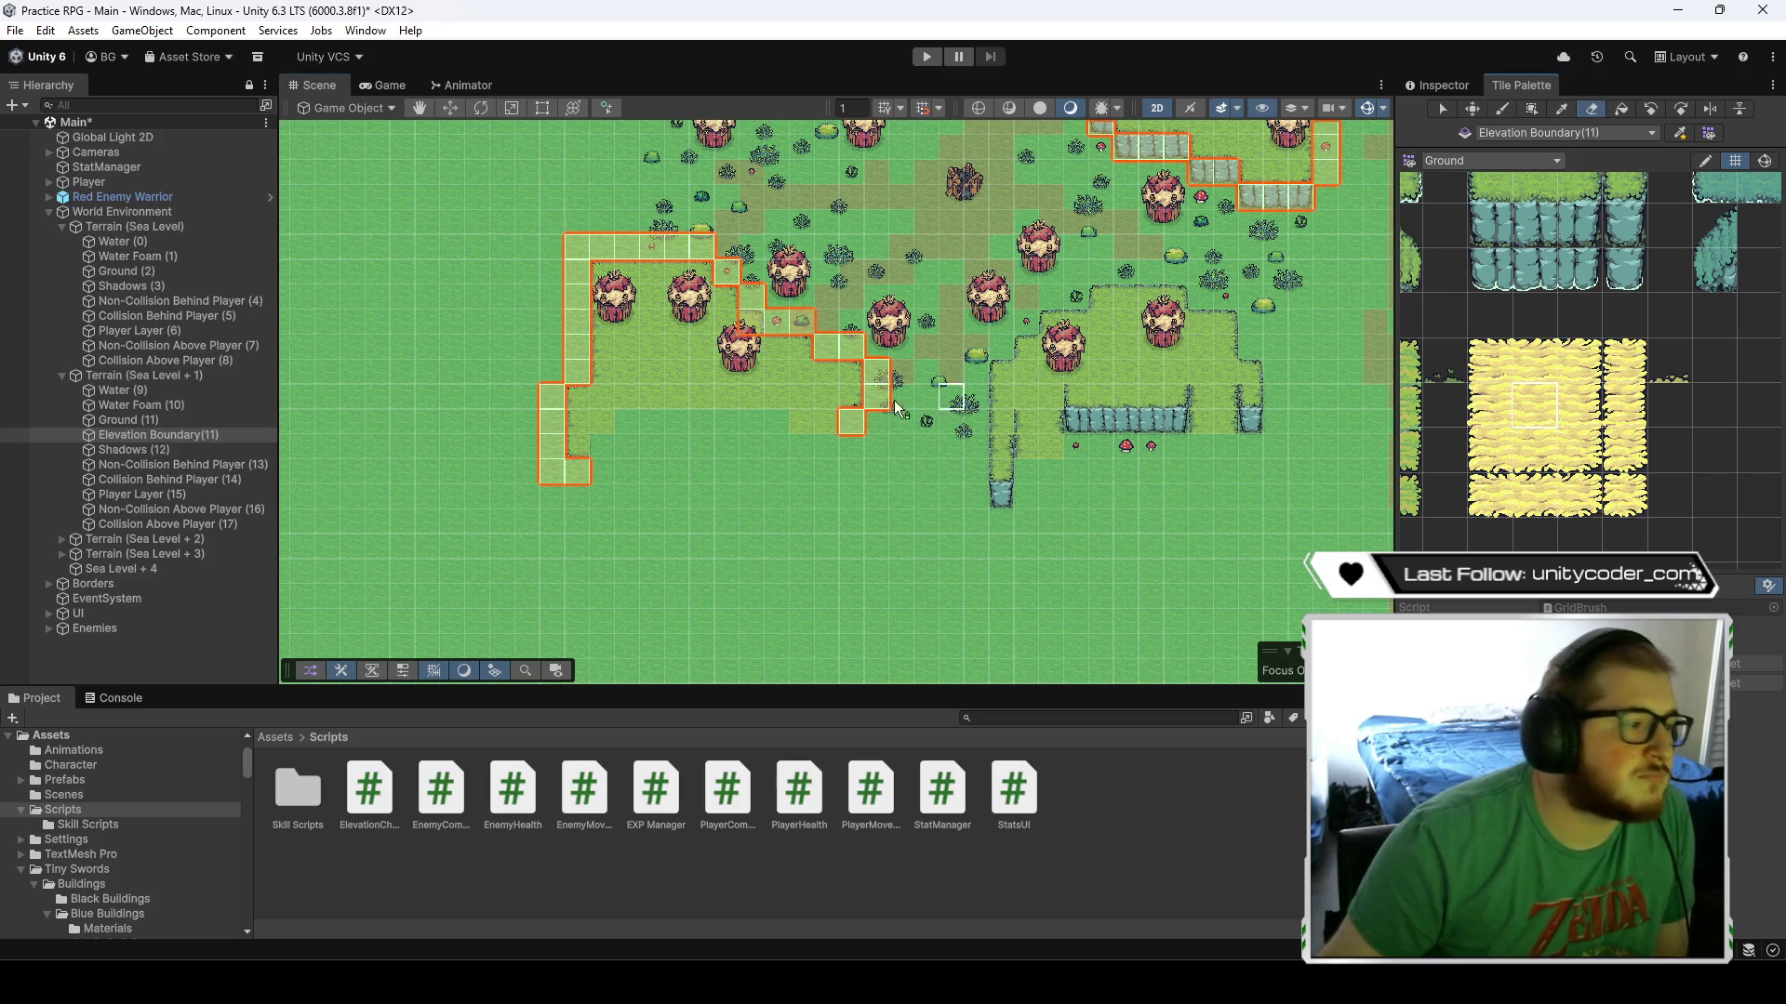
pyautogui.click(576, 246)
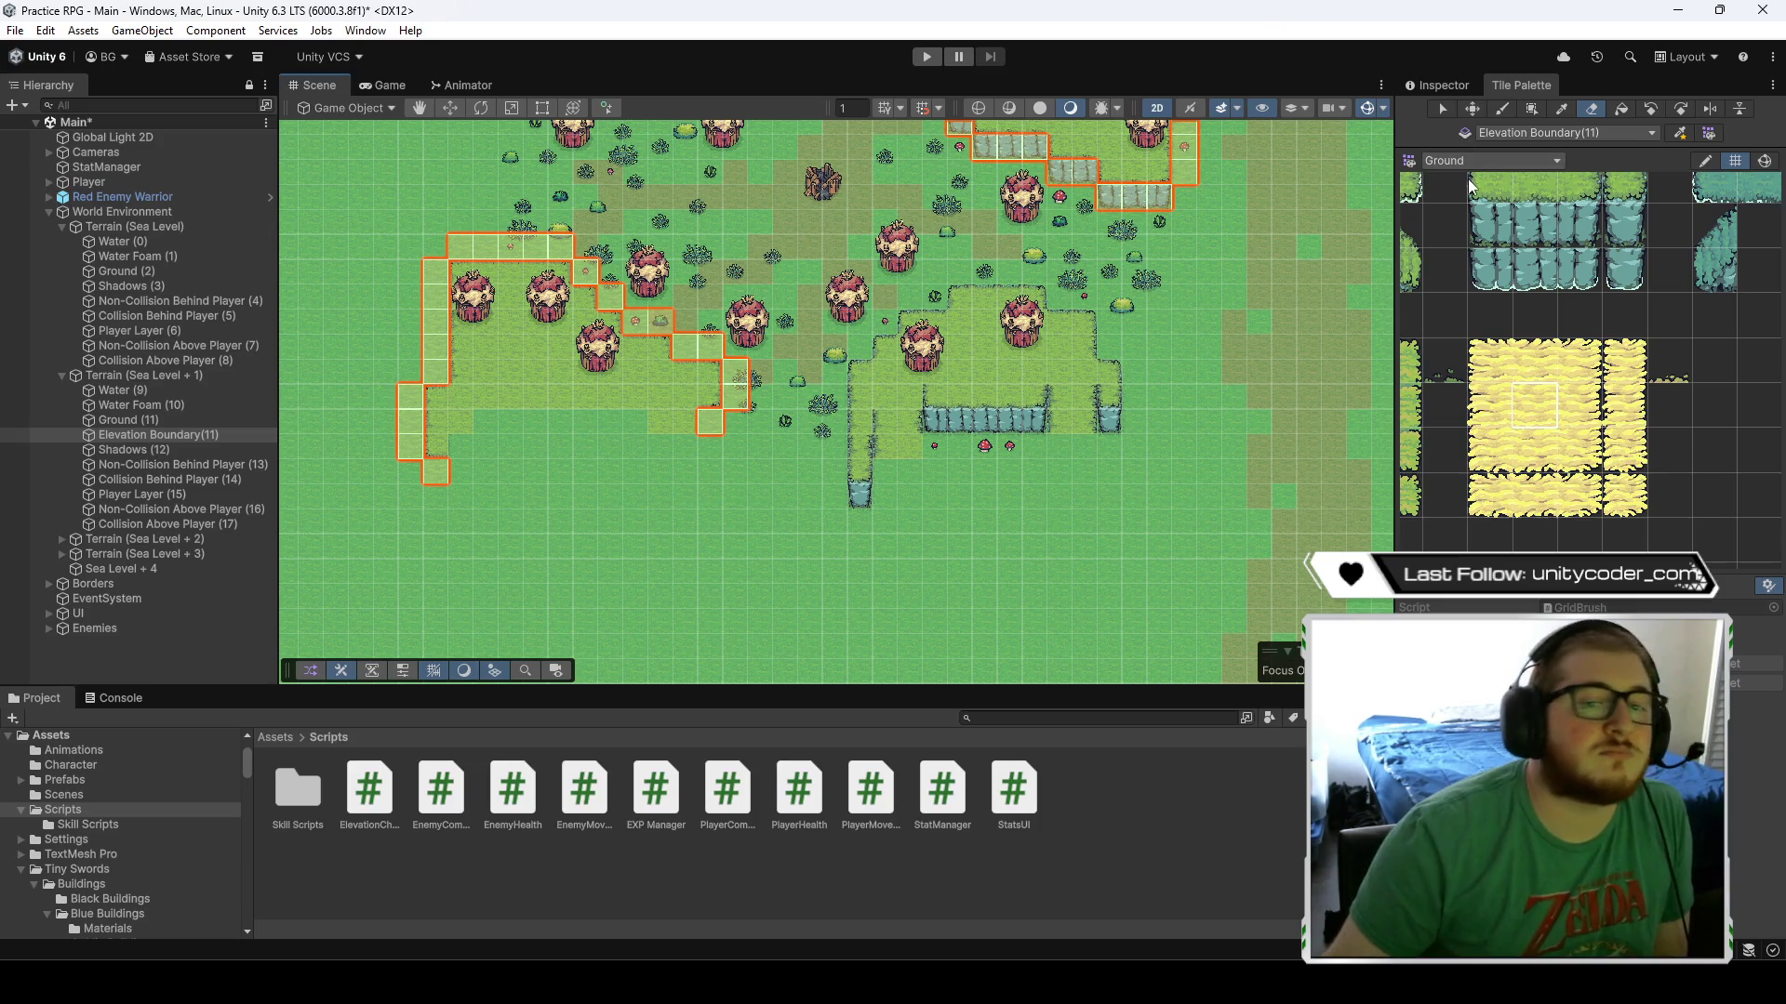
# - Paint the eastern plateau's right cliff and spur, then erase excess tiles near the spur
pyautogui.click(1504, 108)
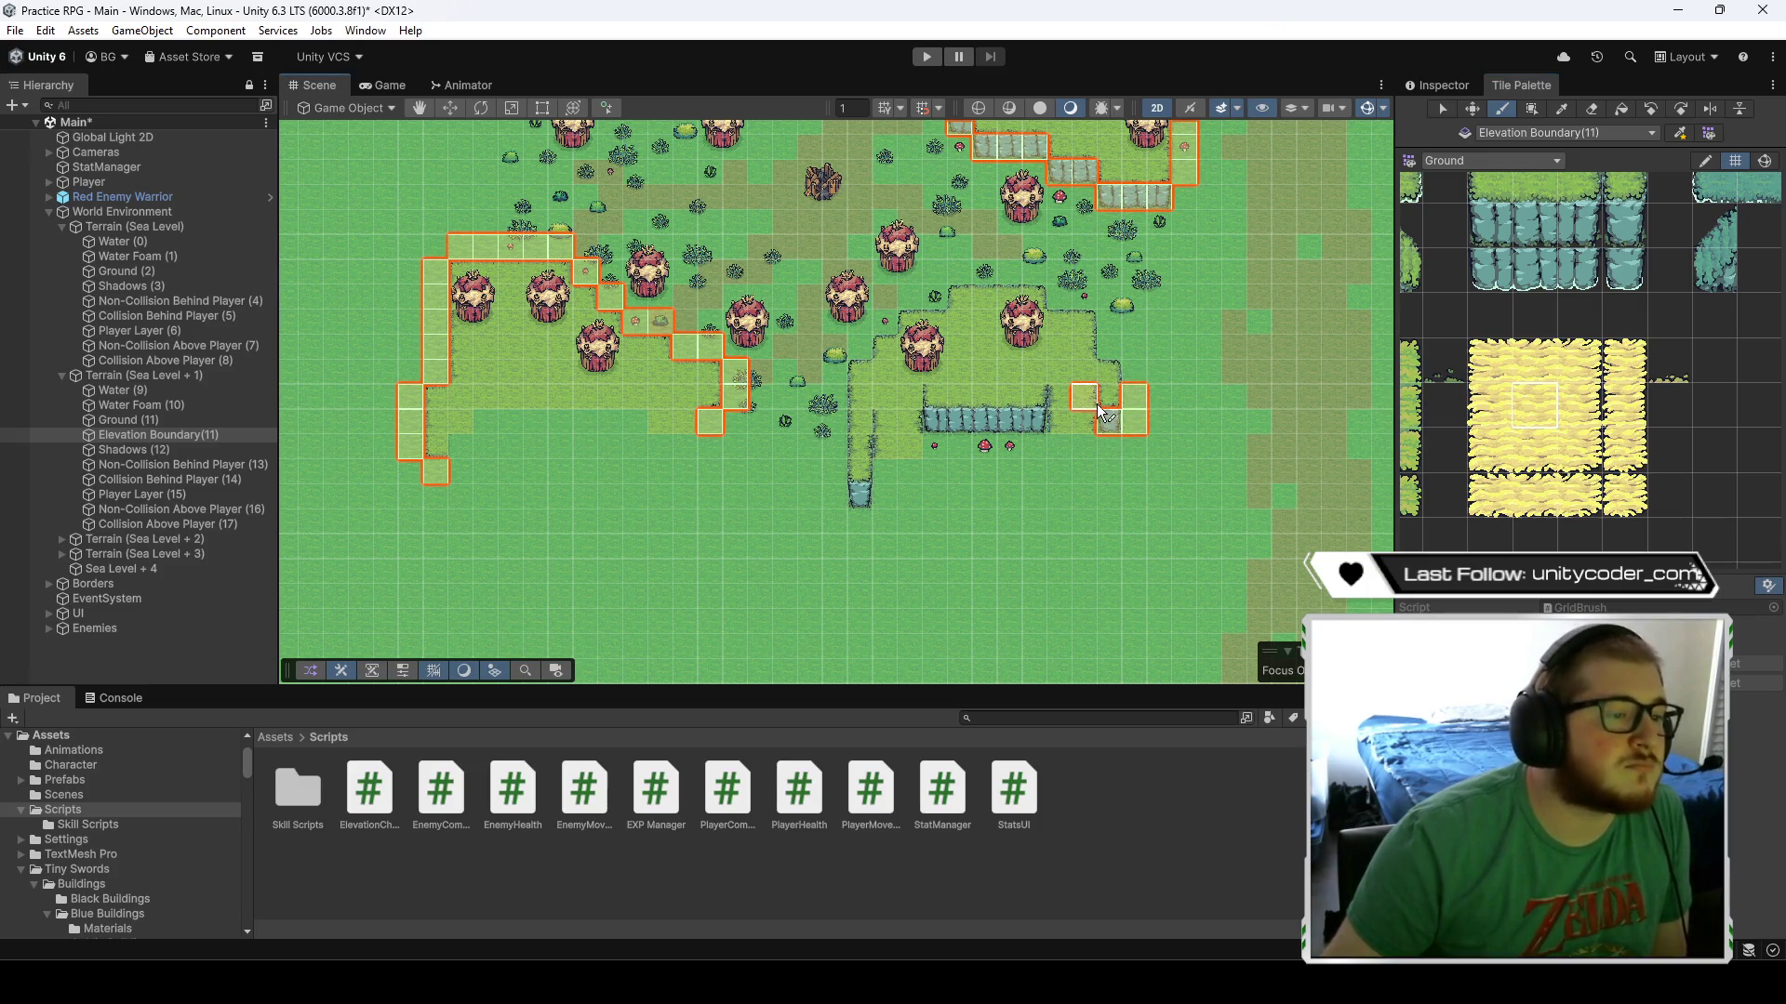
pyautogui.moveTo(1153, 397)
pyautogui.mouseDown()
pyautogui.moveTo(1093, 307)
pyautogui.moveTo(1041, 273)
pyautogui.moveTo(962, 270)
pyautogui.moveTo(884, 326)
pyautogui.moveTo(828, 428)
pyautogui.mouseUp()
pyautogui.moveTo(833, 502); pyautogui.dragTo(862, 499)
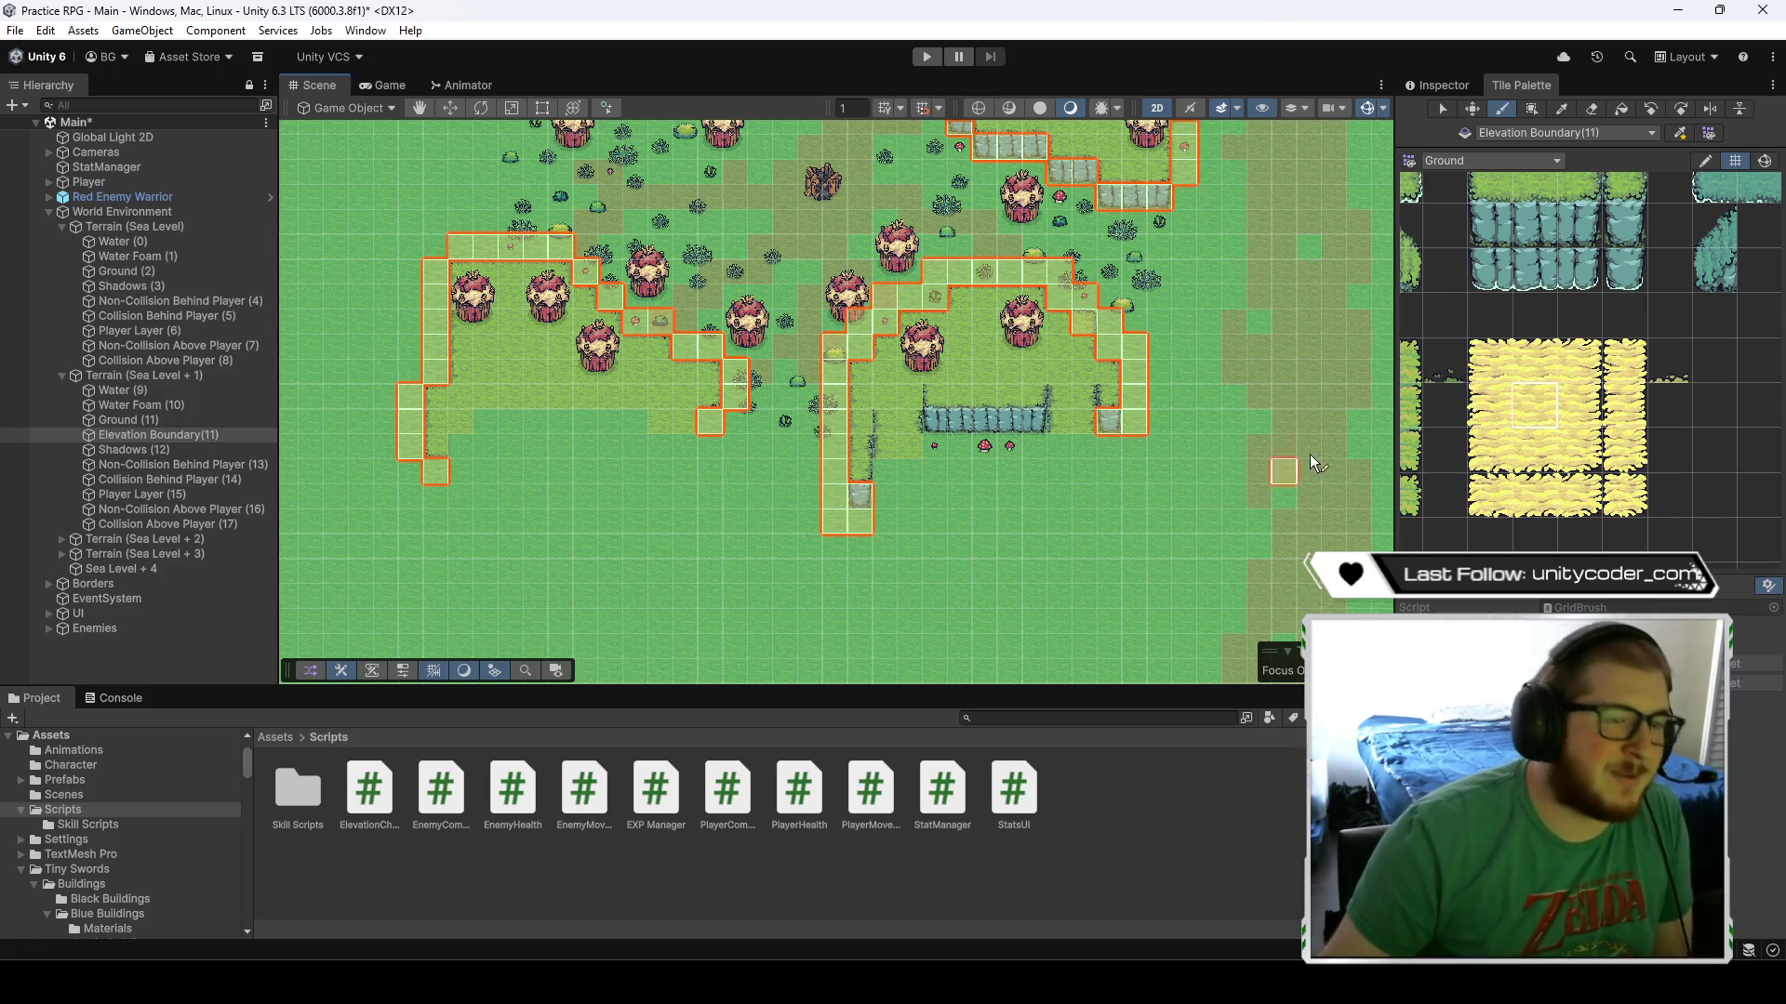
pyautogui.click(1587, 110)
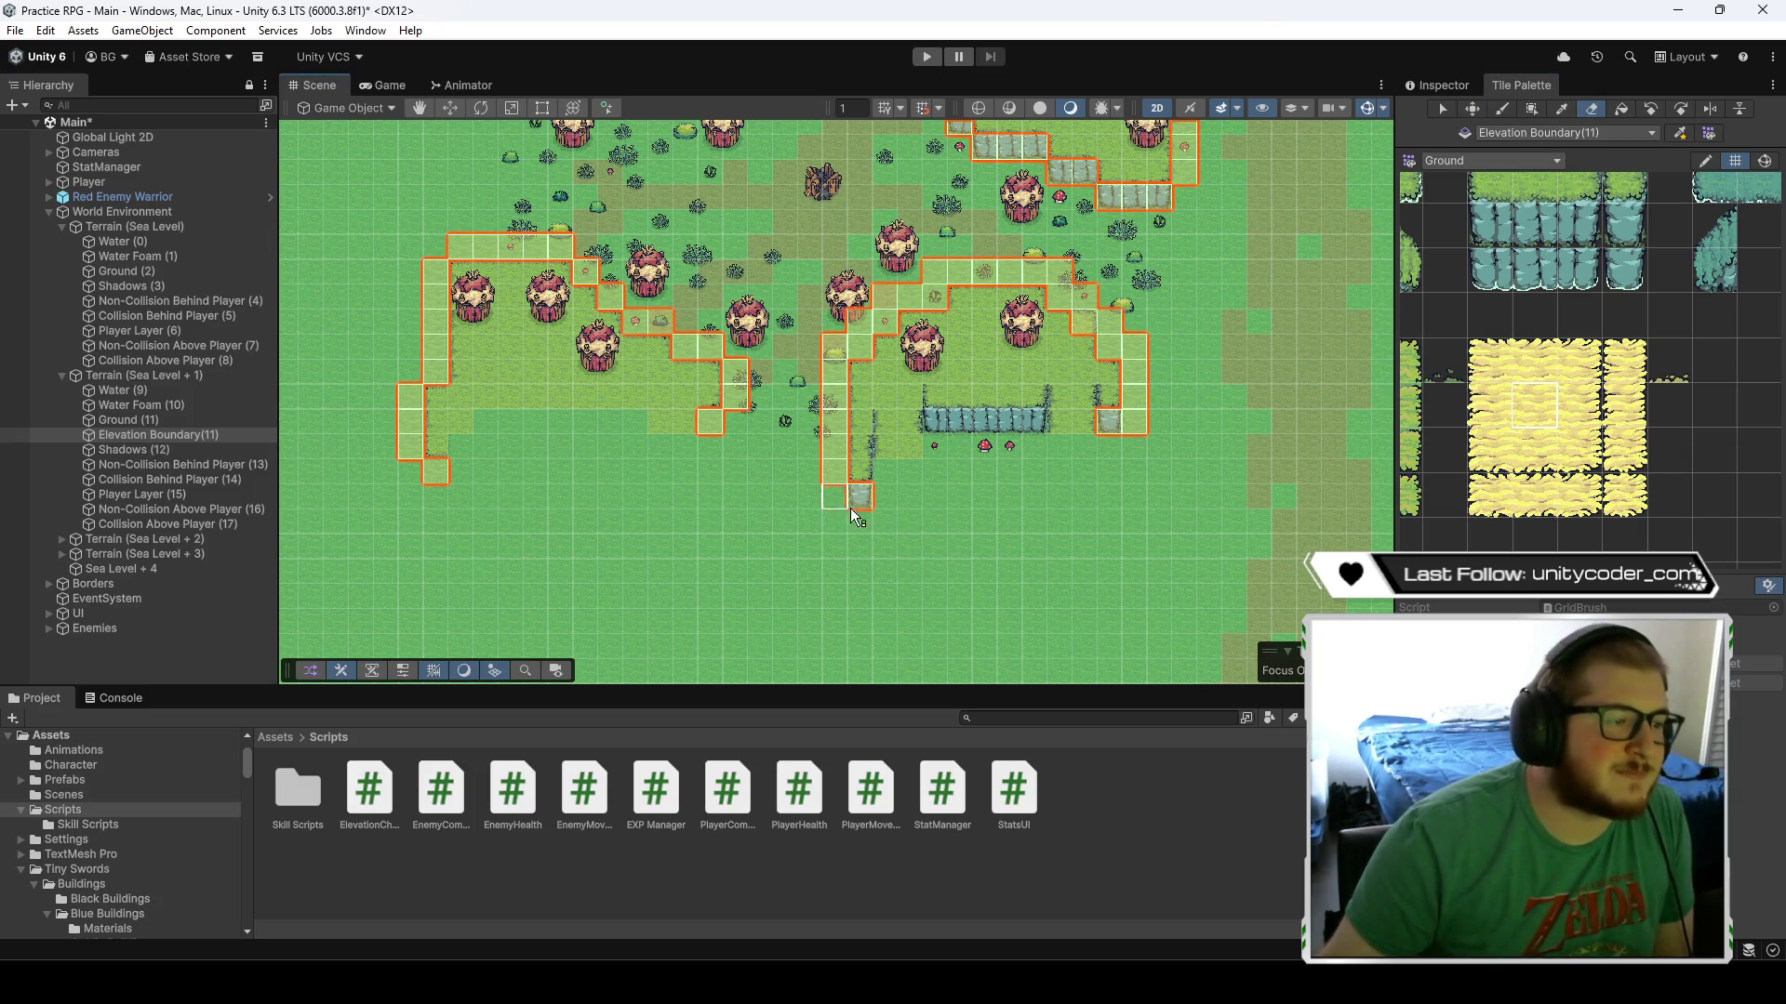
pyautogui.moveTo(837, 349)
pyautogui.mouseDown()
pyautogui.moveTo(888, 299)
pyautogui.moveTo(941, 285)
pyautogui.moveTo(1061, 274)
pyautogui.moveTo(1090, 303)
pyautogui.mouseUp()
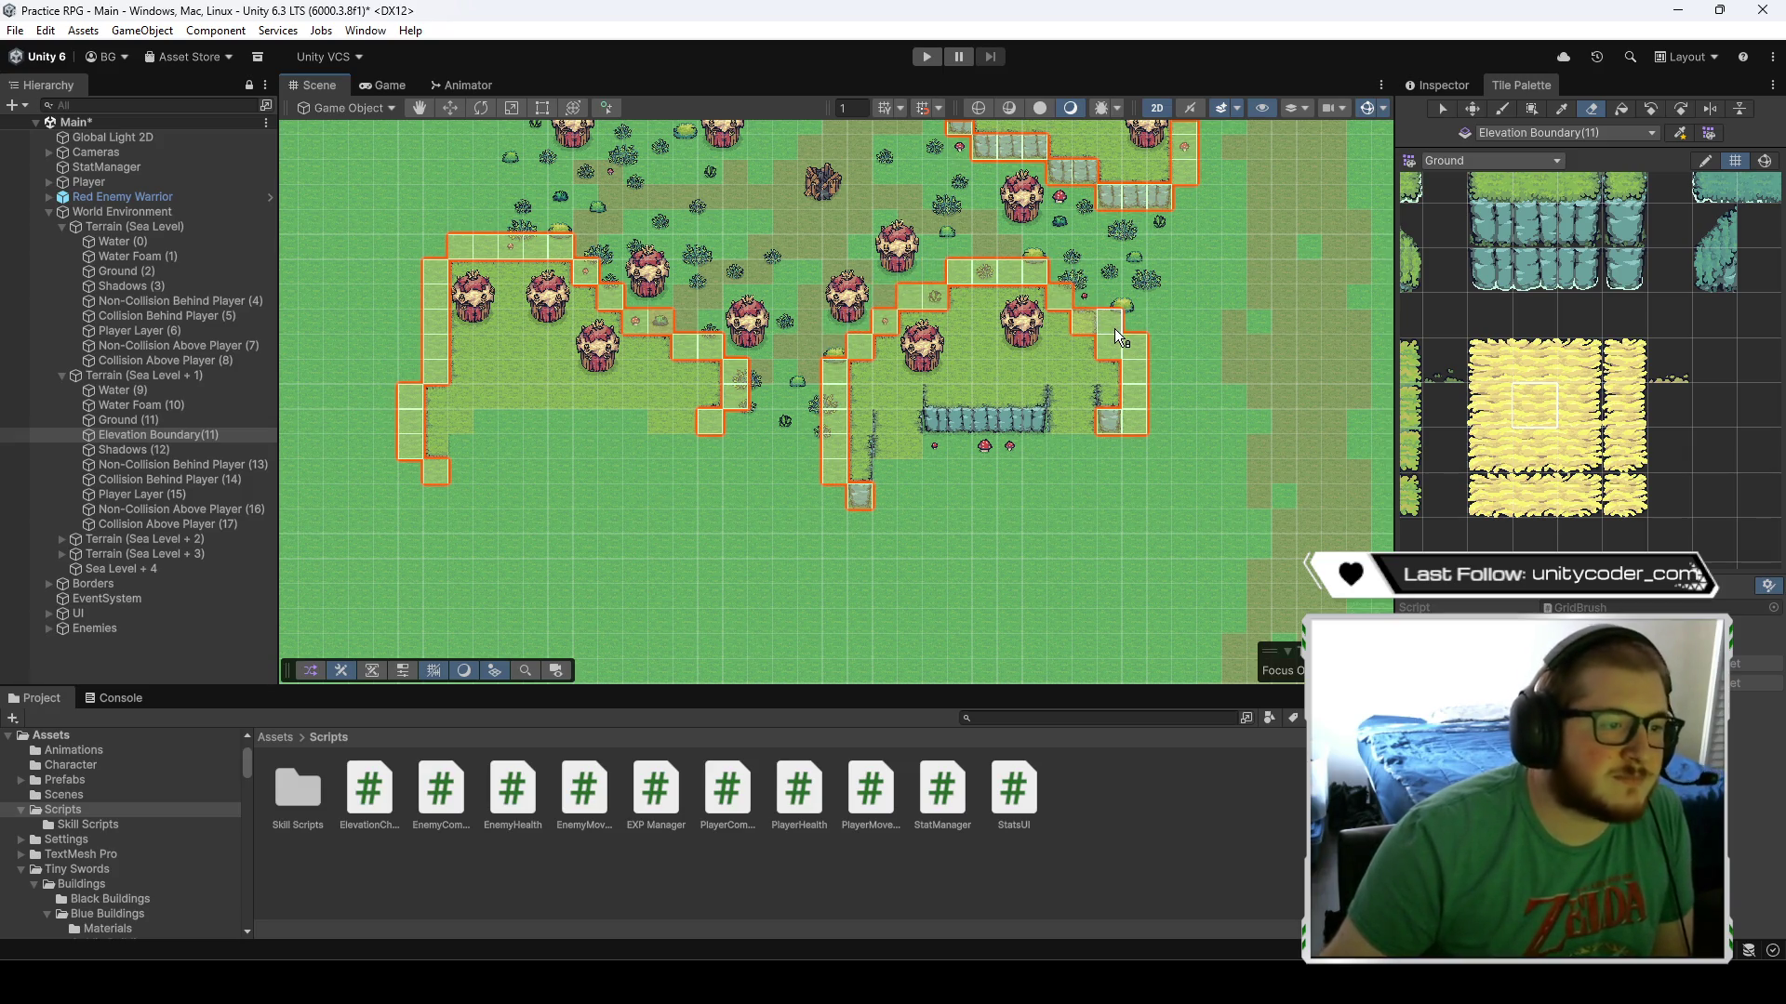
pyautogui.scroll(5, 1132, 320)
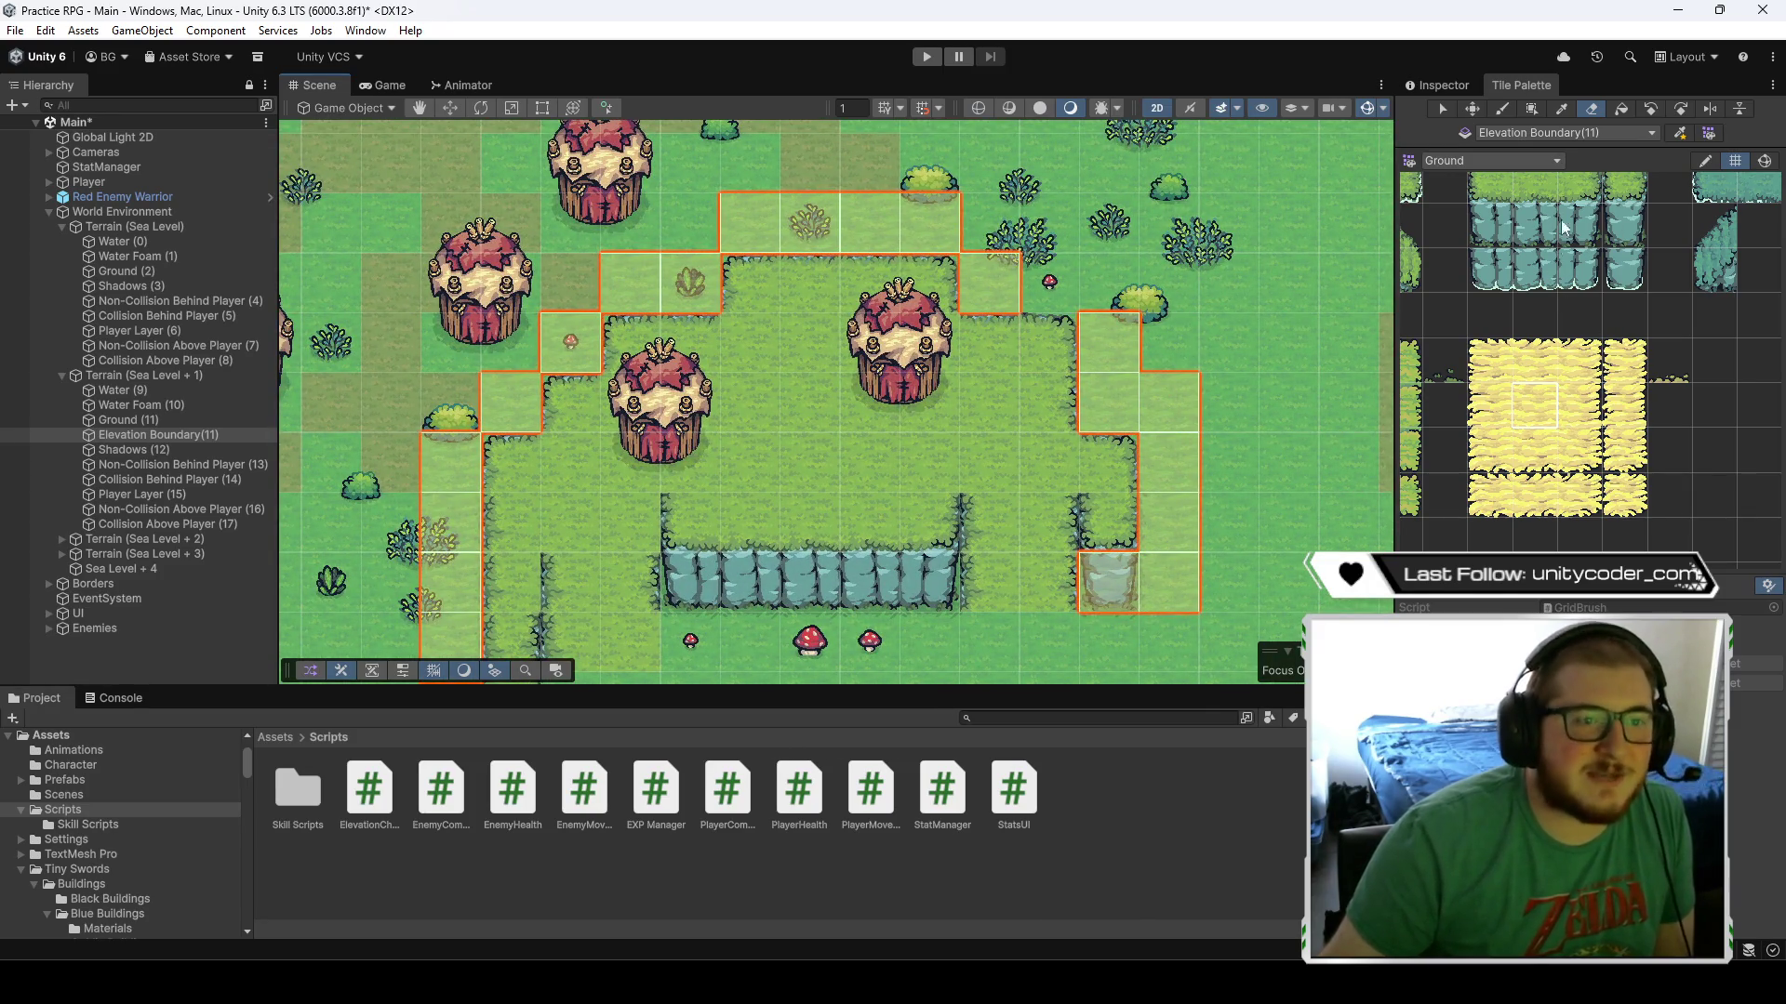
# - Paint boundary tiles along the plateau's cliff edge and recentre on its lower edge
pyautogui.click(1503, 110)
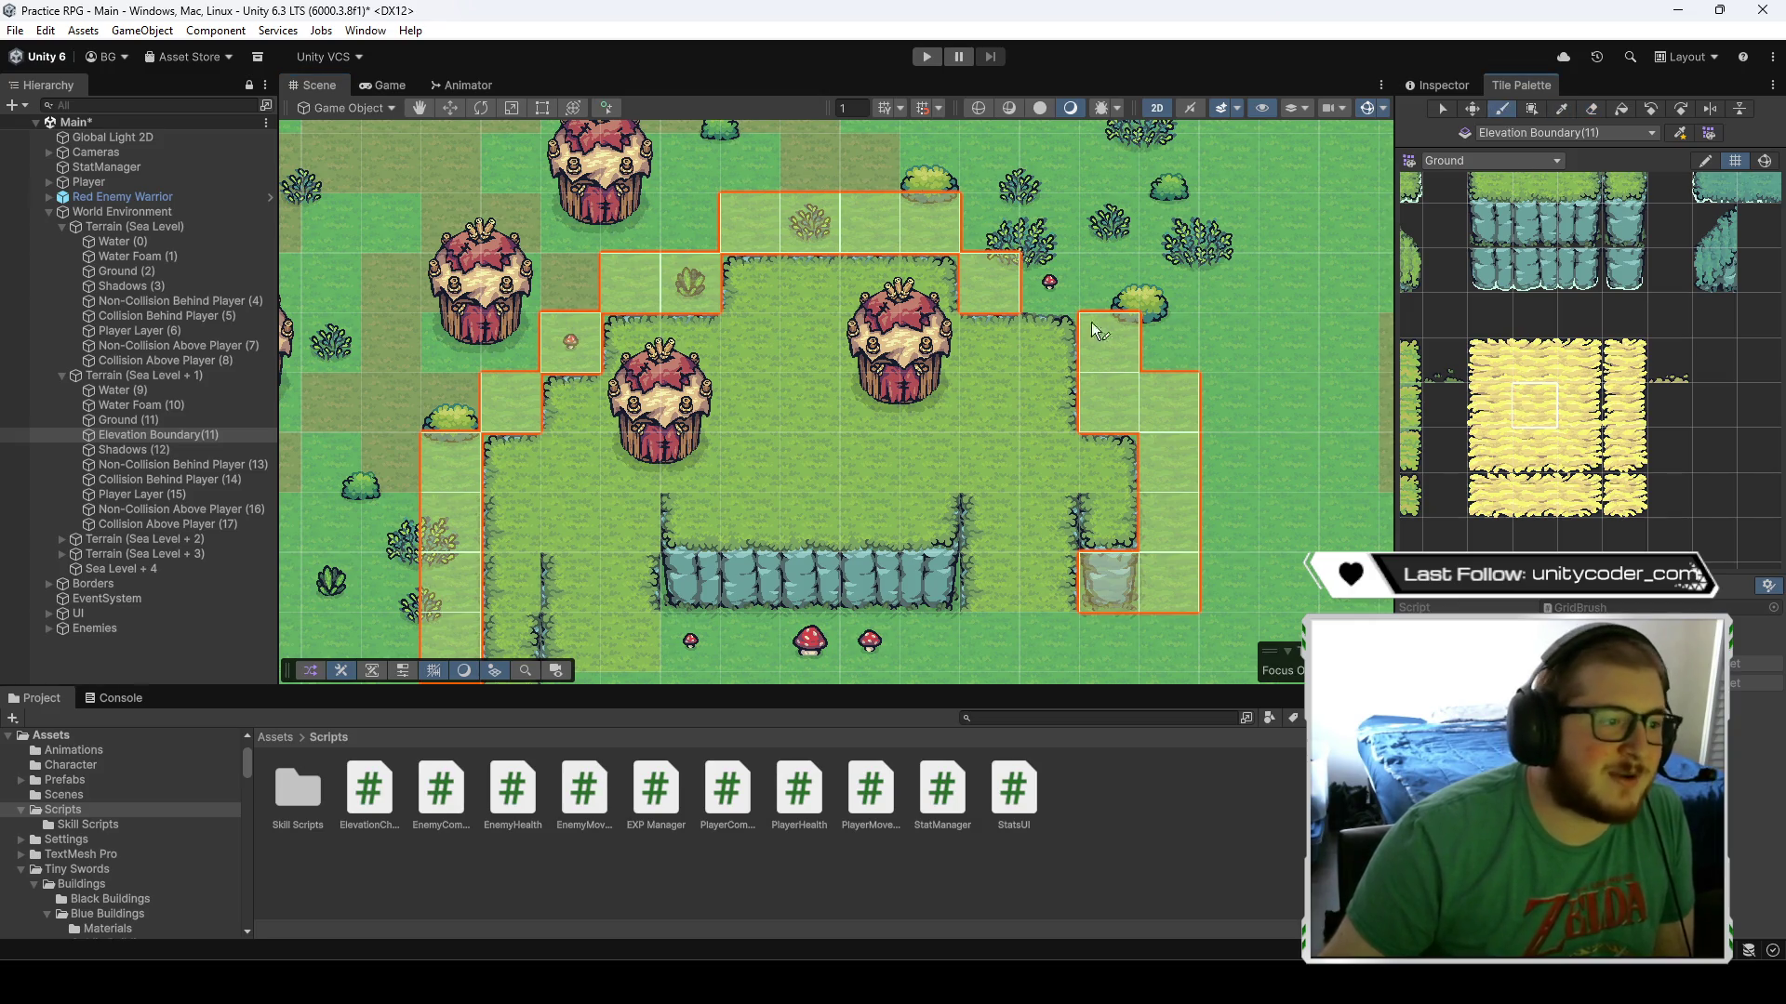
pyautogui.moveTo(1049, 281); pyautogui.dragTo(1226, 521)
pyautogui.press('Down')
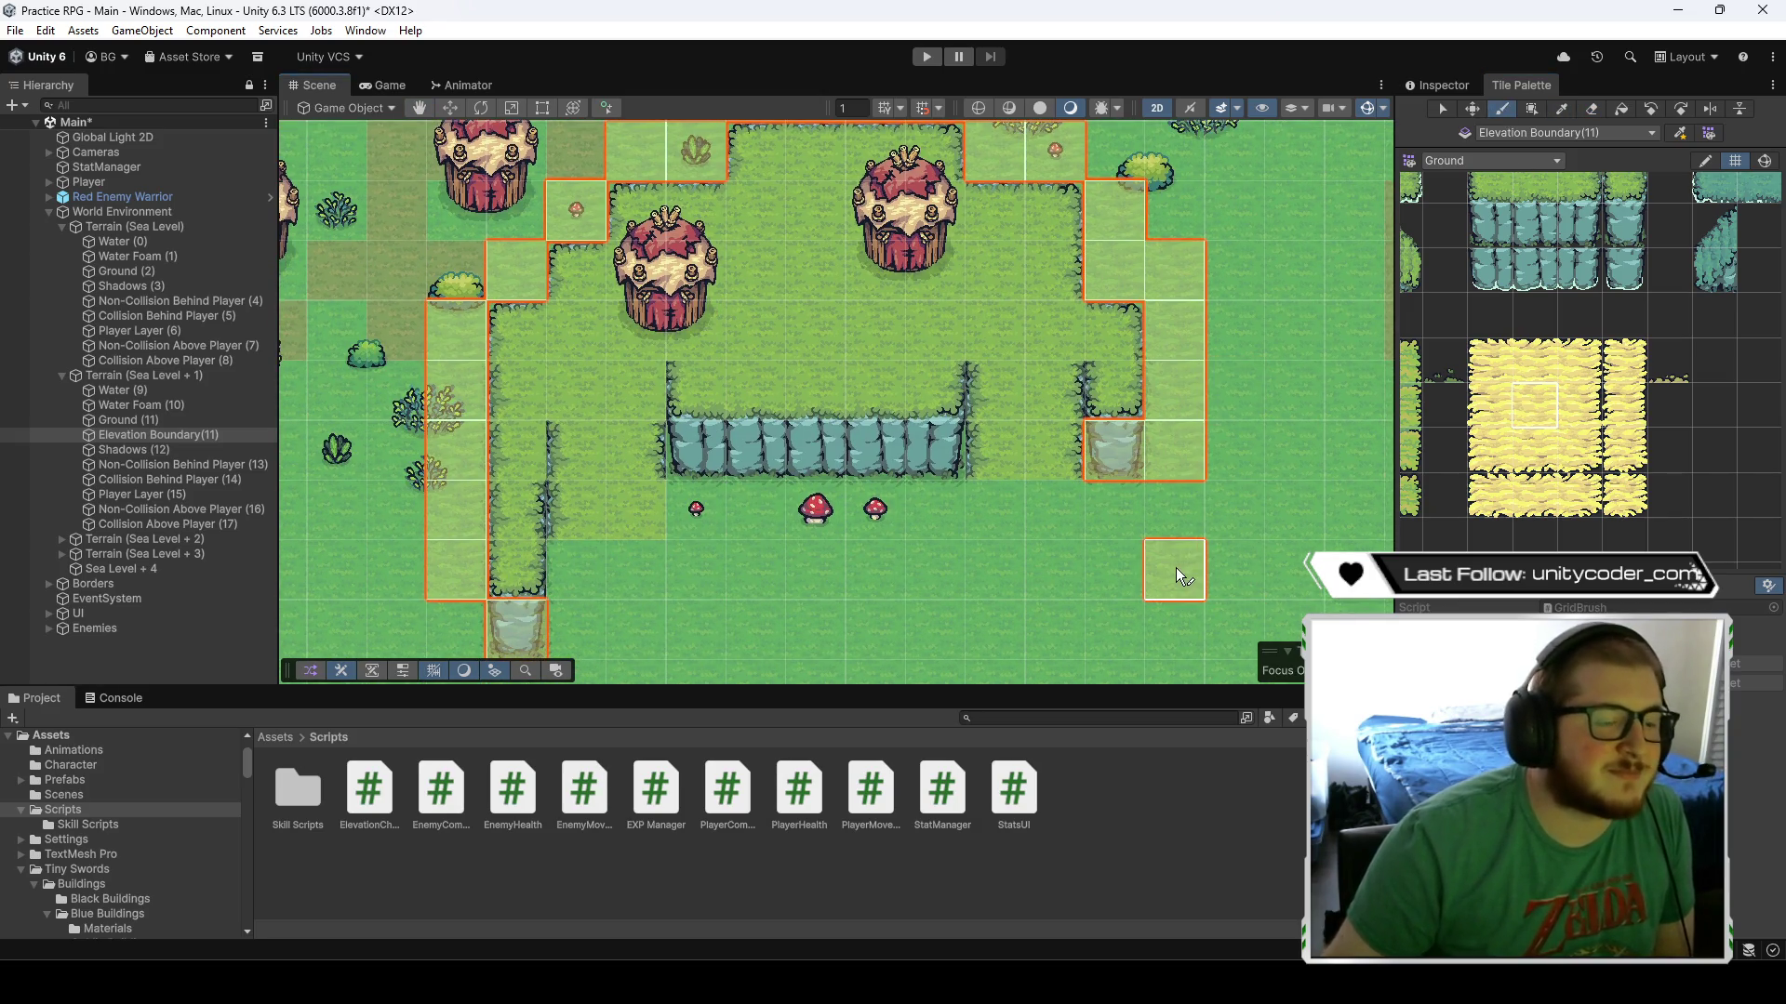
pyautogui.click(1581, 111)
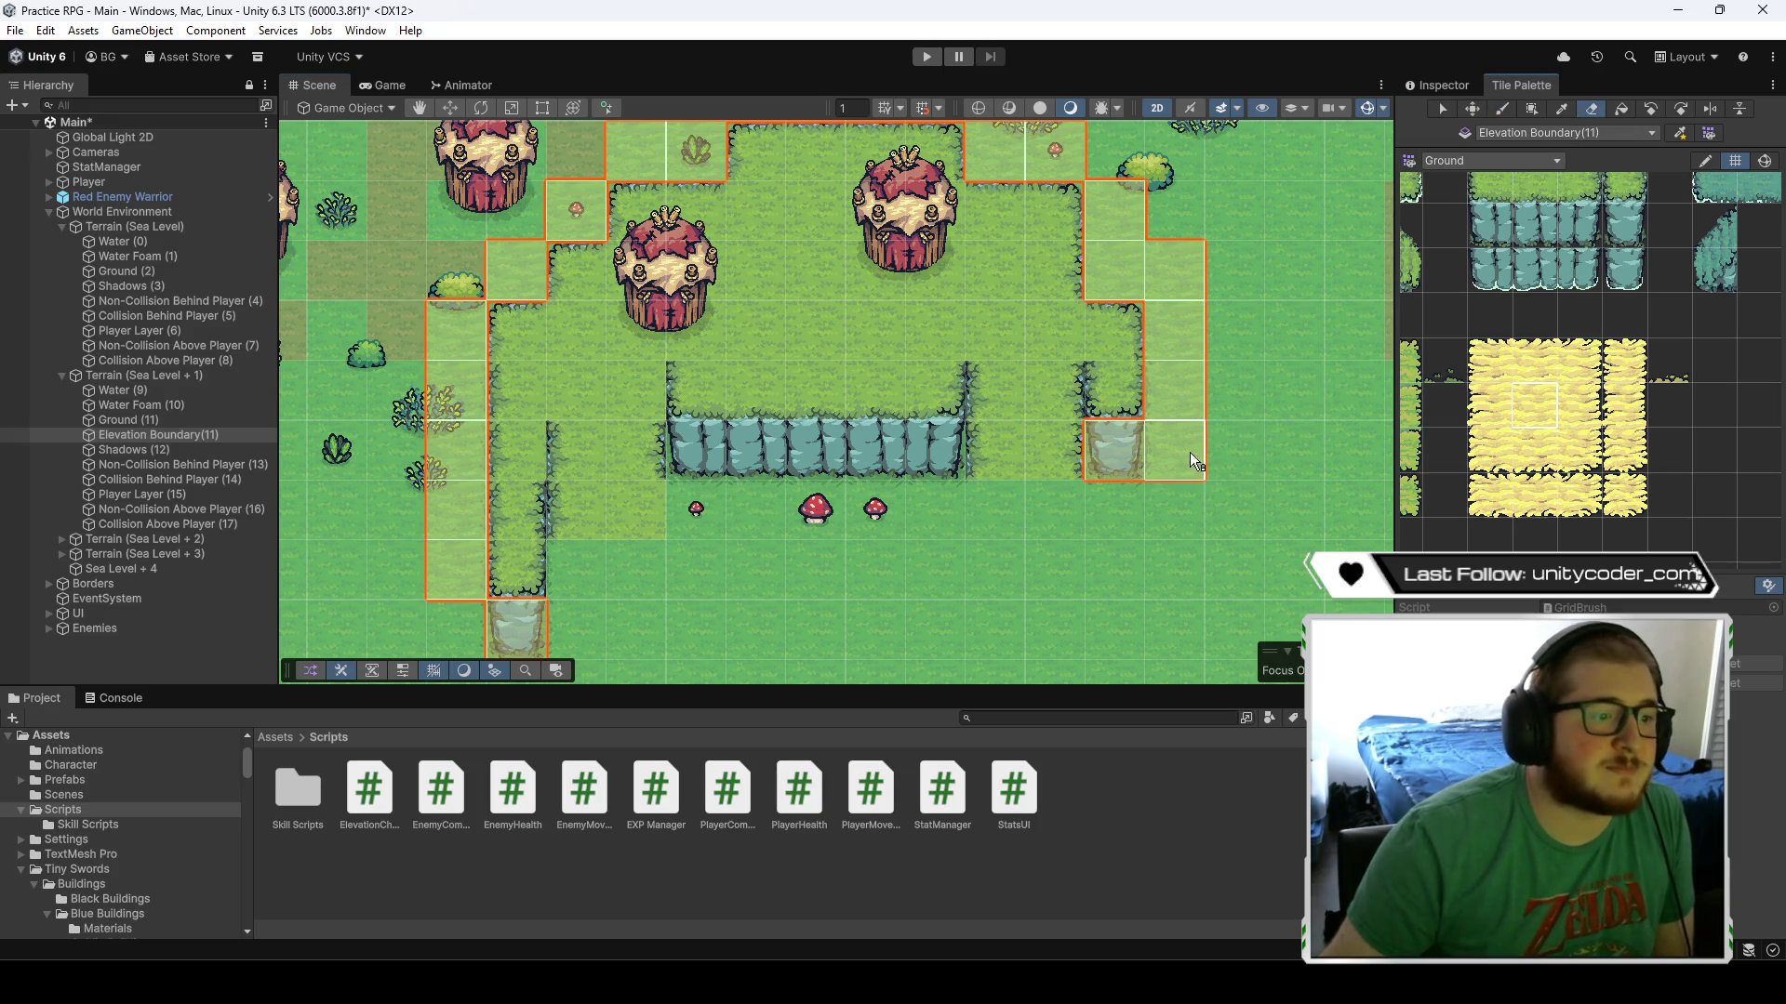
pyautogui.press('Left')
pyautogui.press('Down')
pyautogui.scroll(-2, 978, 558)
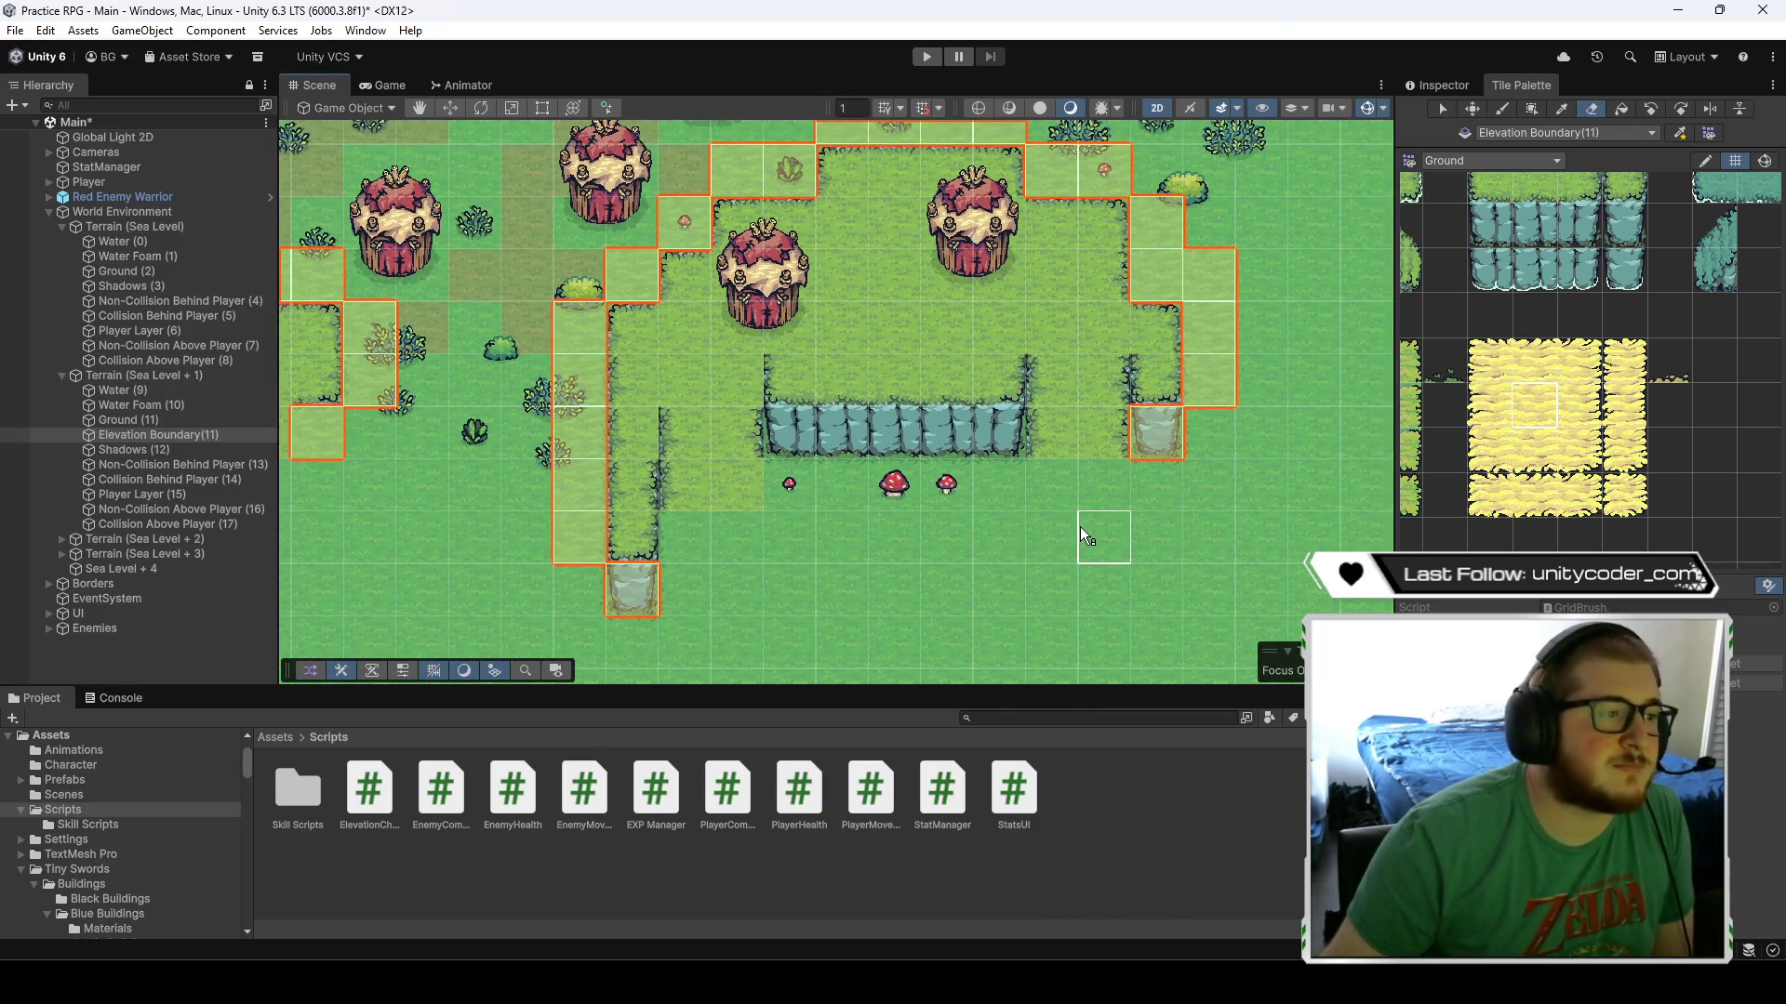
pyautogui.moveTo(1099, 526); pyautogui.dragTo(1030, 557)
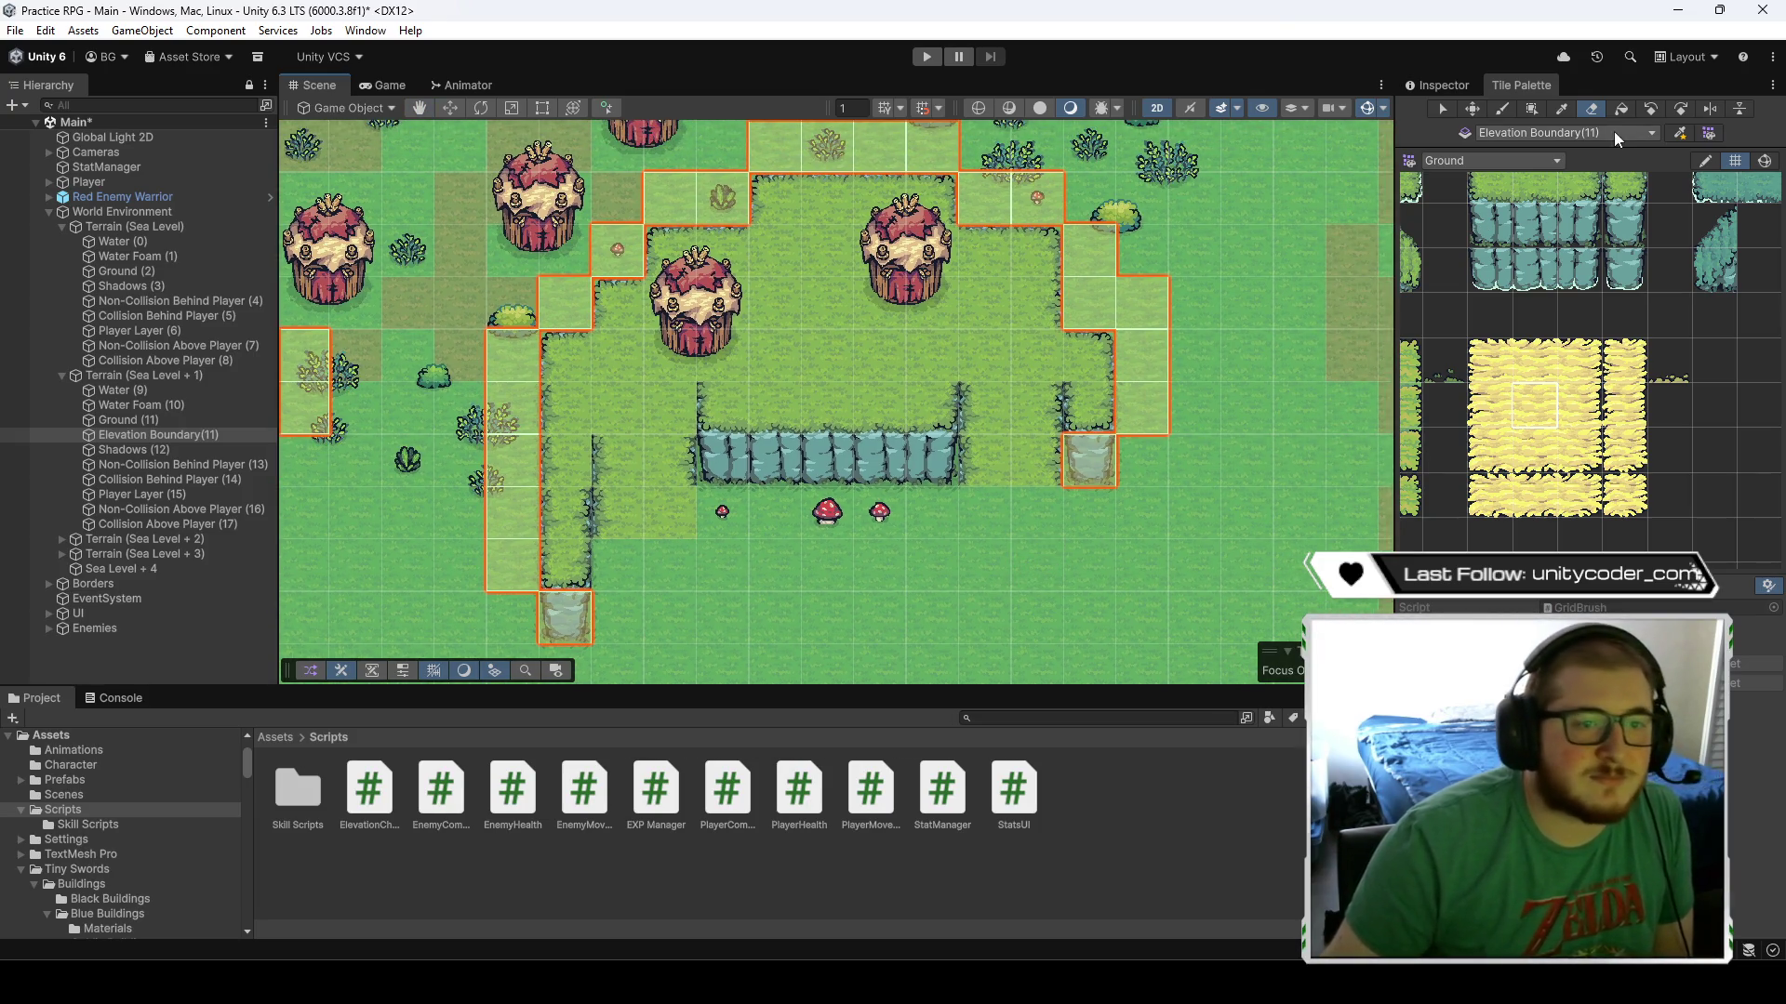
# - Paint boundary tiles over the row of rock cliff below the plateau's centre
pyautogui.click(1502, 109)
pyautogui.moveTo(946, 467); pyautogui.dragTo(756, 474)
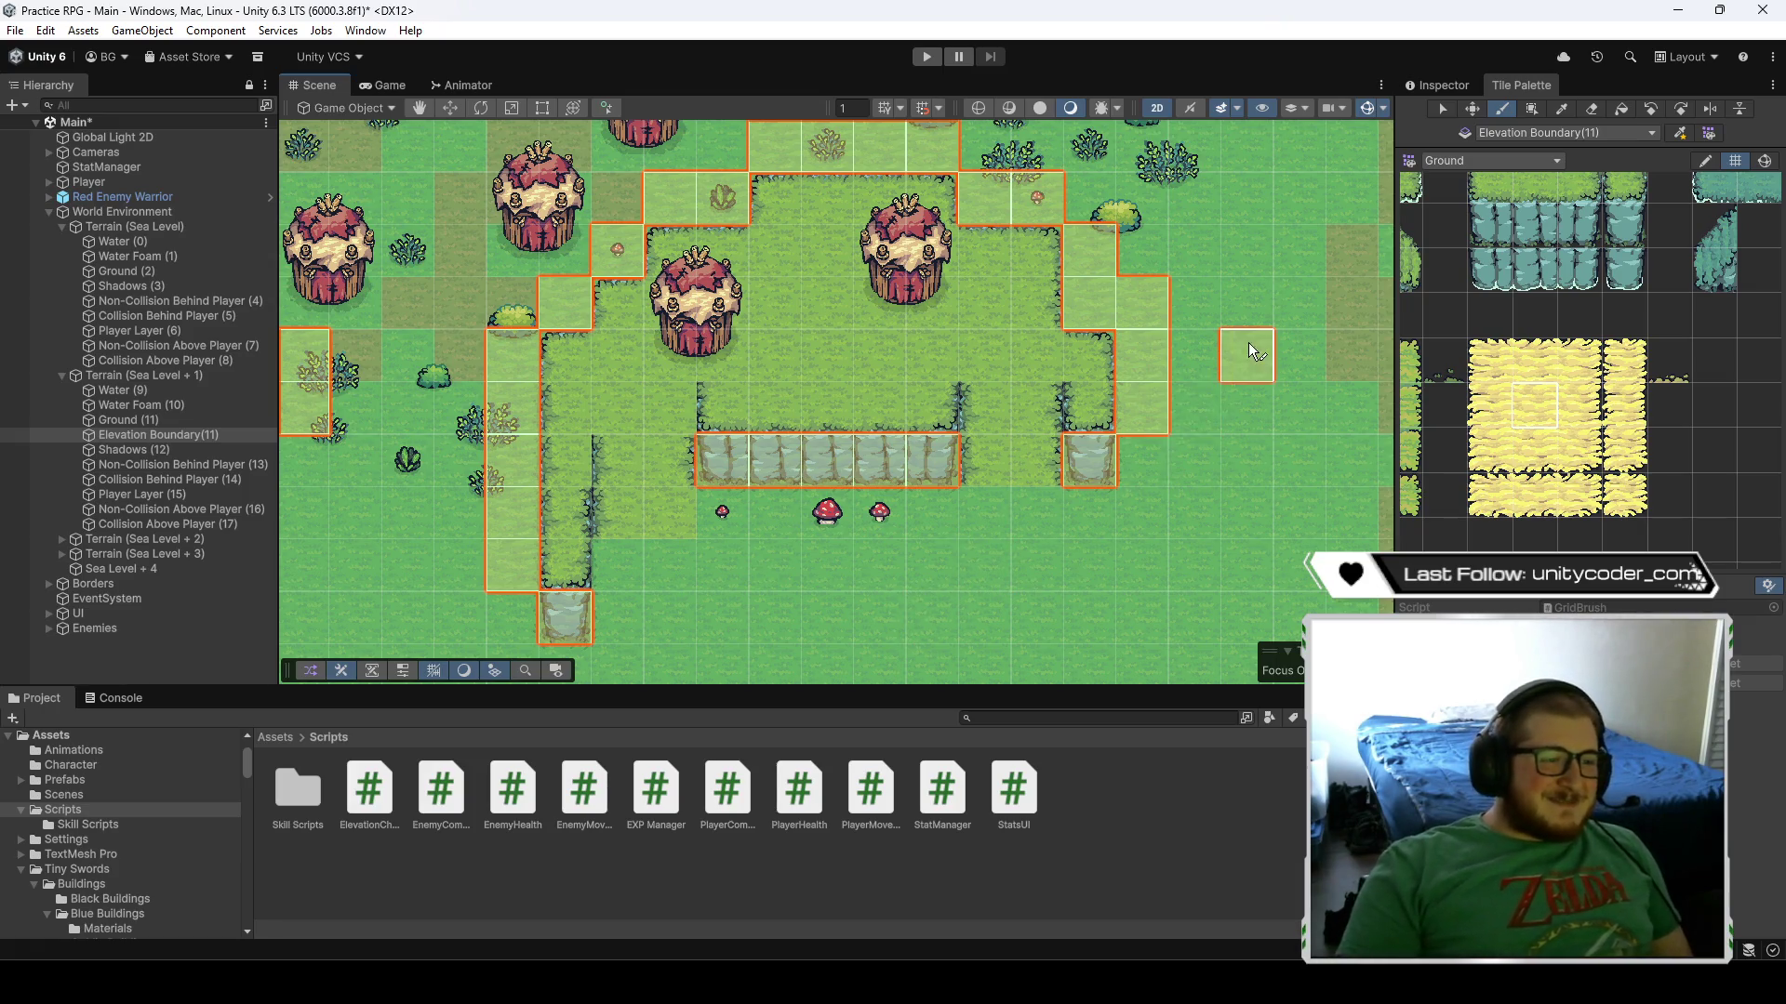
pyautogui.moveTo(1248, 342); pyautogui.dragTo(1300, 417)
pyautogui.click(1585, 112)
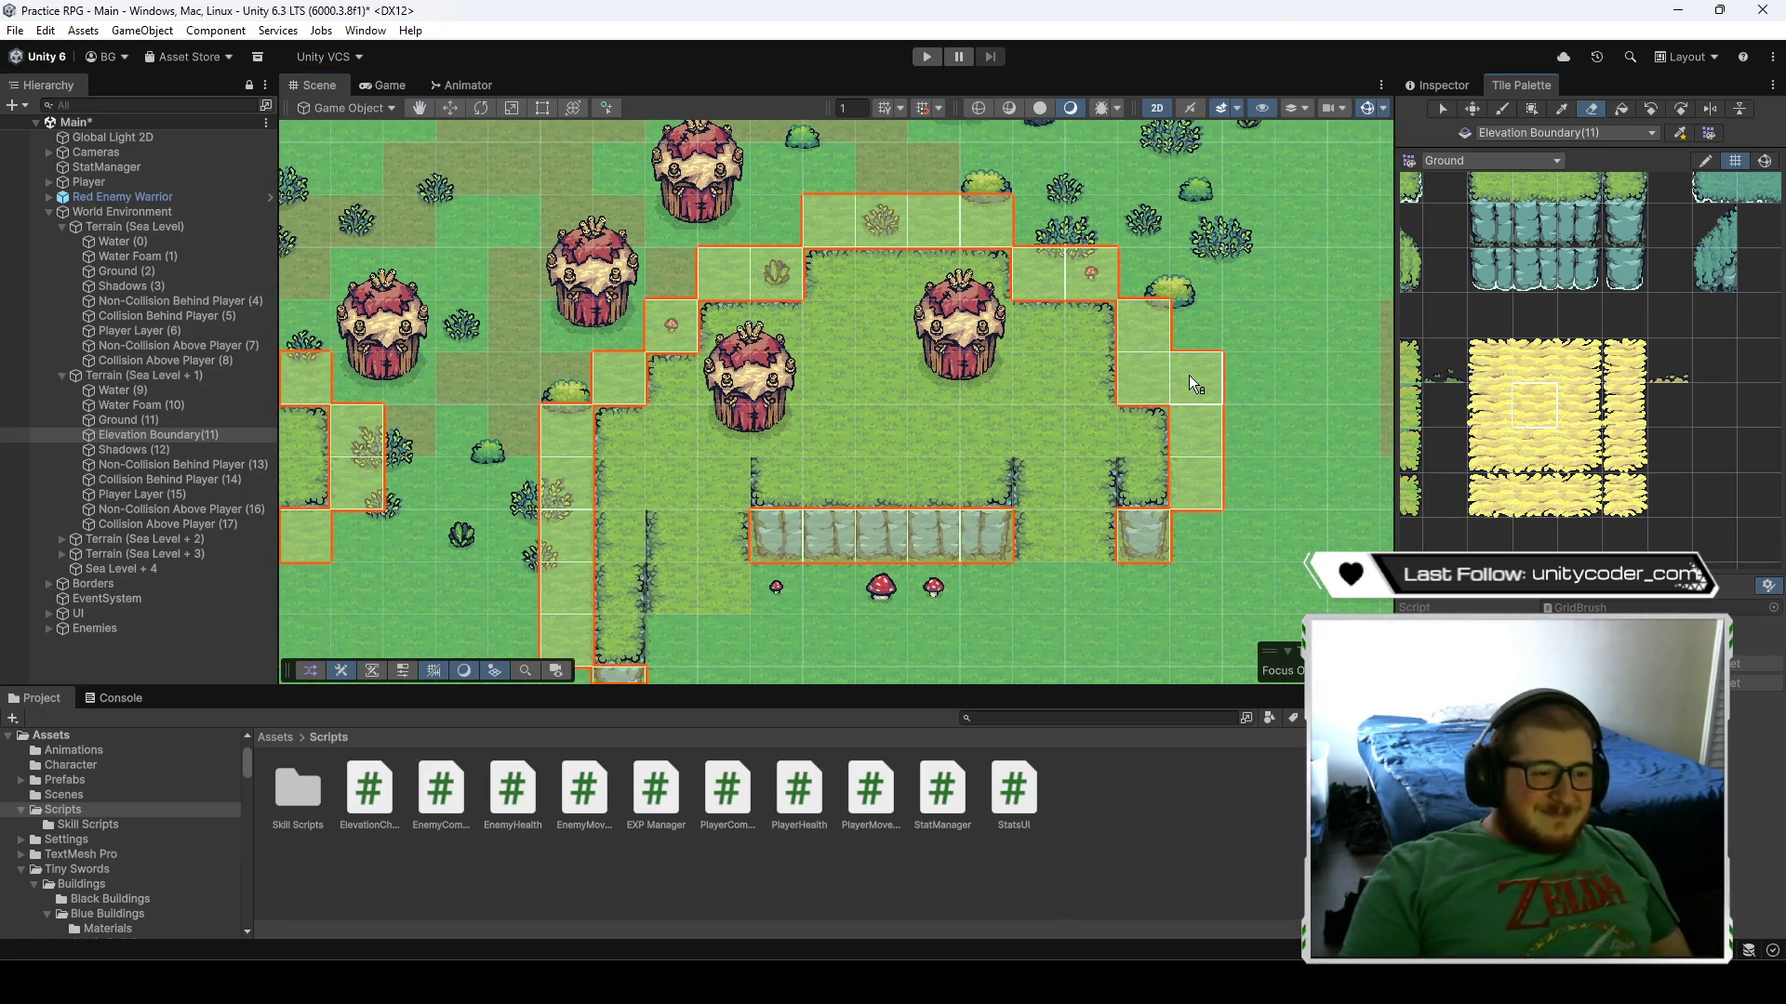
# - Paint Elevation Boundary tiles down the stepped cliff and right along the southern cliff
pyautogui.scroll(-5, 1263, 439)
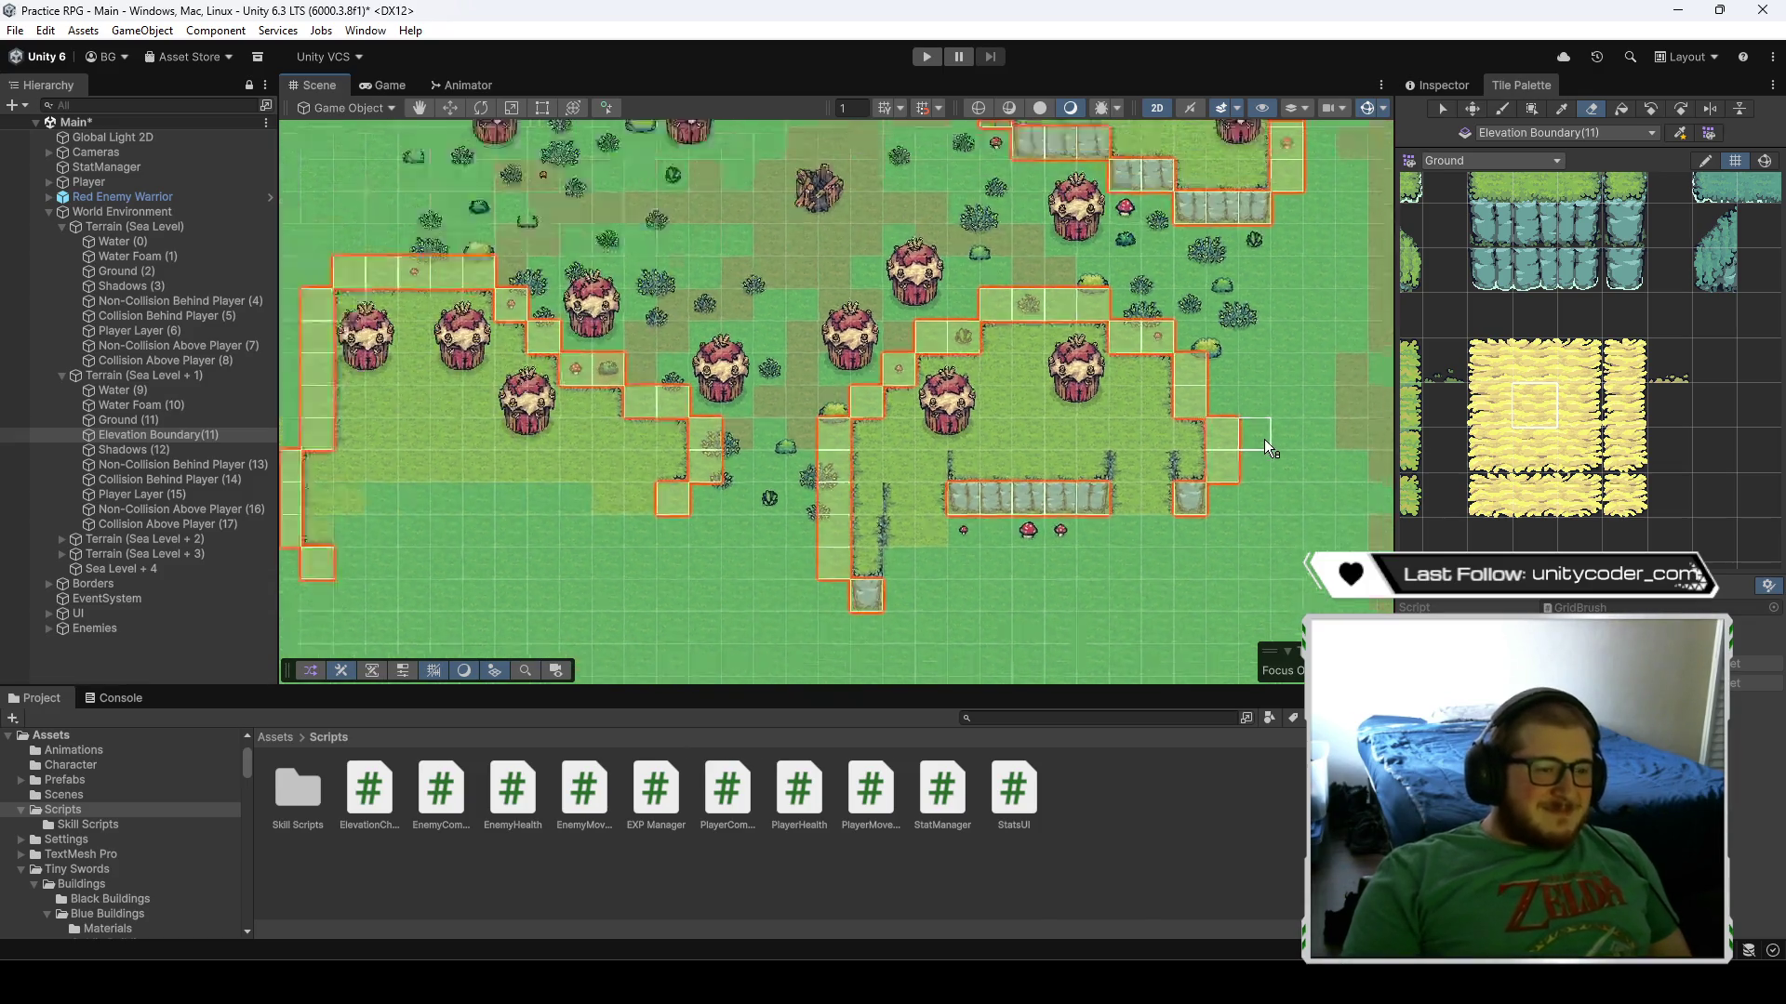
pyautogui.scroll(-2, 1219, 477)
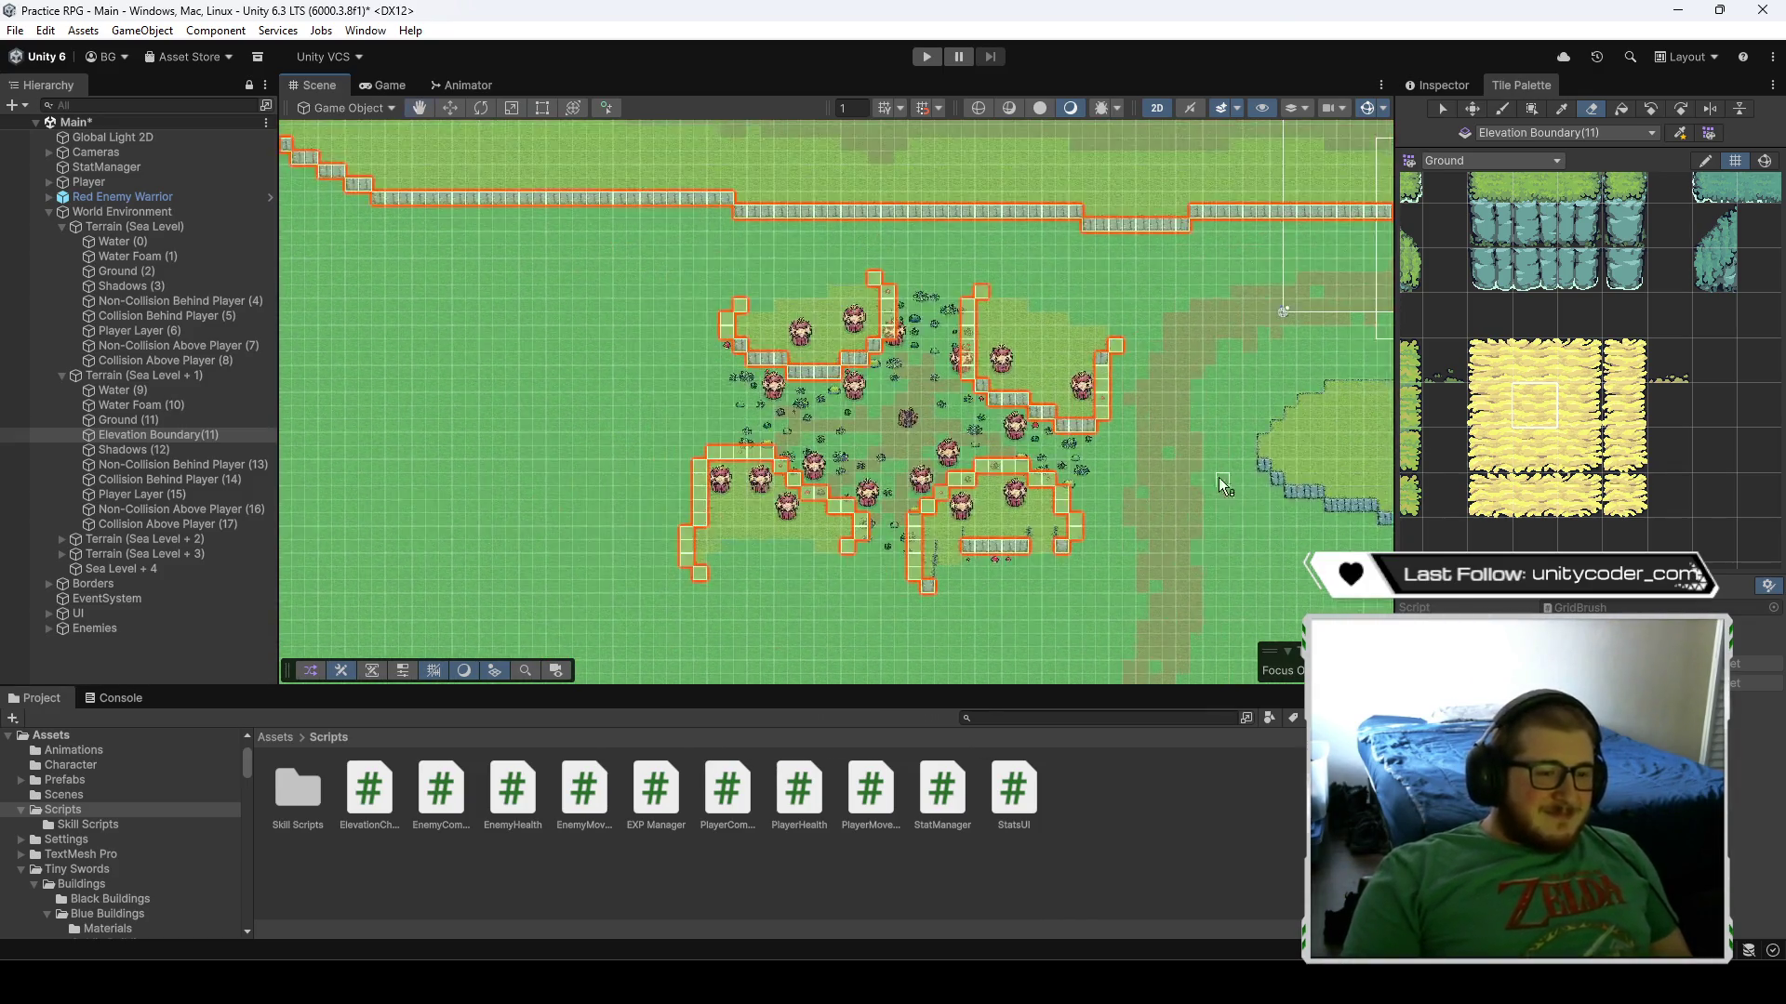
pyautogui.scroll(3, 683, 378)
pyautogui.scroll(2, 679, 372)
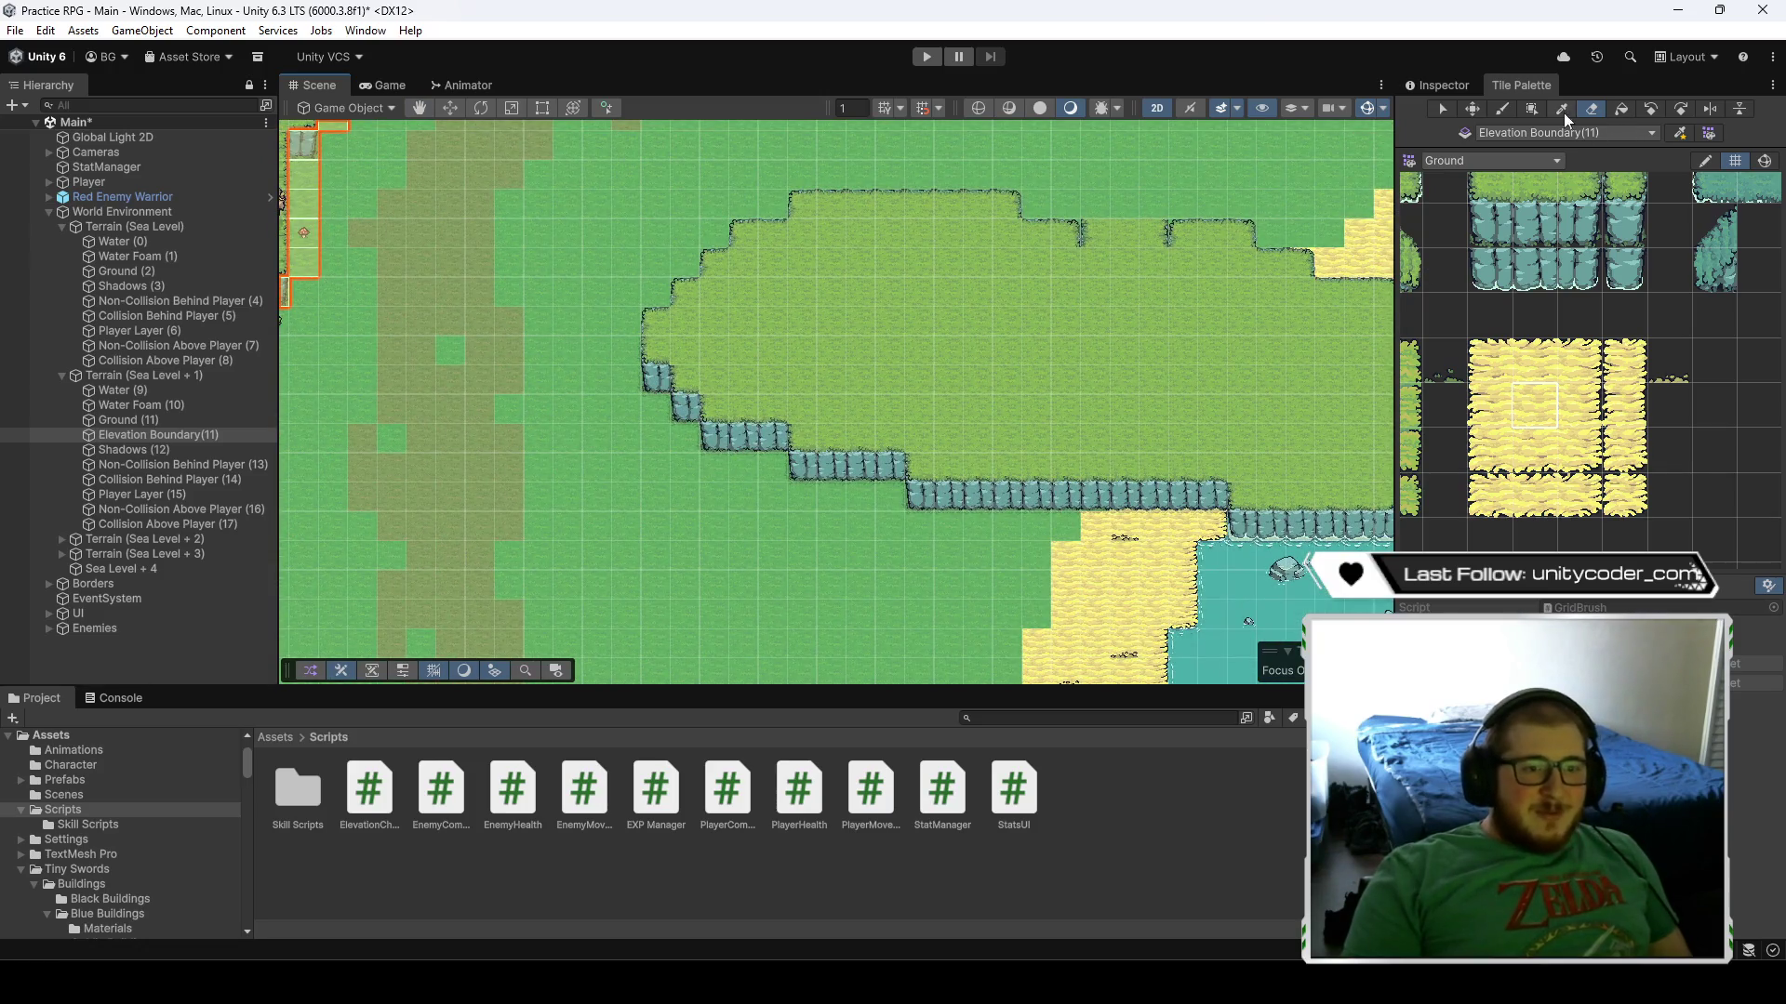
pyautogui.click(1499, 110)
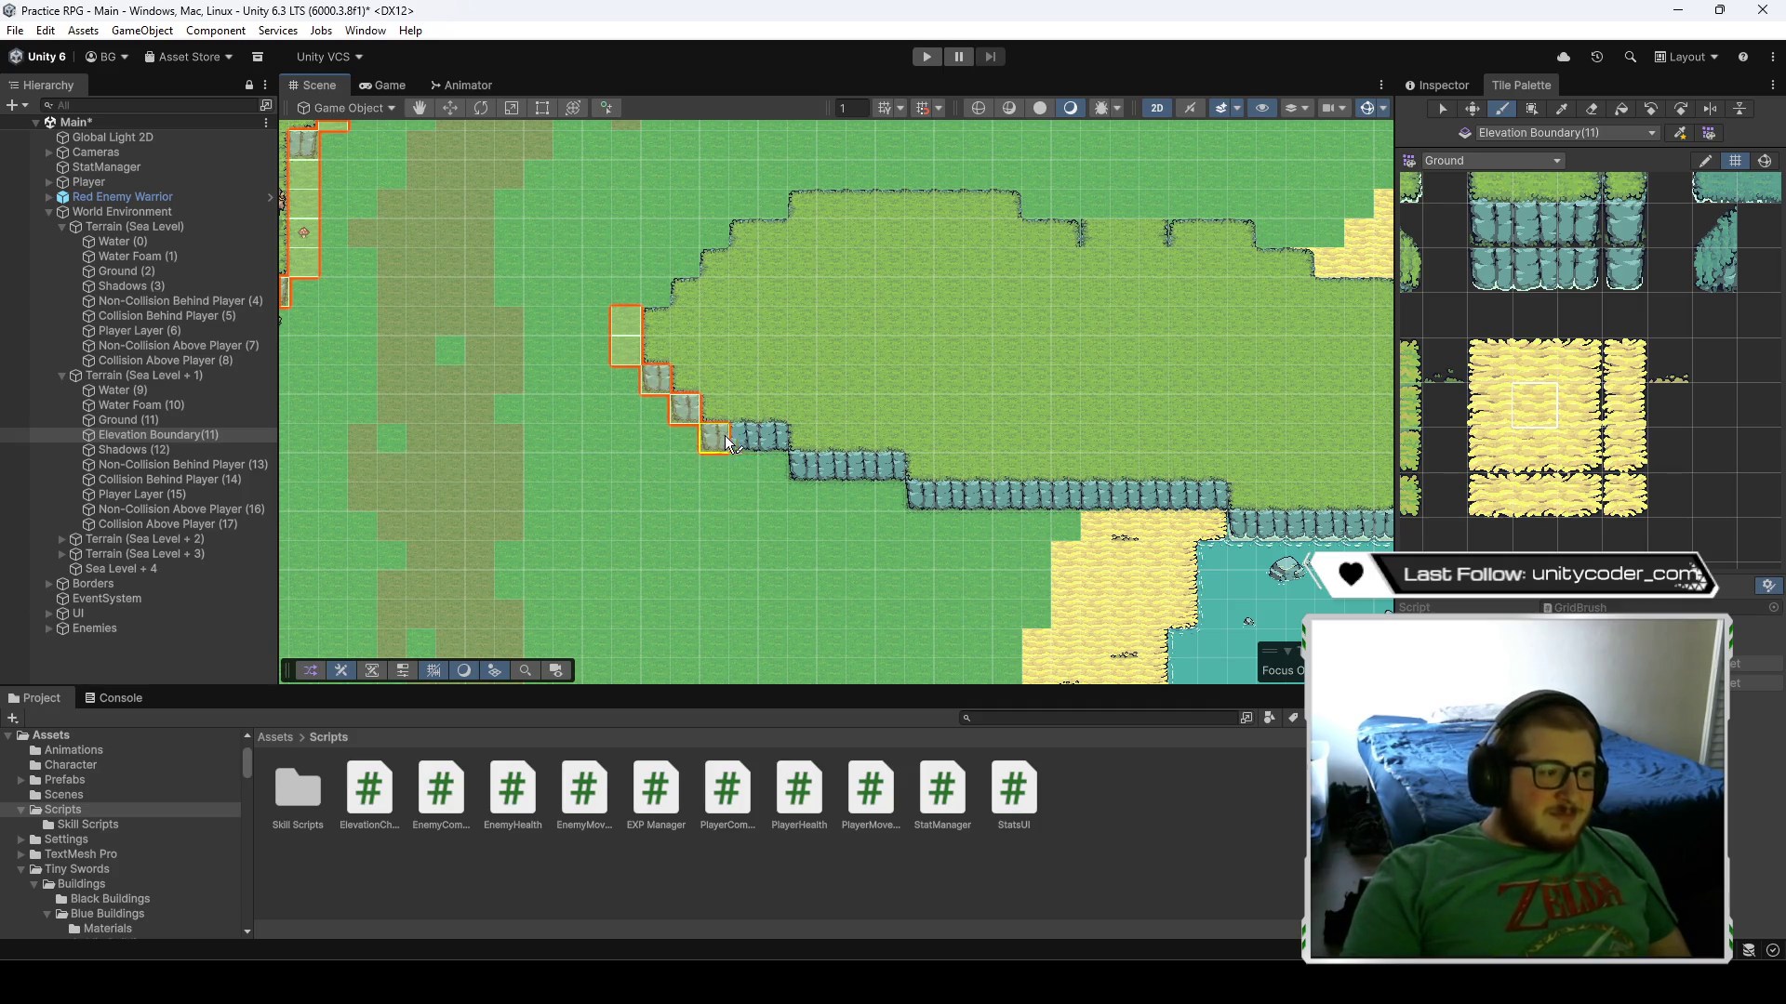
pyautogui.moveTo(805, 476); pyautogui.dragTo(892, 479)
pyautogui.moveTo(995, 512)
pyautogui.mouseDown()
pyautogui.moveTo(1209, 521)
pyautogui.moveTo(1023, 498)
pyautogui.moveTo(1079, 526)
pyautogui.moveTo(1218, 526)
pyautogui.mouseUp()
# - Erase the mistaken lower row, repaint the southern cliff row and shoreline edge, then frame the tiles
pyautogui.click(1589, 108)
pyautogui.hscroll(5, 1023, 521)
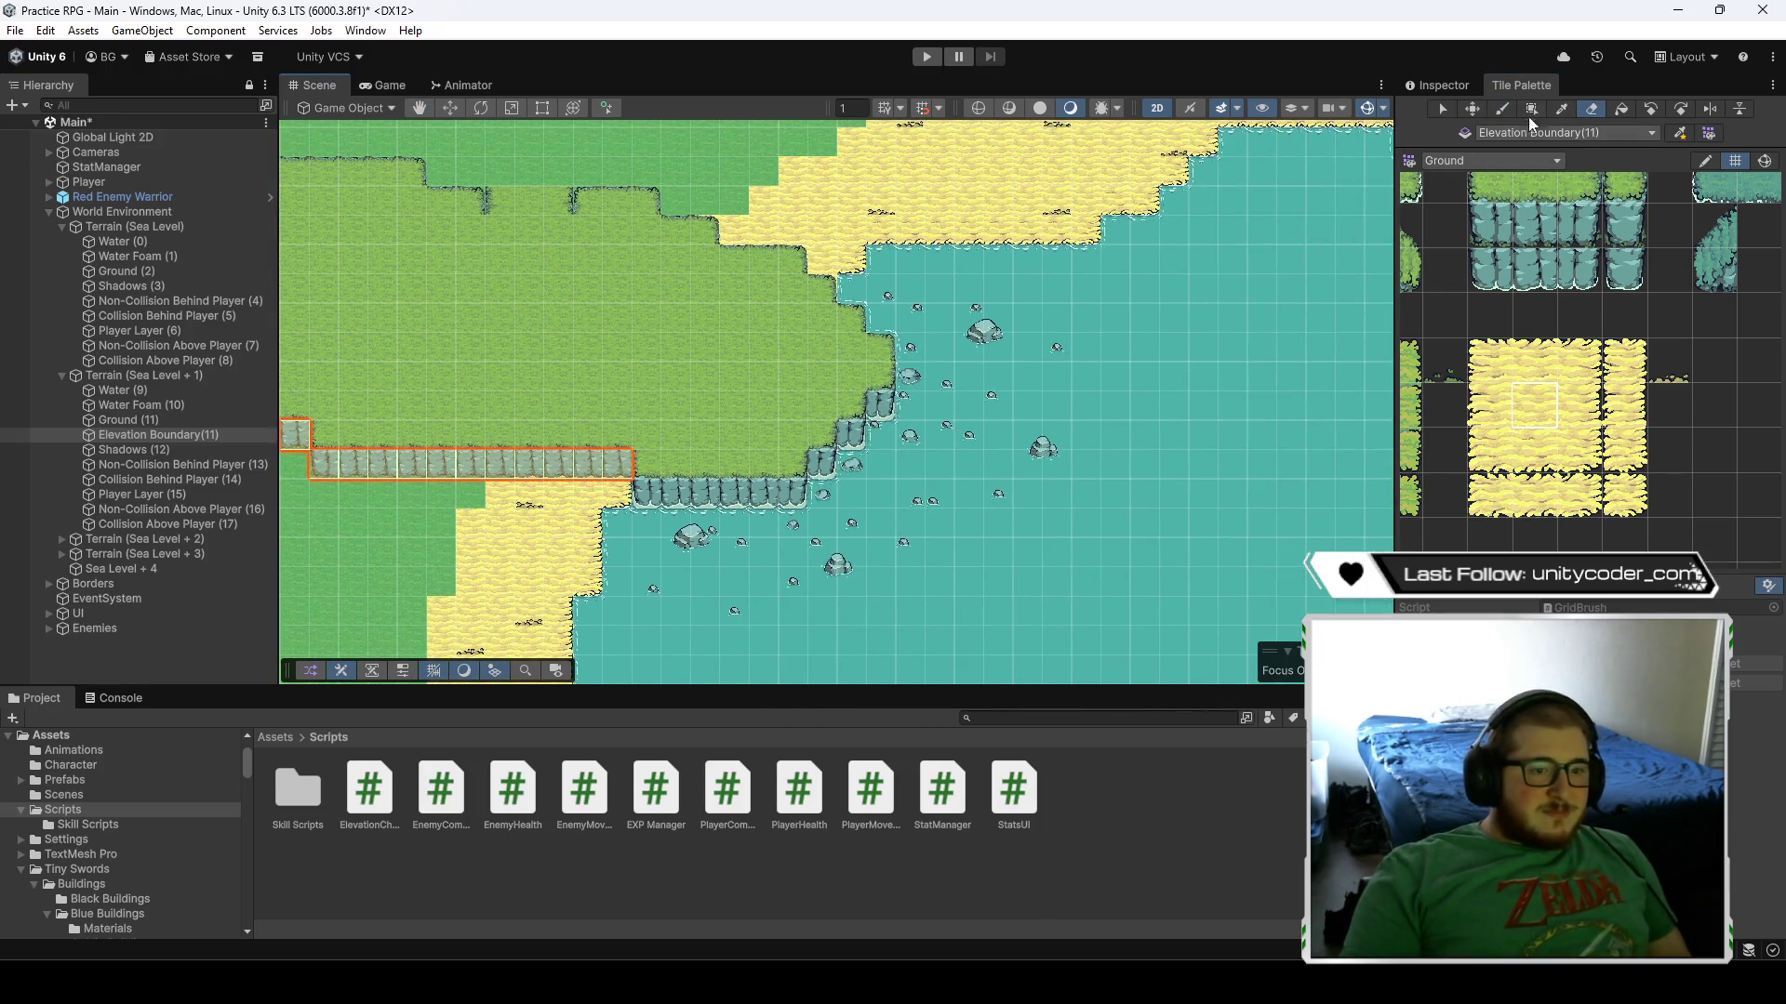
pyautogui.click(1501, 109)
pyautogui.moveTo(651, 495)
pyautogui.mouseDown()
pyautogui.moveTo(765, 502)
pyautogui.moveTo(883, 409)
pyautogui.moveTo(906, 363)
pyautogui.moveTo(879, 312)
pyautogui.moveTo(825, 275)
pyautogui.mouseUp()
pyautogui.moveTo(743, 229); pyautogui.dragTo(673, 203)
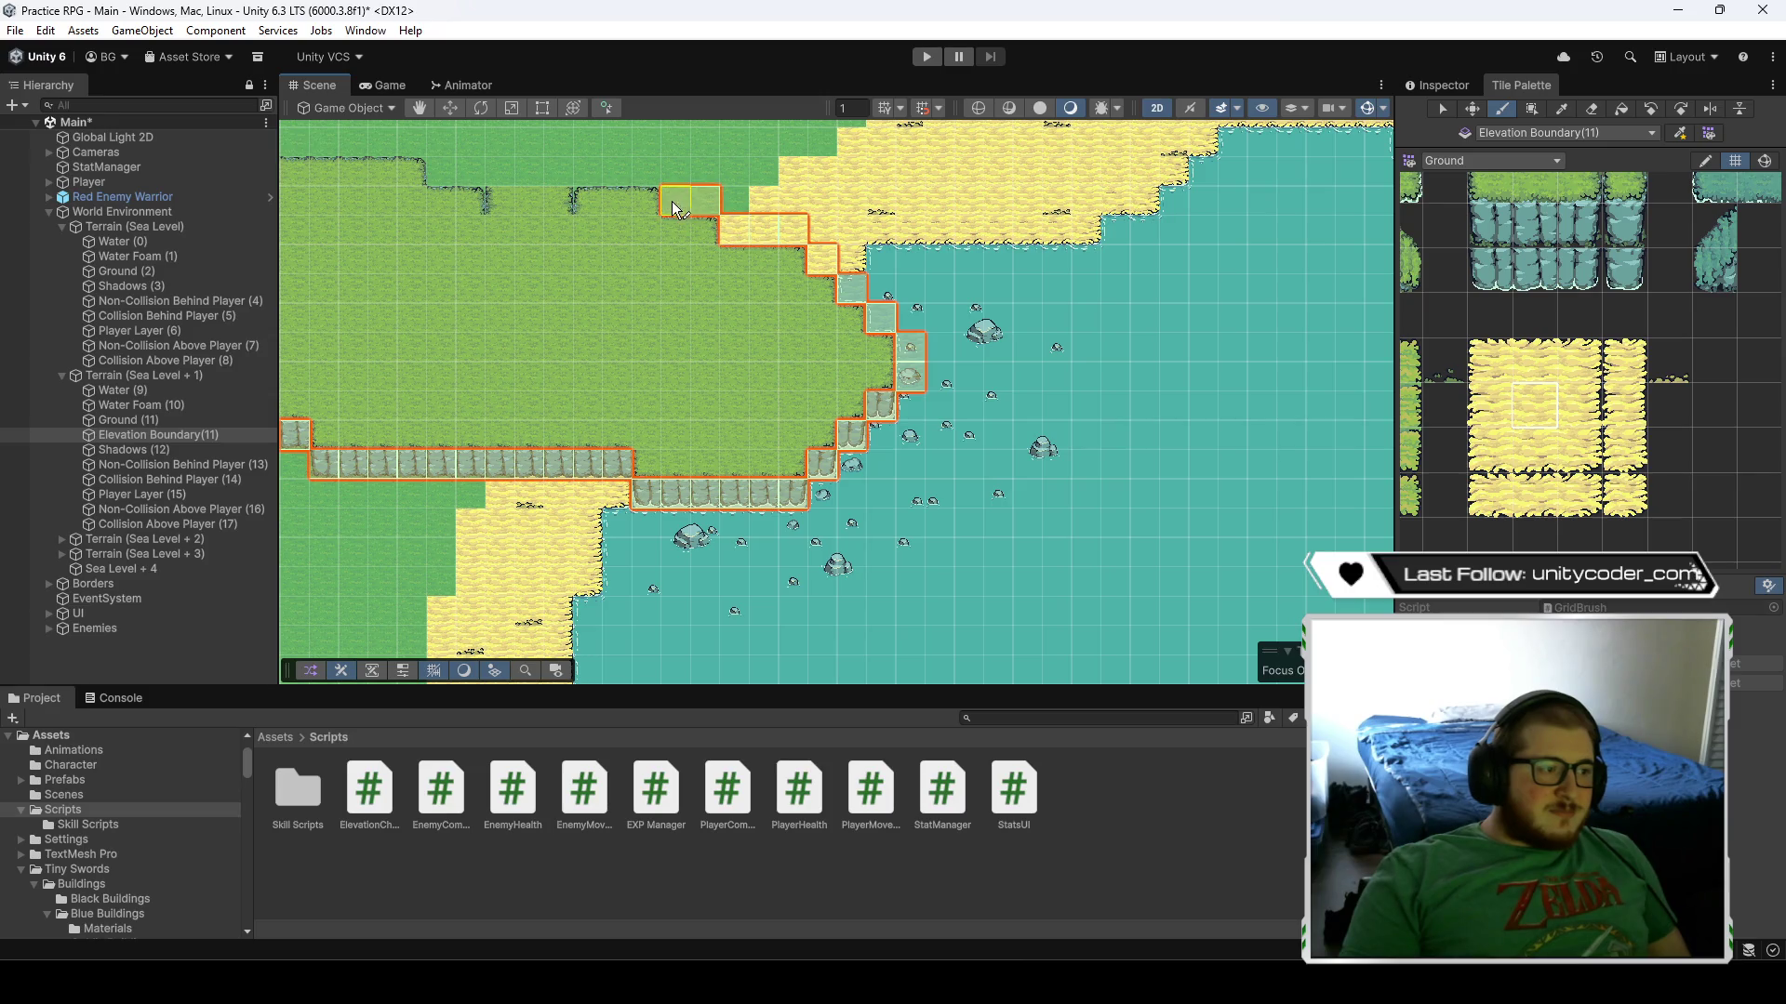
pyautogui.press('f')
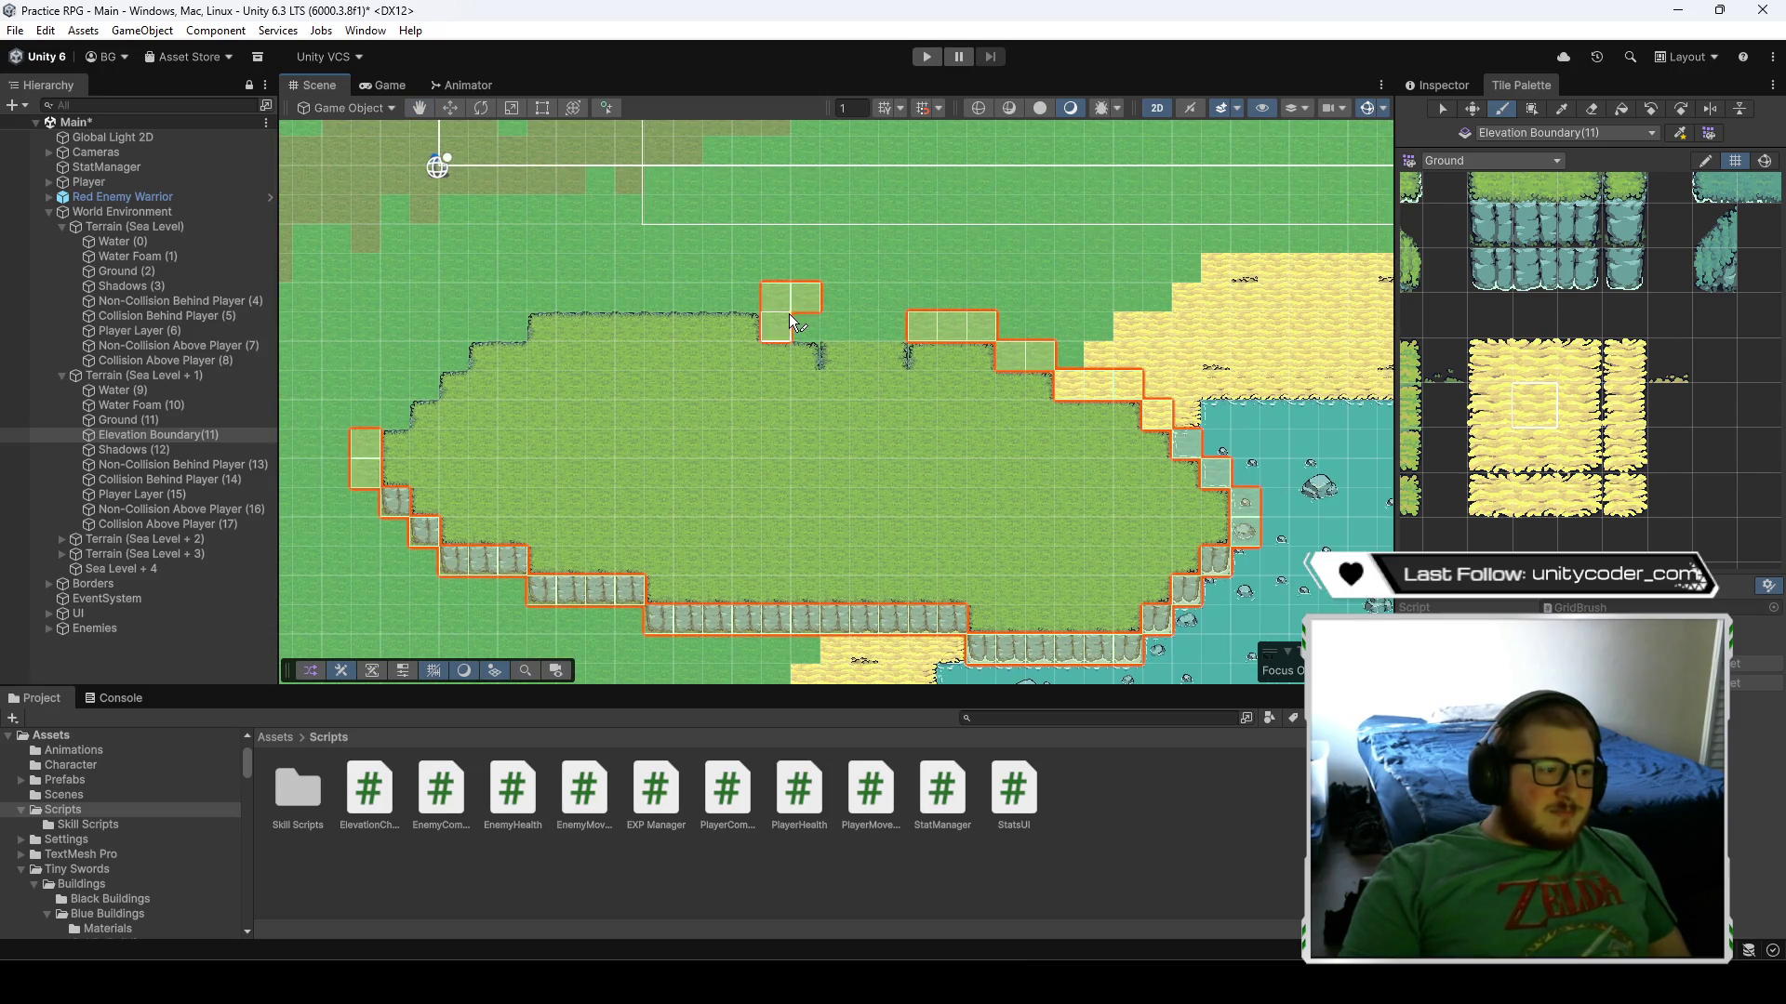
# - Erase the stray upper-right boundary tile and paint boundary tiles along the top edge and left side
pyautogui.click(1591, 109)
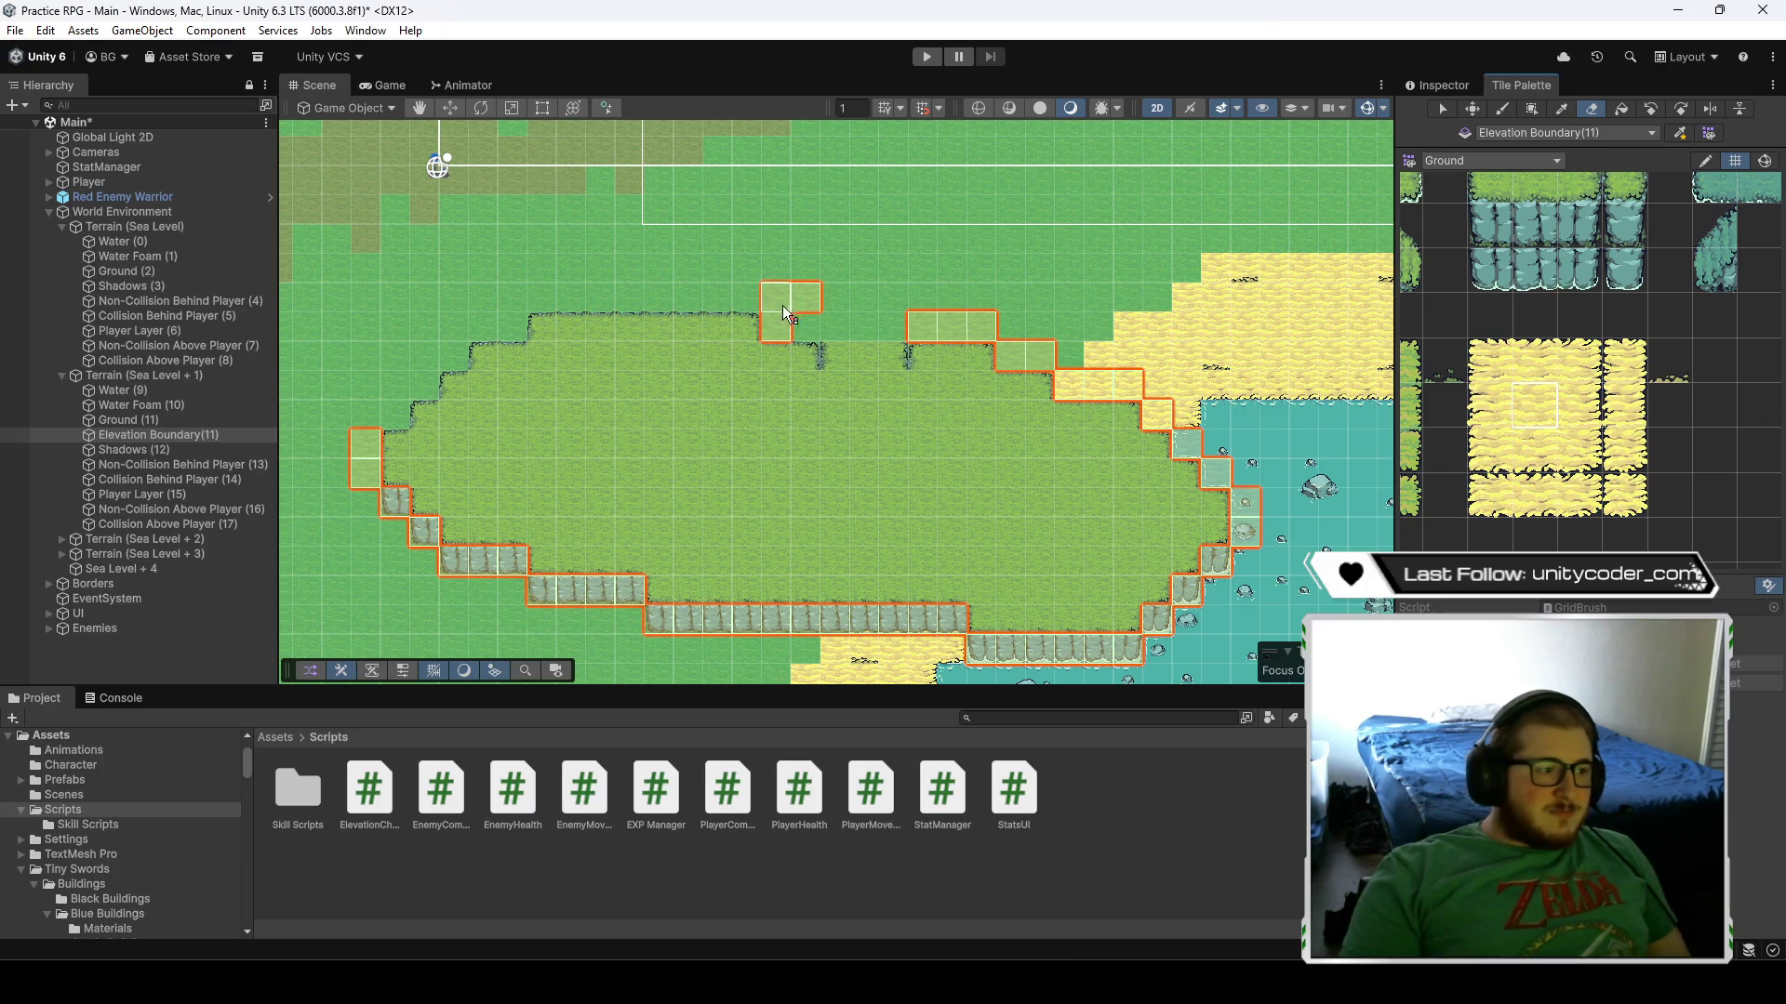
pyautogui.click(811, 296)
pyautogui.click(1502, 109)
pyautogui.click(806, 326)
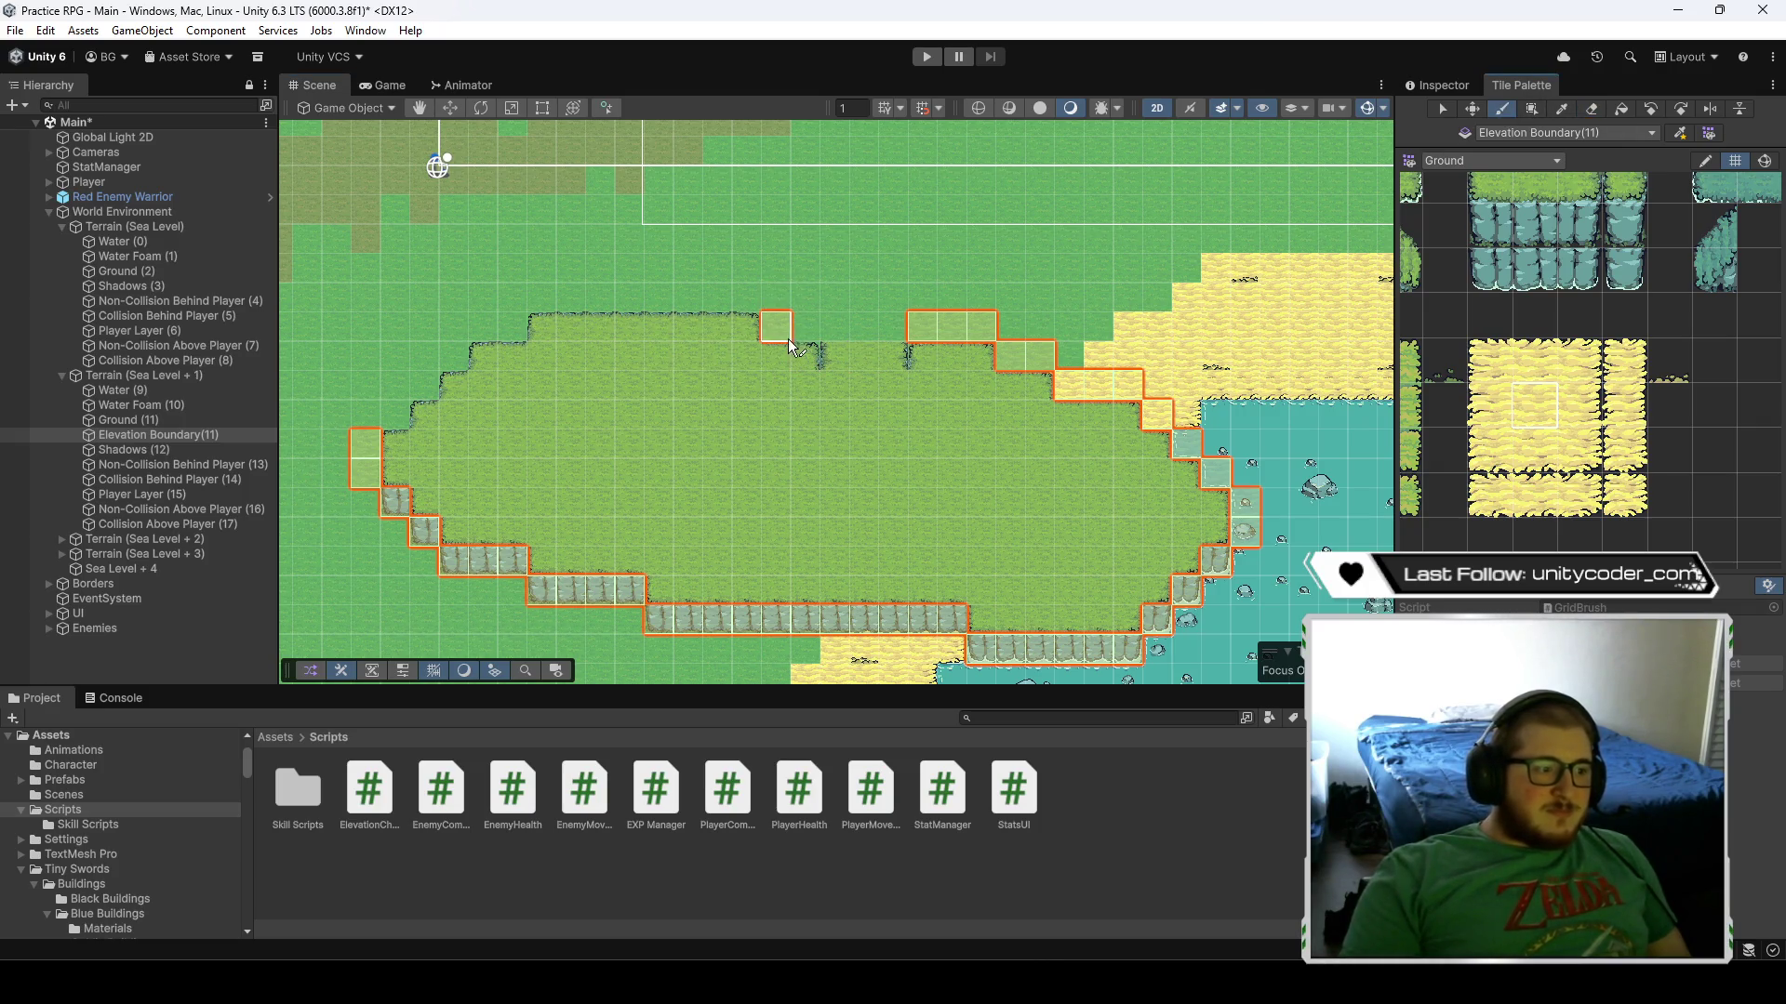
pyautogui.click(757, 323)
pyautogui.moveTo(756, 324)
pyautogui.mouseDown()
pyautogui.moveTo(590, 296)
pyautogui.moveTo(479, 330)
pyautogui.moveTo(394, 417)
pyautogui.mouseUp()
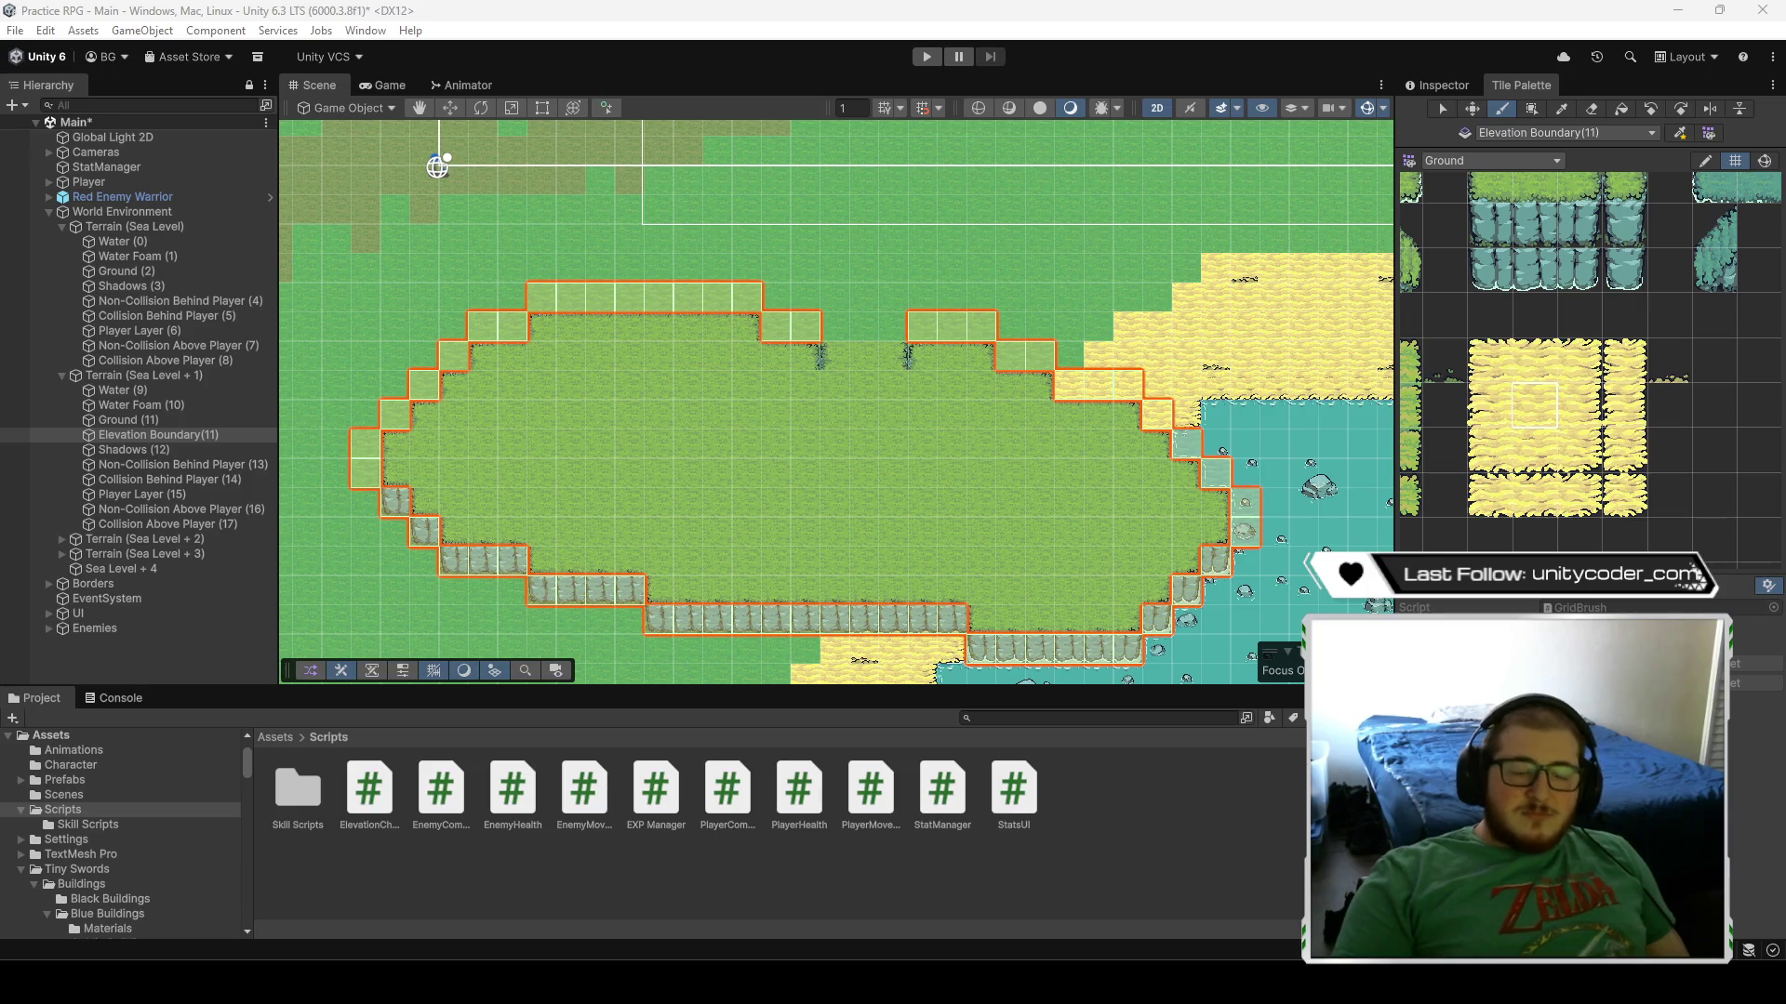
# - Survey the map, pan to the eastern plateau, and select Ground (11) under Terrain (Sea Level + 1)
pyautogui.scroll(-3, 906, 307)
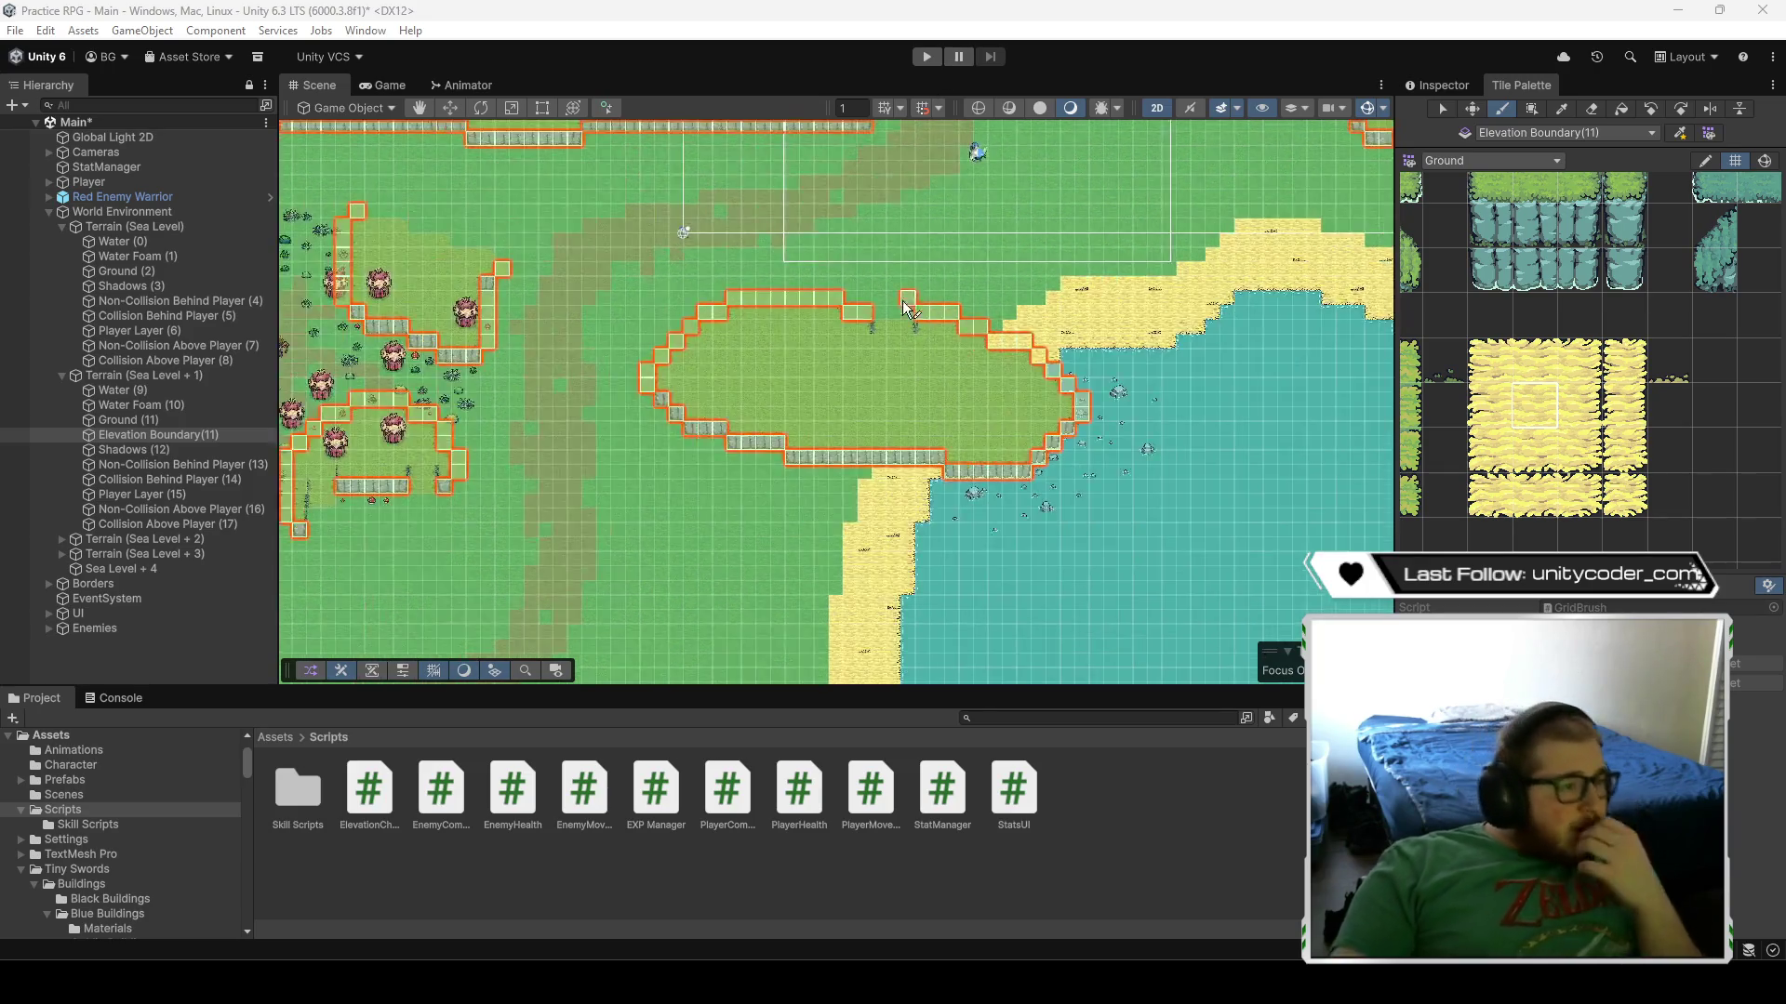
pyautogui.scroll(-3, 907, 307)
pyautogui.moveTo(977, 289)
pyautogui.mouseDown()
pyautogui.moveTo(1173, 480)
pyautogui.moveTo(1158, 385)
pyautogui.moveTo(877, 276)
pyautogui.moveTo(691, 221)
pyautogui.moveTo(521, 242)
pyautogui.moveTo(476, 222)
pyautogui.moveTo(735, 243)
pyautogui.moveTo(966, 413)
pyautogui.moveTo(975, 398)
pyautogui.moveTo(1036, 423)
pyautogui.mouseUp()
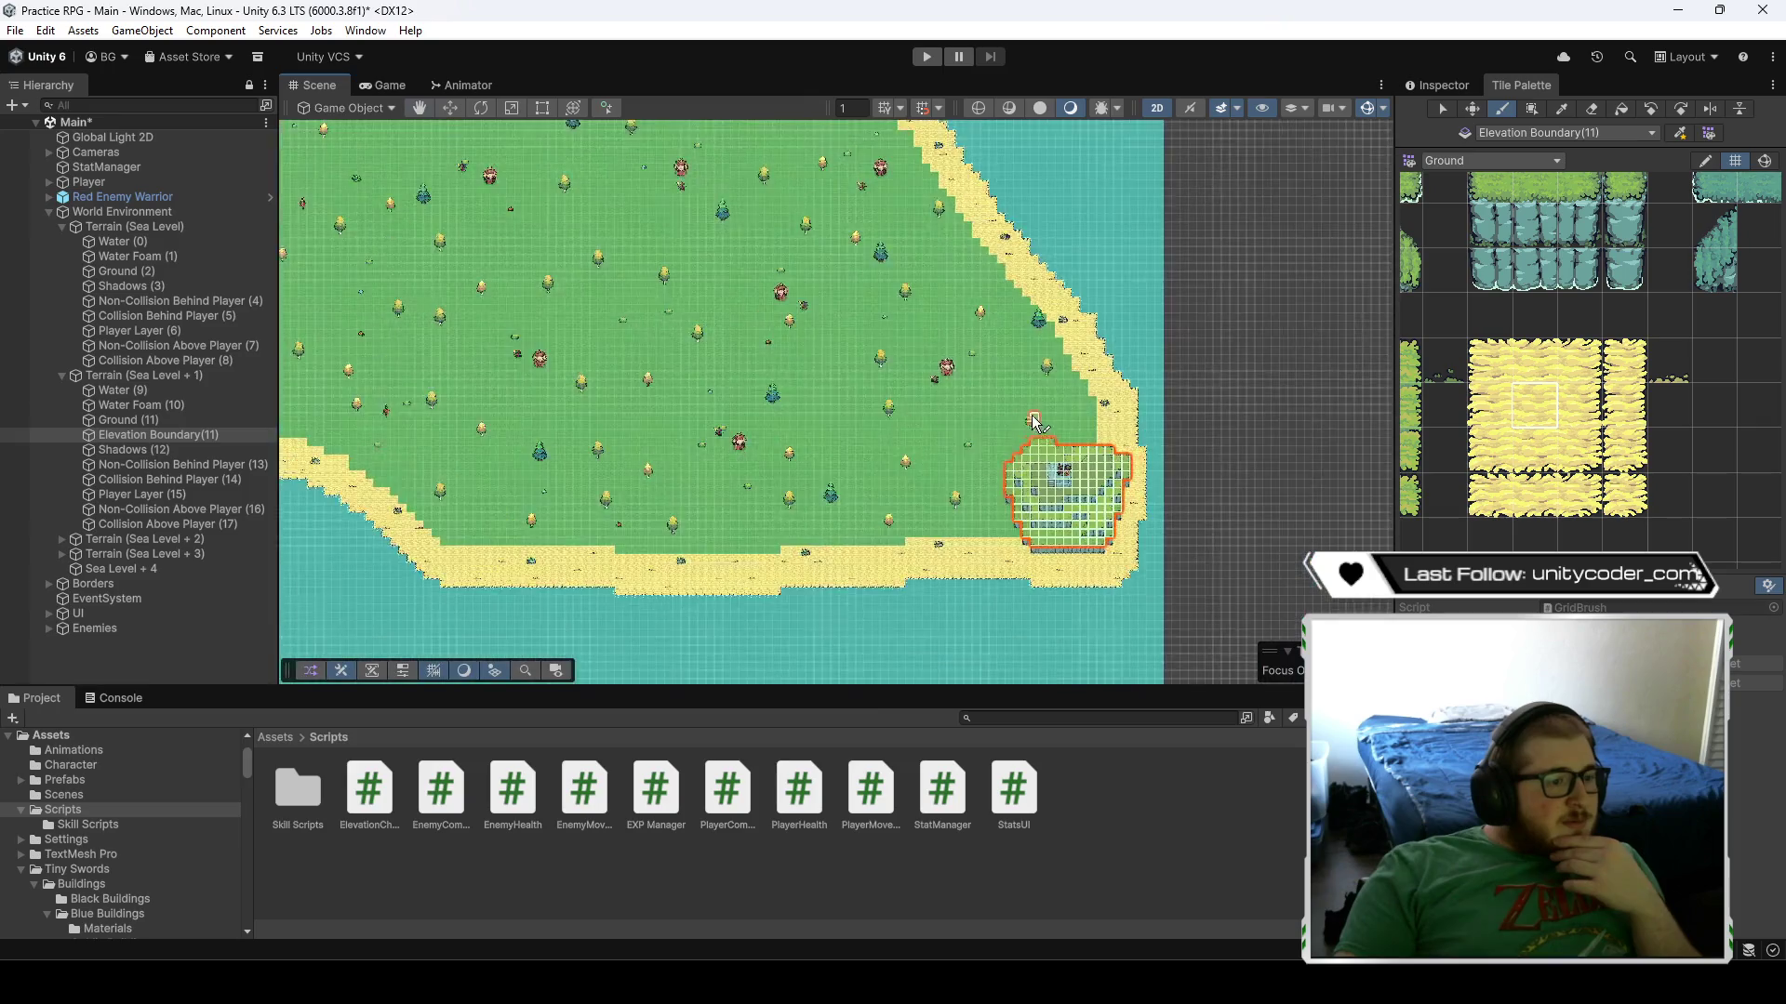
pyautogui.scroll(5, 1035, 423)
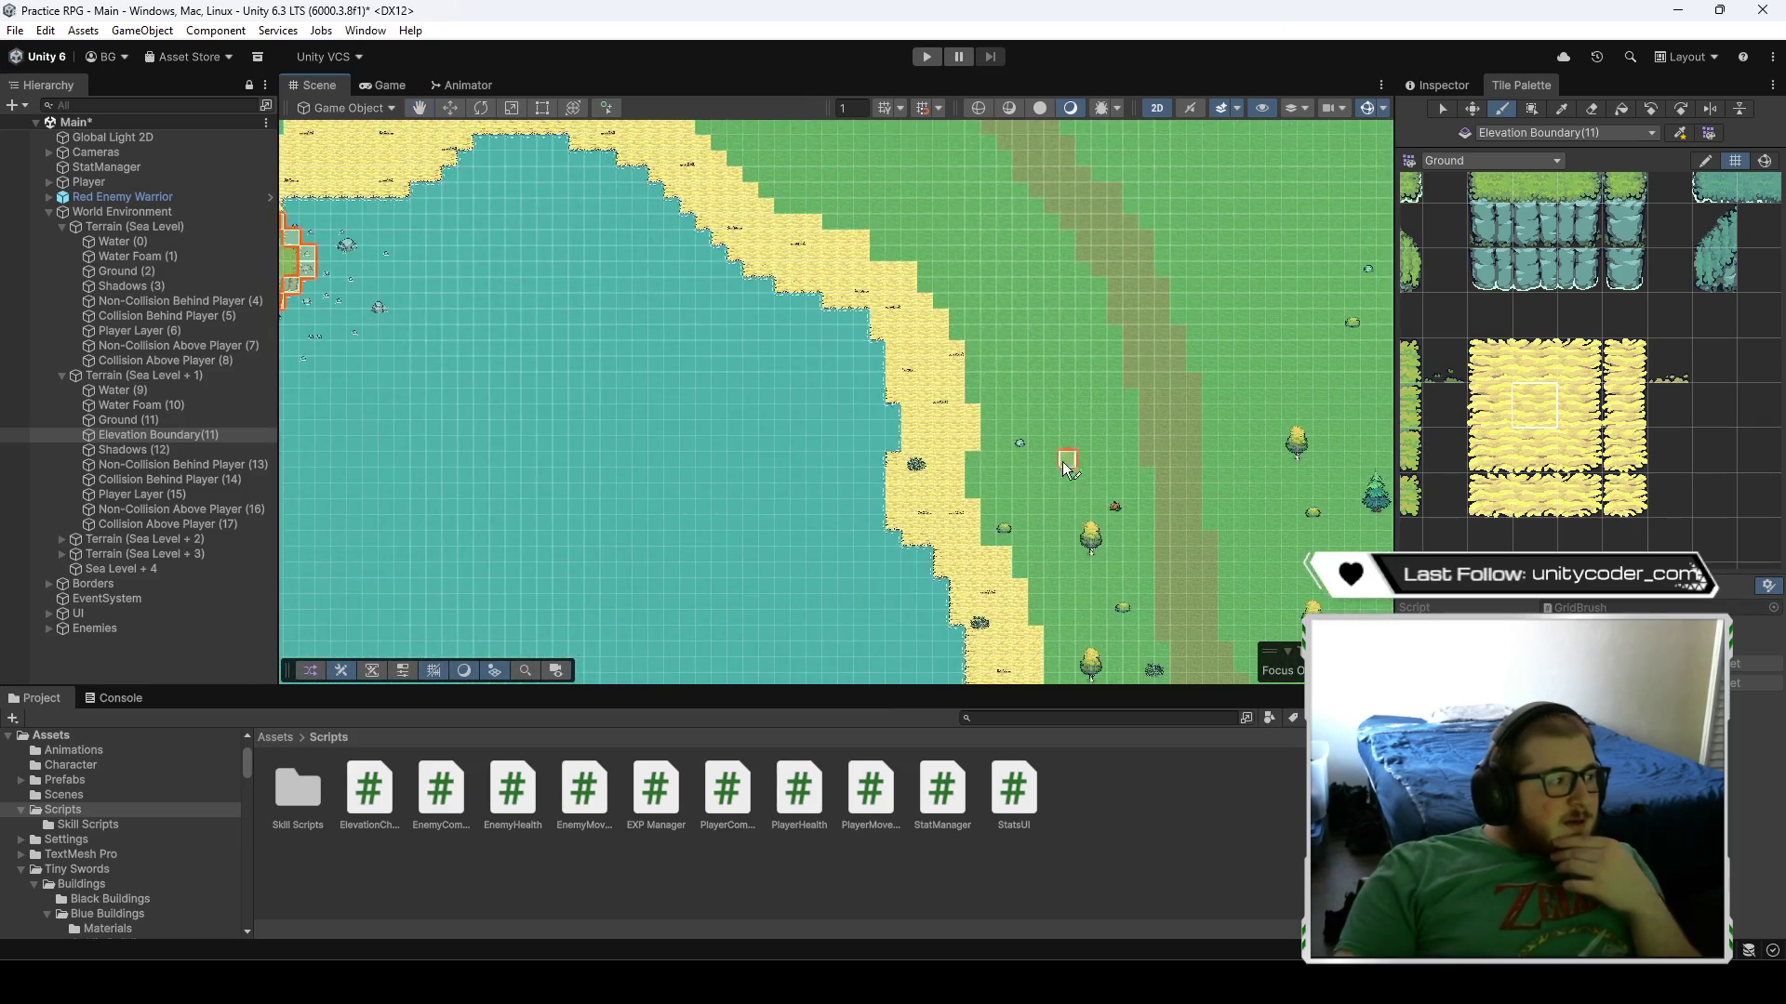
pyautogui.scroll(-10, 1062, 461)
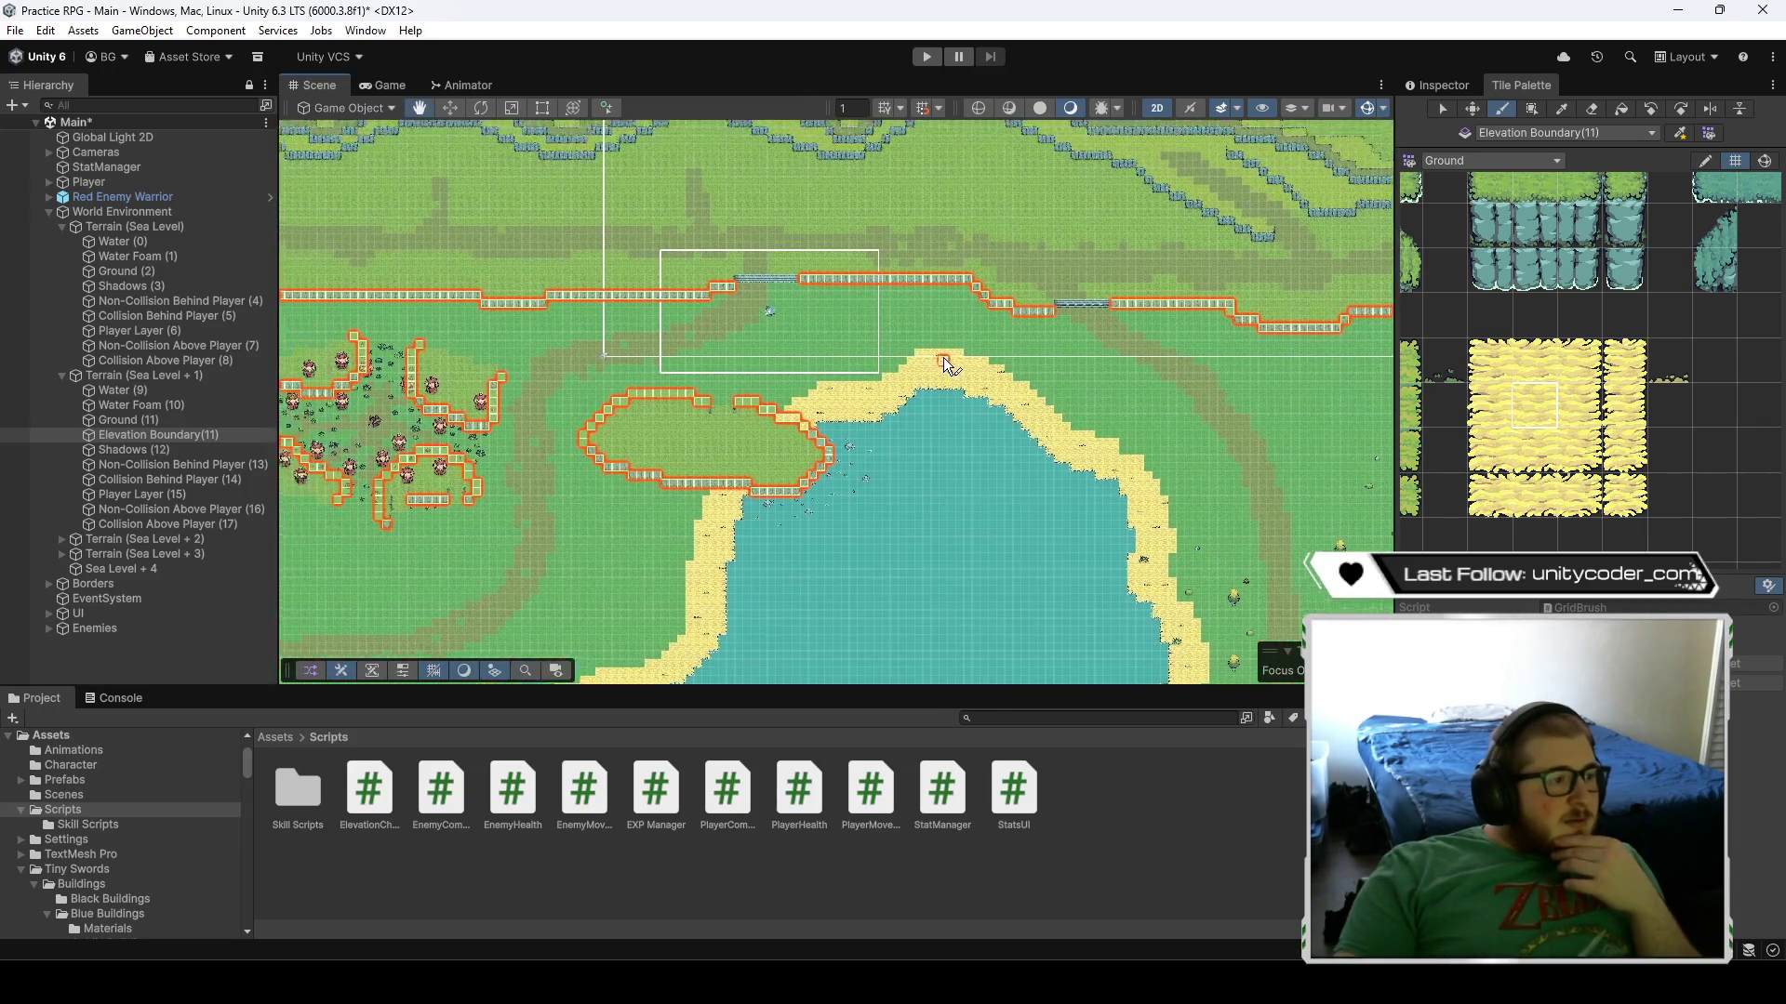
pyautogui.moveTo(943, 358); pyautogui.dragTo(1048, 373)
pyautogui.scroll(3, 924, 417)
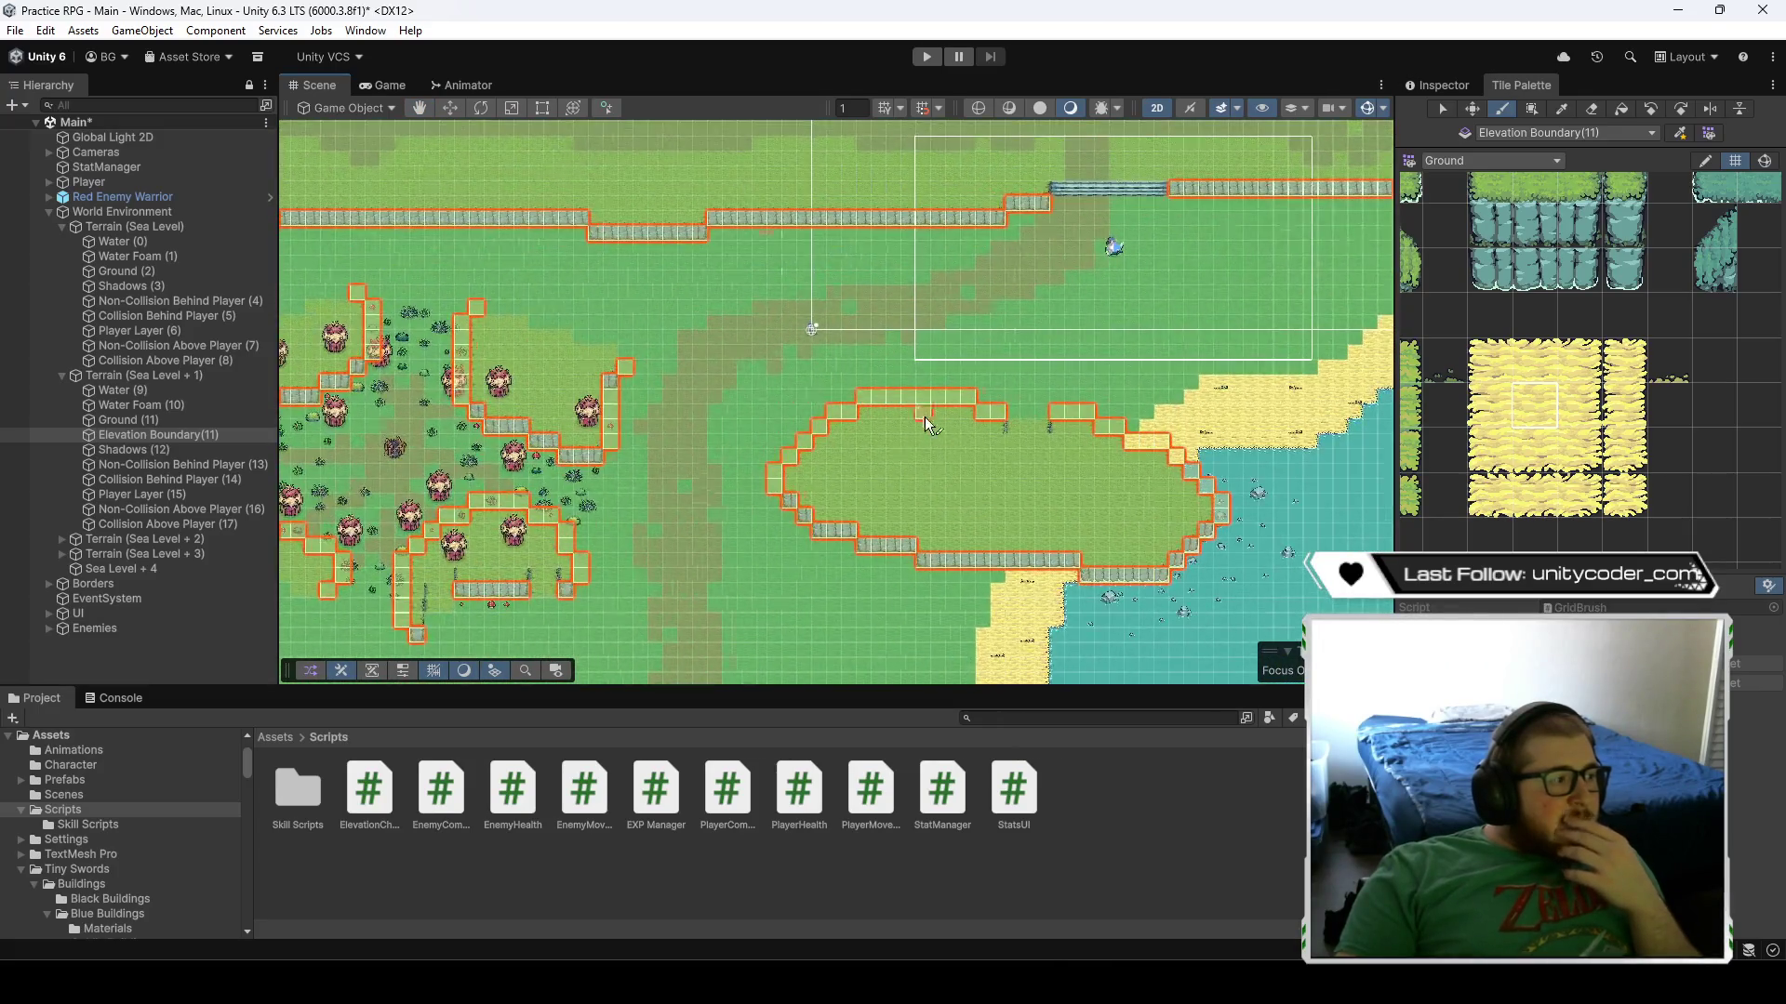
pyautogui.click(127, 420)
pyautogui.scroll(3, 896, 511)
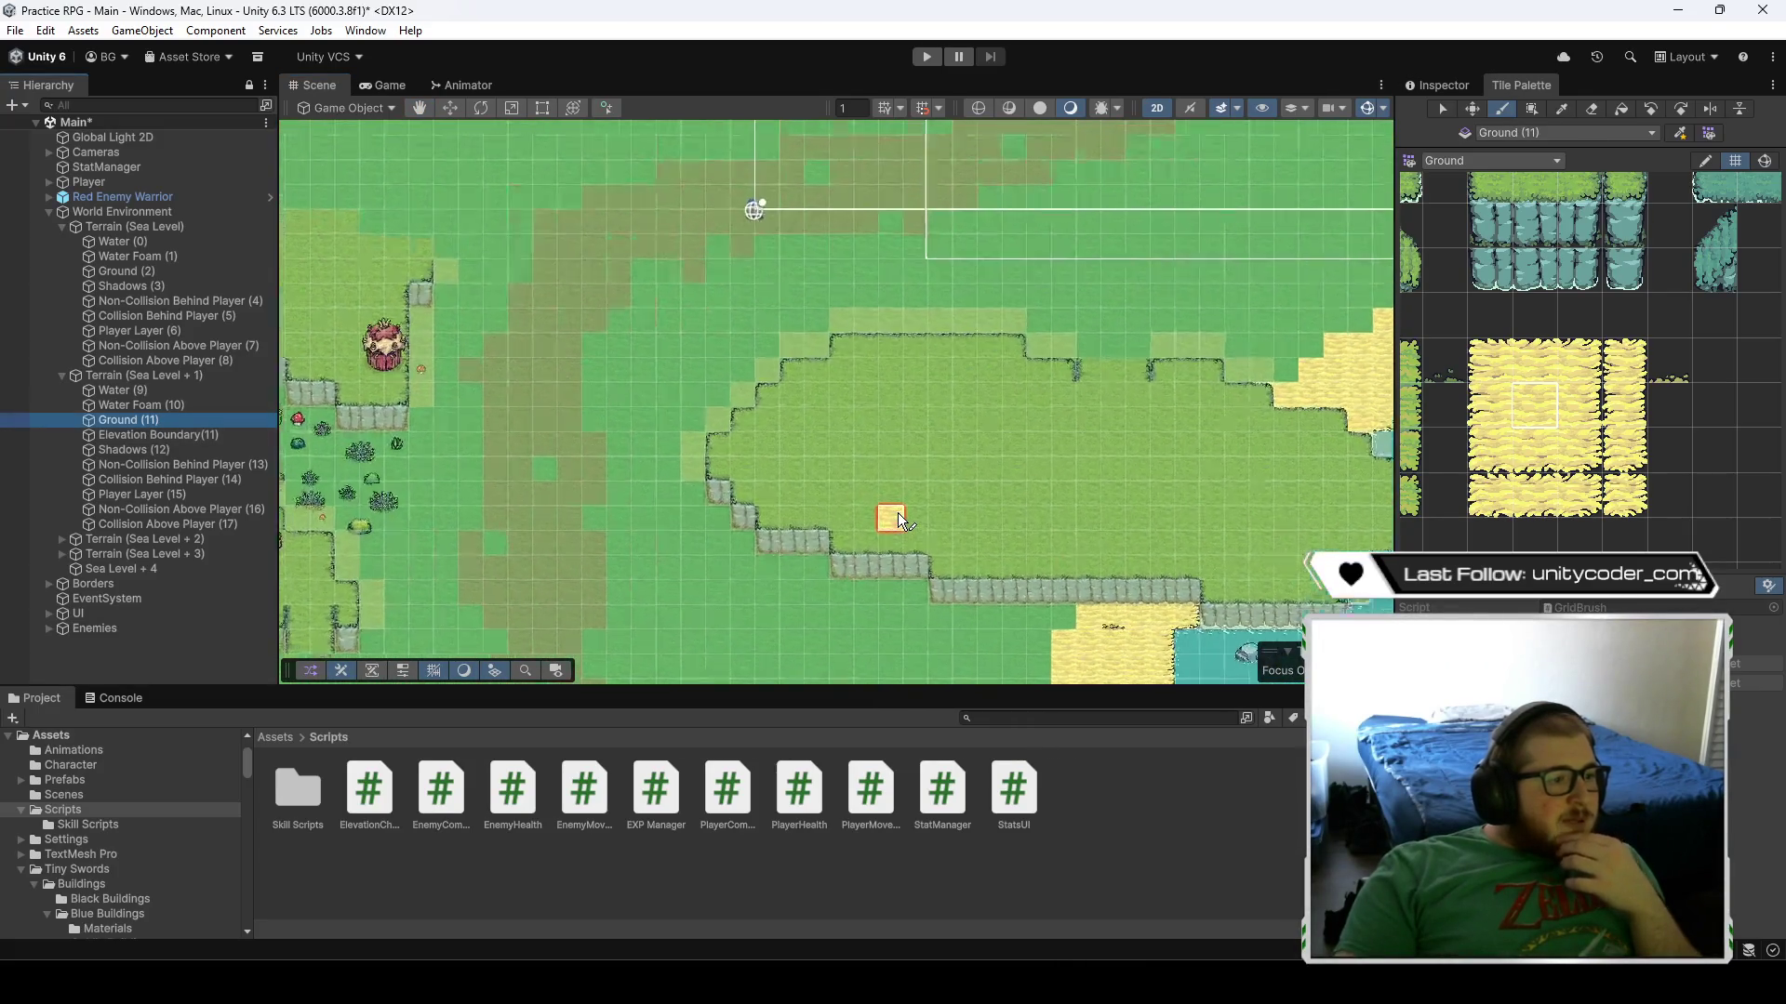
# - Fill the gaps along the plateau's stepped edge with the plain grass tile
pyautogui.scroll(3, 897, 511)
pyautogui.scroll(3, 1483, 387)
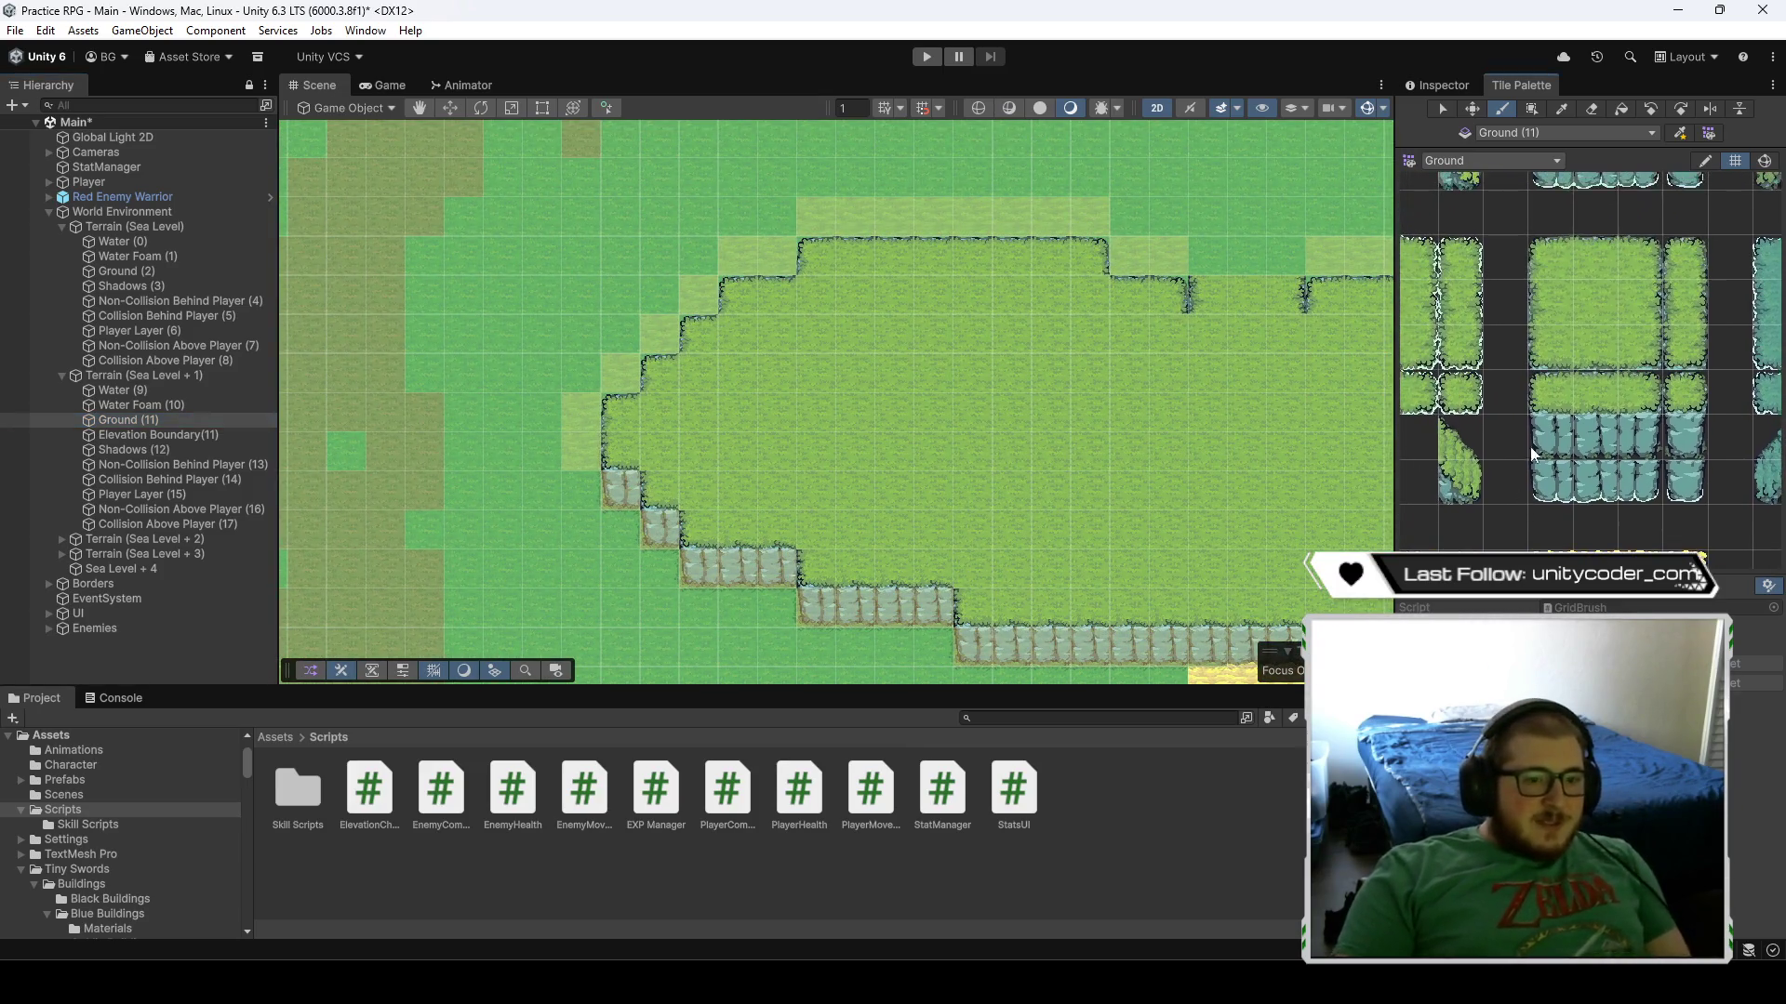
pyautogui.click(1547, 255)
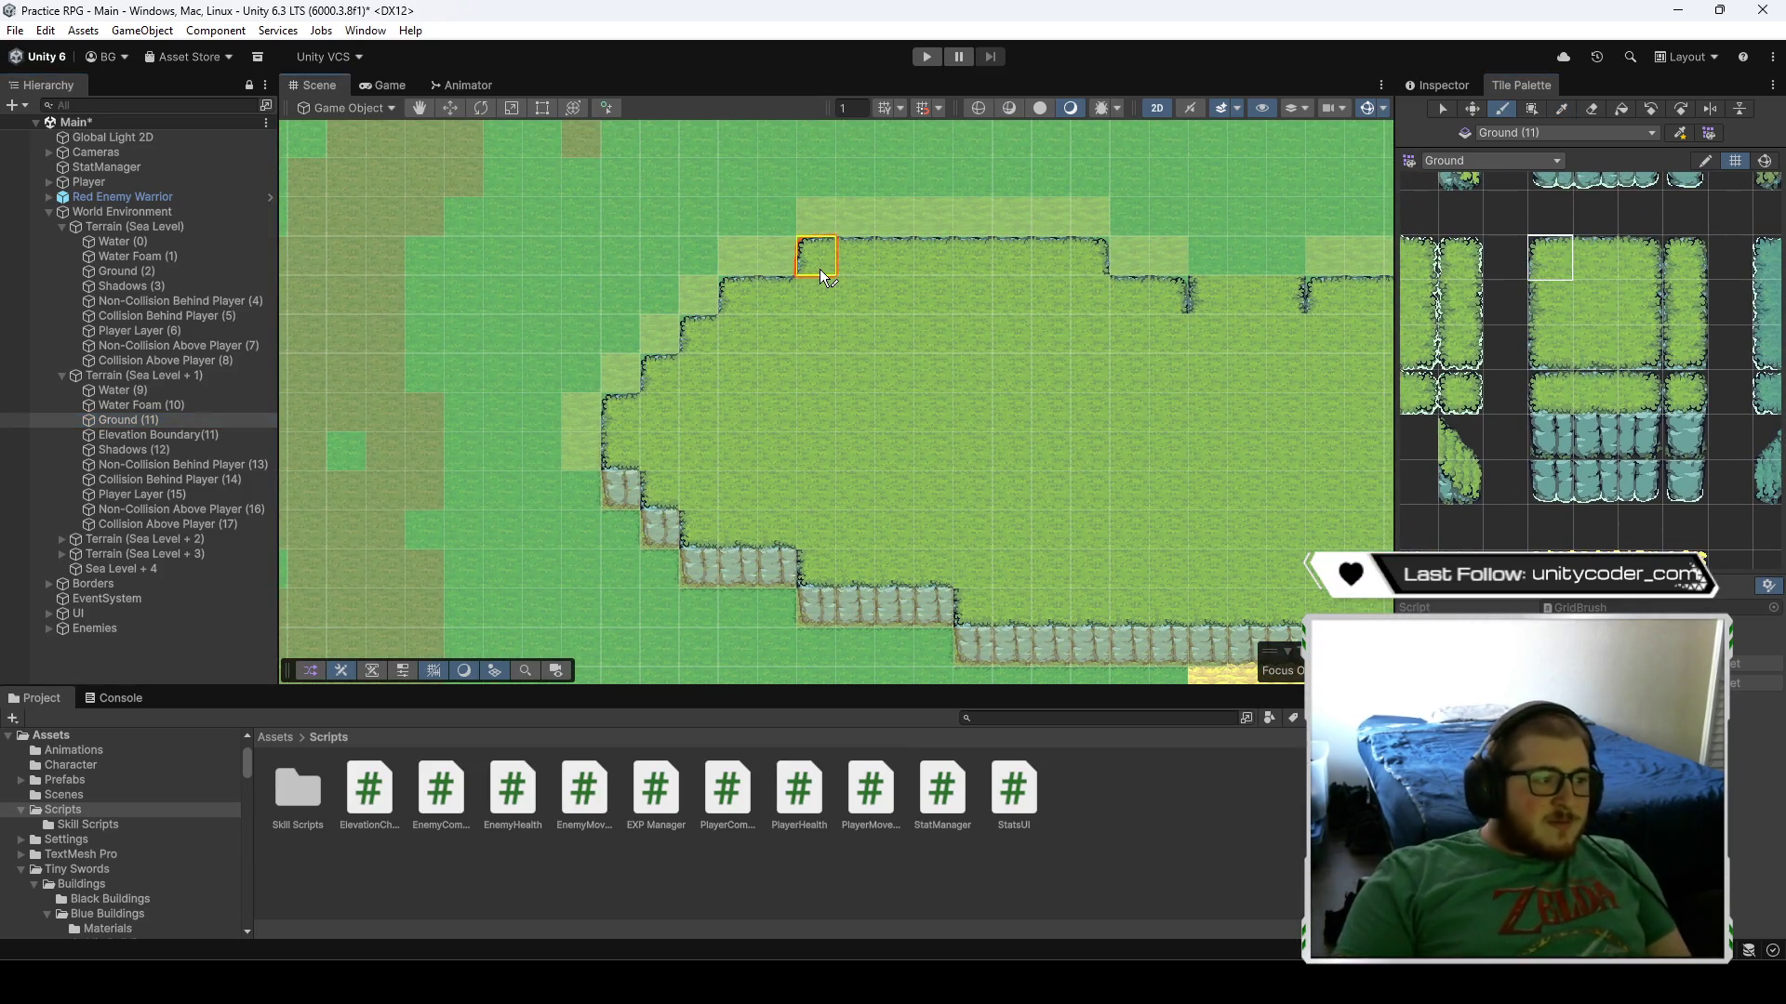
pyautogui.moveTo(818, 270)
pyautogui.mouseDown()
pyautogui.moveTo(751, 296)
pyautogui.moveTo(622, 414)
pyautogui.mouseUp()
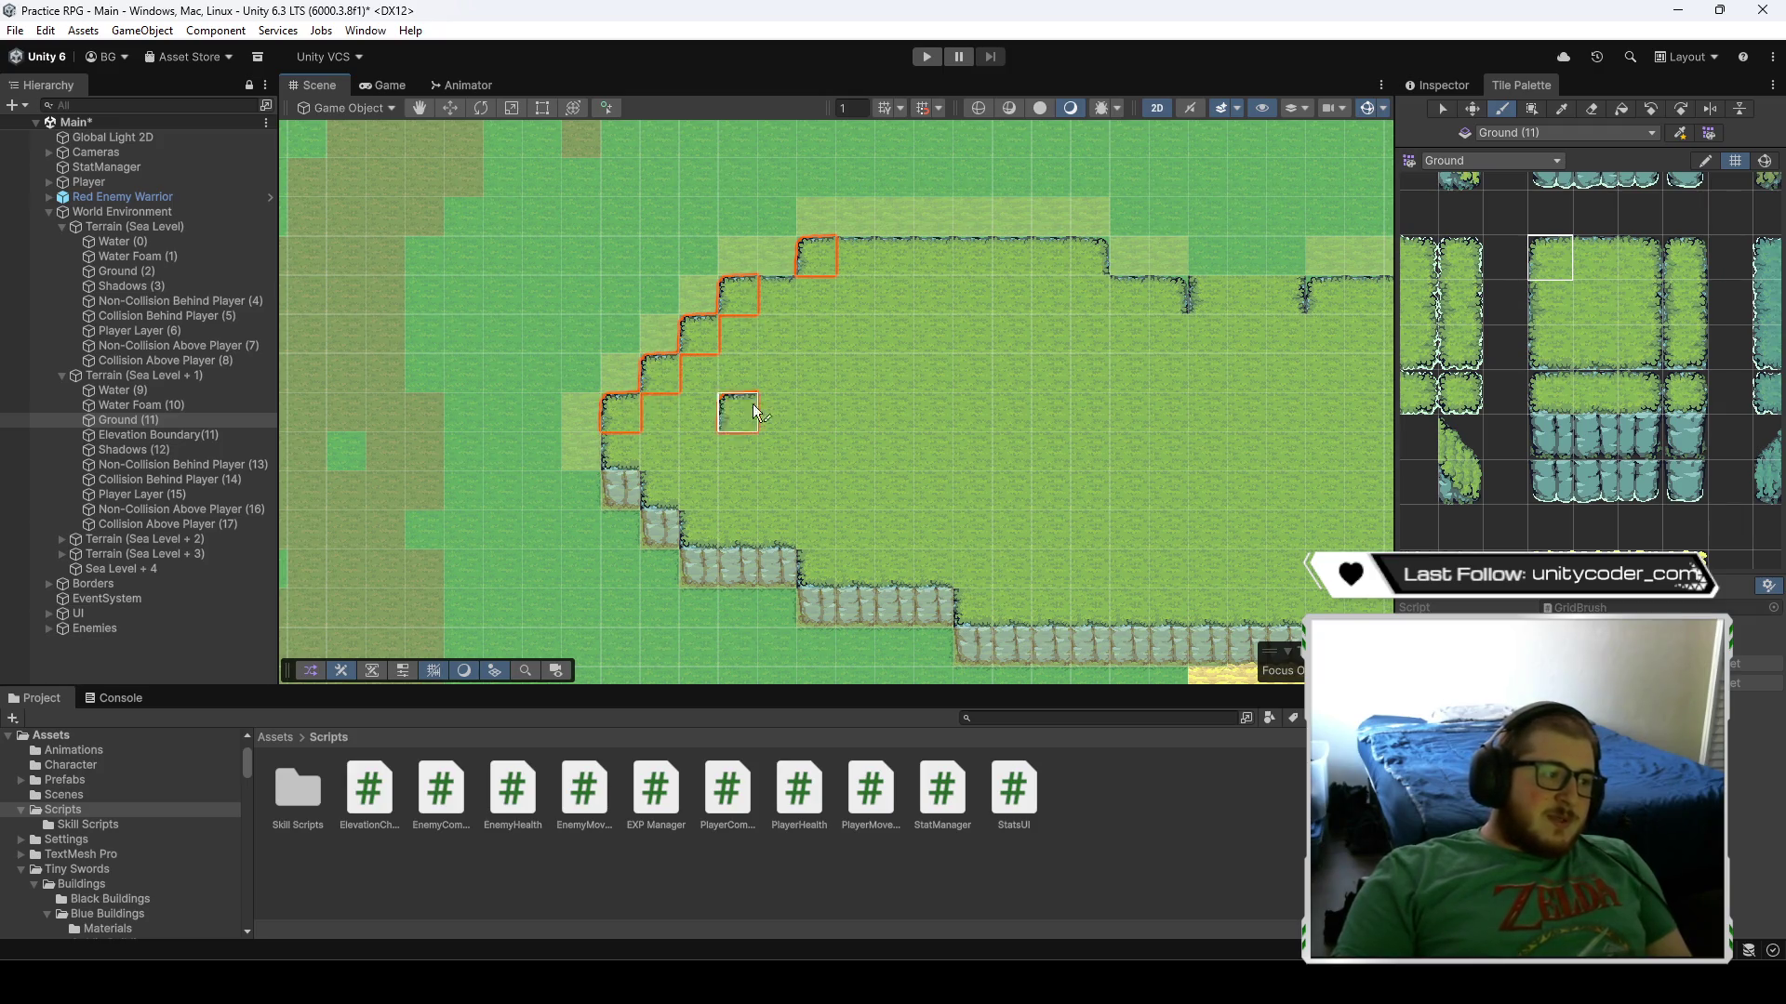
pyautogui.moveTo(751, 403); pyautogui.dragTo(532, 493)
# - Fill the remaining grass gaps along the top edge and near the shoreline with other grass tiles
pyautogui.click(1631, 255)
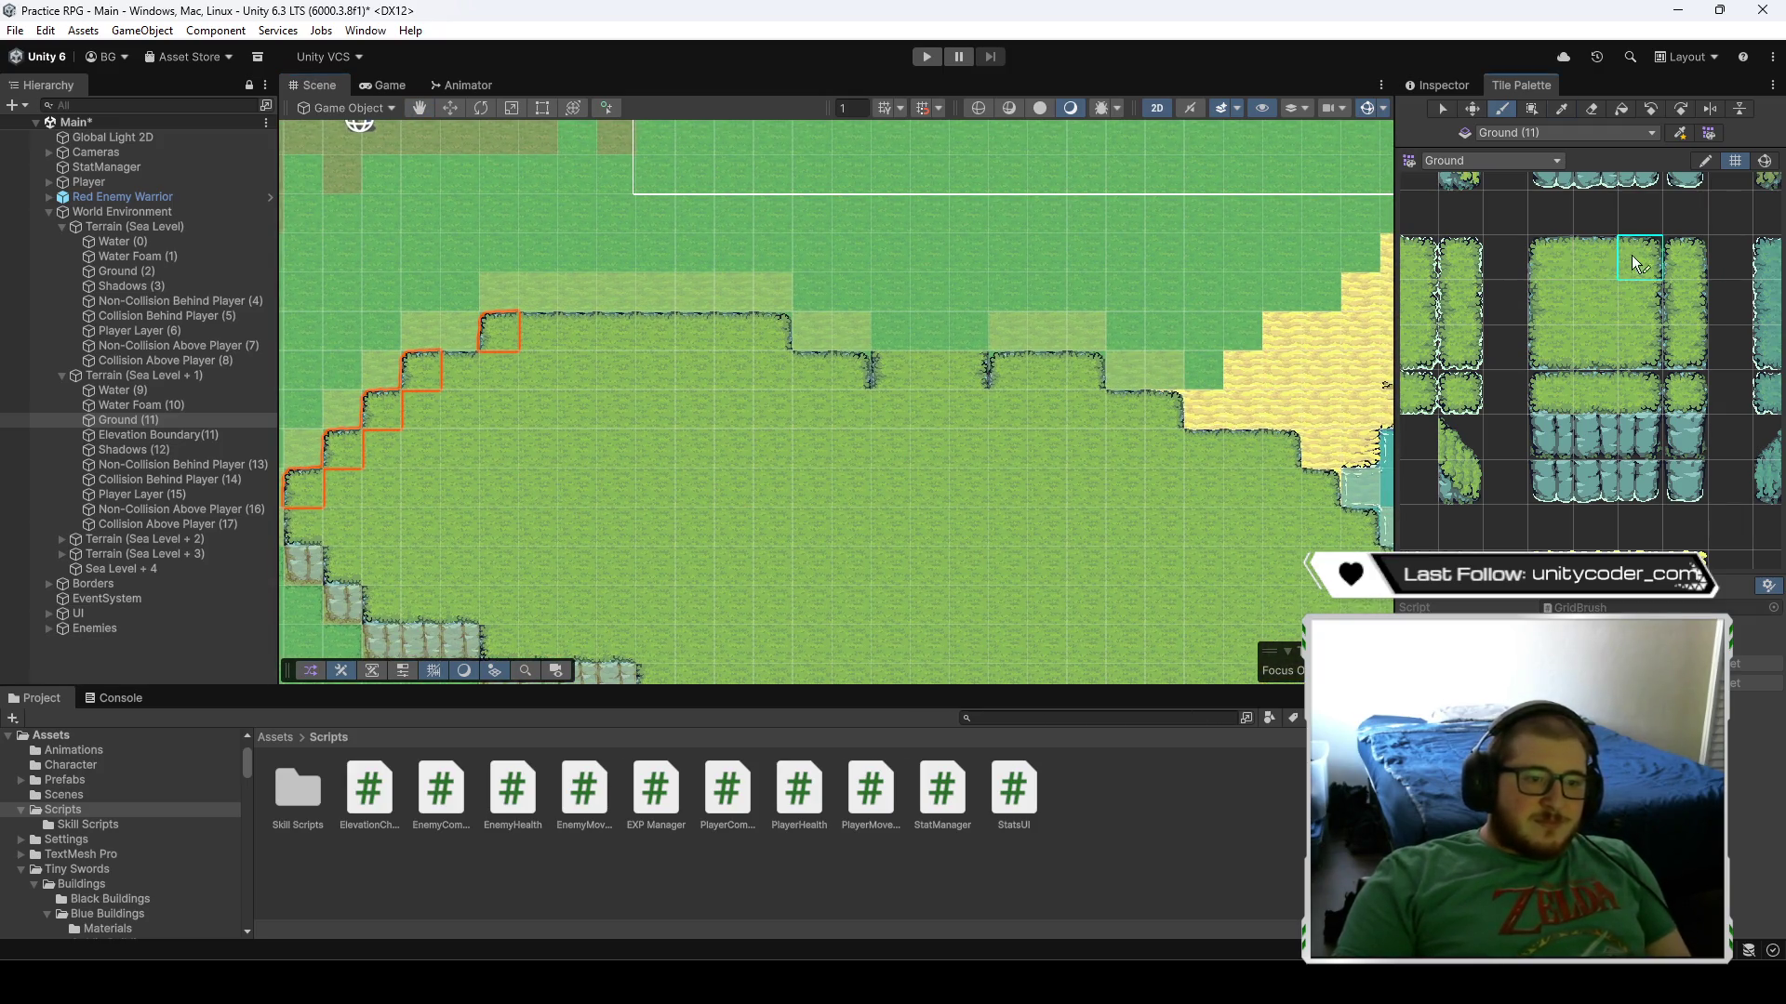
pyautogui.click(772, 330)
pyautogui.click(851, 370)
pyautogui.click(1087, 371)
pyautogui.click(1162, 409)
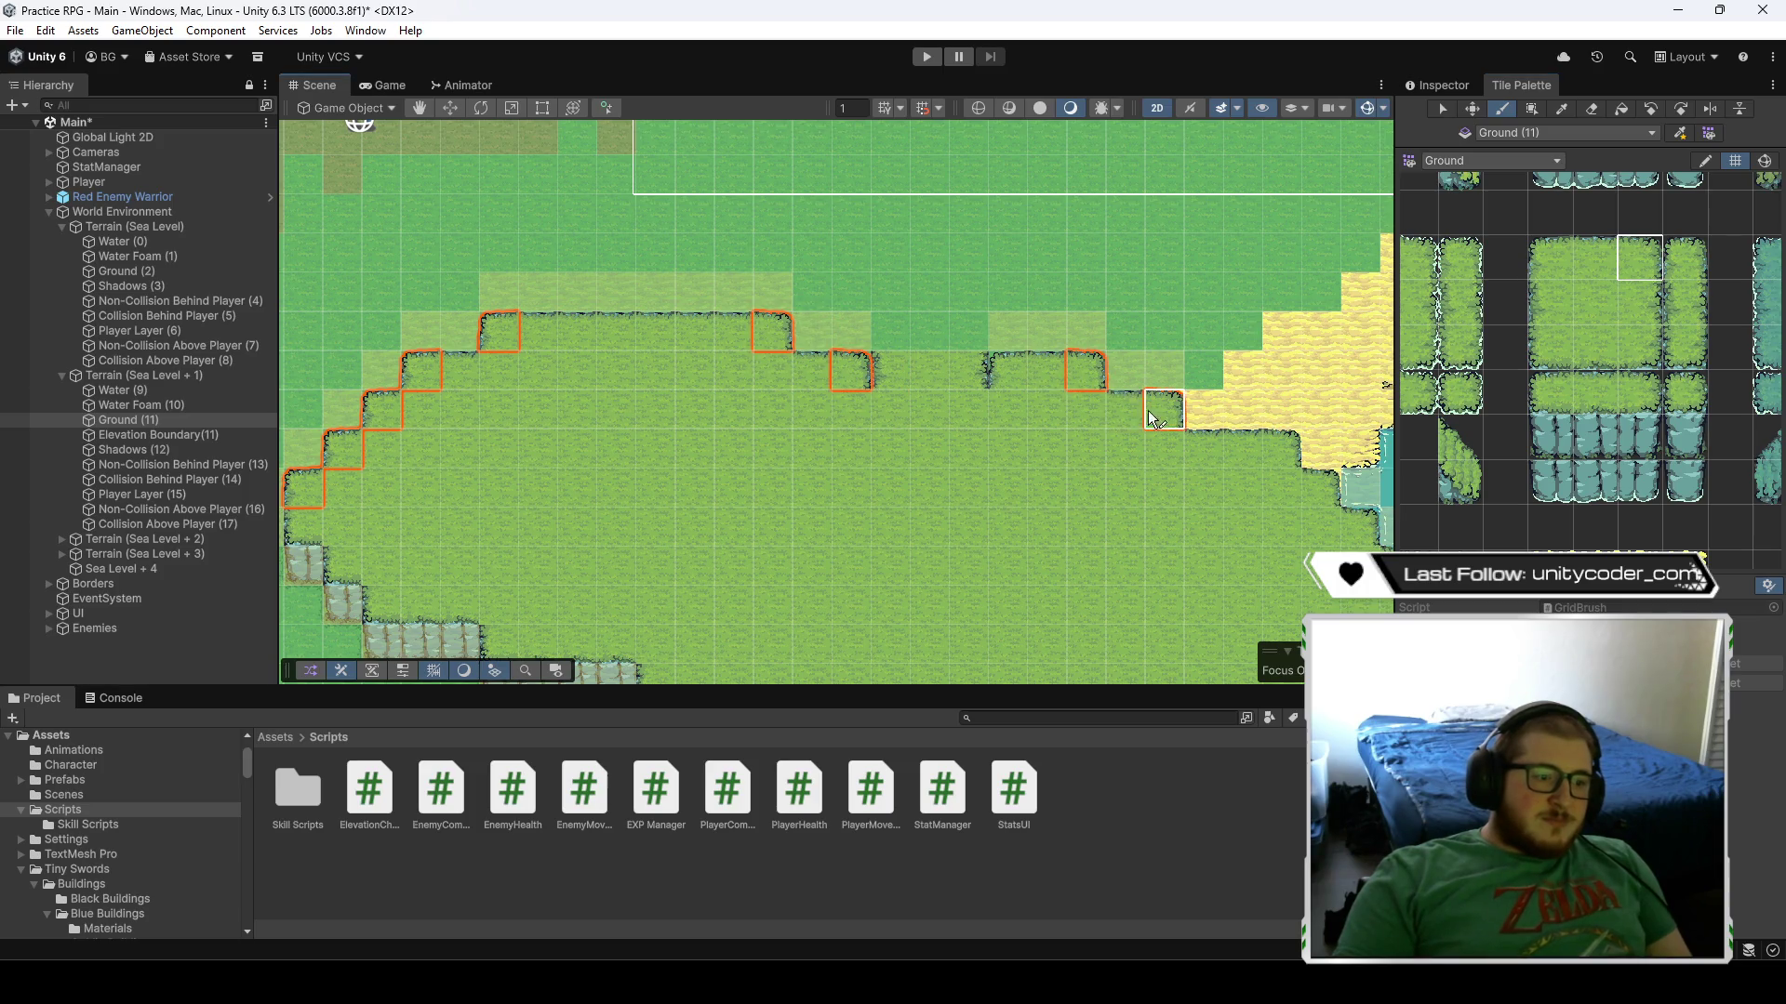
pyautogui.moveTo(1153, 418)
pyautogui.mouseDown()
pyautogui.moveTo(1069, 391)
pyautogui.moveTo(952, 412)
pyautogui.mouseUp()
pyautogui.click(947, 405)
pyautogui.click(995, 446)
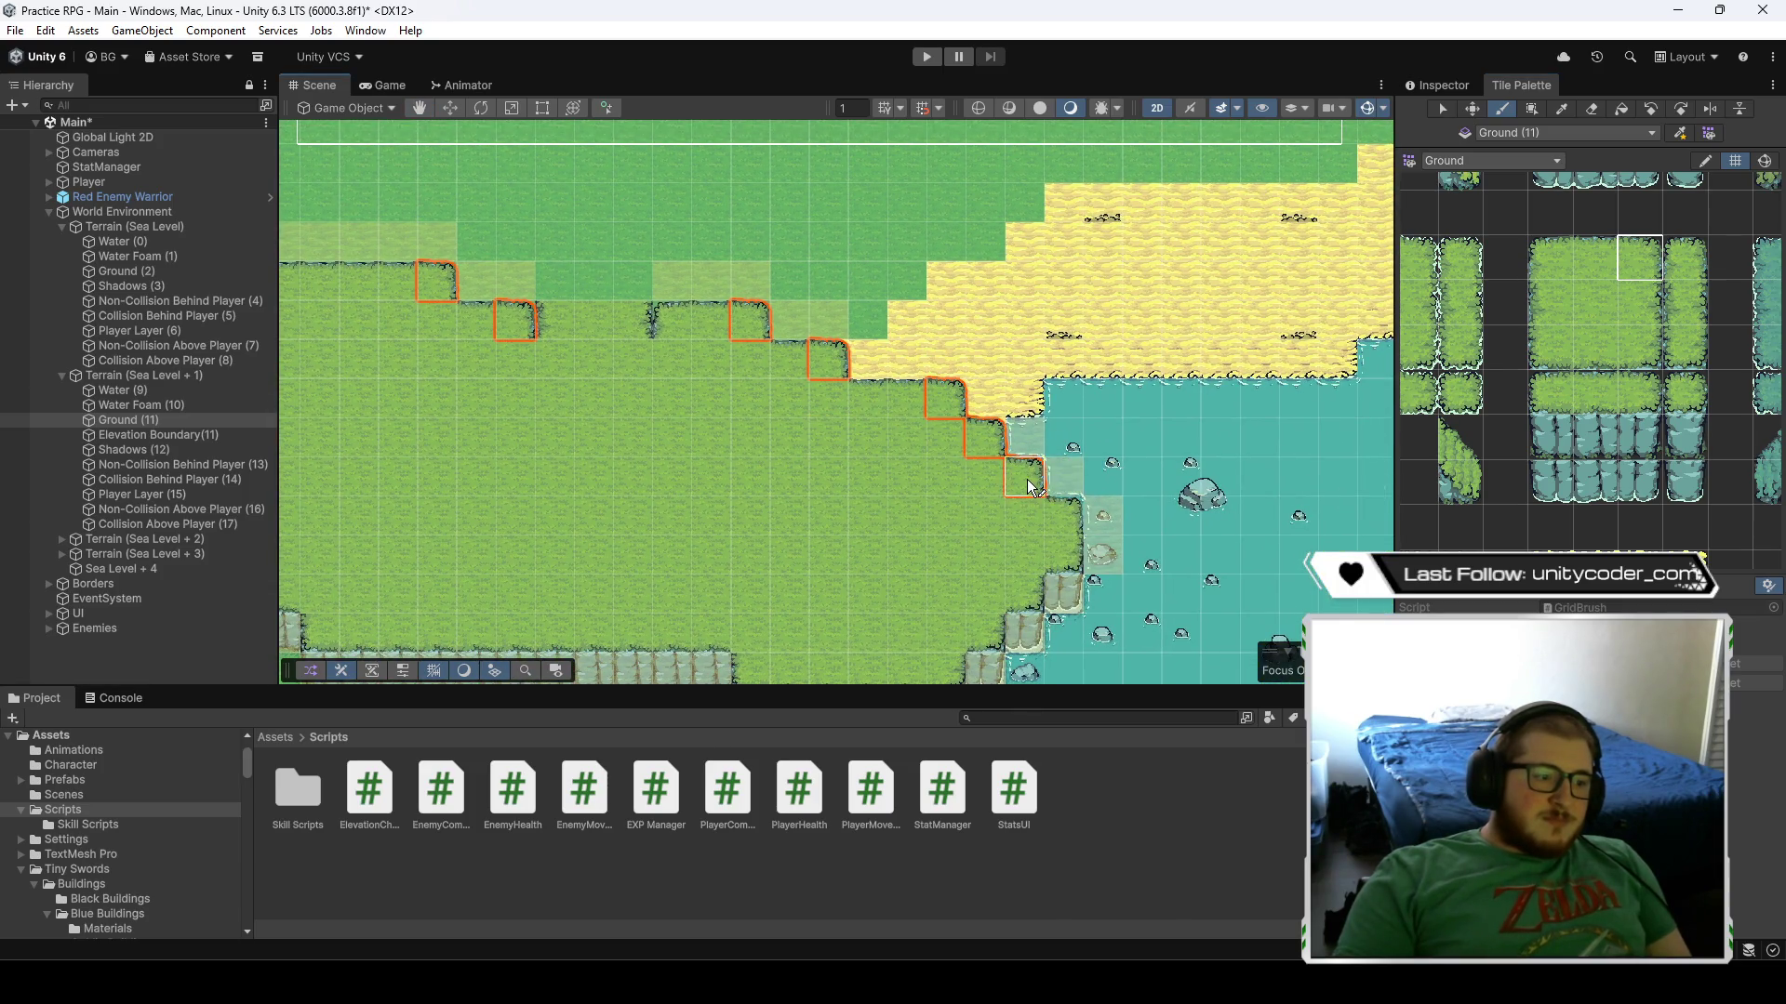
pyautogui.click(1050, 519)
pyautogui.moveTo(1042, 521); pyautogui.dragTo(1198, 354)
# - Paint a run of grass edge tiles down the plateau's diagonal shore
pyautogui.click(1637, 346)
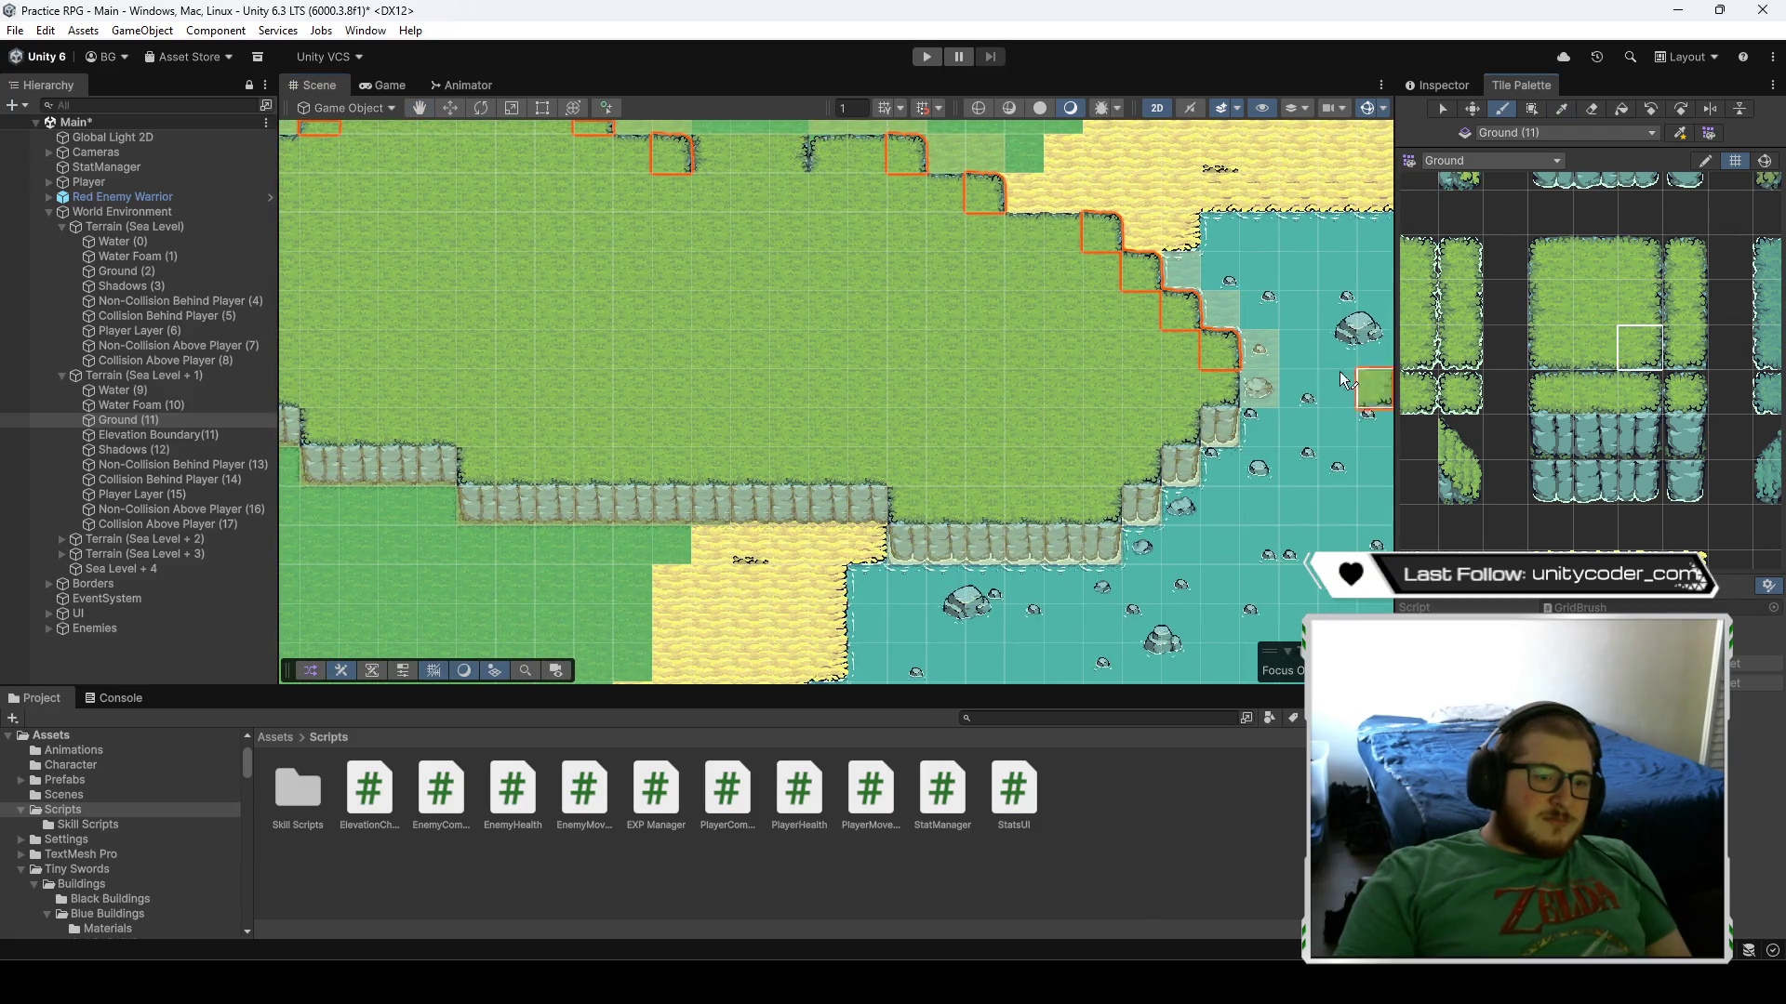
pyautogui.click(1220, 390)
pyautogui.click(1182, 429)
pyautogui.click(1140, 467)
pyautogui.click(1105, 507)
pyautogui.moveTo(897, 468); pyautogui.dragTo(1116, 519)
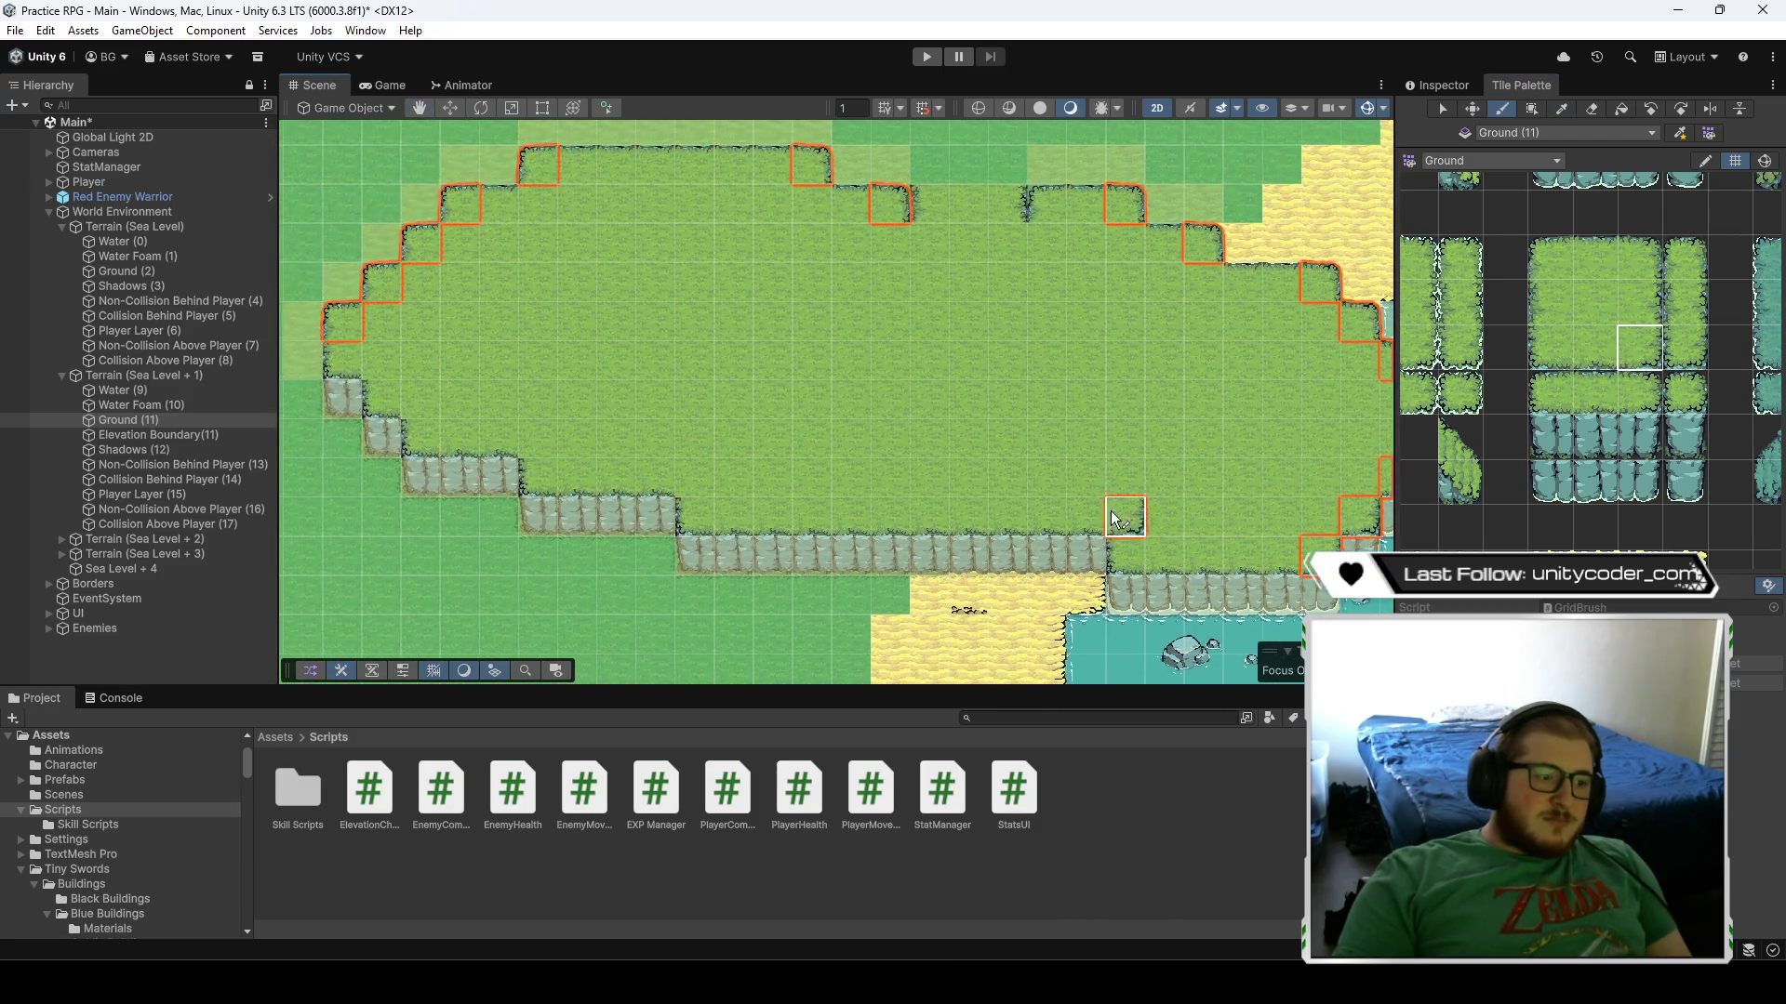
# - Paint a different grass edge tile along the lower shore beside the cliff
pyautogui.click(1550, 348)
pyautogui.click(1125, 556)
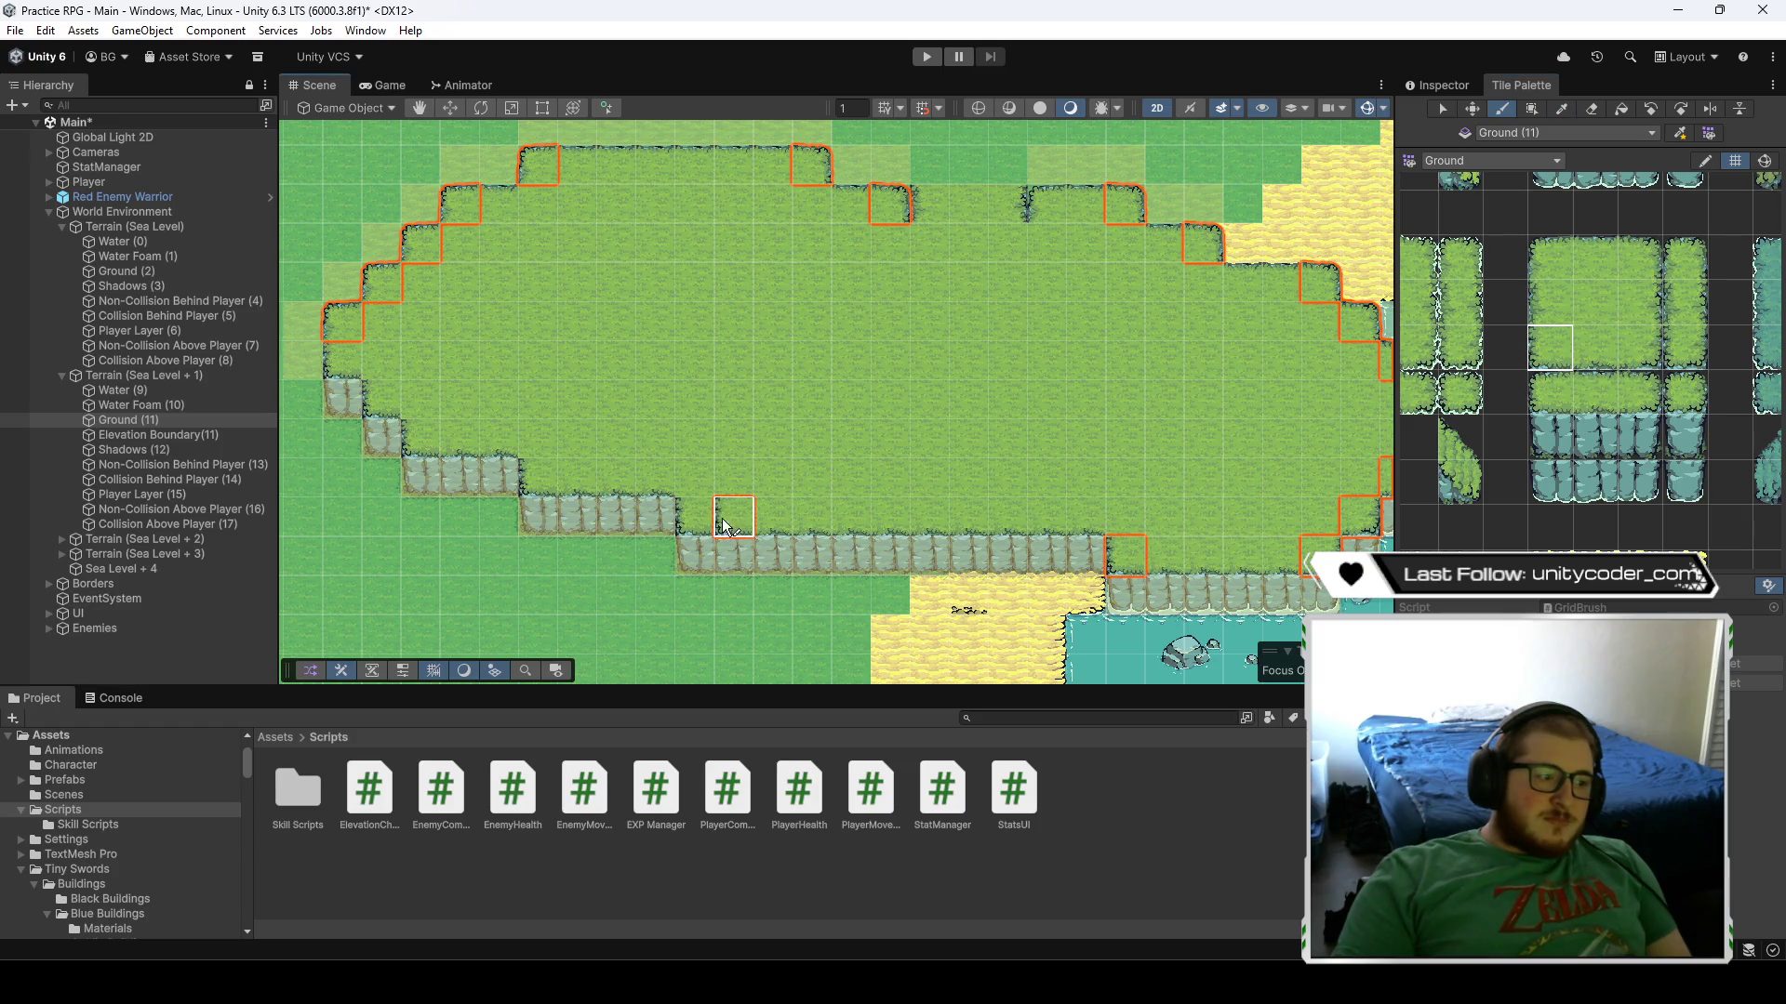
pyautogui.click(695, 518)
pyautogui.click(538, 478)
pyautogui.click(422, 438)
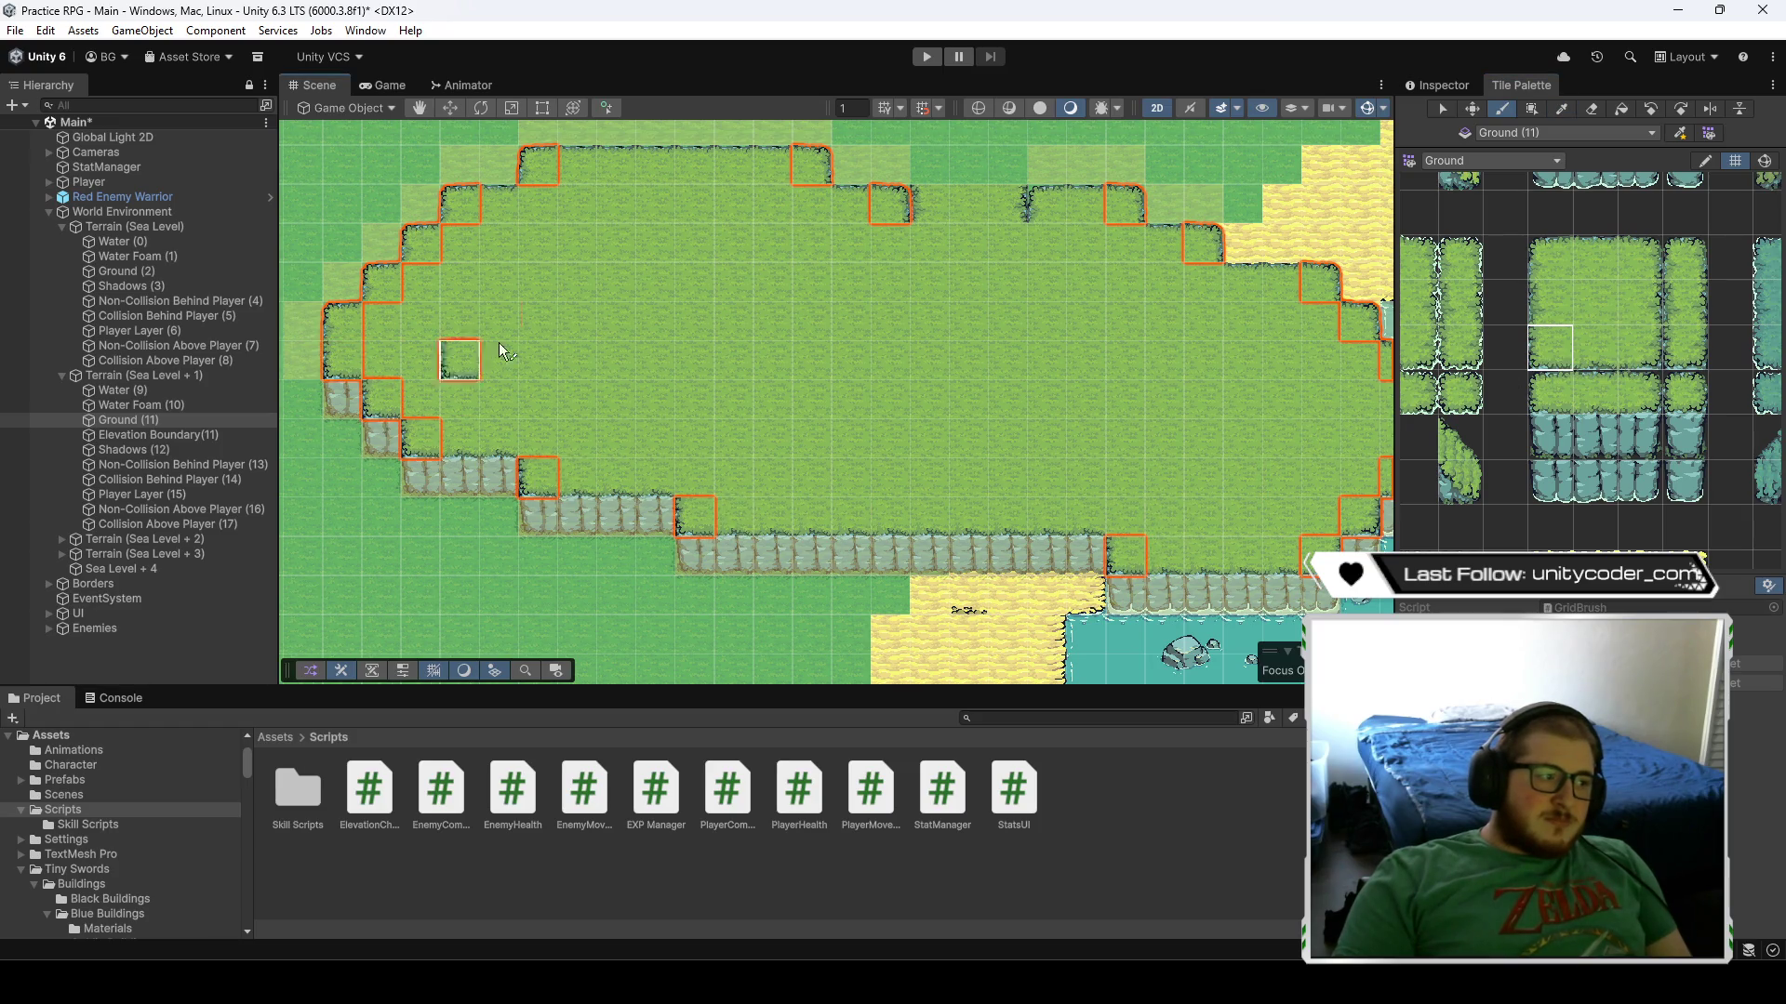
pyautogui.moveTo(499, 348); pyautogui.dragTo(502, 417)
# - Paint the top-right grass corner and top-centre edge tiles along the plateau's top edge
pyautogui.click(1592, 255)
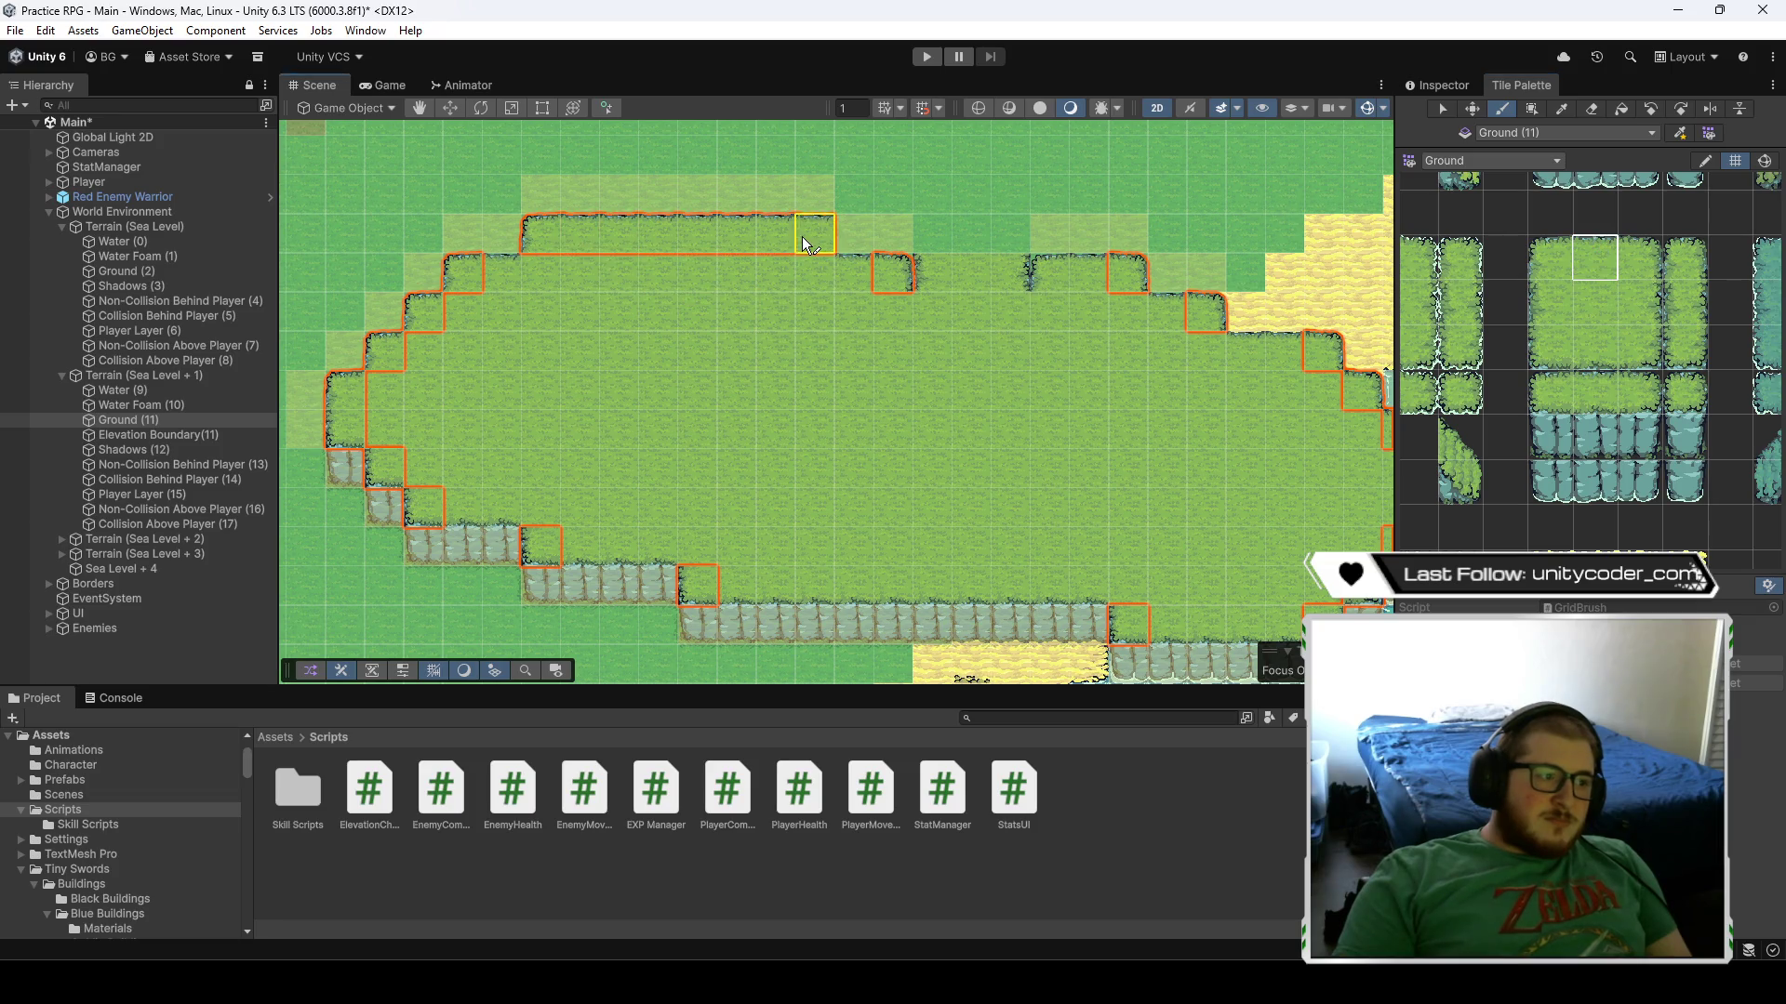
pyautogui.click(1633, 251)
pyautogui.click(816, 243)
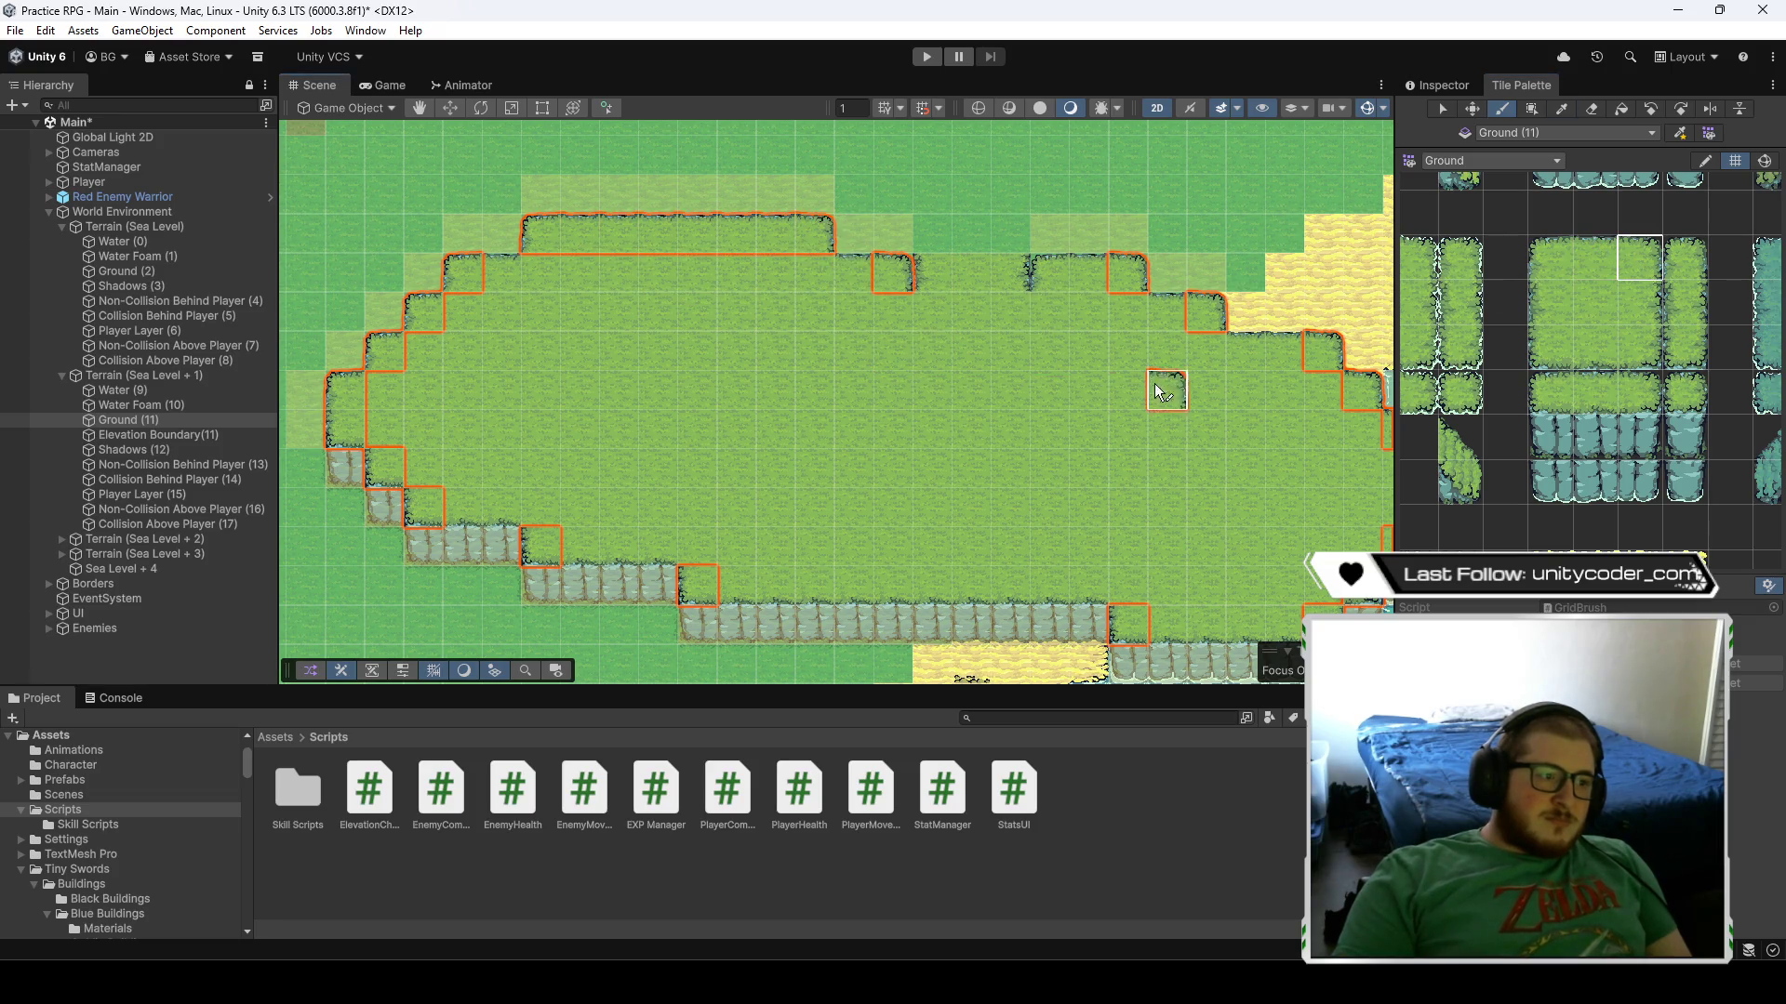
pyautogui.moveTo(1158, 390); pyautogui.dragTo(1133, 385)
pyautogui.click(1594, 259)
pyautogui.click(826, 268)
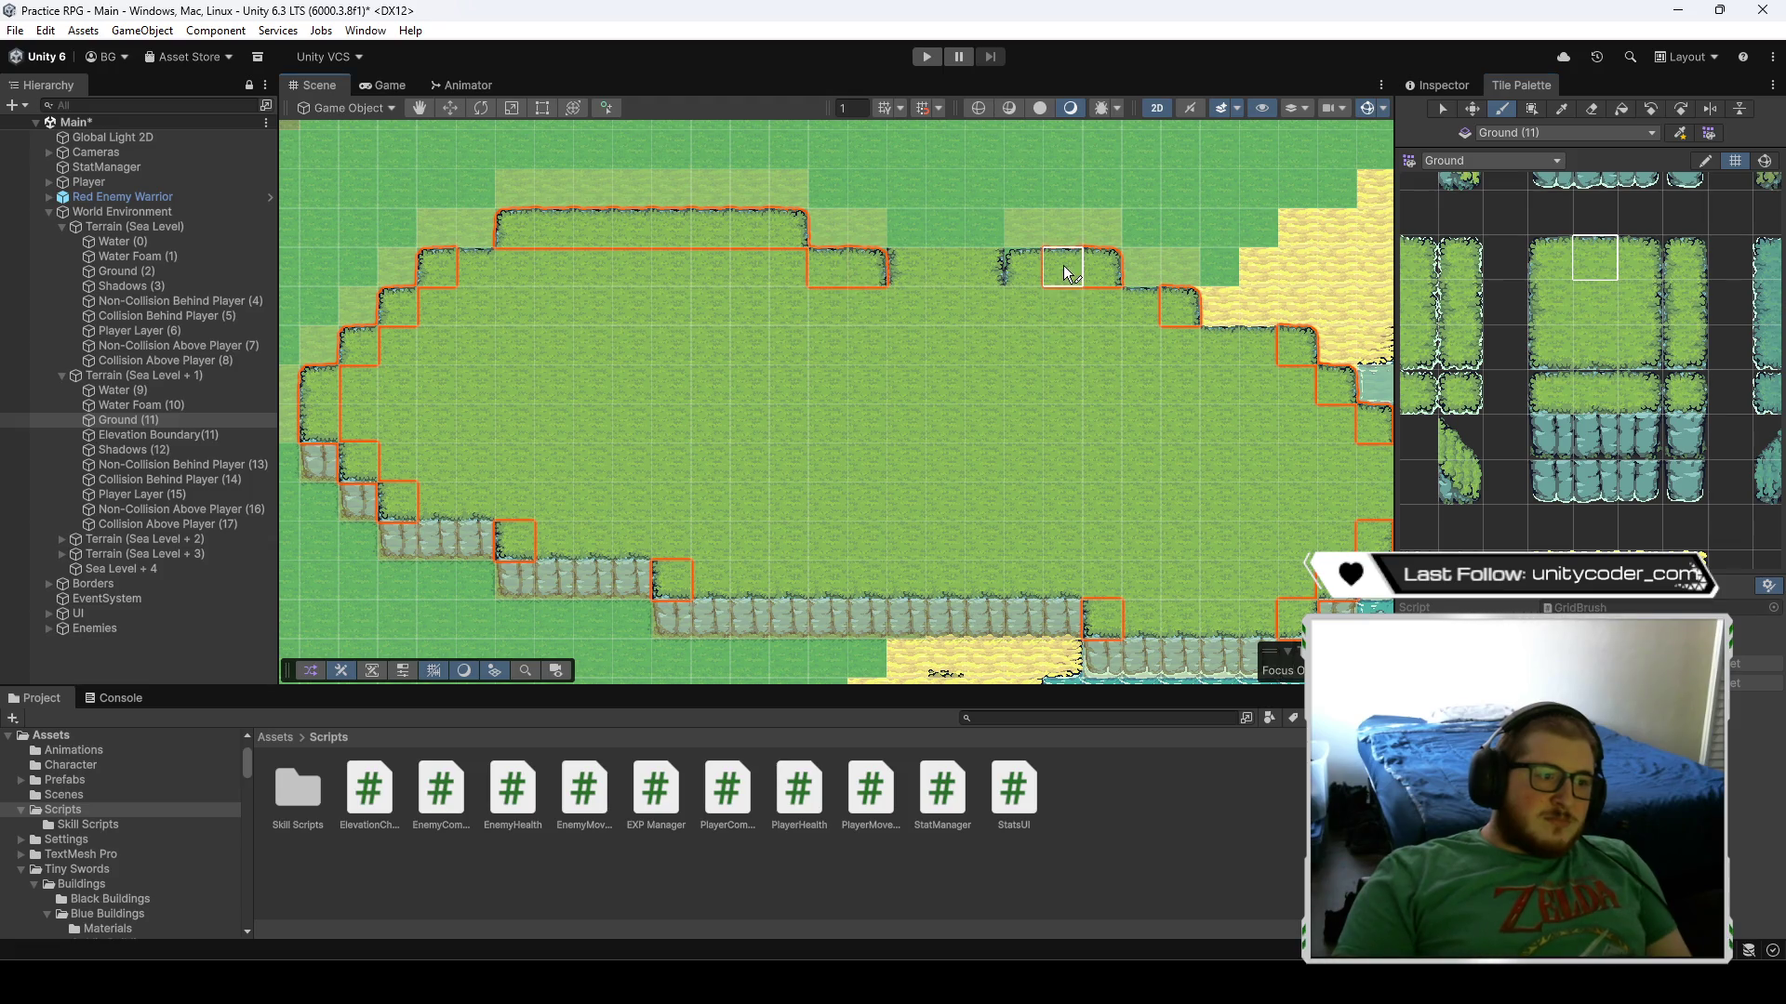
pyautogui.click(1550, 258)
# - Paint plain centre grass along the plateau's lower row
pyautogui.moveTo(1127, 314); pyautogui.dragTo(981, 291)
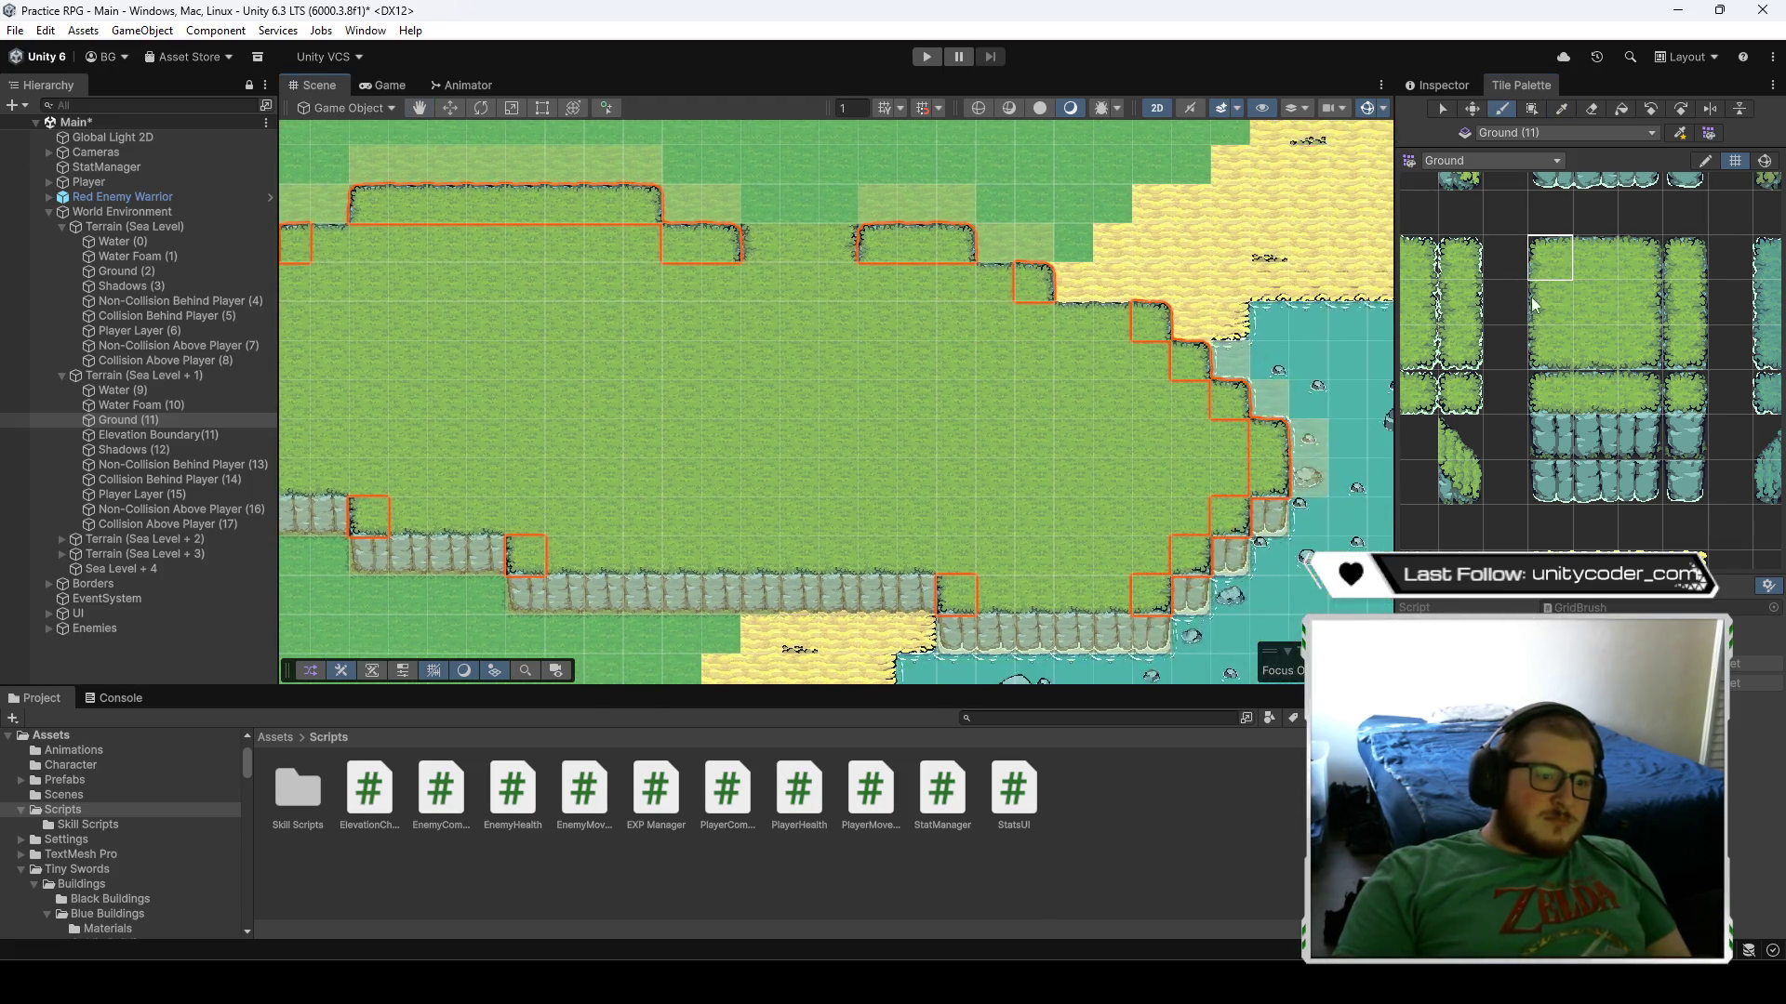
pyautogui.click(1594, 258)
pyautogui.moveTo(1034, 440); pyautogui.dragTo(1084, 416)
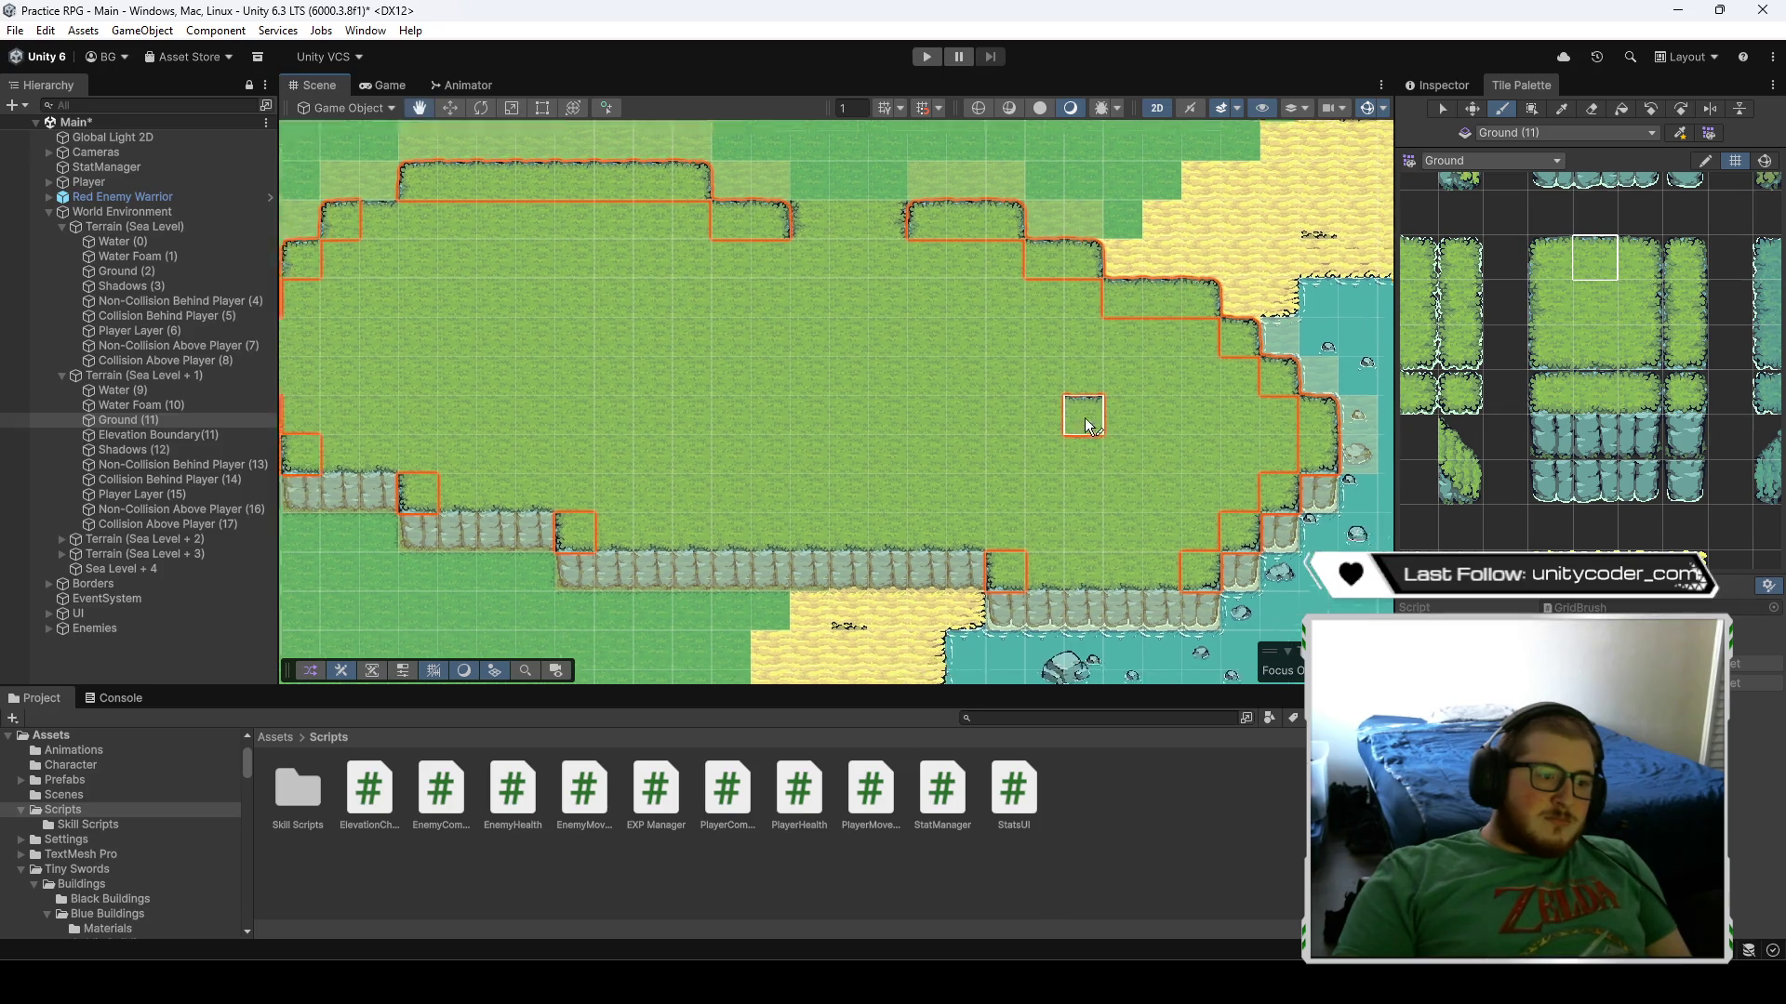
pyautogui.moveTo(544, 299)
pyautogui.mouseDown()
pyautogui.moveTo(611, 287)
pyautogui.moveTo(767, 313)
pyautogui.mouseUp()
pyautogui.click(1594, 347)
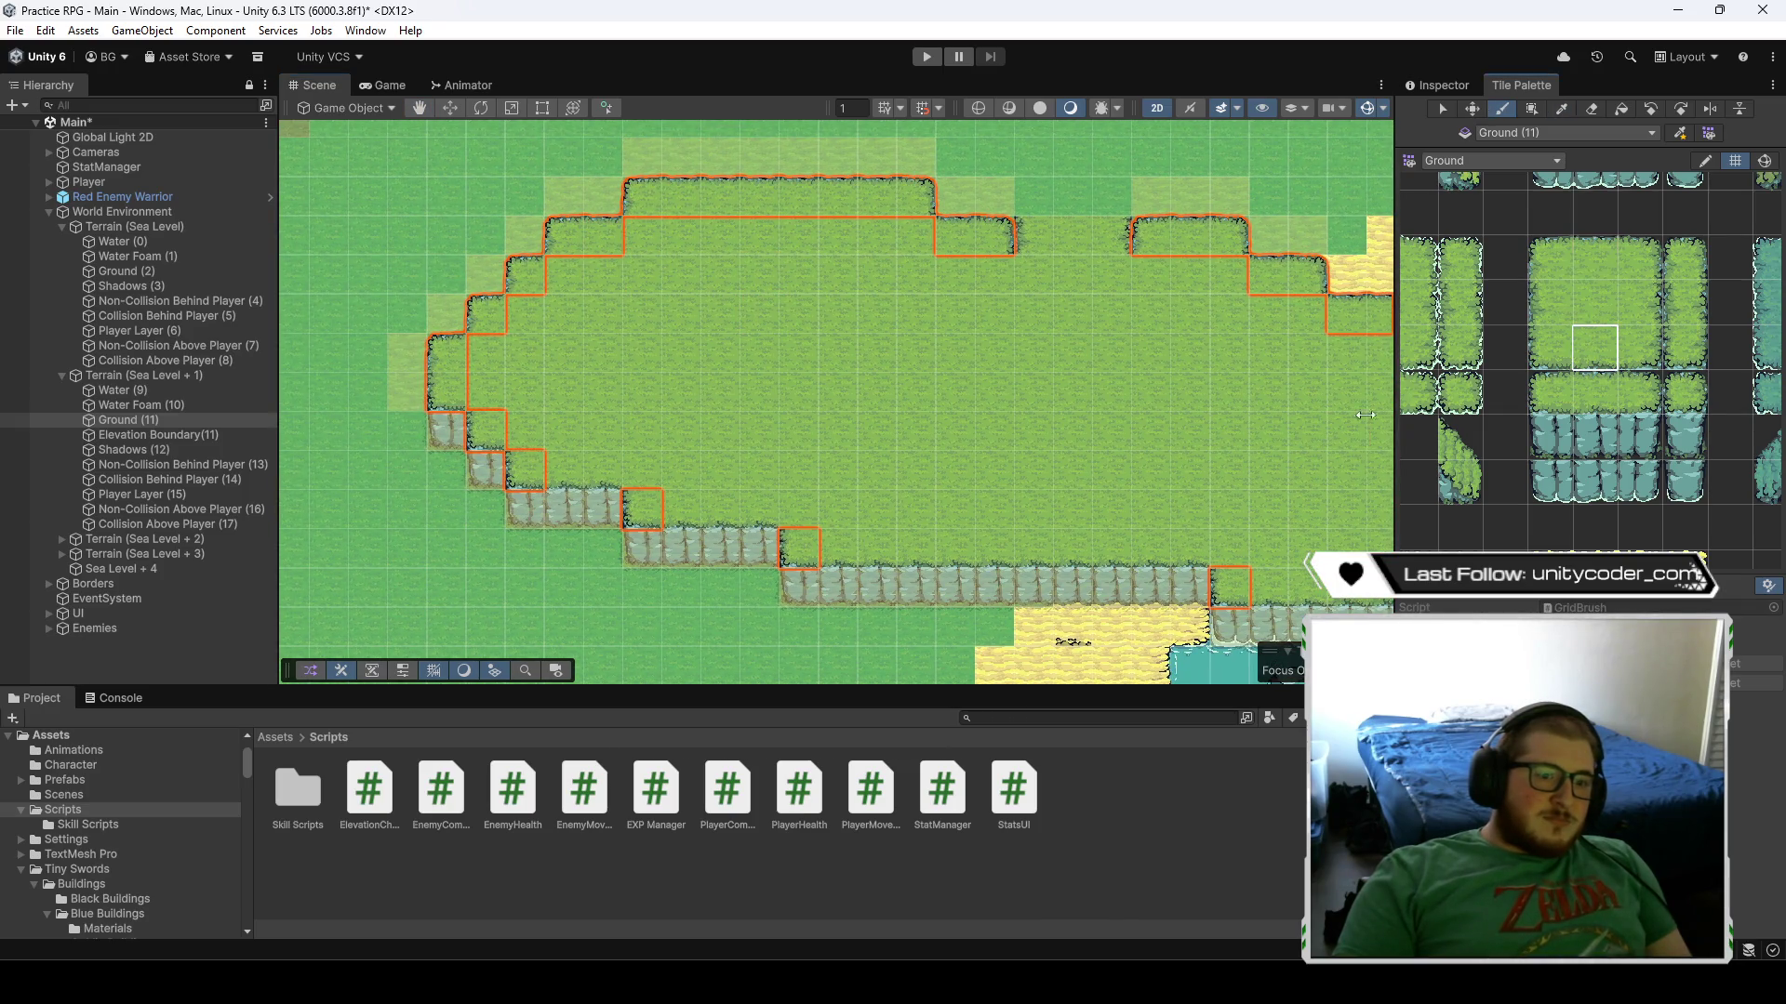
pyautogui.moveTo(1364, 414); pyautogui.dragTo(1146, 364)
pyautogui.moveTo(1032, 535); pyautogui.dragTo(1144, 535)
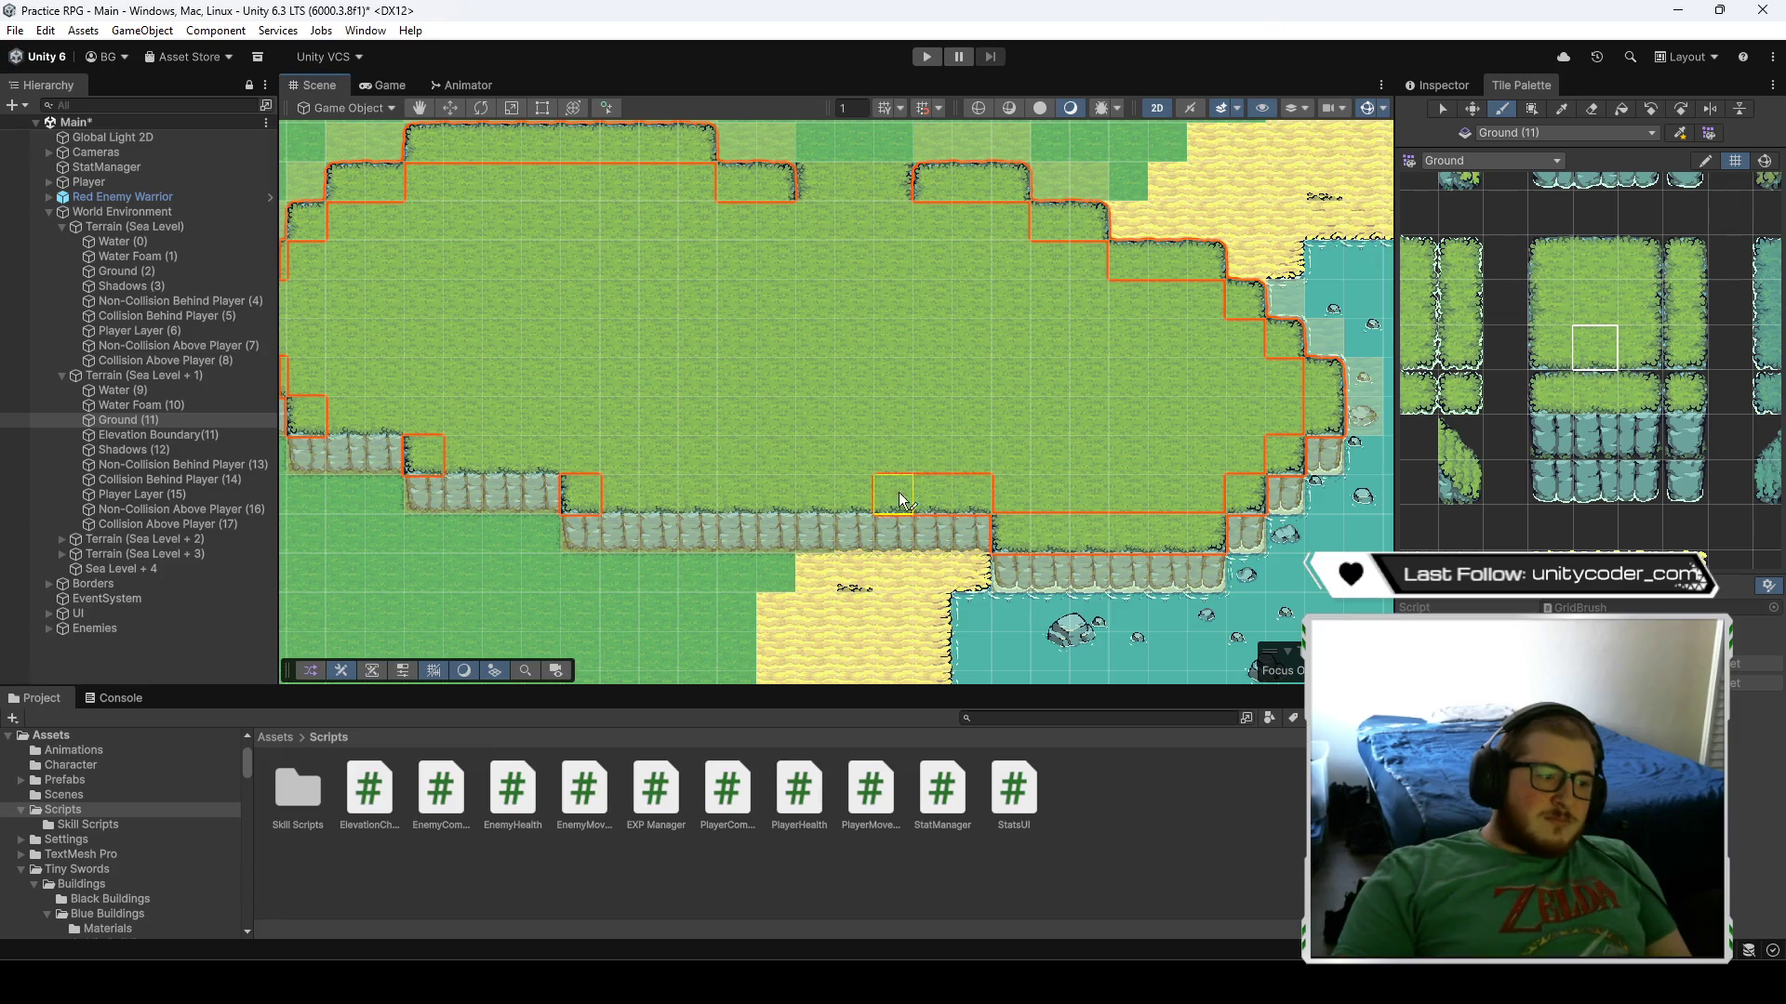
pyautogui.press('Left')
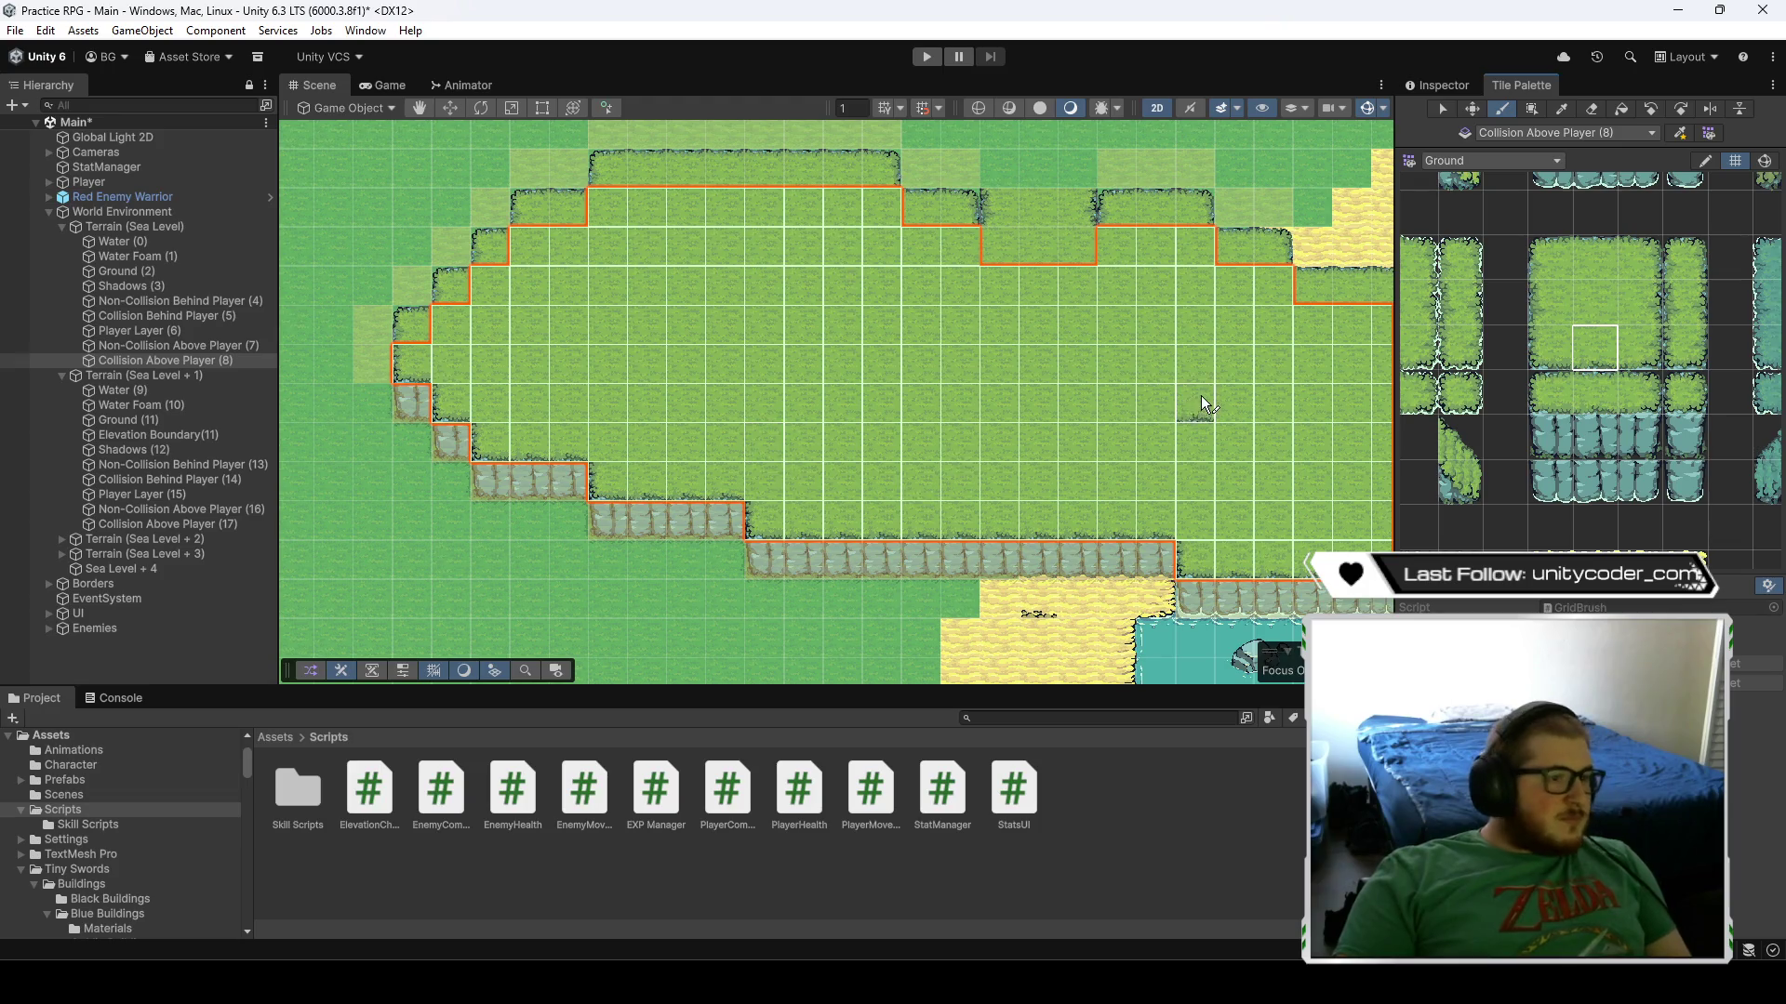
# - Select Ground (11) and paint the missing tiles in the lower row and lower-left gap
pyautogui.scroll(-5, 721, 465)
pyautogui.scroll(5, 872, 477)
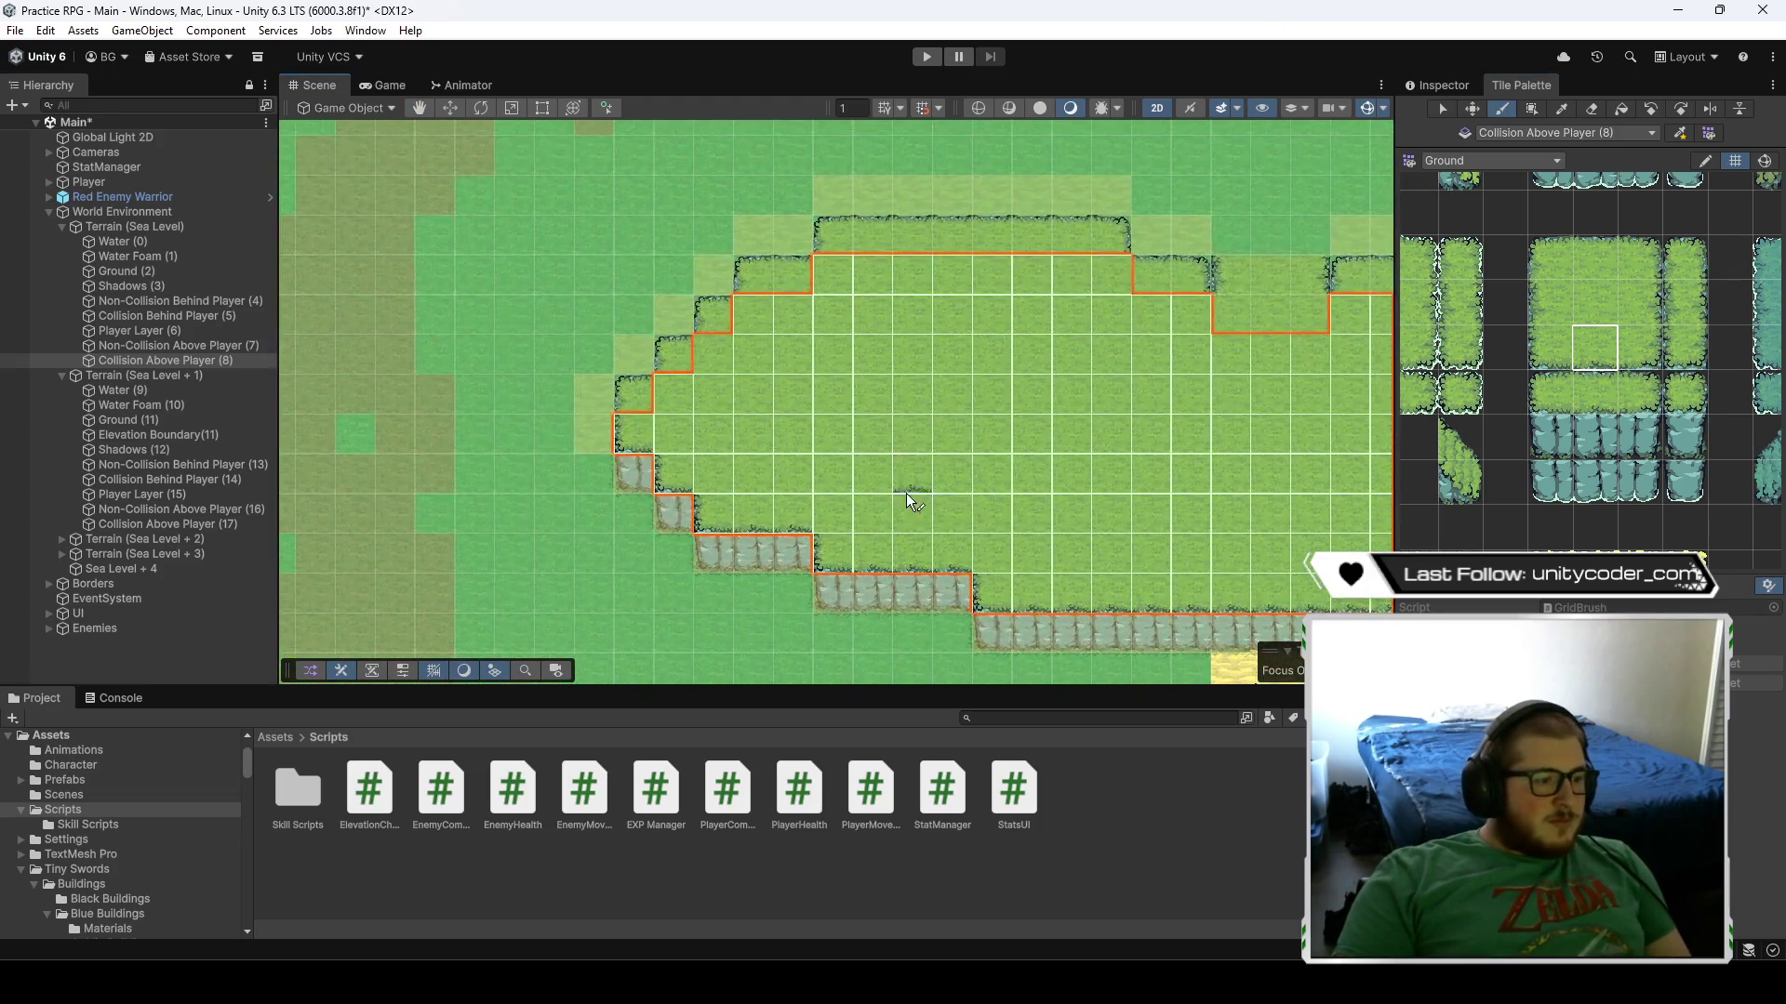
pyautogui.scroll(-3, 1153, 482)
pyautogui.scroll(4, 958, 418)
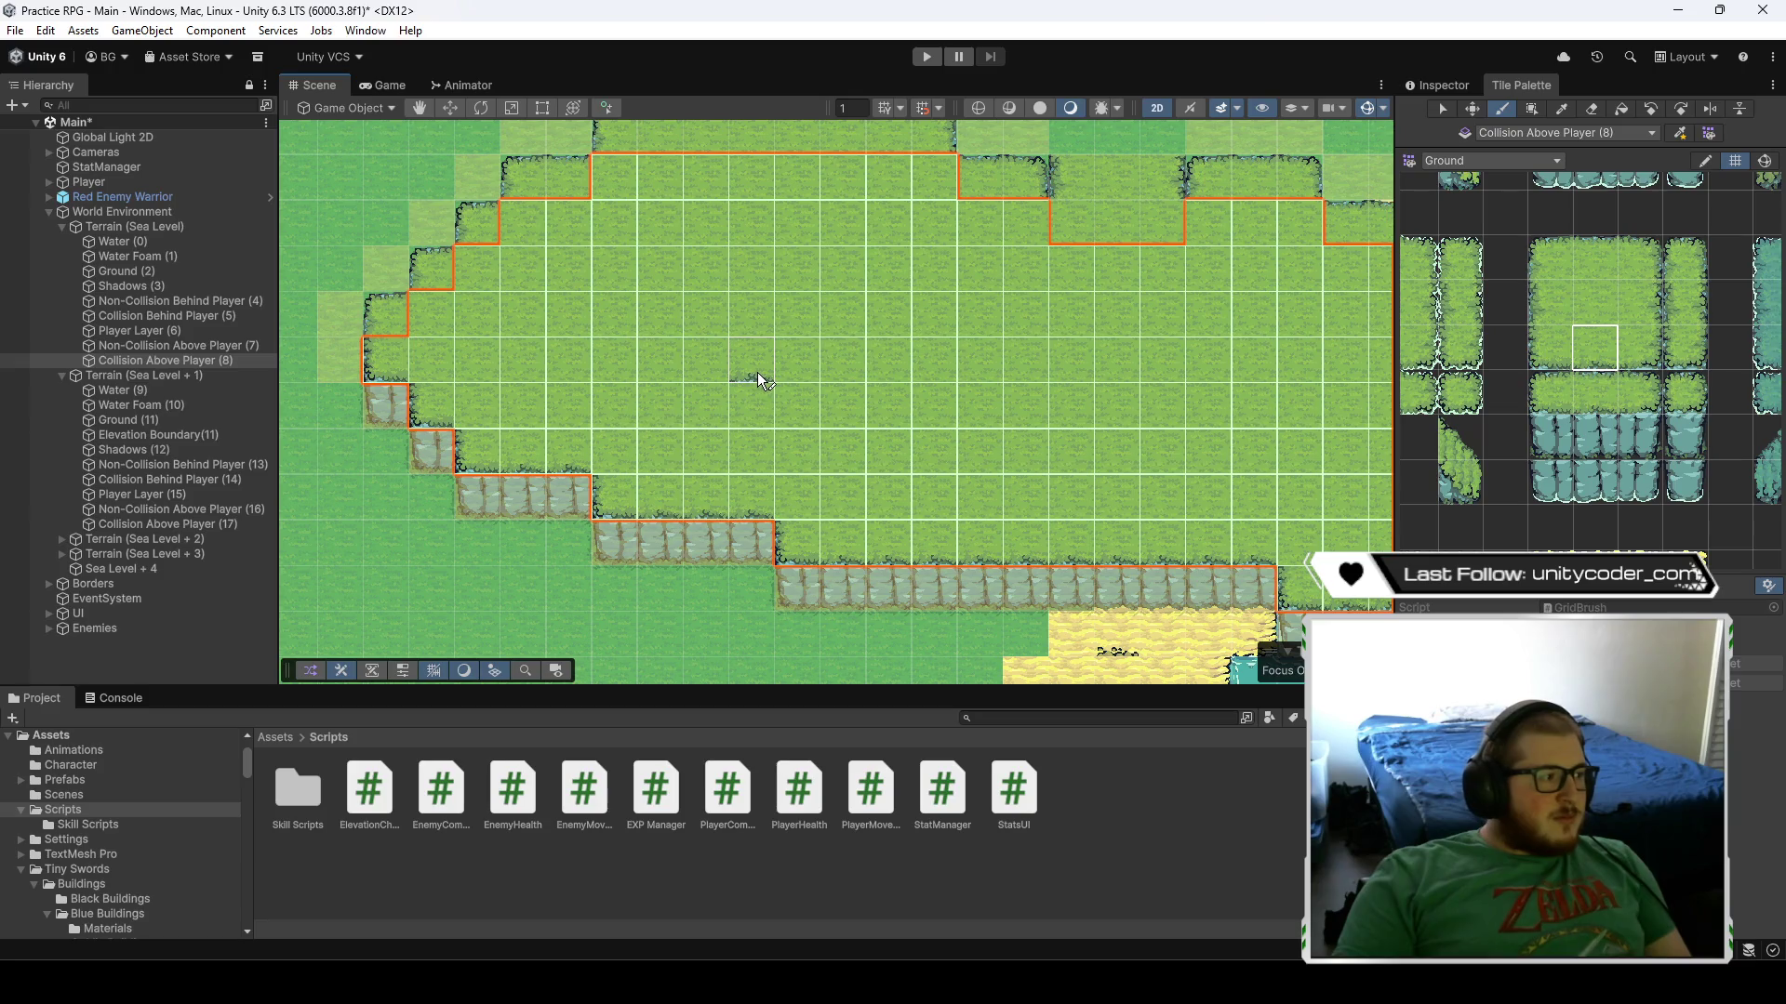
pyautogui.click(156, 421)
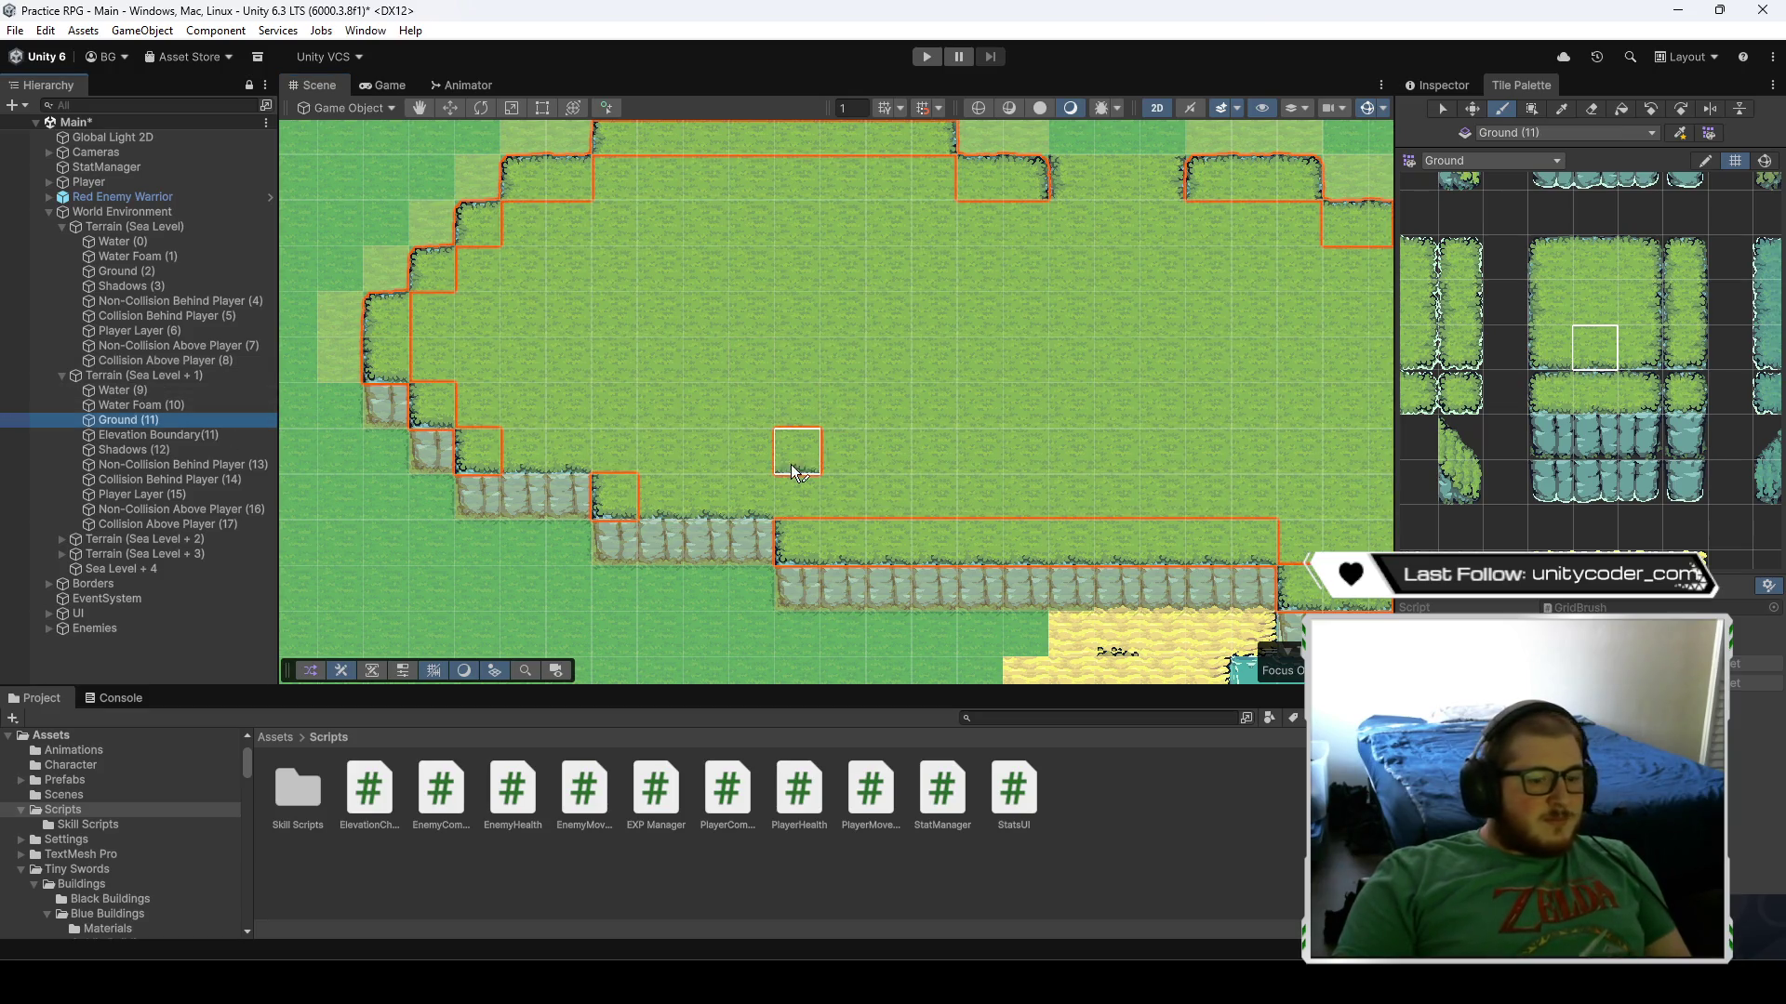
pyautogui.moveTo(757, 499); pyautogui.dragTo(673, 507)
pyautogui.moveTo(541, 454); pyautogui.dragTo(560, 454)
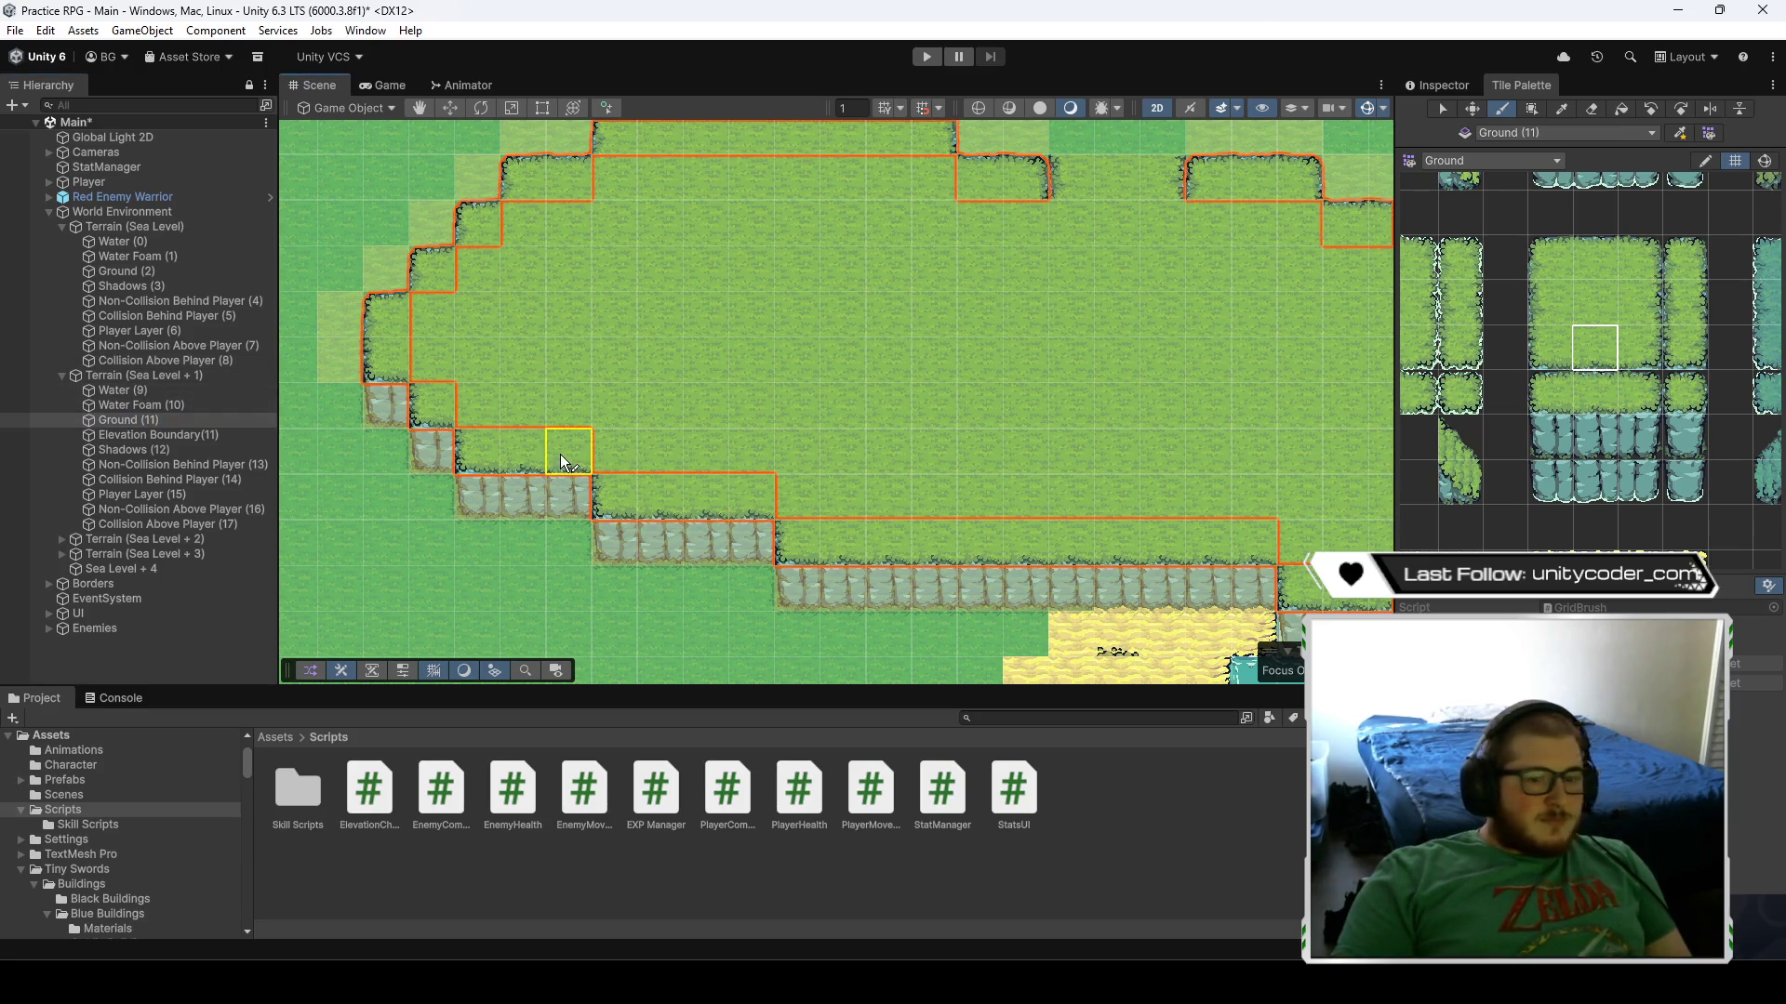
pyautogui.press('Up')
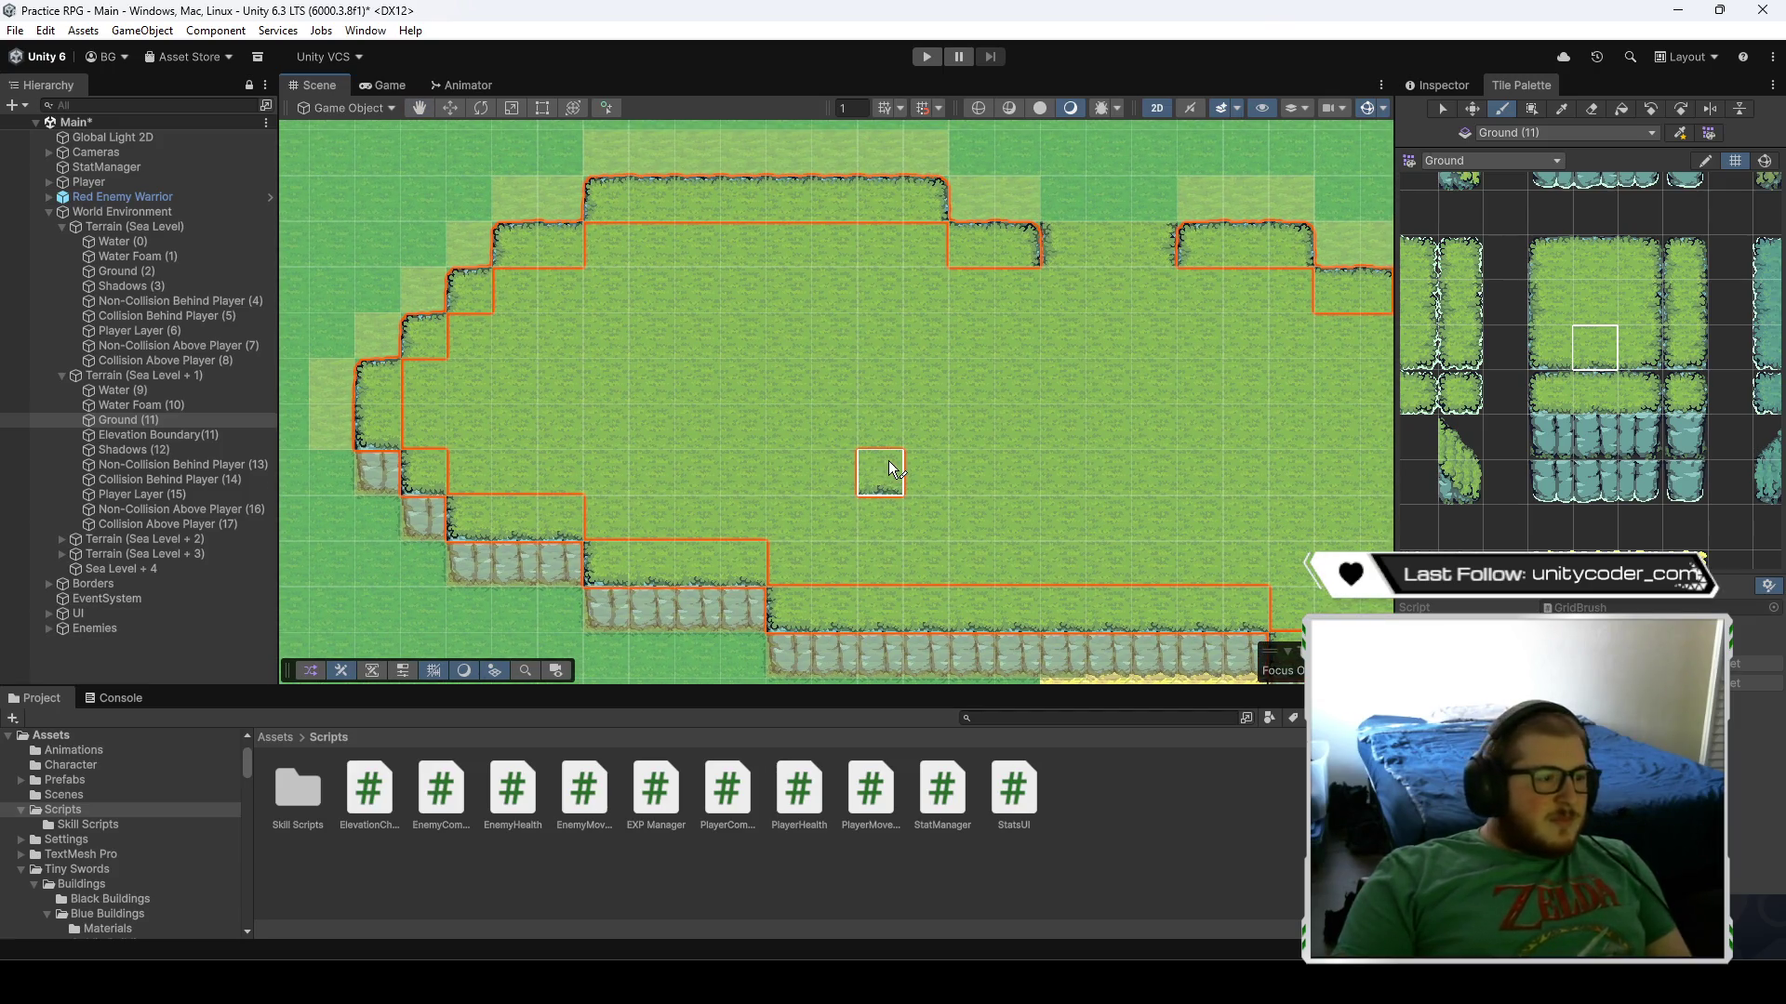
pyautogui.scroll(-3, 937, 453)
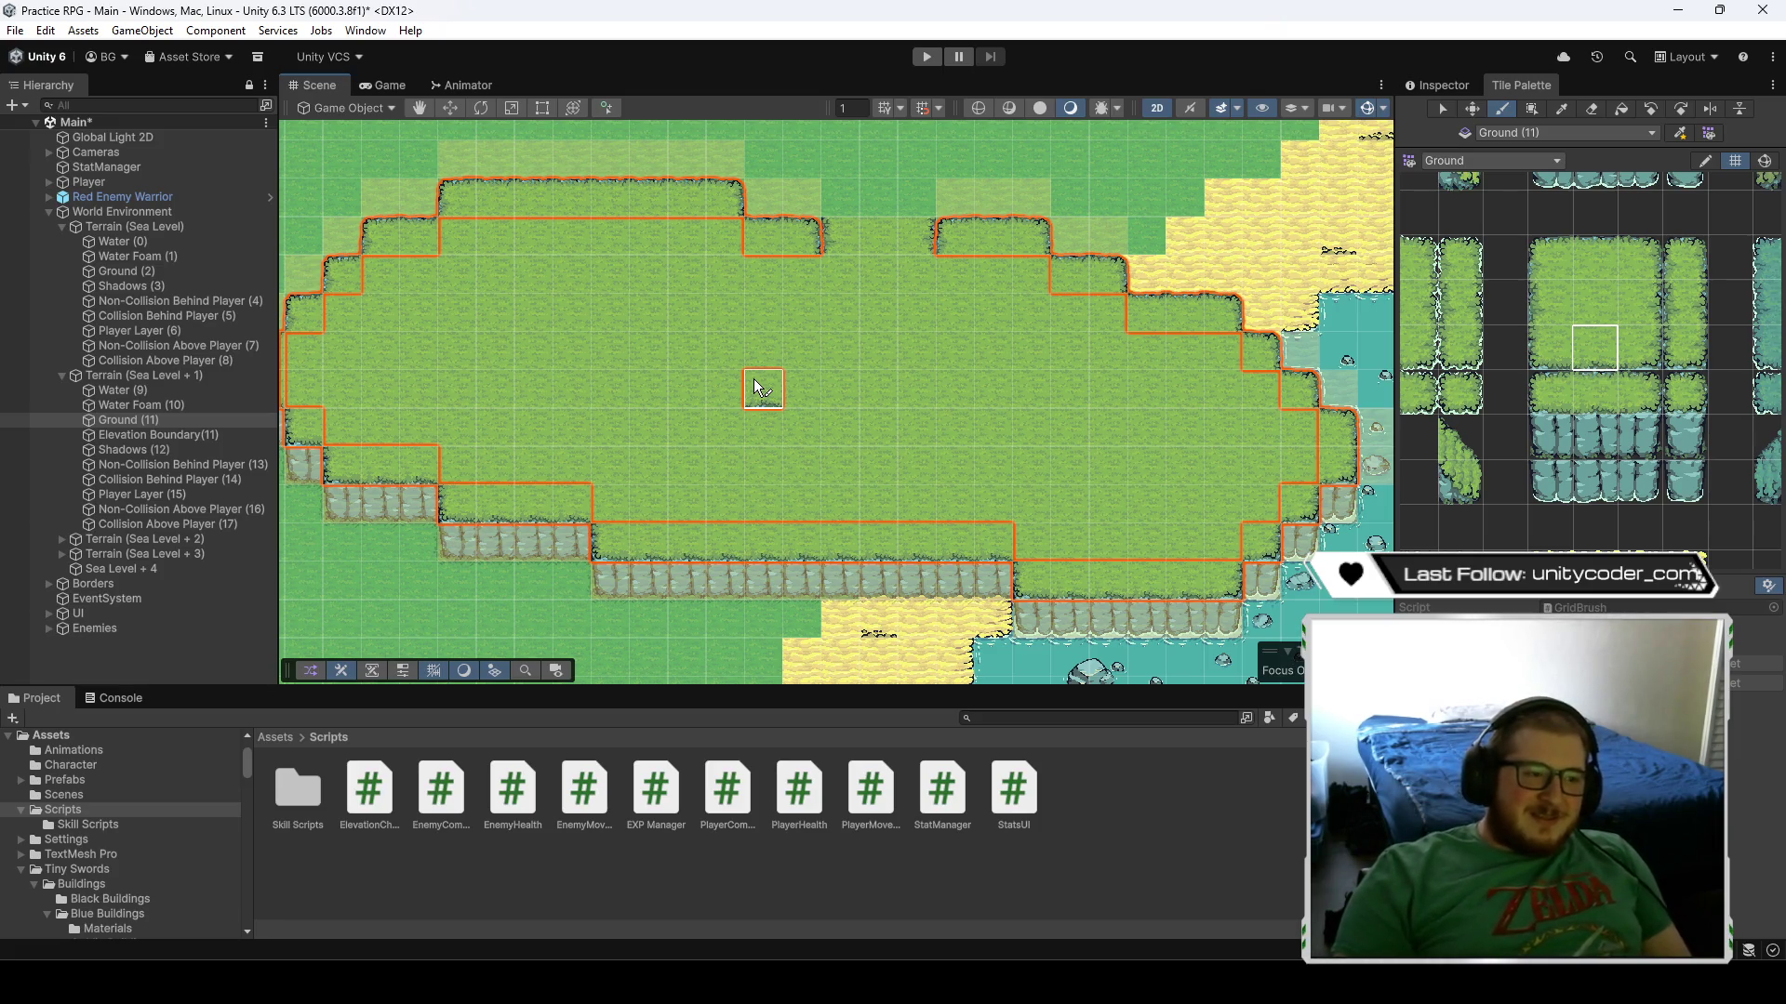
# - Paint plain grass across the gap row, then flood-fill the empty plateau interior with the Fill tool
pyautogui.keyDown('ctrl'); pyautogui.click(837, 353); pyautogui.keyUp('ctrl')
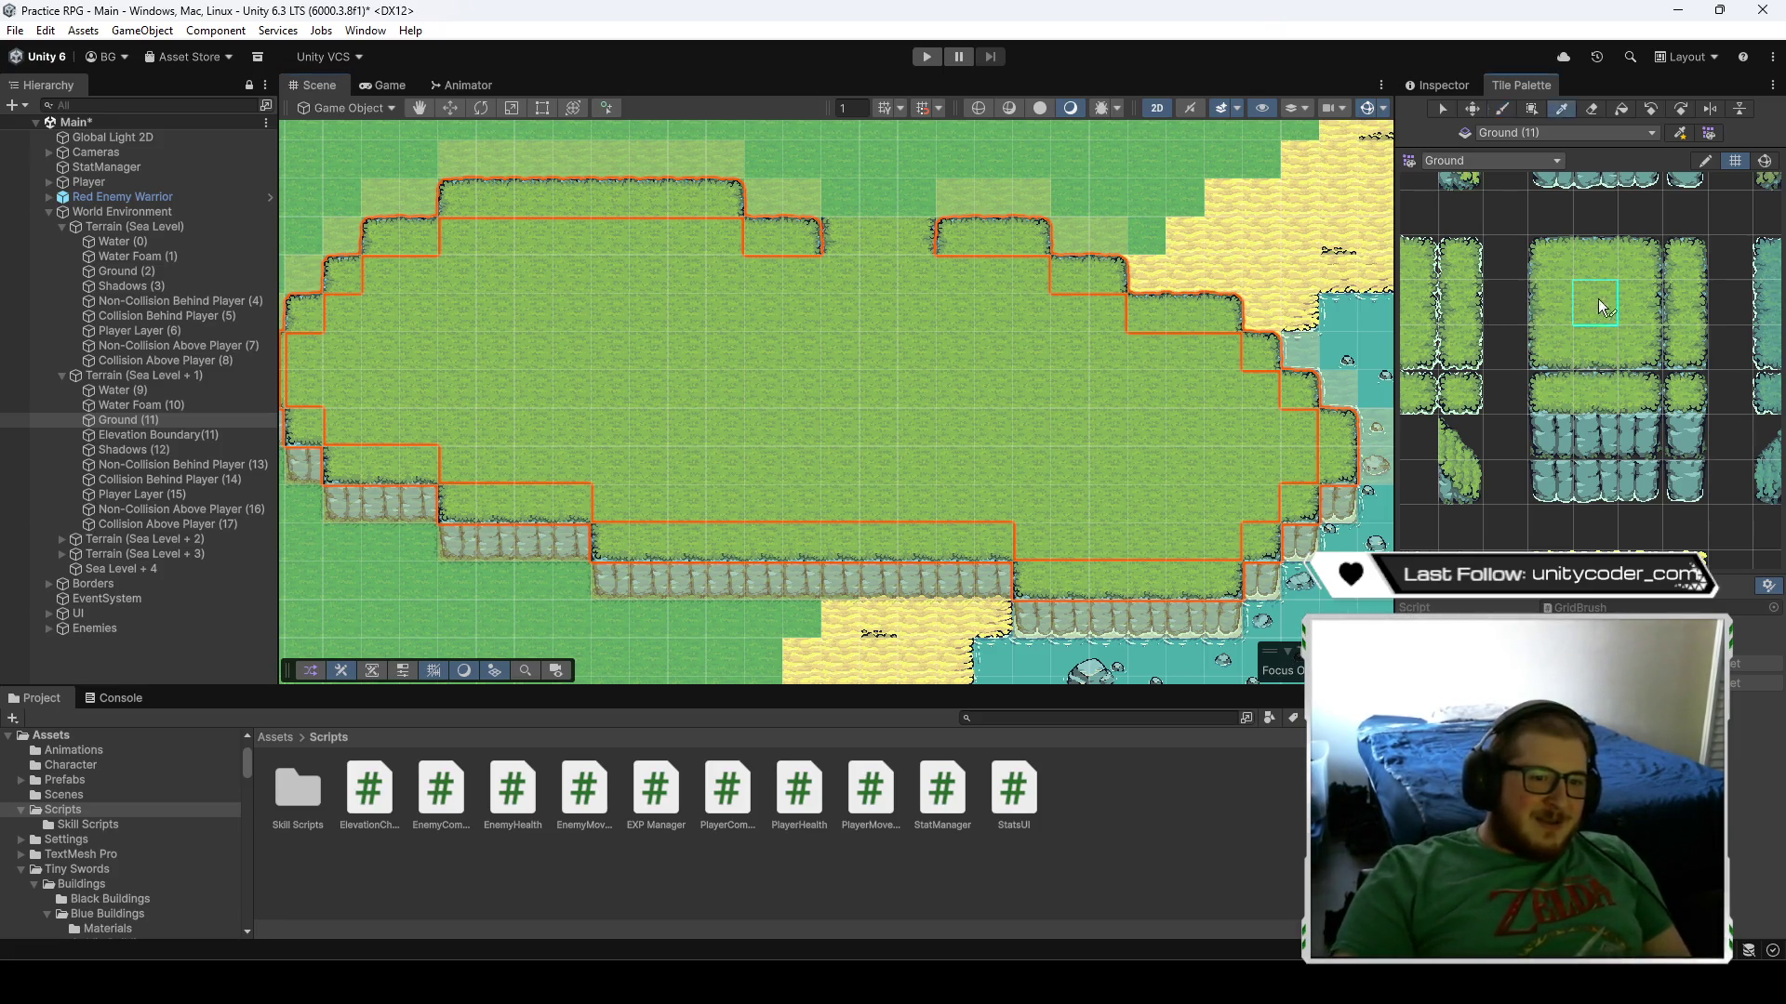
pyautogui.moveTo(808, 279)
pyautogui.mouseDown()
pyautogui.moveTo(917, 288)
pyautogui.moveTo(961, 339)
pyautogui.mouseUp()
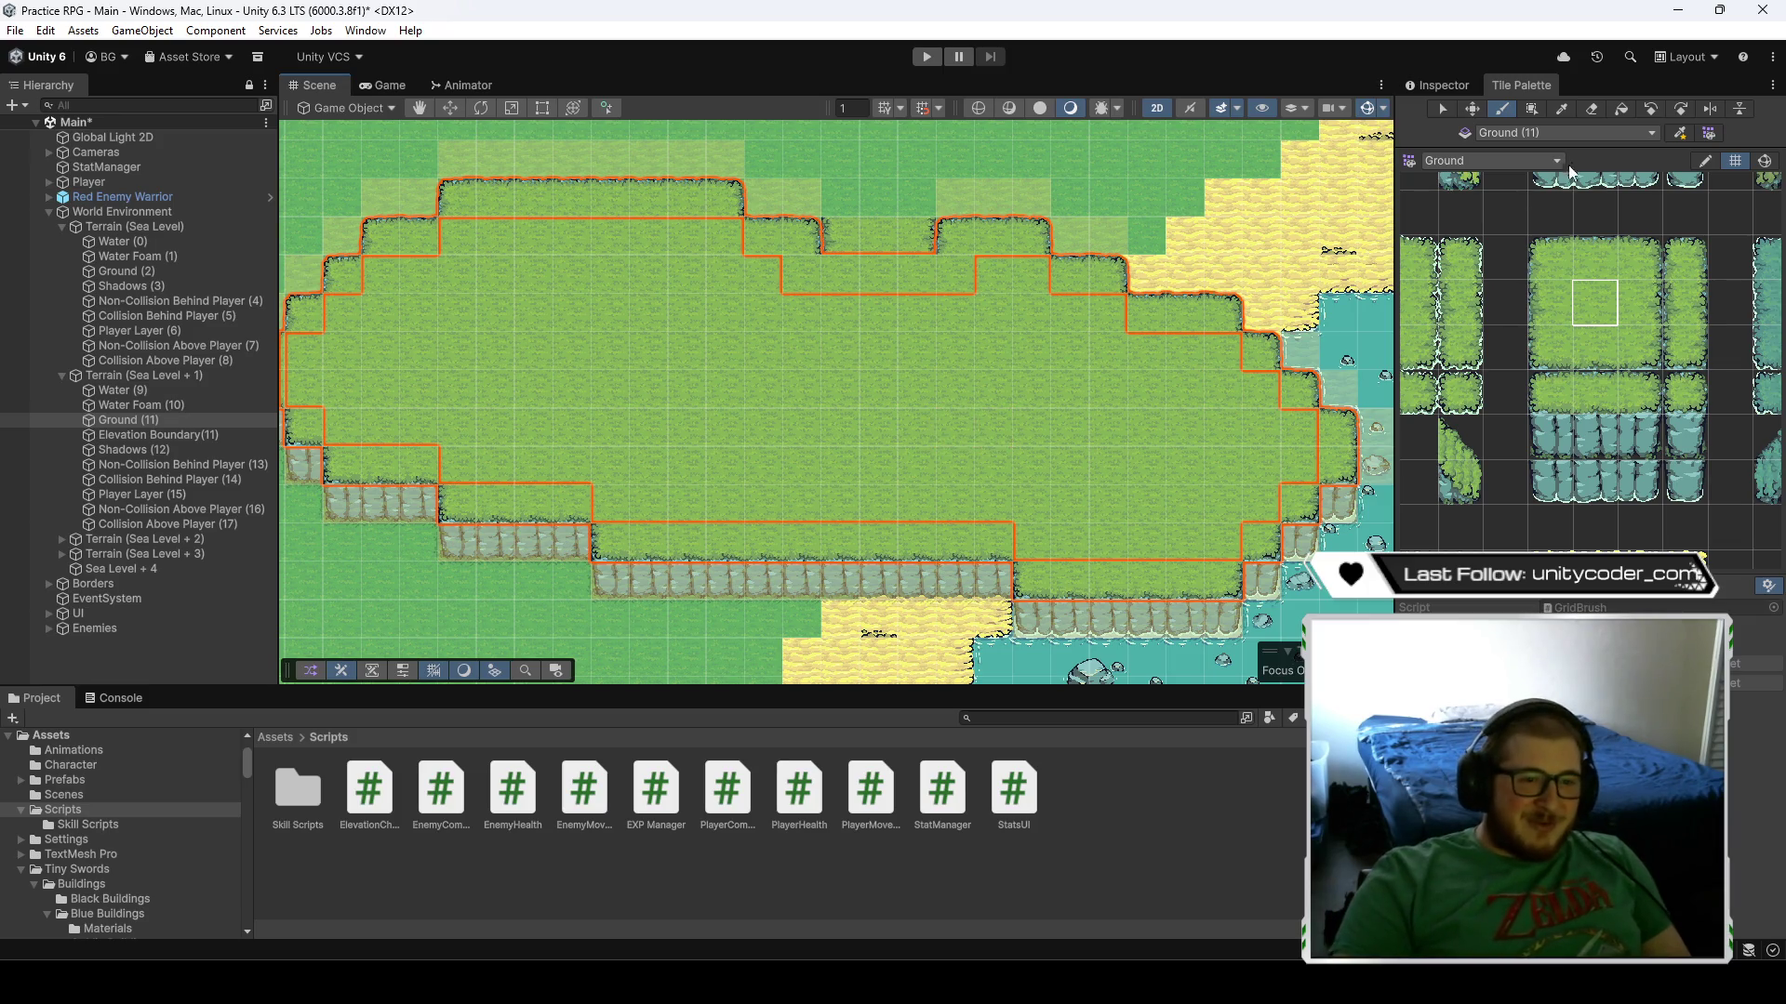
pyautogui.click(1622, 110)
pyautogui.click(1135, 388)
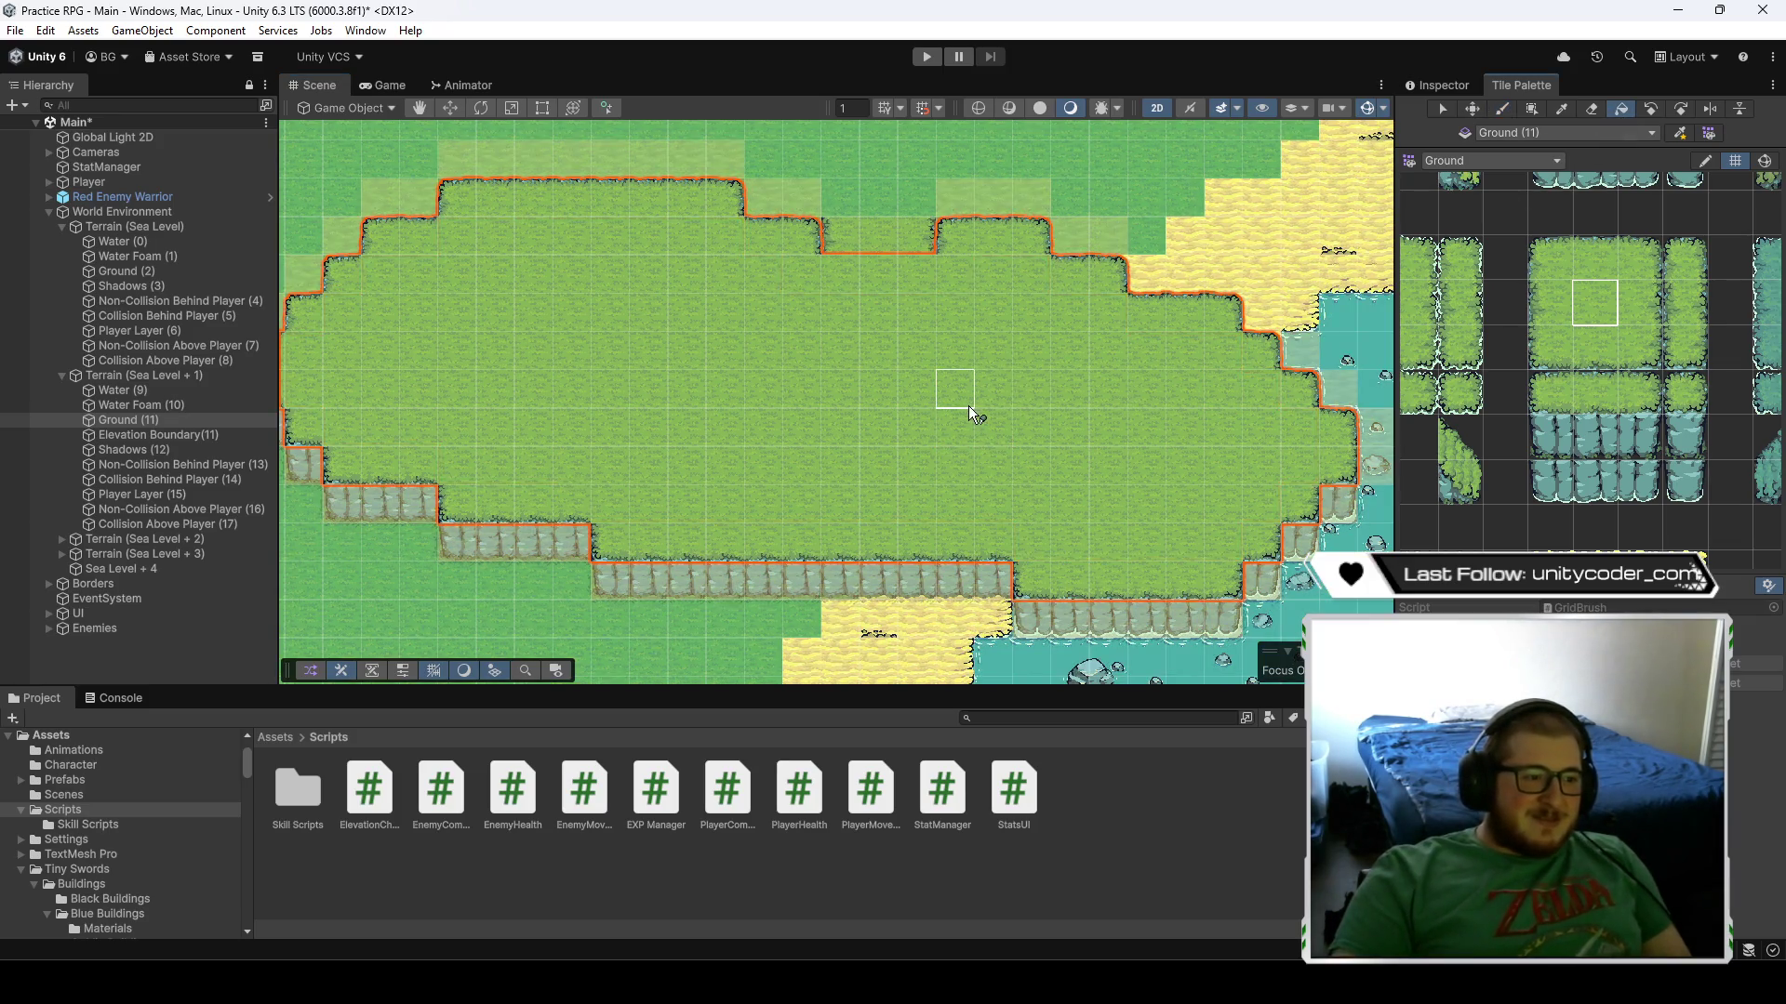
pyautogui.scroll(-3, 777, 396)
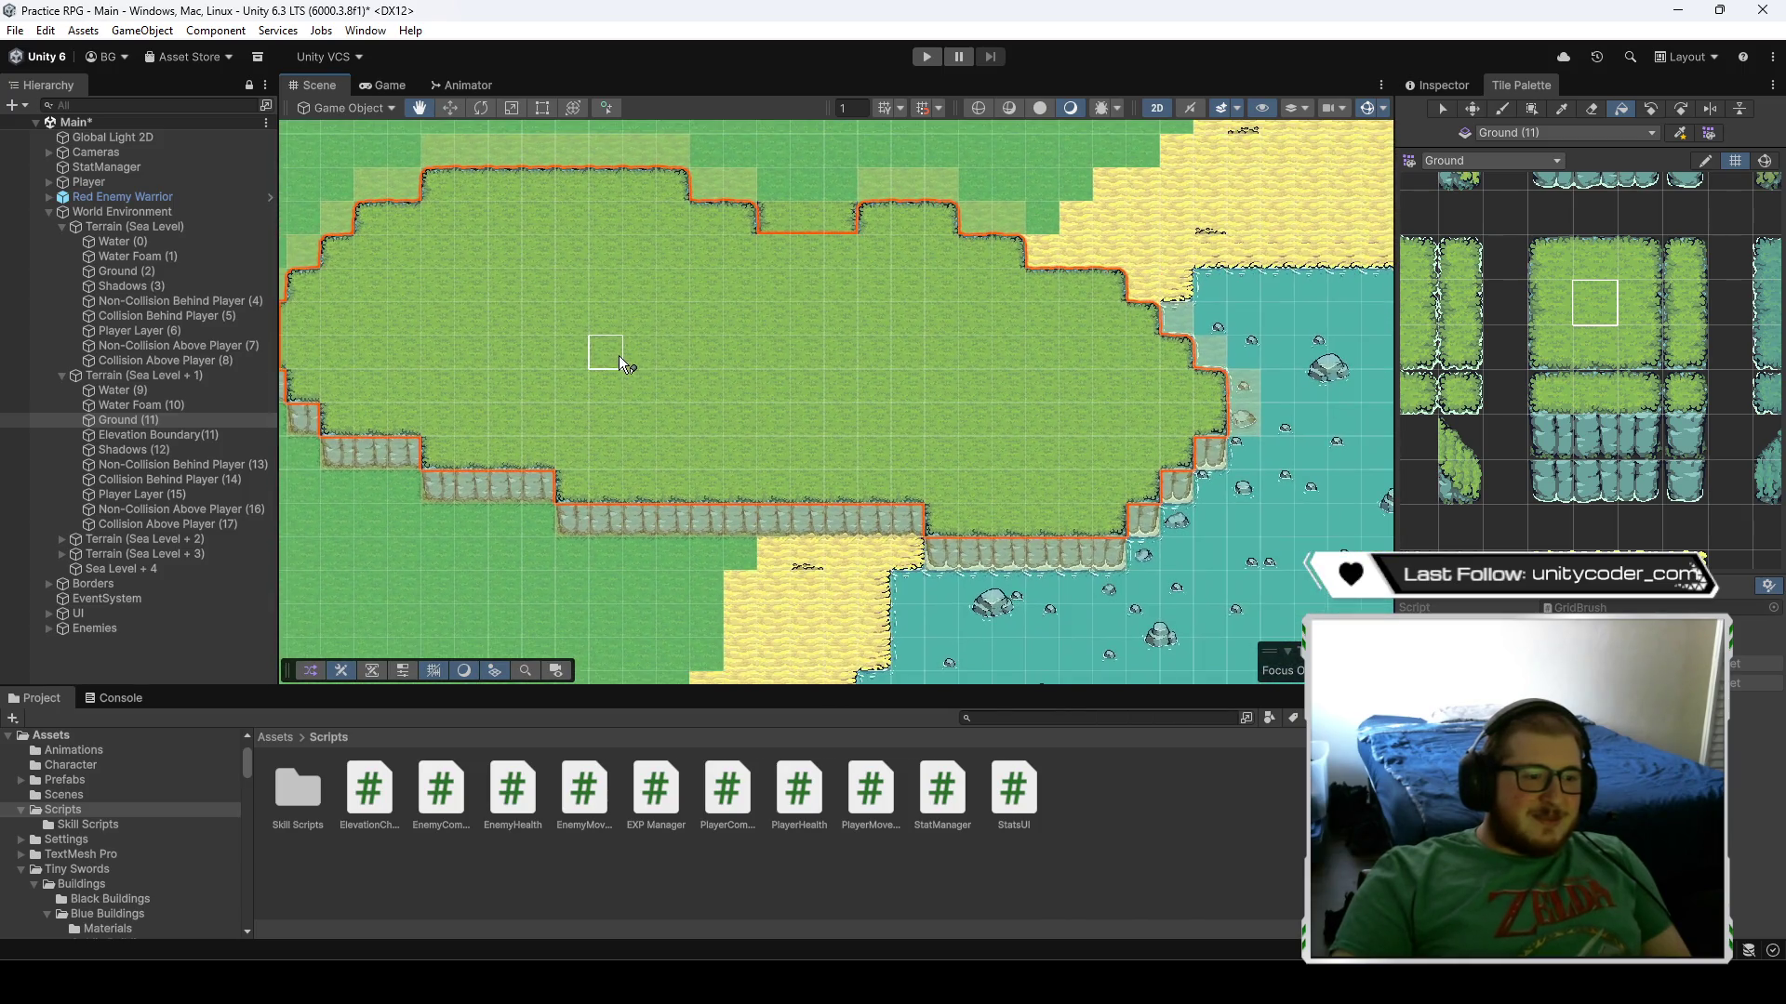
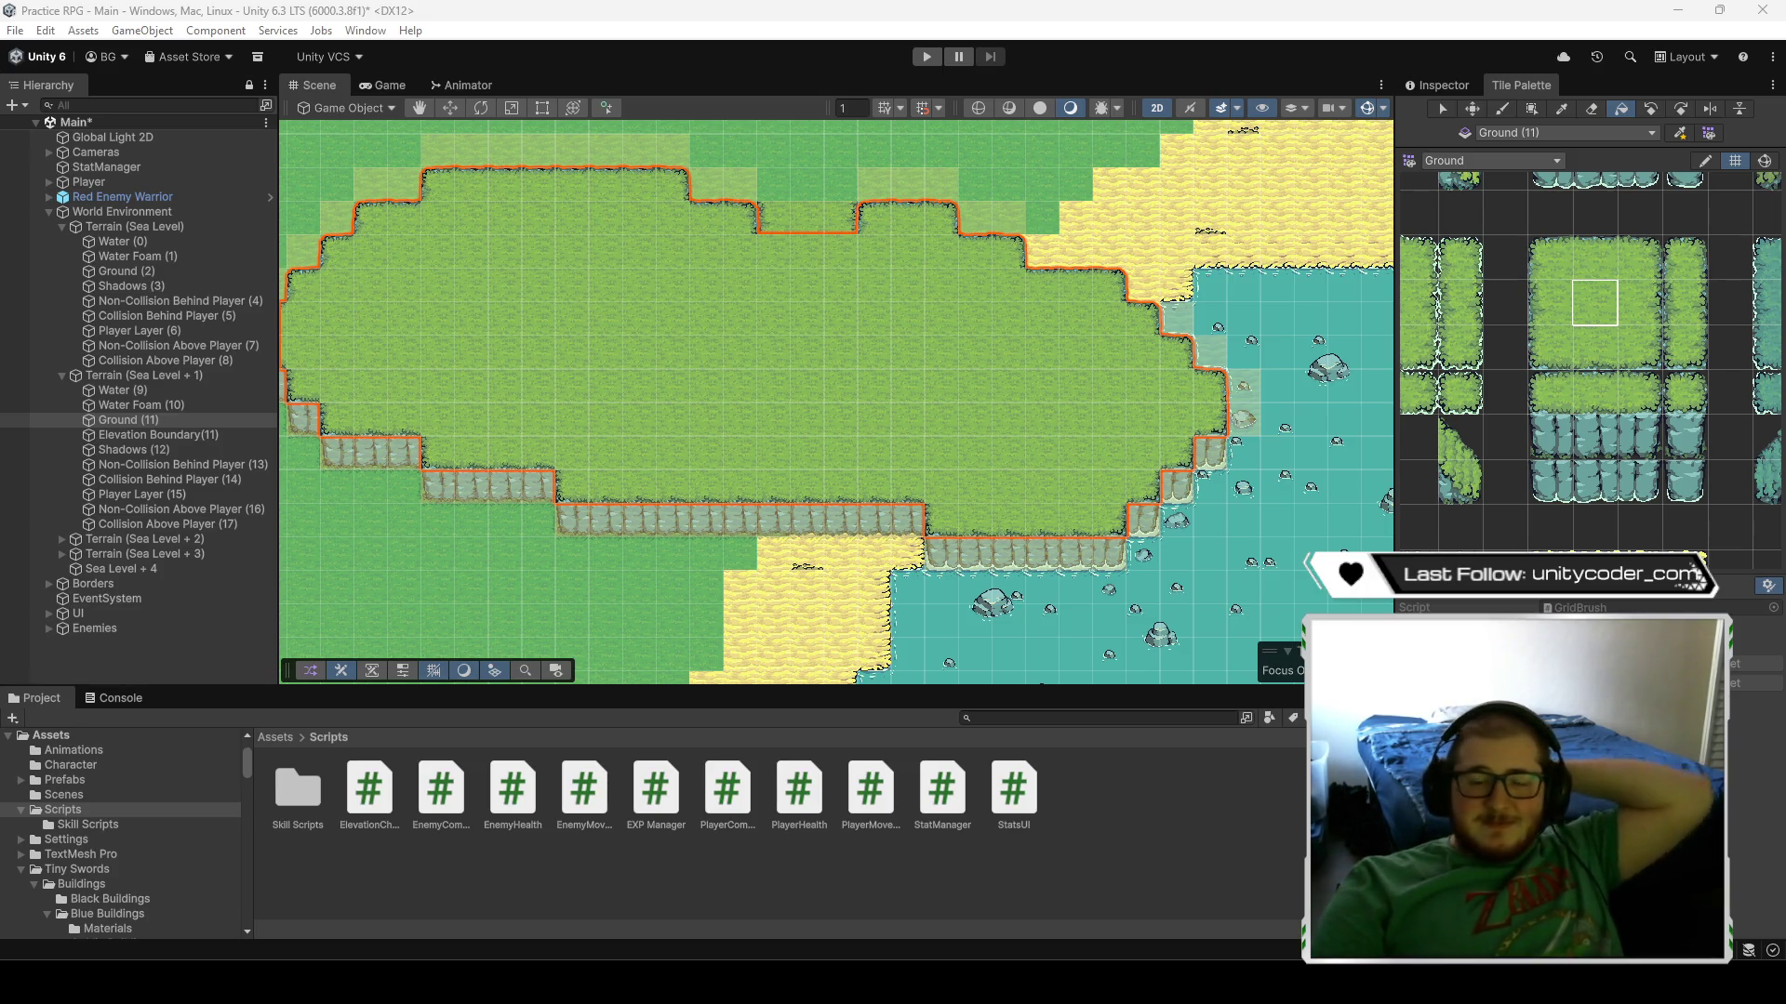
# - Paint grass corner tiles on the village plateau's edge with the tile brush
pyautogui.scroll(-3, 740, 337)
pyautogui.scroll(-2, 791, 432)
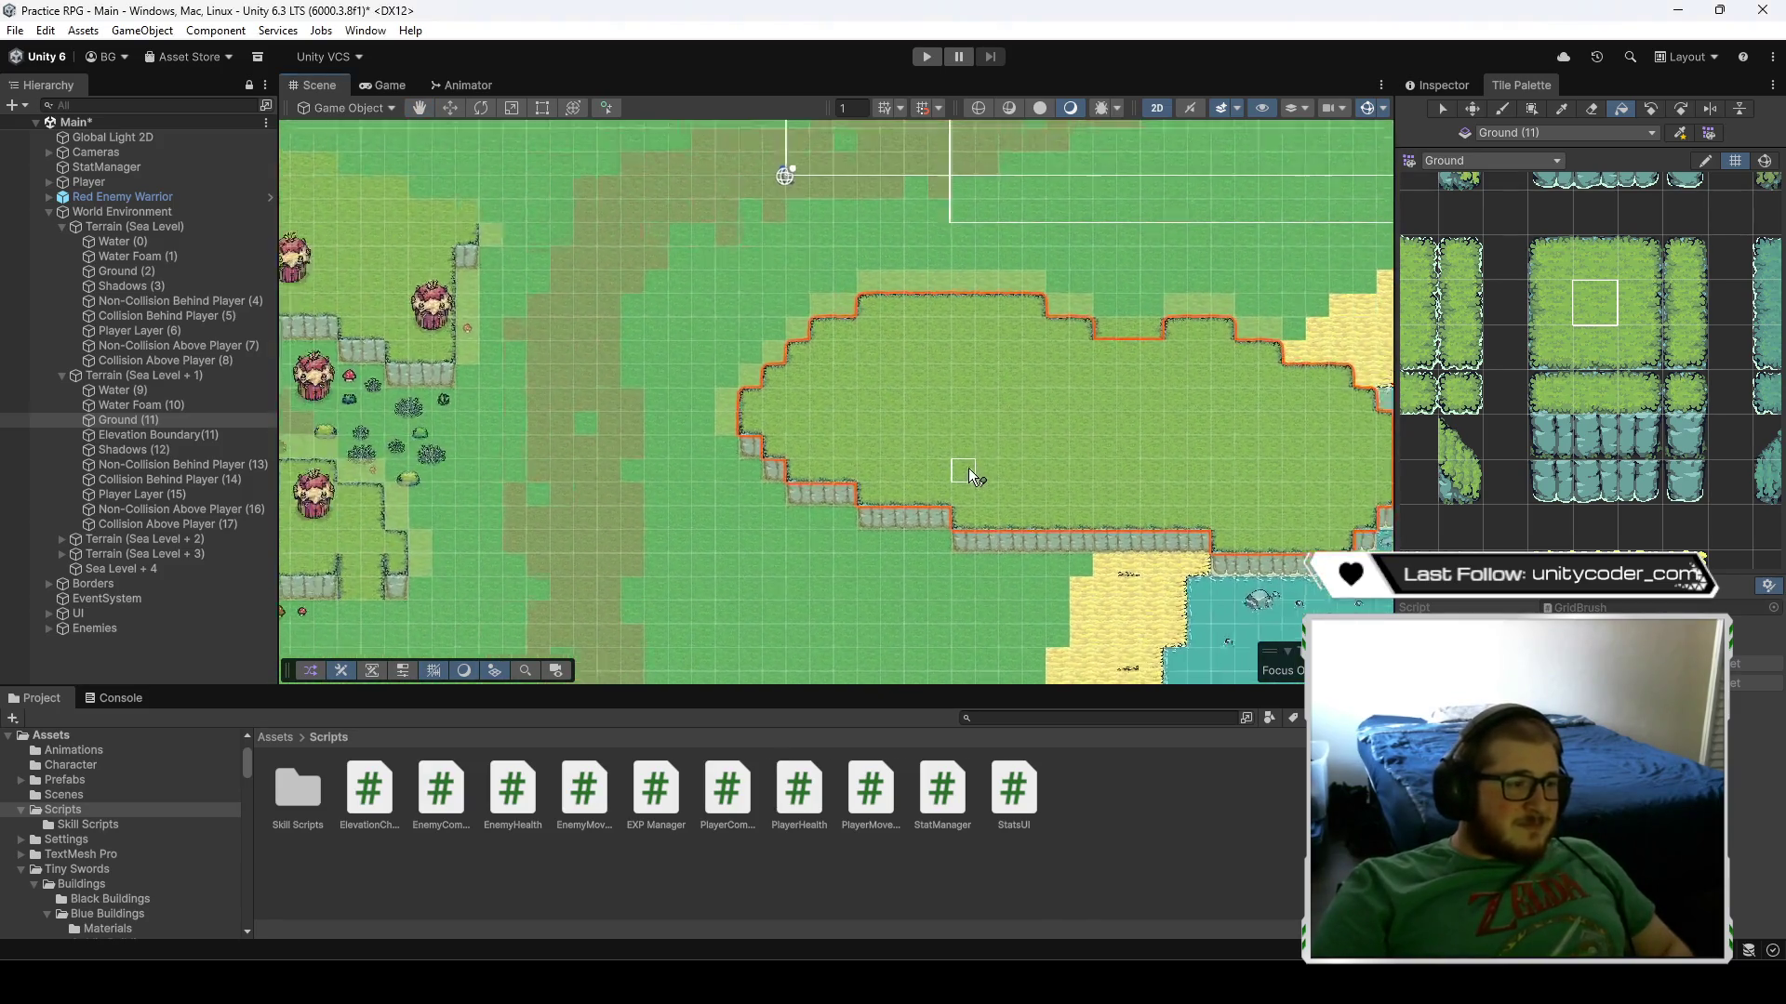
pyautogui.scroll(1, 968, 467)
pyautogui.press('b')
pyautogui.moveTo(662, 423)
pyautogui.mouseDown()
pyautogui.moveTo(685, 466)
pyautogui.moveTo(817, 465)
pyautogui.moveTo(809, 523)
pyautogui.mouseUp()
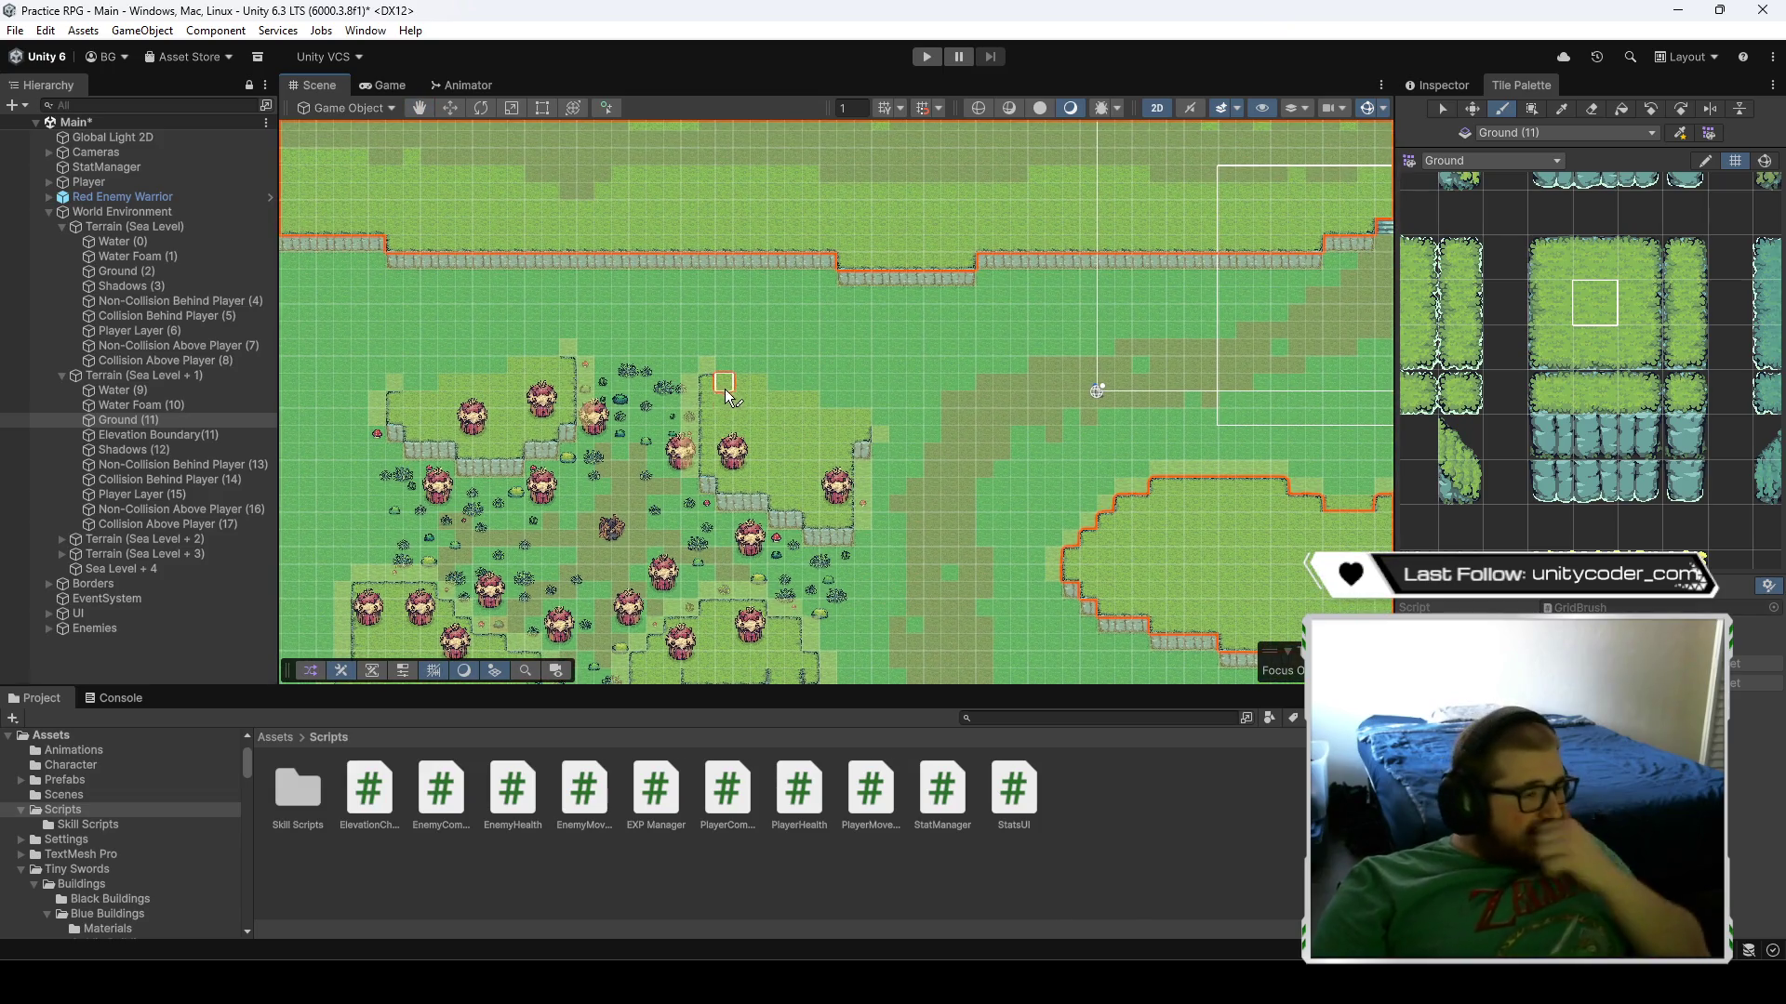
pyautogui.scroll(5, 726, 395)
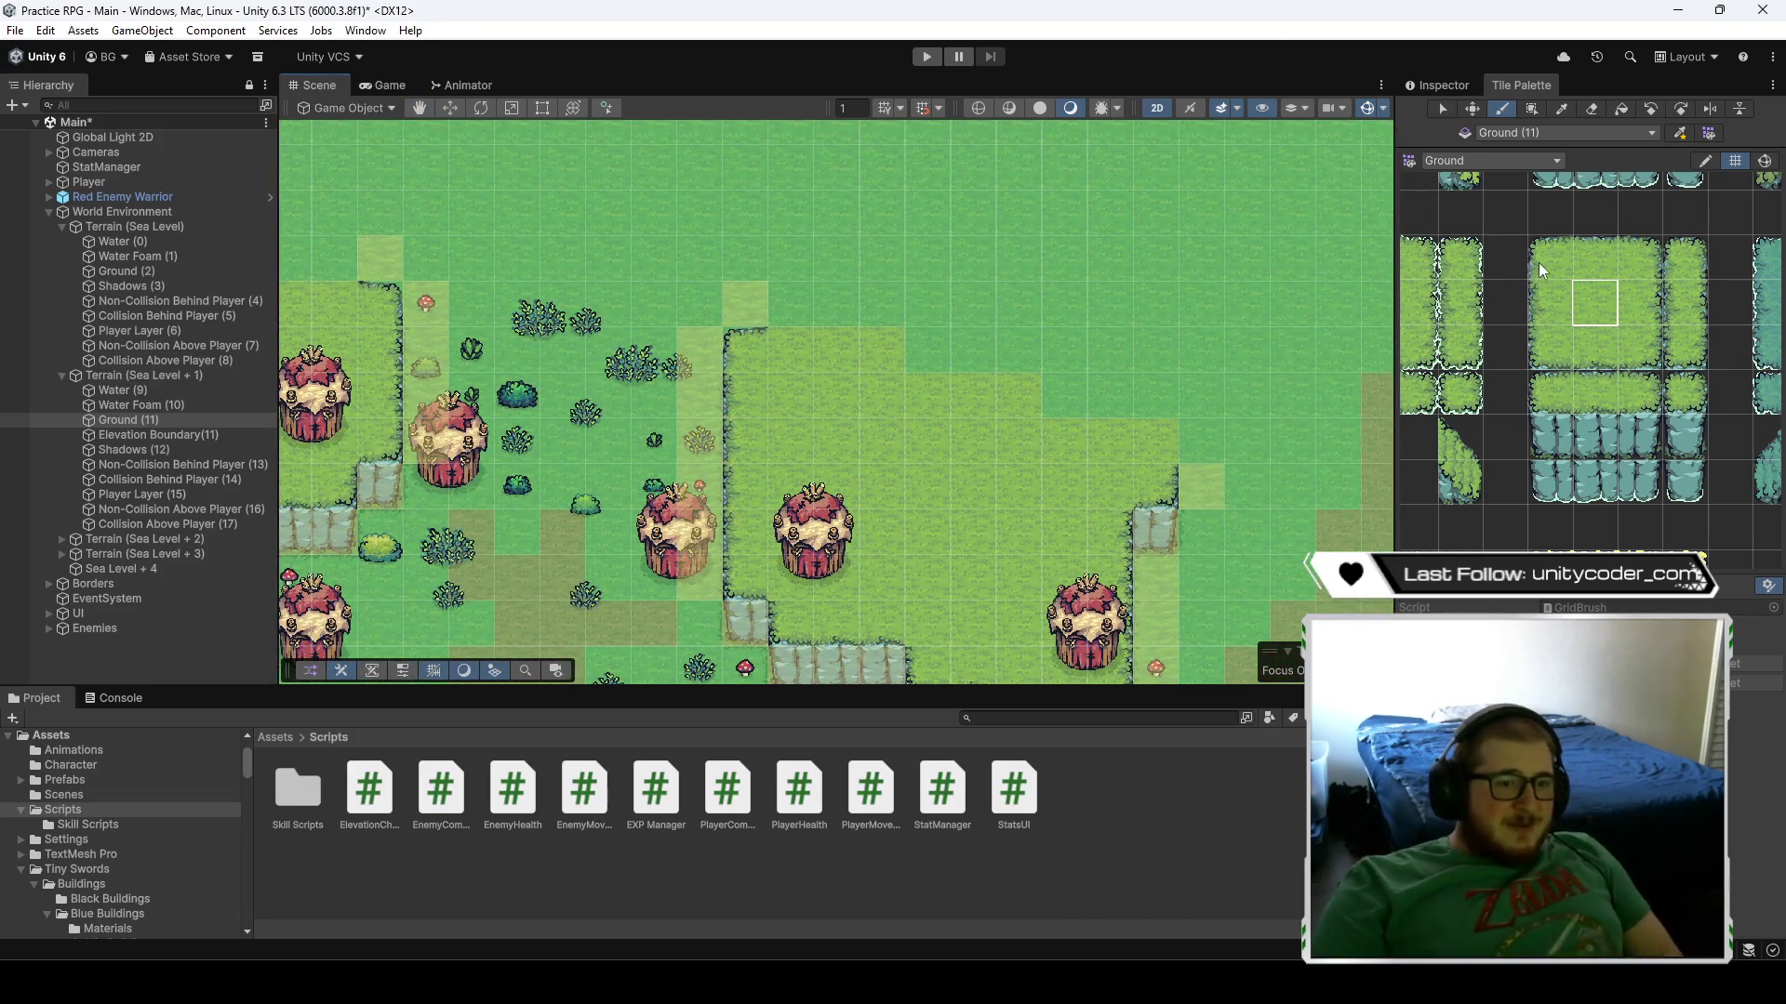
pyautogui.click(1540, 261)
pyautogui.scroll(-3, 1069, 474)
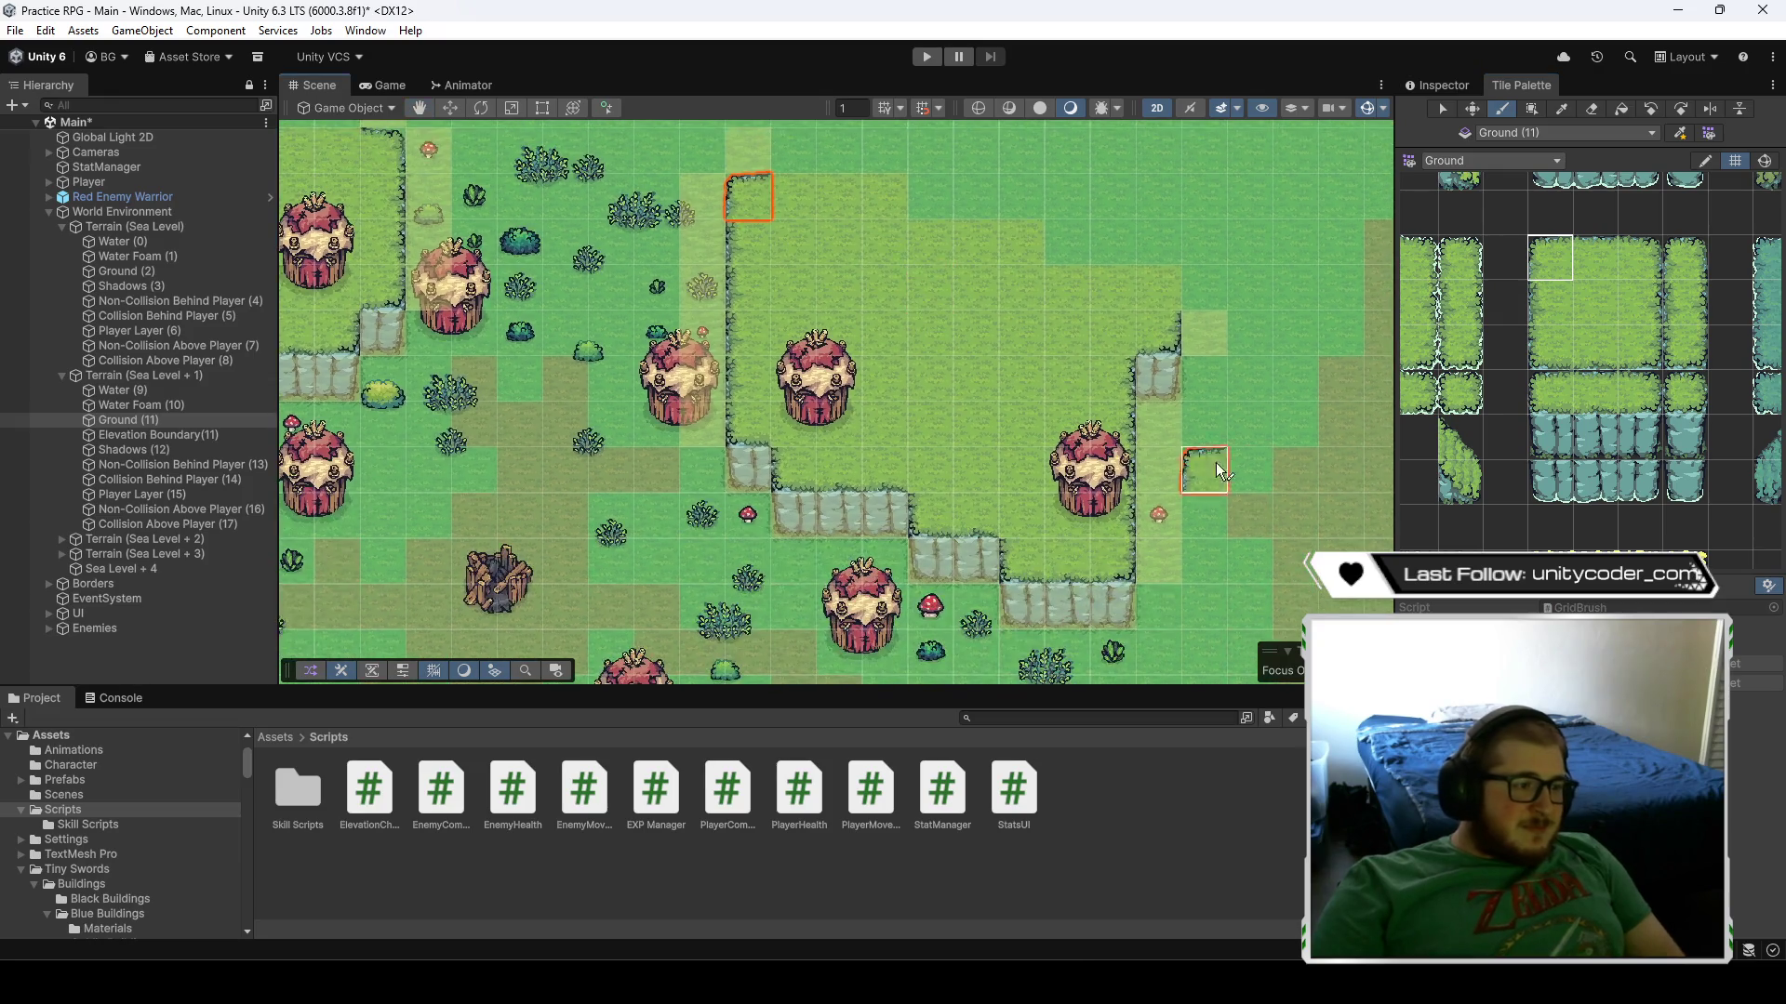
pyautogui.click(749, 425)
pyautogui.click(795, 472)
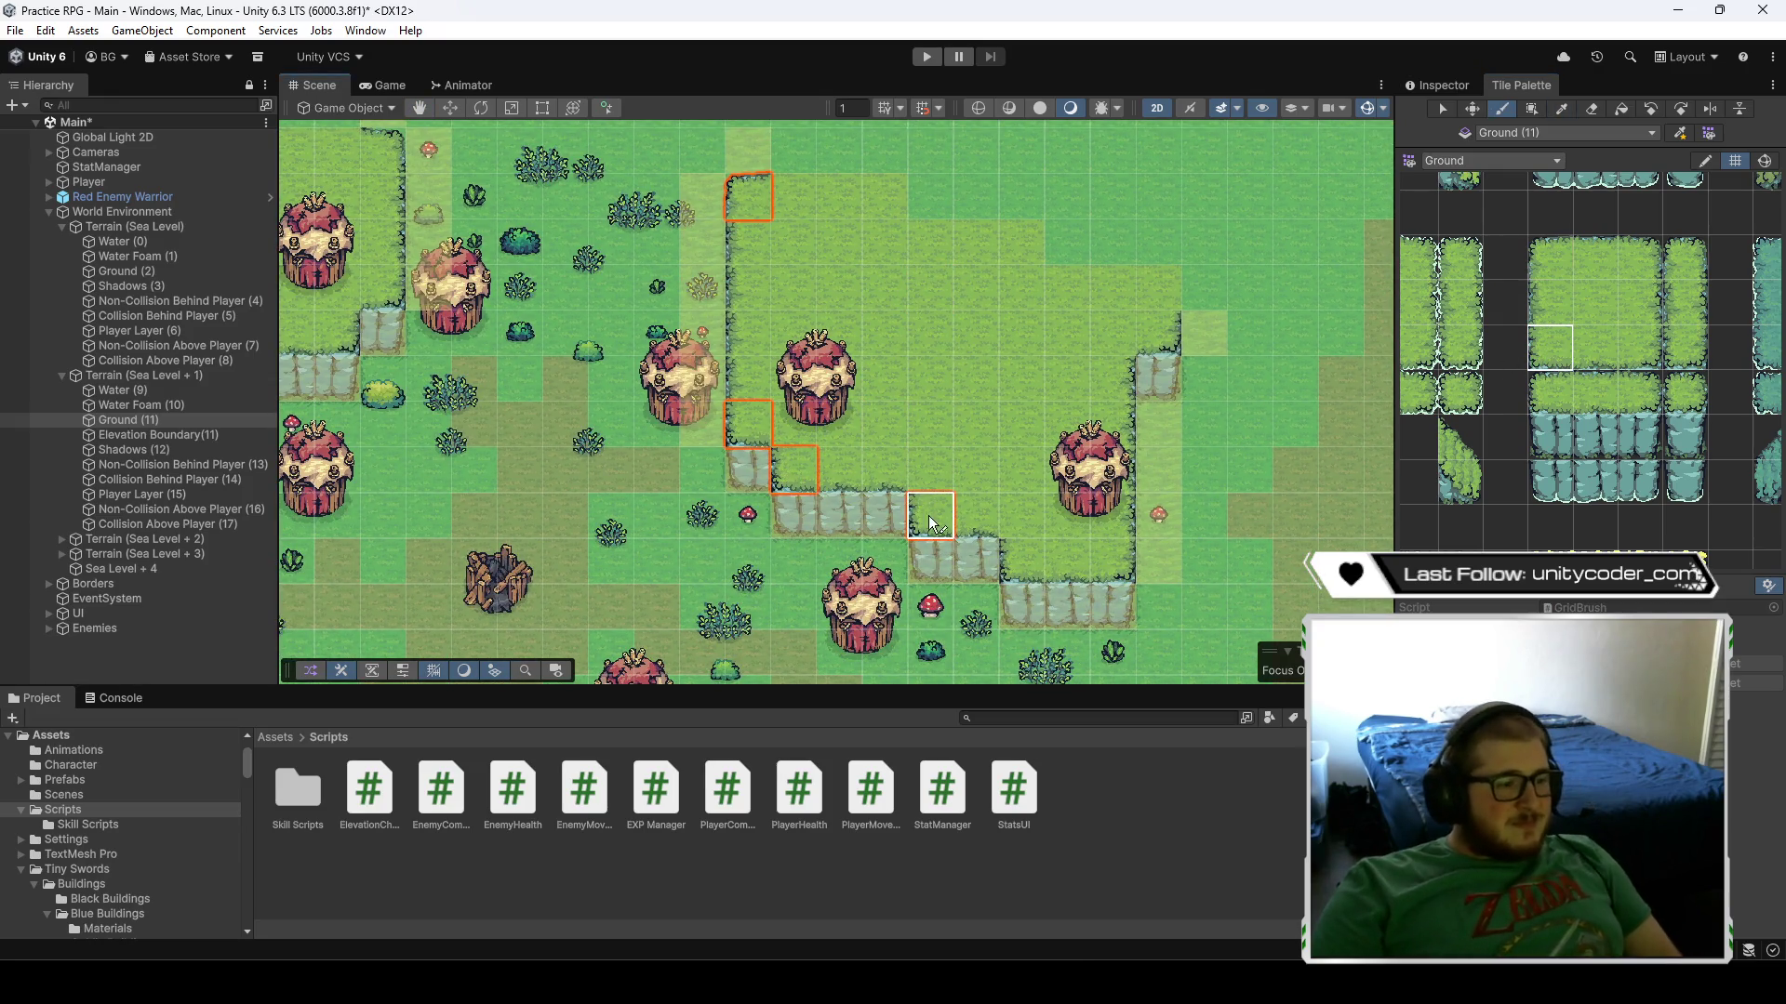
# - Paint grass edge tiles along the lower and right cliff edges, plus a diagonal run of centre grass
pyautogui.click(1640, 348)
pyautogui.moveTo(1068, 561); pyautogui.dragTo(1114, 561)
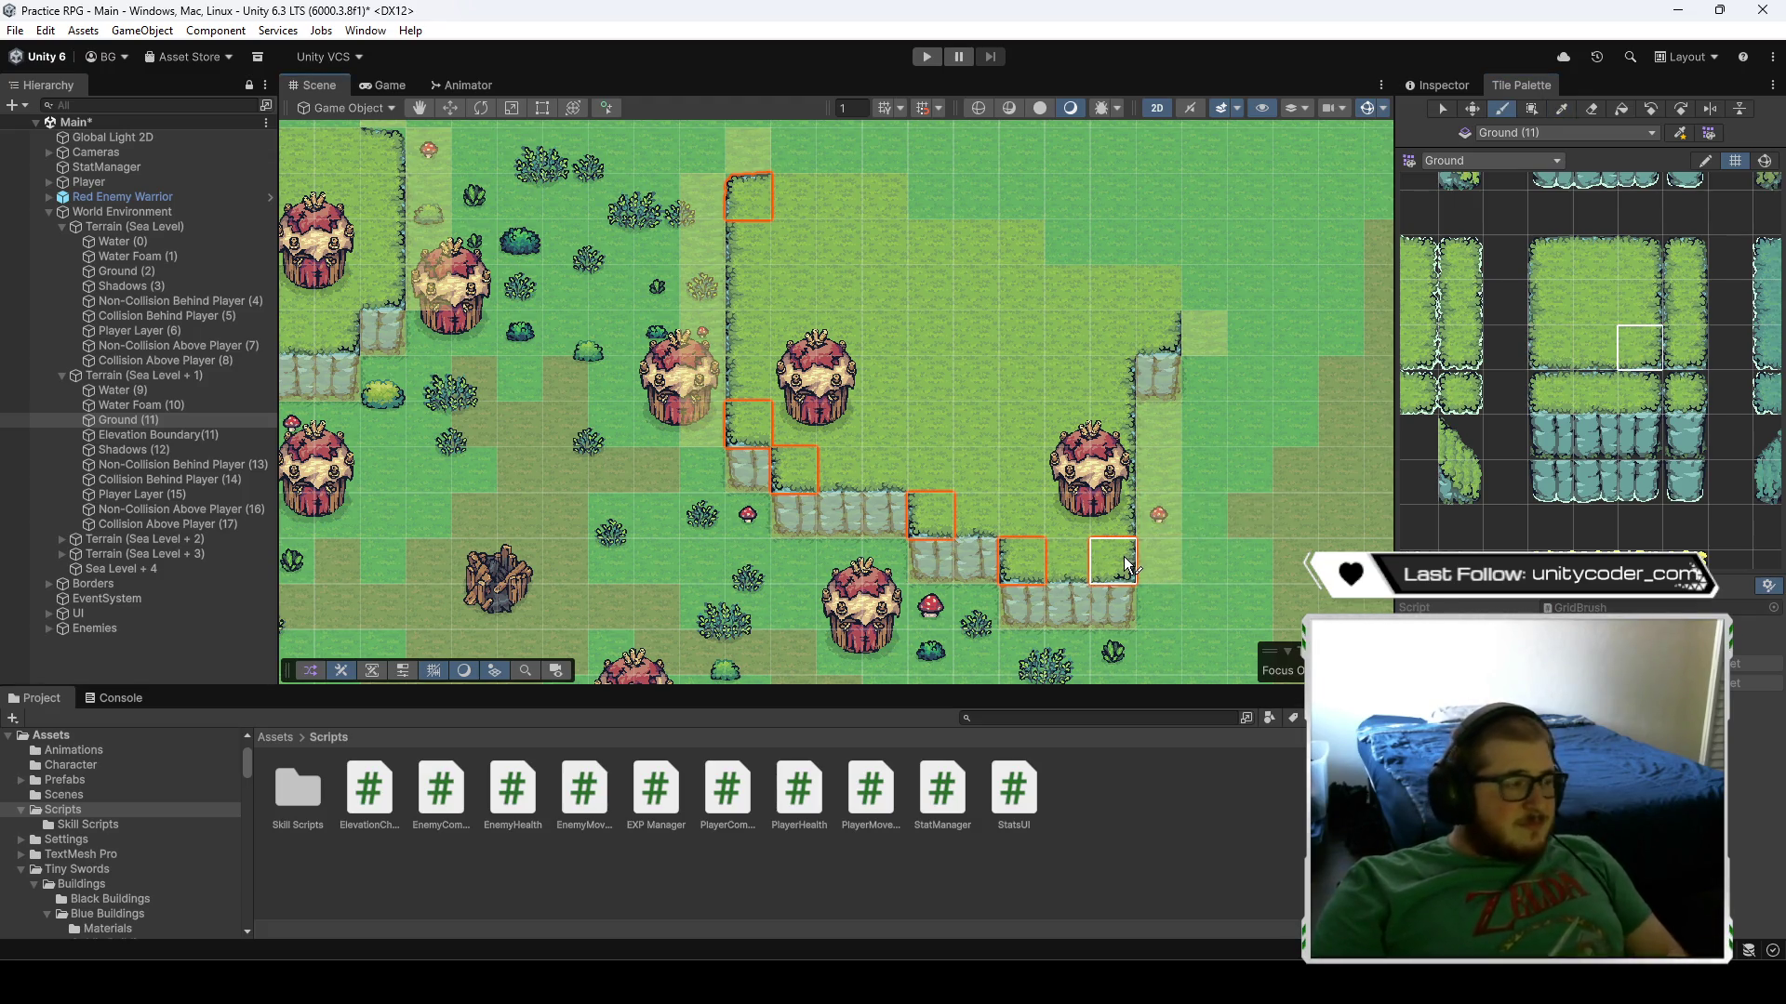
pyautogui.click(1157, 332)
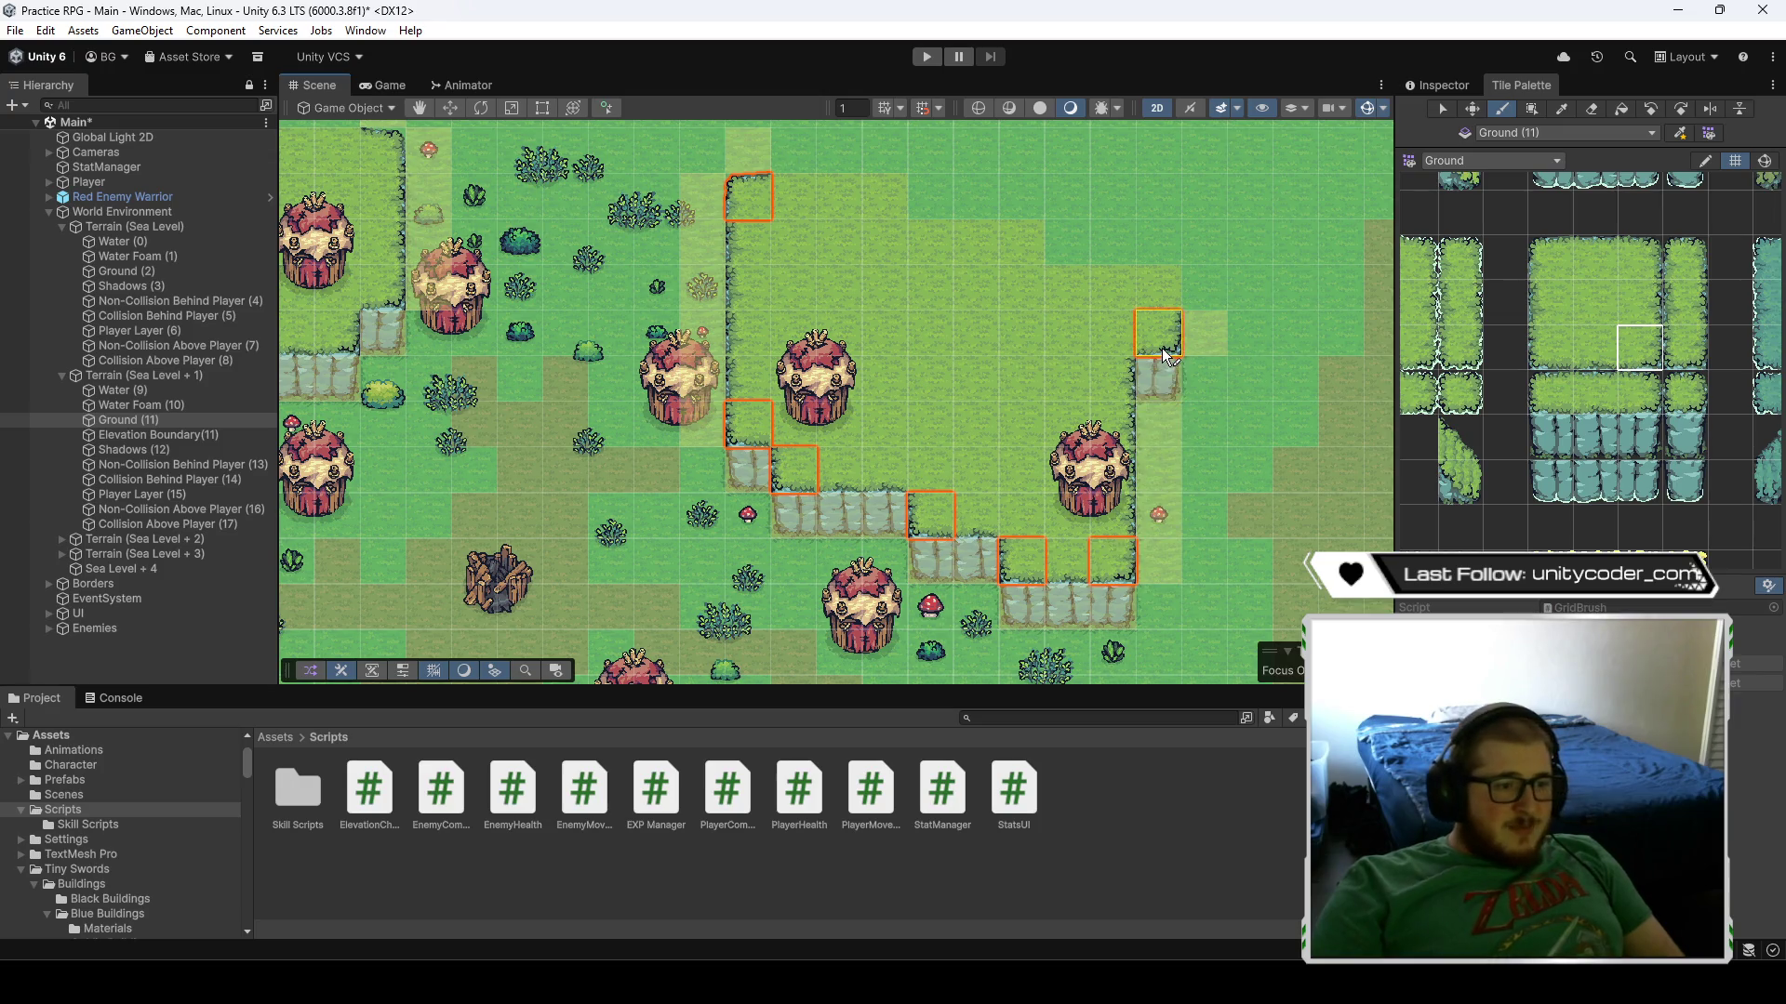
pyautogui.click(1594, 348)
pyautogui.moveTo(1068, 561)
pyautogui.mouseDown()
pyautogui.moveTo(1023, 558)
pyautogui.moveTo(885, 470)
pyautogui.moveTo(856, 481)
pyautogui.mouseUp()
# - Paint a grass column along the plateau's left edge and fill its top with centre grass
pyautogui.click(1551, 303)
pyautogui.moveTo(749, 242); pyautogui.dragTo(779, 372)
pyautogui.click(1591, 303)
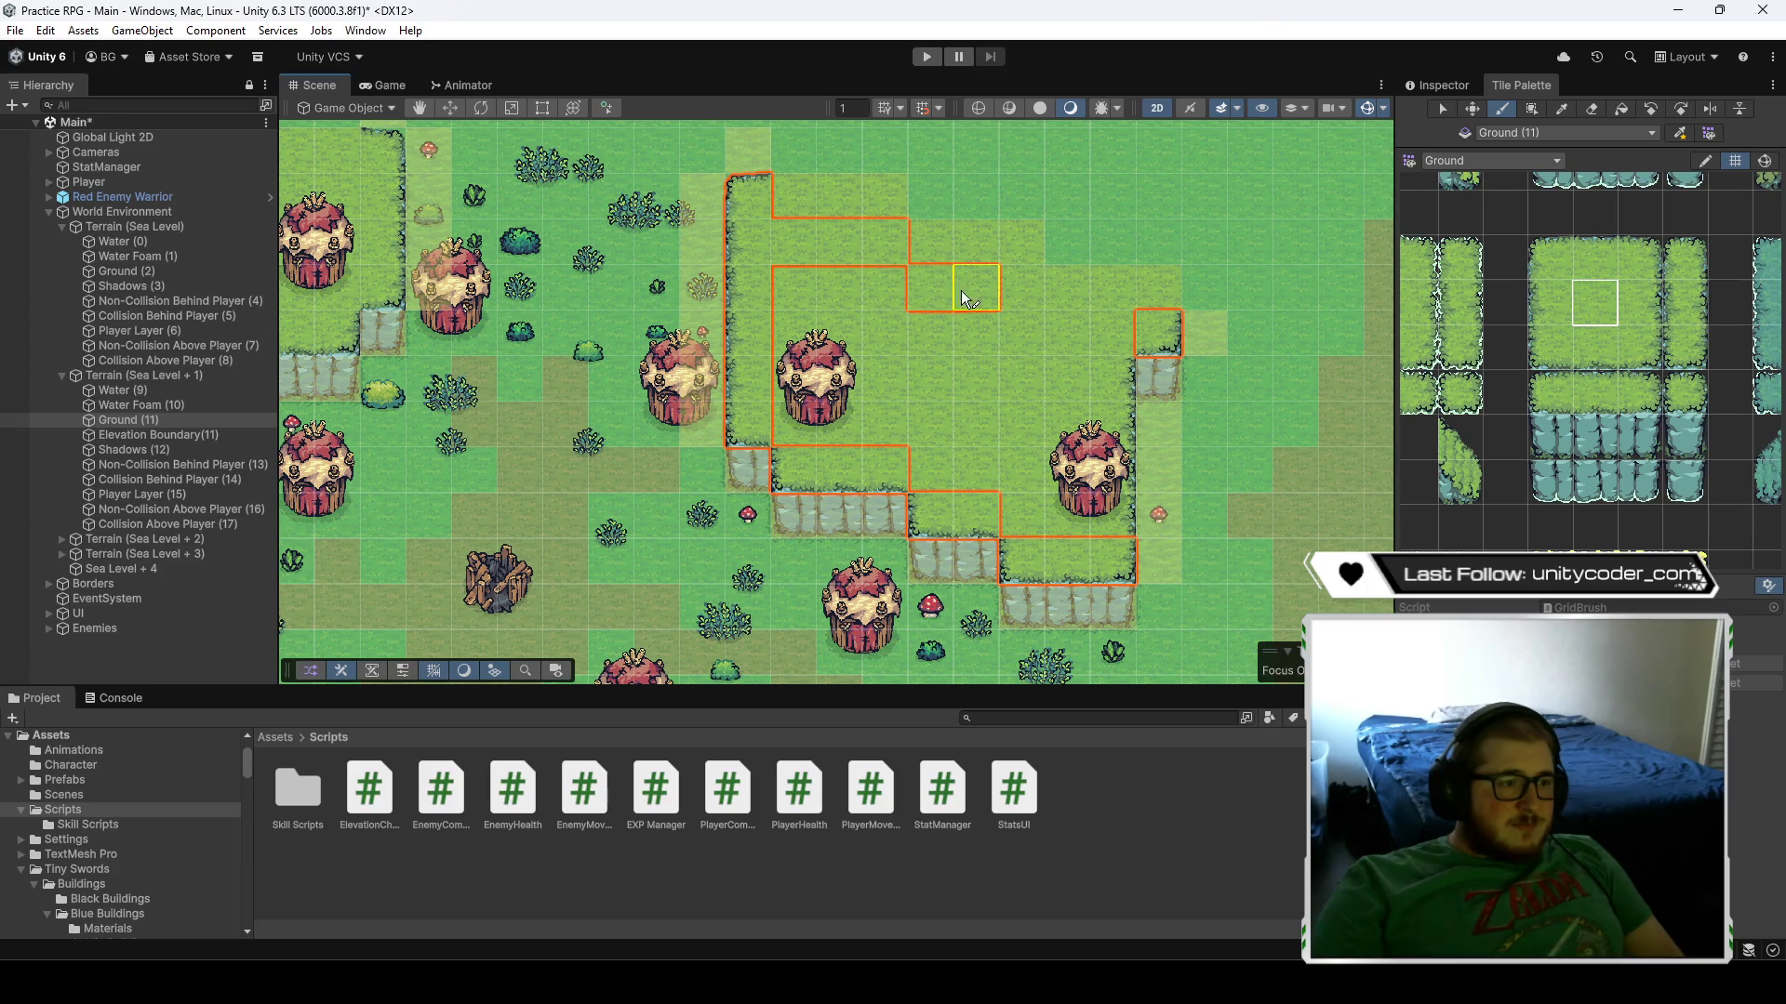
pyautogui.moveTo(1049, 330)
pyautogui.mouseDown()
pyautogui.moveTo(1112, 331)
pyautogui.moveTo(1080, 339)
pyautogui.moveTo(1034, 510)
pyautogui.moveTo(1017, 379)
pyautogui.moveTo(973, 470)
pyautogui.moveTo(922, 366)
pyautogui.moveTo(808, 381)
pyautogui.moveTo(840, 381)
pyautogui.moveTo(799, 289)
pyautogui.moveTo(929, 331)
pyautogui.mouseUp()
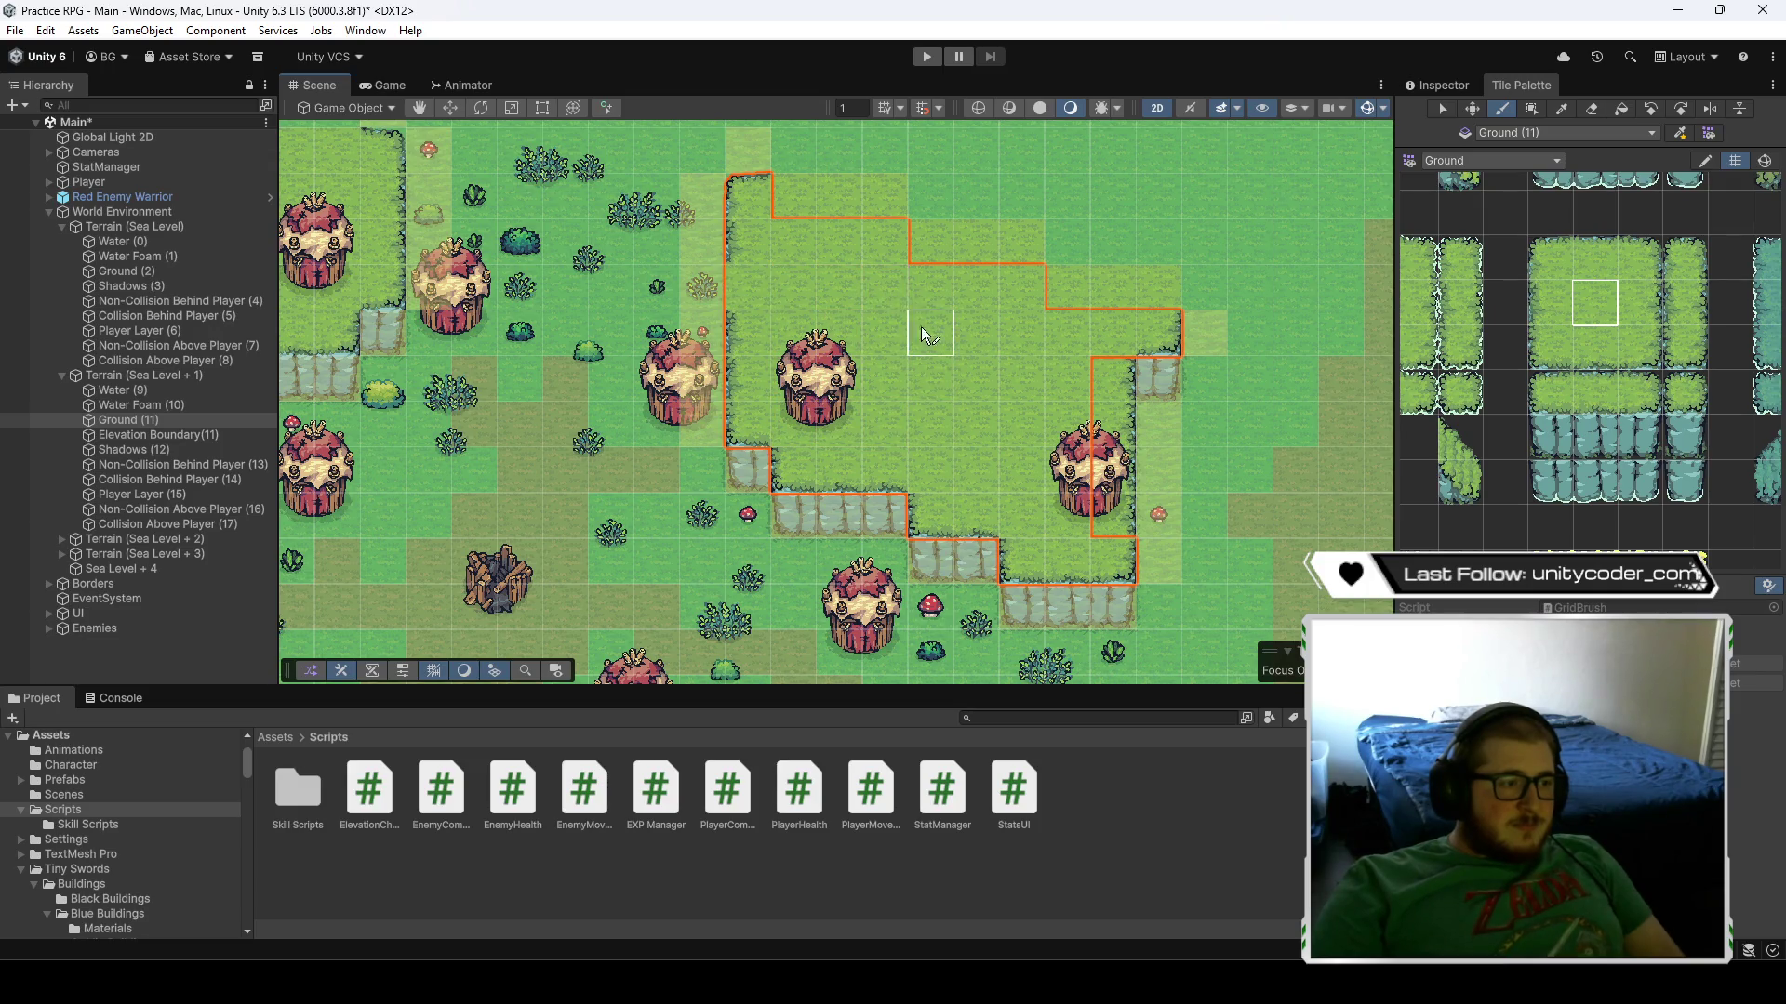
pyautogui.click(1639, 302)
pyautogui.press('Left')
pyautogui.press('Up')
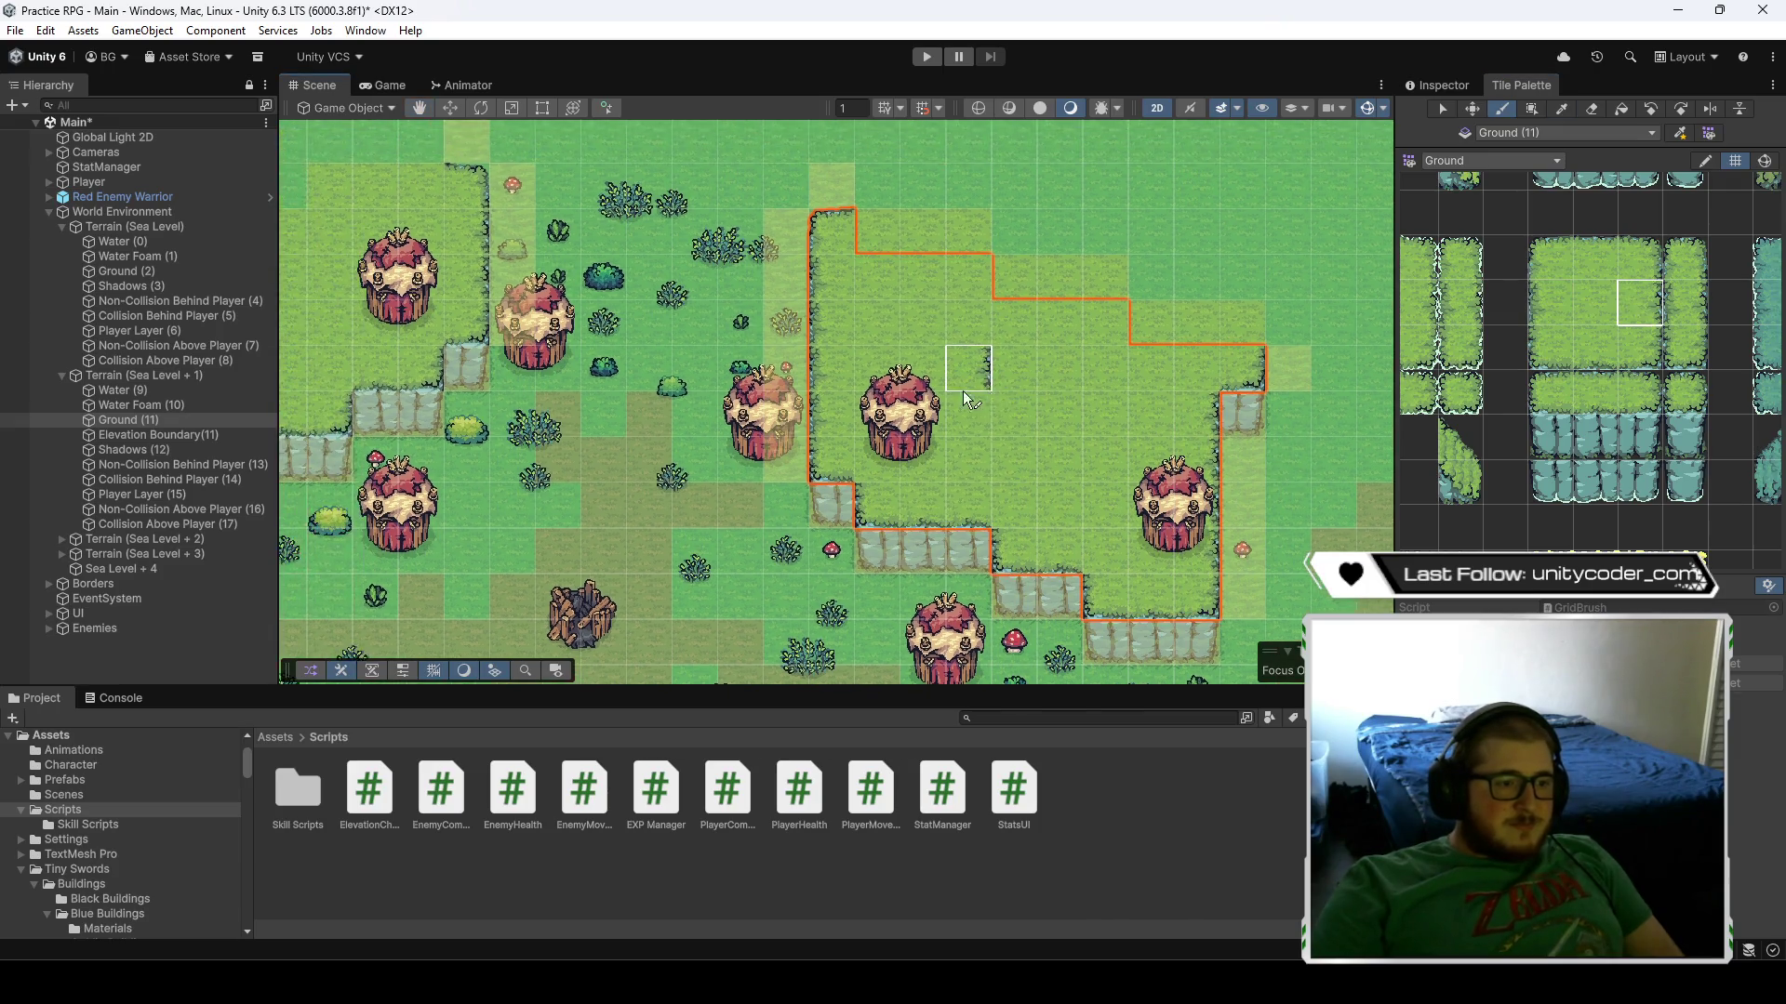
# - On the left plateau, paint grass edge tiles down its right side, by the lower cliff, and at its left corner
pyautogui.press('Left')
pyautogui.keyDown('ctrl'); pyautogui.click(906, 240); pyautogui.keyUp('ctrl')
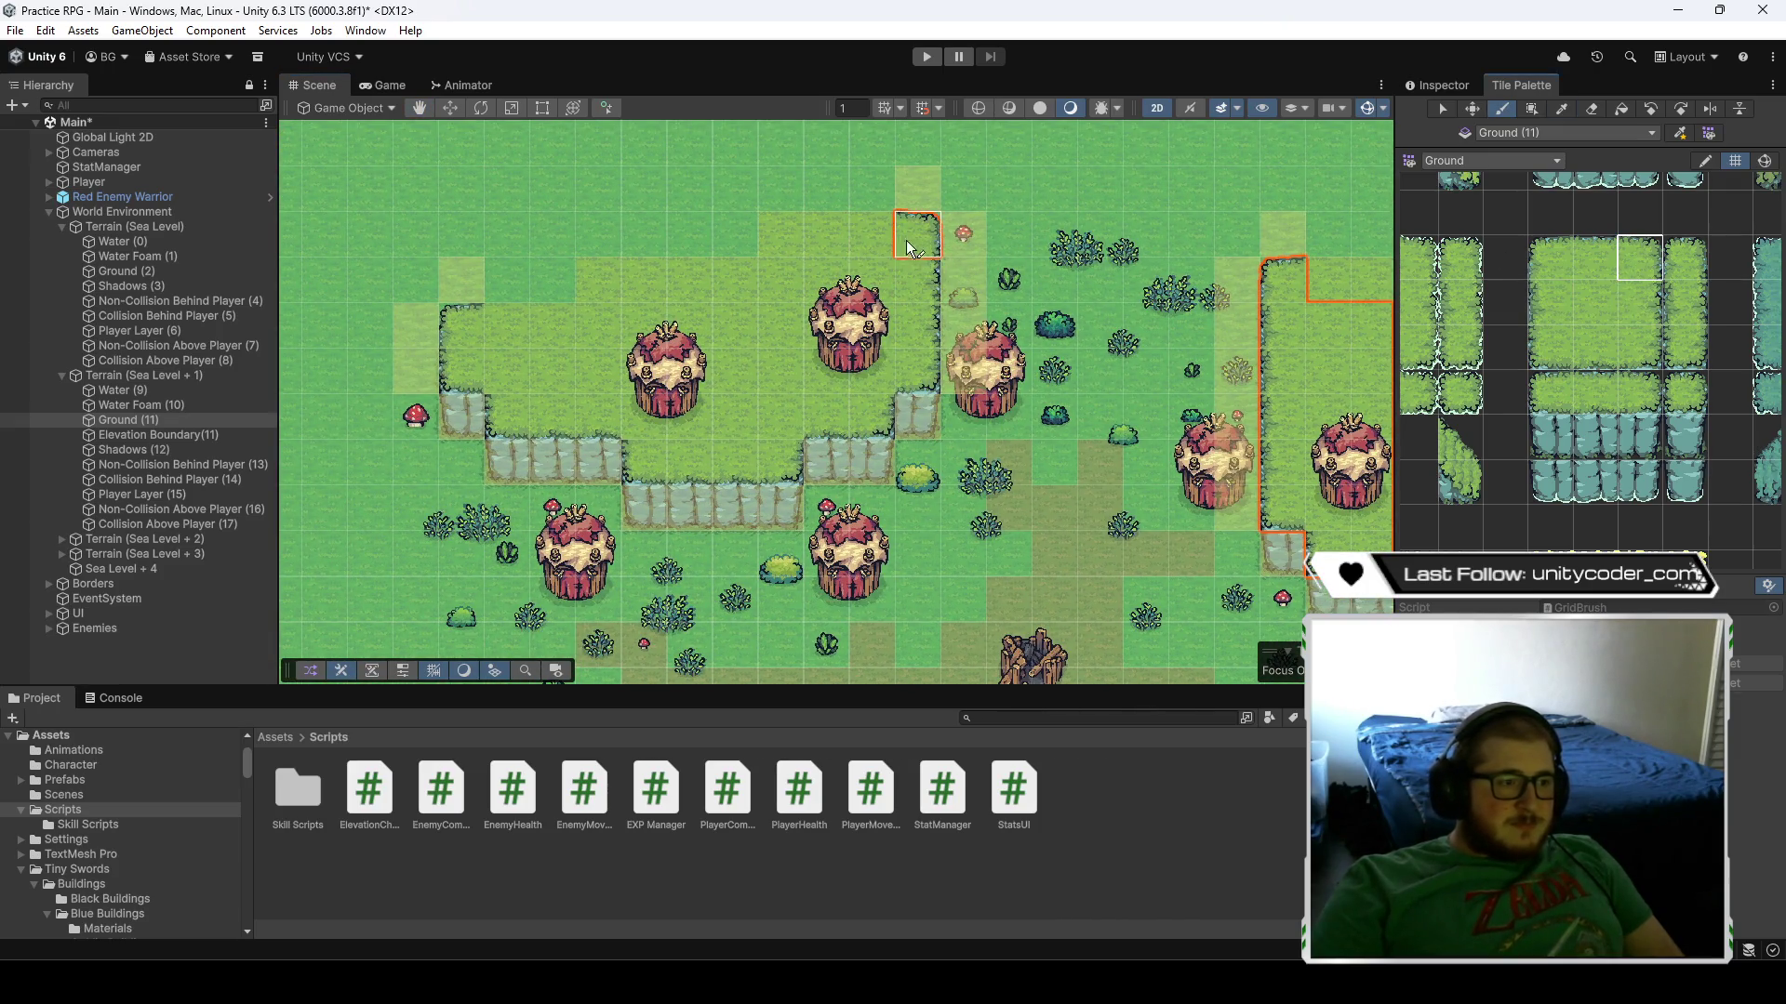
pyautogui.click(1639, 347)
pyautogui.click(916, 370)
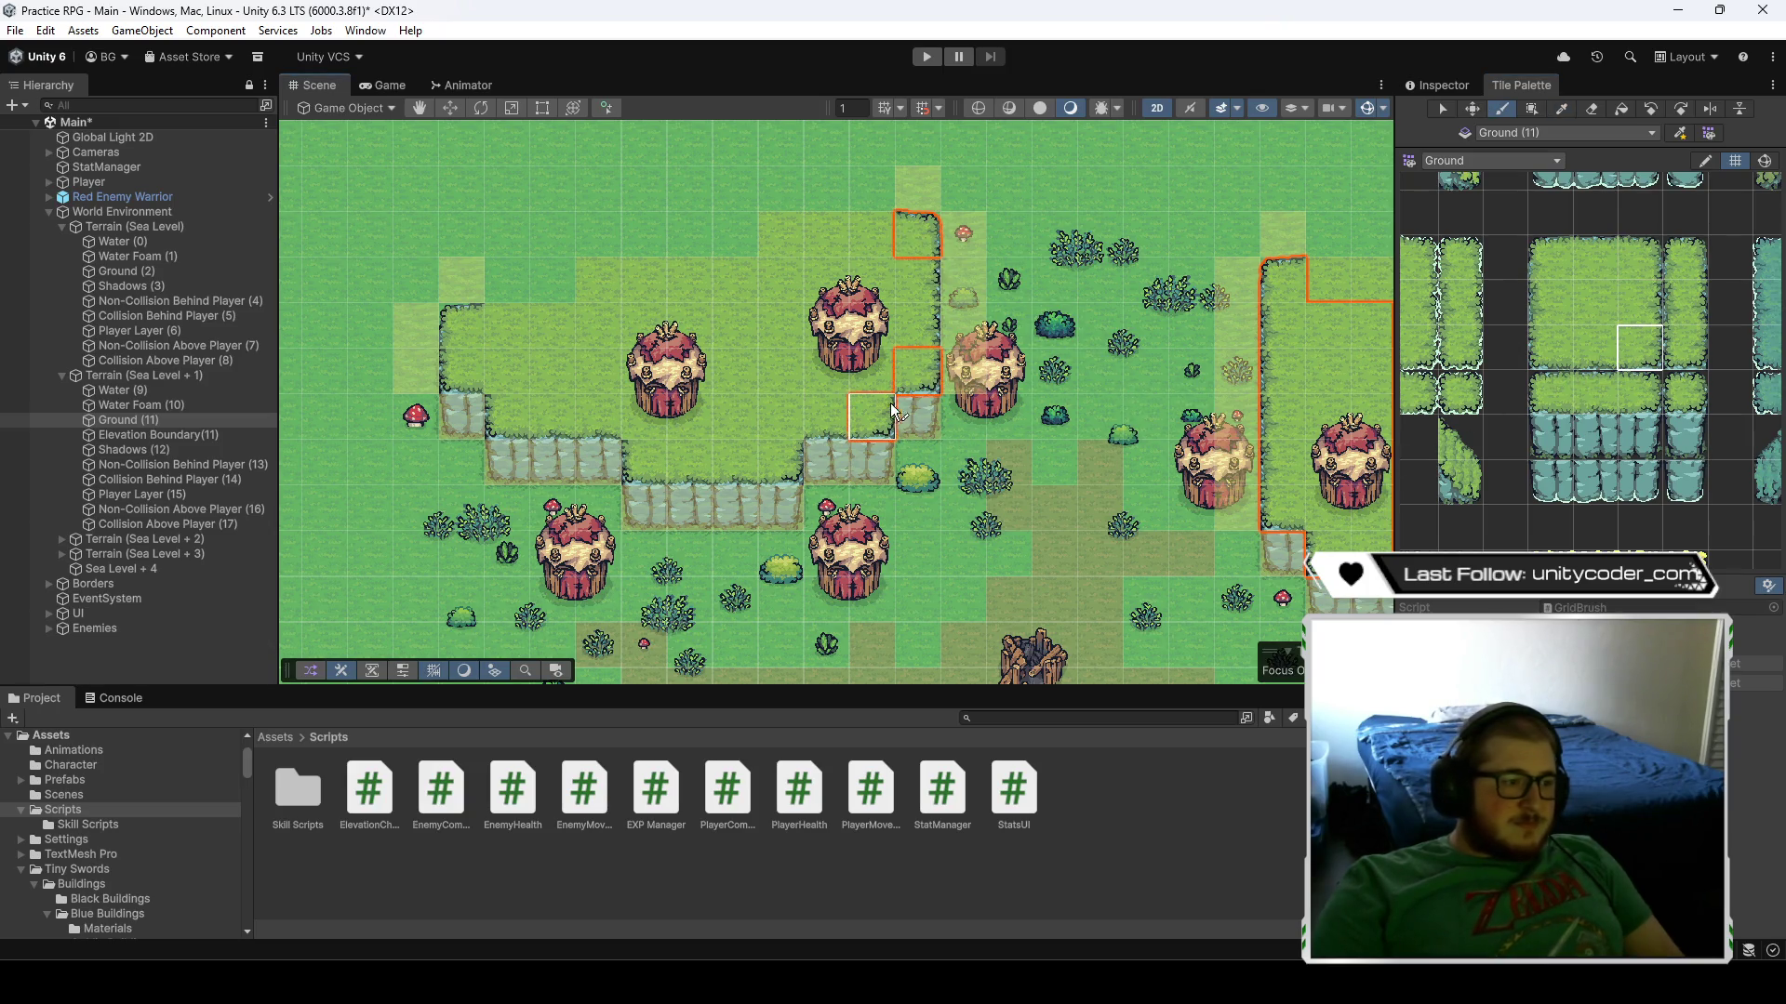
pyautogui.click(871, 417)
pyautogui.click(1549, 347)
pyautogui.click(661, 457)
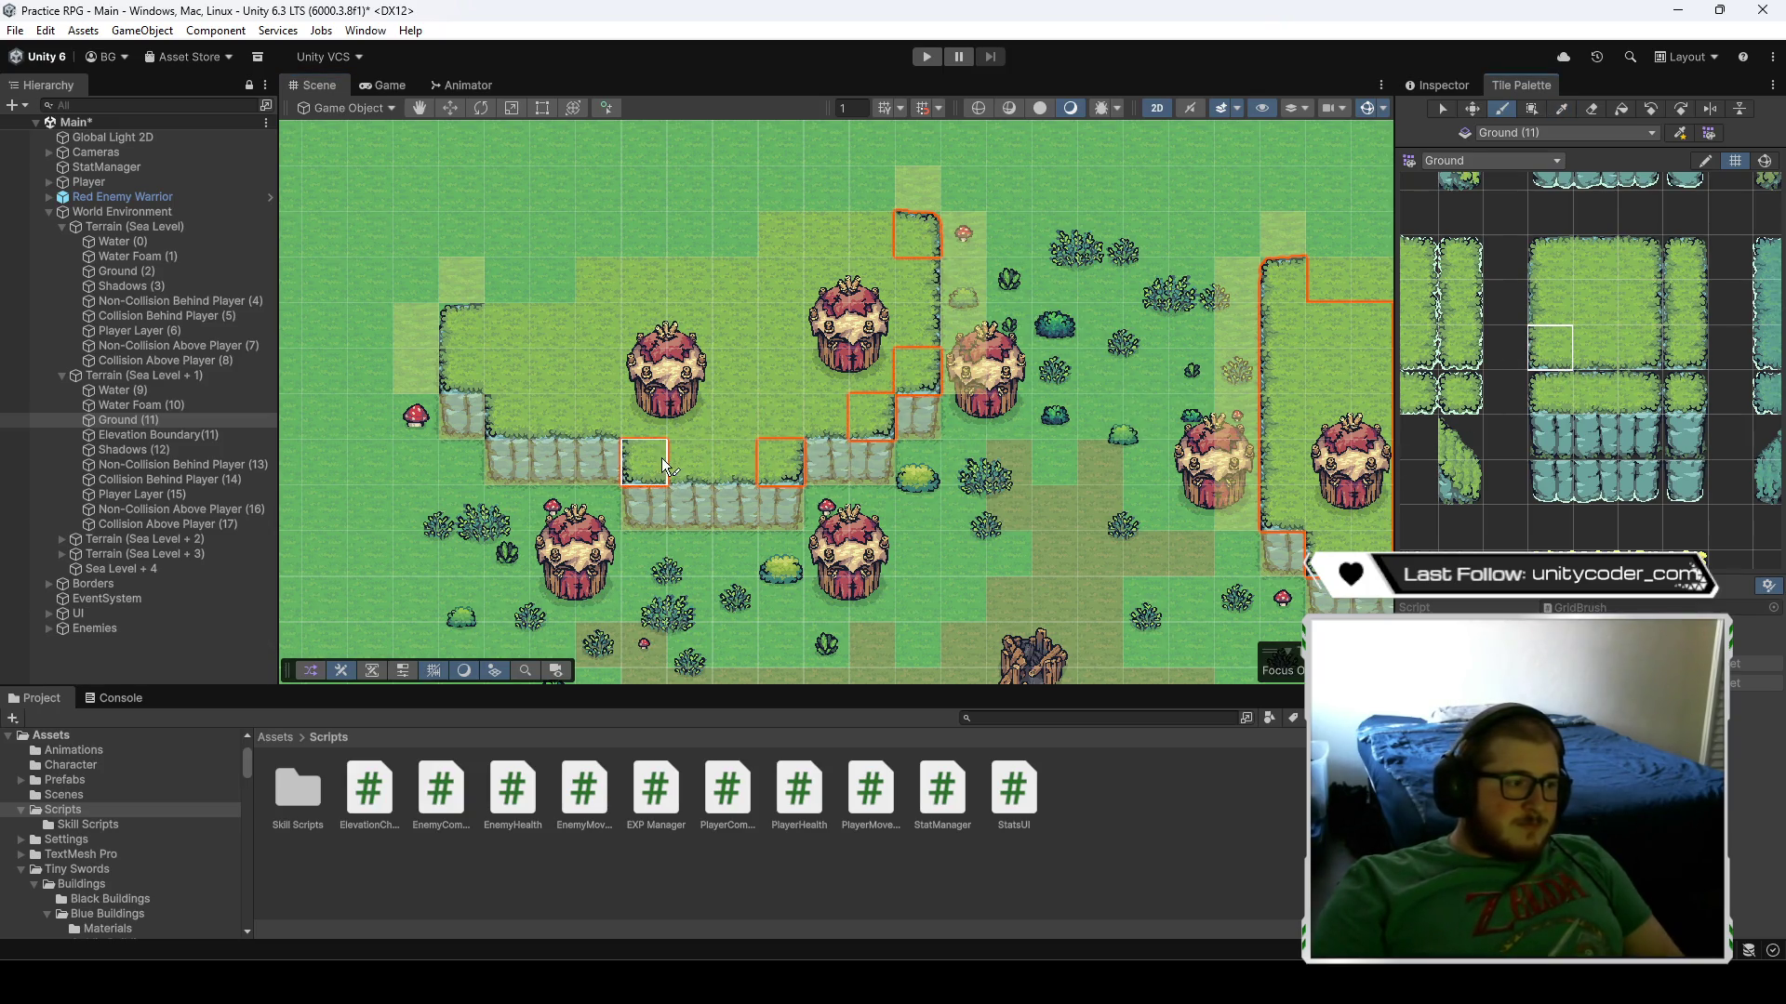
pyautogui.click(1563, 263)
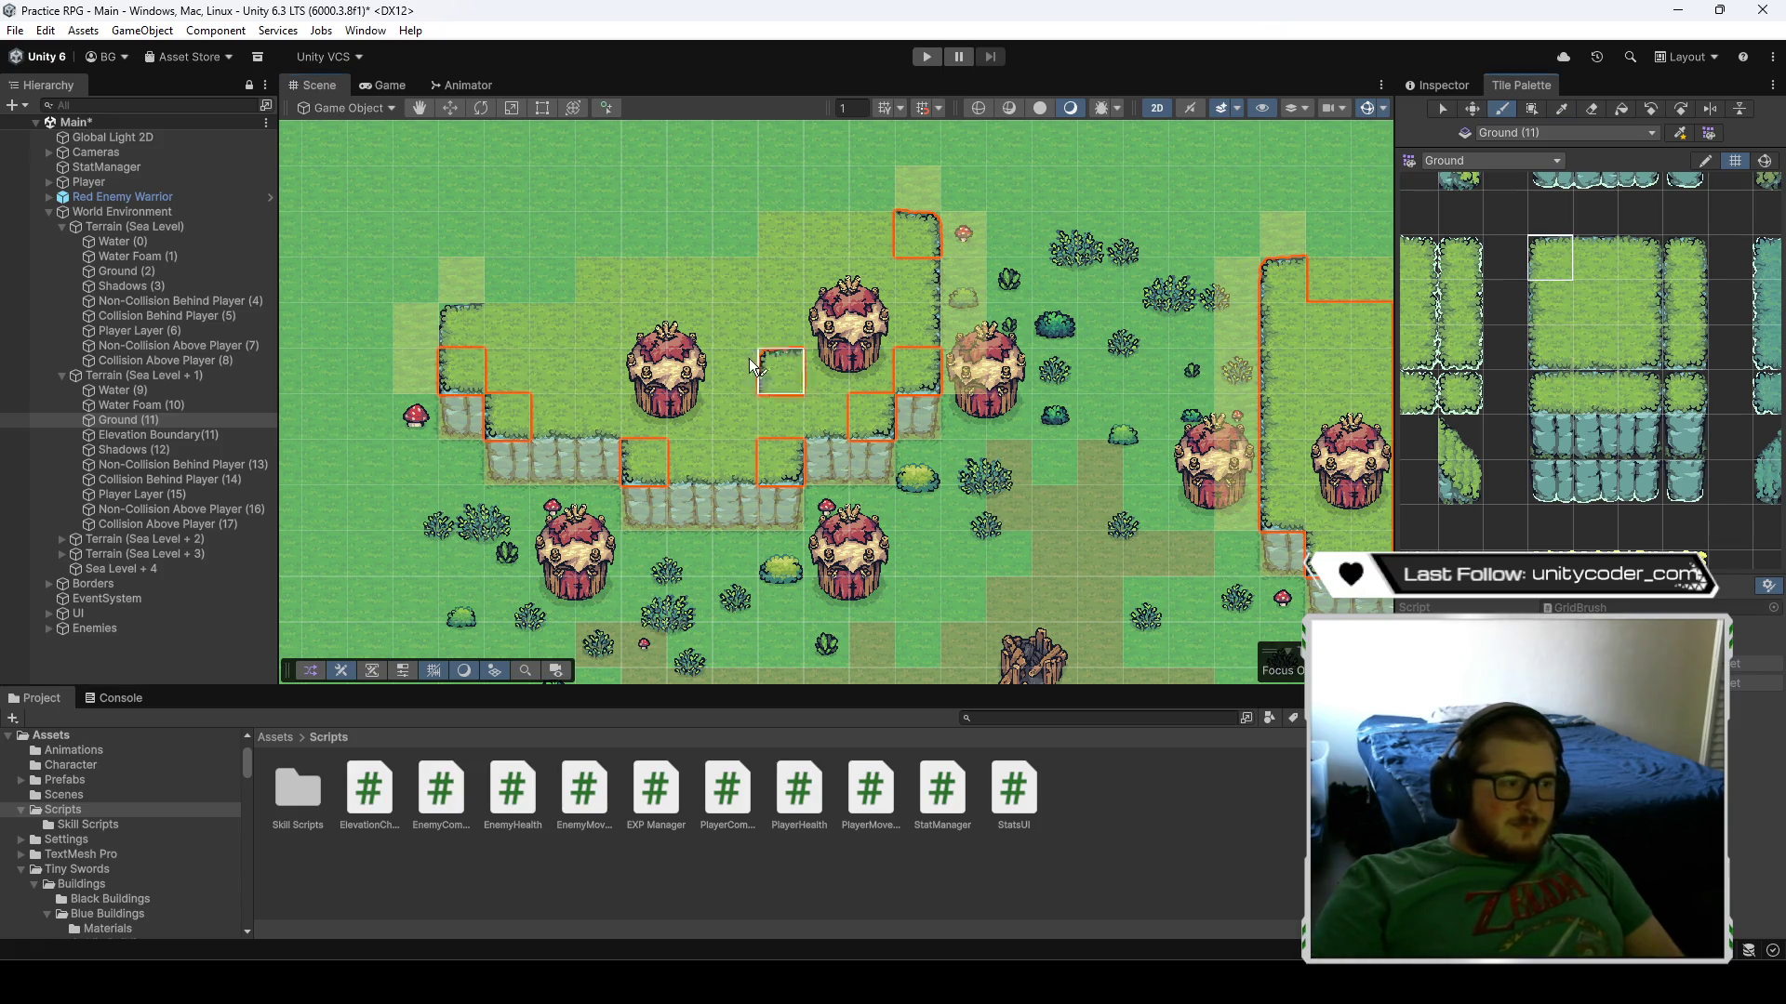
pyautogui.click(461, 331)
# - Fill the left plateau with centre grass, up its right column and across the tiles beside it
pyautogui.click(1594, 347)
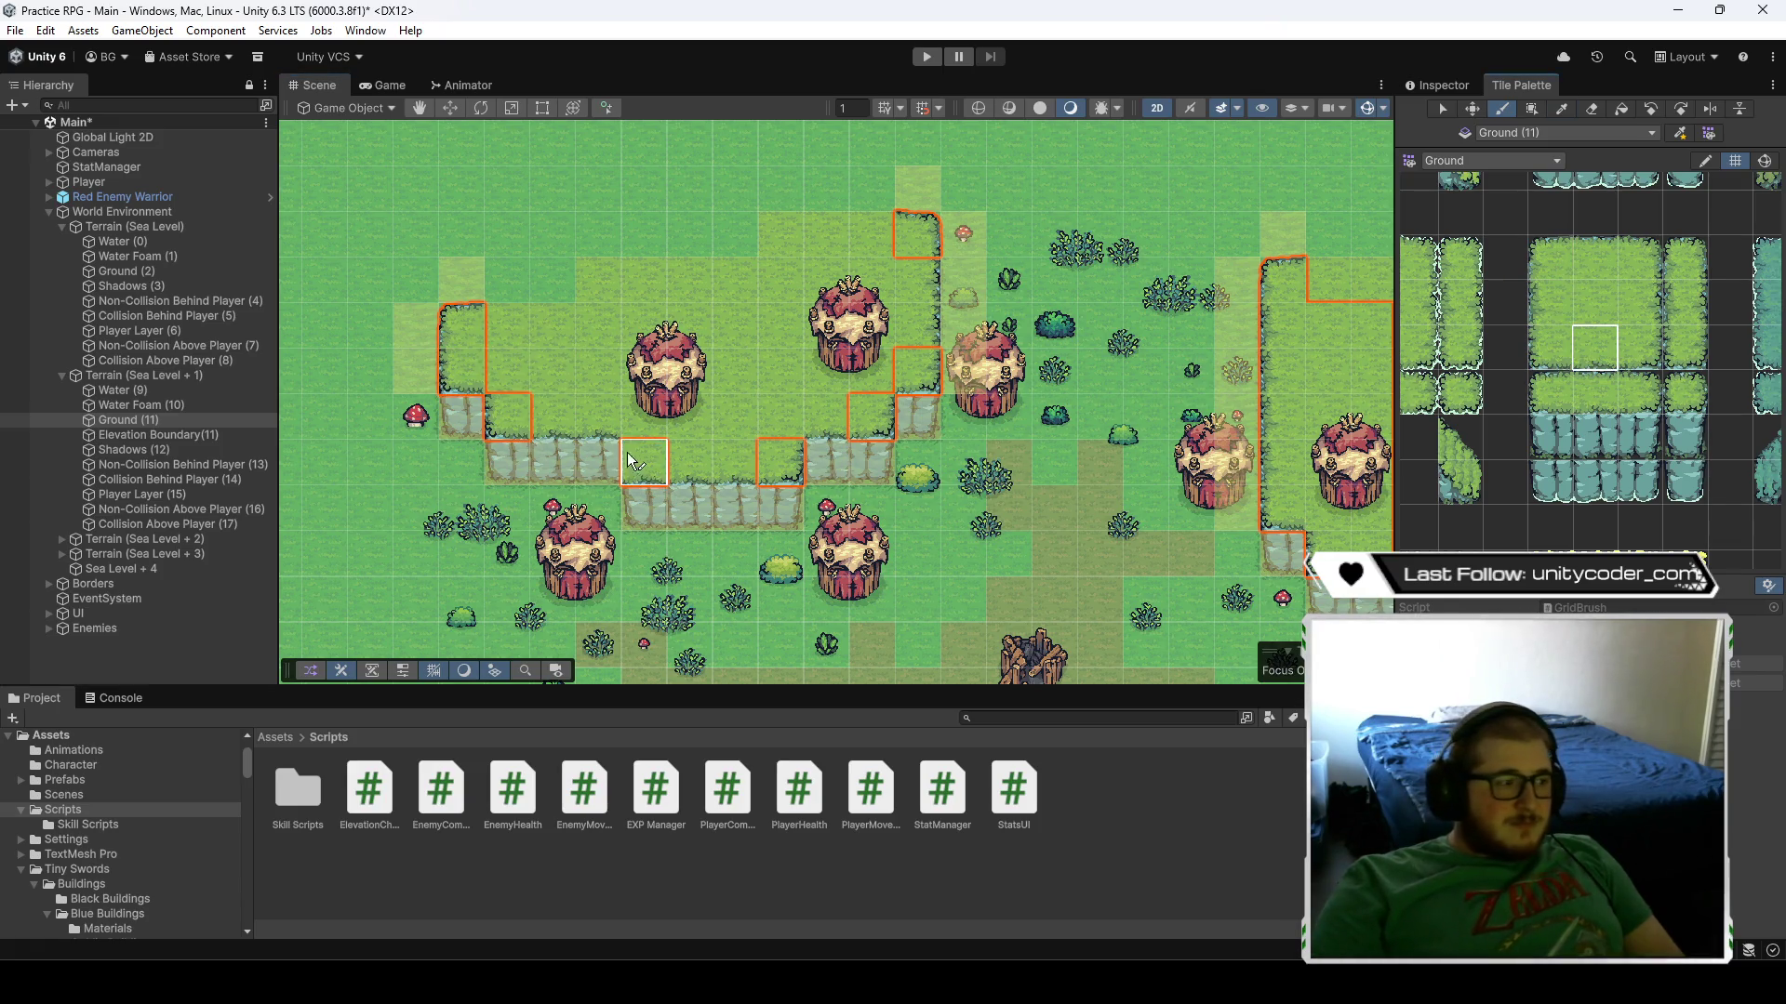
pyautogui.click(553, 416)
pyautogui.click(600, 416)
pyautogui.click(735, 464)
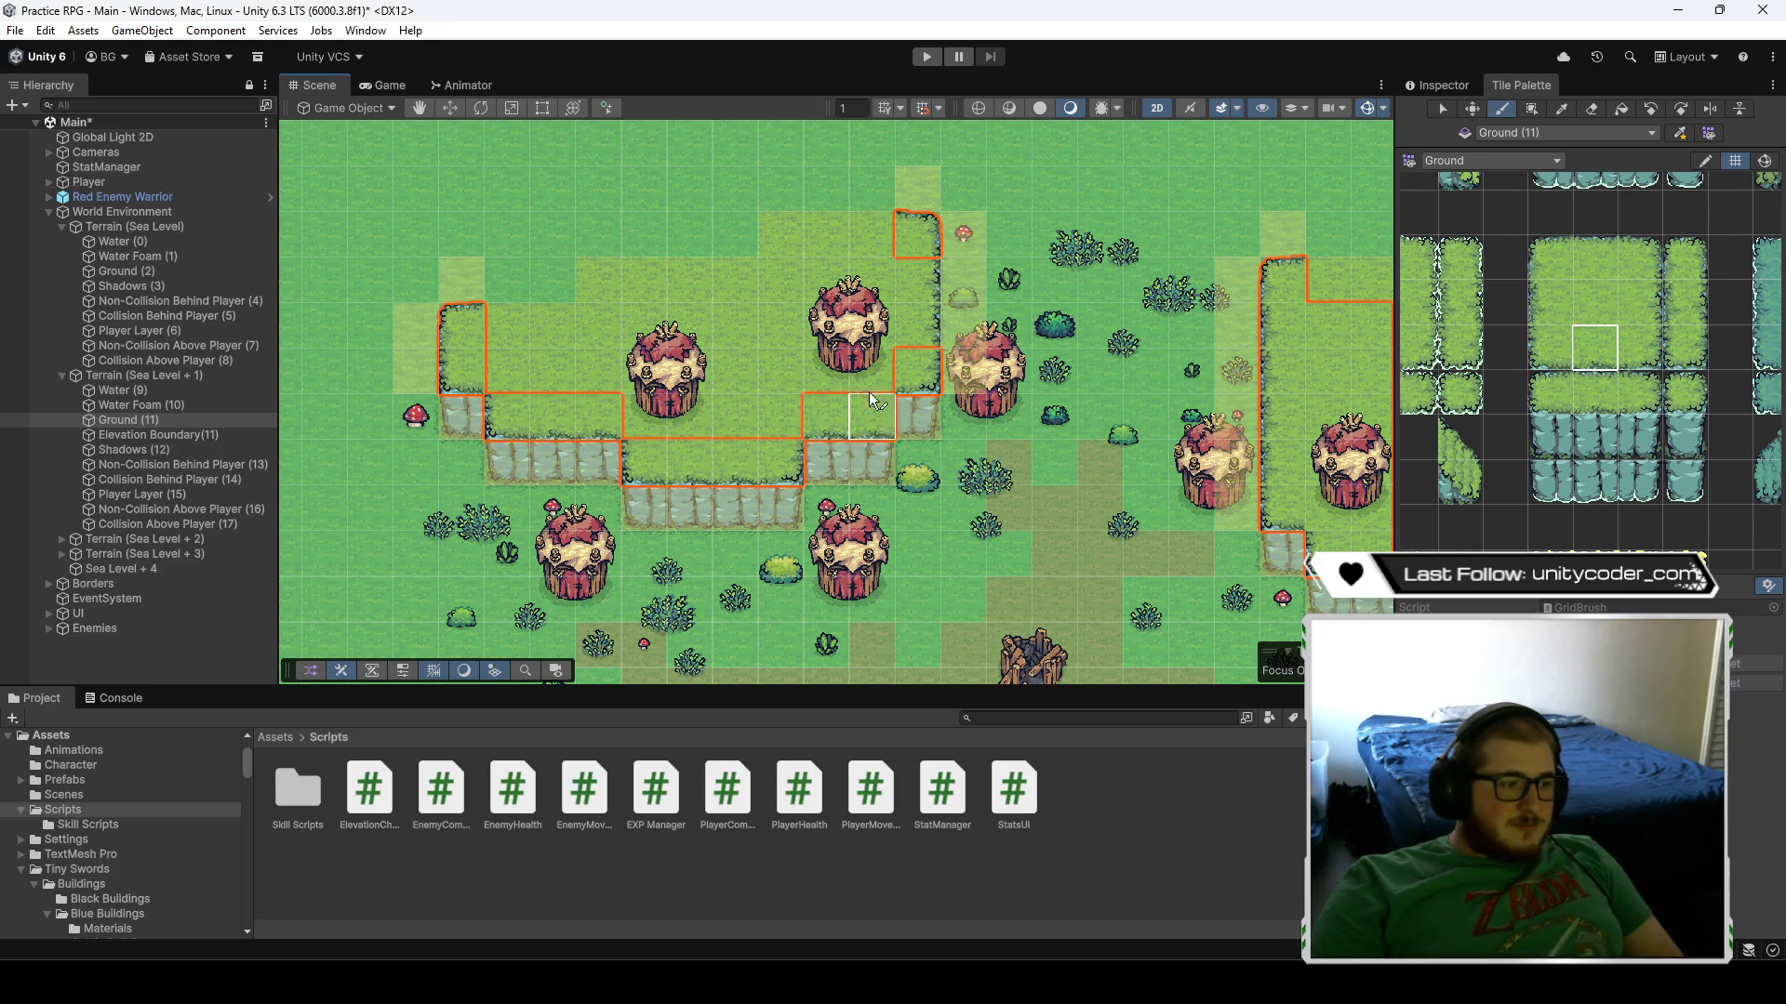
pyautogui.click(1620, 305)
pyautogui.click(912, 310)
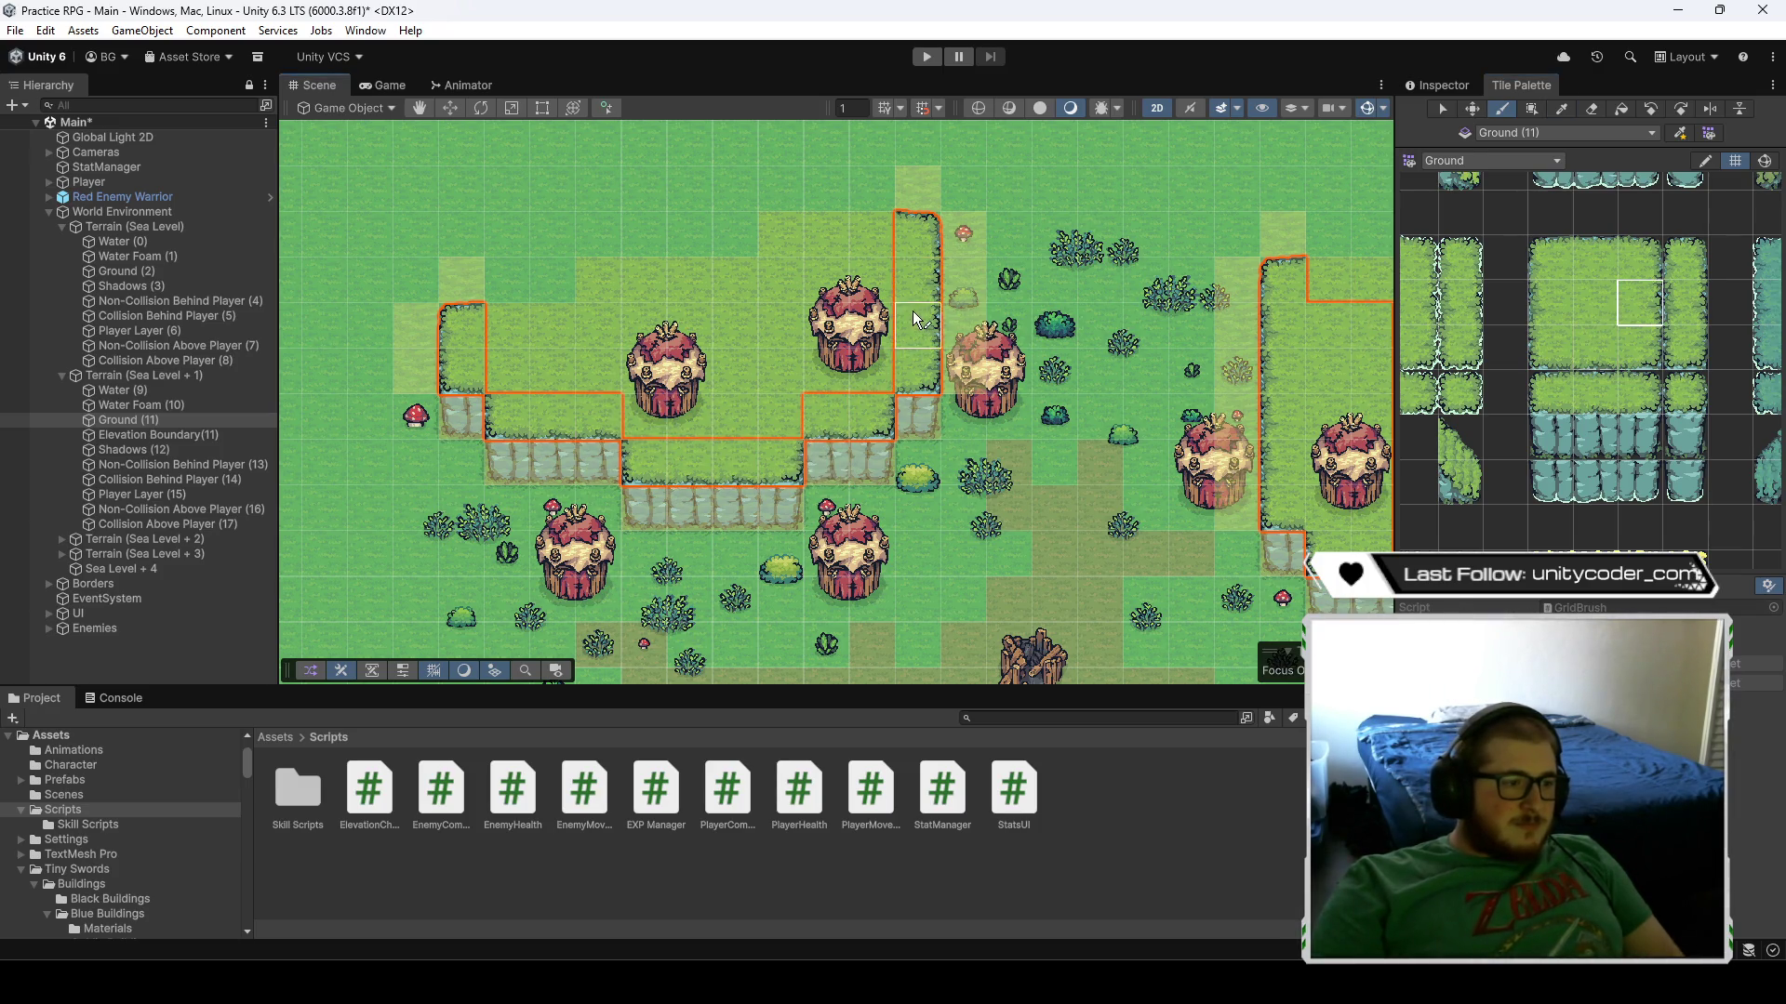
pyautogui.click(919, 288)
pyautogui.moveTo(919, 288)
pyautogui.mouseDown()
pyautogui.moveTo(787, 281)
pyautogui.moveTo(642, 337)
pyautogui.mouseUp()
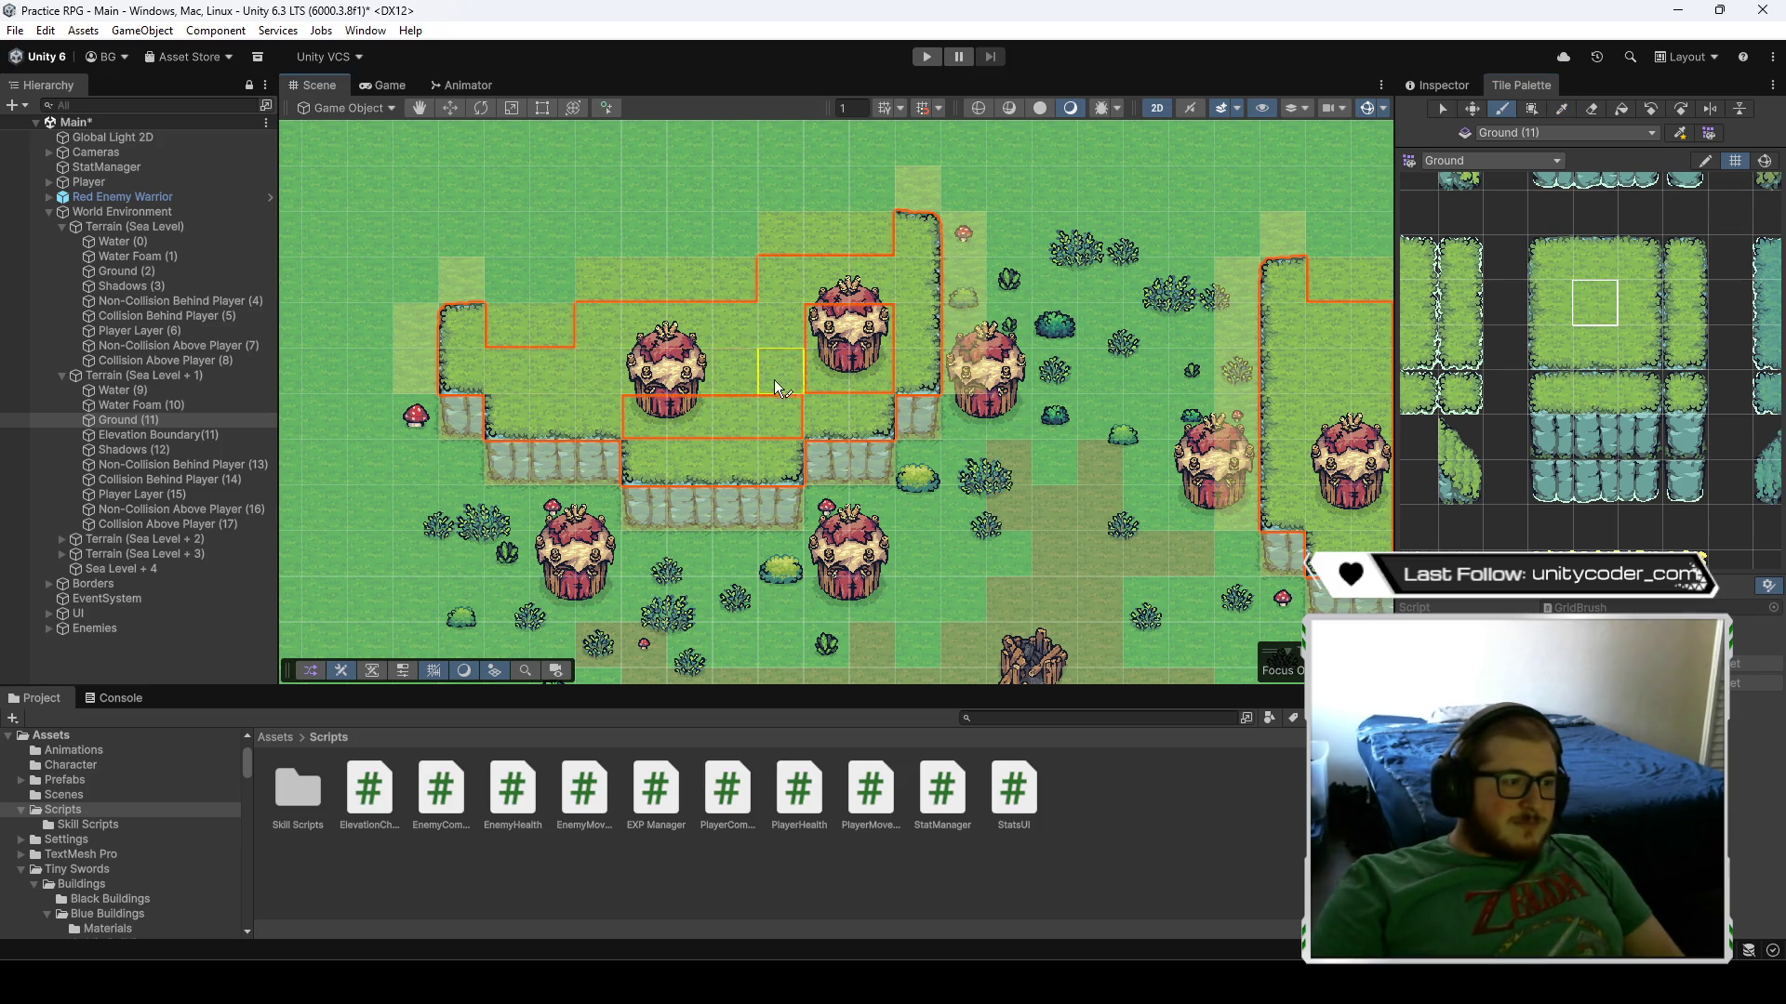
pyautogui.press('Down')
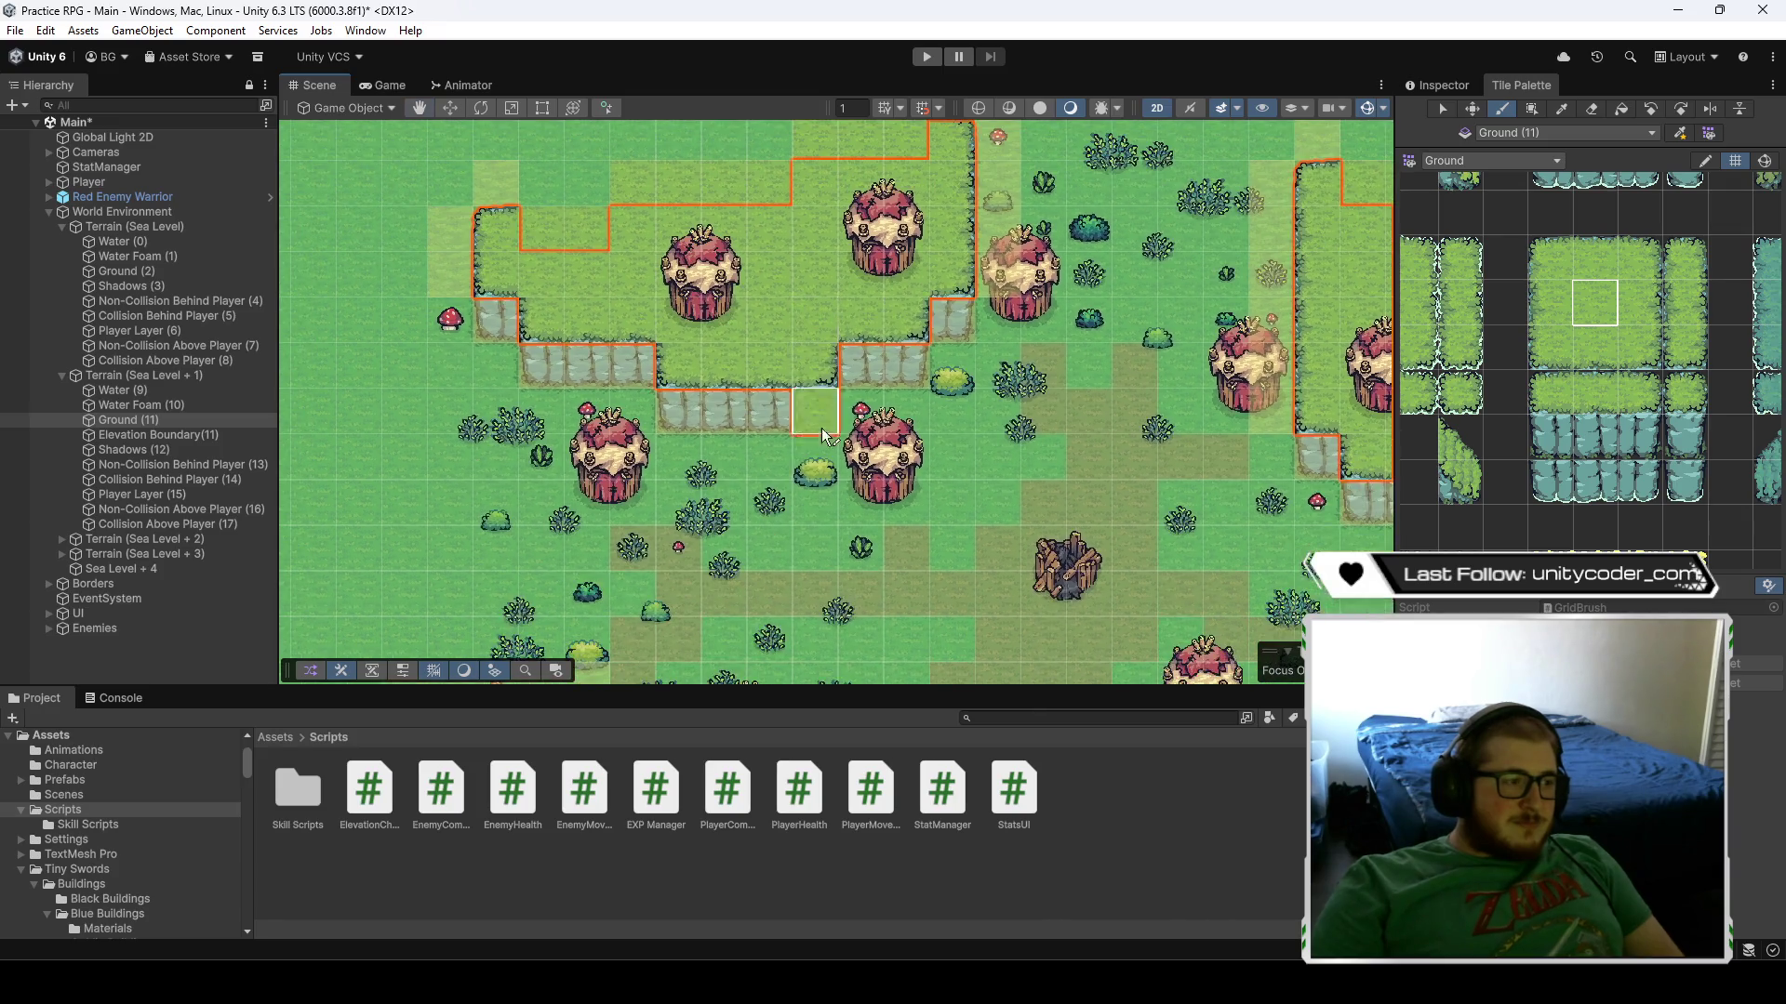
# - Paint grass along the plateau's lower row, across its middle, and up a left-edge column
pyautogui.press('Down')
pyautogui.press('Down')
pyautogui.press('Left')
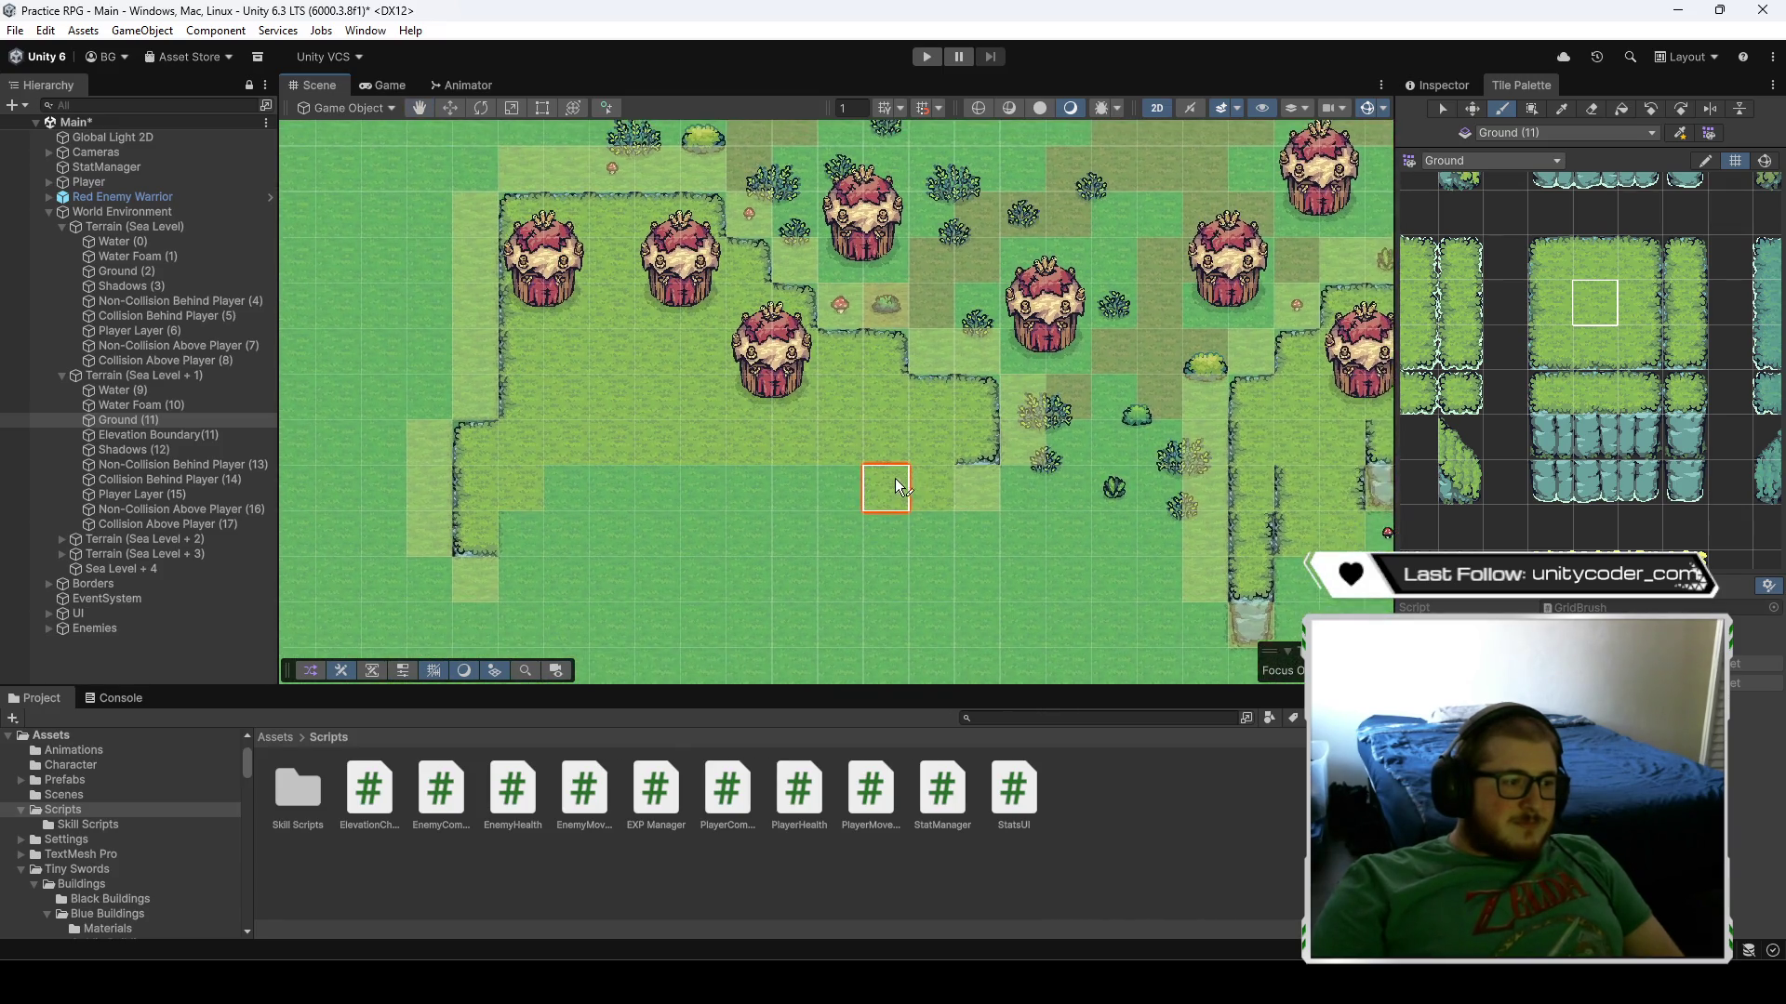
pyautogui.moveTo(673, 456); pyautogui.dragTo(862, 450)
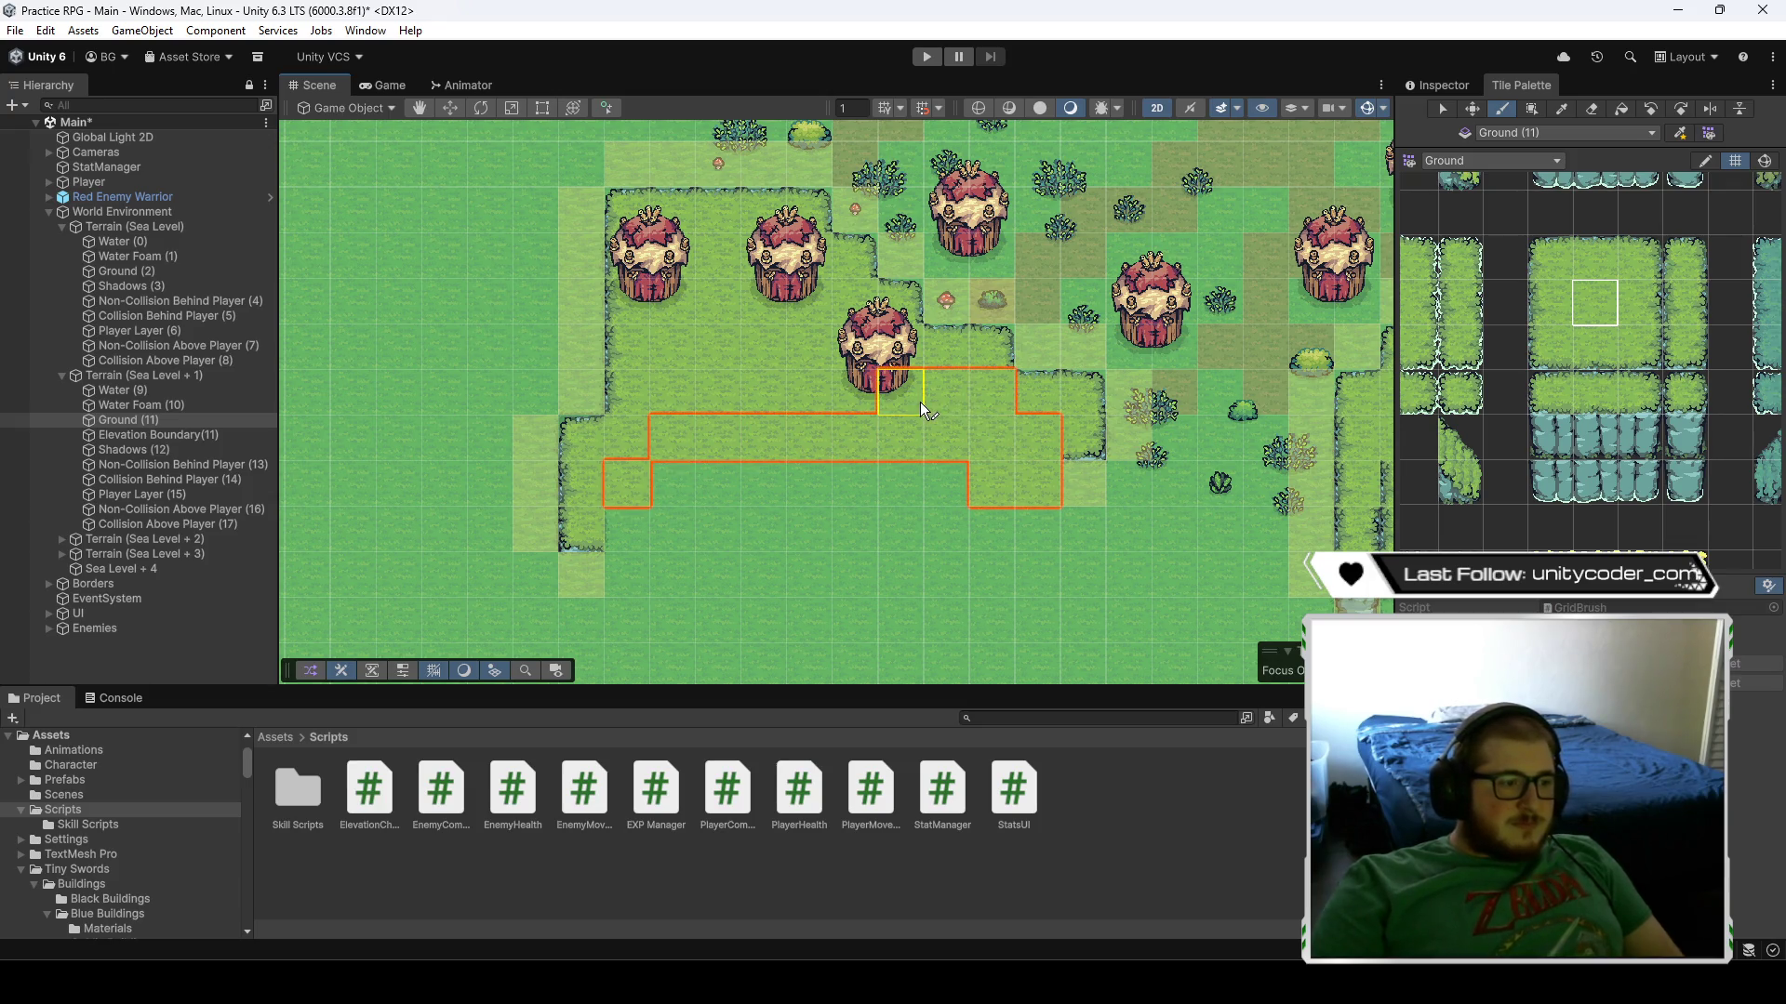
pyautogui.moveTo(879, 369)
pyautogui.mouseDown()
pyautogui.moveTo(808, 391)
pyautogui.moveTo(830, 316)
pyautogui.mouseUp()
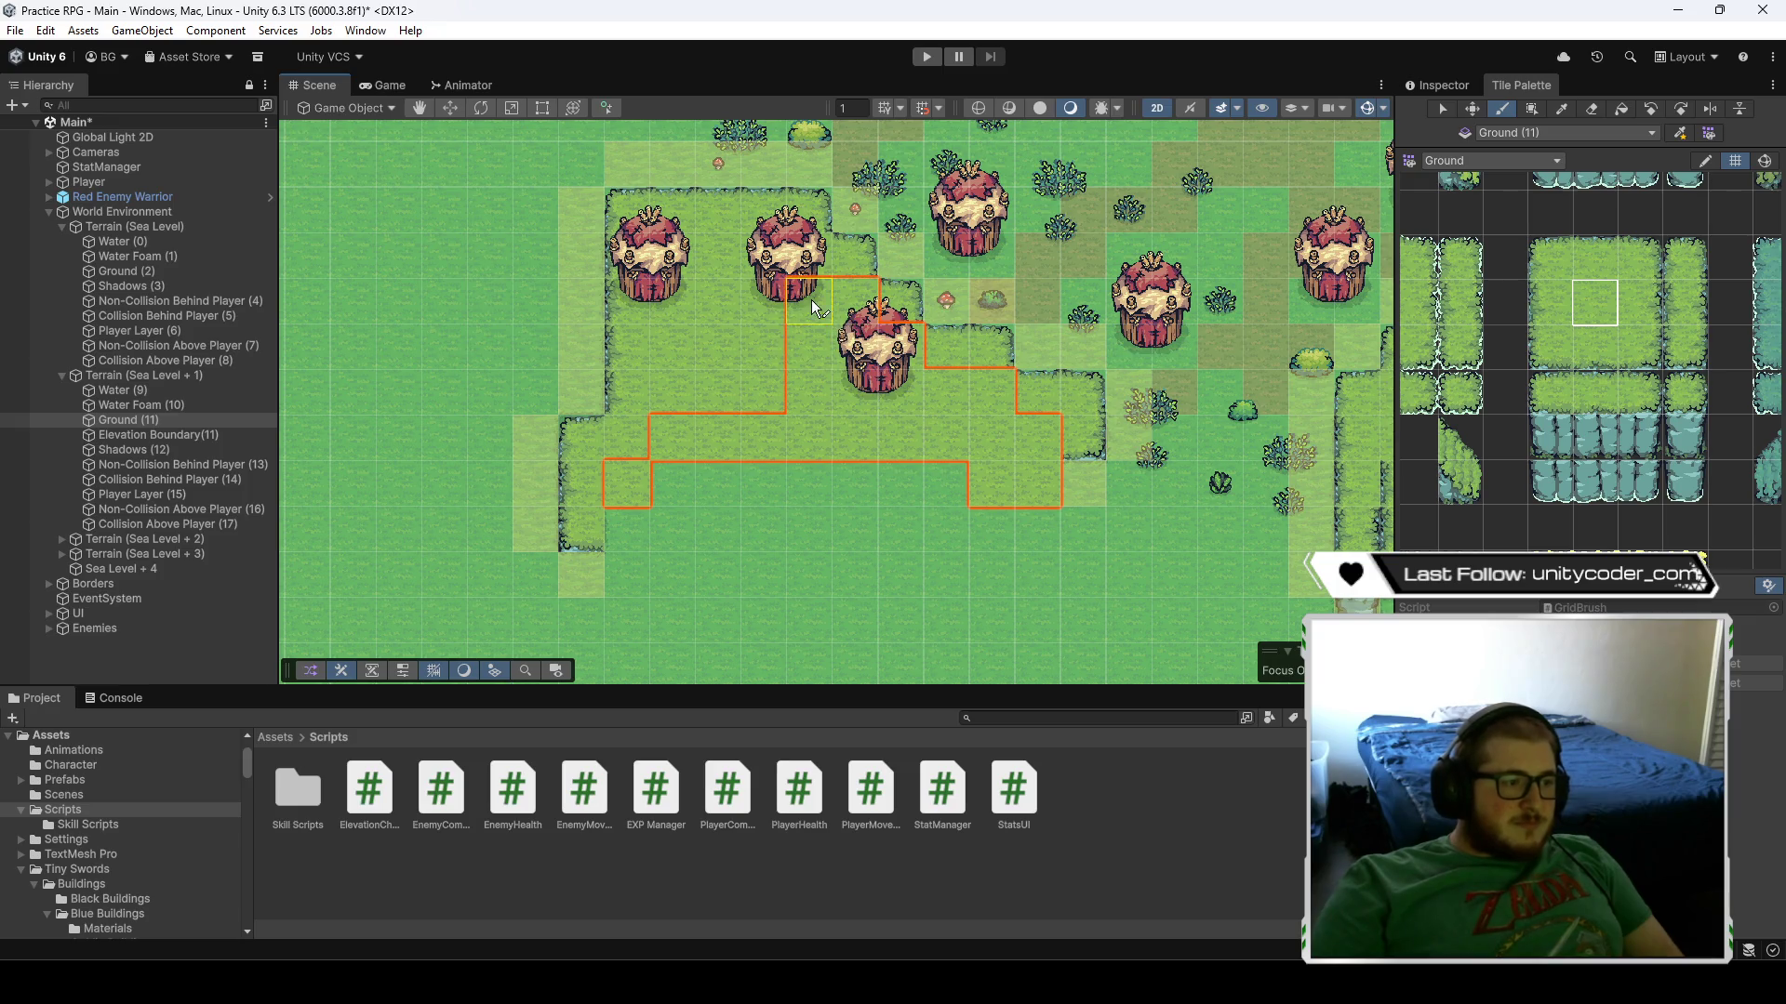
pyautogui.moveTo(751, 269)
pyautogui.mouseDown()
pyautogui.moveTo(679, 339)
pyautogui.moveTo(741, 316)
pyautogui.mouseUp()
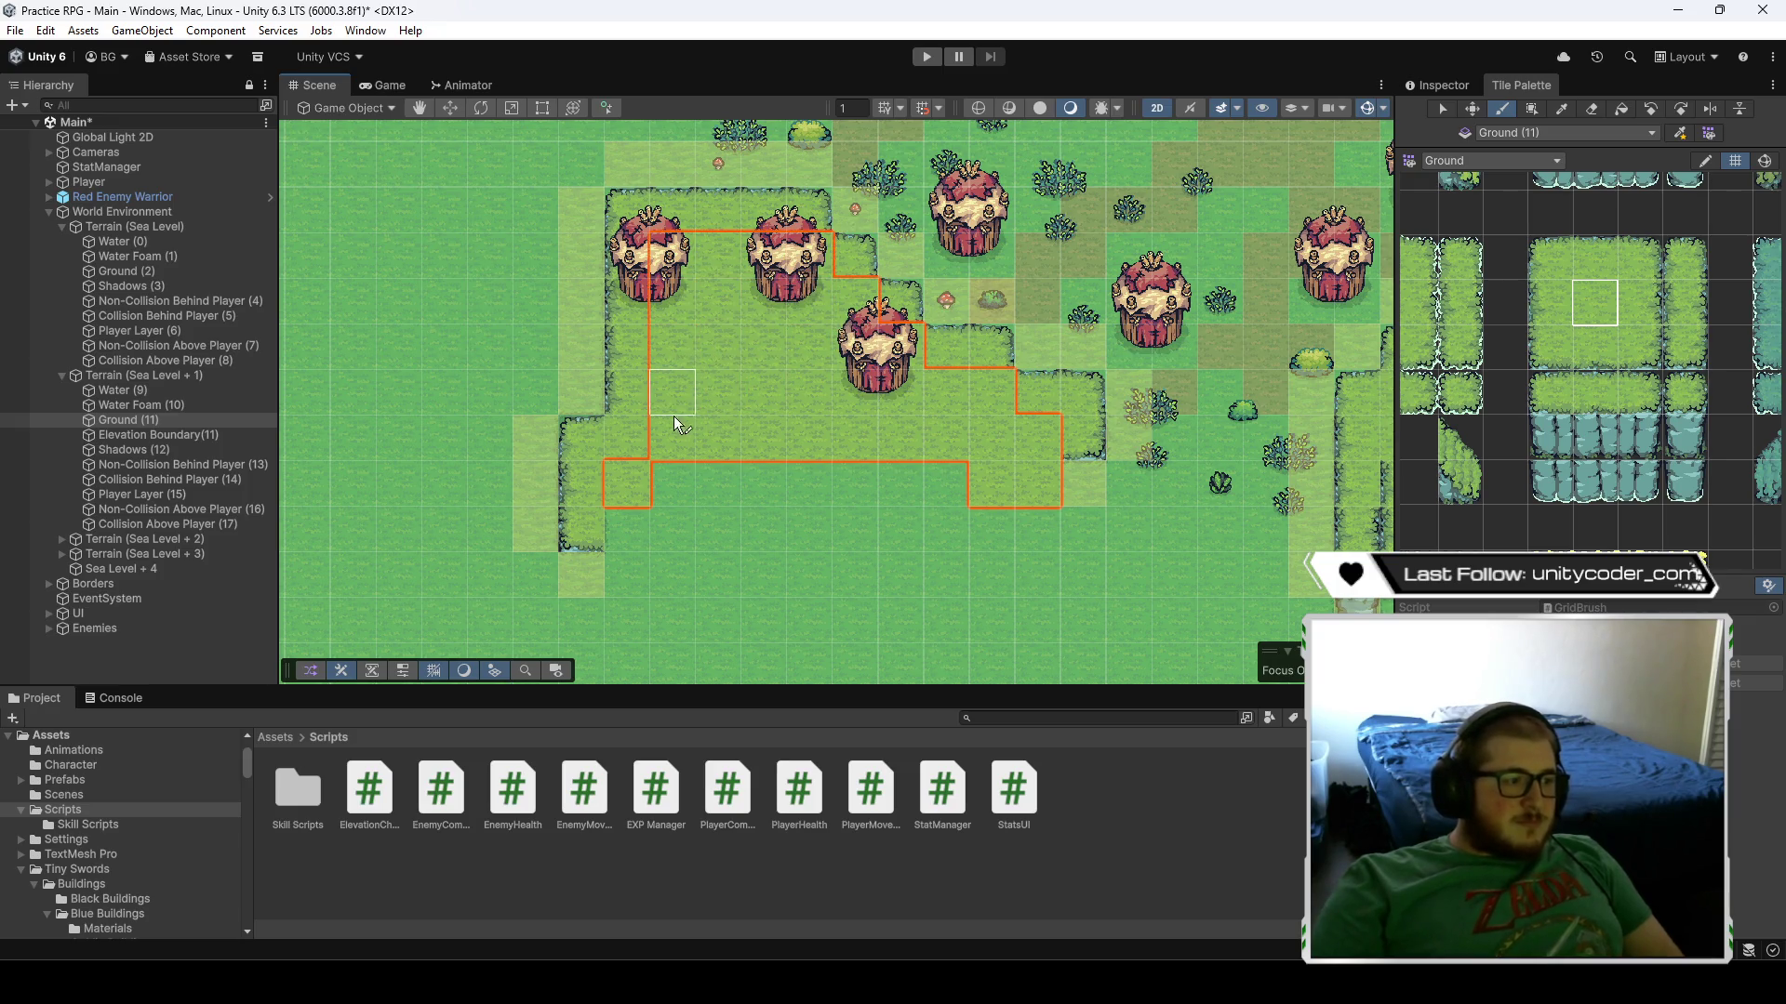
pyautogui.click(1544, 299)
pyautogui.moveTo(633, 409); pyautogui.dragTo(644, 286)
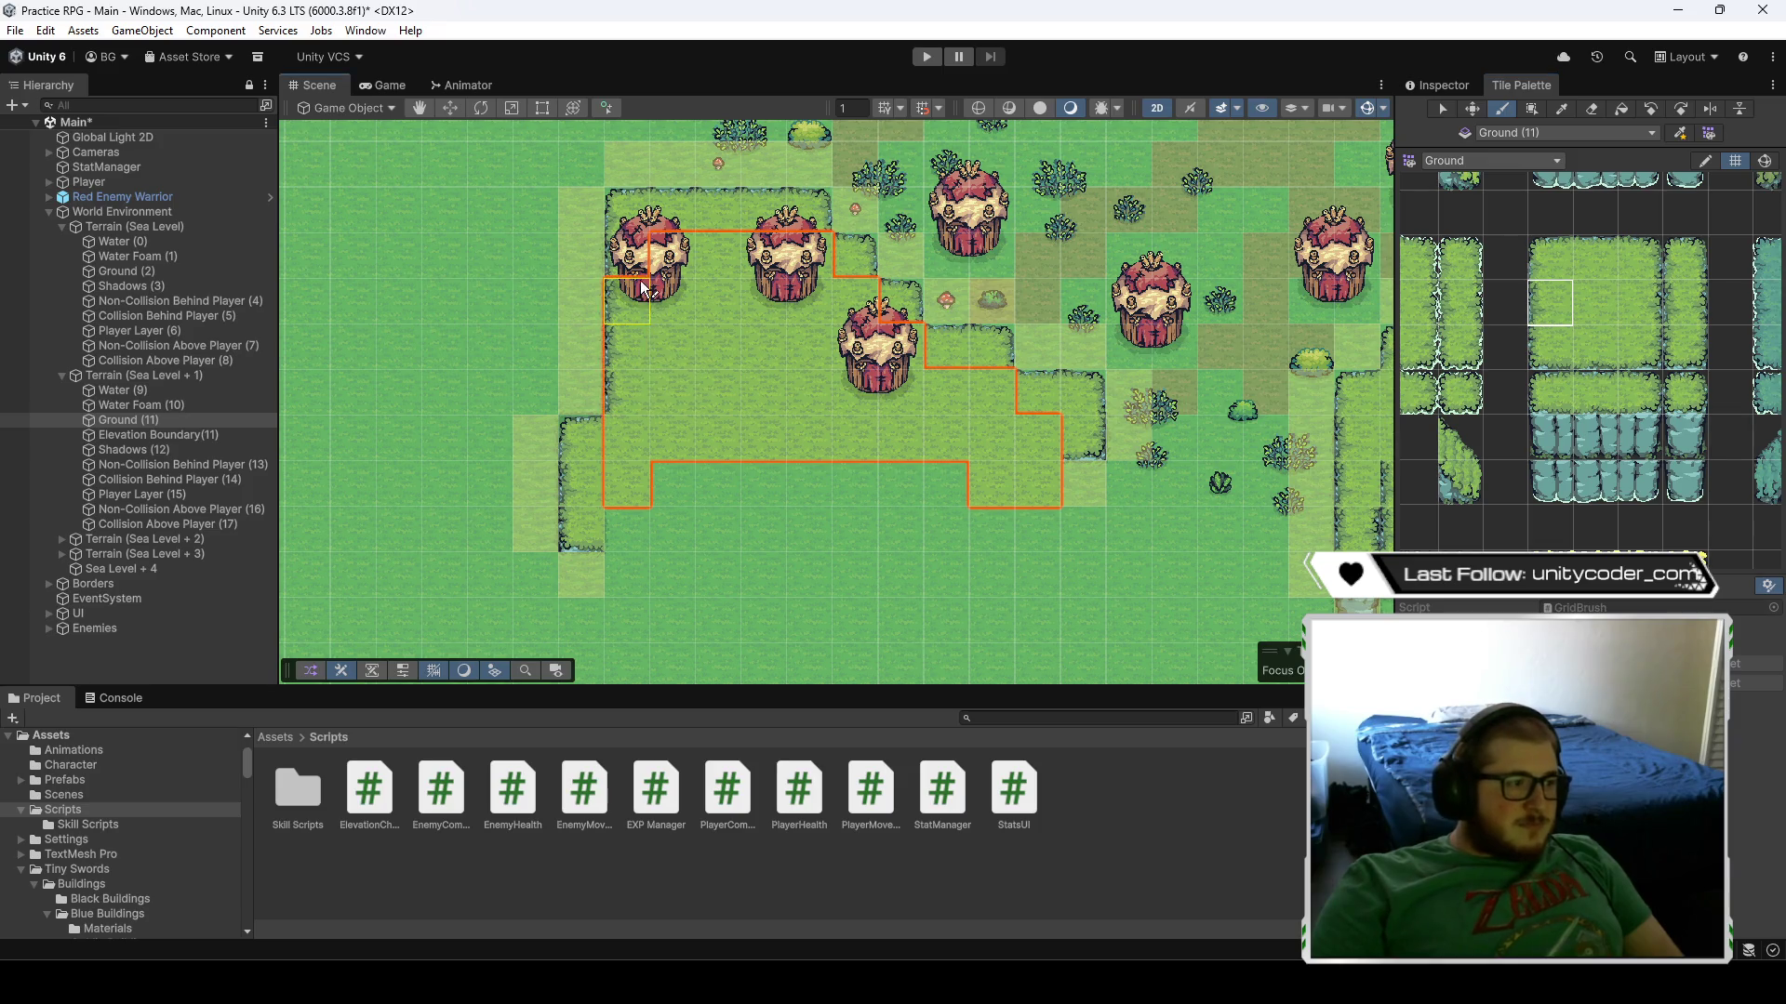
# - Add grass corner tiles near the houses and extend the plateau's left edge downward
pyautogui.click(1549, 258)
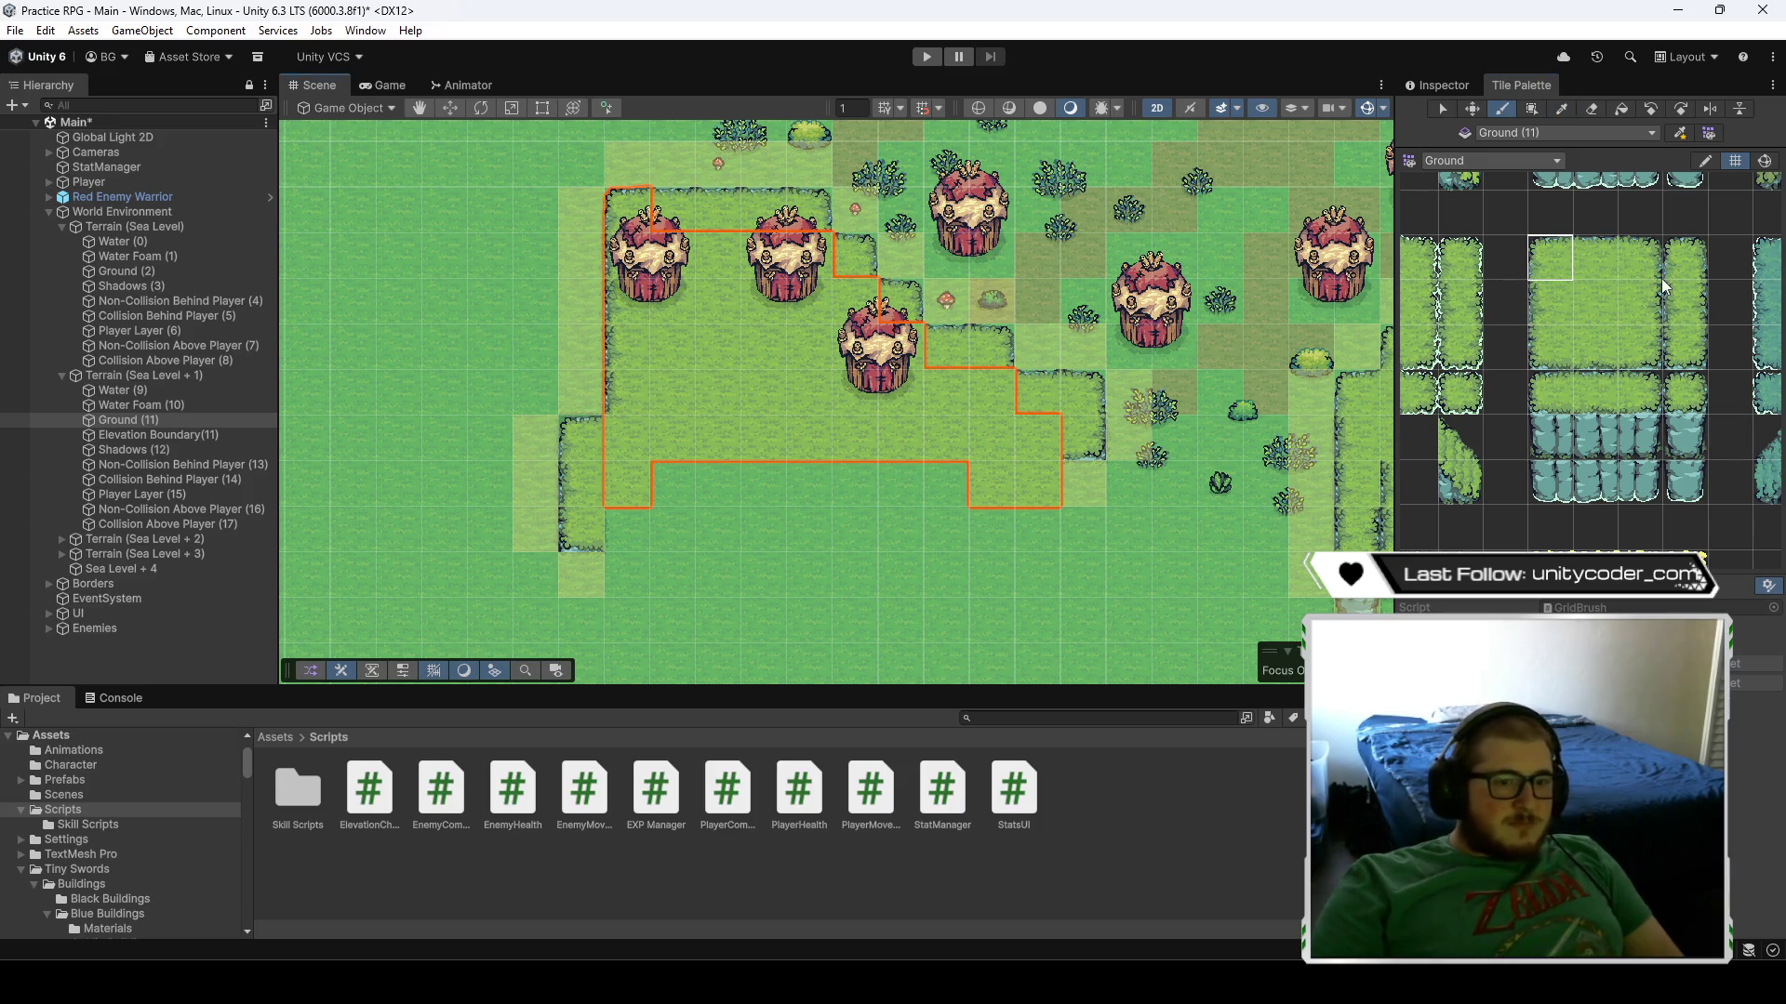
pyautogui.click(1641, 260)
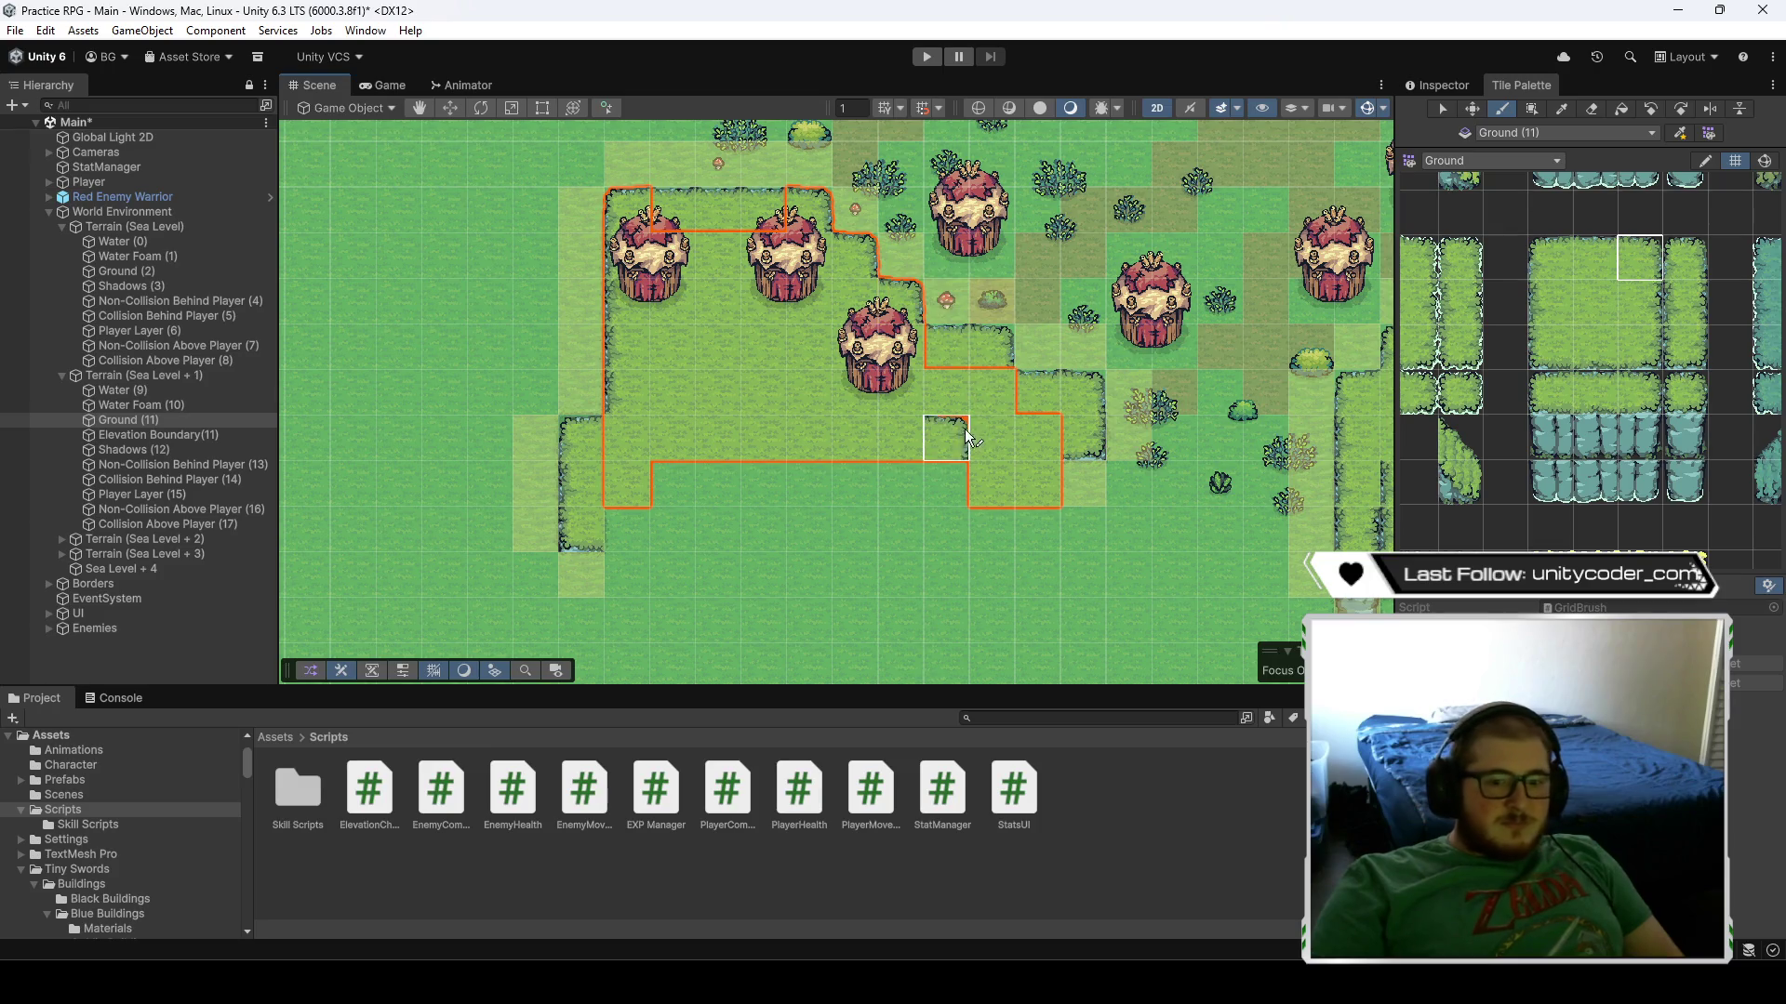
pyautogui.press('Up')
pyautogui.press('Right')
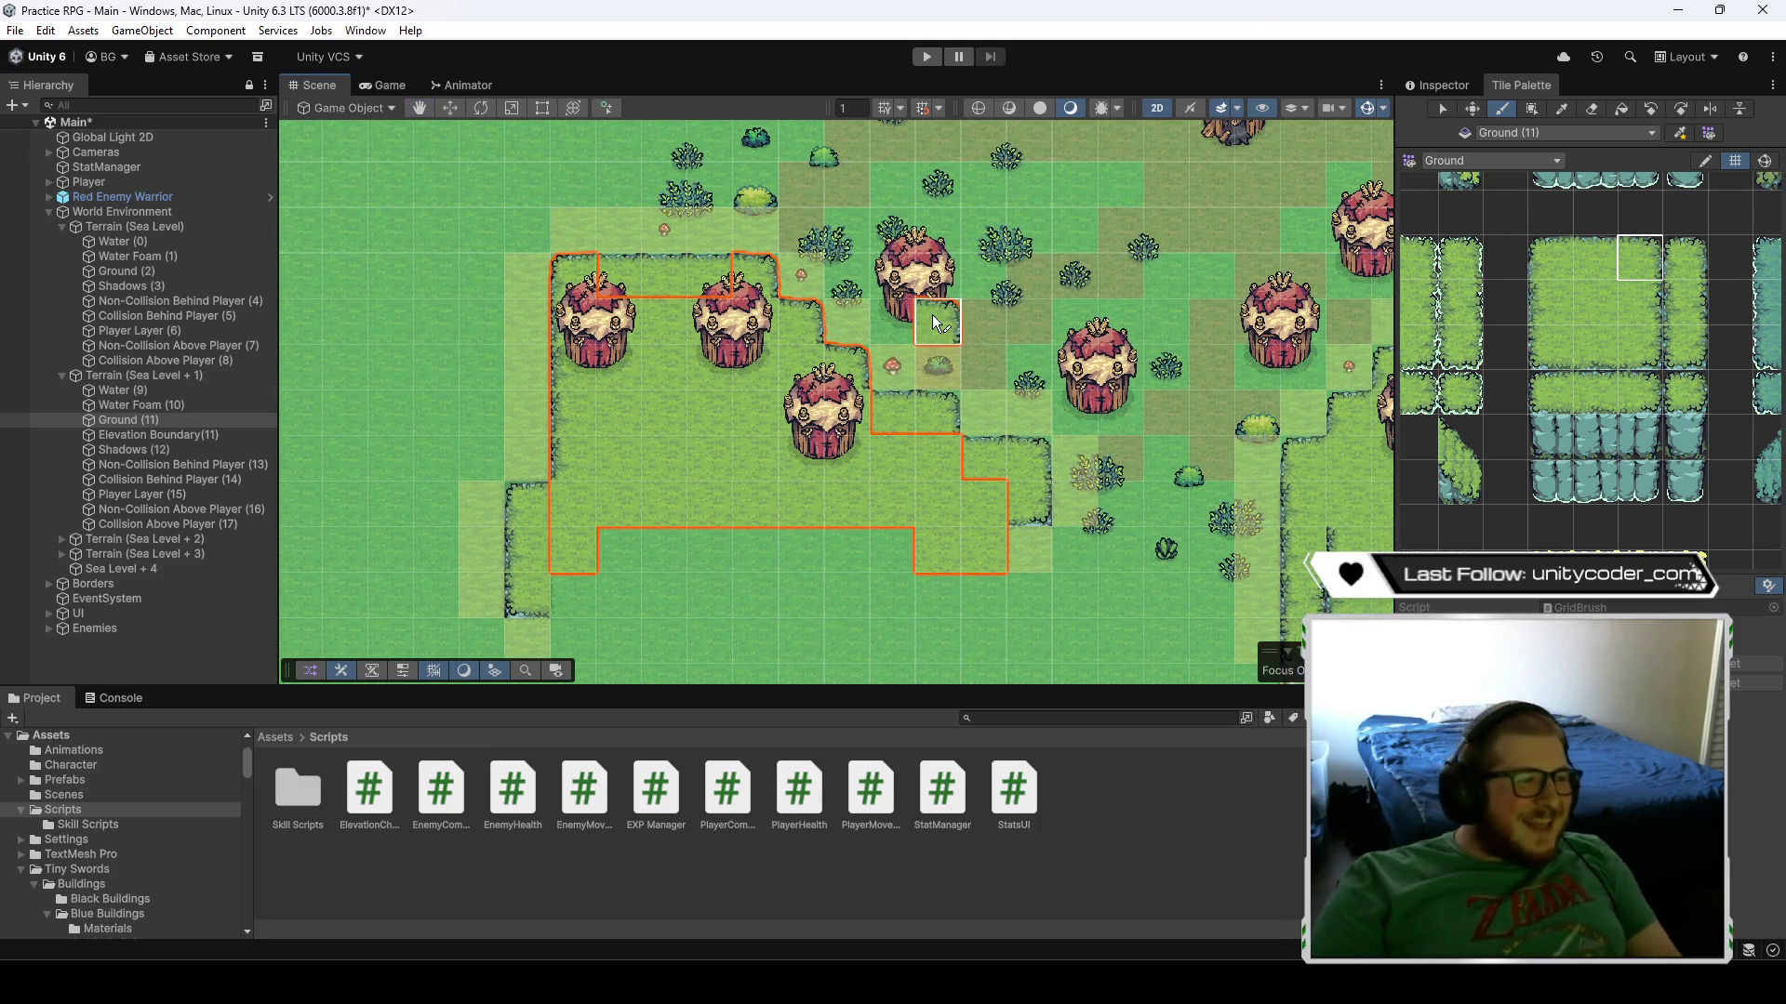
pyautogui.click(938, 412)
pyautogui.click(1045, 480)
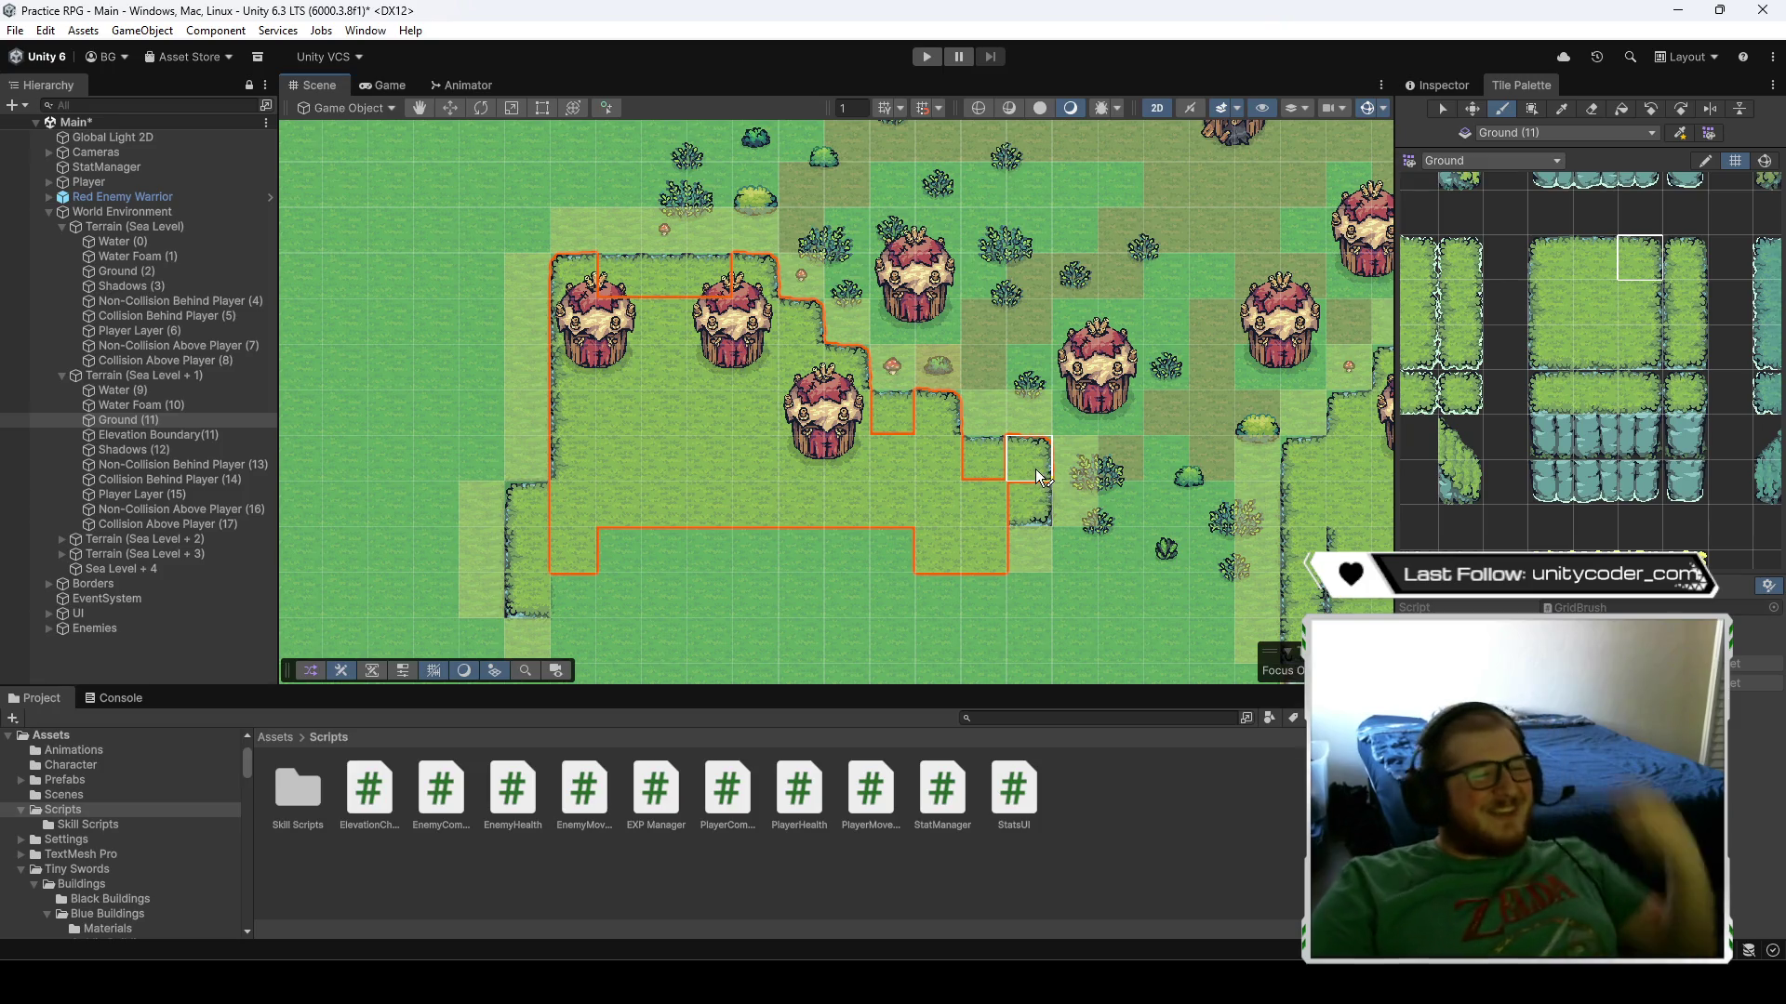
pyautogui.click(1550, 257)
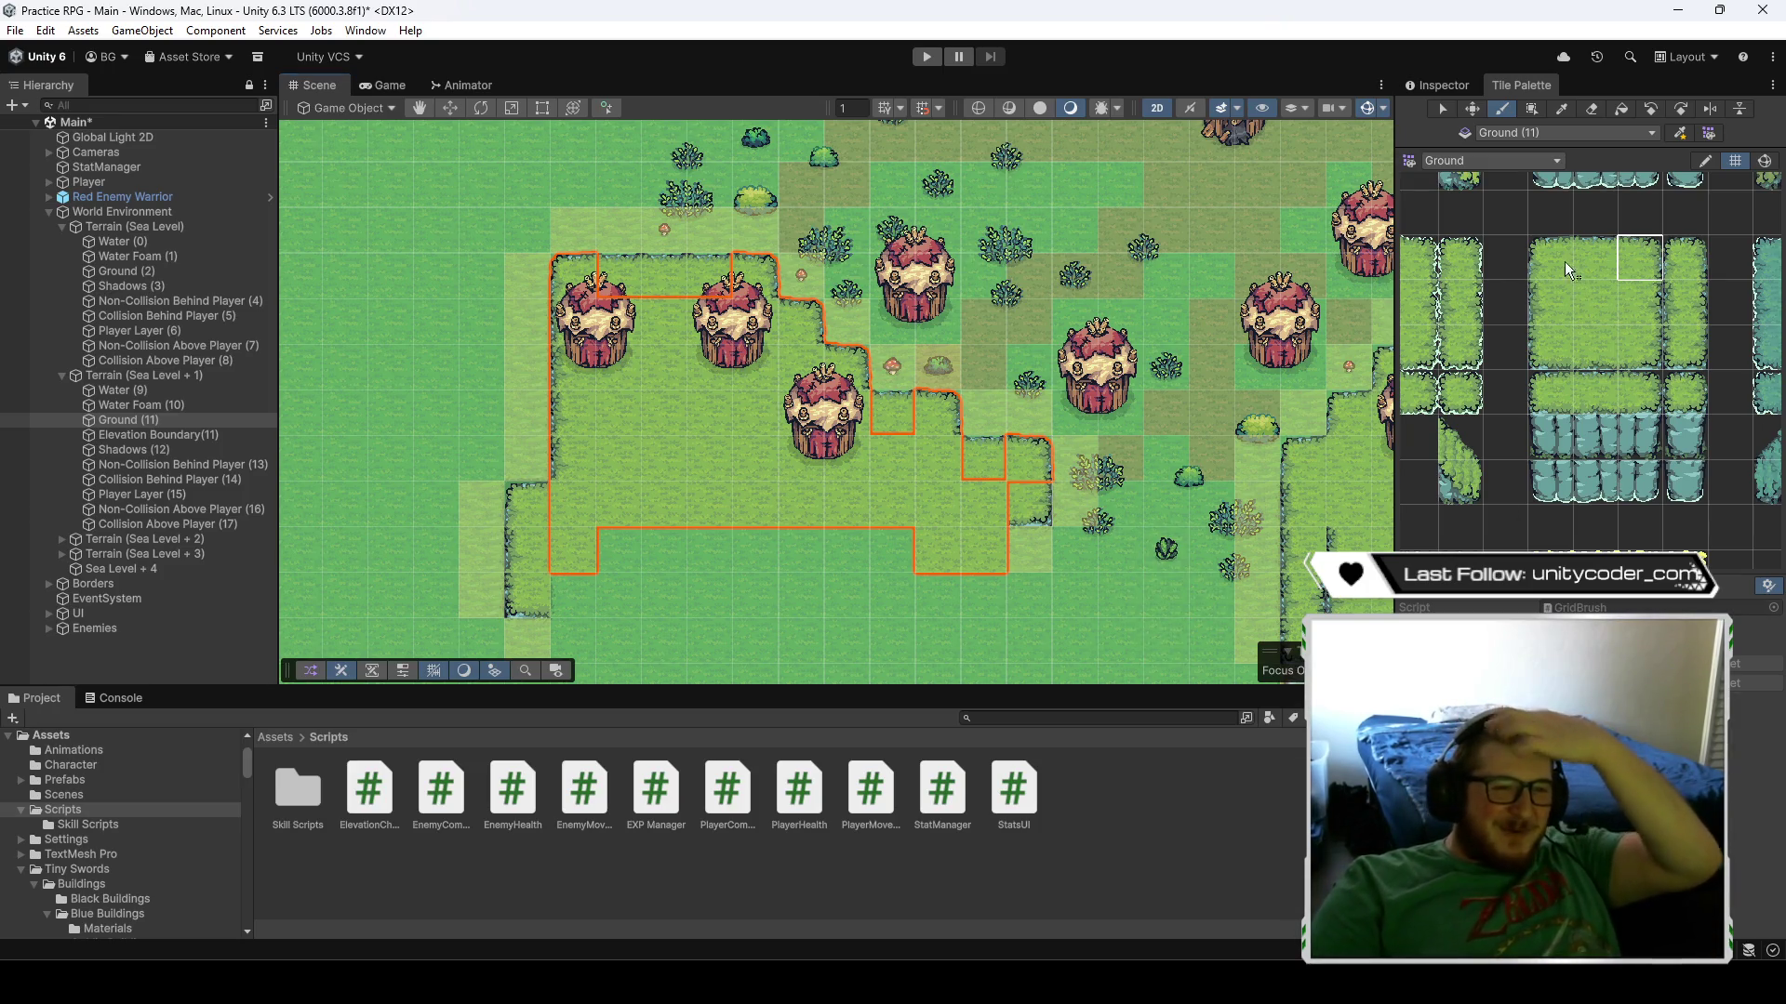
pyautogui.click(527, 504)
pyautogui.click(1550, 302)
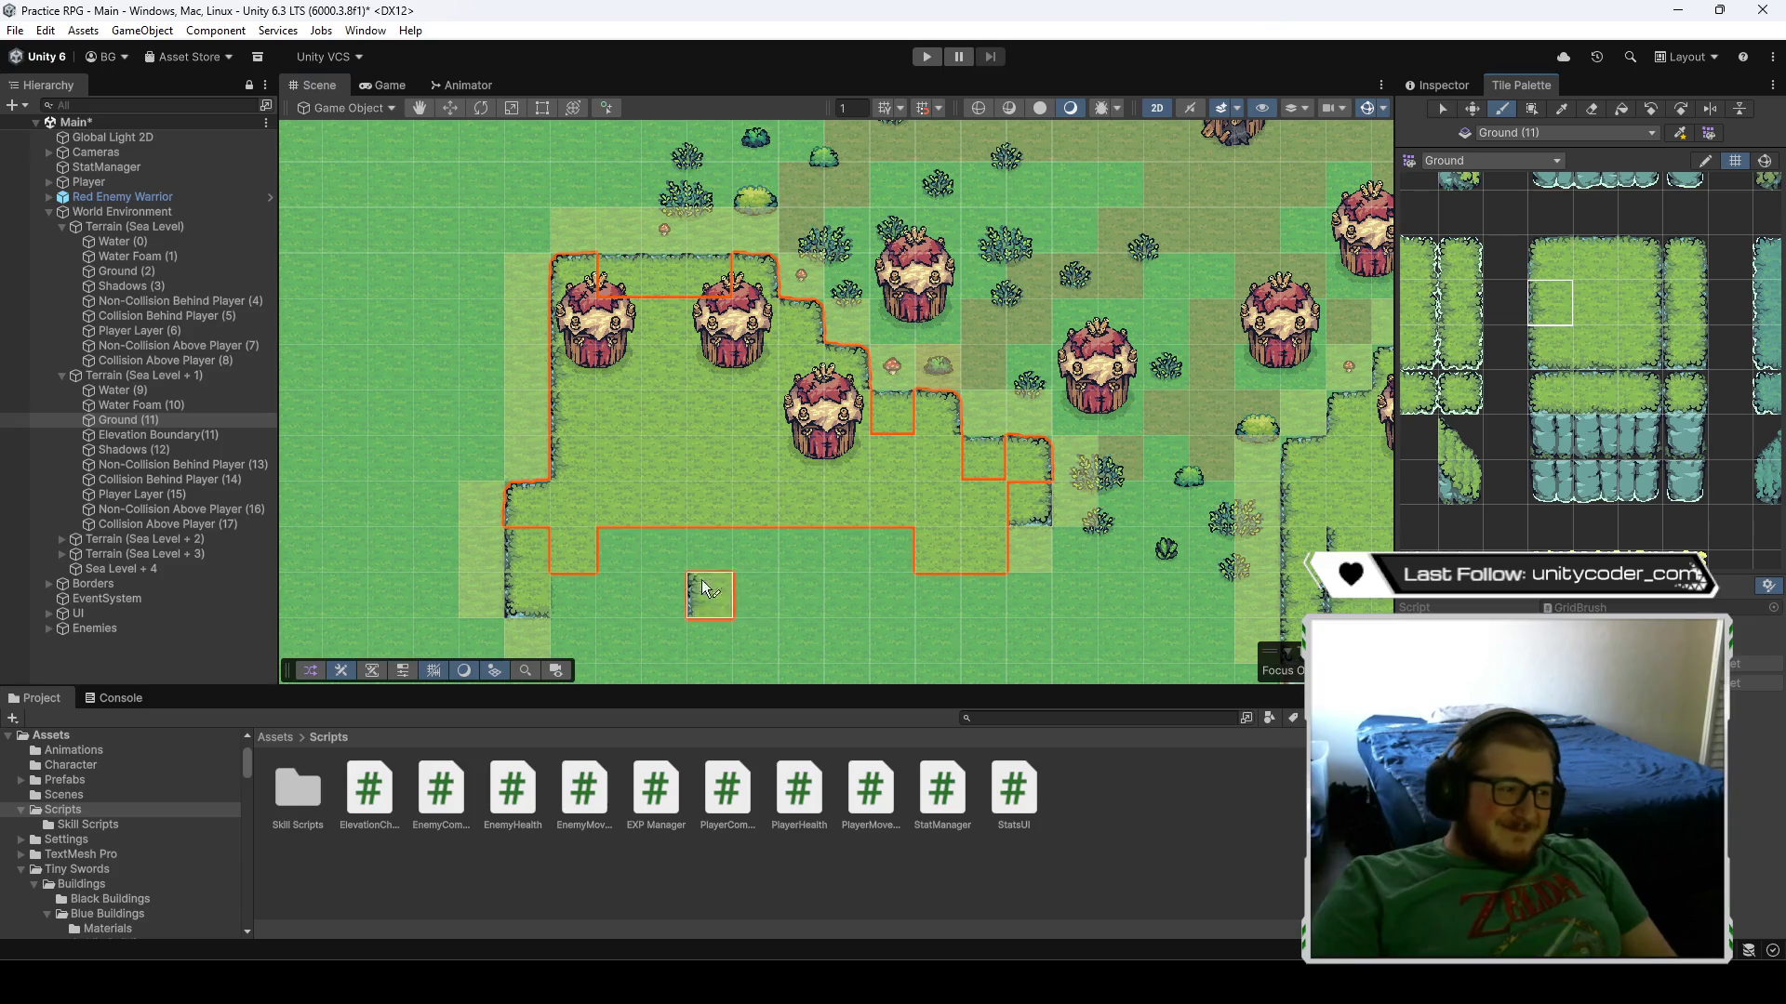
pyautogui.click(527, 549)
pyautogui.click(1544, 358)
pyautogui.click(527, 595)
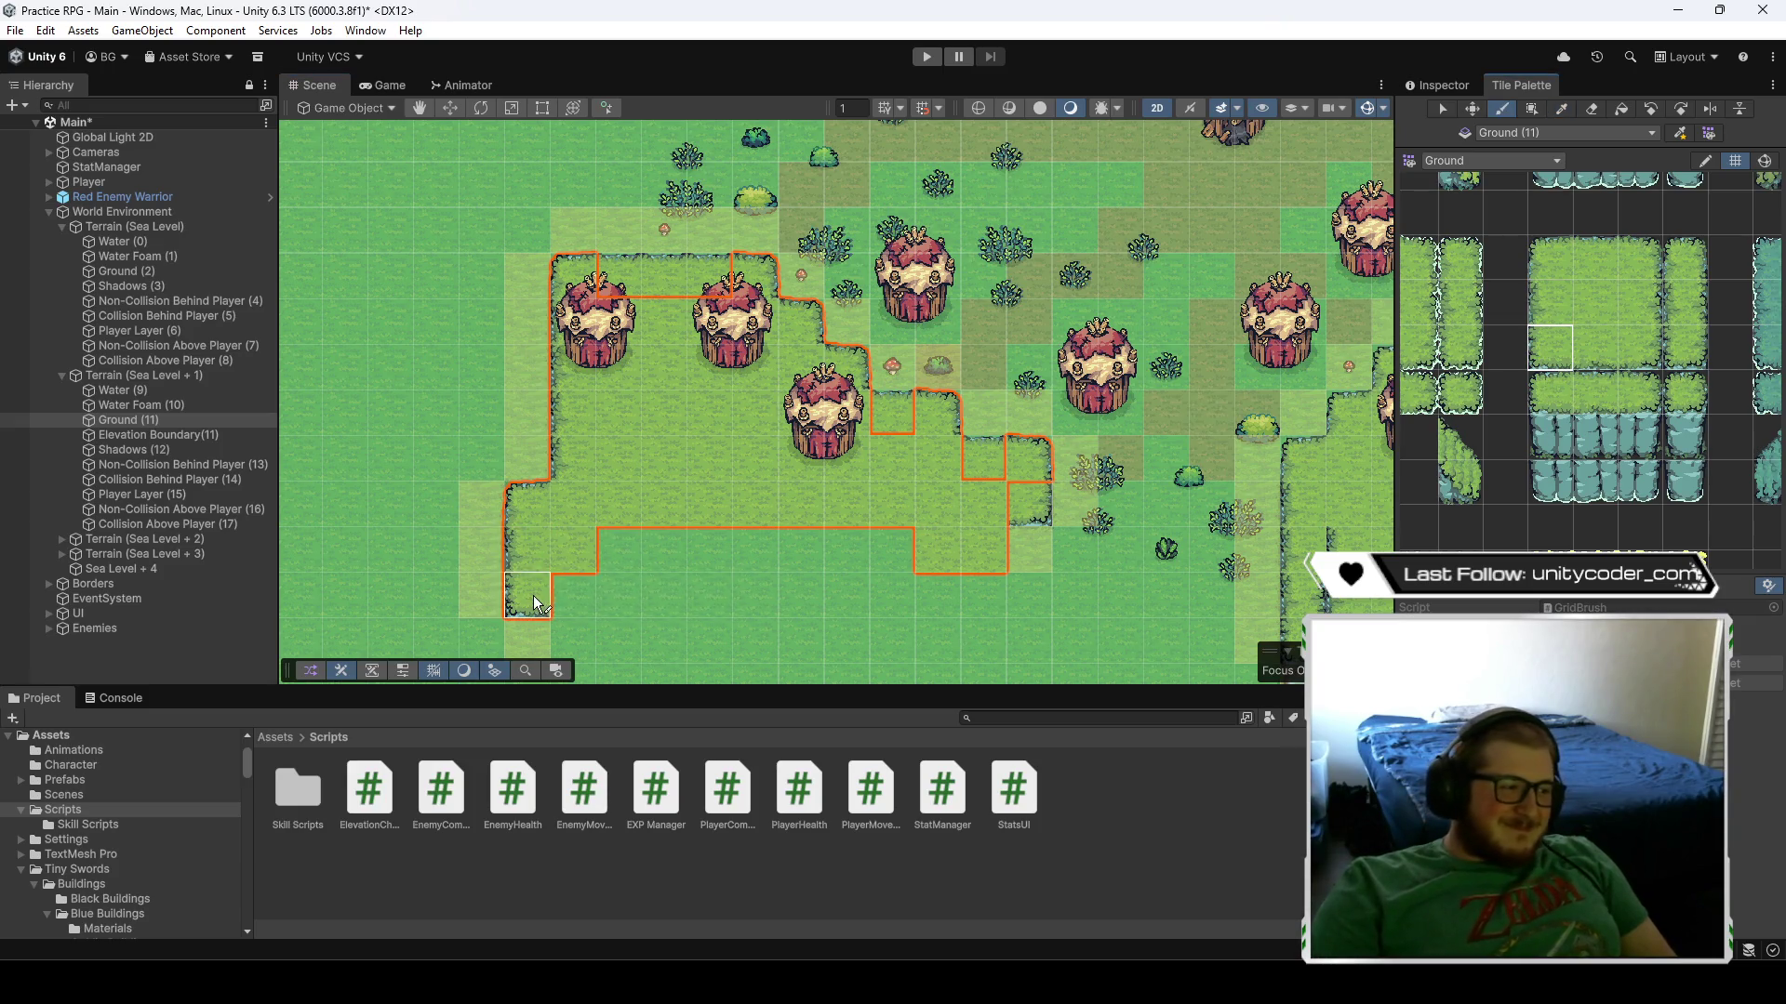
# - Paint top-edge grass along the plateau's top and a right-edge tile at its corner
pyautogui.click(1590, 267)
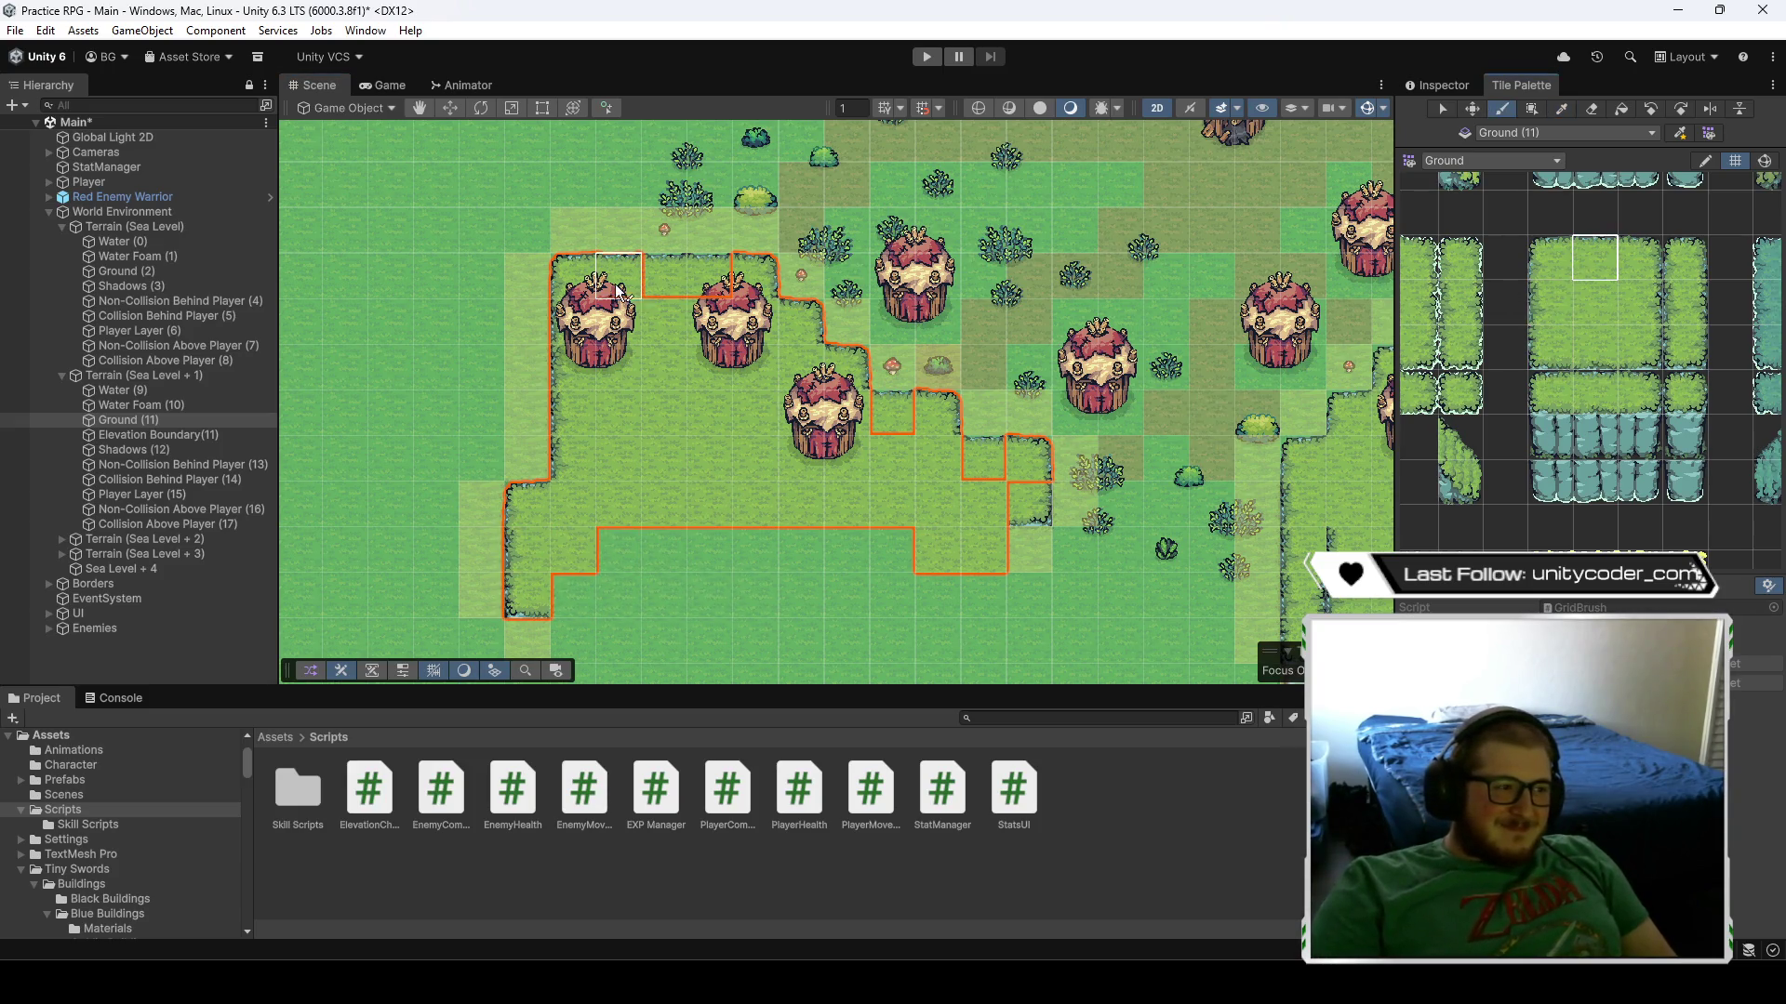
pyautogui.moveTo(620, 276)
pyautogui.mouseDown()
pyautogui.moveTo(734, 297)
pyautogui.moveTo(917, 398)
pyautogui.mouseUp()
pyautogui.moveTo(917, 398); pyautogui.dragTo(994, 482)
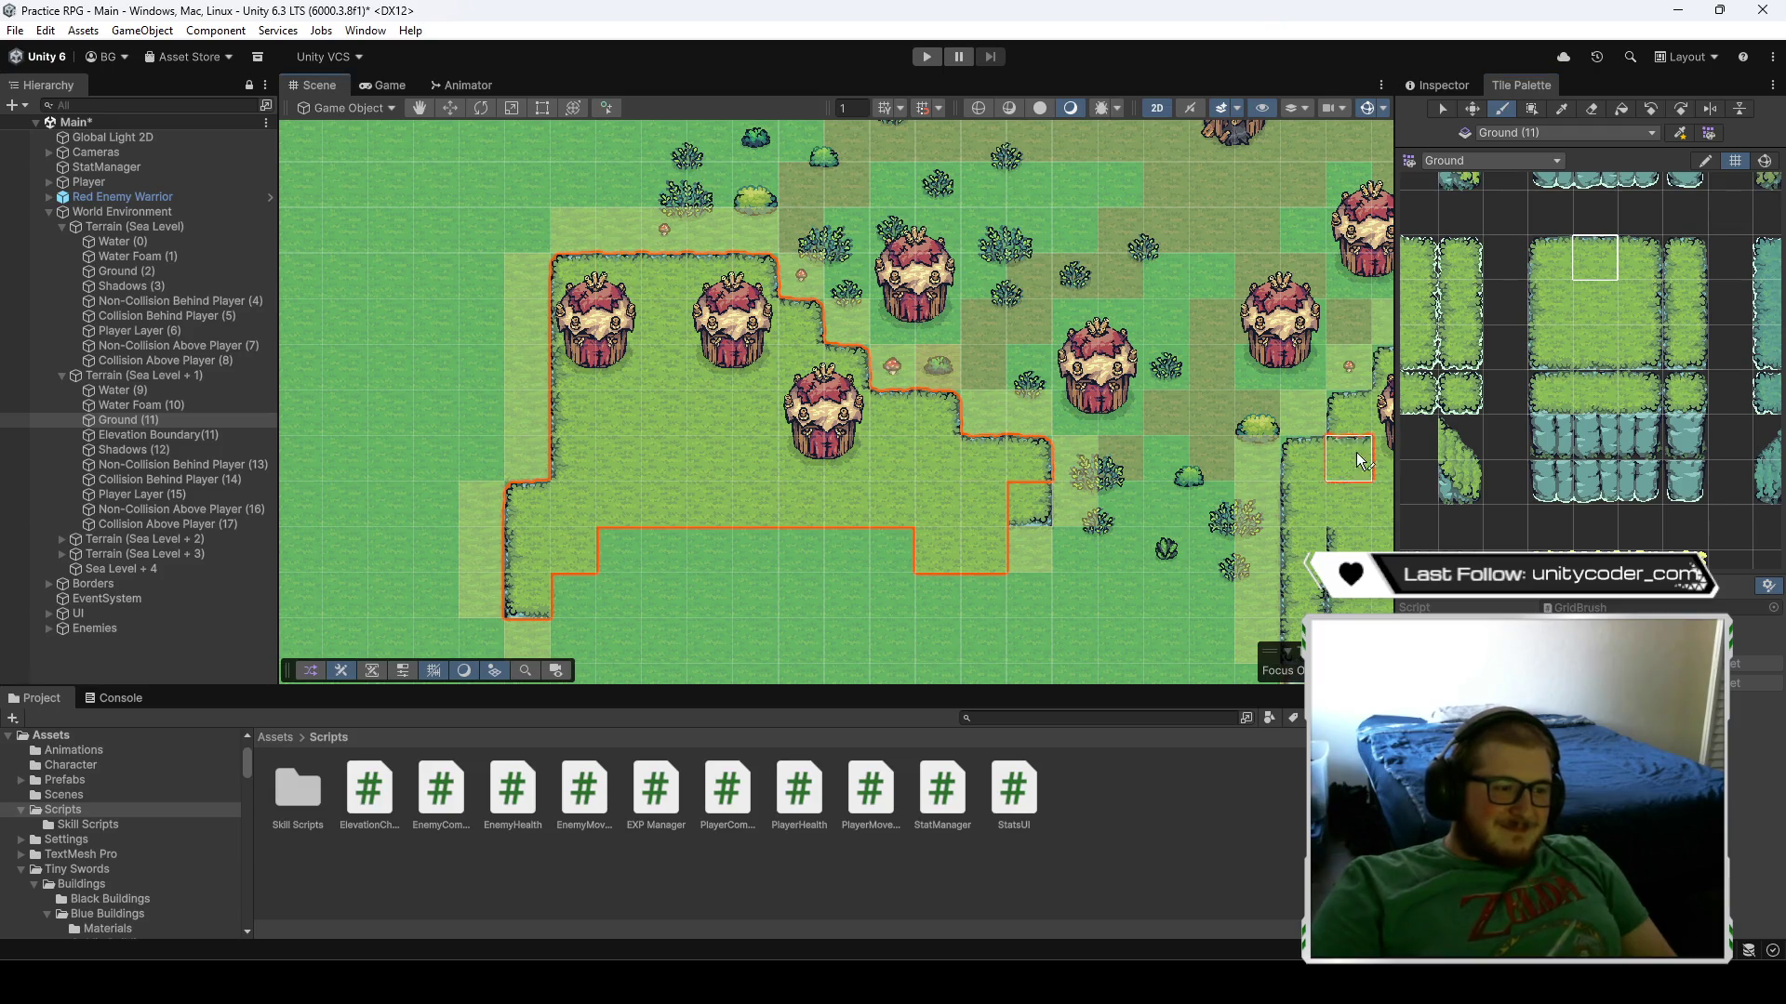
pyautogui.click(1640, 348)
pyautogui.click(1028, 504)
pyautogui.moveTo(1144, 539)
pyautogui.mouseDown()
pyautogui.moveTo(625, 474)
pyautogui.moveTo(1043, 298)
pyautogui.moveTo(1065, 323)
pyautogui.mouseUp()
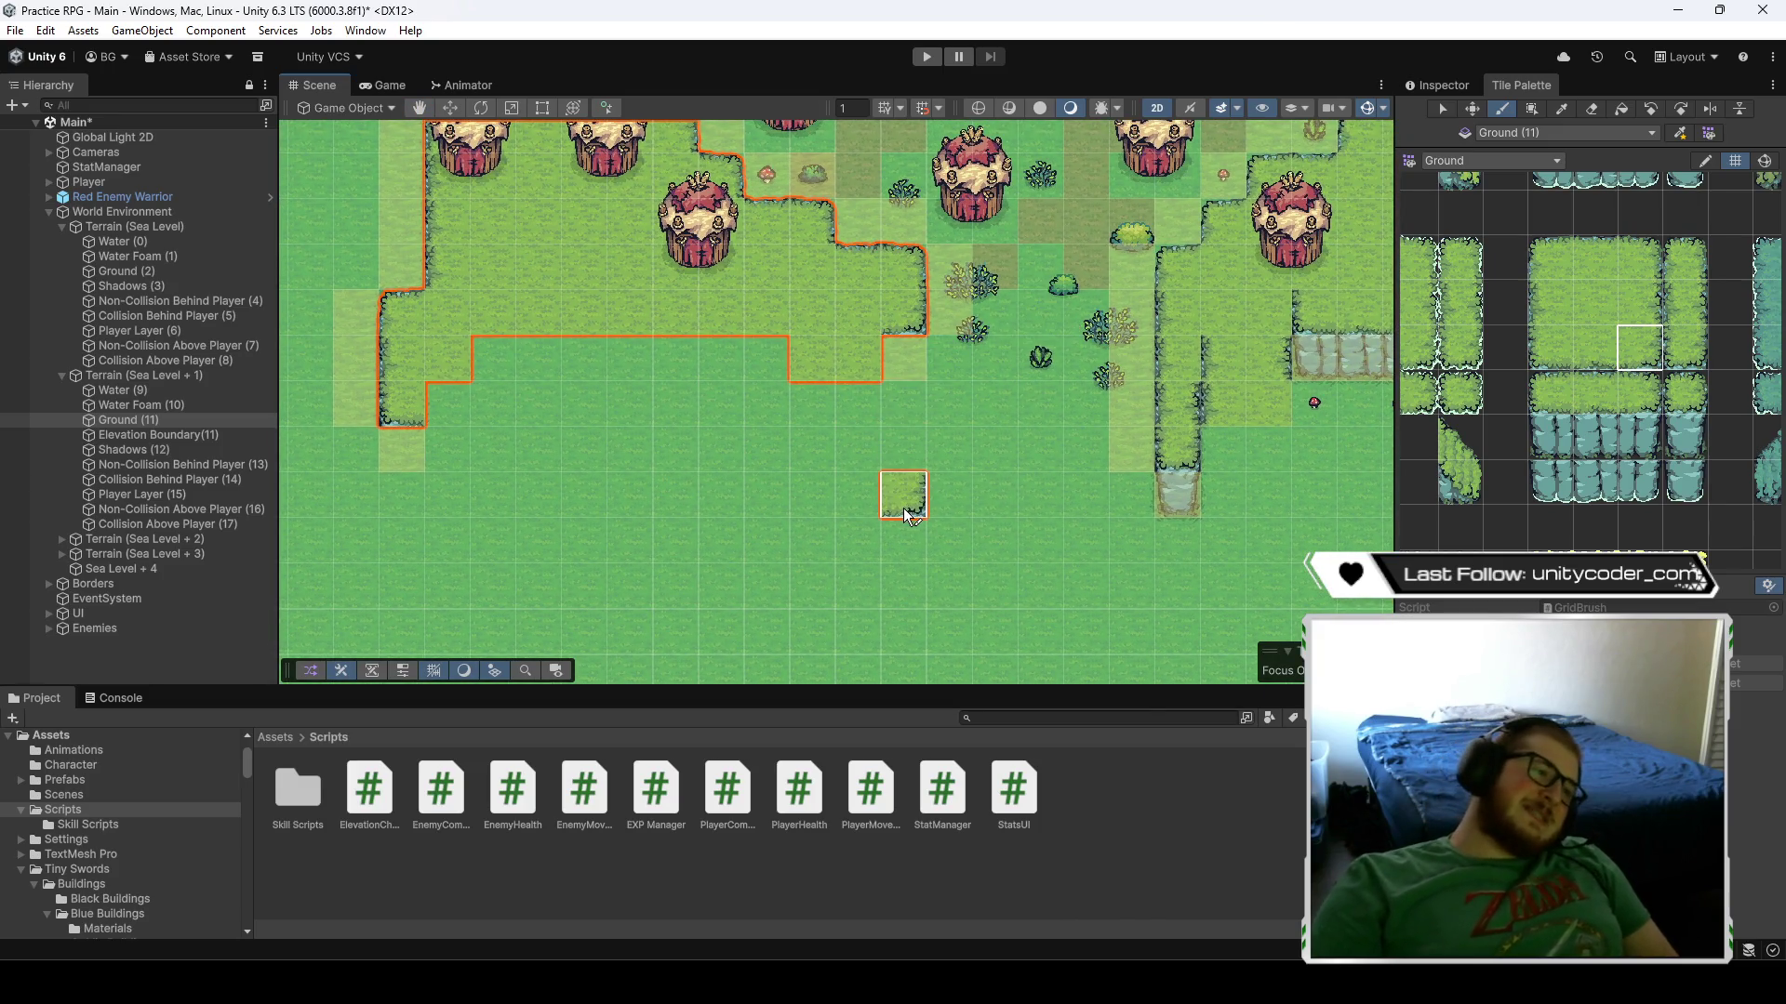
# - Paint top-edge and top-centre grass tiles on the upper plateau above the stone cliff
pyautogui.moveTo(857, 490)
pyautogui.mouseDown()
pyautogui.moveTo(909, 586)
pyautogui.moveTo(849, 538)
pyautogui.moveTo(912, 538)
pyautogui.mouseUp()
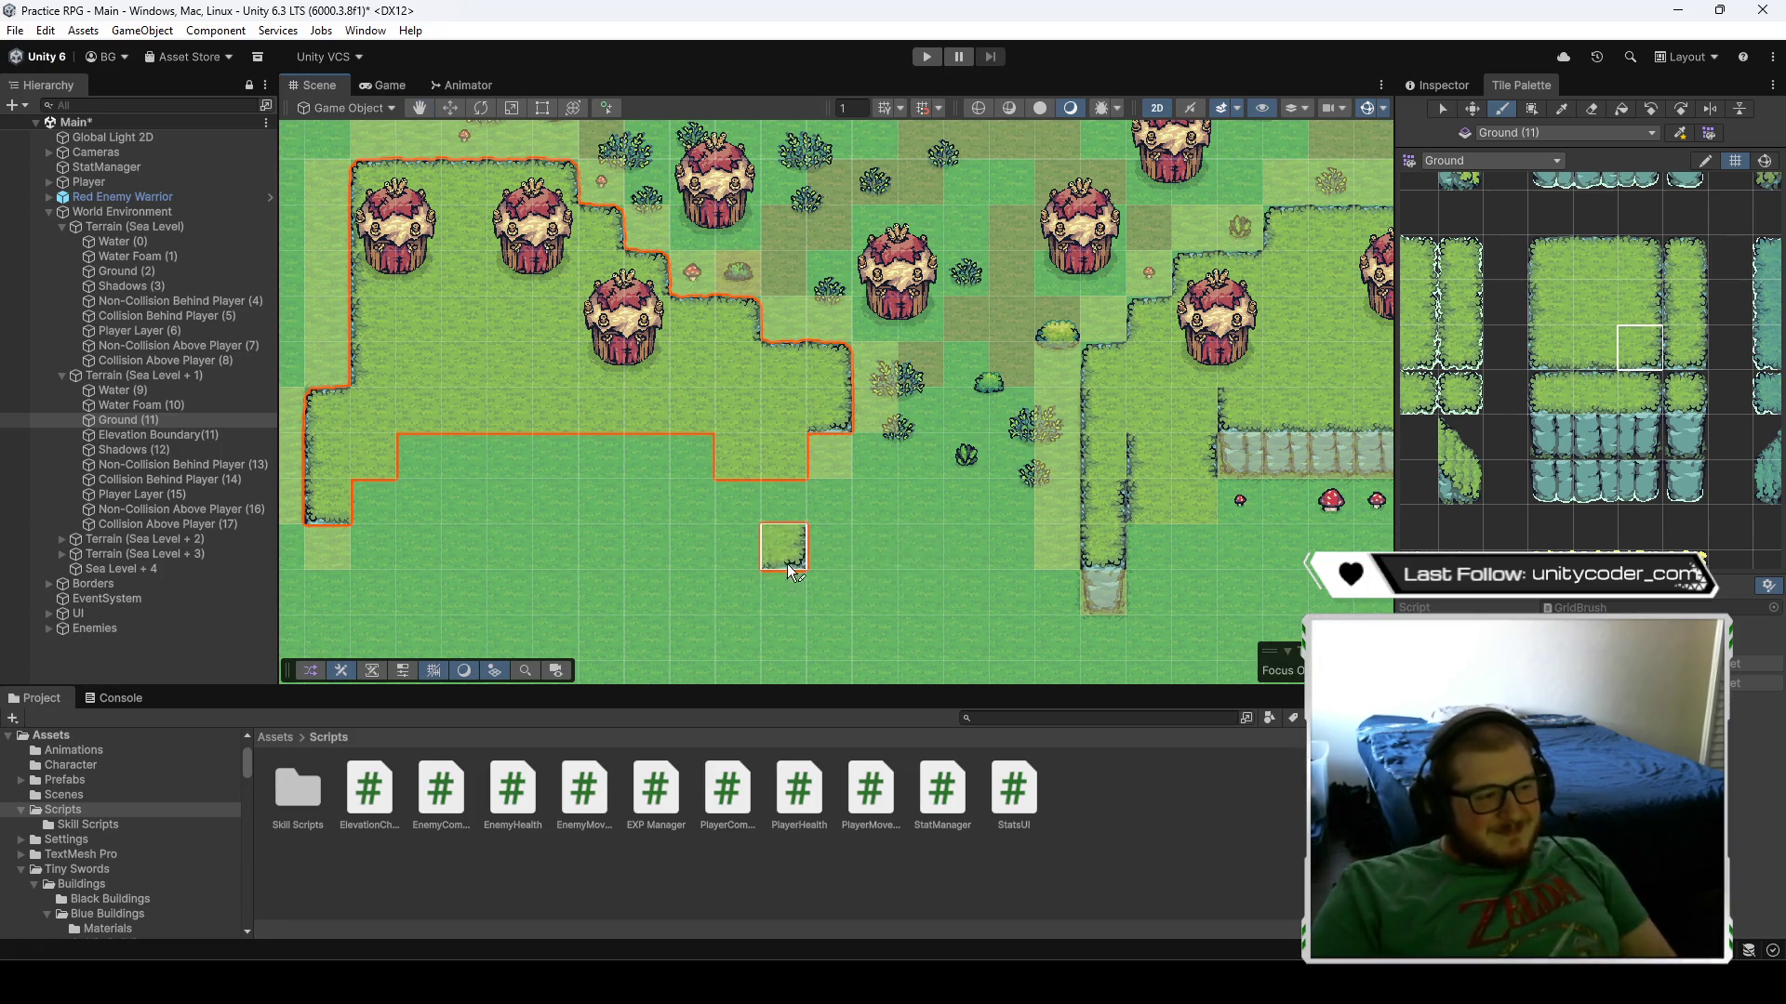
pyautogui.press('Right')
pyautogui.press('Right')
pyautogui.press('Right')
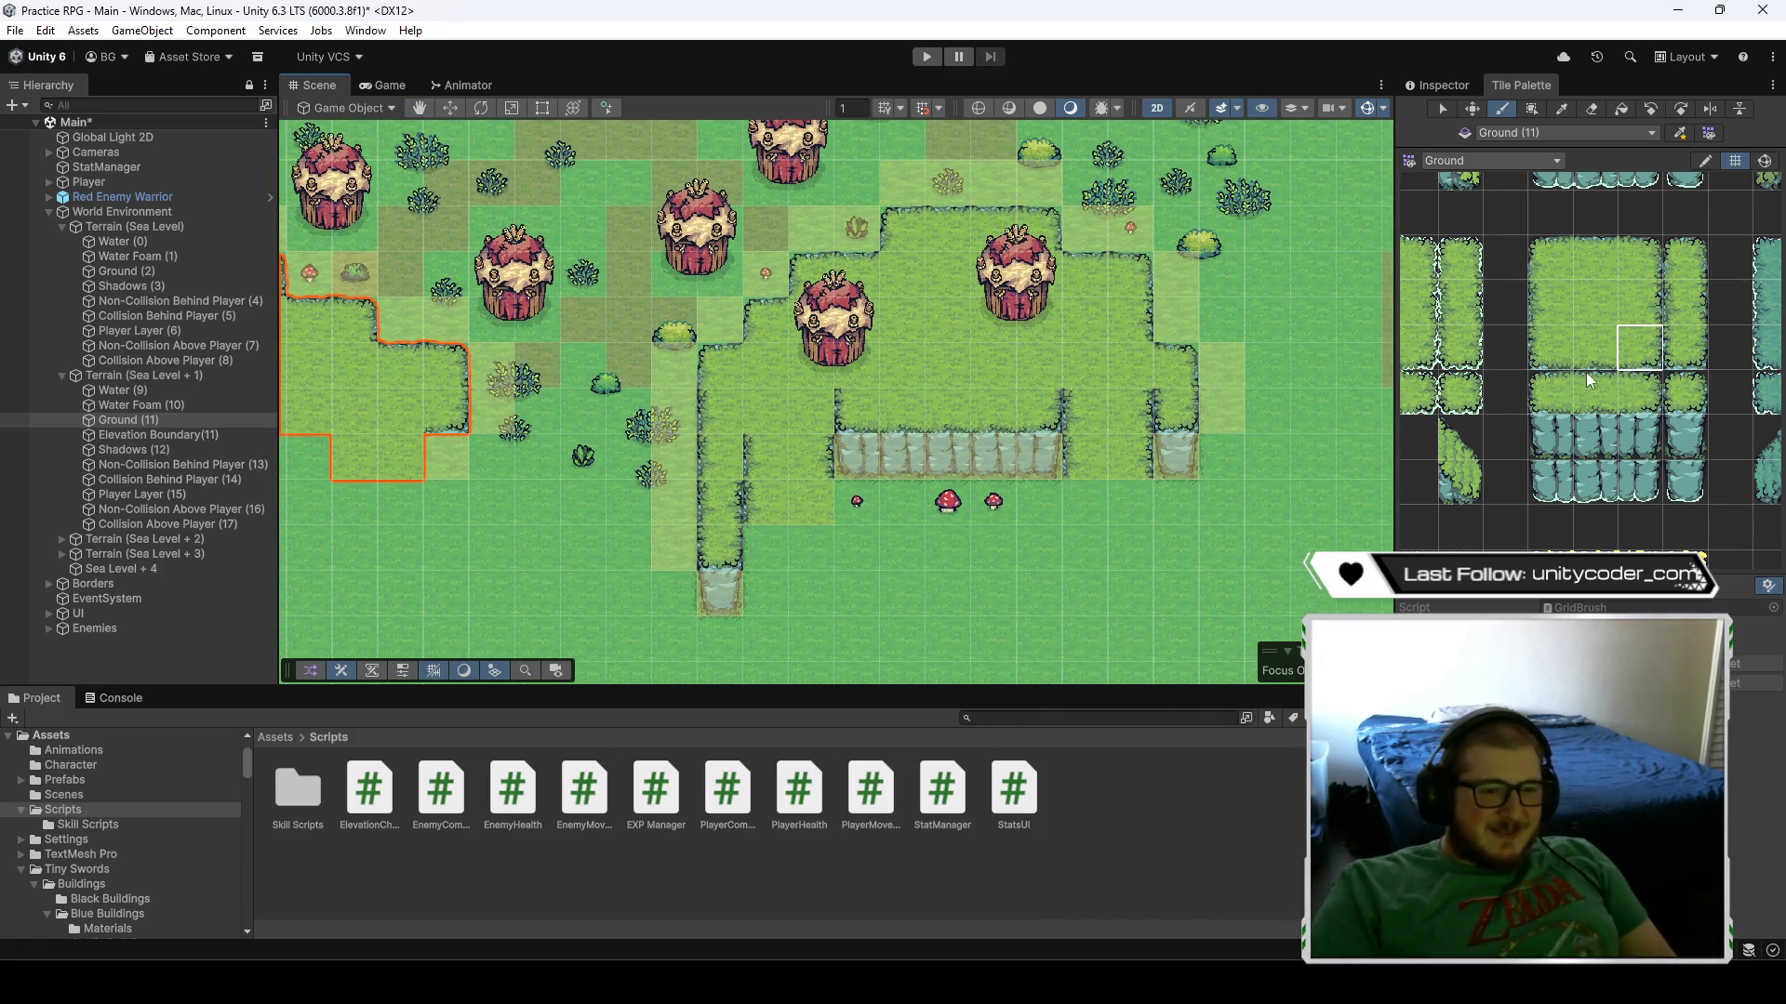
pyautogui.click(1685, 348)
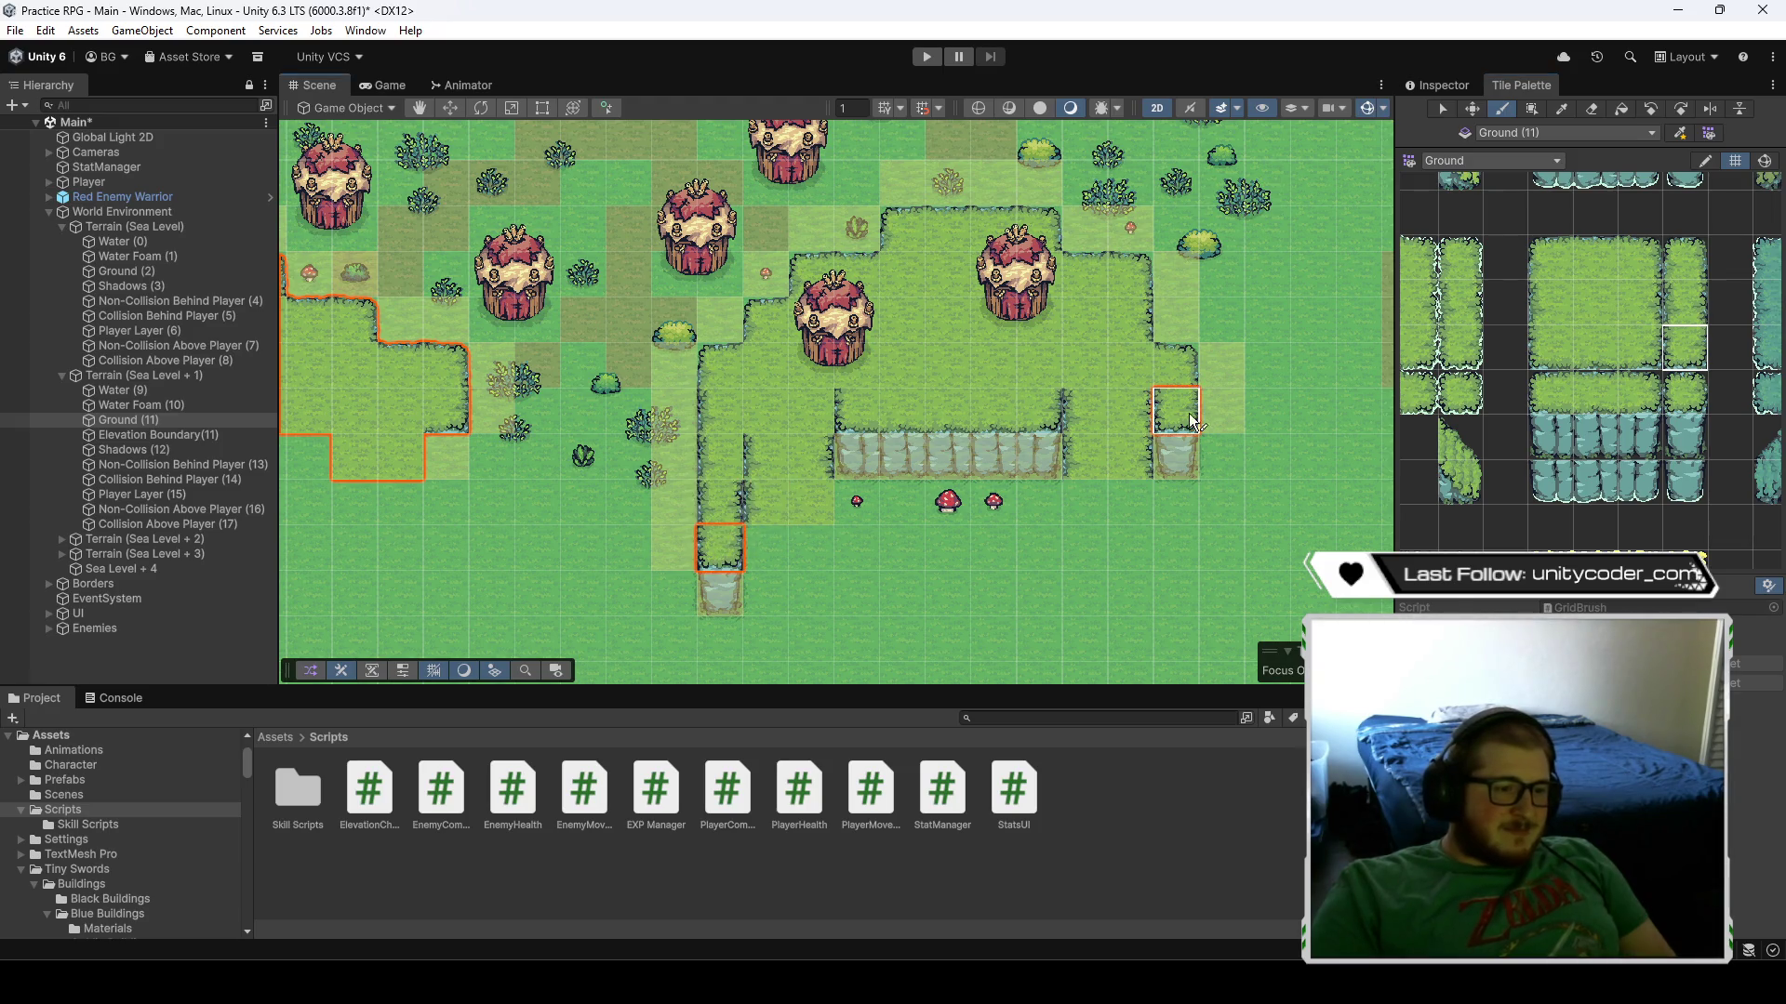
pyautogui.keyDown('ctrl'); pyautogui.click(1011, 420); pyautogui.keyUp('ctrl')
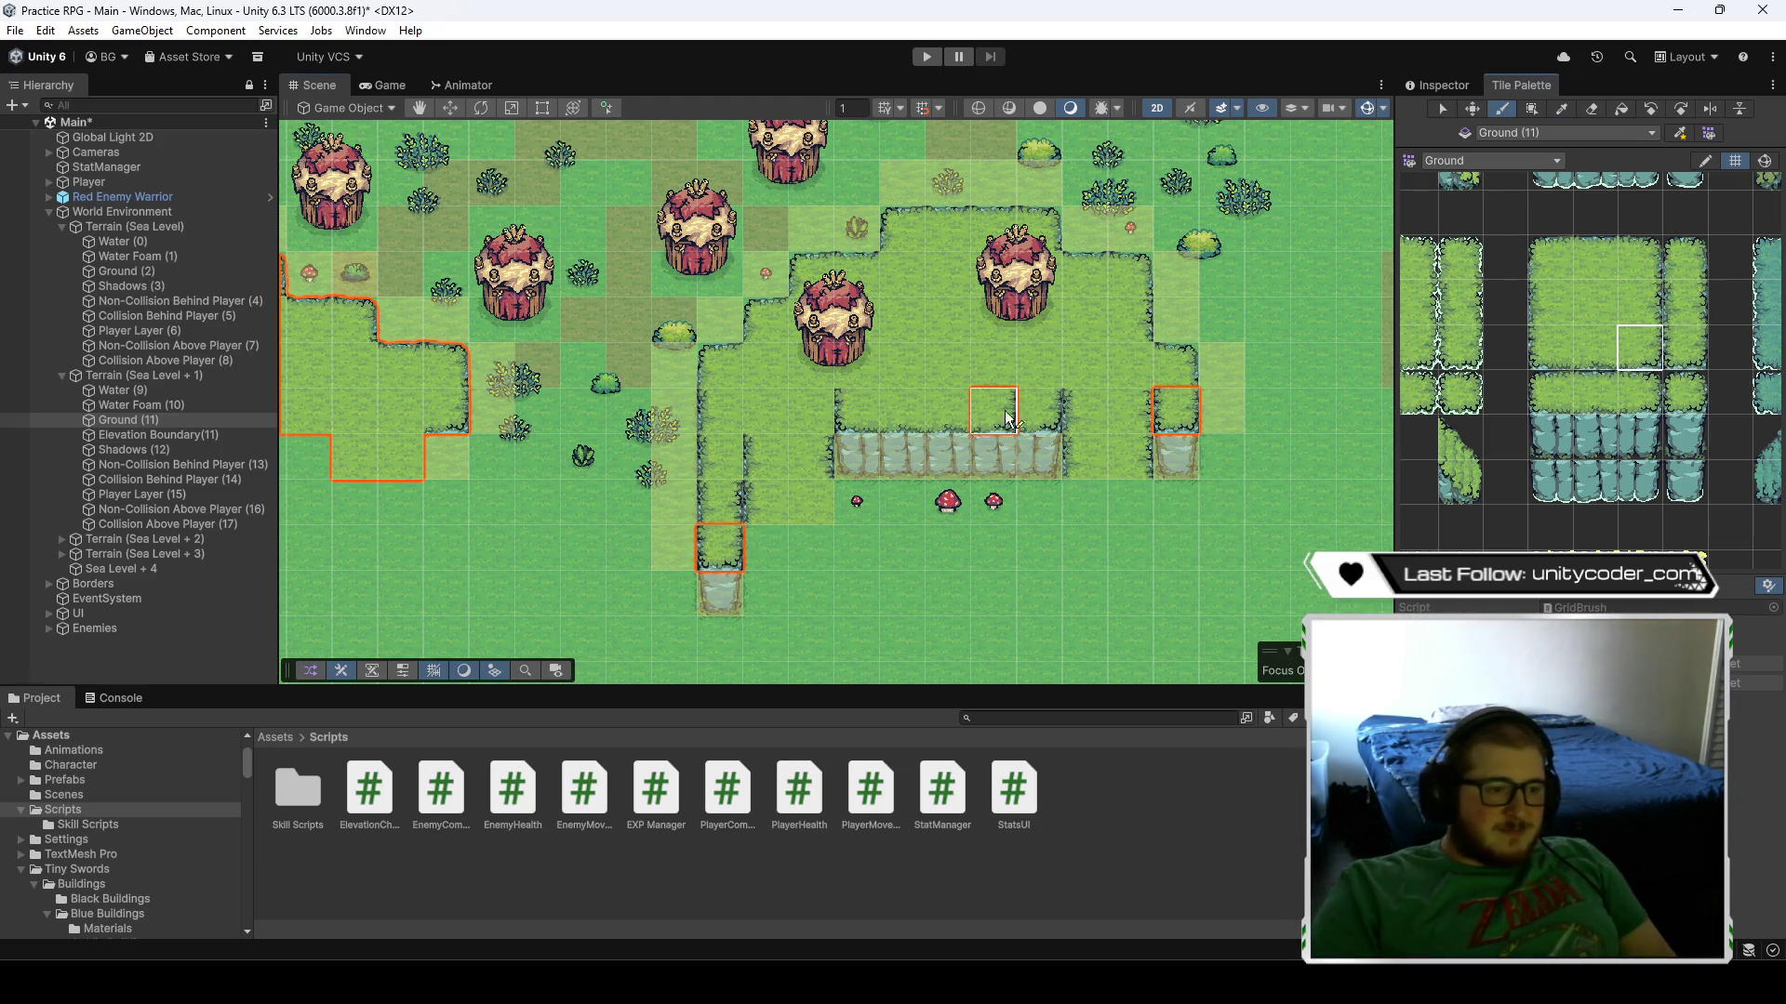
pyautogui.keyDown('ctrl'); pyautogui.click(850, 415); pyautogui.keyUp('ctrl')
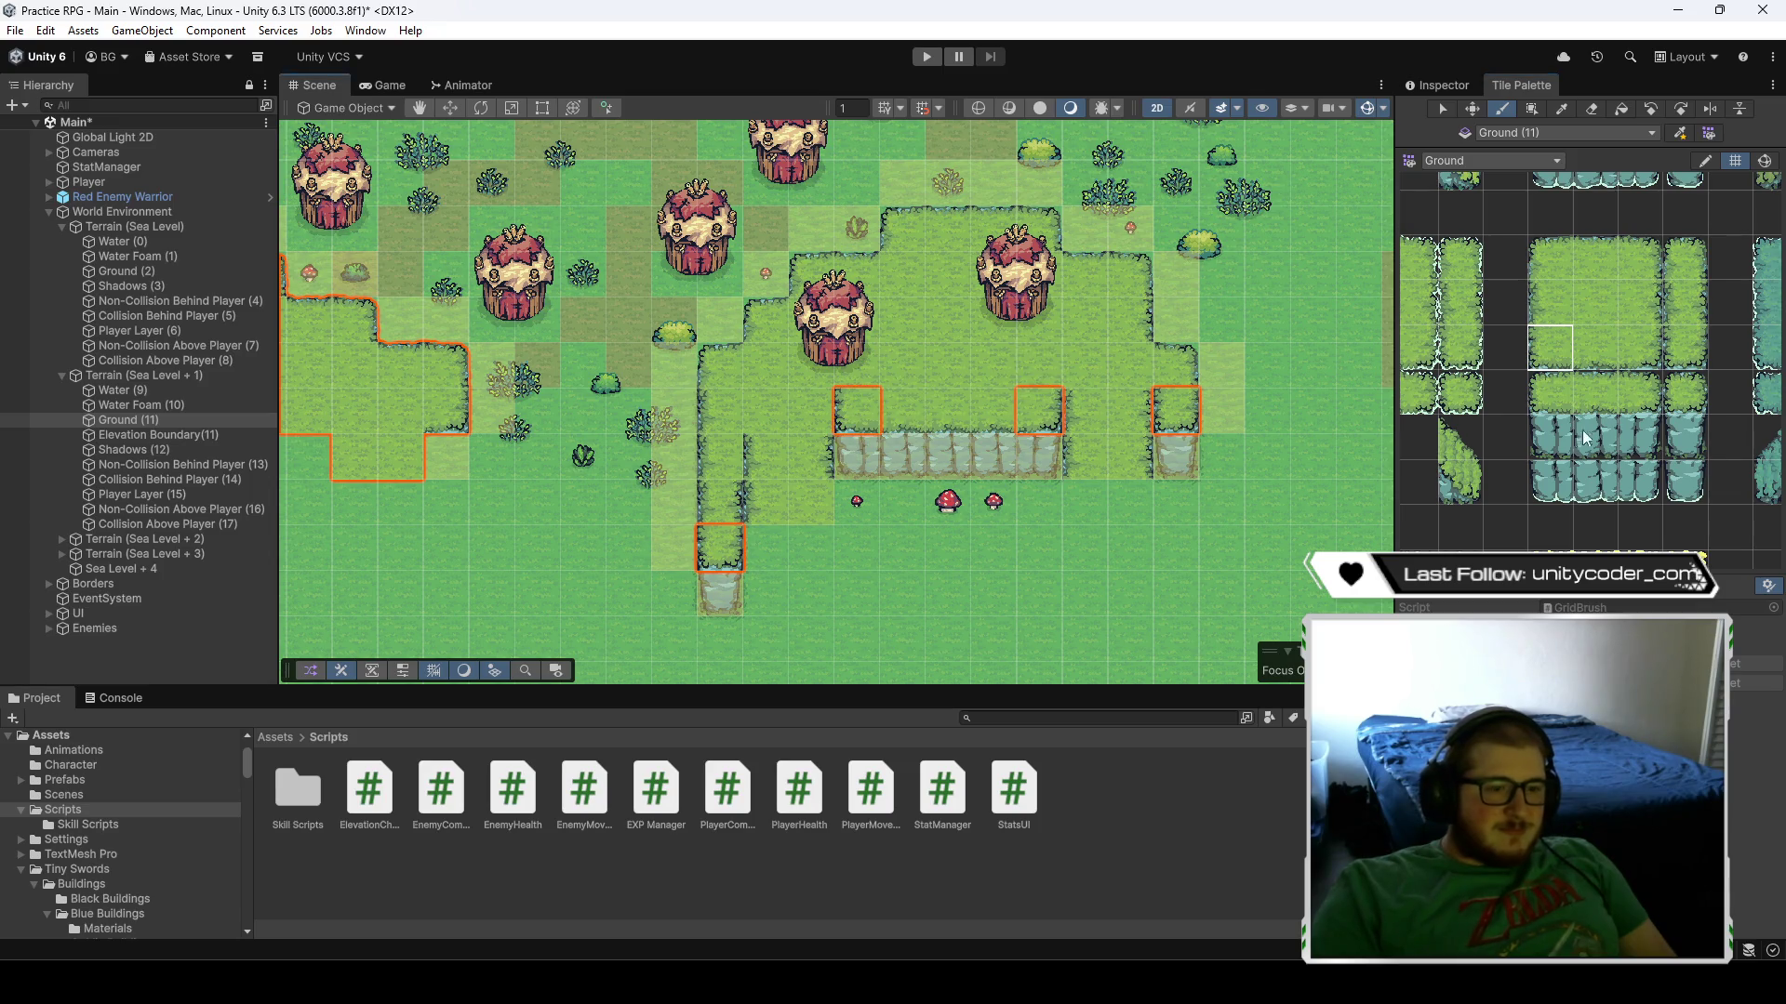
pyautogui.keyDown('ctrl'); pyautogui.click(1103, 313); pyautogui.keyUp('ctrl')
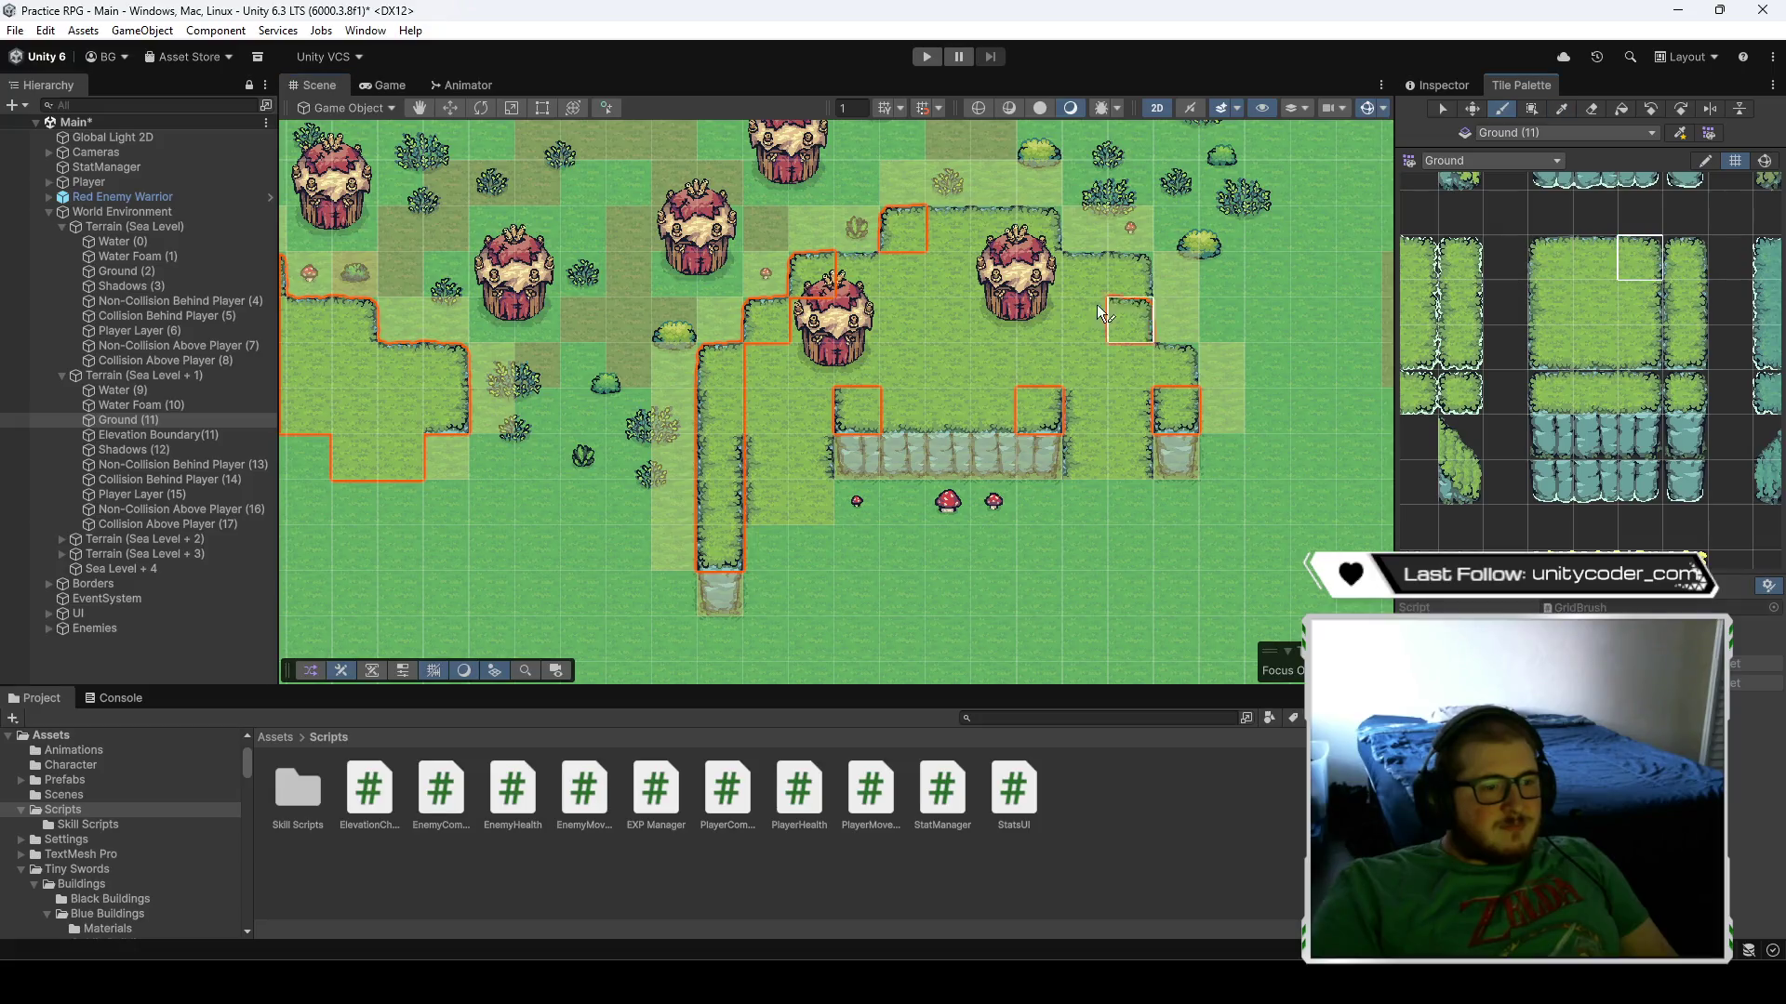
pyautogui.click(1039, 228)
pyautogui.click(1130, 274)
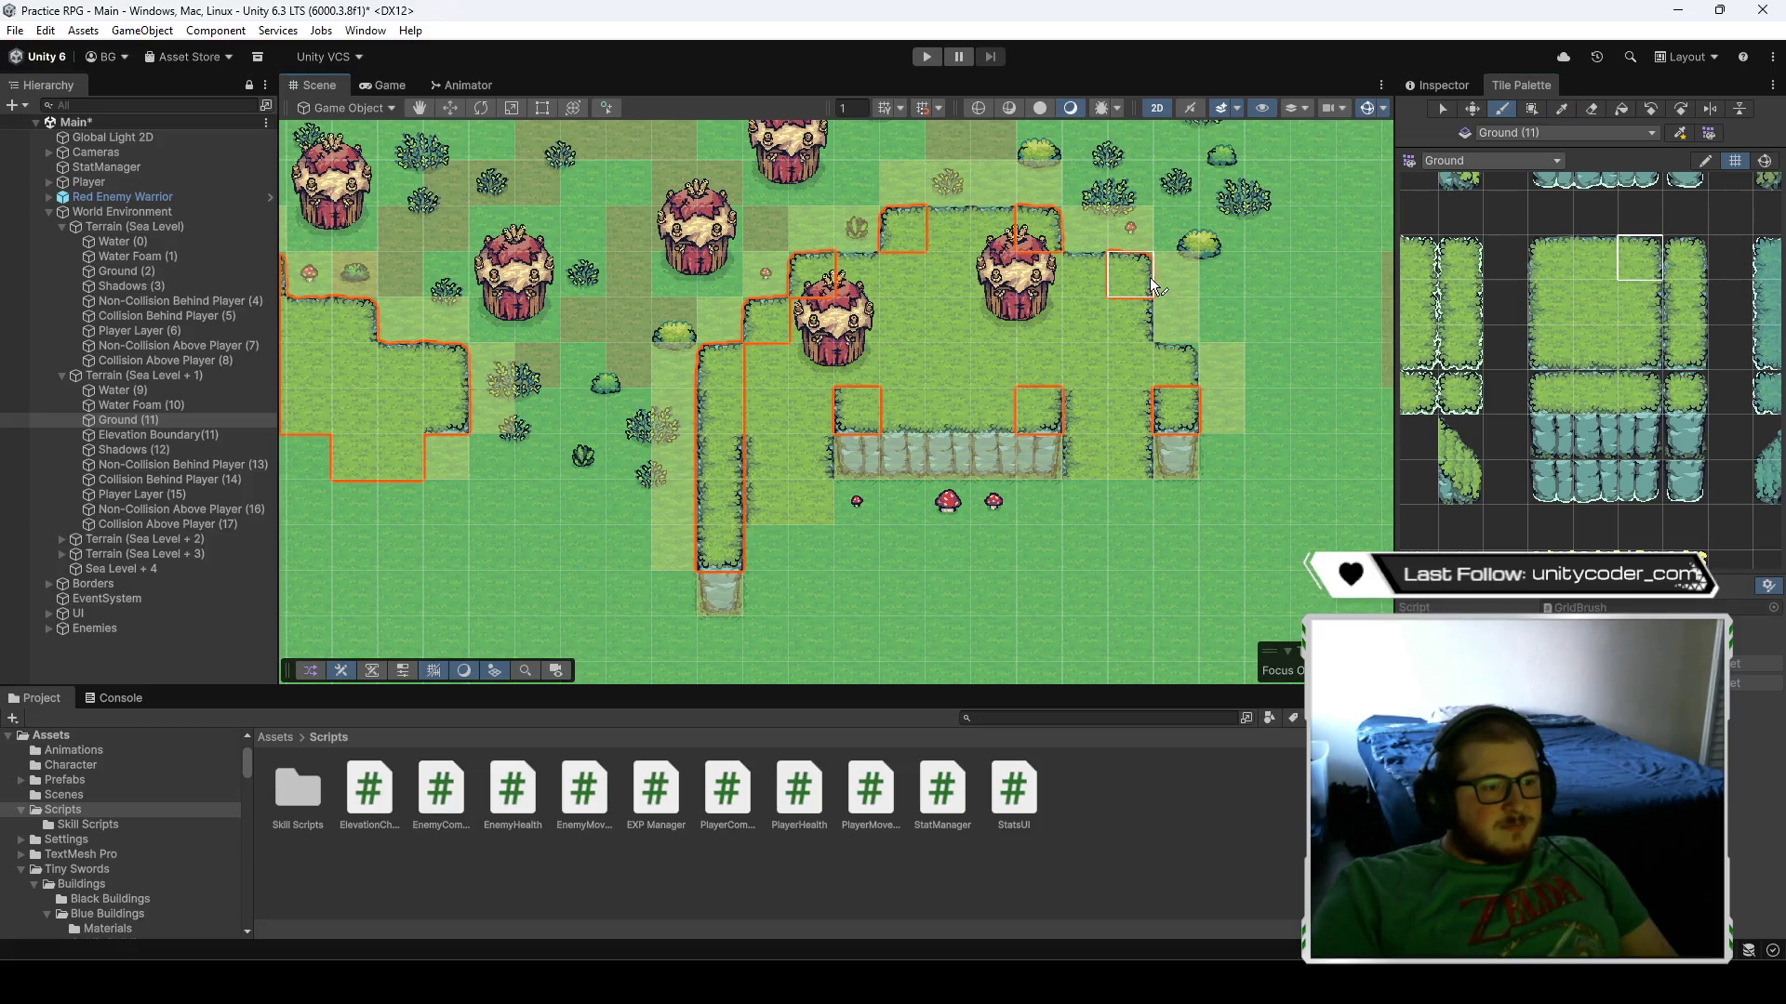
pyautogui.click(1639, 307)
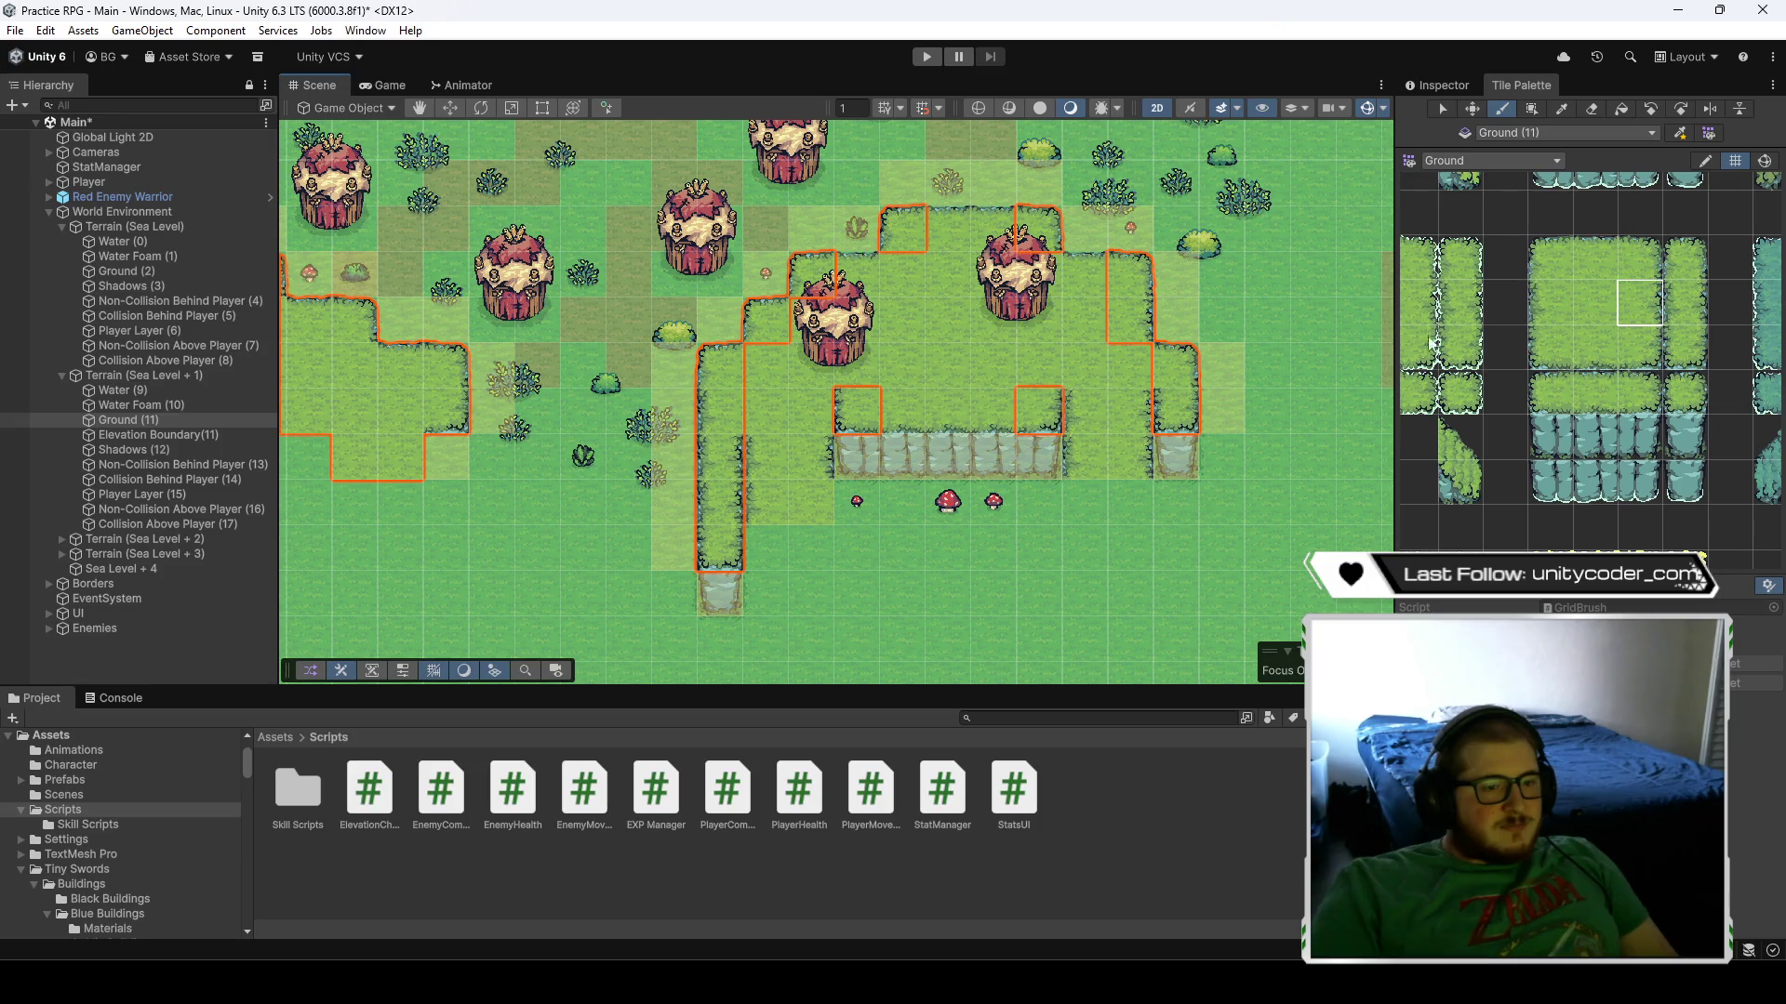
pyautogui.click(1581, 346)
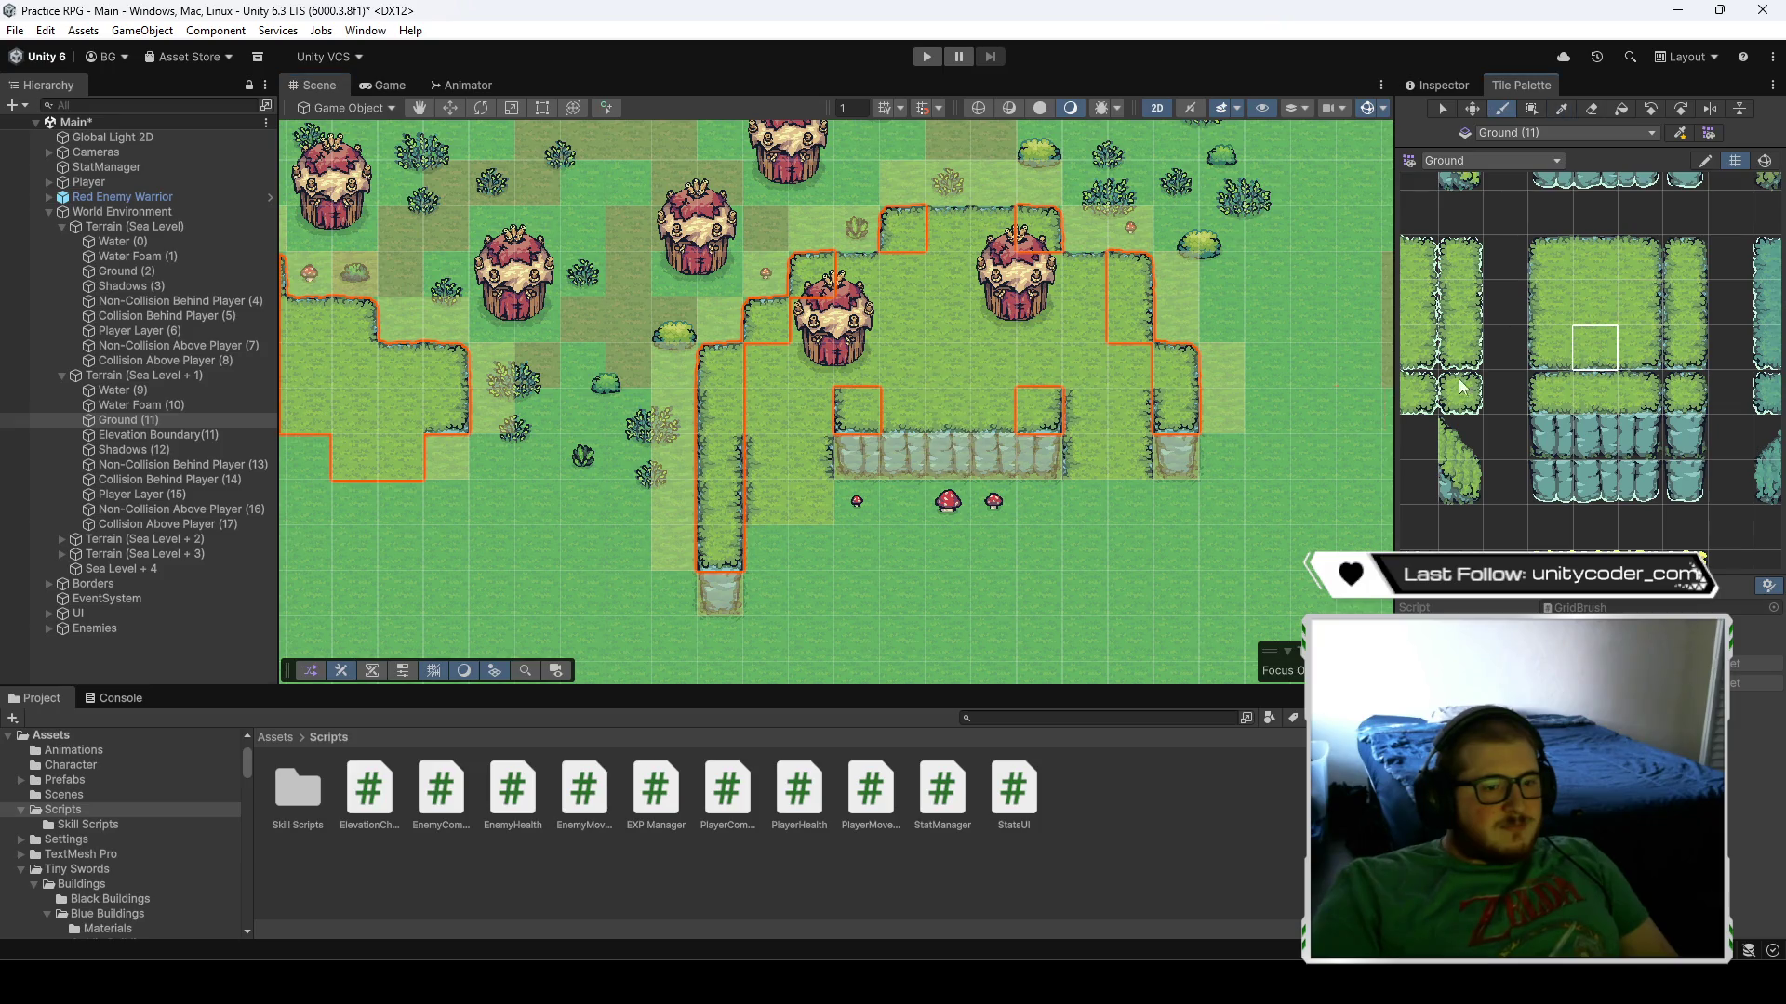
pyautogui.click(1577, 261)
pyautogui.moveTo(949, 230); pyautogui.dragTo(983, 237)
pyautogui.click(1082, 279)
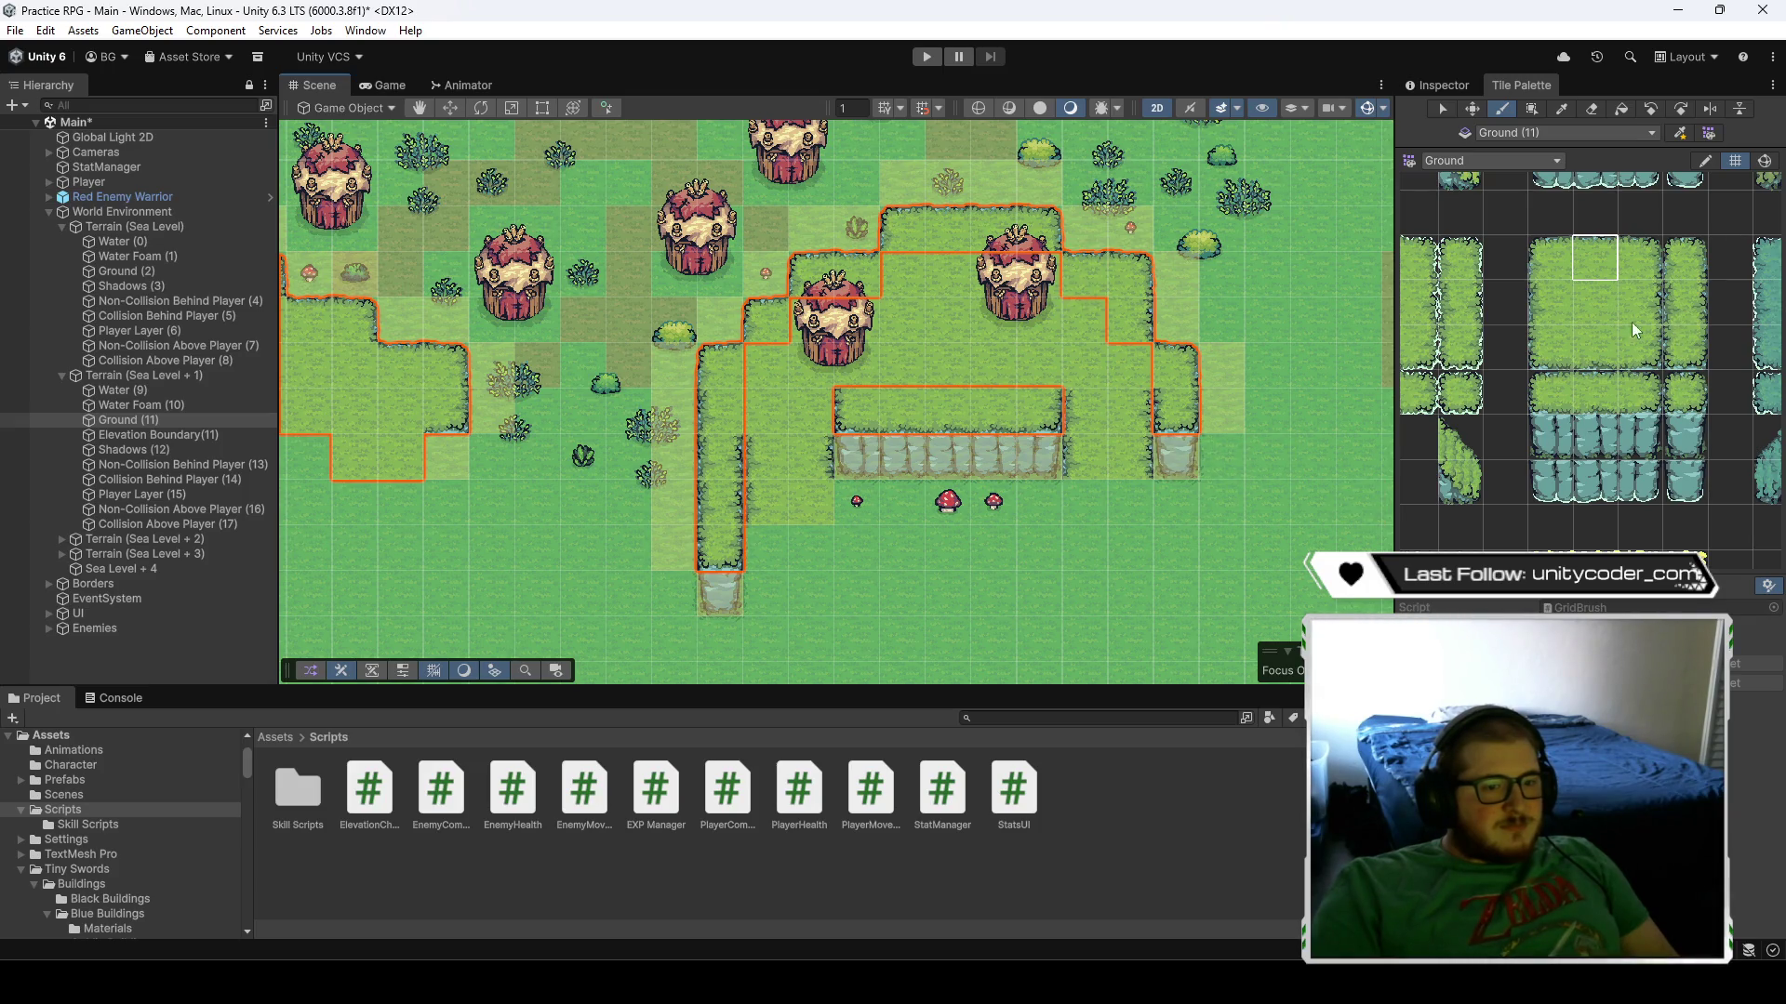
# - Fill centre grass down the right column, into the left column, and around the trees
pyautogui.click(1550, 305)
pyautogui.moveTo(1092, 423); pyautogui.dragTo(1084, 456)
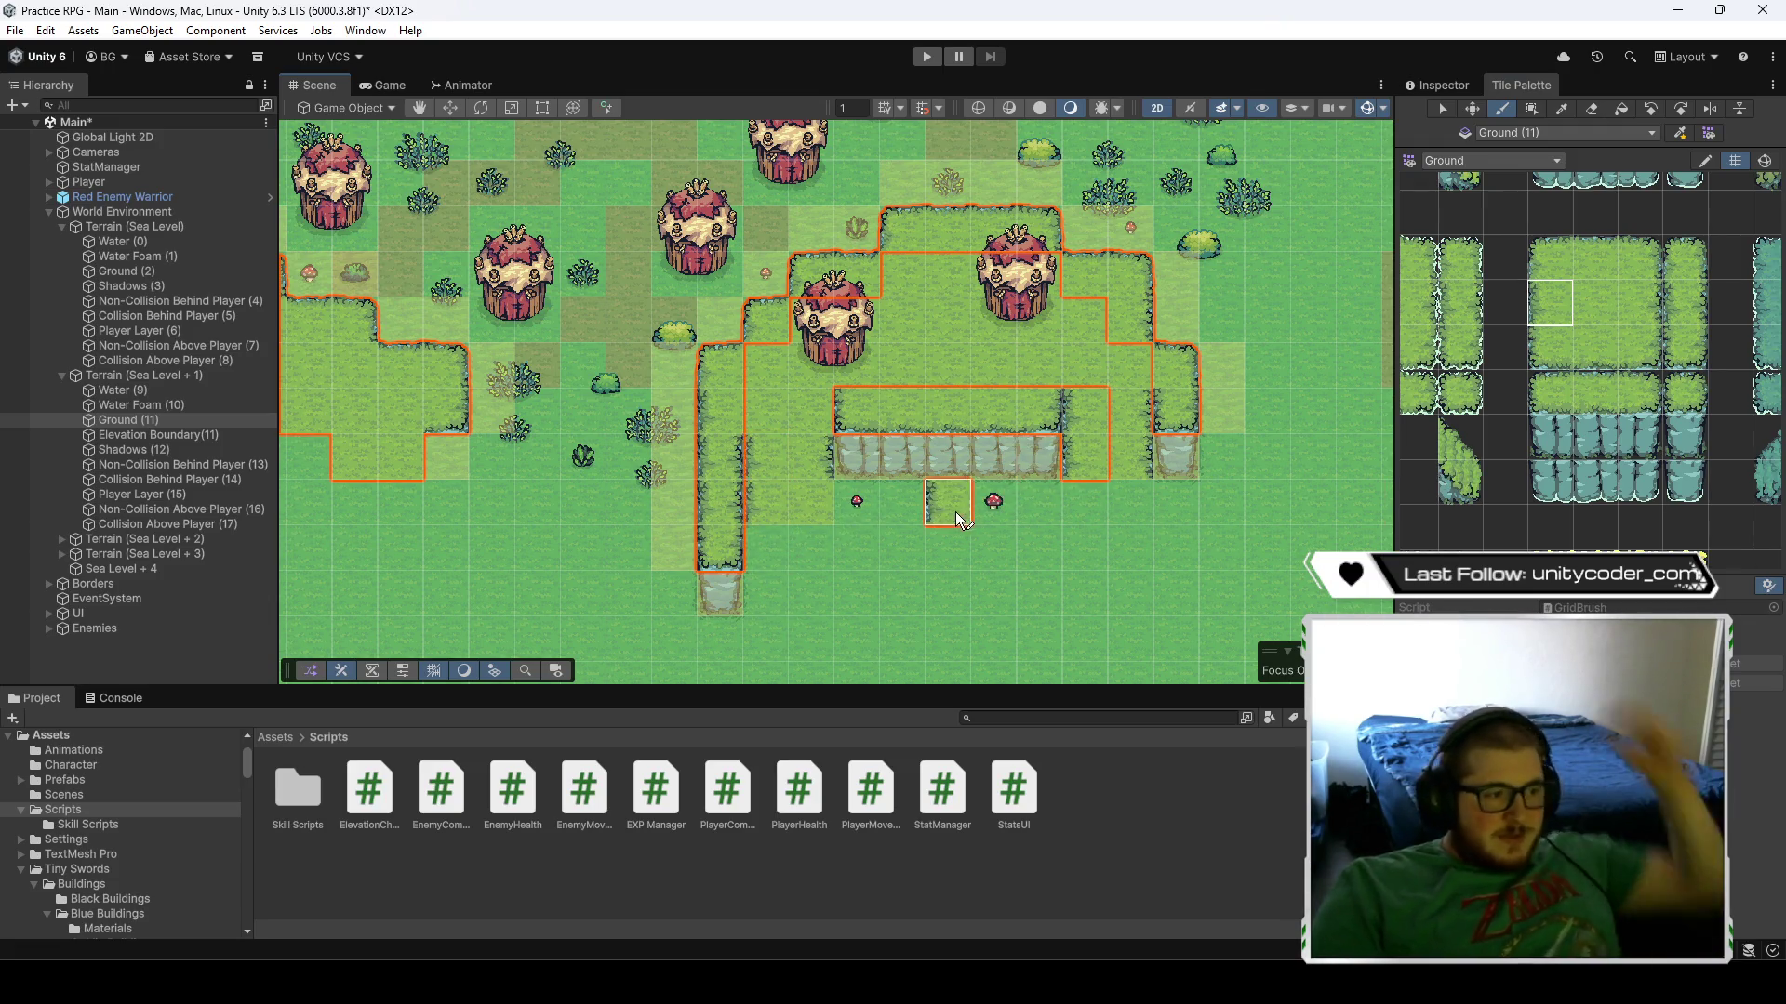
pyautogui.click(1595, 303)
pyautogui.moveTo(806, 417); pyautogui.dragTo(811, 365)
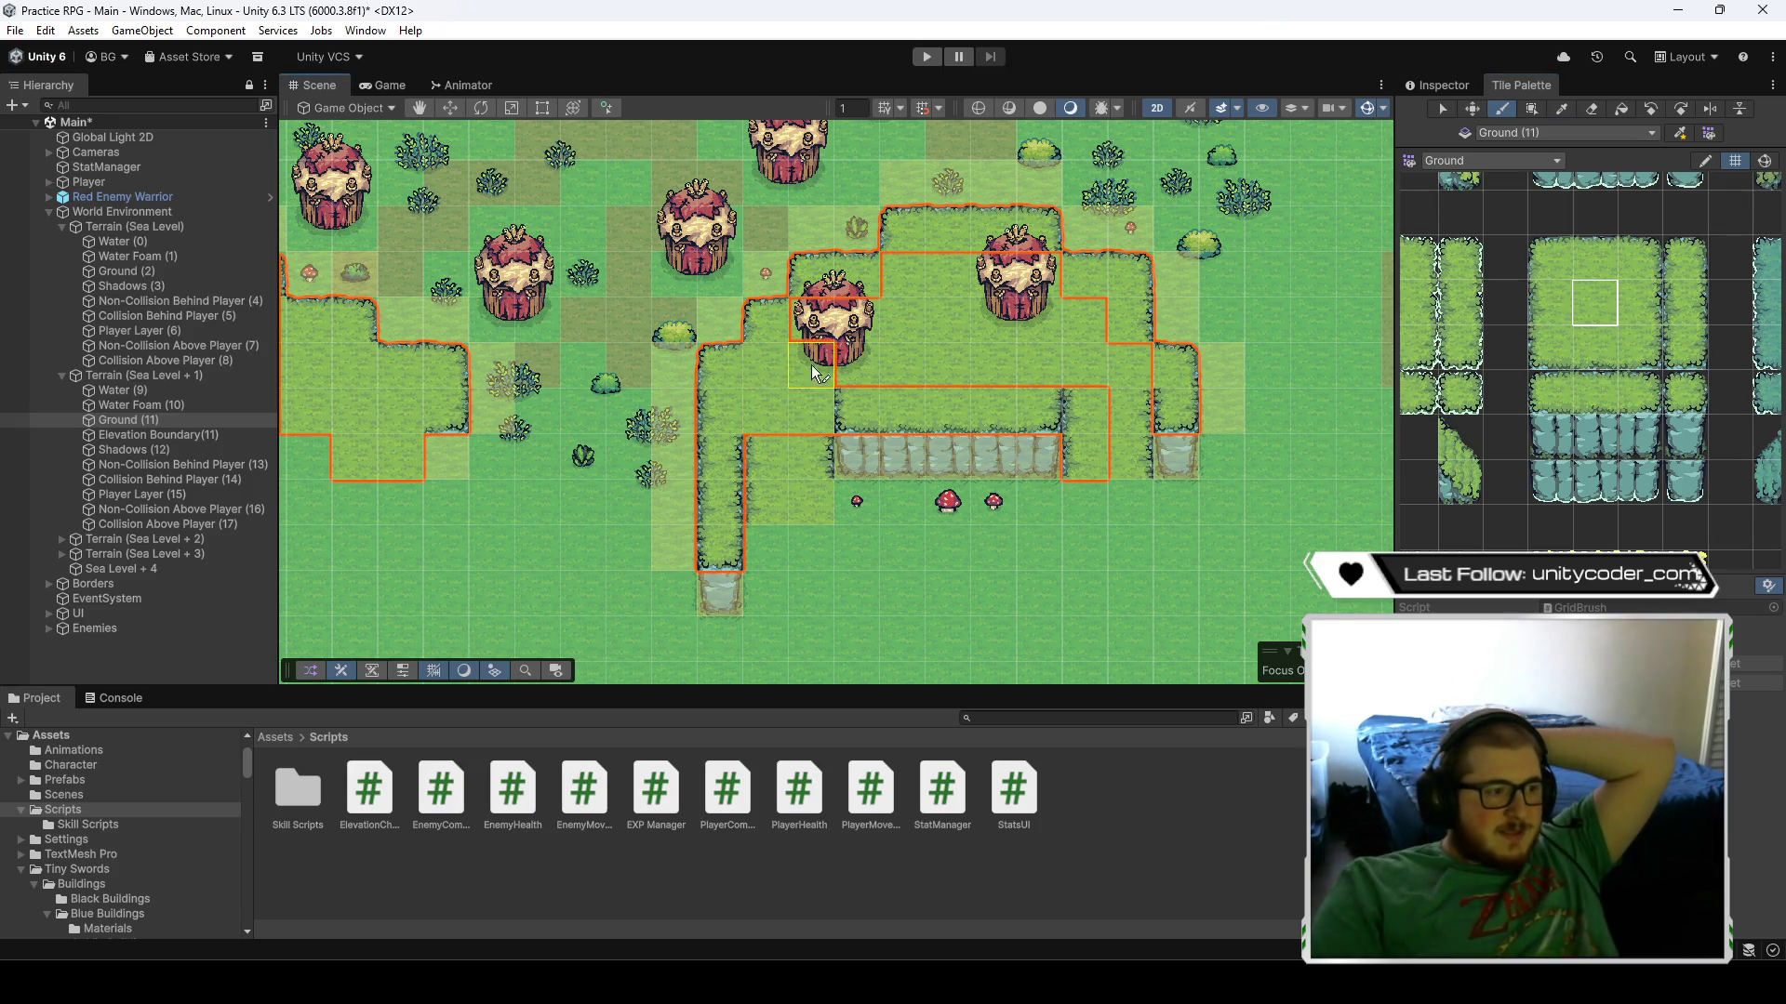
pyautogui.moveTo(1086, 366); pyautogui.dragTo(1049, 331)
pyautogui.click(893, 320)
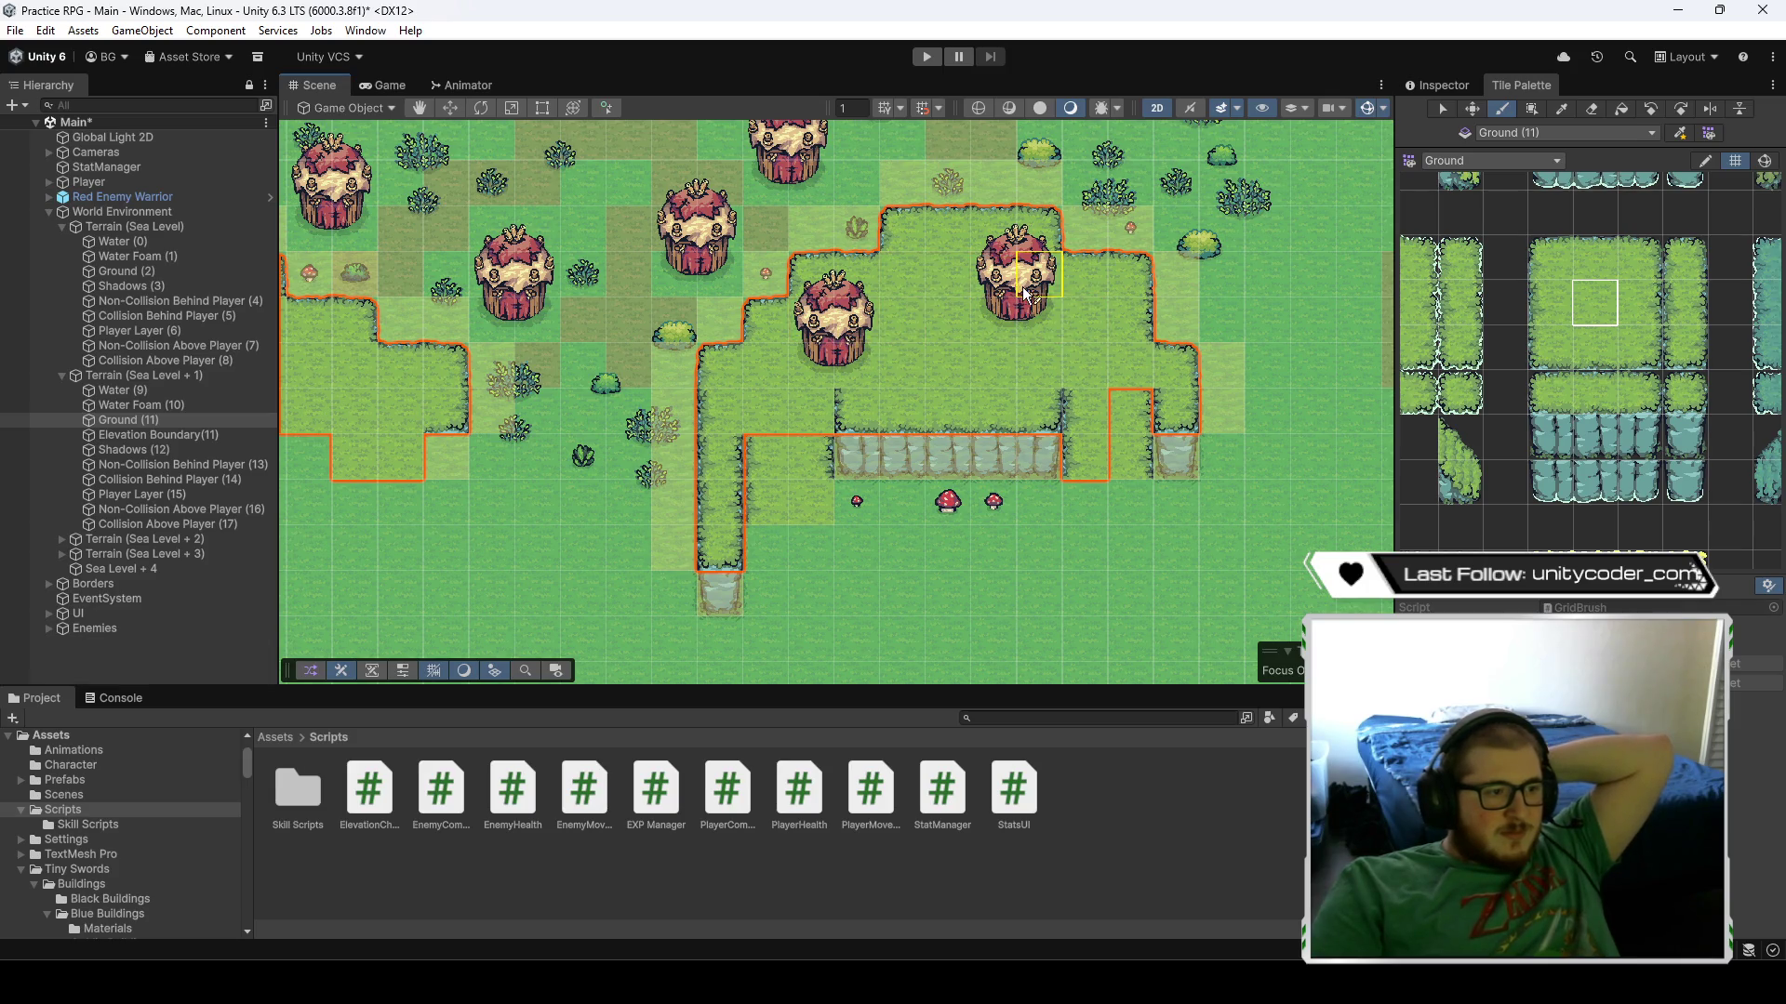
pyautogui.click(1596, 109)
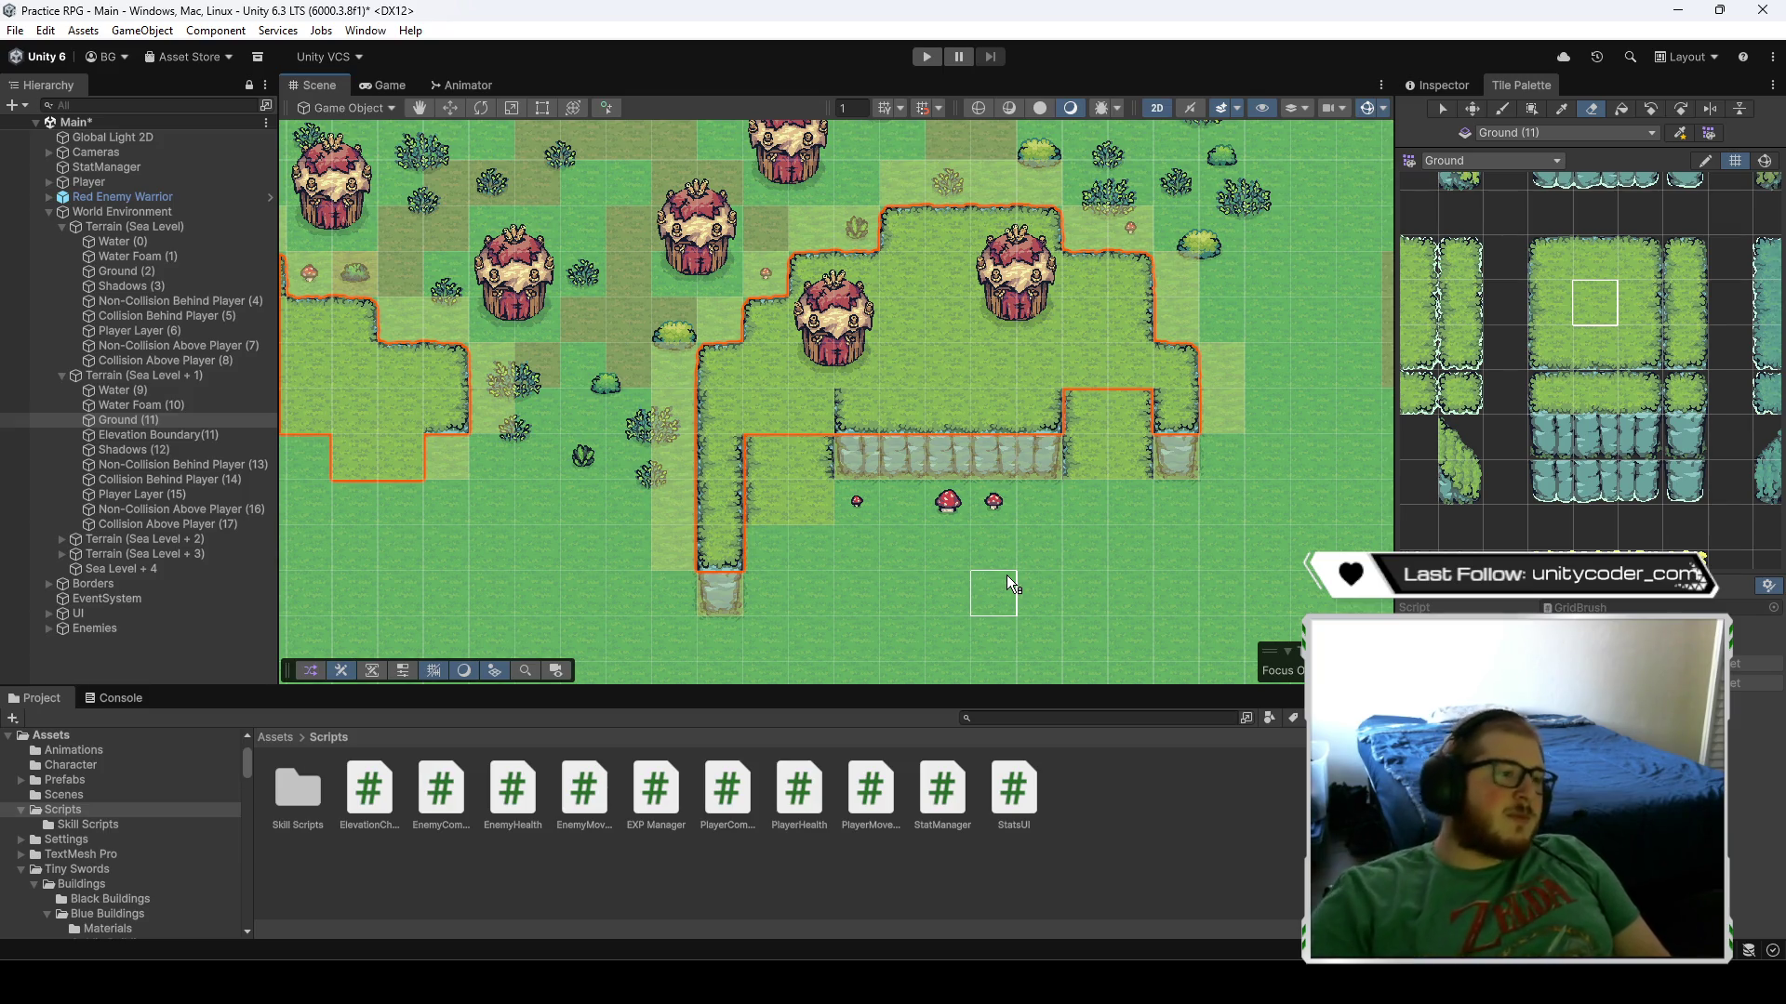
# - Zoom out over the map and save the Main scene
pyautogui.scroll(-10, 1006, 574)
pyautogui.scroll(-5, 902, 467)
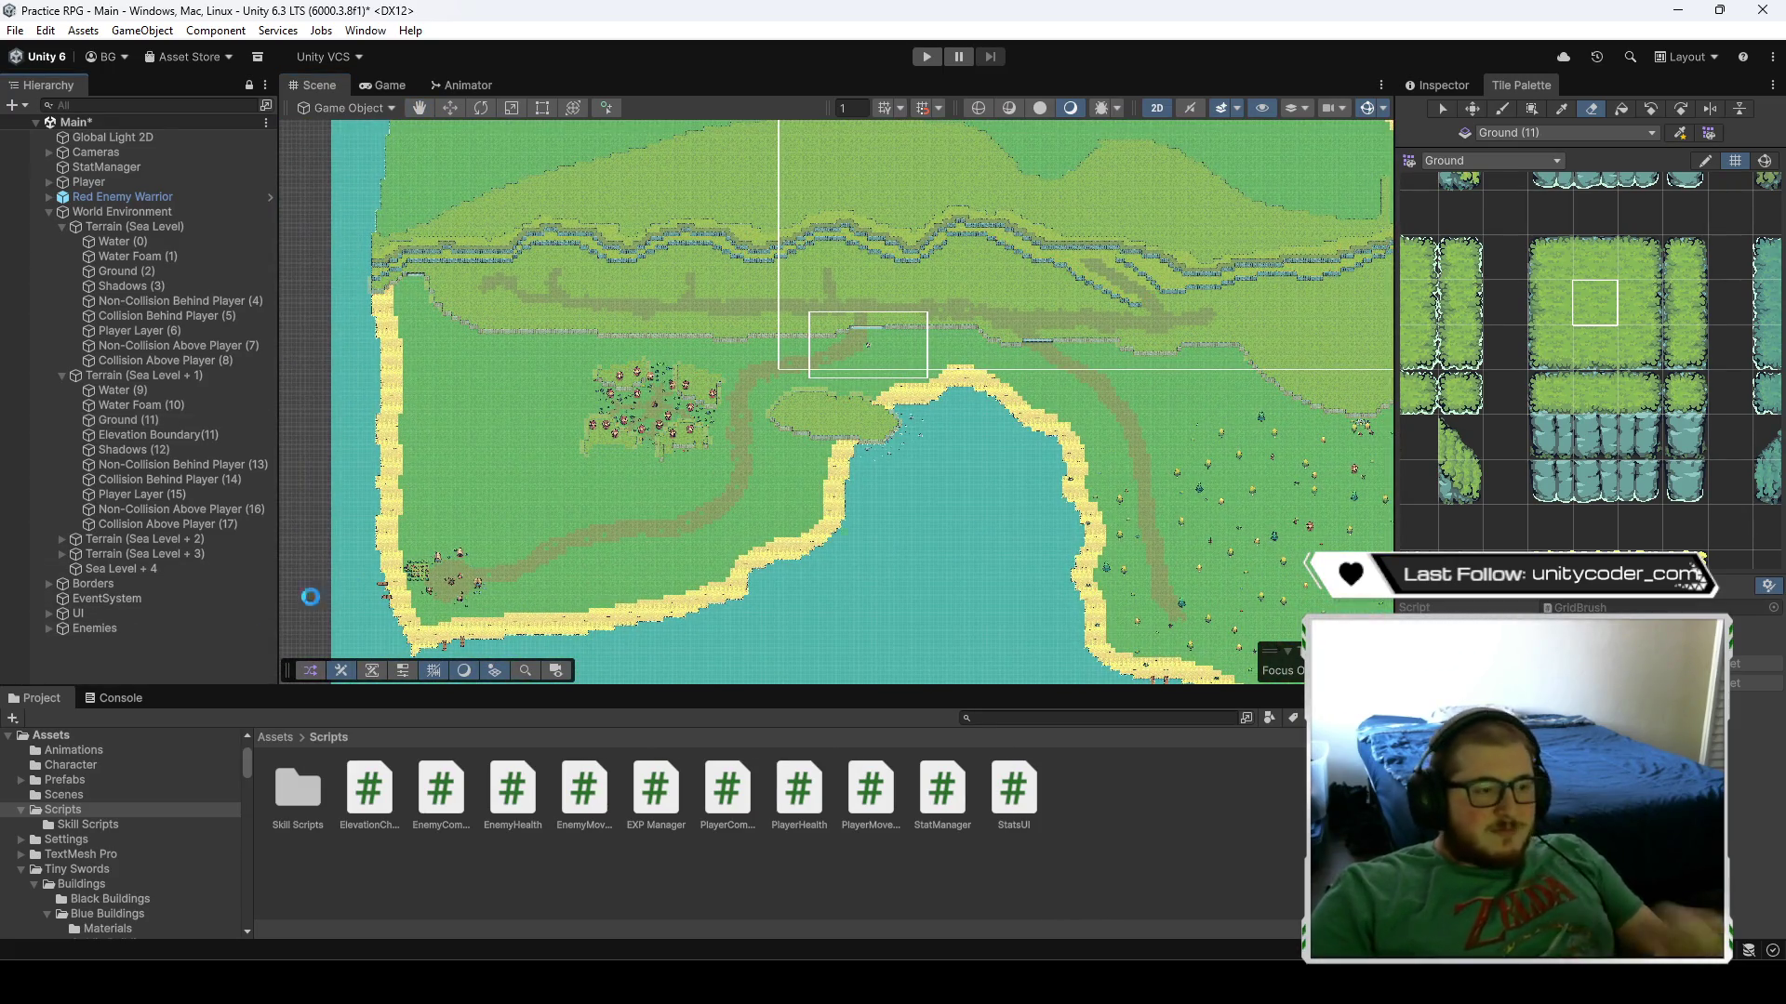
pyautogui.hotkey('ctrl', 's')
# - Select the Ground (11) tilemap and inspect its outline around the island by the lake
pyautogui.click(164, 420)
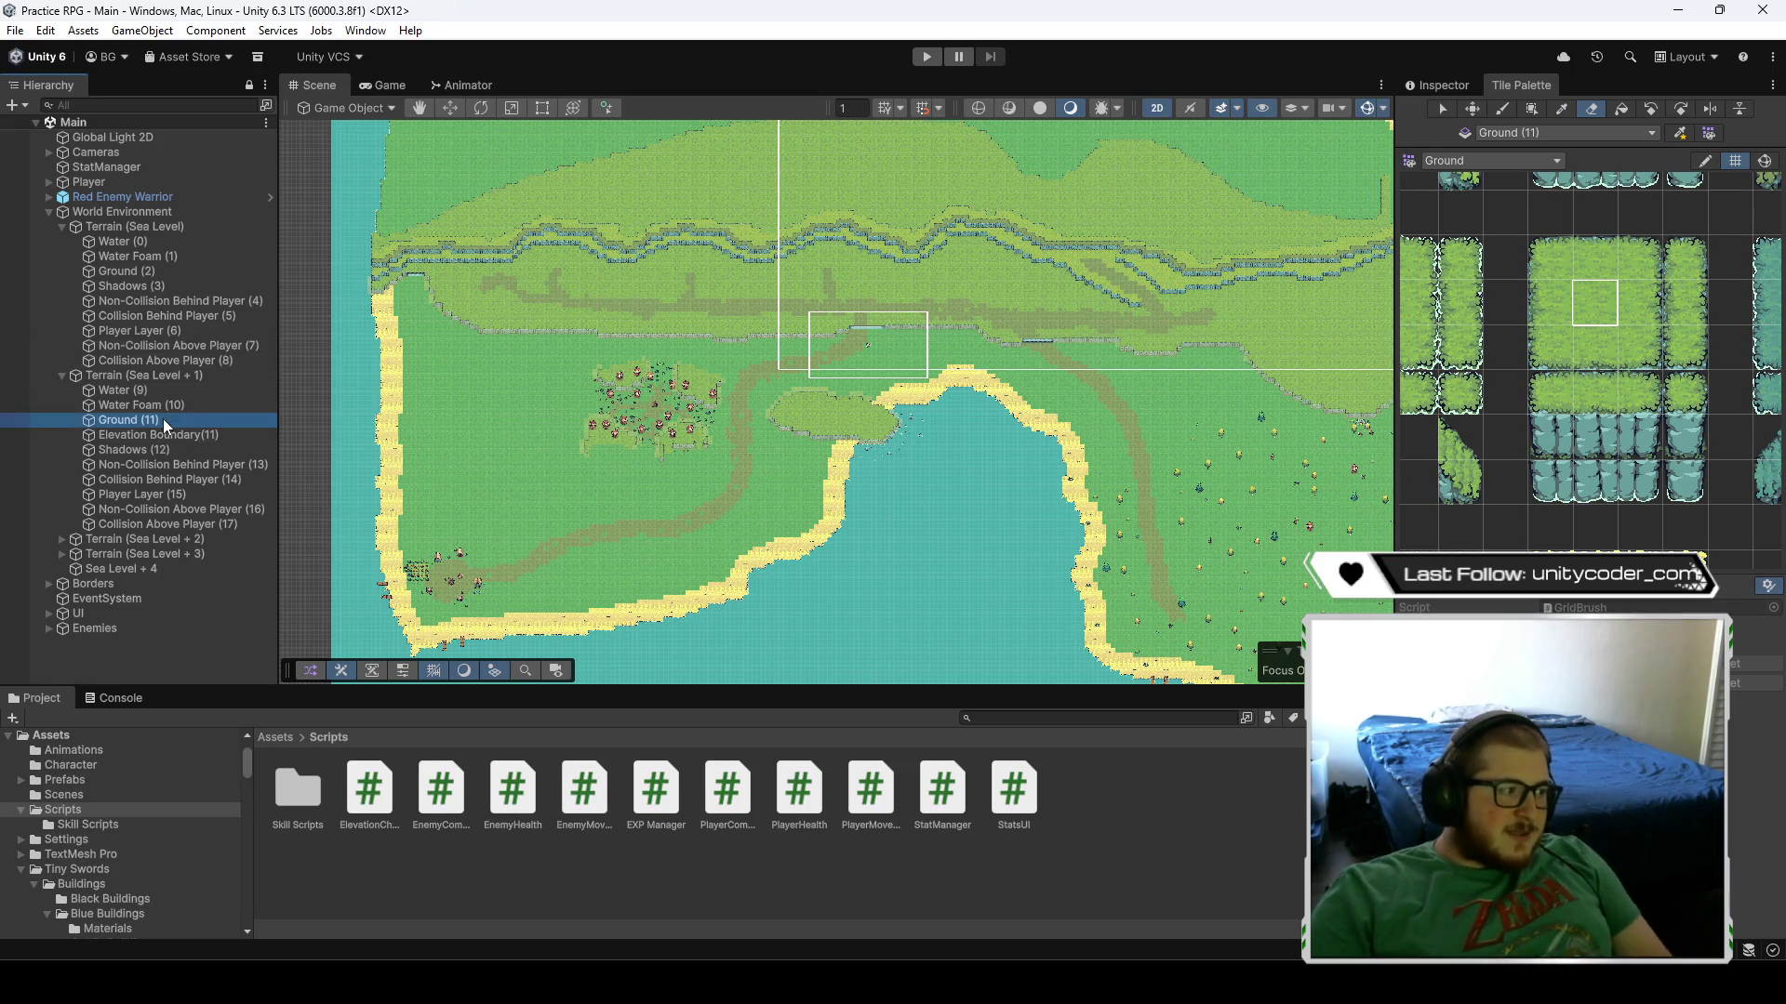
pyautogui.moveTo(991, 512)
pyautogui.mouseDown()
pyautogui.moveTo(629, 475)
pyautogui.moveTo(583, 330)
pyautogui.moveTo(908, 472)
pyautogui.moveTo(791, 365)
pyautogui.moveTo(744, 384)
pyautogui.moveTo(930, 539)
pyautogui.mouseUp()
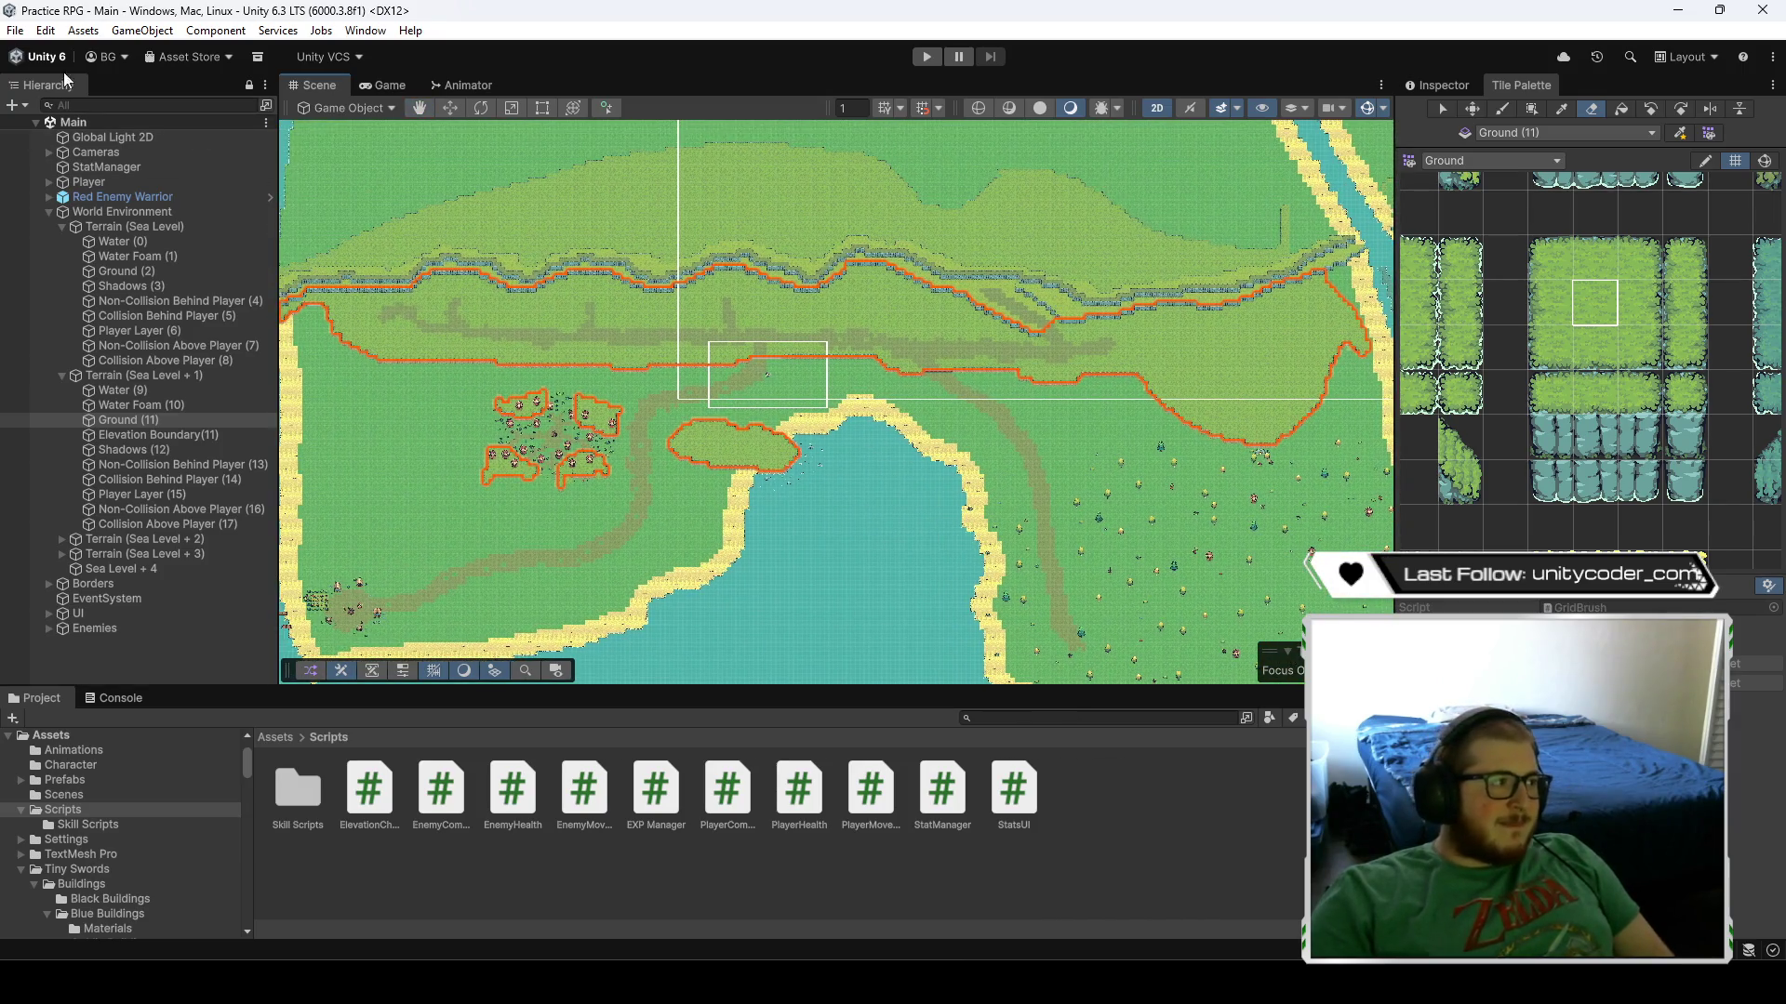
pyautogui.moveTo(744, 489); pyautogui.dragTo(988, 528)
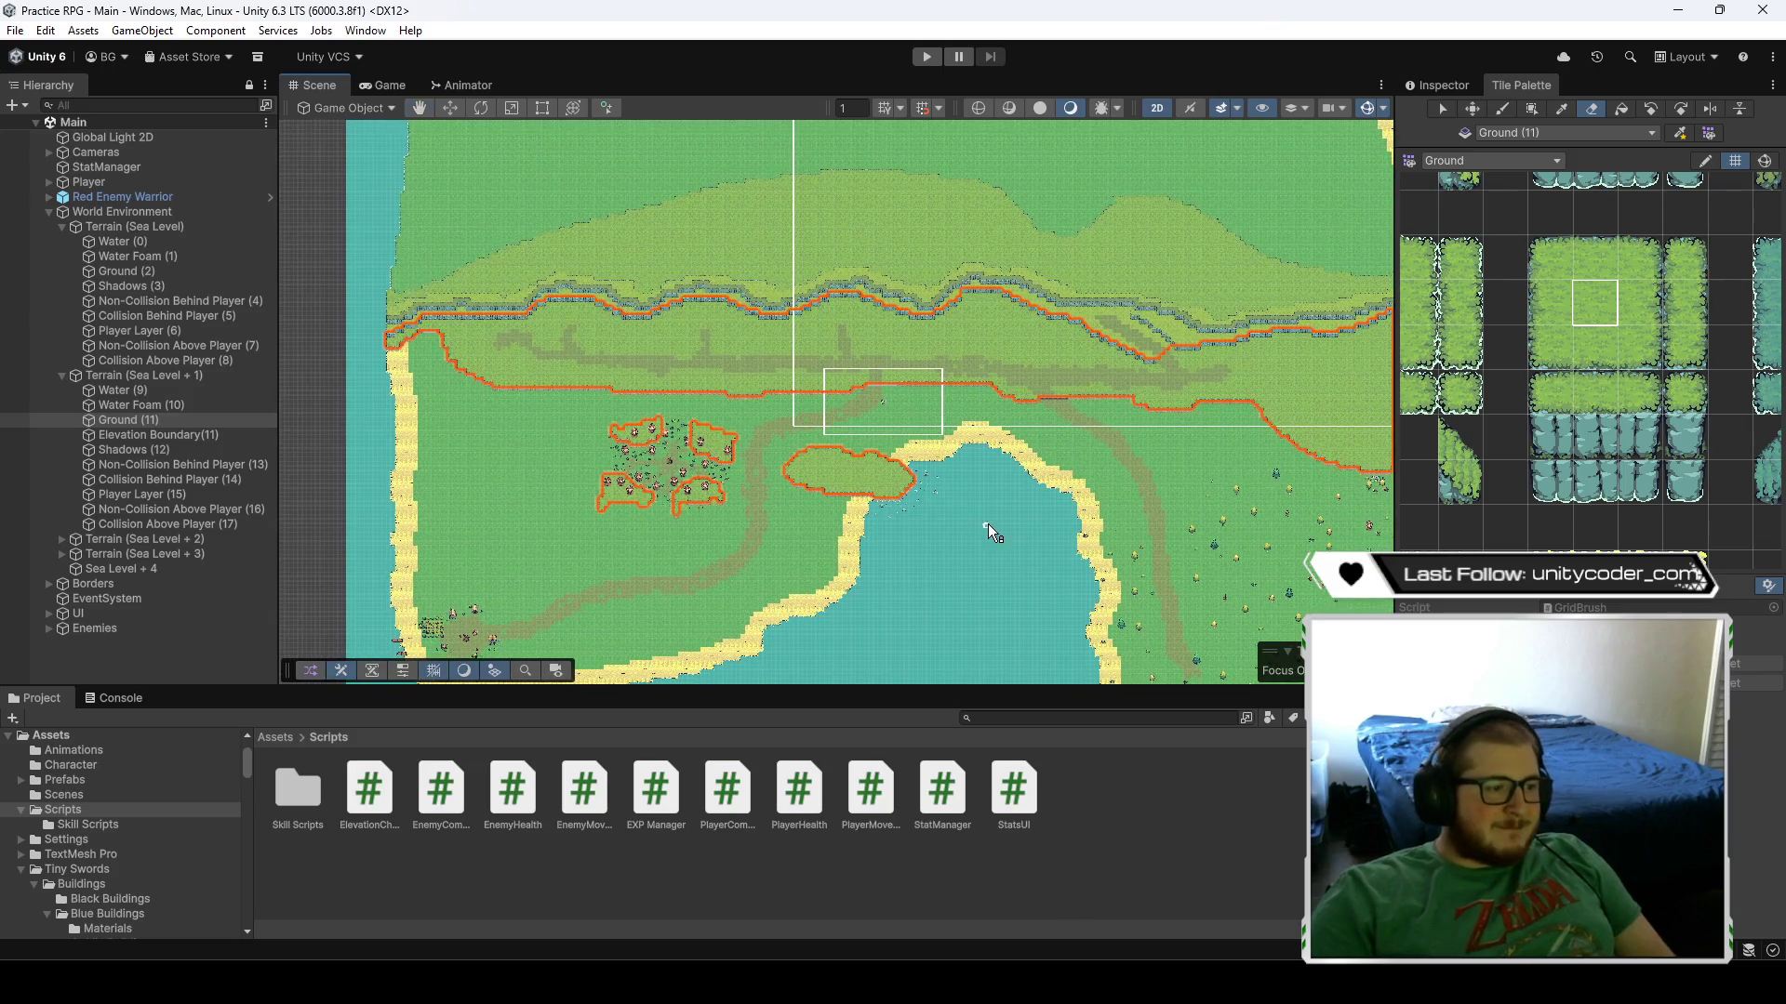
pyautogui.scroll(10, 744, 493)
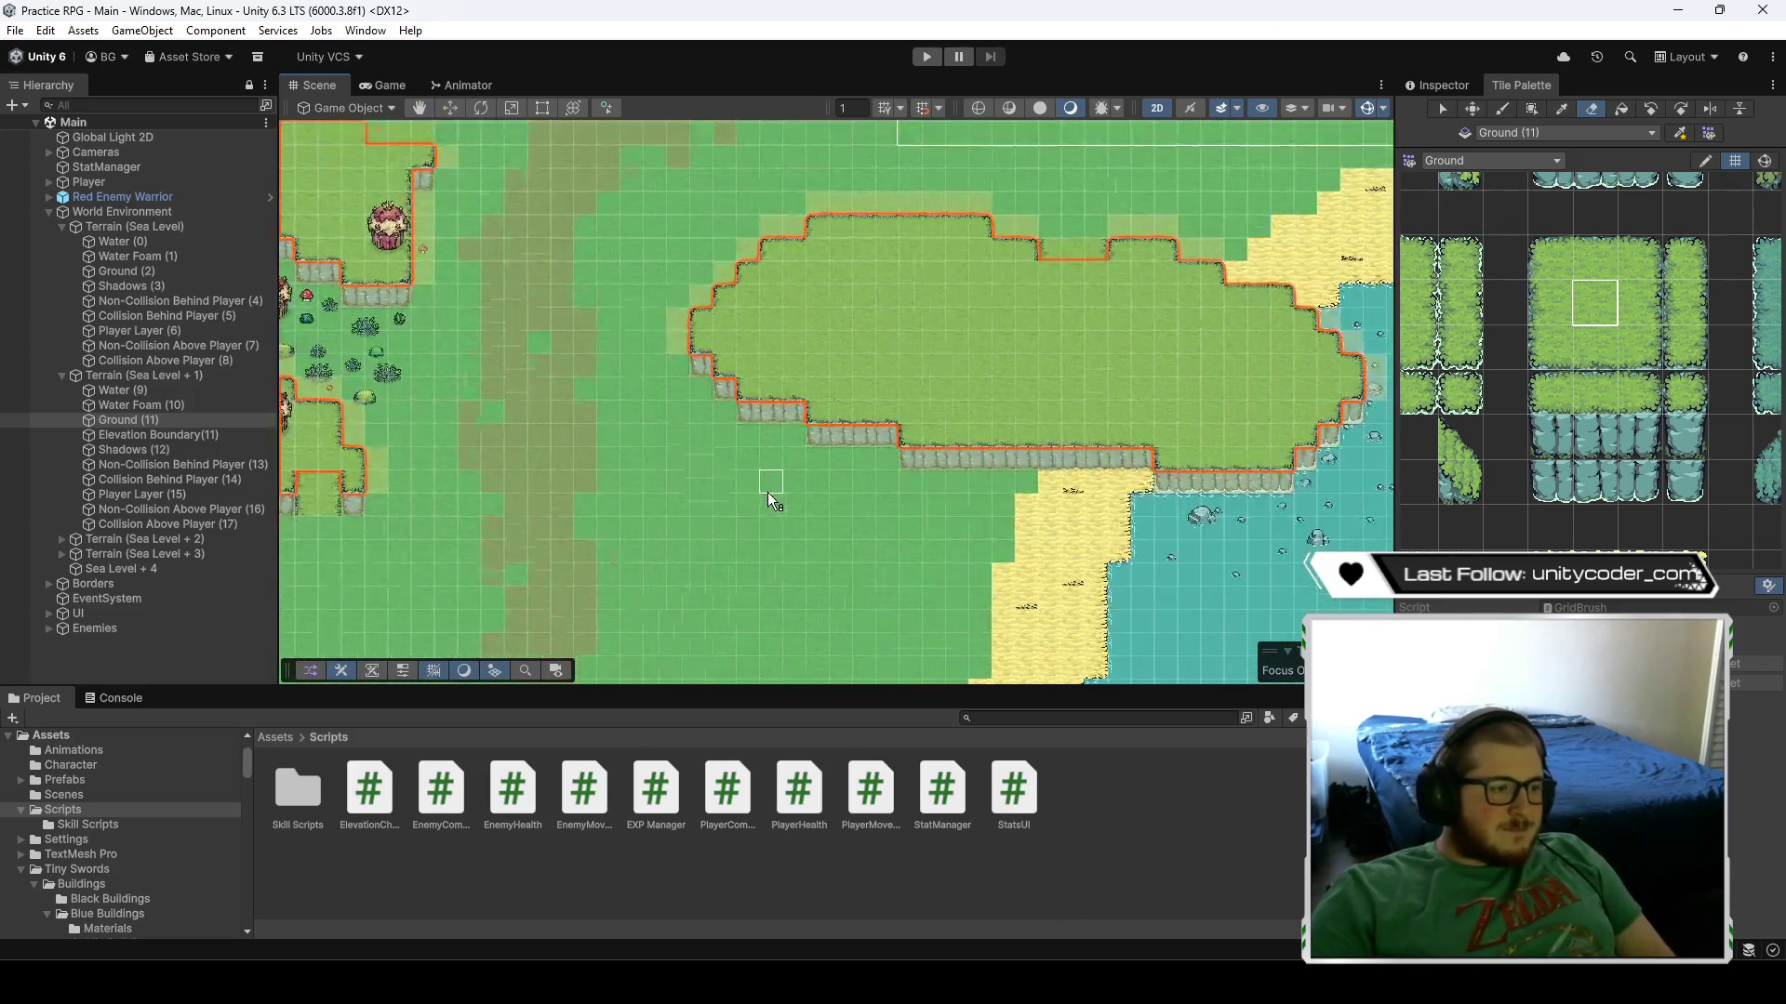
pyautogui.moveTo(999, 510); pyautogui.dragTo(639, 555)
pyautogui.scroll(-8, 639, 555)
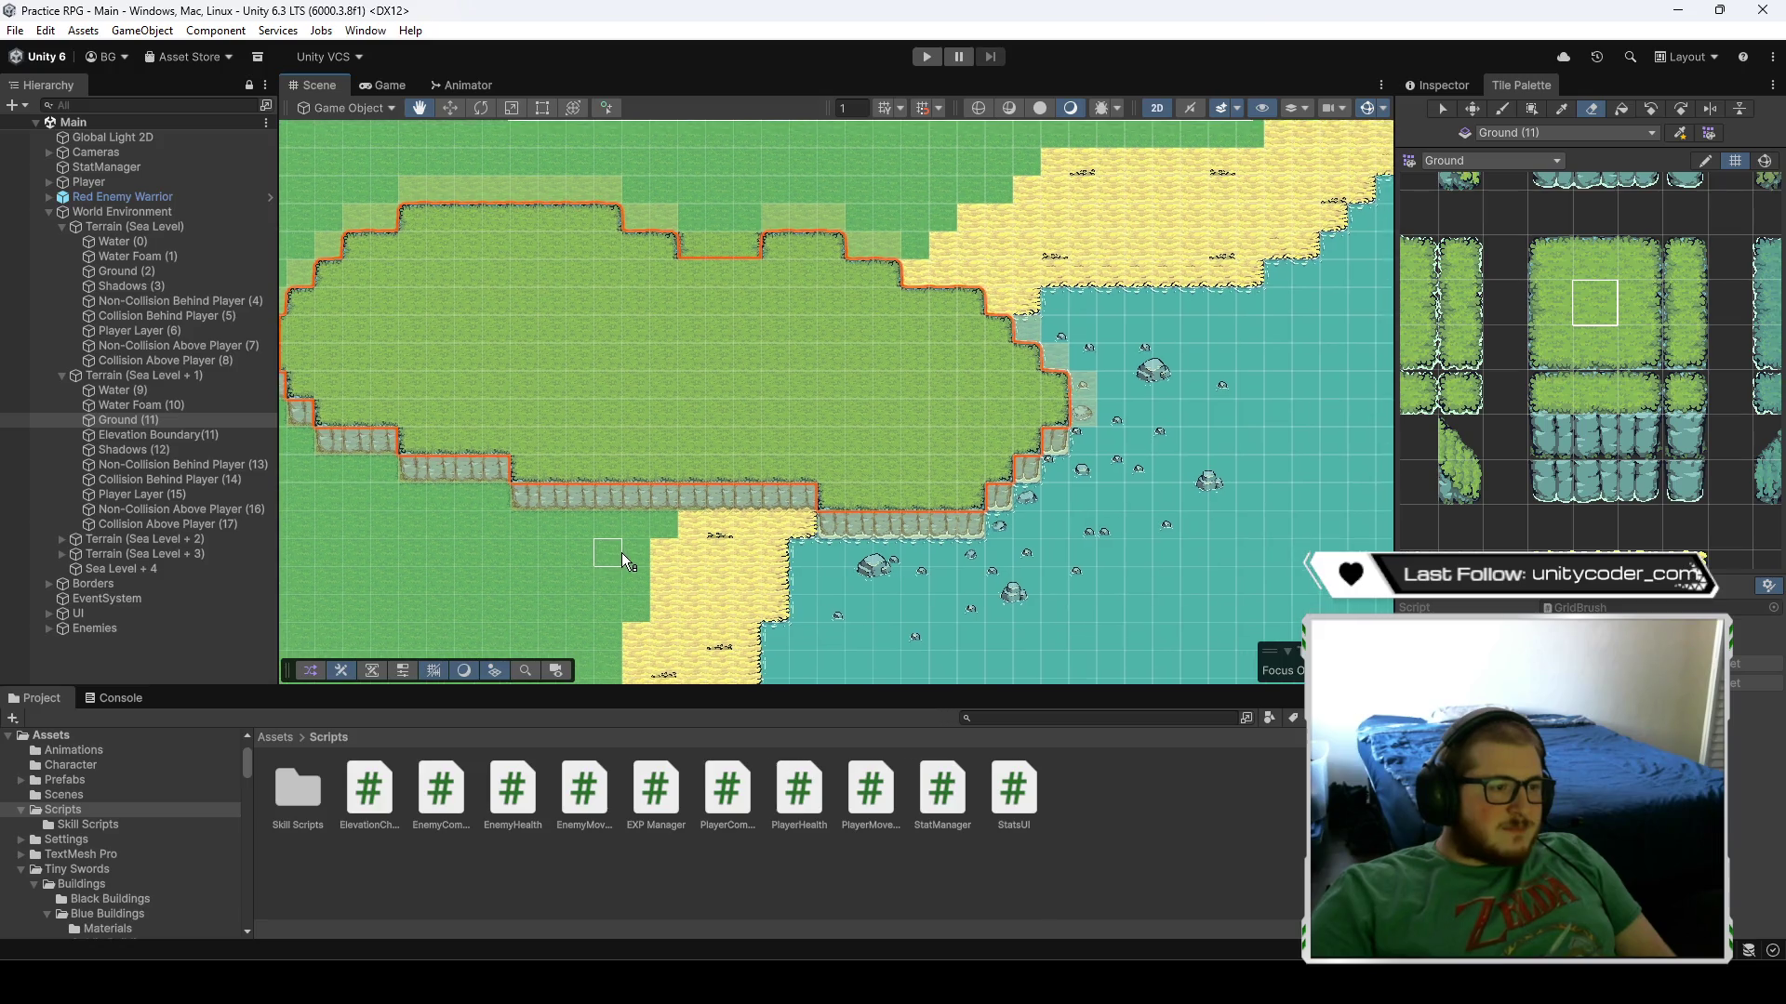
pyautogui.scroll(-5, 764, 444)
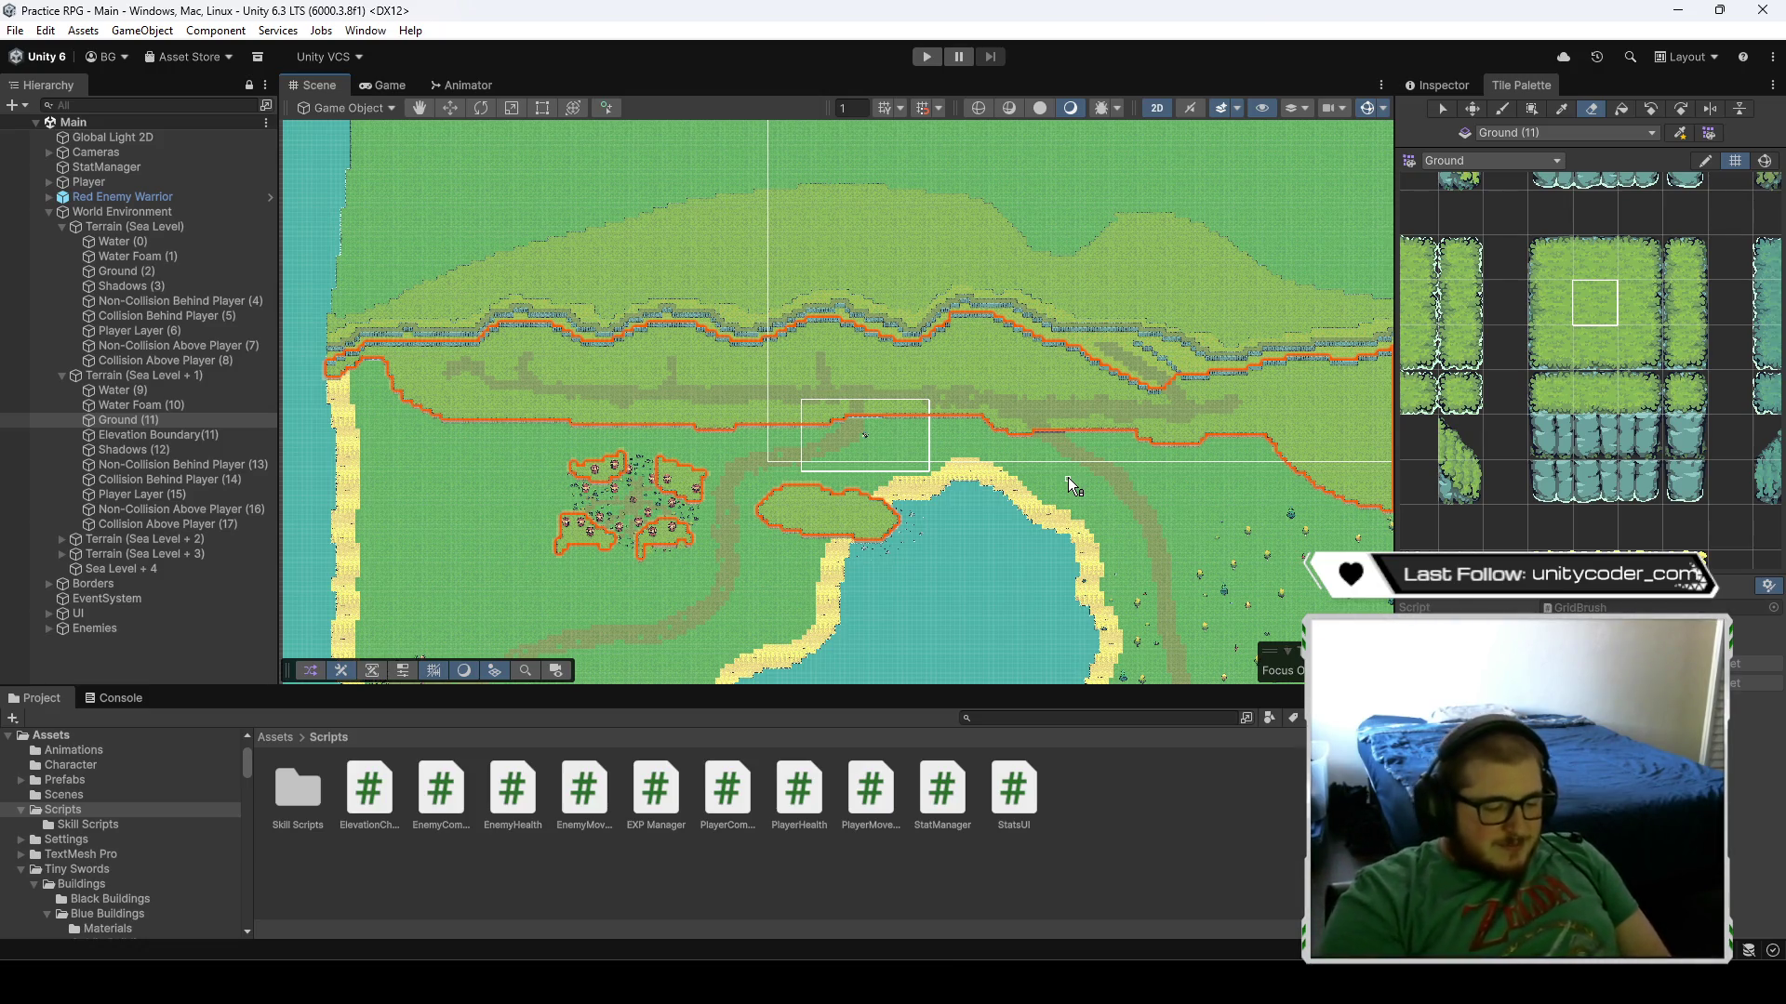
pyautogui.hotkey('alt', 'Tab')
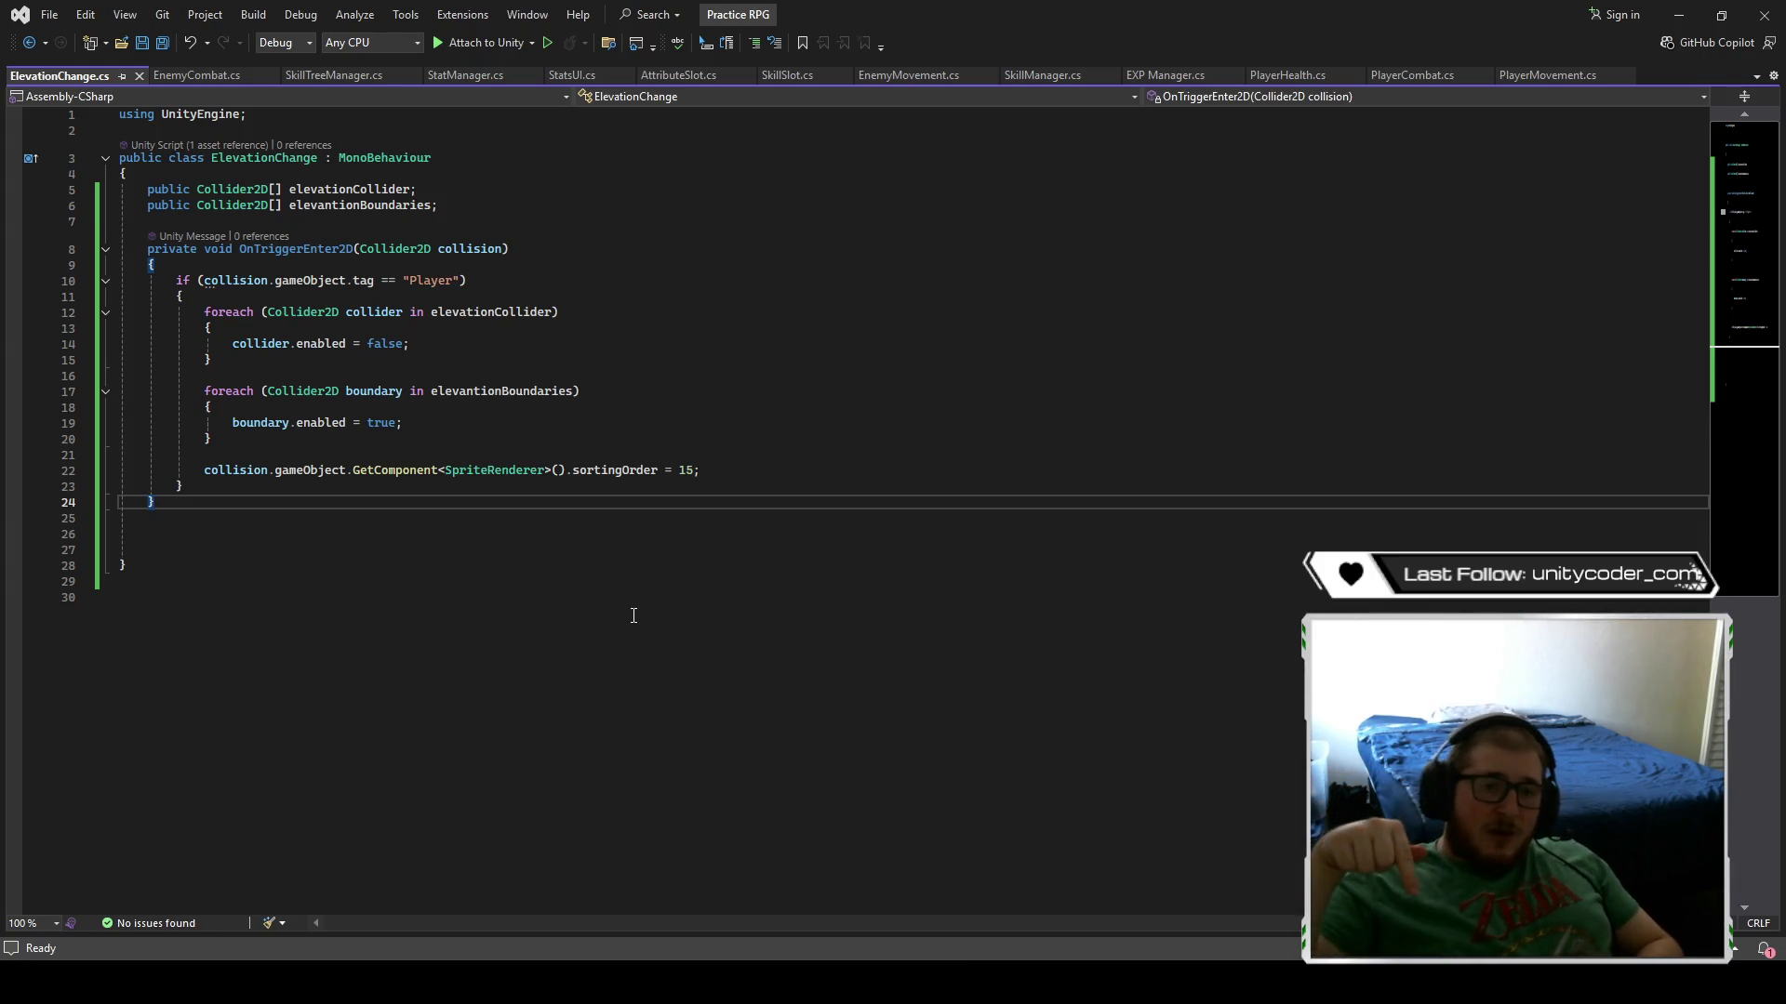
# - Minimize Visual Studio to bring Unity back and expand Terrain (Sea Level + 2)
pyautogui.click(1679, 16)
pyautogui.click(62, 540)
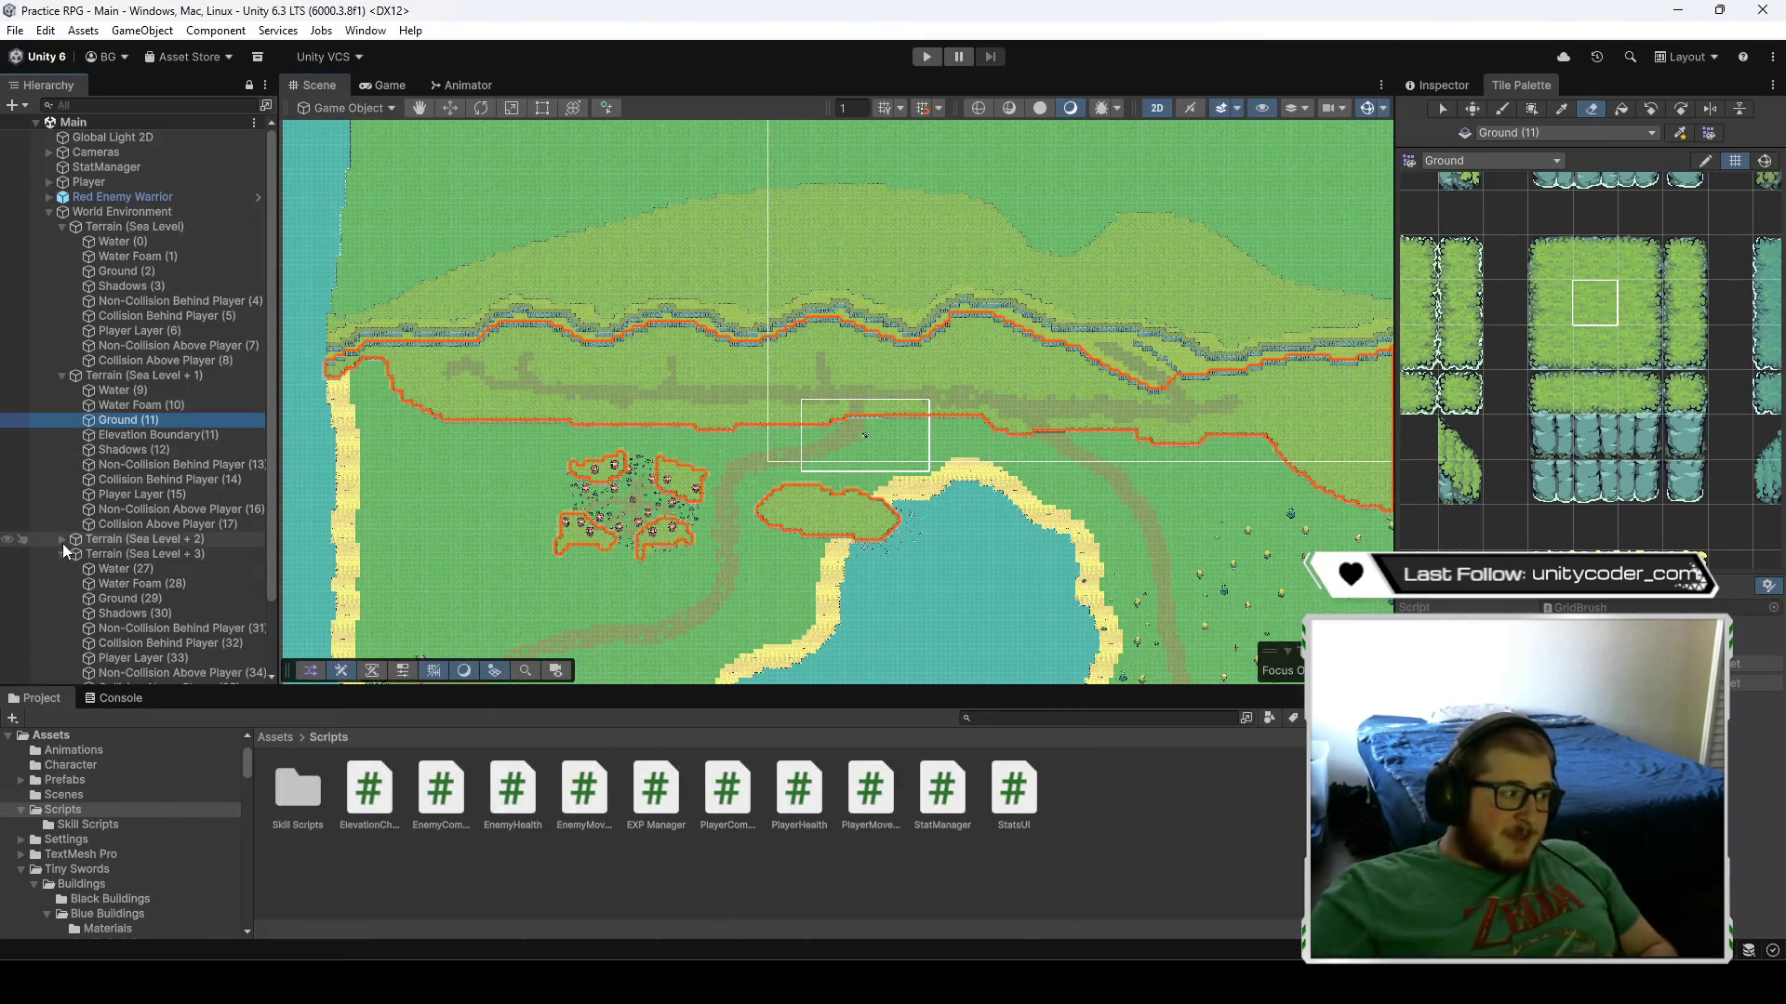
# - Look over the Terrain (Sea Level + 2) layers, check ElevationChange in Visual Studio, then deselect Ground (11)
pyautogui.scroll(-3, 142, 287)
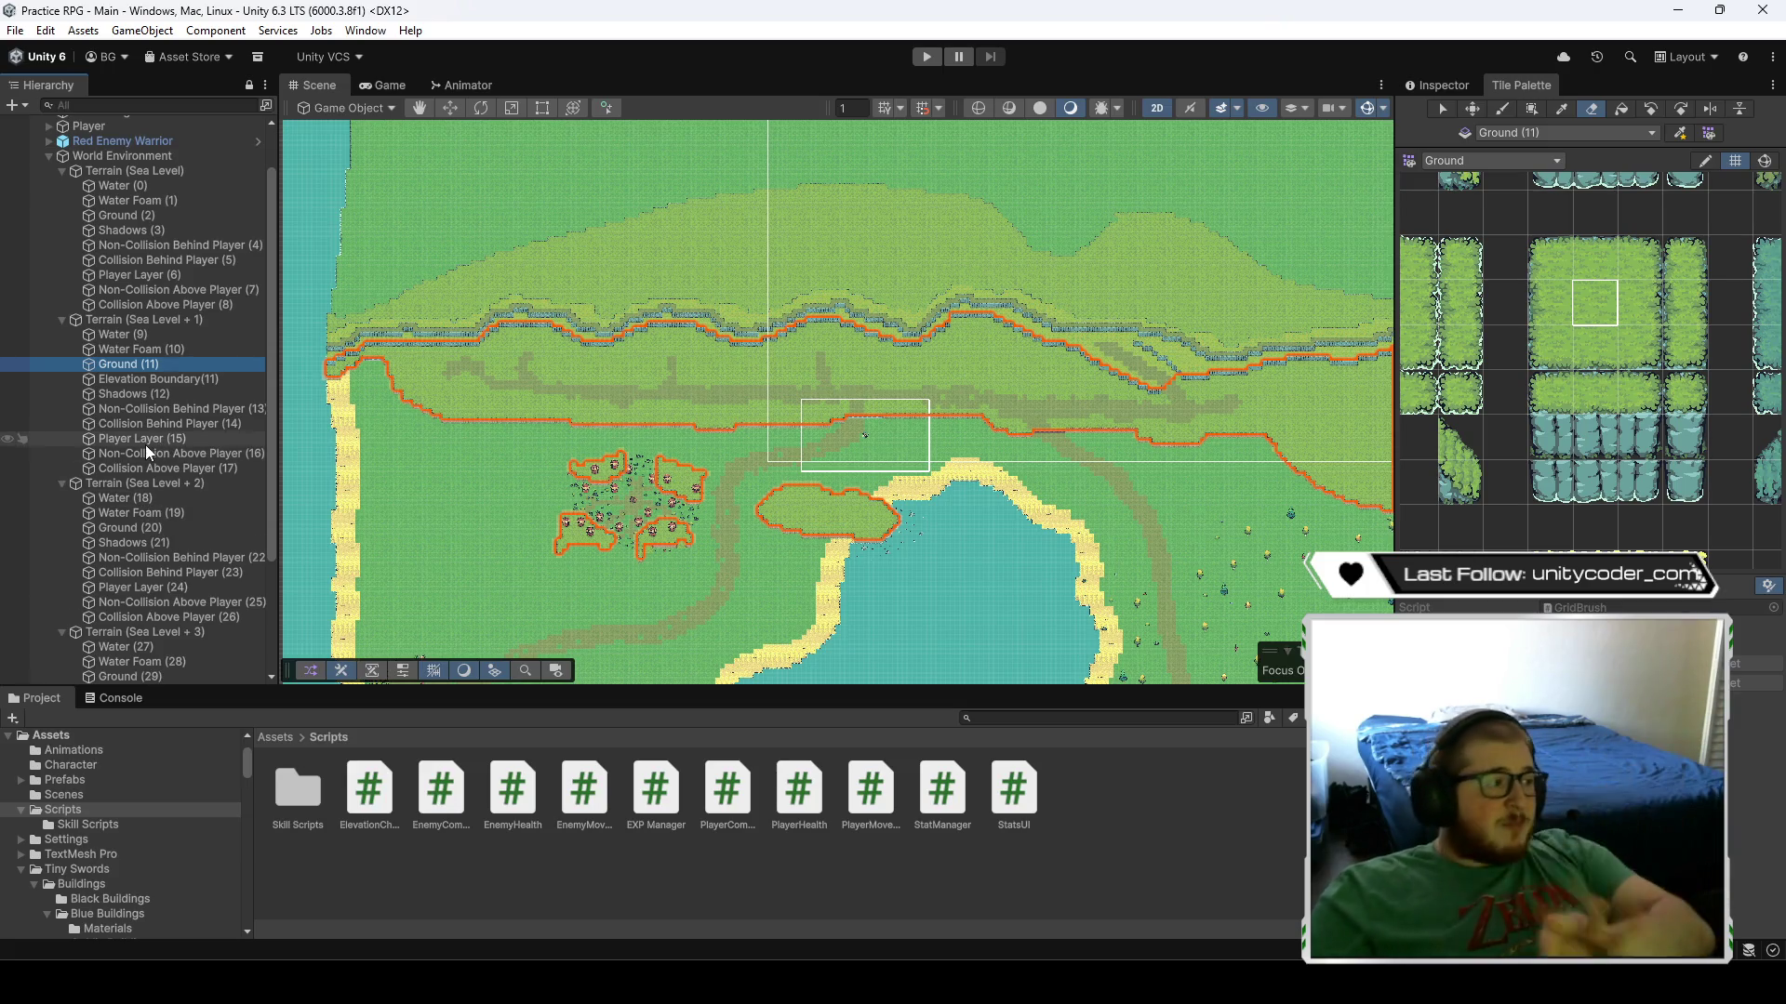
pyautogui.hotkey('alt', 'Tab')
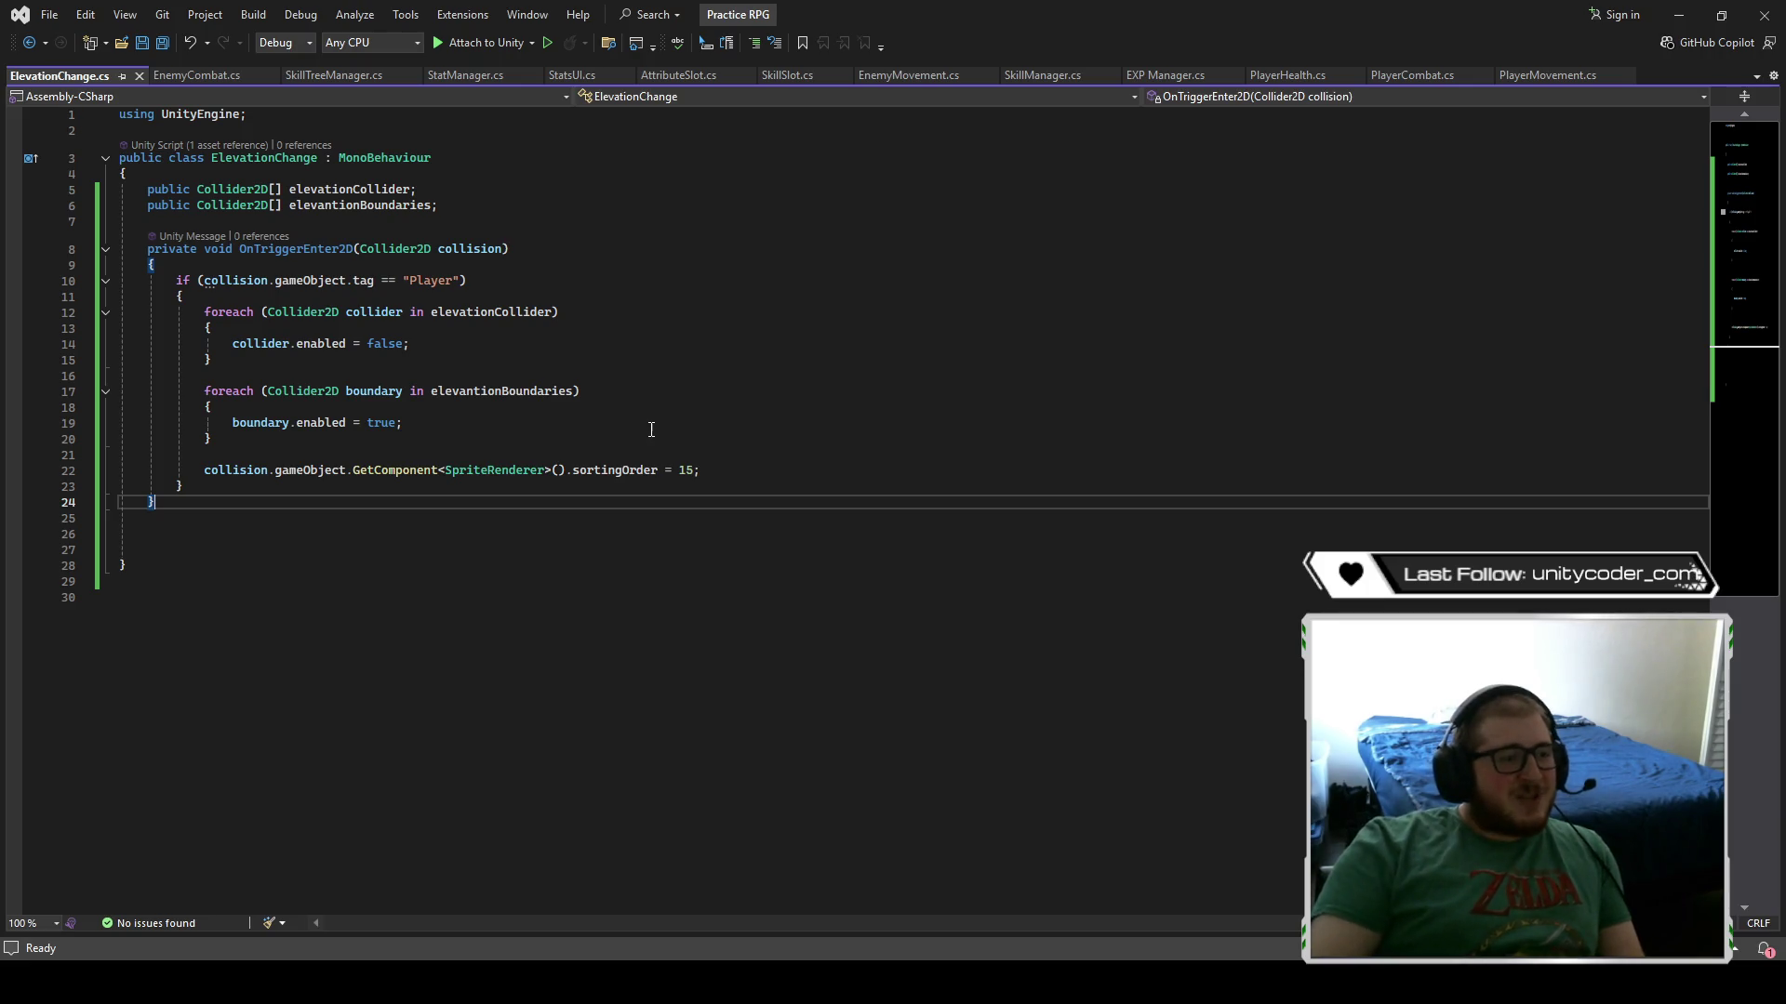
pyautogui.hotkey('alt', 'Tab')
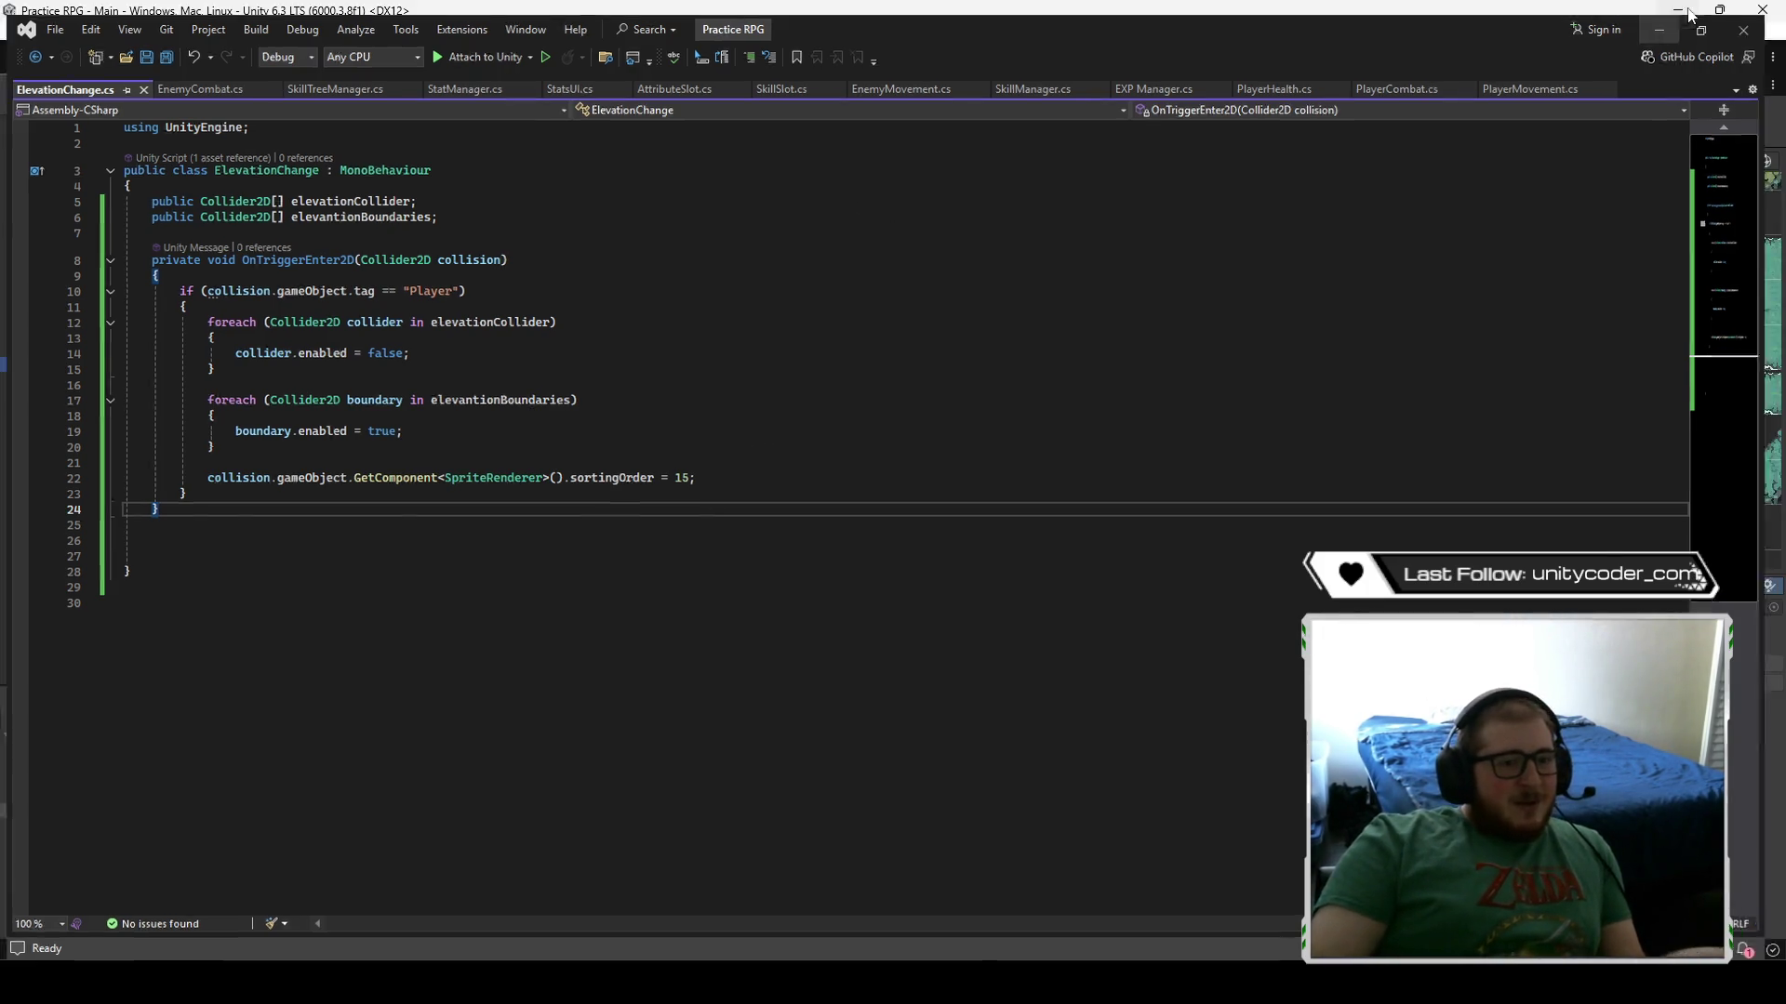
pyautogui.click(558, 860)
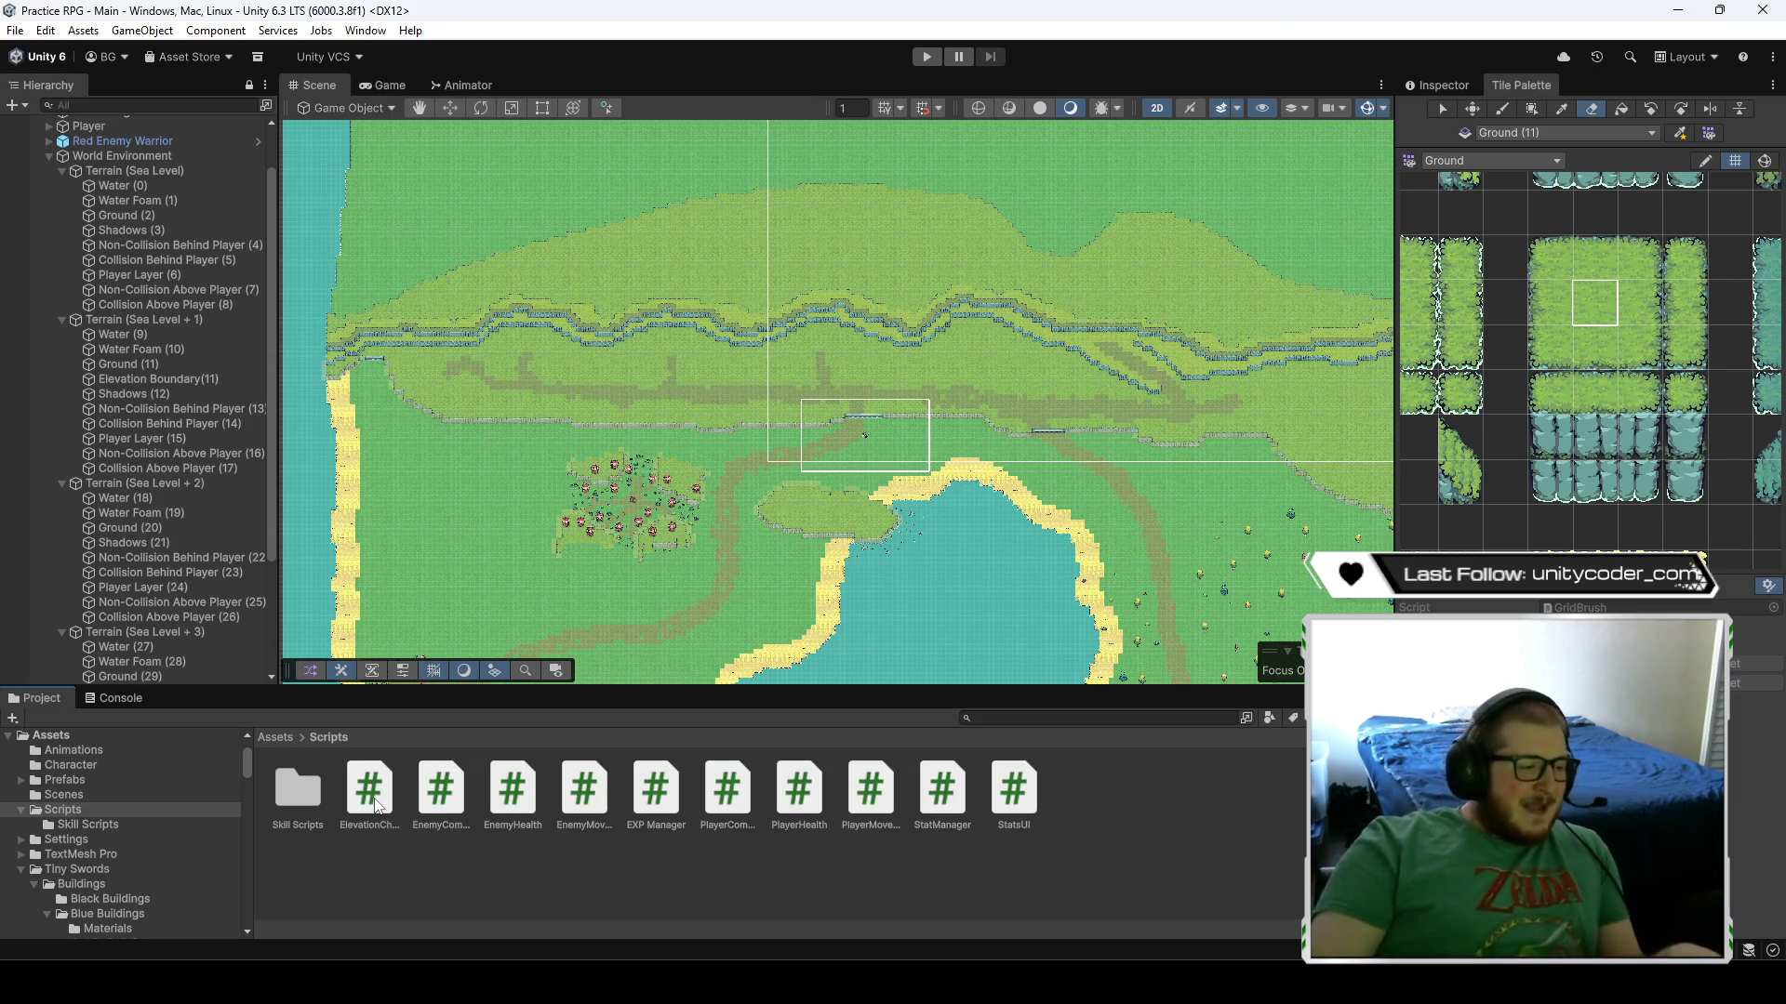
# - Create a MonoBehaviour script named ElevationChange2 in the Scripts folder and open it in Visual Studio
pyautogui.click(372, 793)
pyautogui.rightClick(1118, 864)
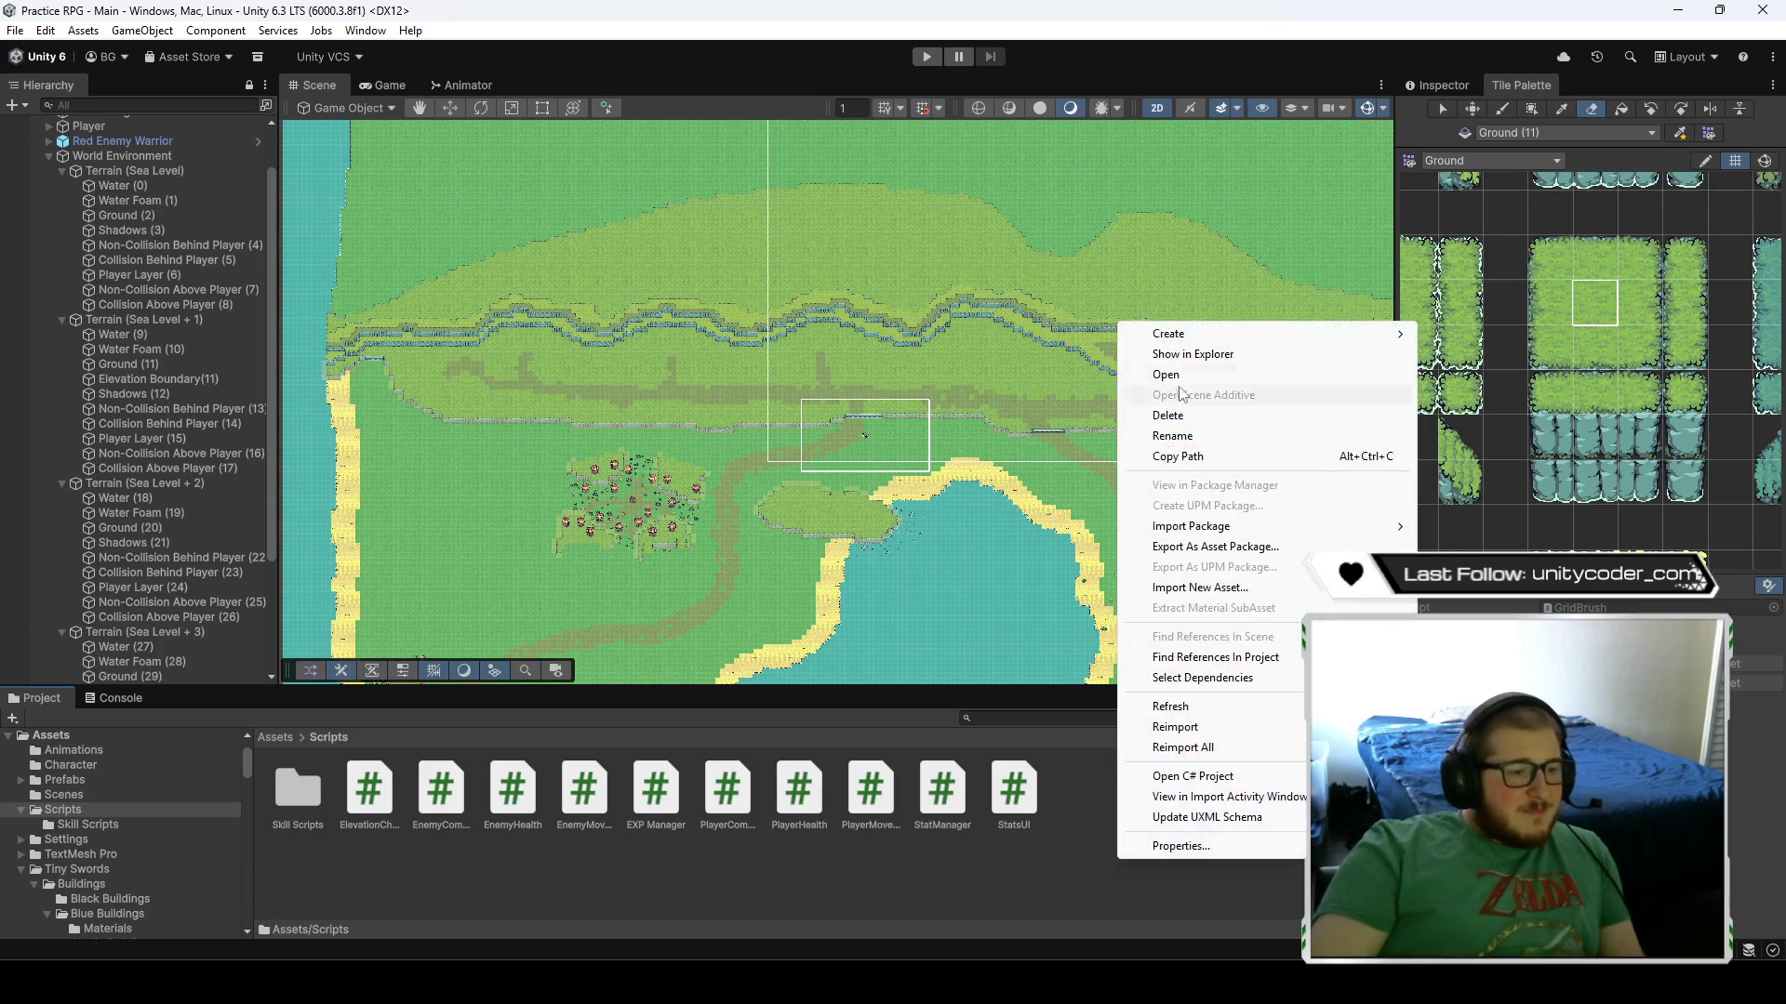
pyautogui.moveTo(1209, 332)
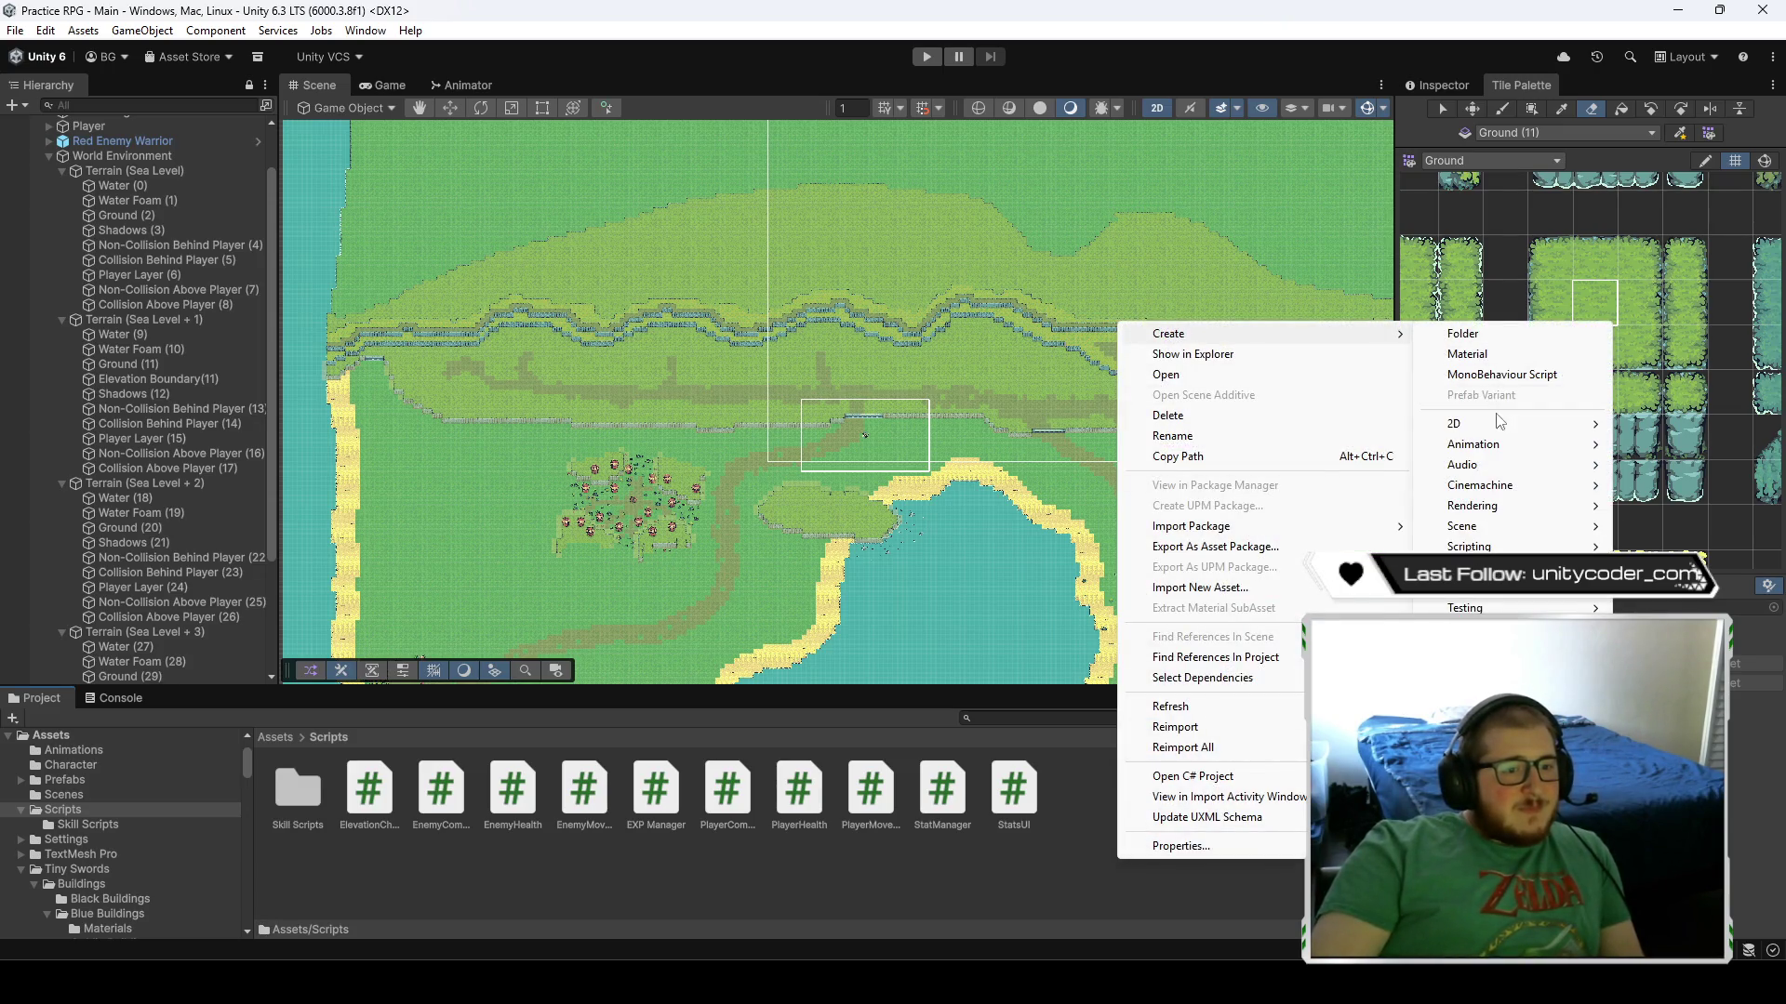
pyautogui.click(1495, 375)
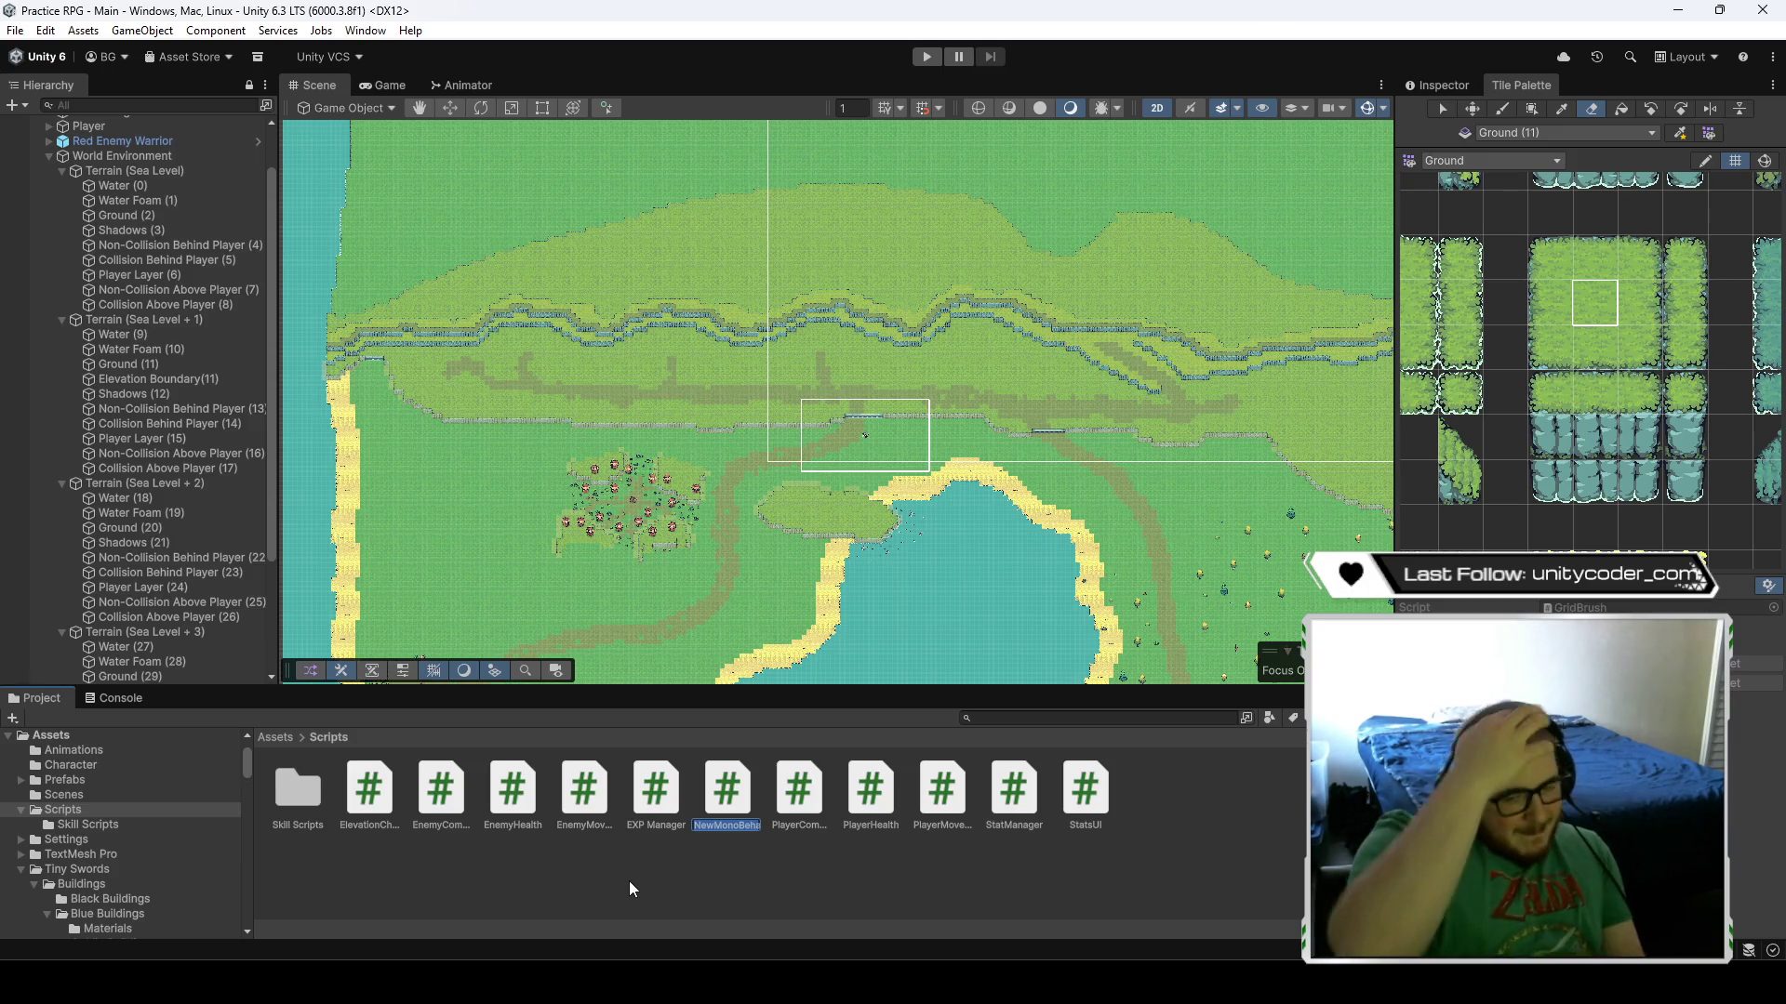
pyautogui.write('El')
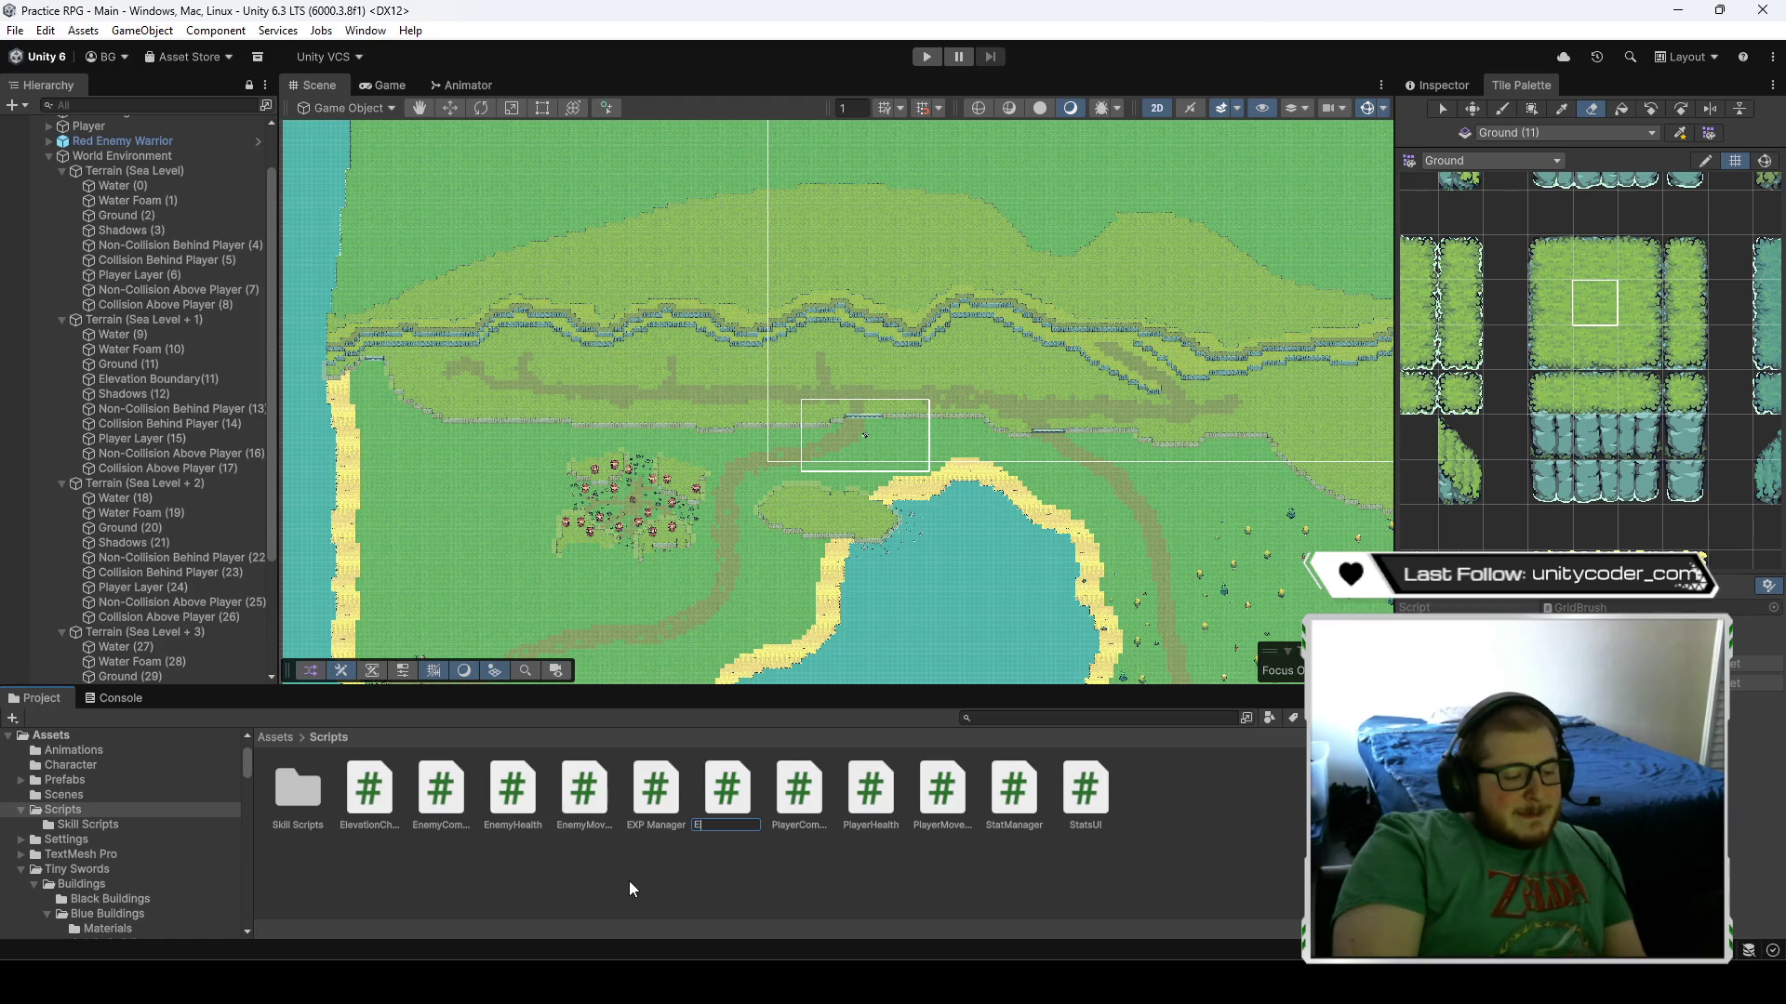
pyautogui.write('evationChange2')
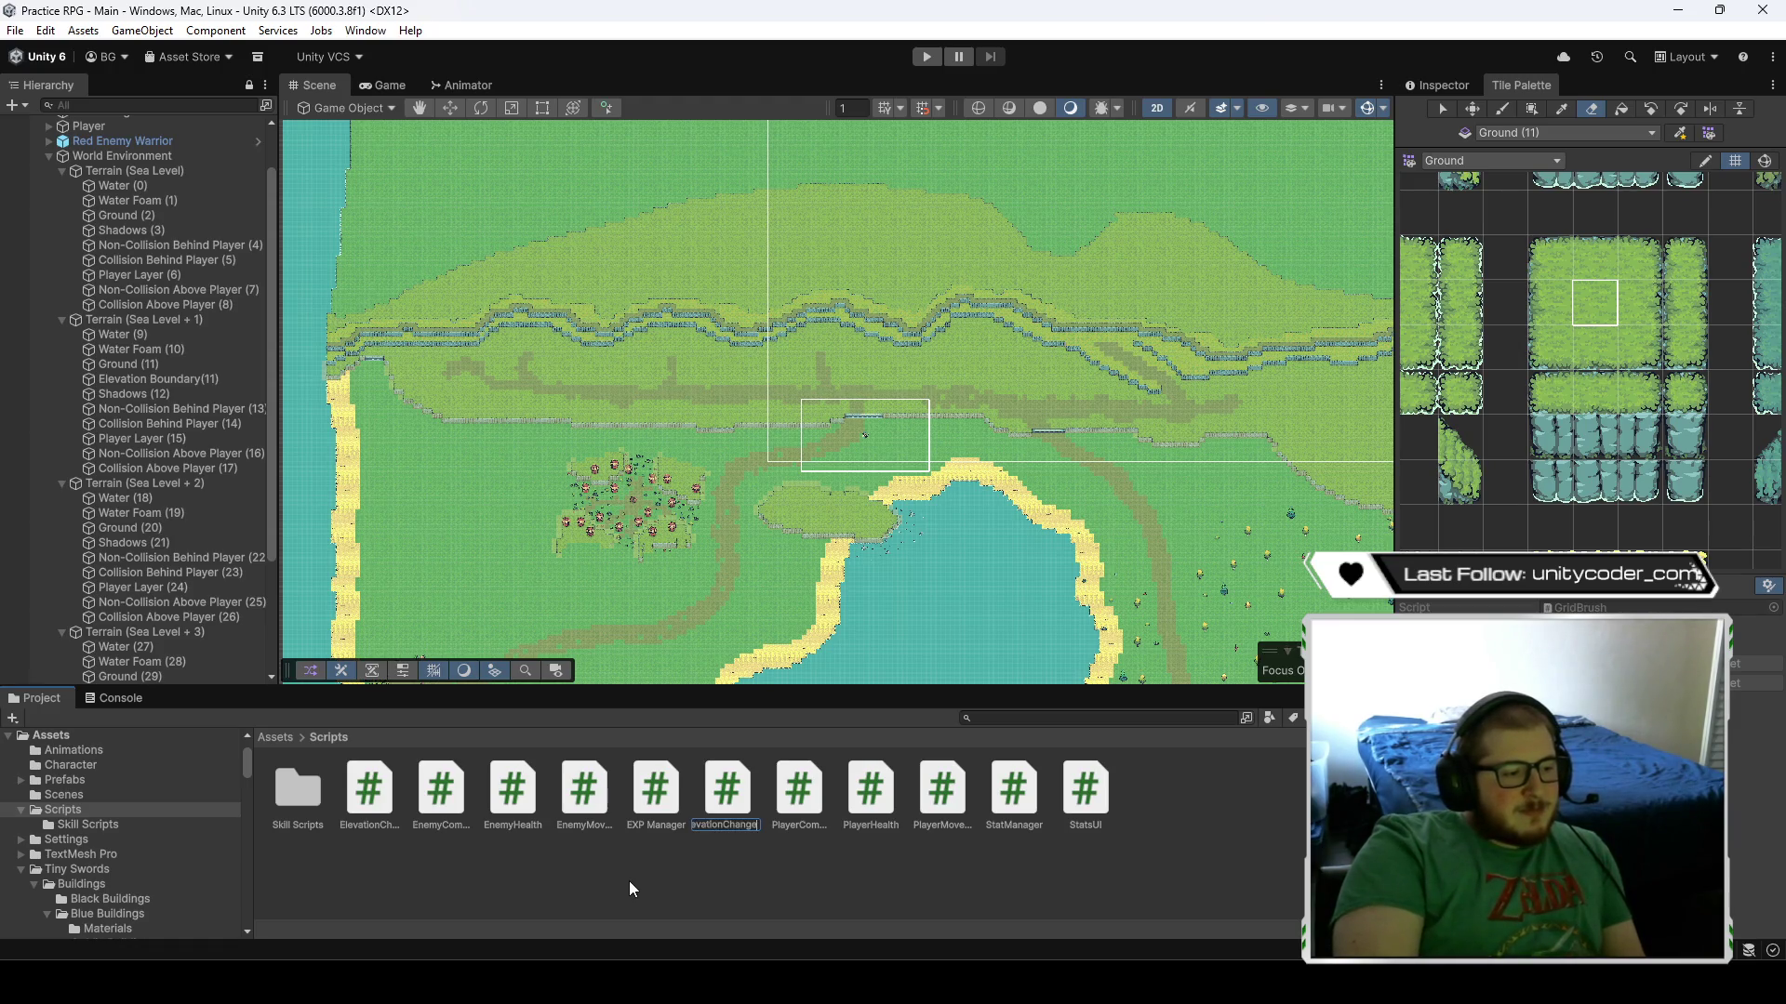
pyautogui.press('Return')
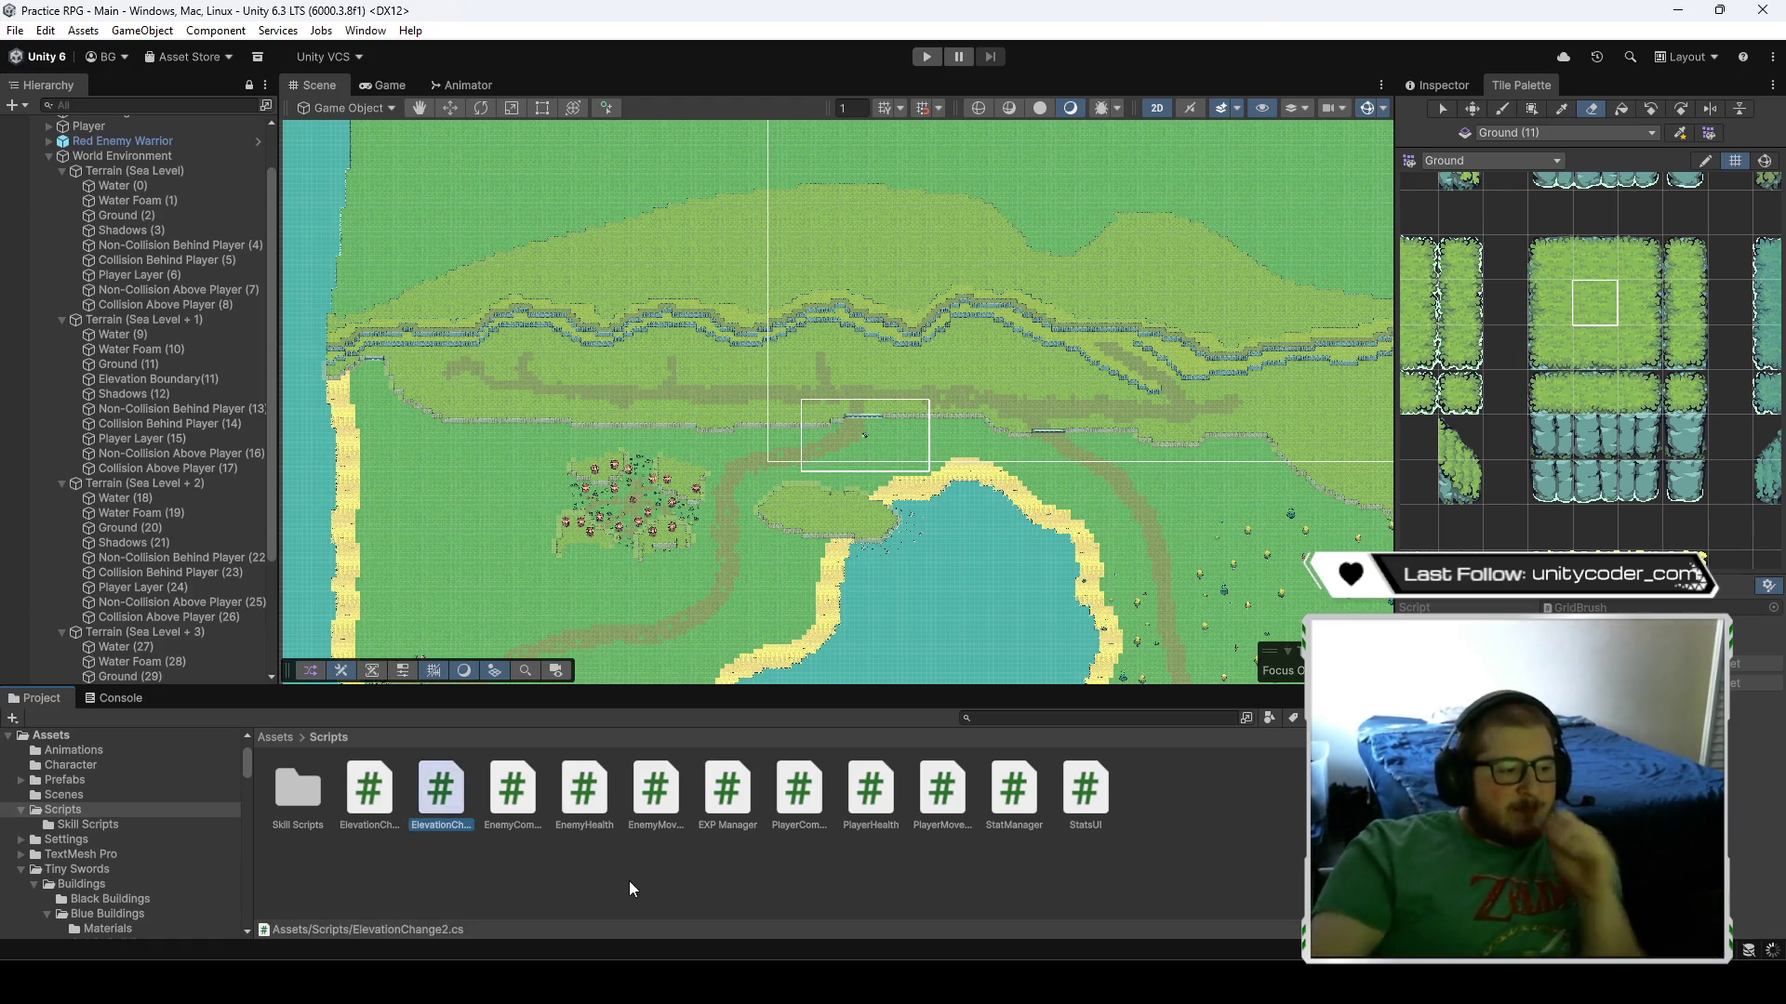
pyautogui.press('Return')
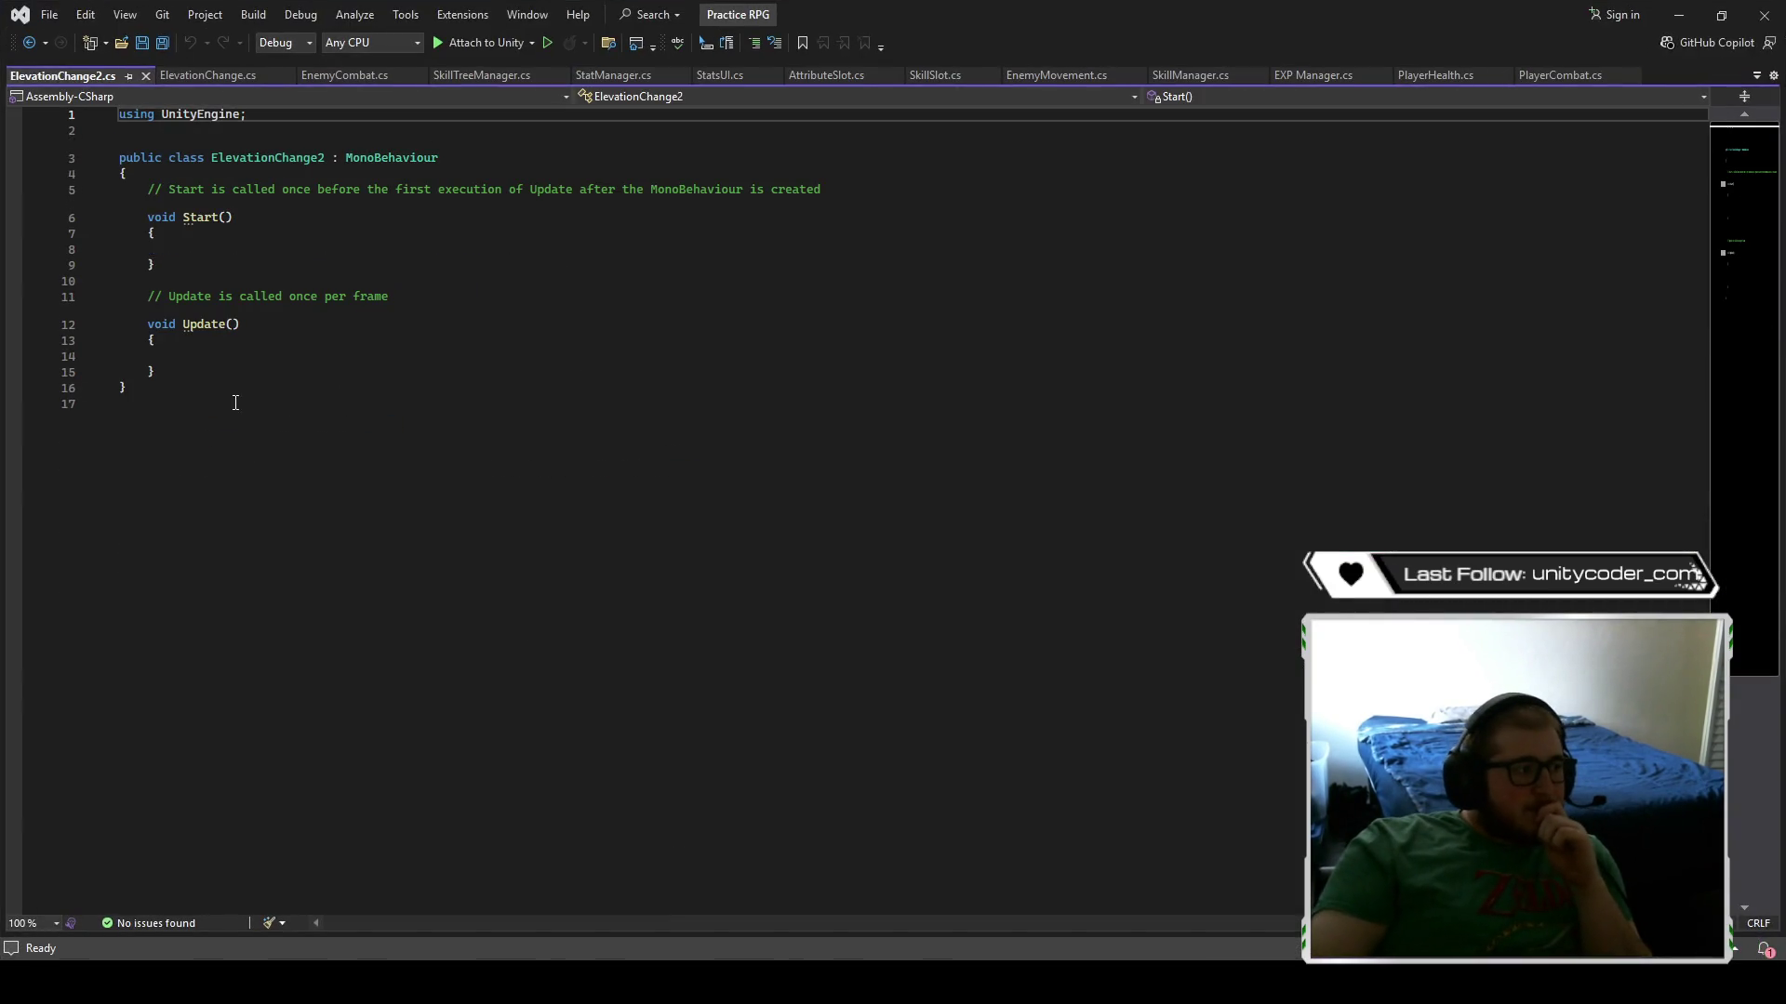
# - Replace ElevationChange2's template methods with the fields and OnTriggerEnter2D copied from ElevationChange
pyautogui.moveTo(158, 374); pyautogui.dragTo(146, 189)
pyautogui.write('/')
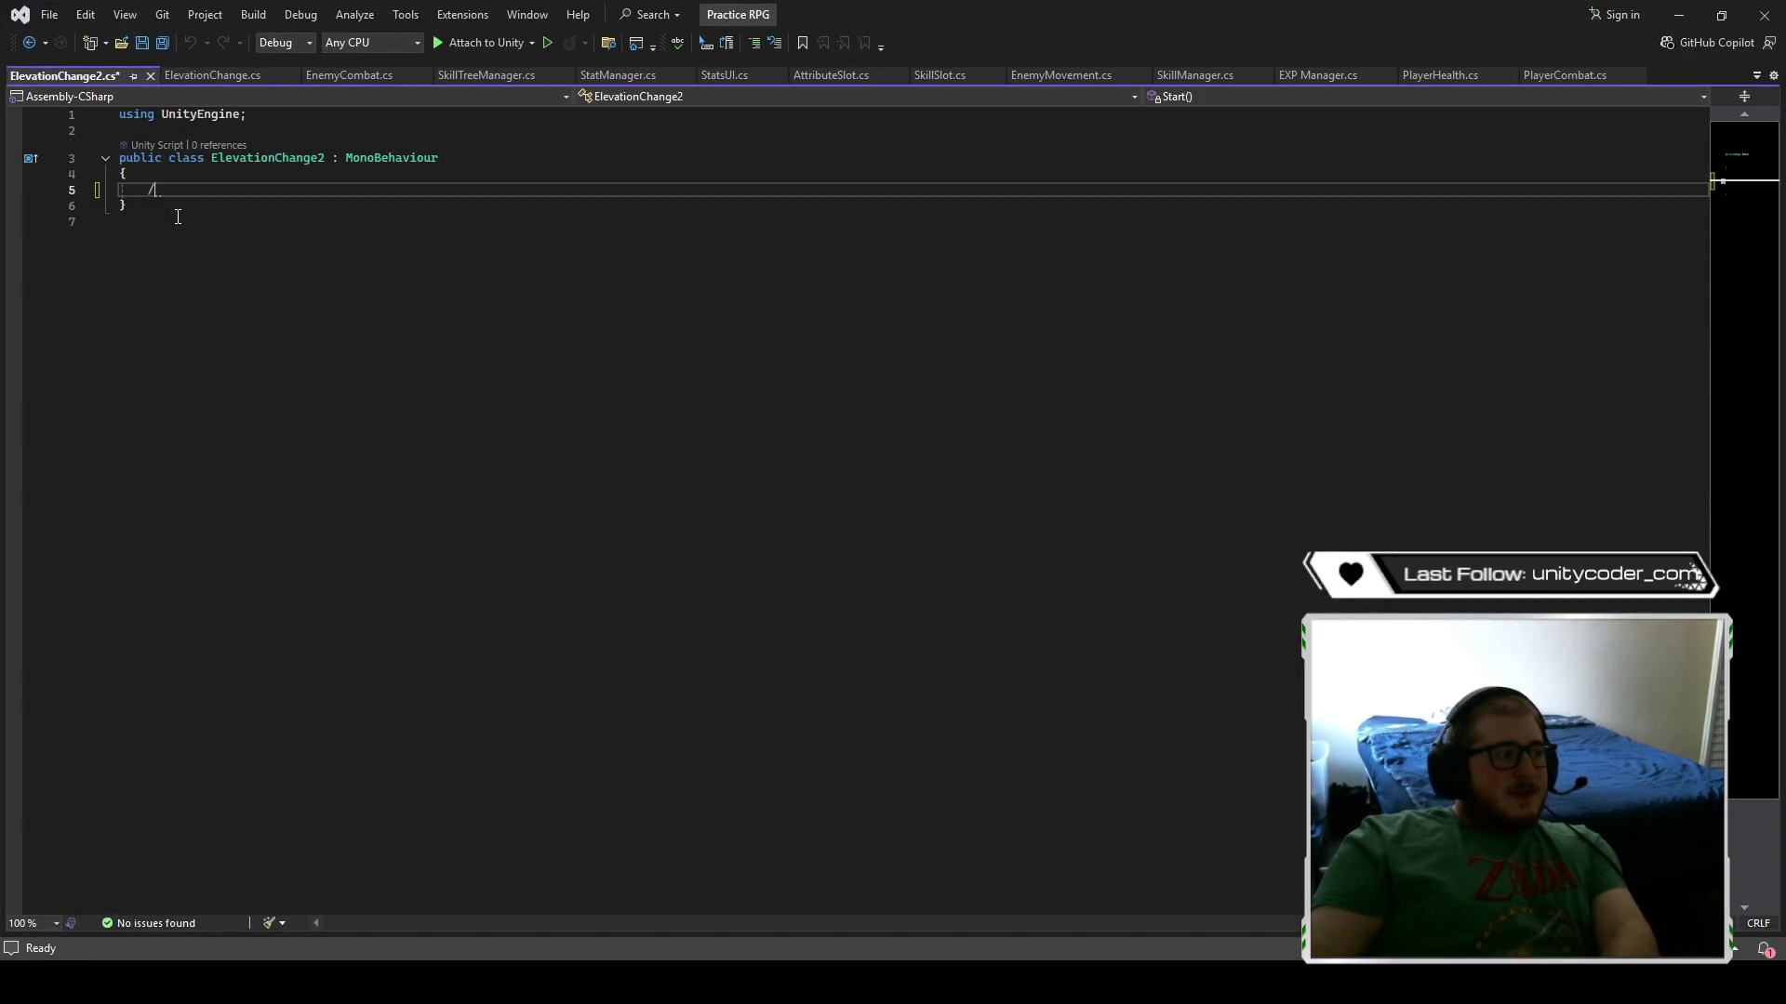
pyautogui.press('BackSpace')
pyautogui.moveTo(566, 983)
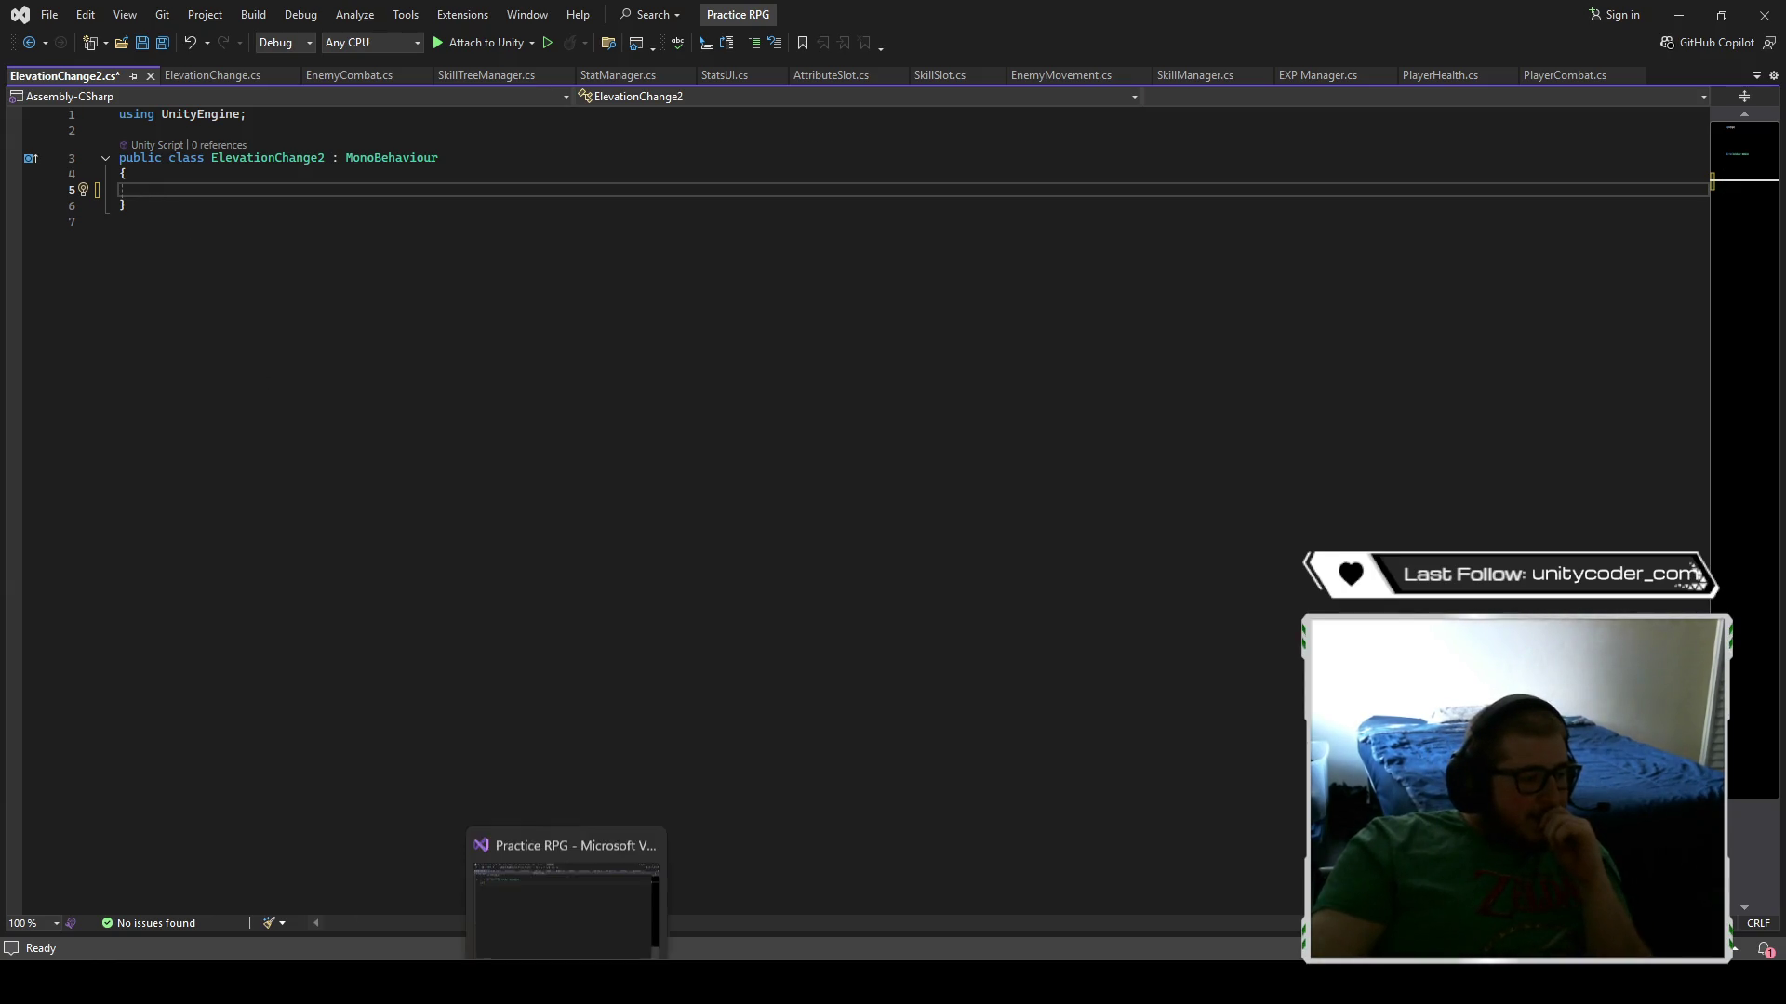
pyautogui.click(210, 74)
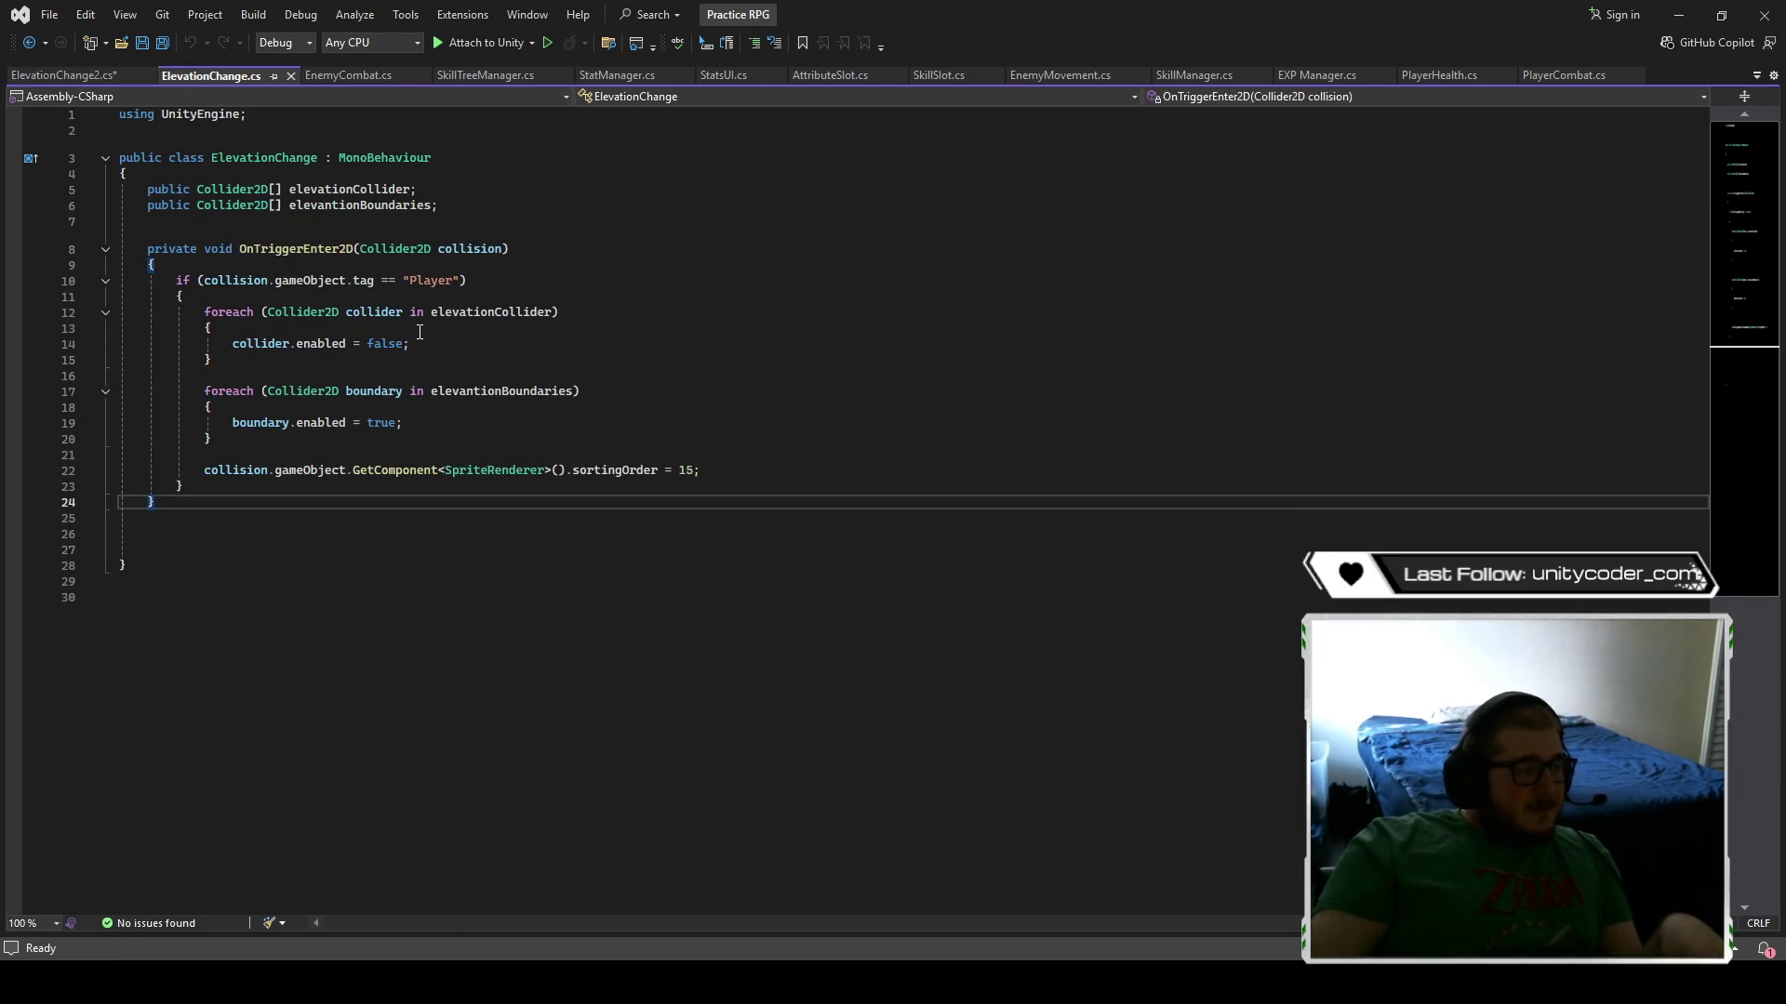
pyautogui.hotkey('ctrl', 'a')
pyautogui.moveTo(525, 984)
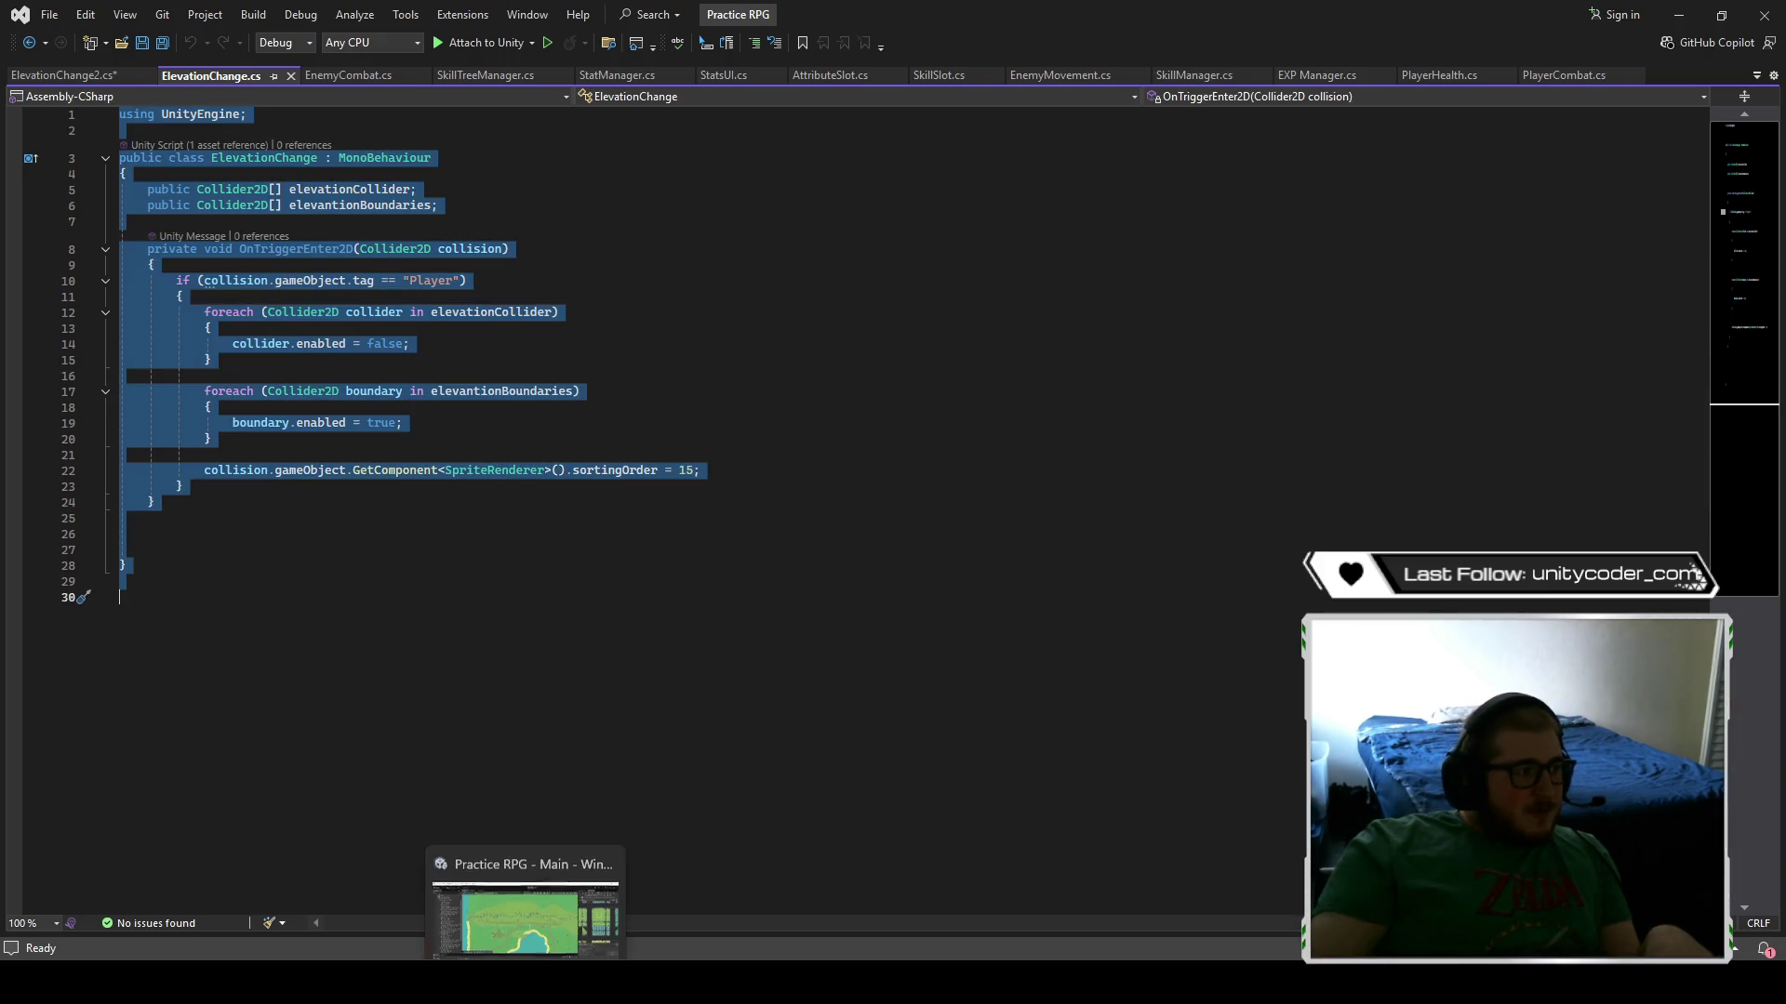
pyautogui.click(331, 617)
pyautogui.moveTo(155, 502); pyautogui.dragTo(147, 190)
pyautogui.hotkey('ctrl', 'c')
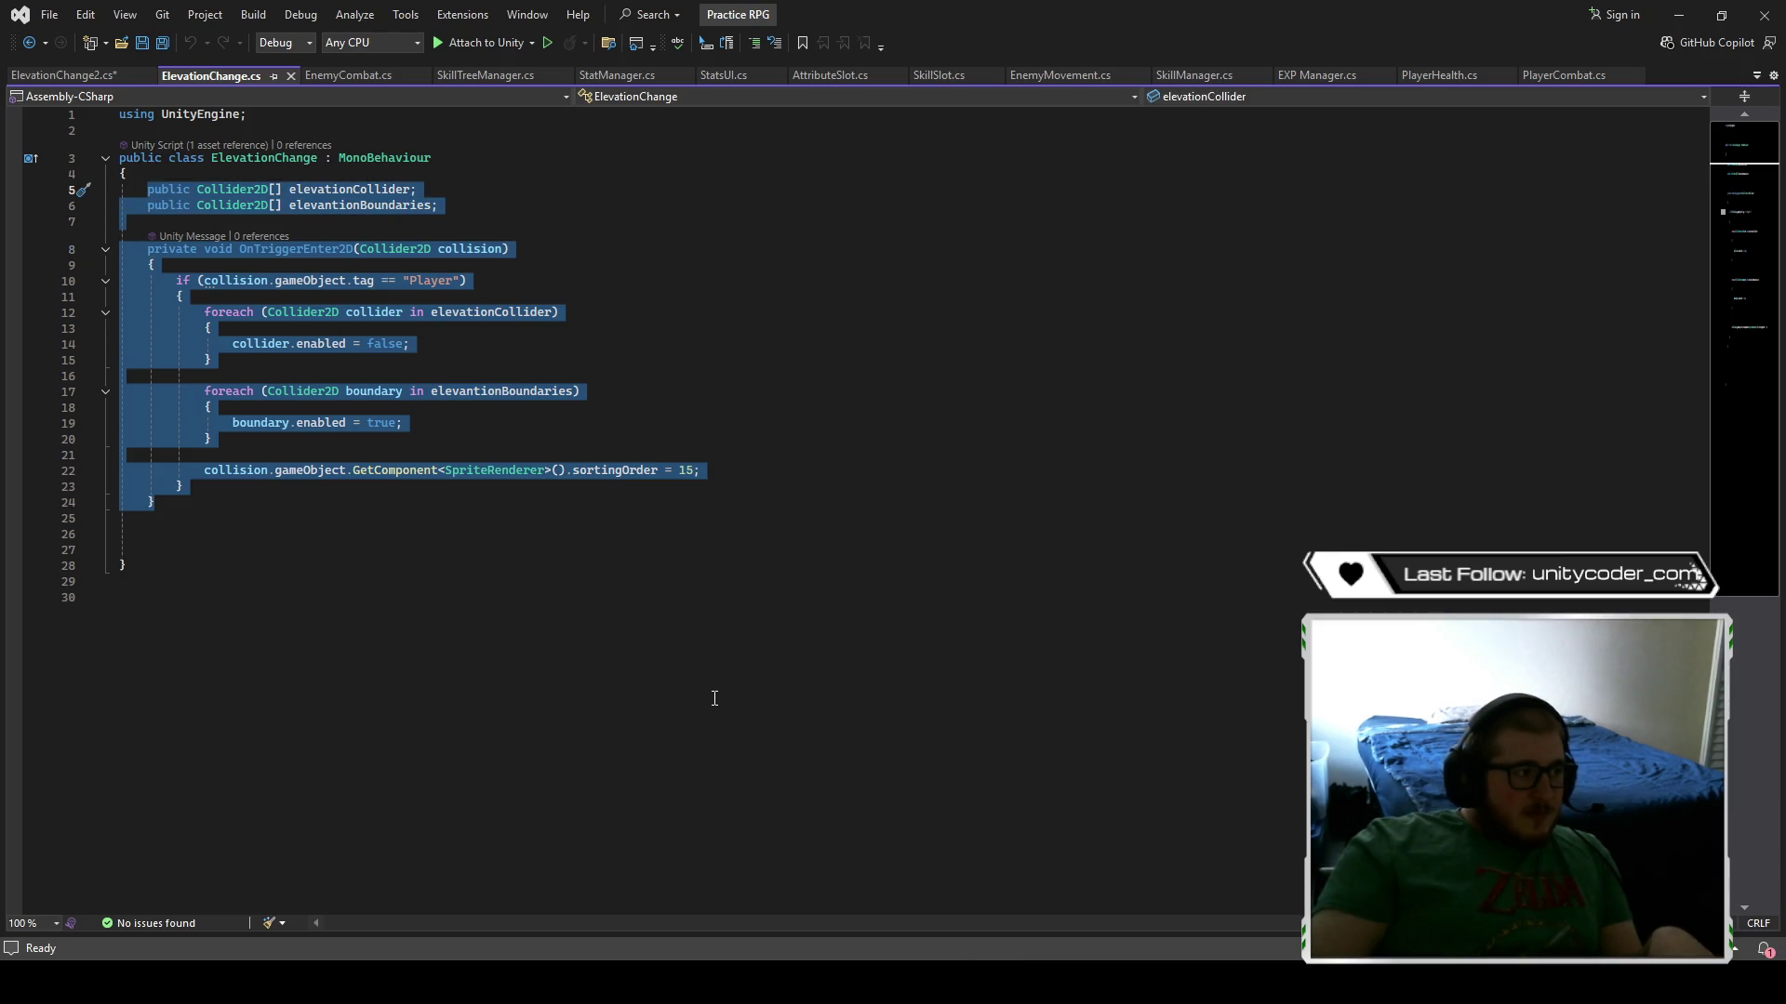
pyautogui.click(114, 80)
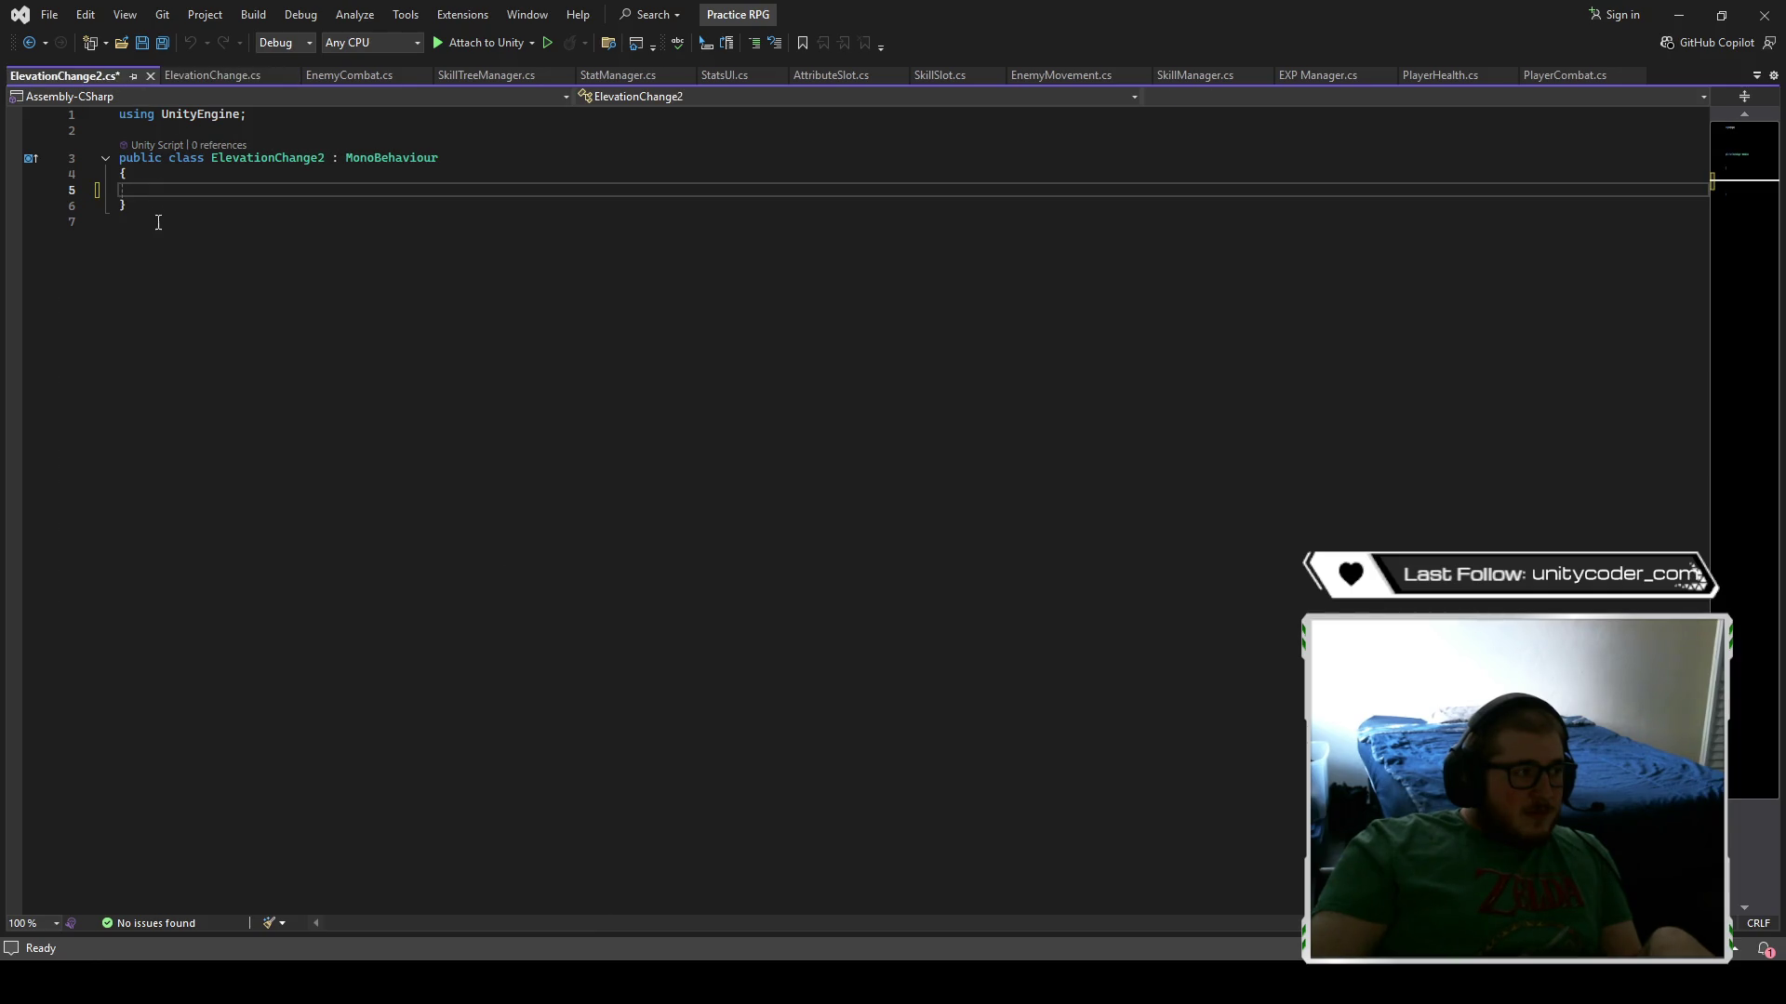
pyautogui.hotkey('ctrl', 'v')
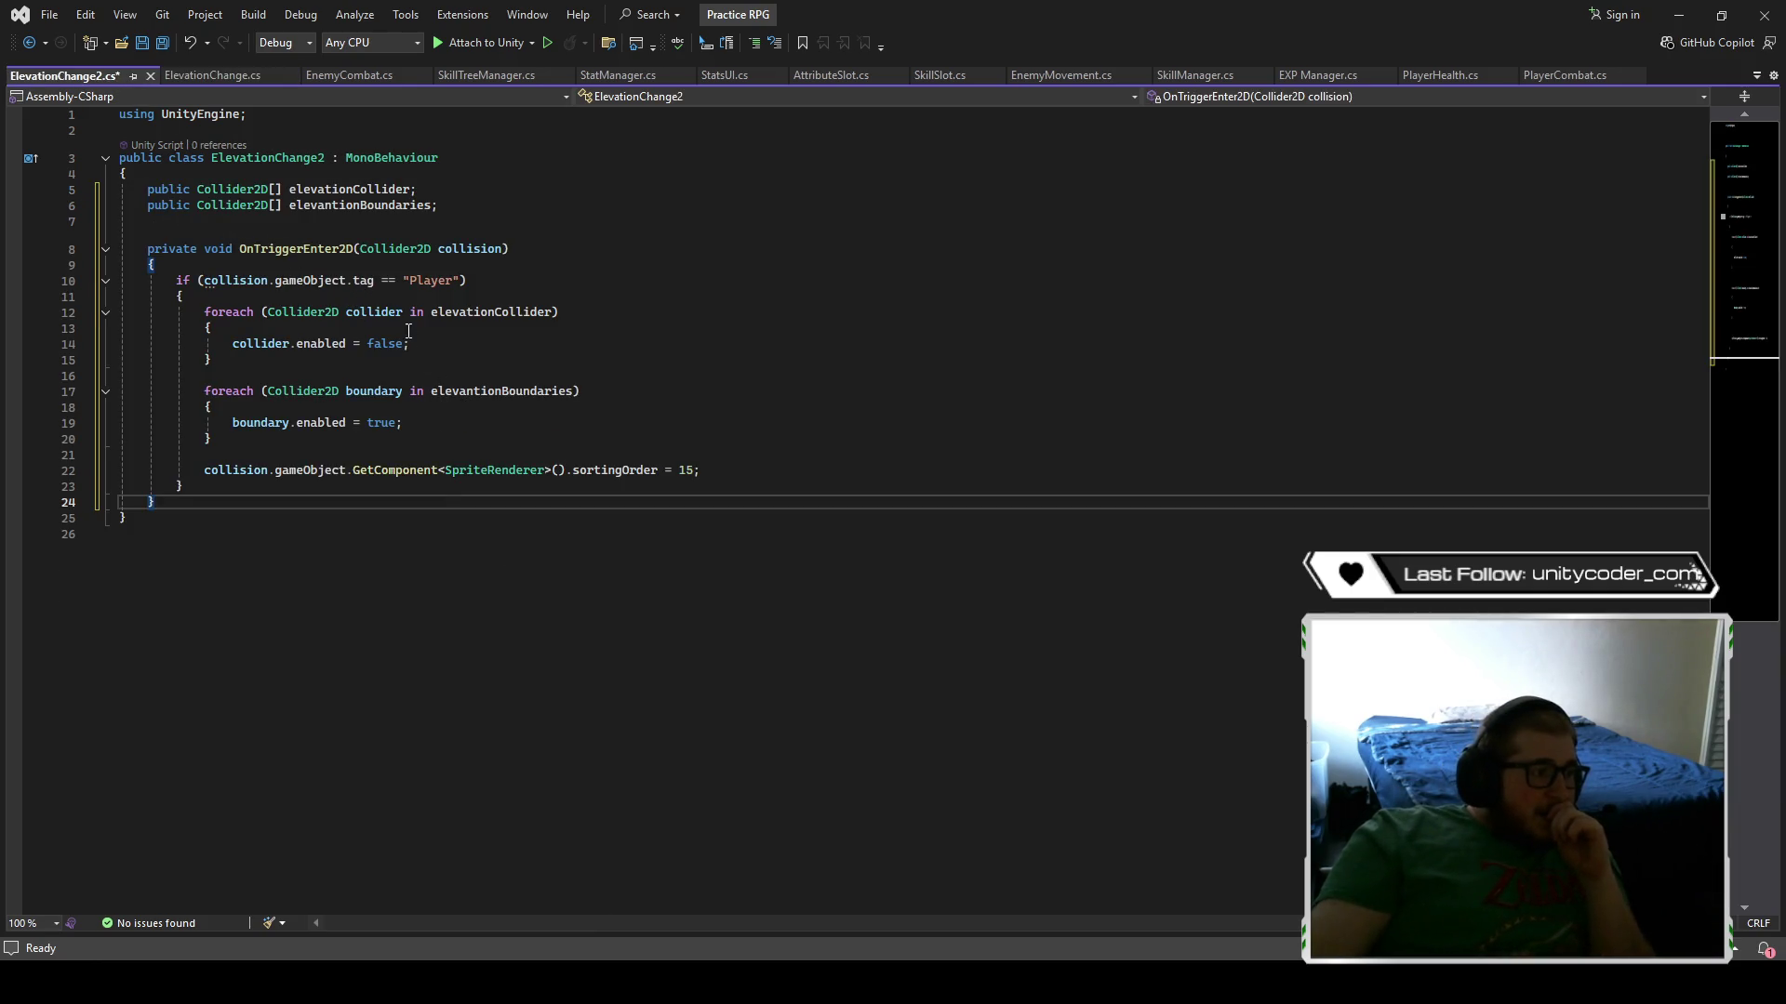
# - Make the trigger enable colliders, disable boundaries and set sortingOrder 6, then save the script
pyautogui.doubleClick(384, 344)
pyautogui.write('true')
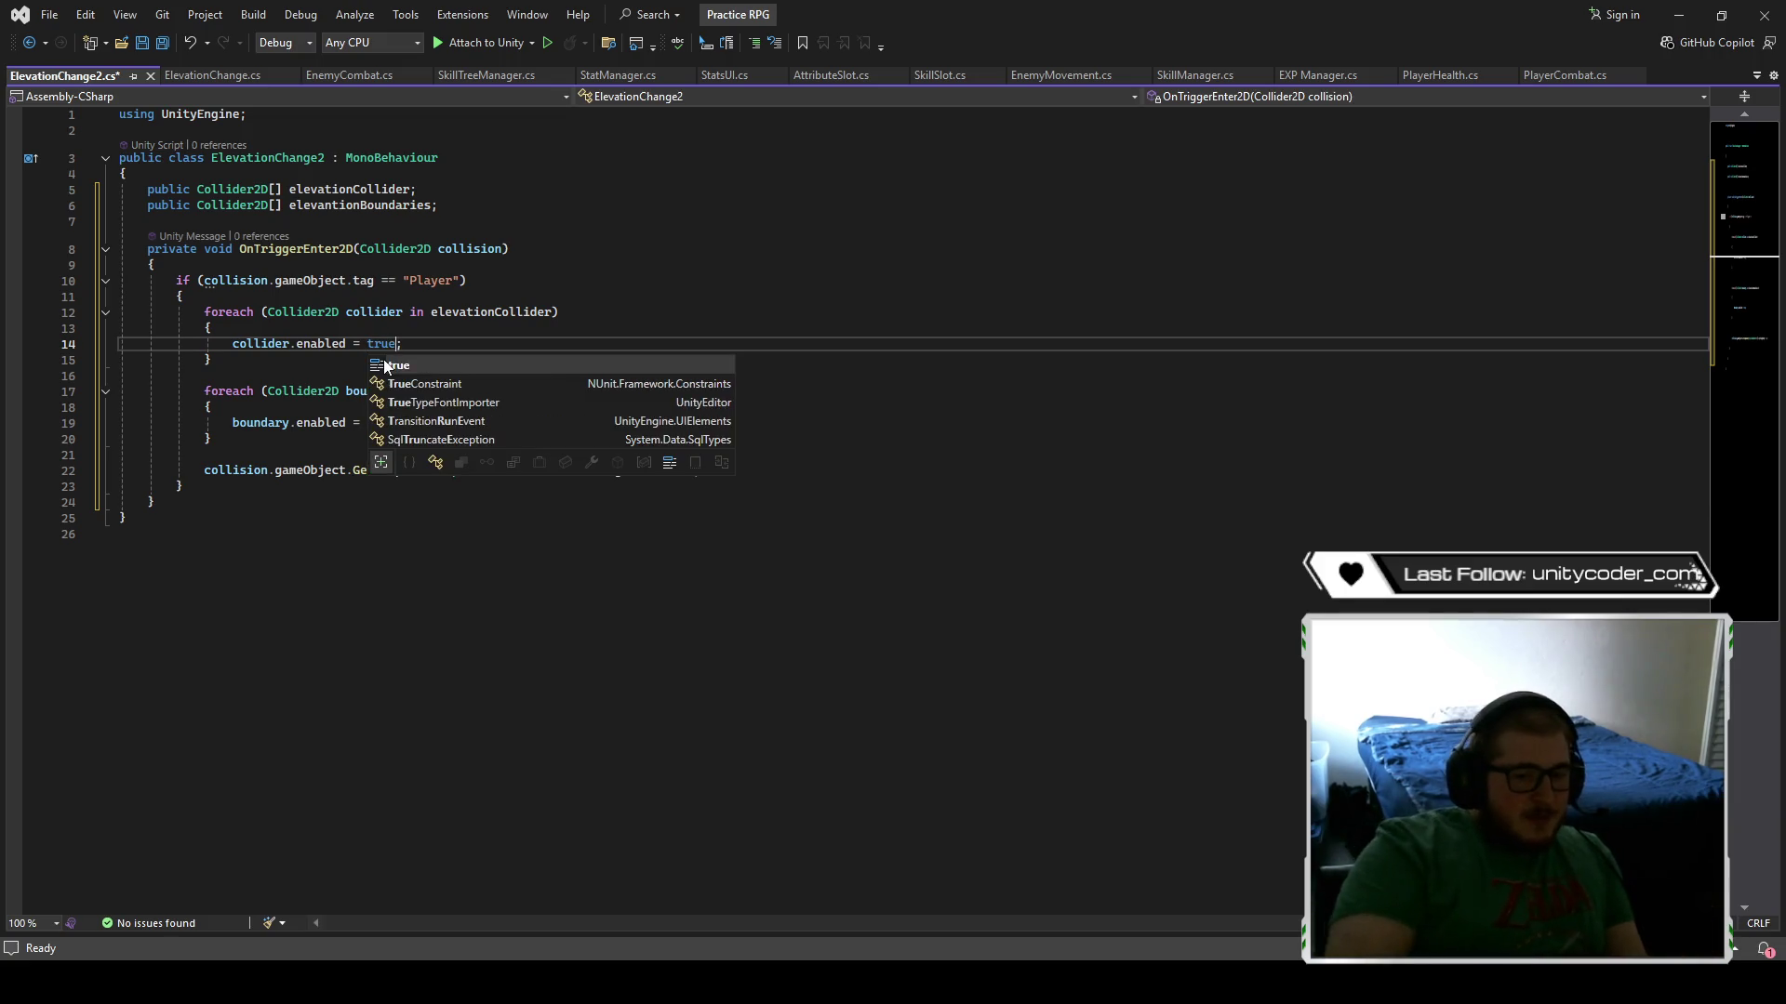
pyautogui.click(361, 424)
pyautogui.doubleClick(381, 423)
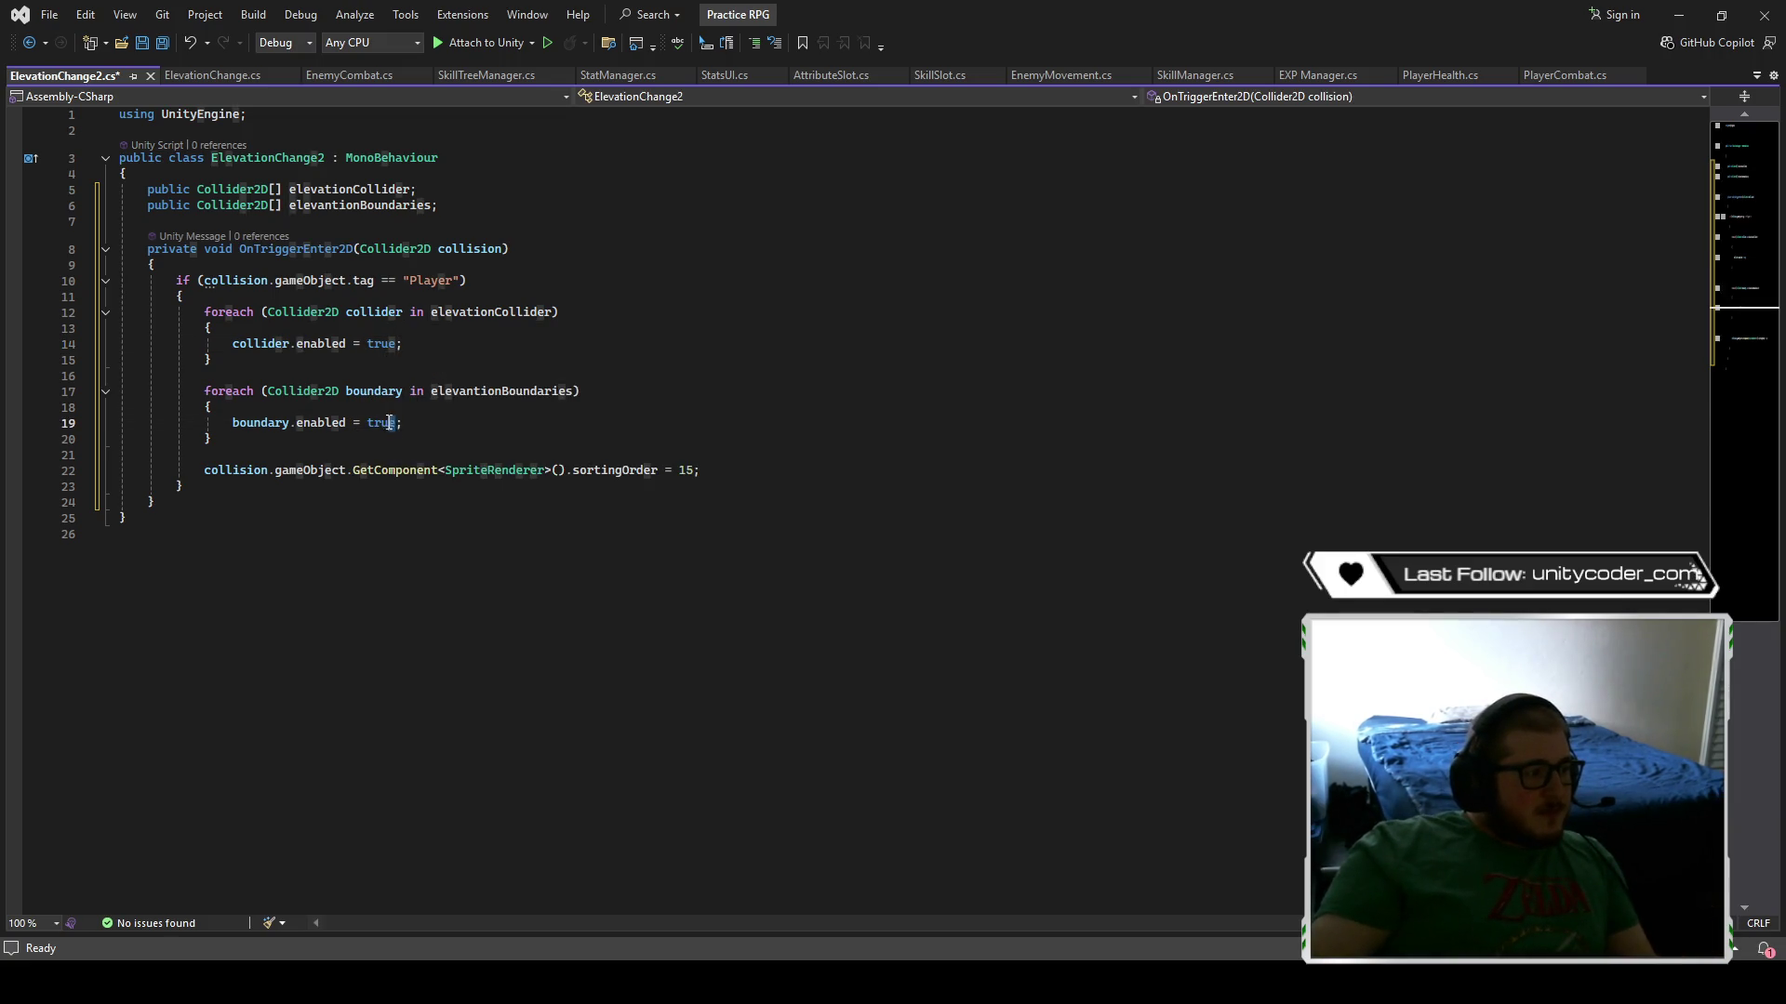
pyautogui.write('false')
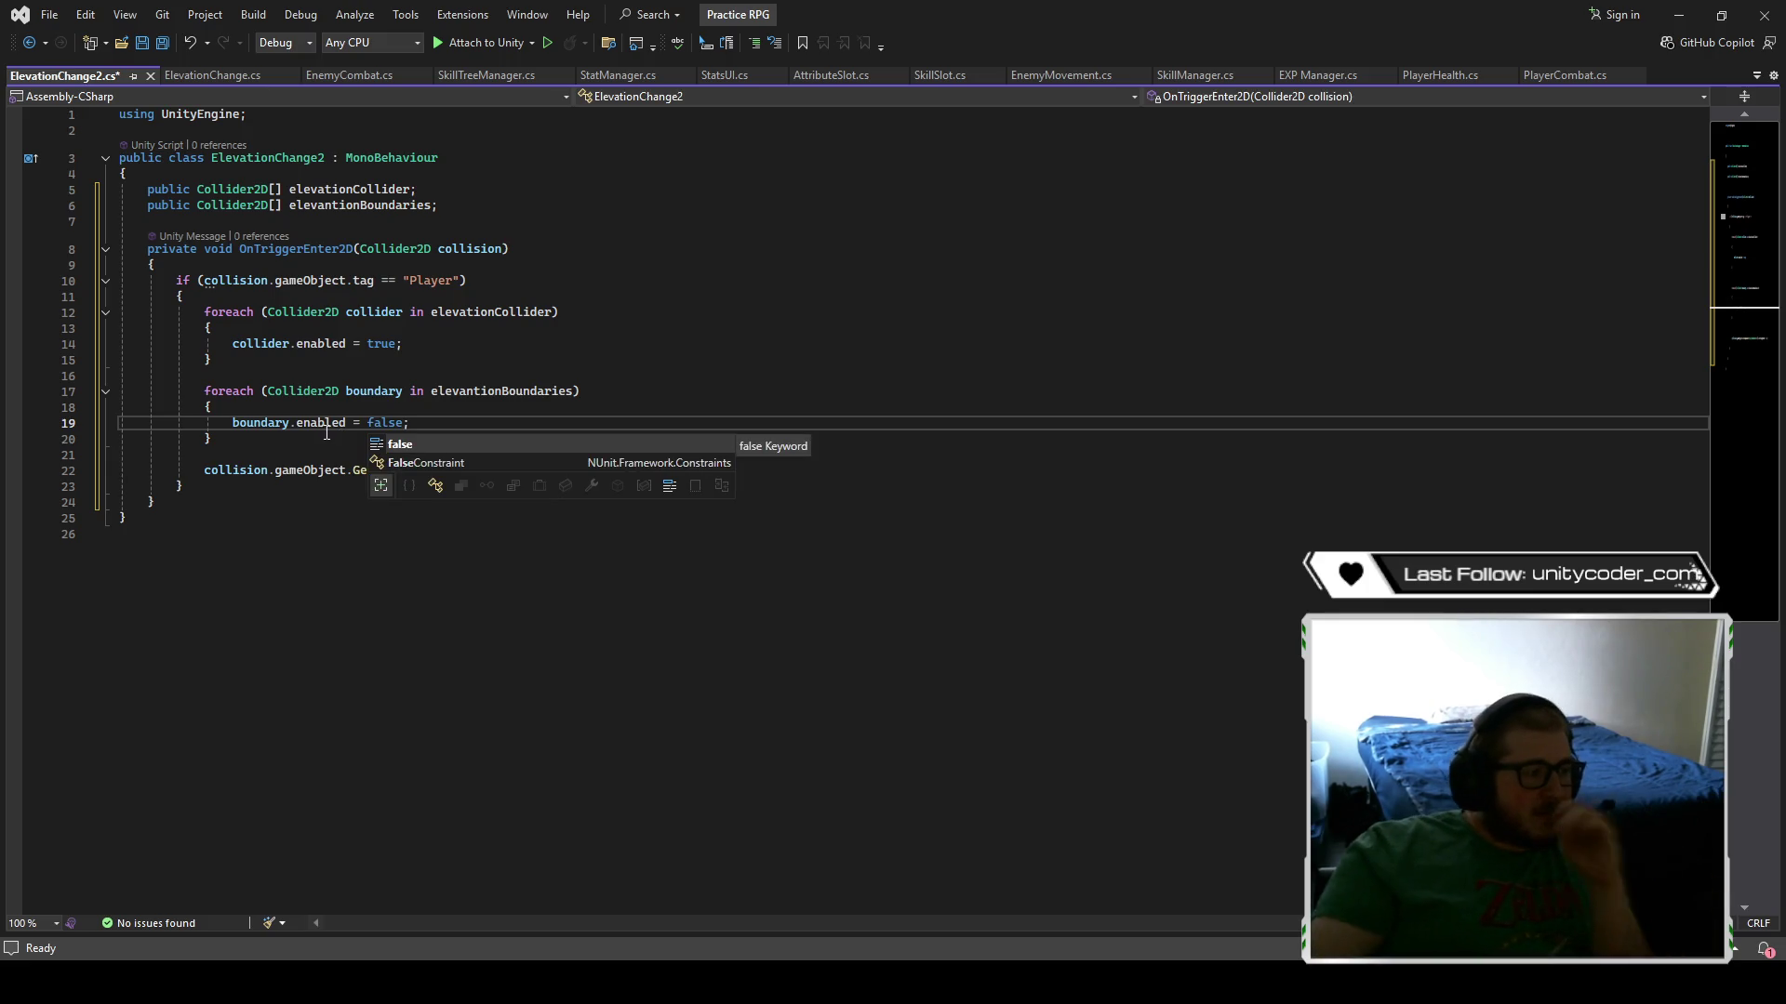
pyautogui.click(341, 546)
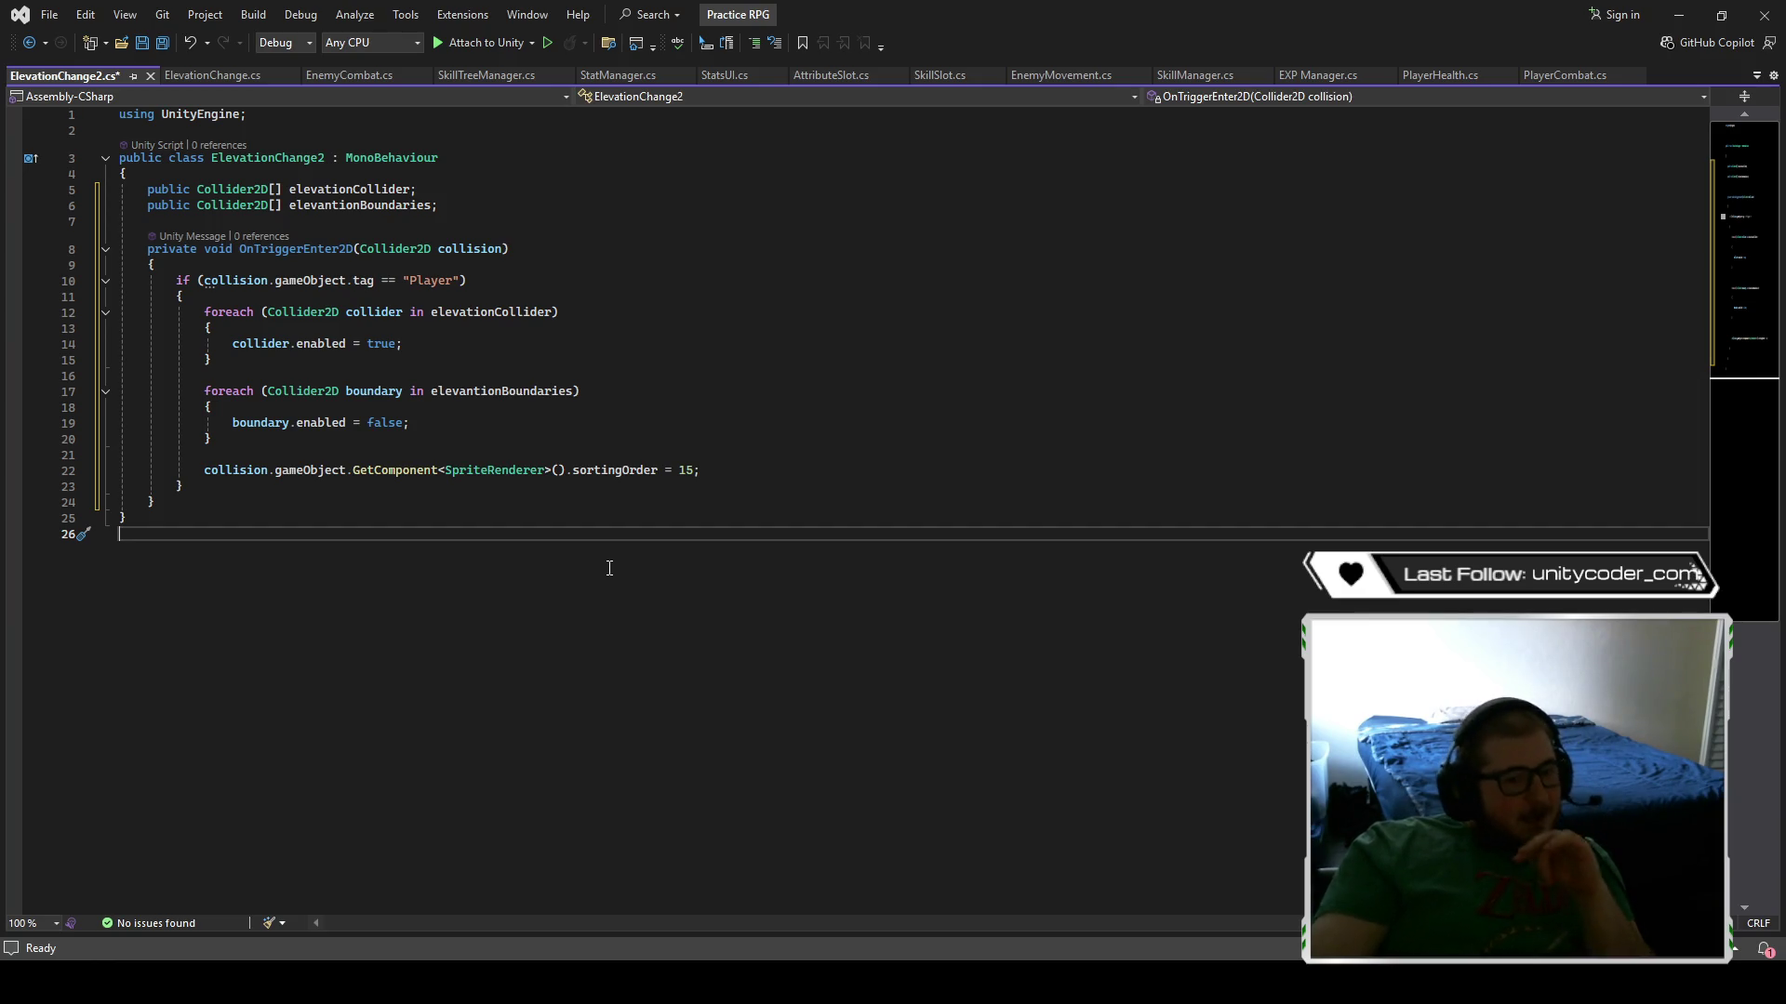
pyautogui.click(696, 471)
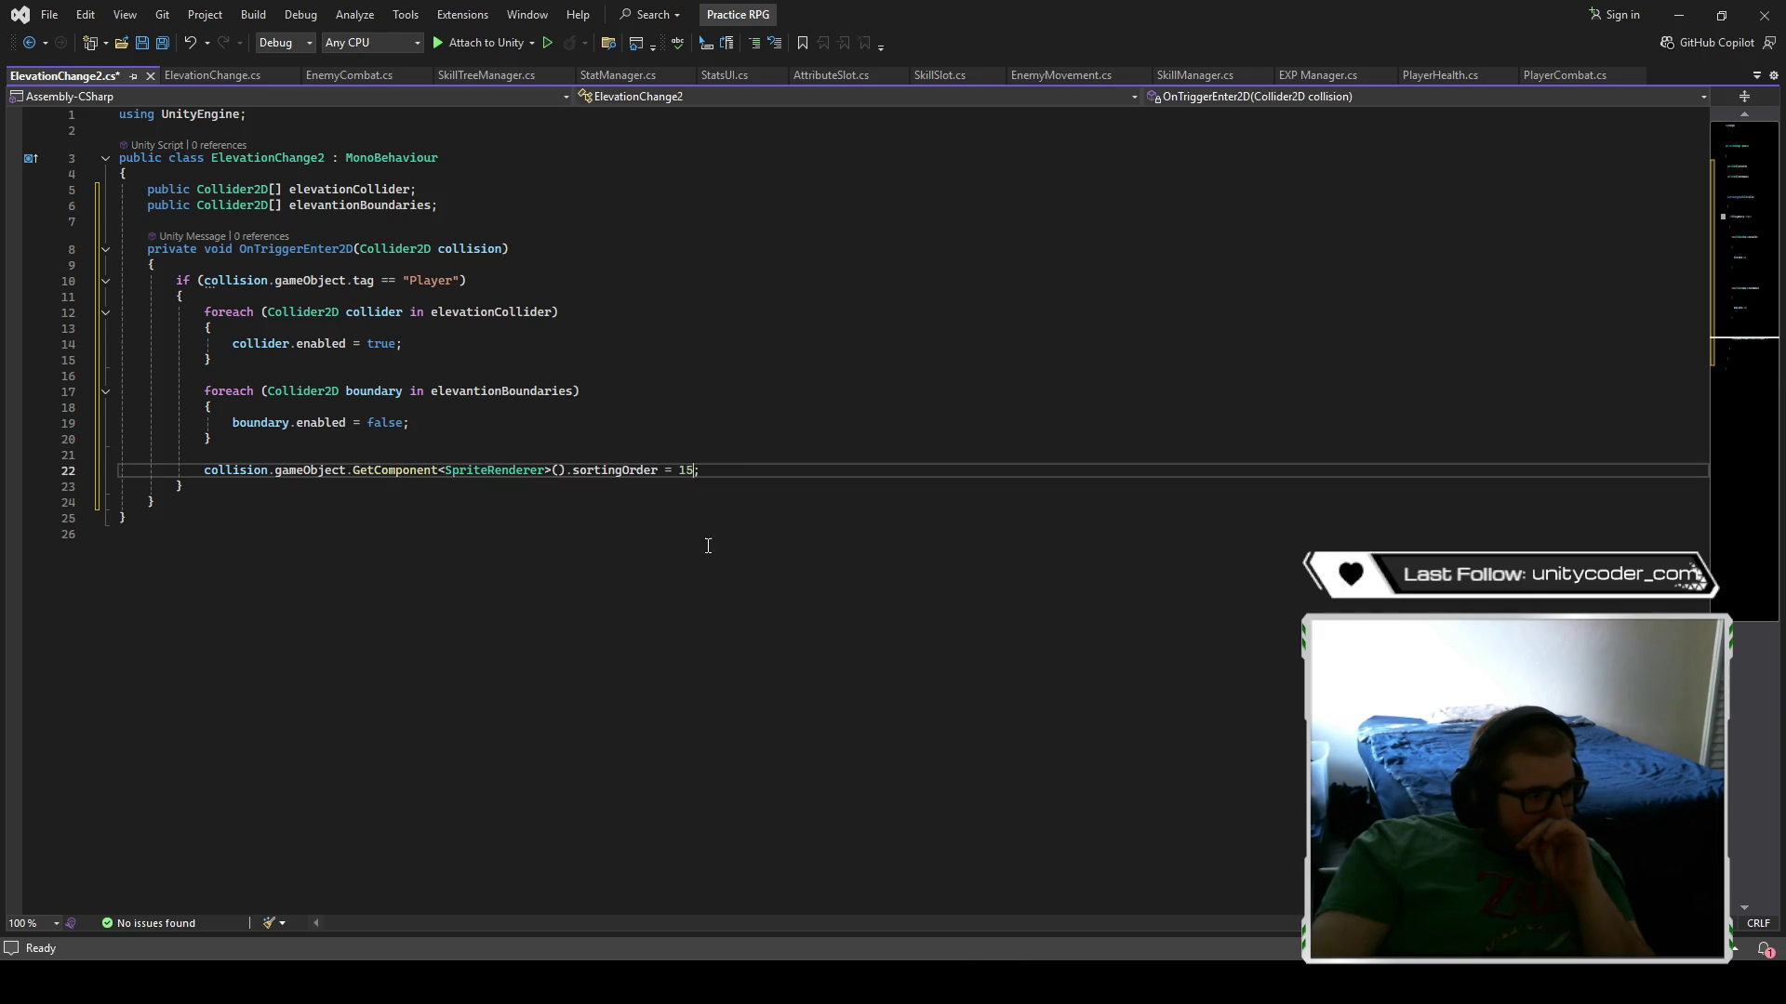
pyautogui.press('BackSpace')
pyautogui.press('BackSpace')
pyautogui.write('6')
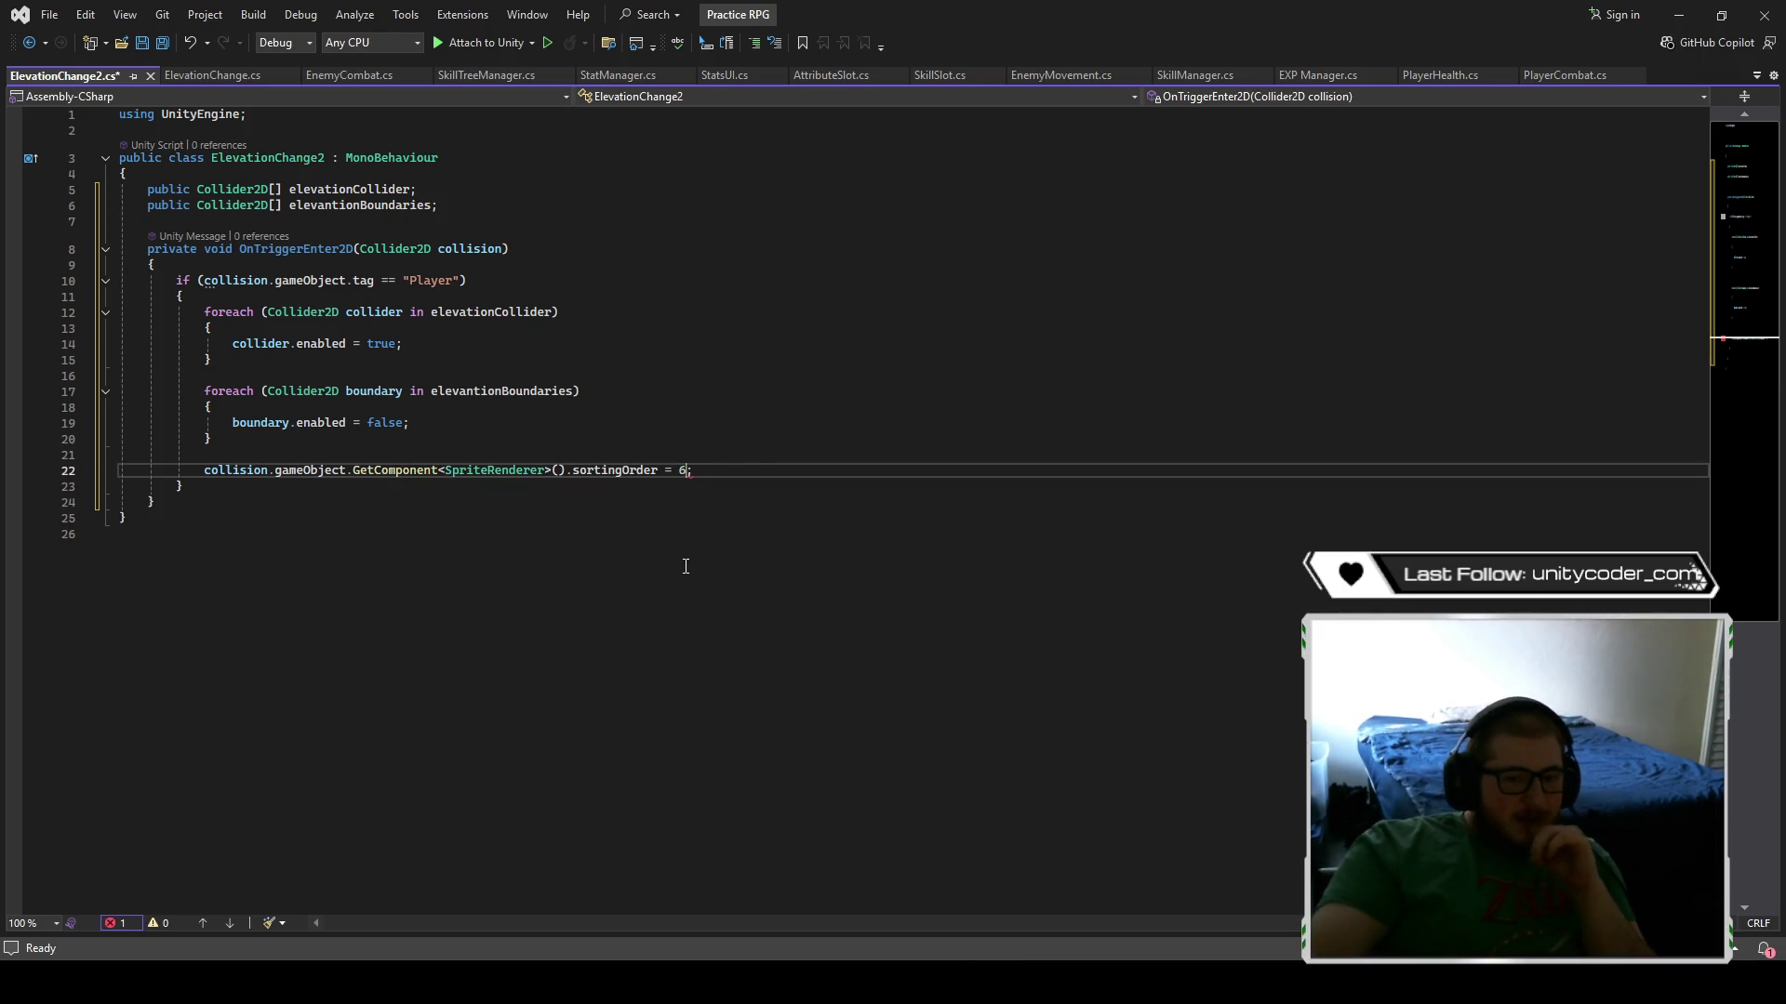
pyautogui.click(698, 486)
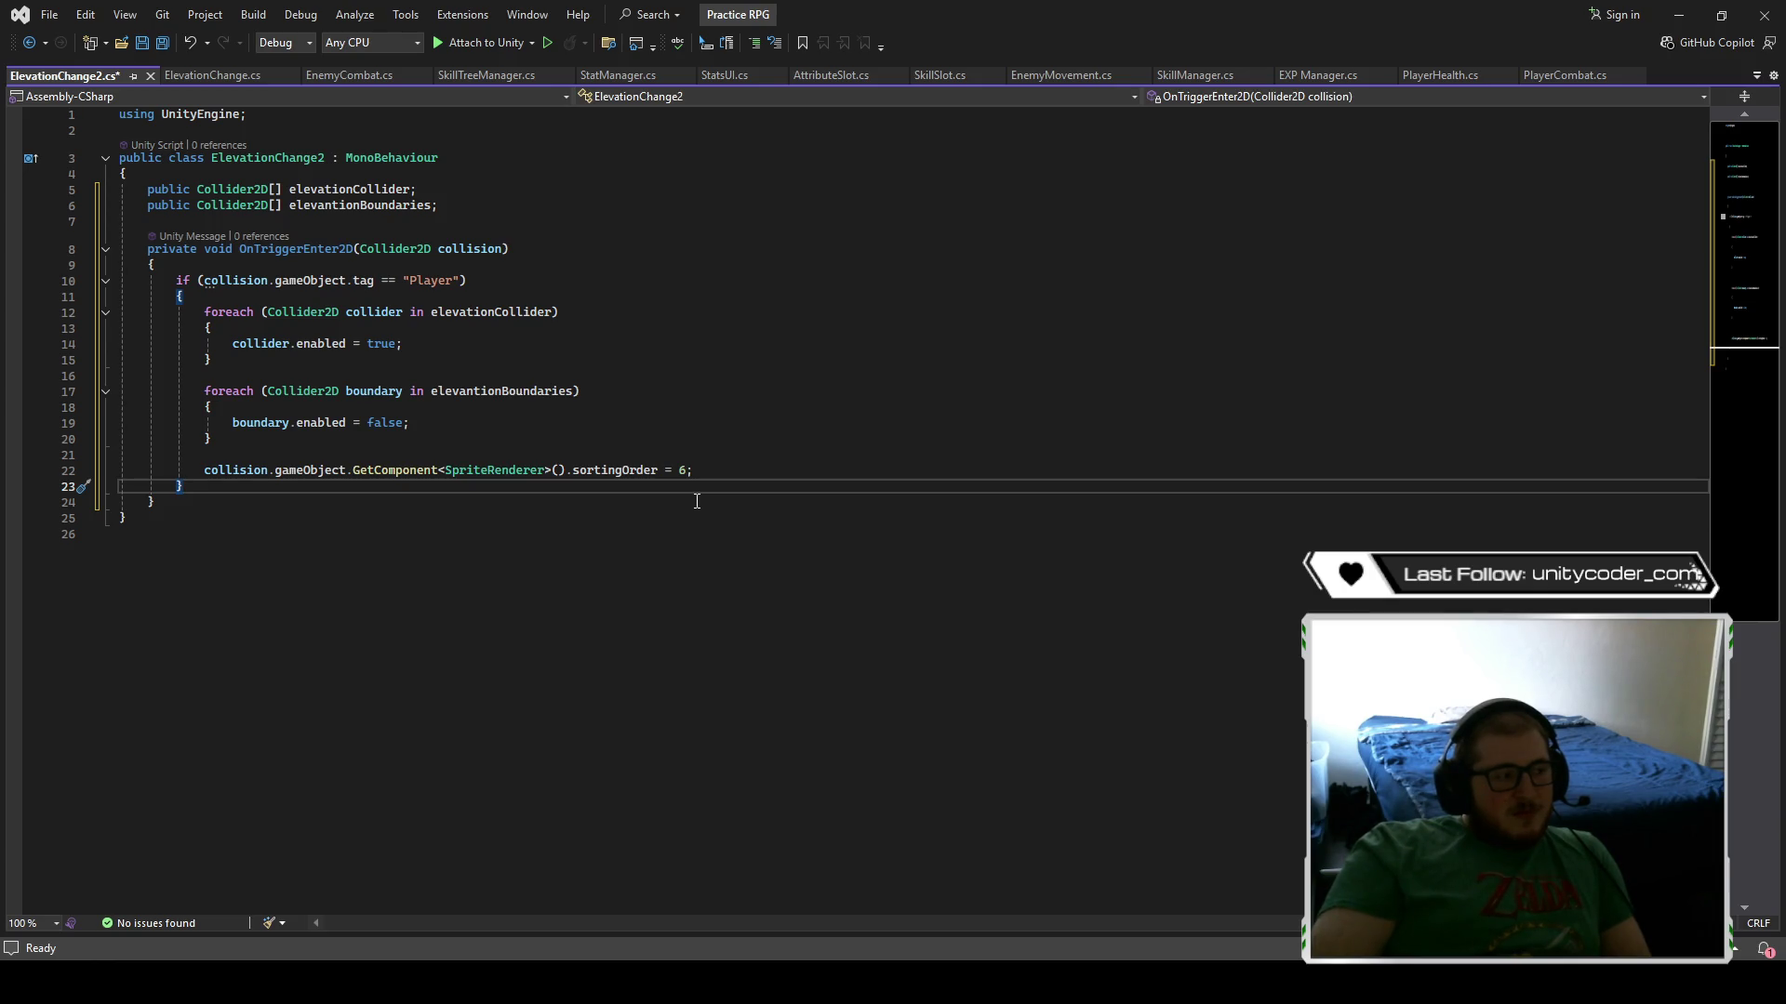
pyautogui.hotkey('ctrl', 's')
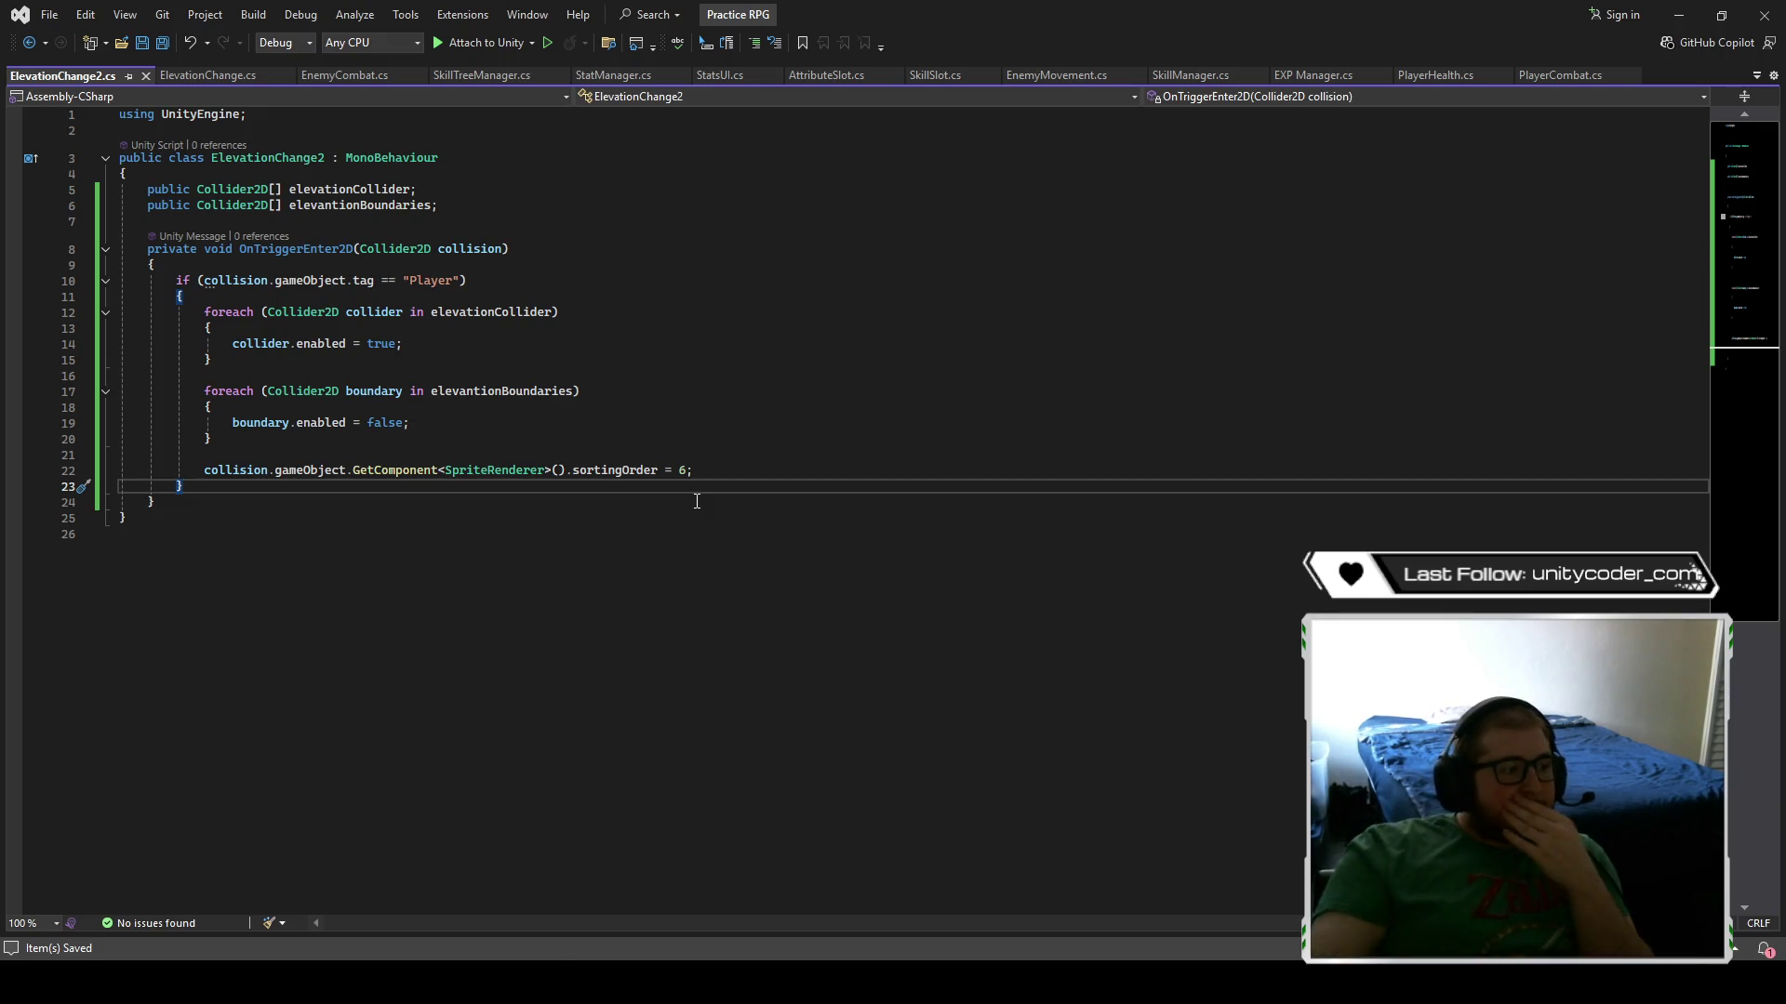
pyautogui.click(1679, 14)
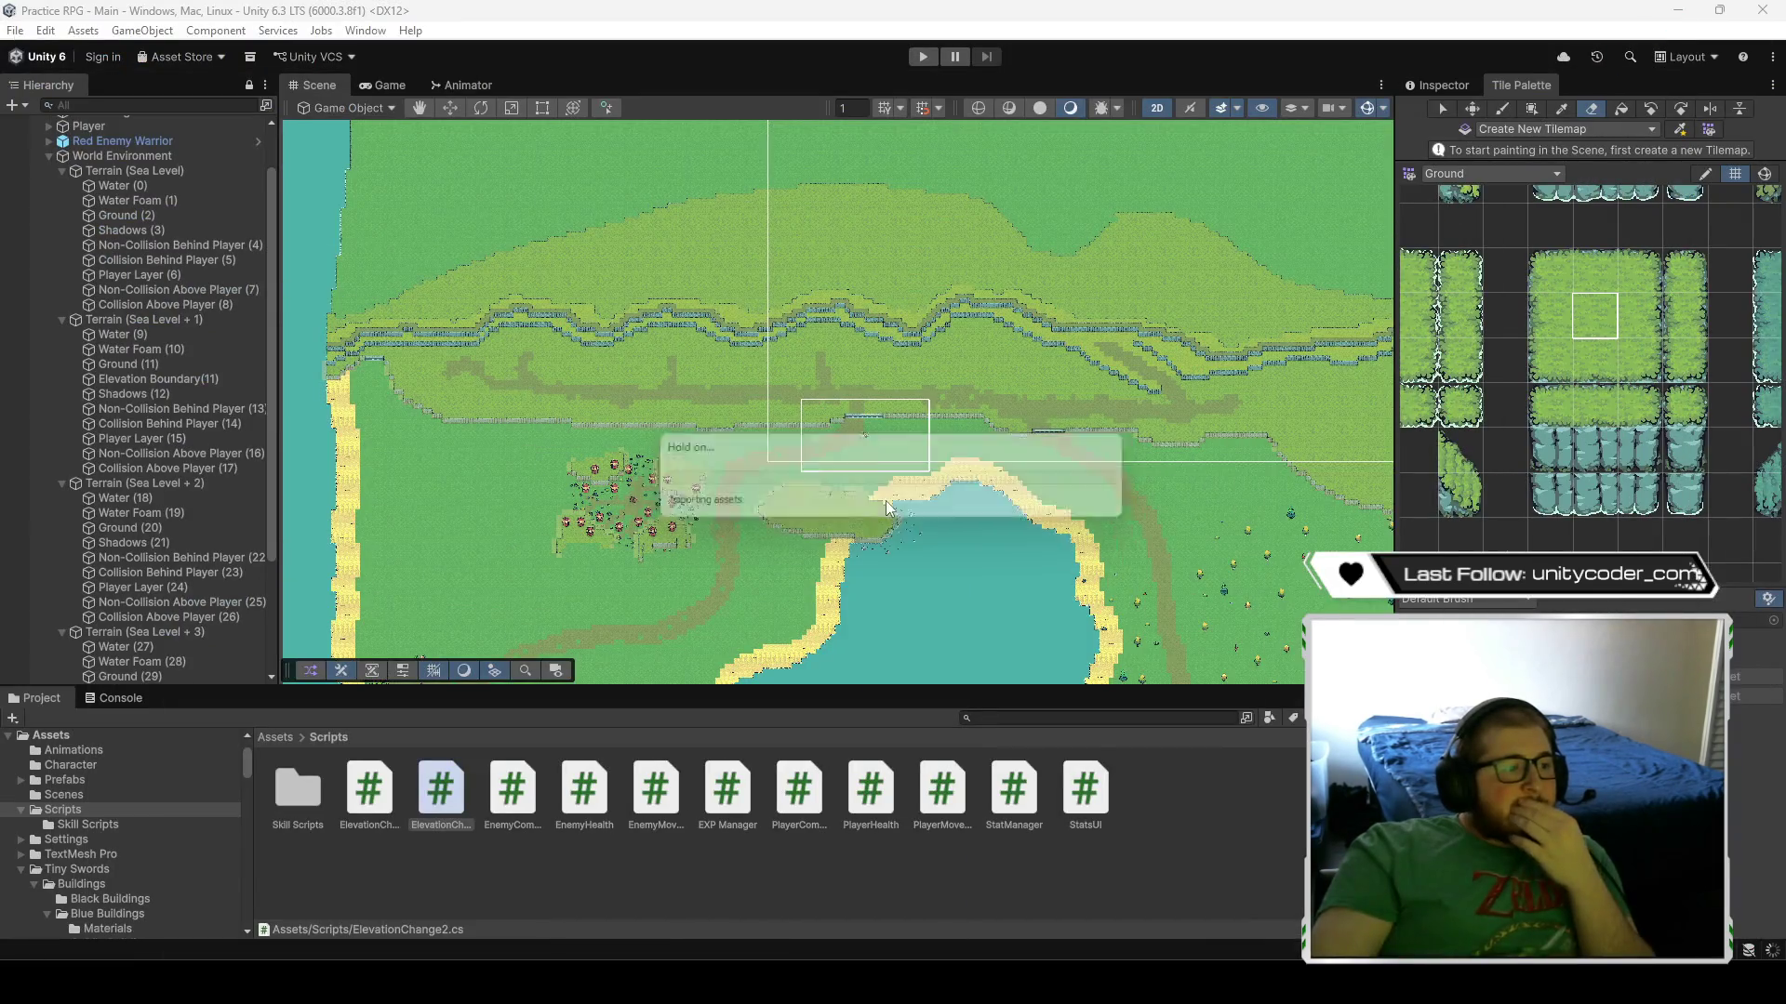
# - Zoom onto the cliff stairs and select the Non-Collision Behind Player (4) tilemap holding them
pyautogui.scroll(10, 857, 418)
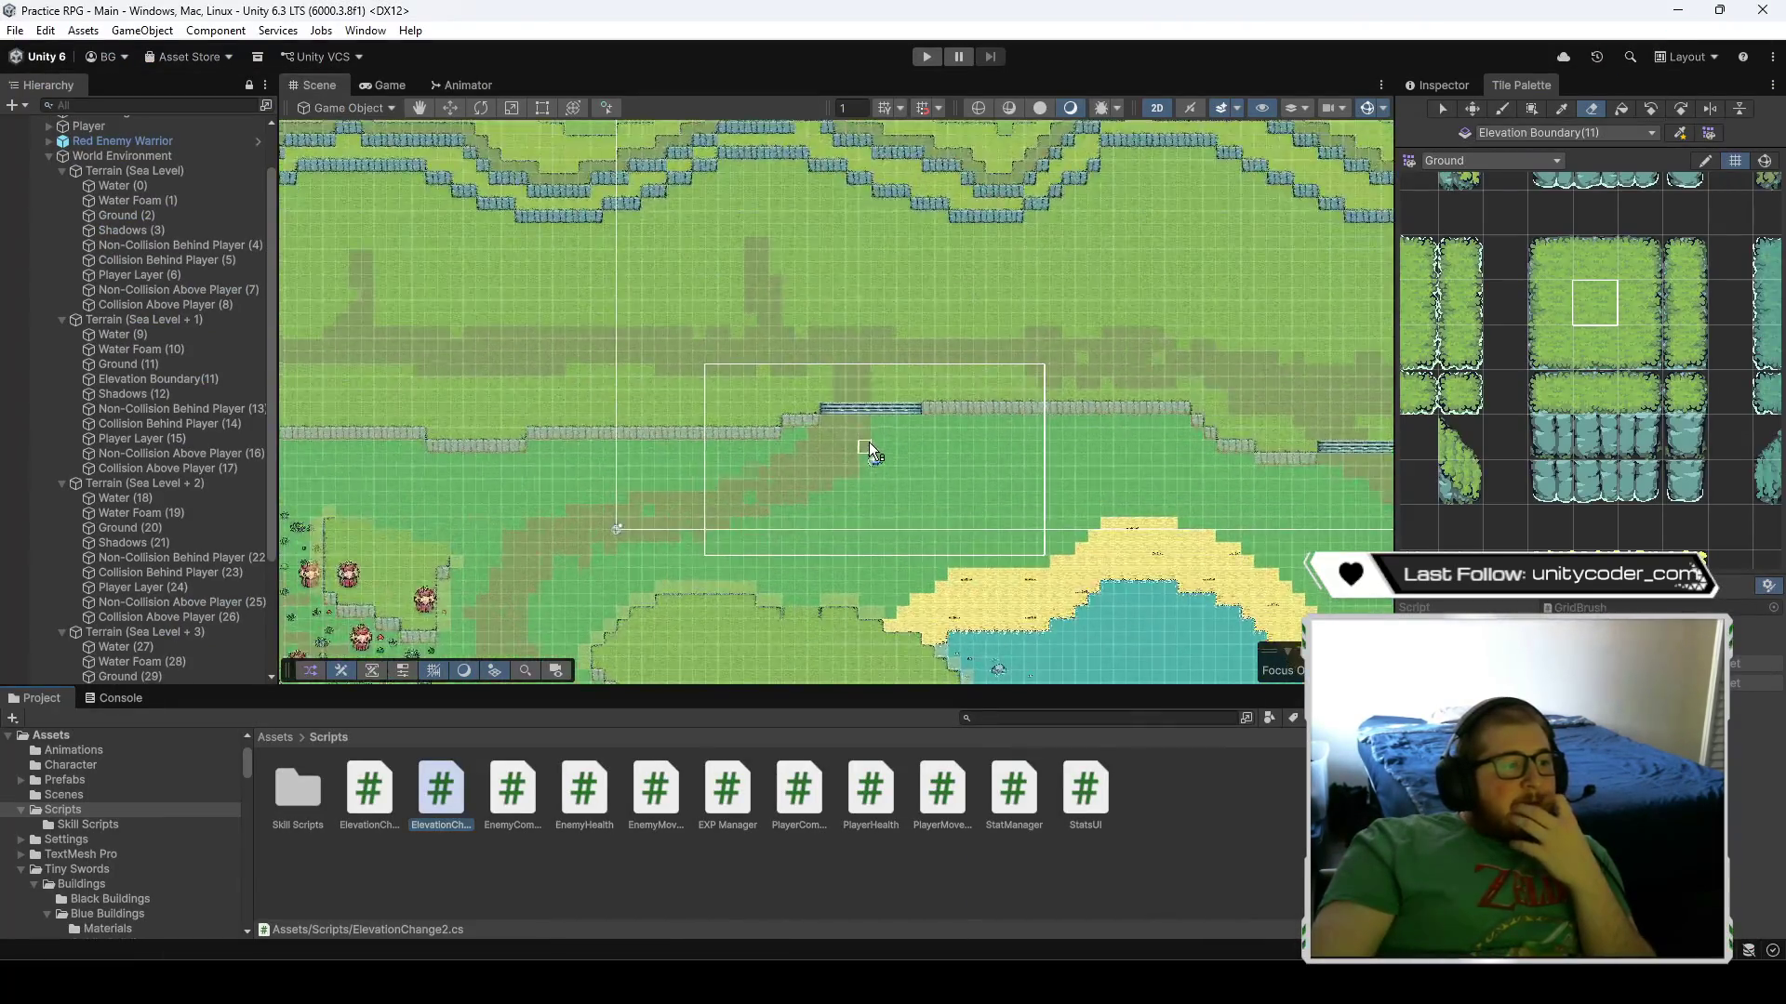
pyautogui.scroll(5, 873, 442)
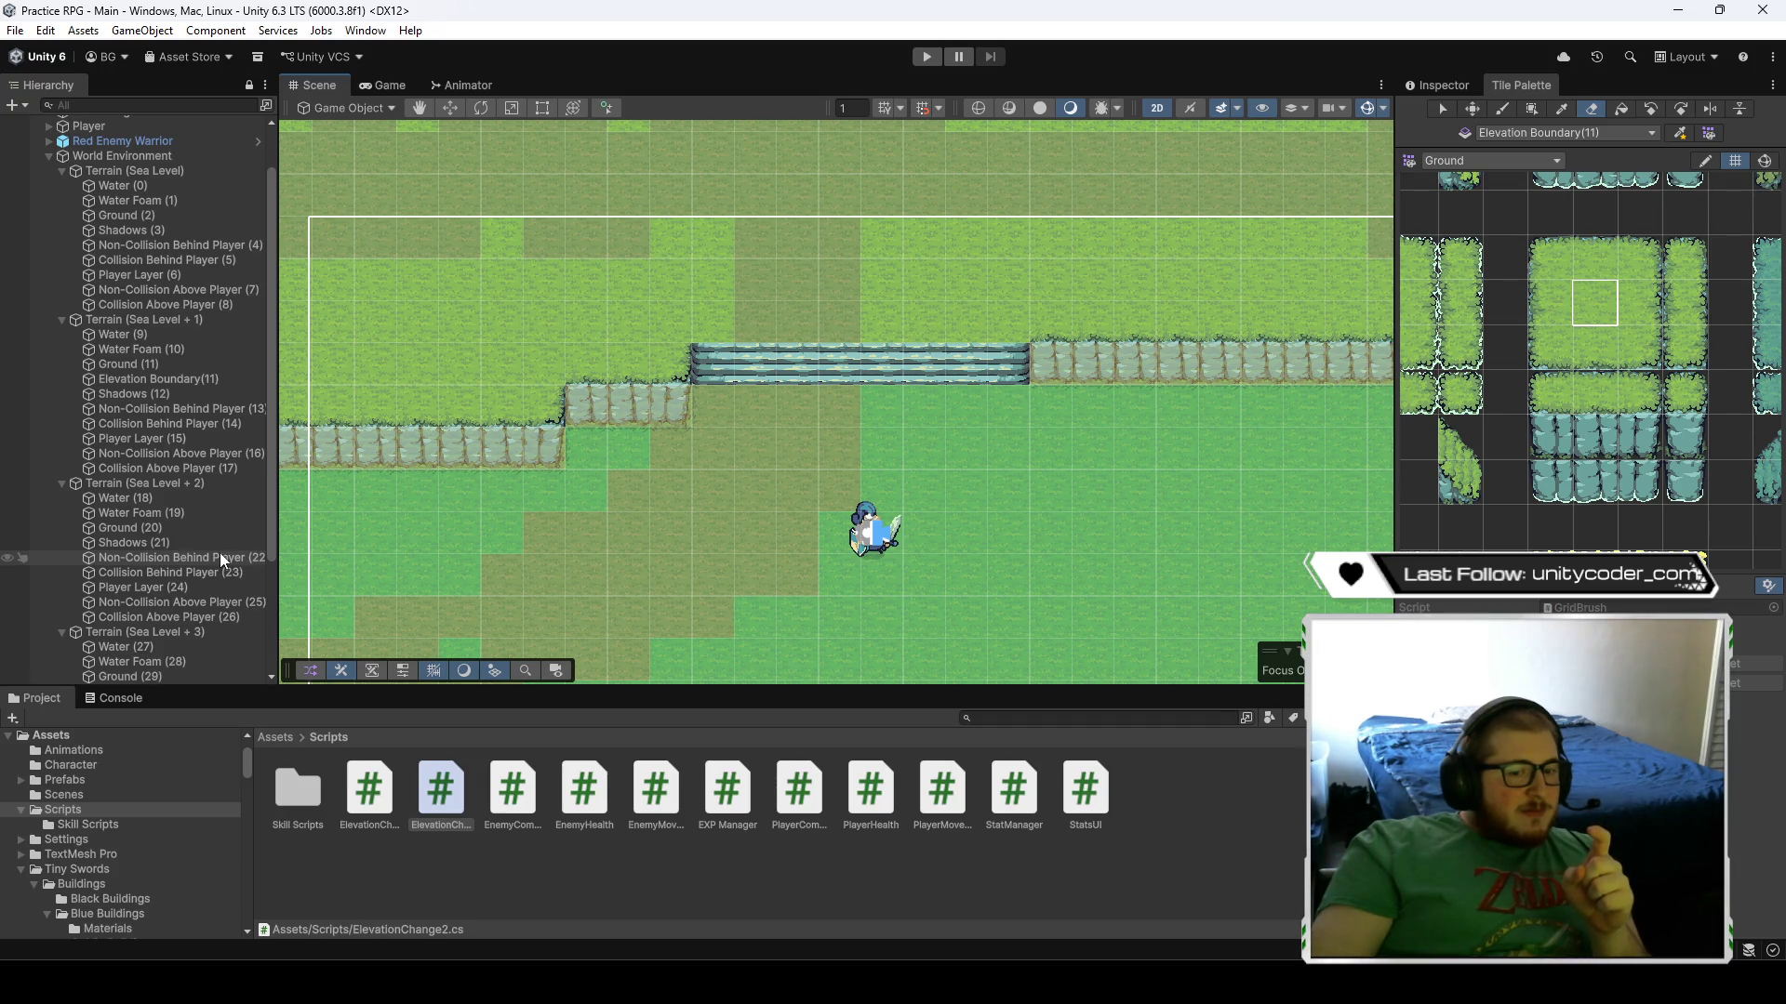
pyautogui.moveTo(853, 420); pyautogui.dragTo(817, 451)
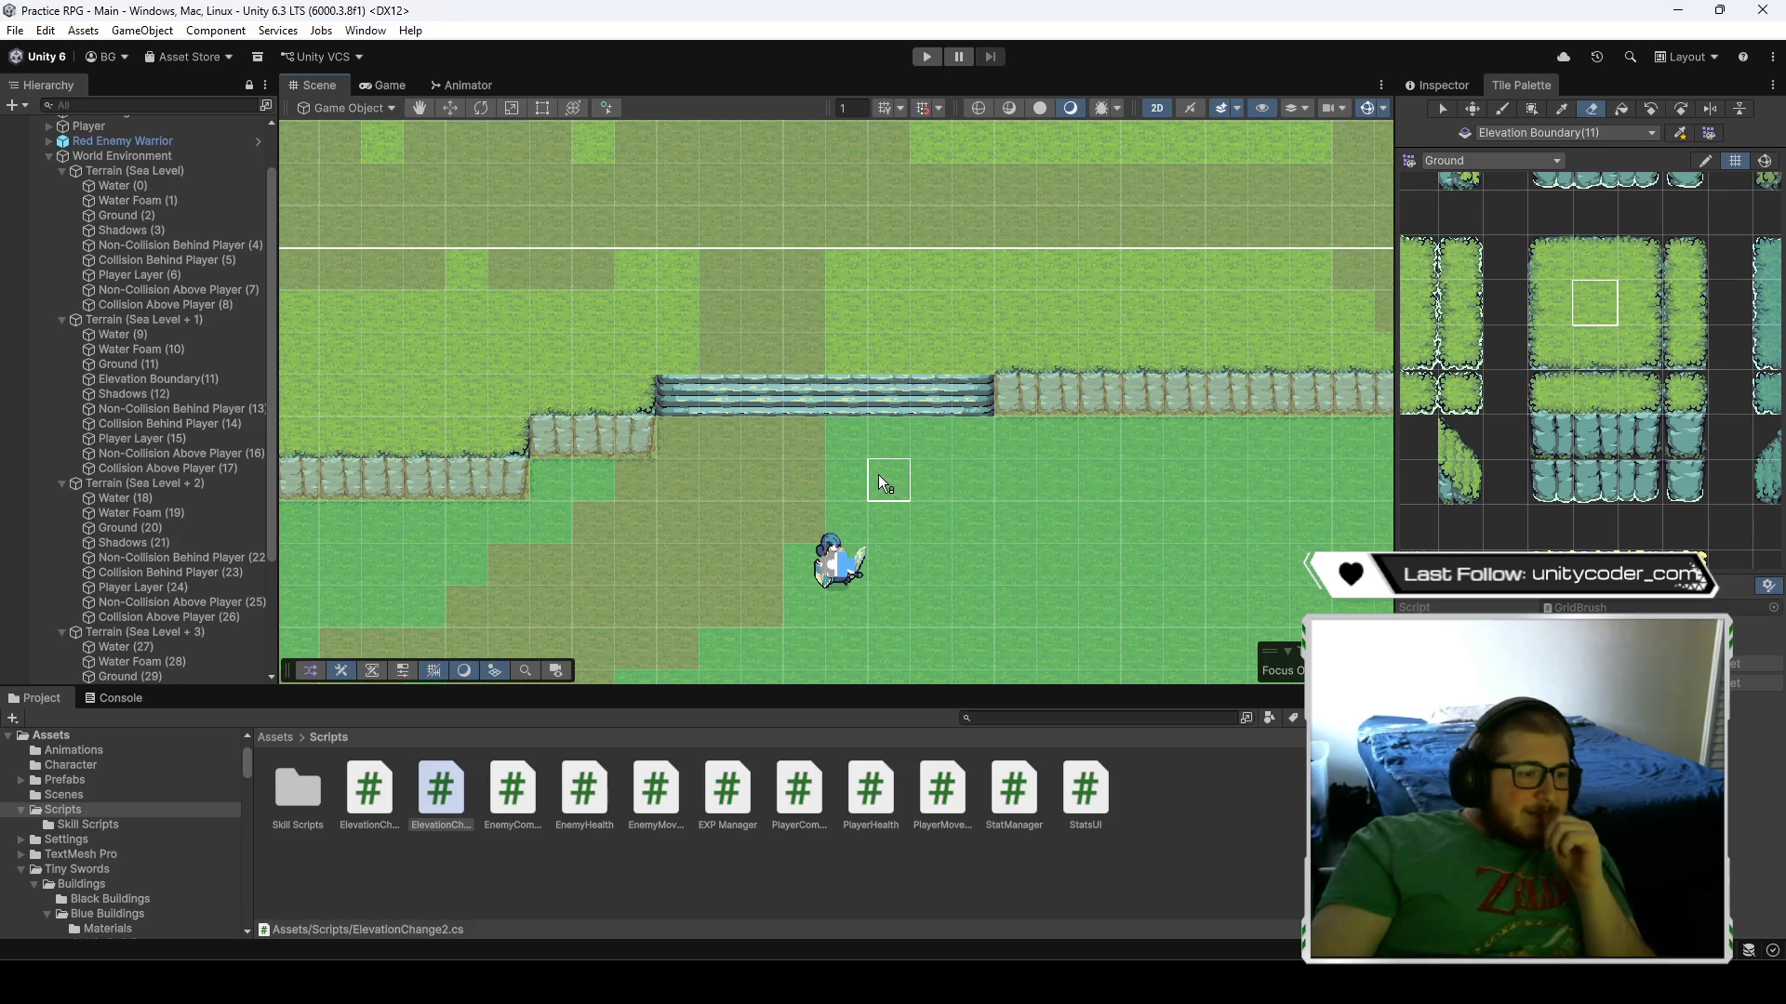
pyautogui.scroll(2, 744, 462)
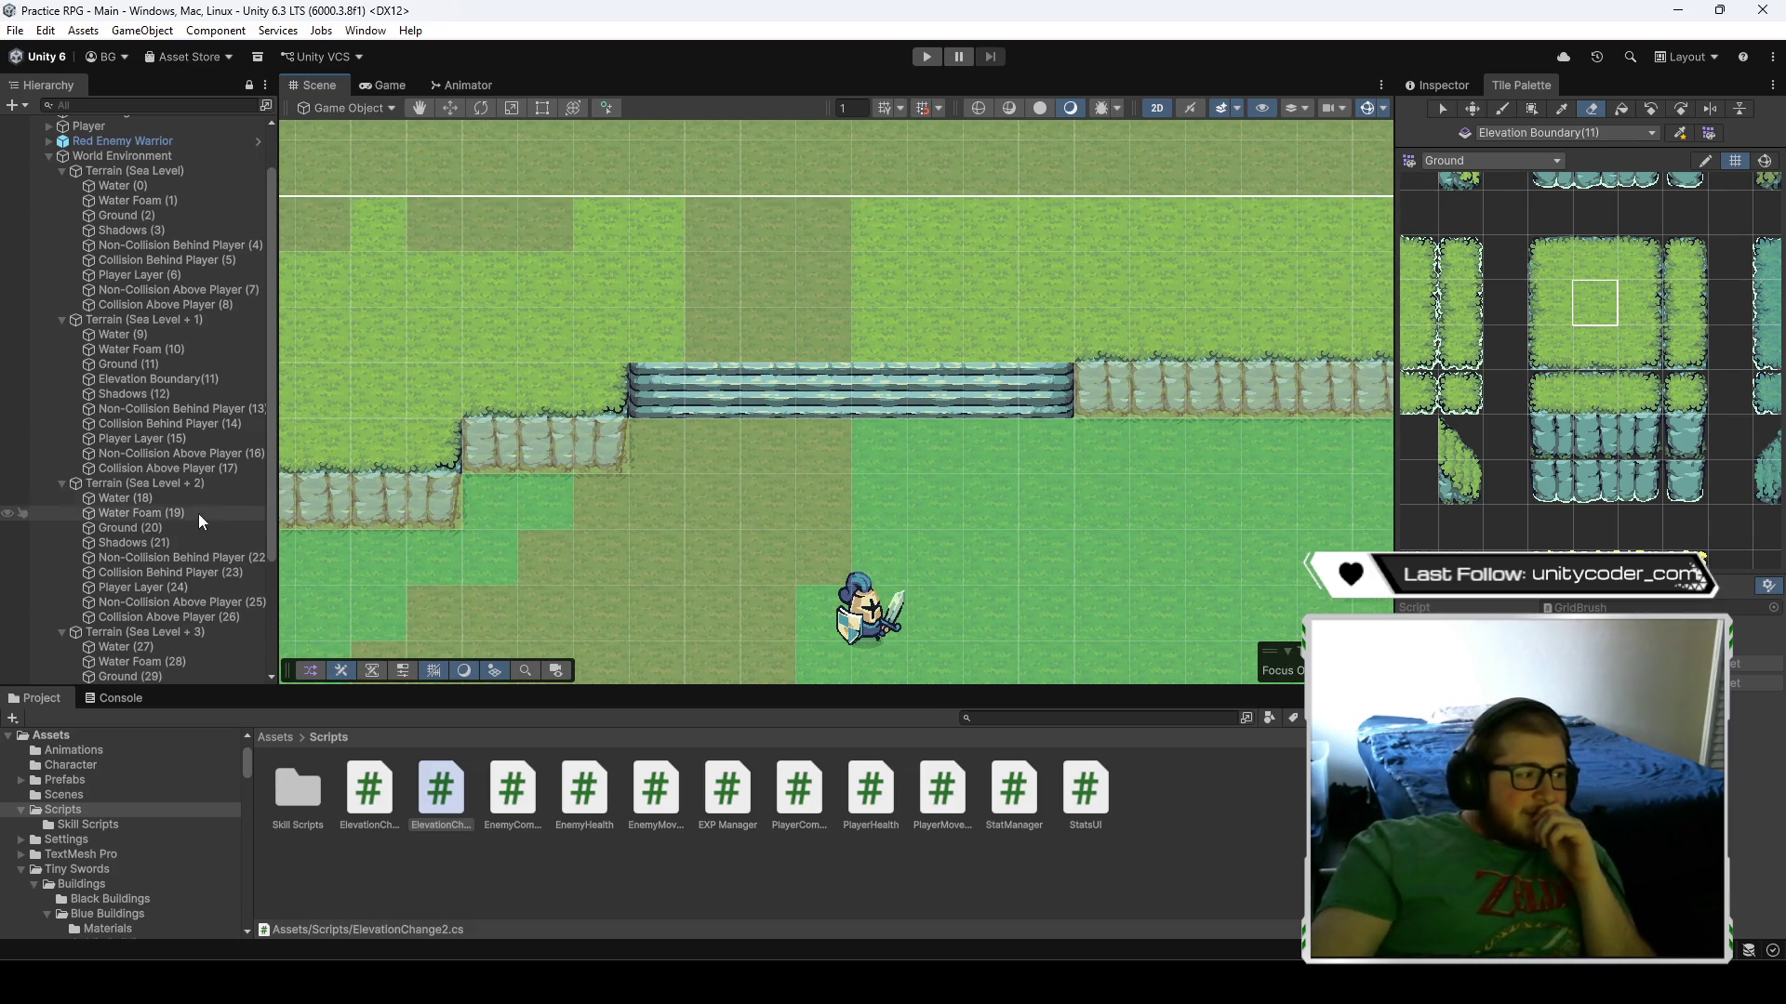
pyautogui.click(180, 379)
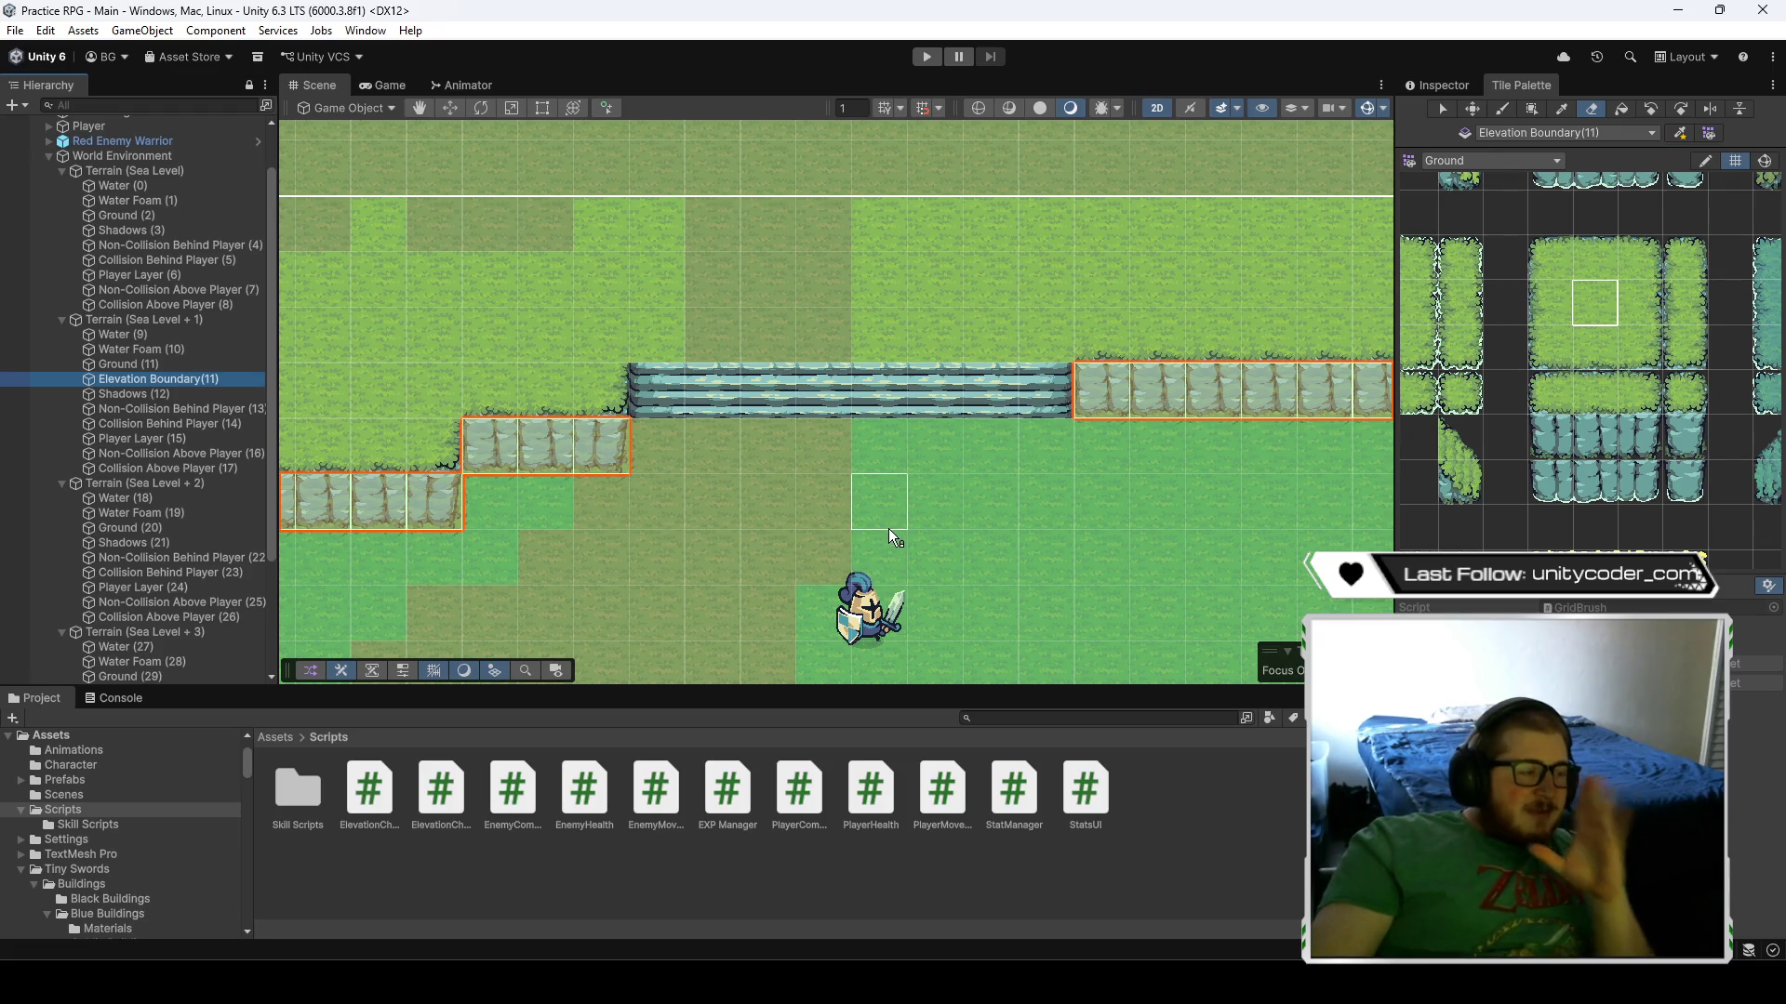
pyautogui.click(227, 246)
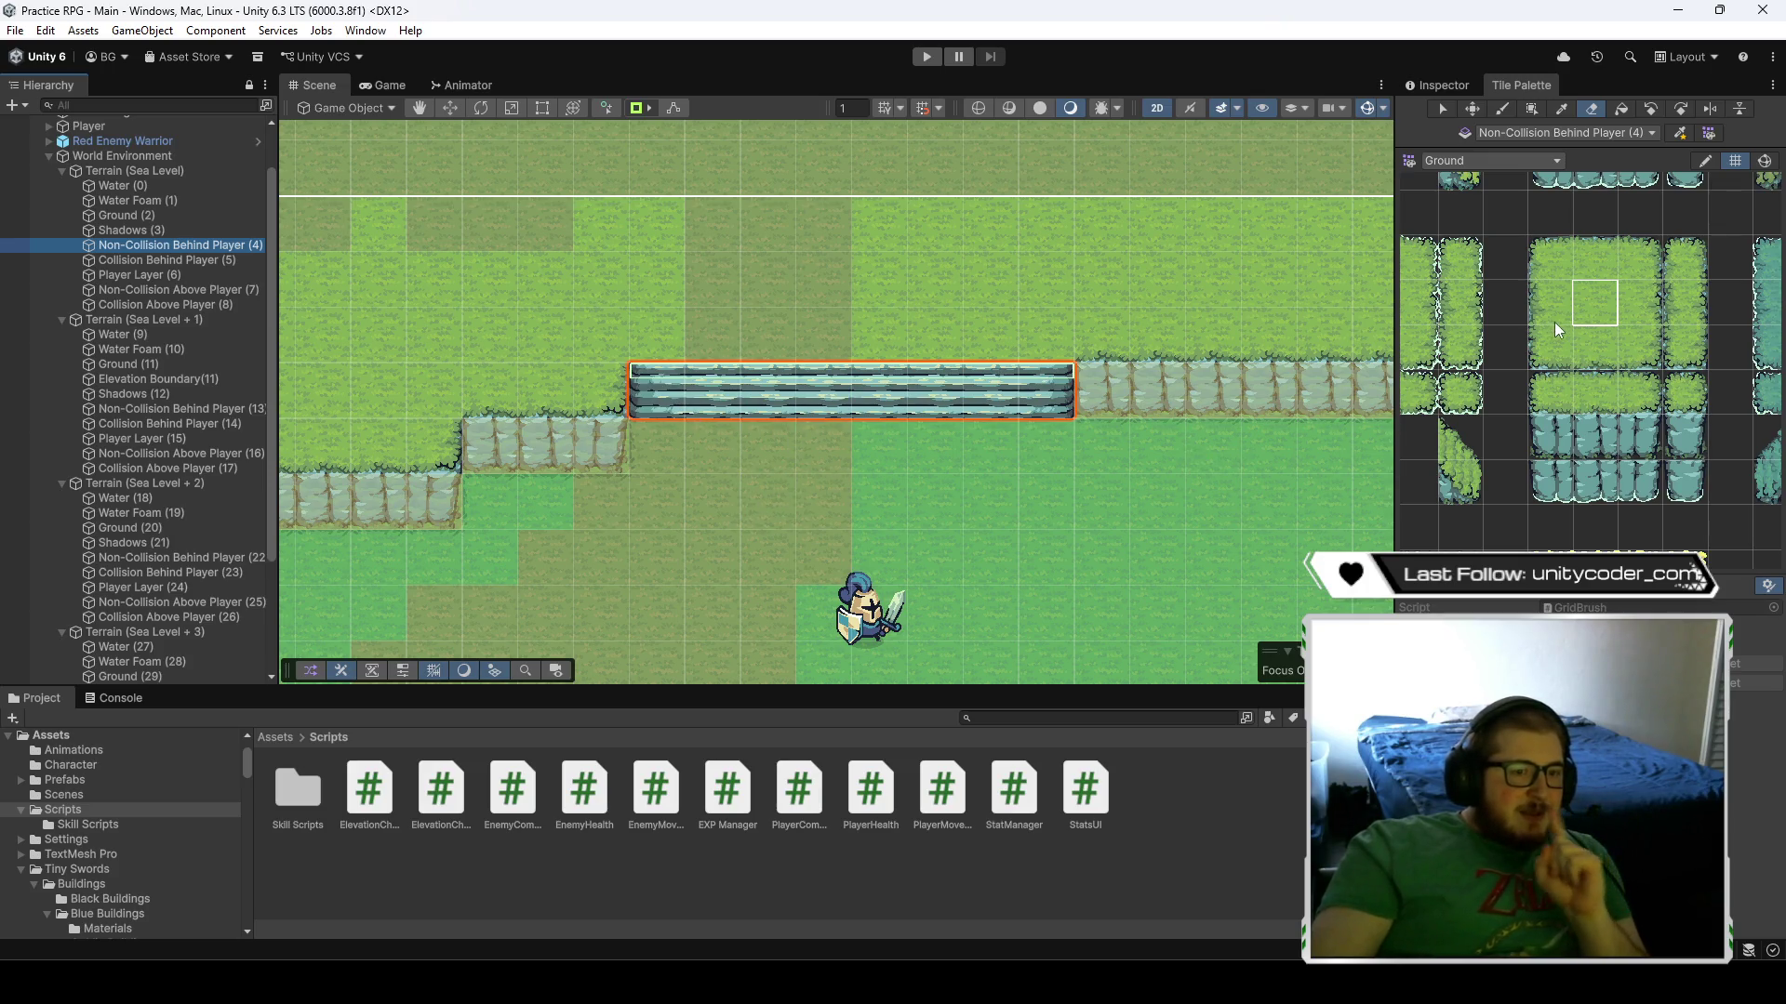
# - Review the stairs tilemap's 7.959 × 0.262 trigger Box Collider 2D, then preview the ElevationChange2 script
pyautogui.click(1448, 88)
pyautogui.scroll(-5, 1581, 372)
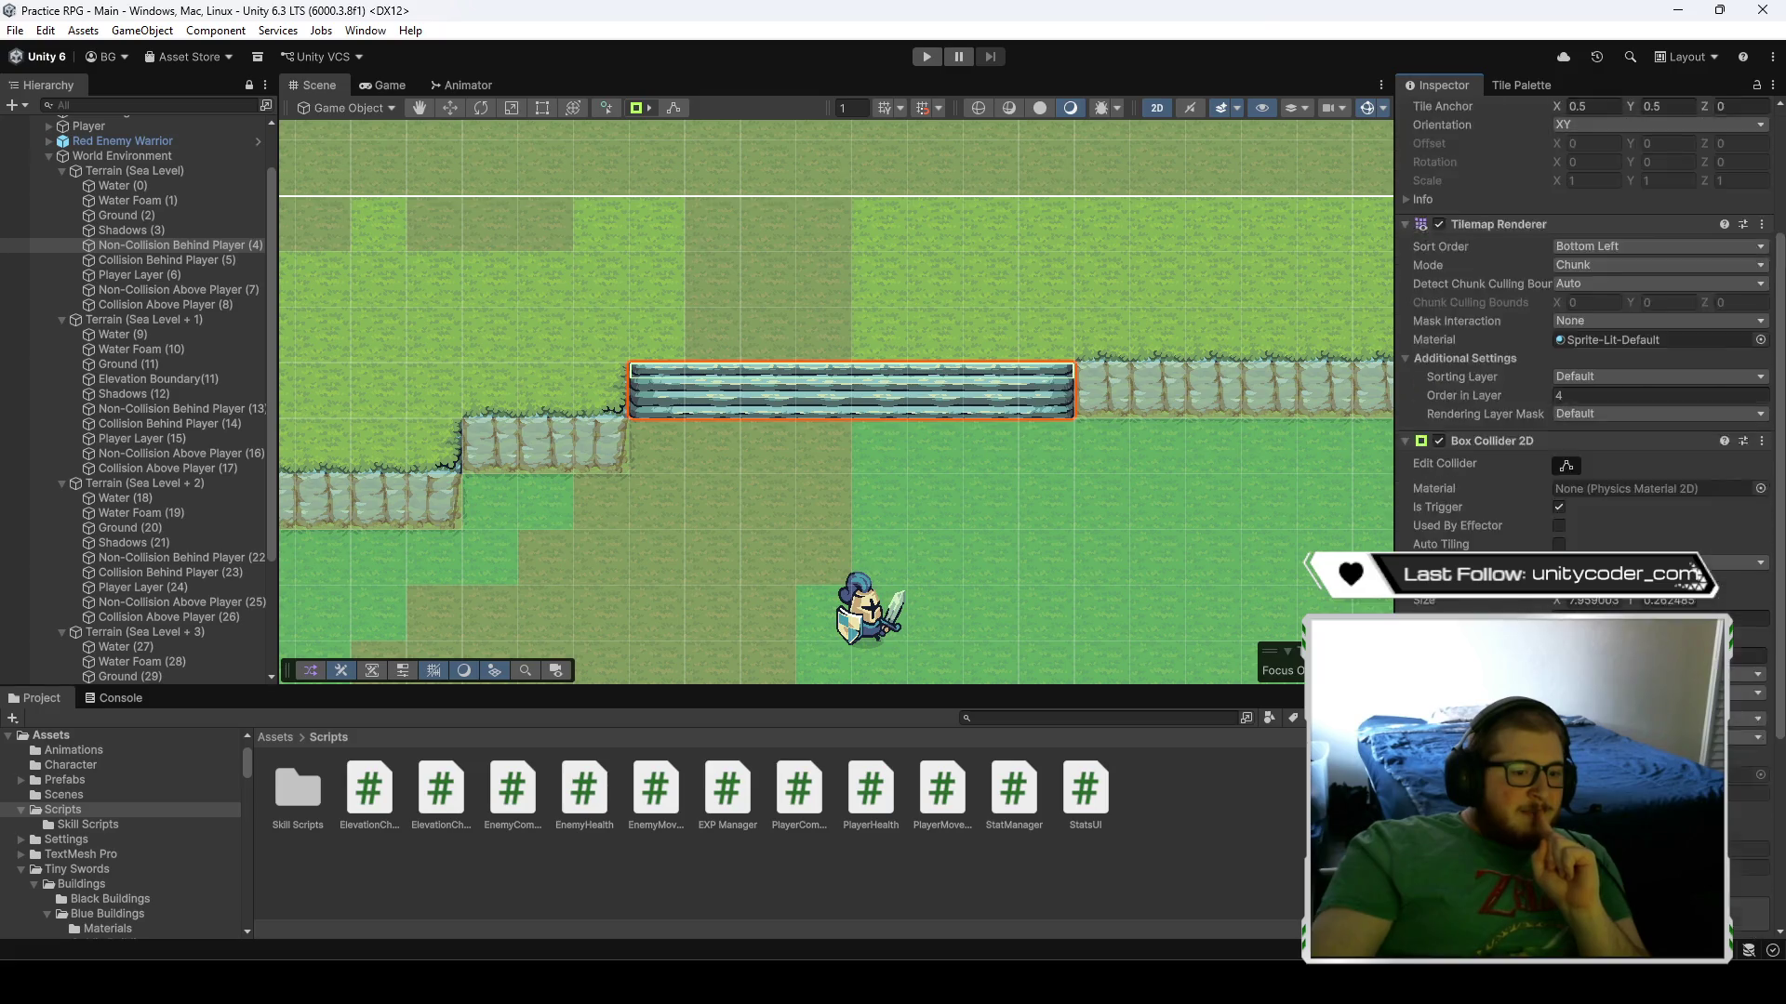
pyautogui.click(764, 377)
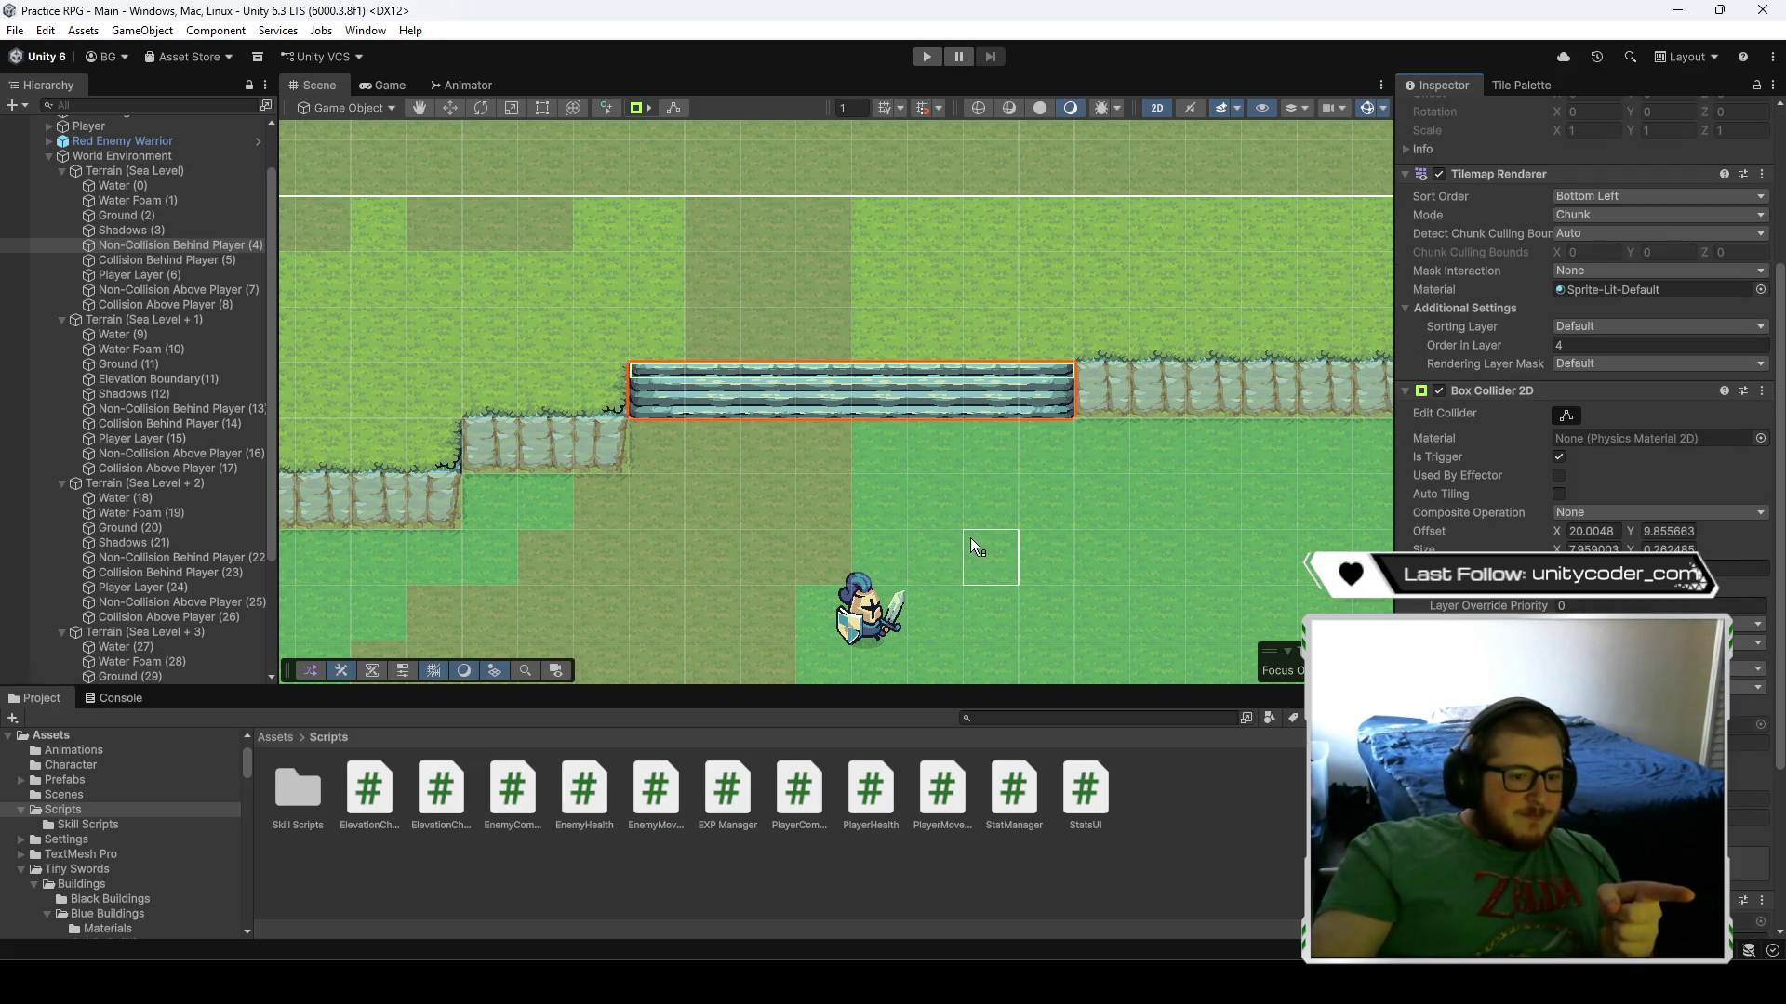
pyautogui.scroll(-3, 1581, 372)
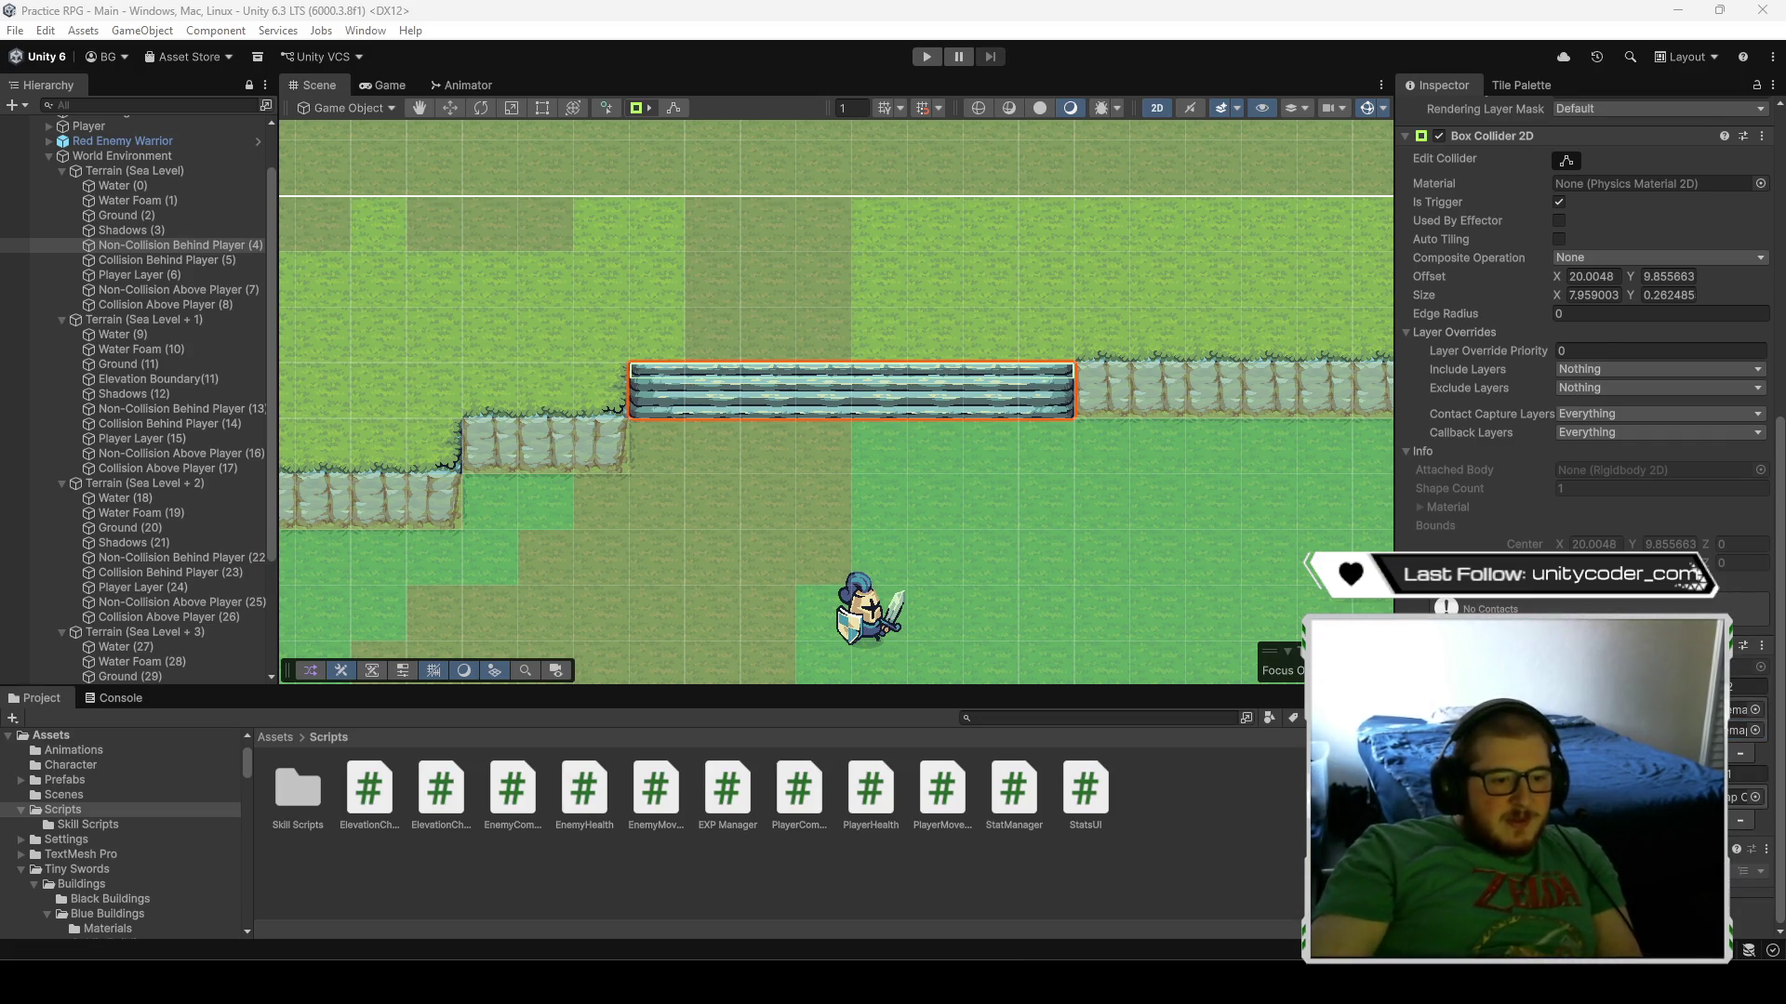
pyautogui.scroll(3, 1581, 372)
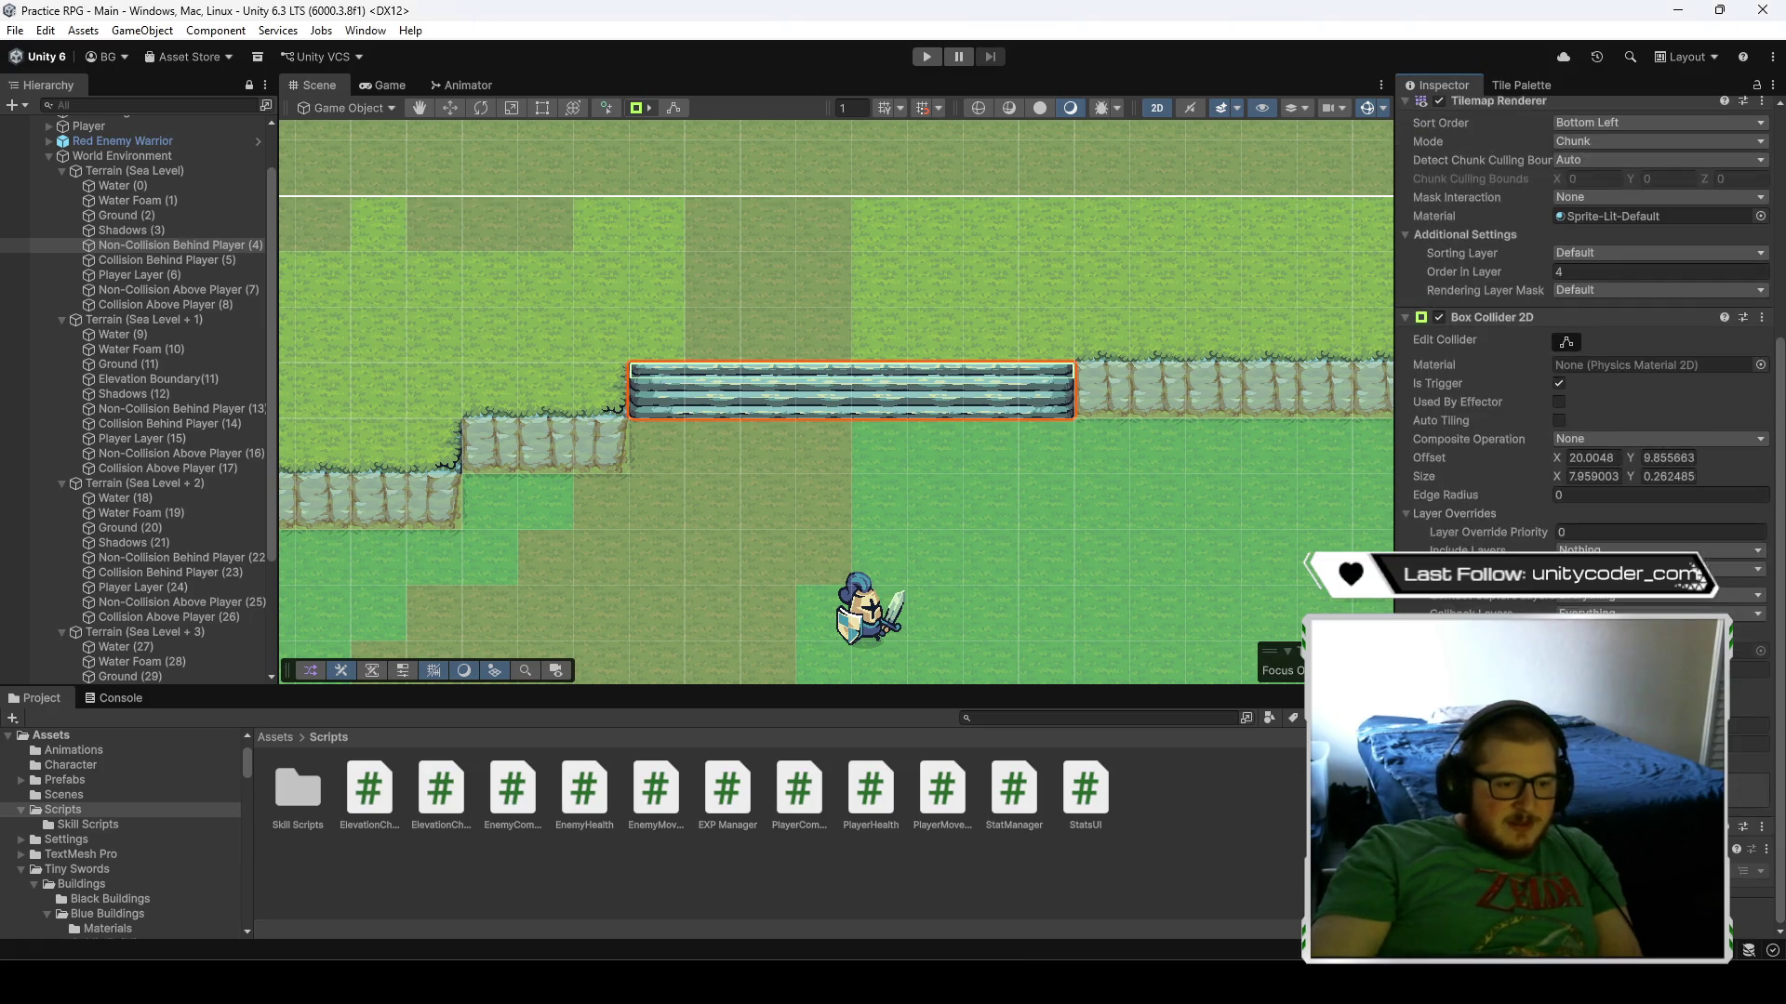
pyautogui.click(440, 797)
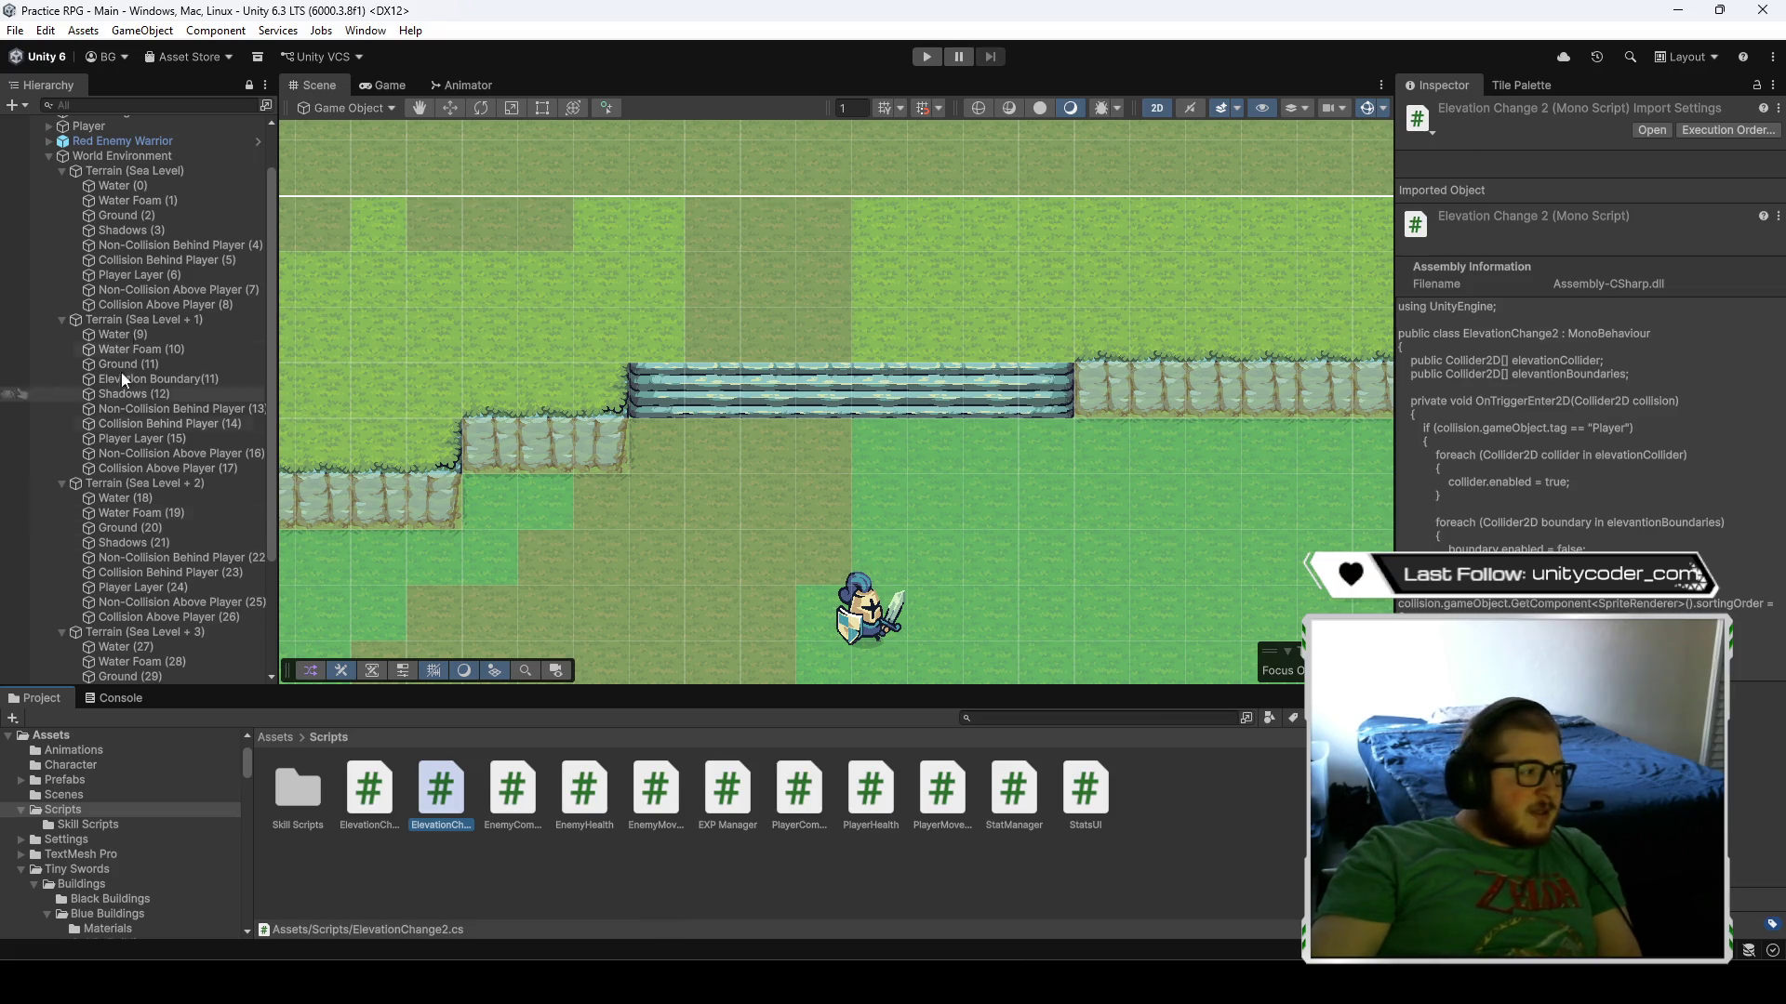
# - Select the Non-Collision Behind Player (4) tilemap and check its trigger collider at offset 20.0048, 9.856
pyautogui.click(146, 290)
pyautogui.click(155, 273)
pyautogui.click(173, 260)
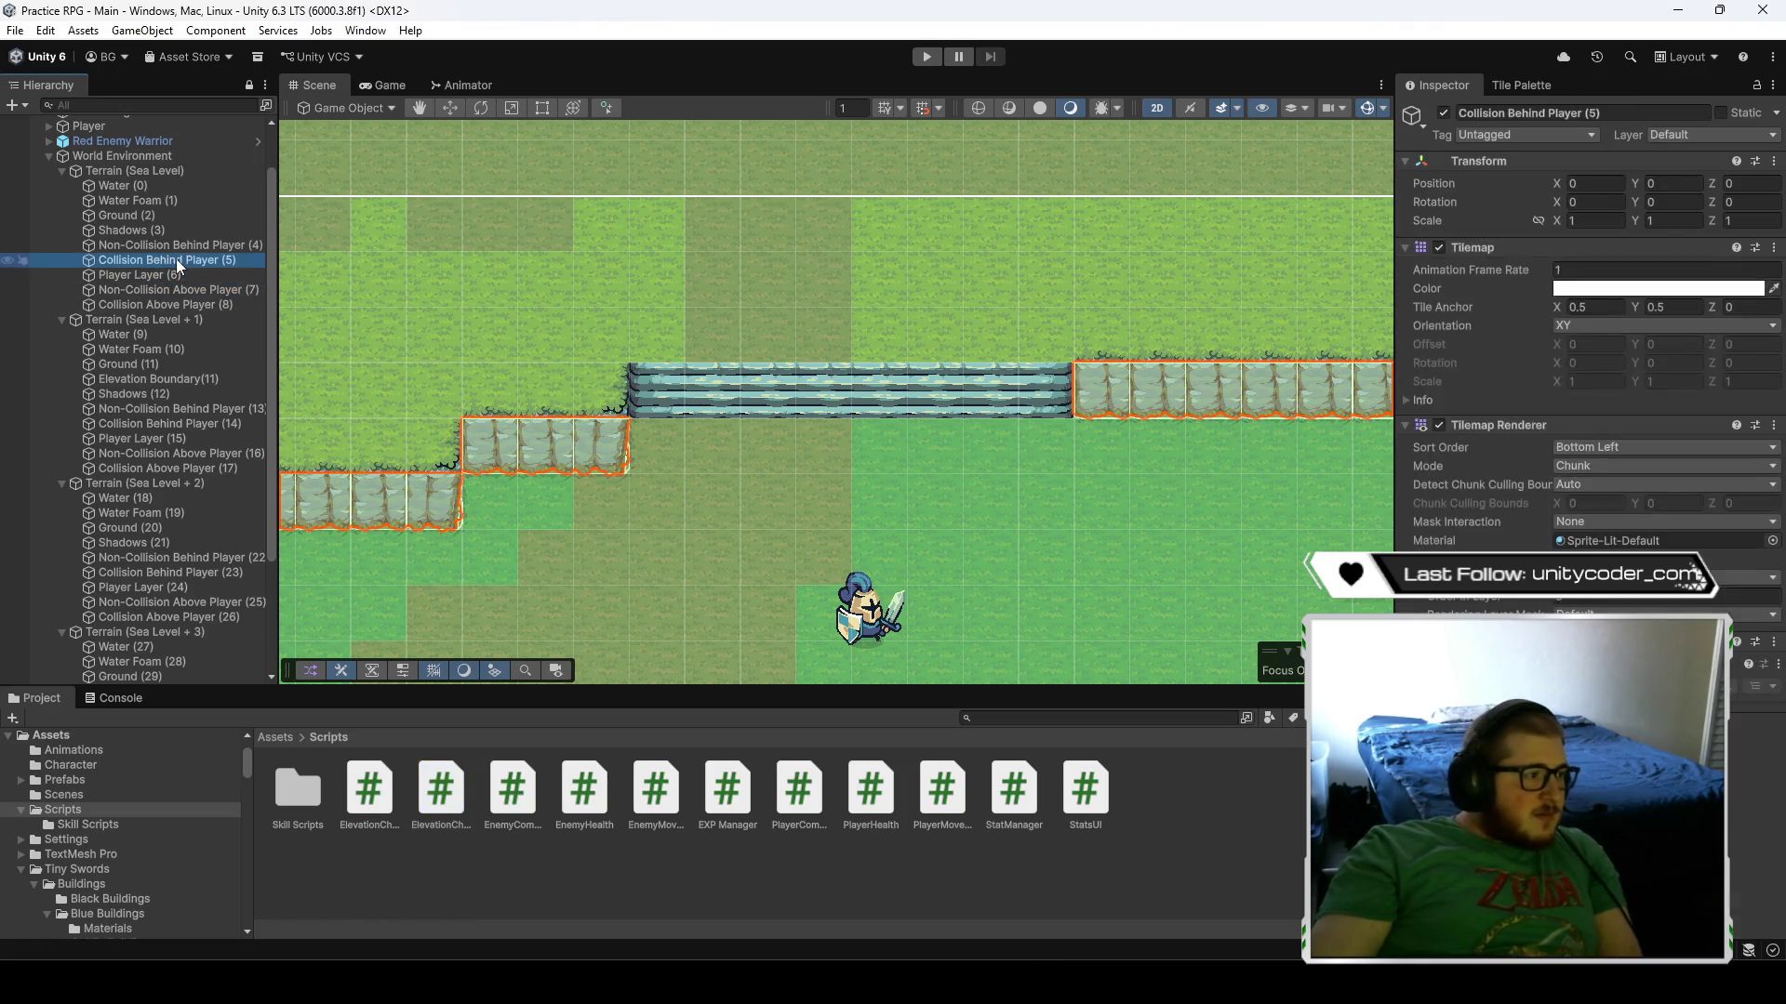
pyautogui.click(186, 245)
pyautogui.scroll(-5, 1581, 372)
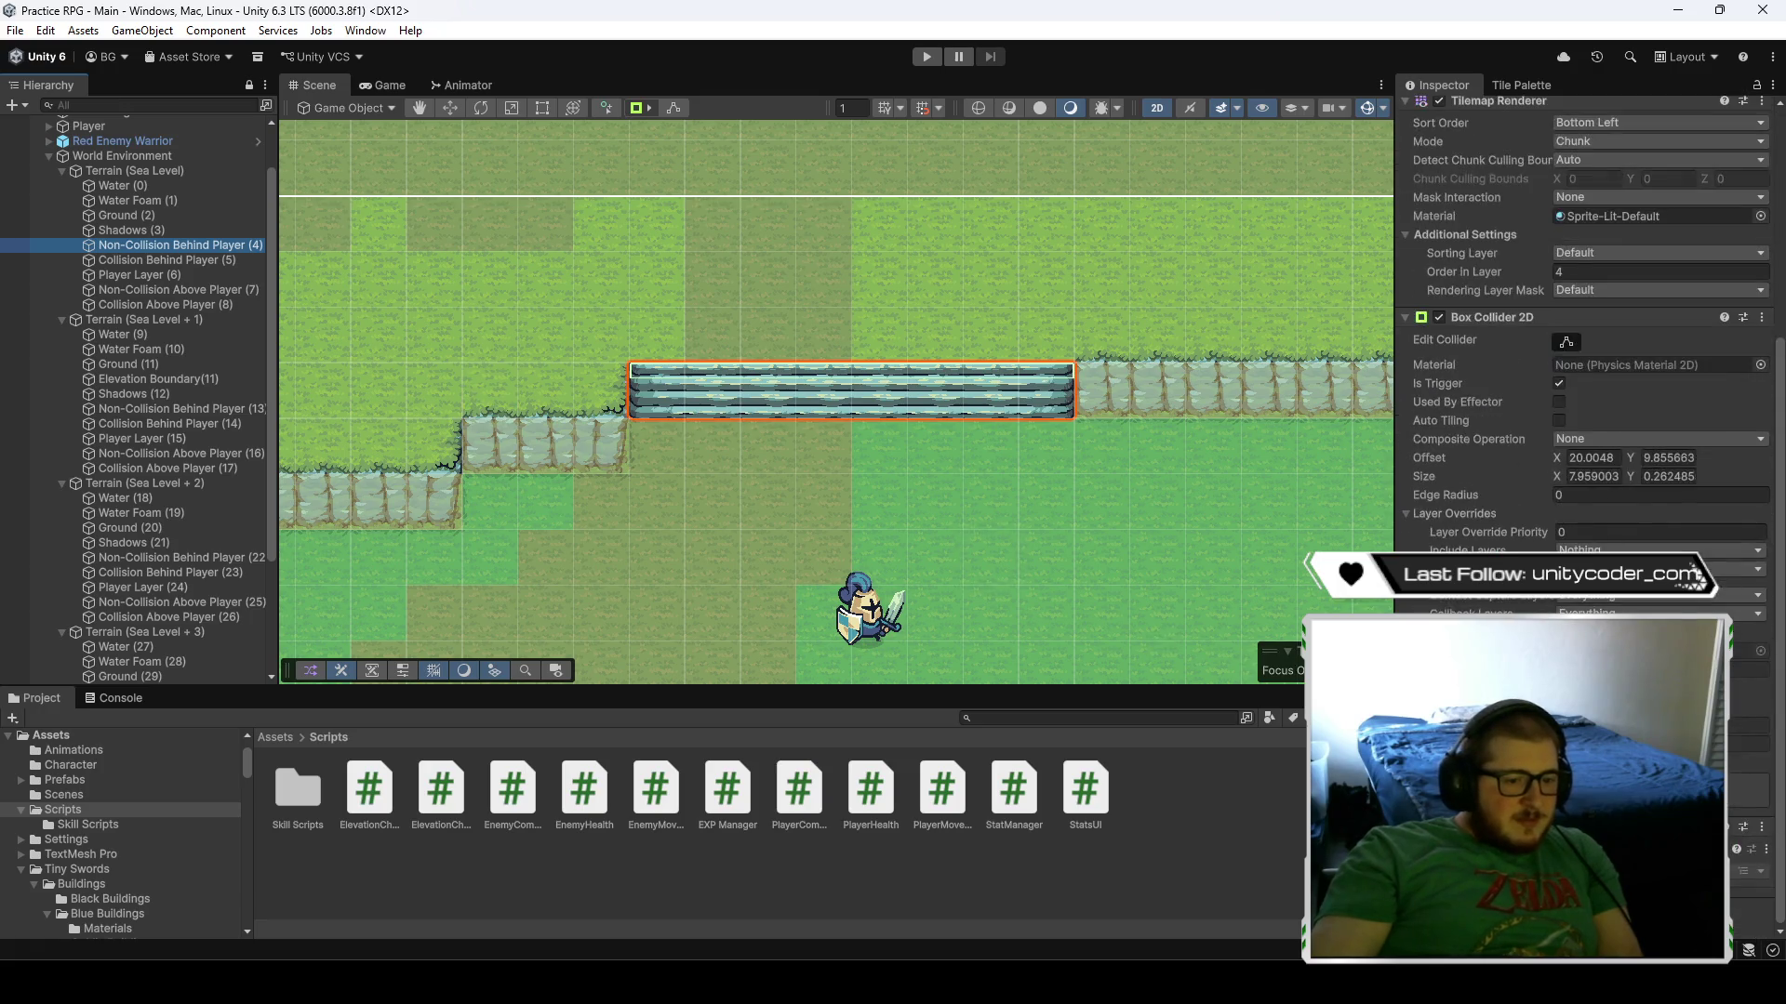
pyautogui.scroll(5, 1410, 335)
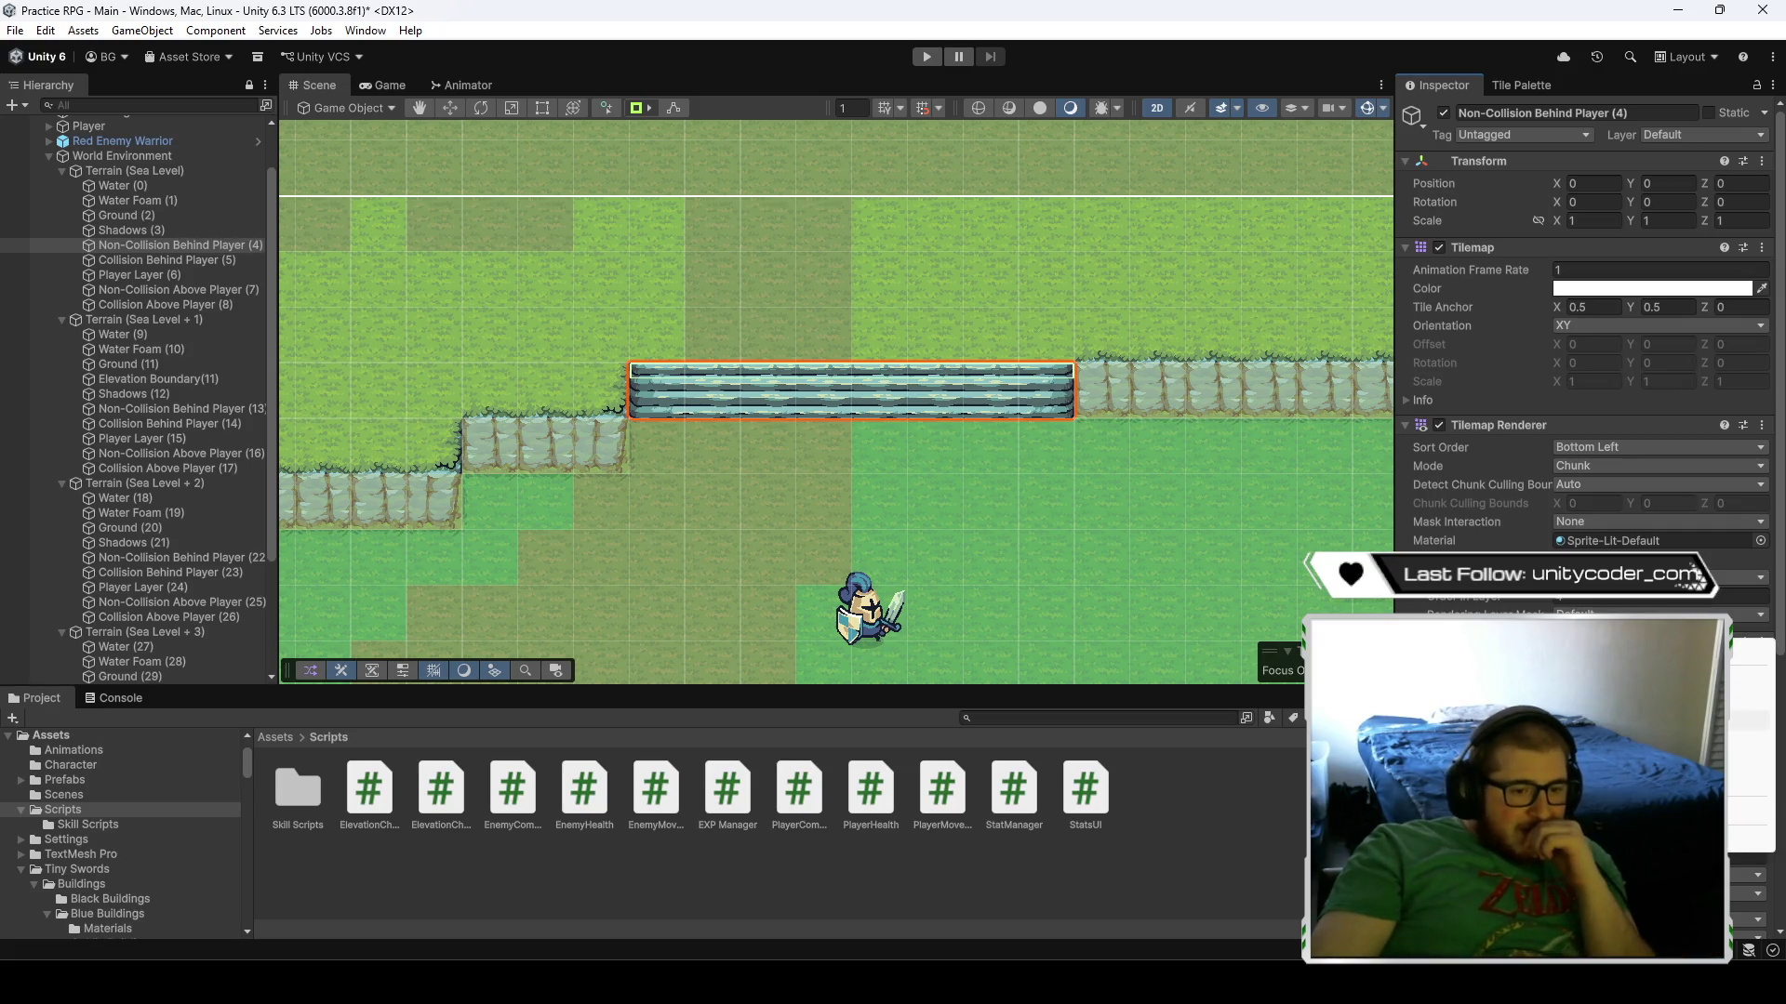
pyautogui.scroll(-10, 1581, 326)
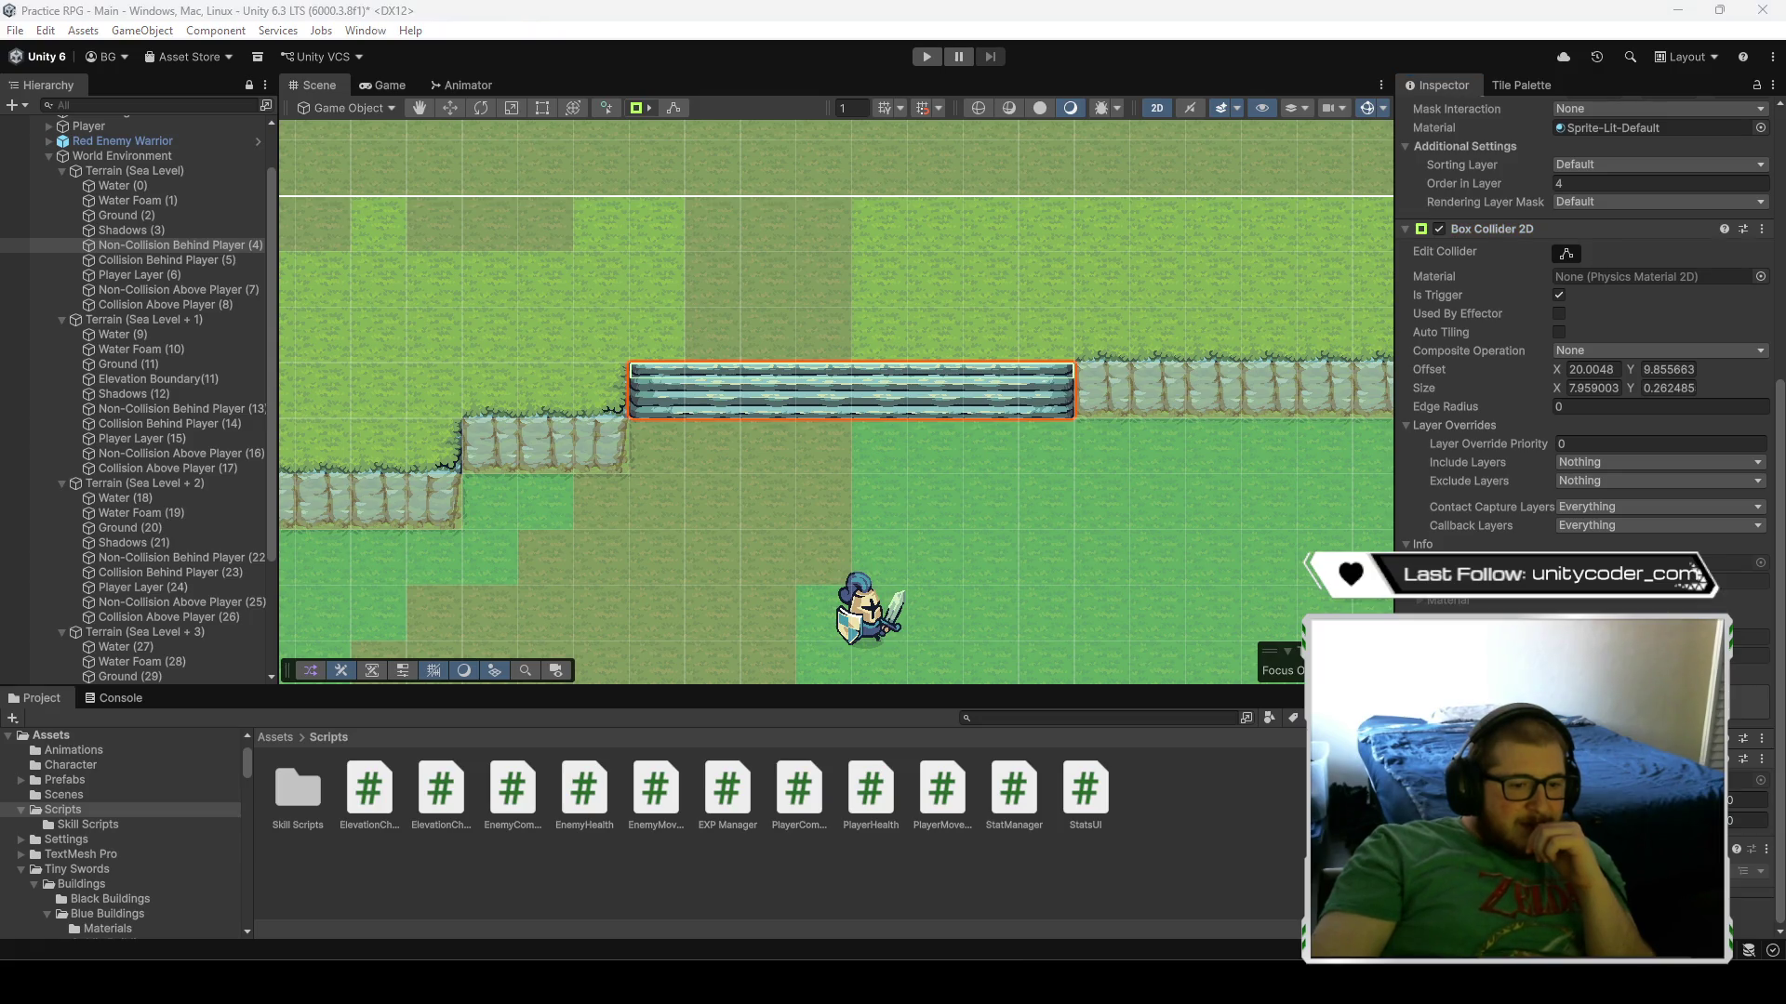
# - Paste the copied Box Collider 2D onto the stairs tilemap as a new component
pyautogui.rightClick(1526, 232)
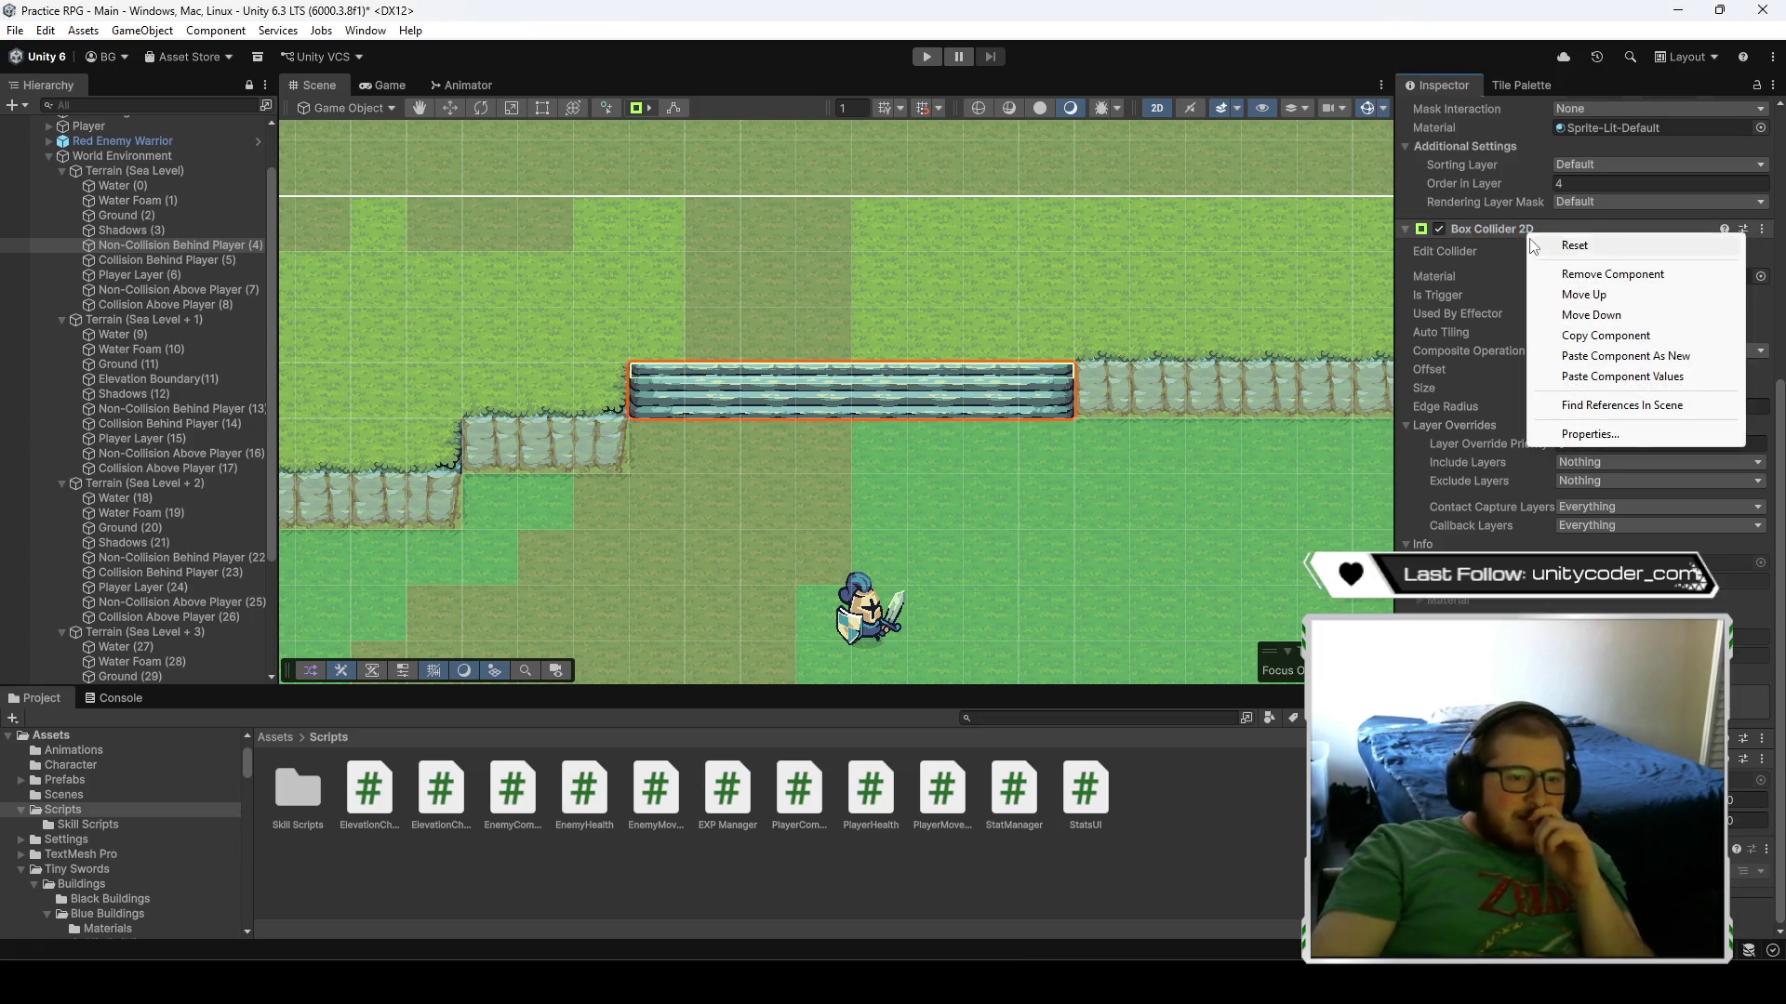
pyautogui.click(1587, 363)
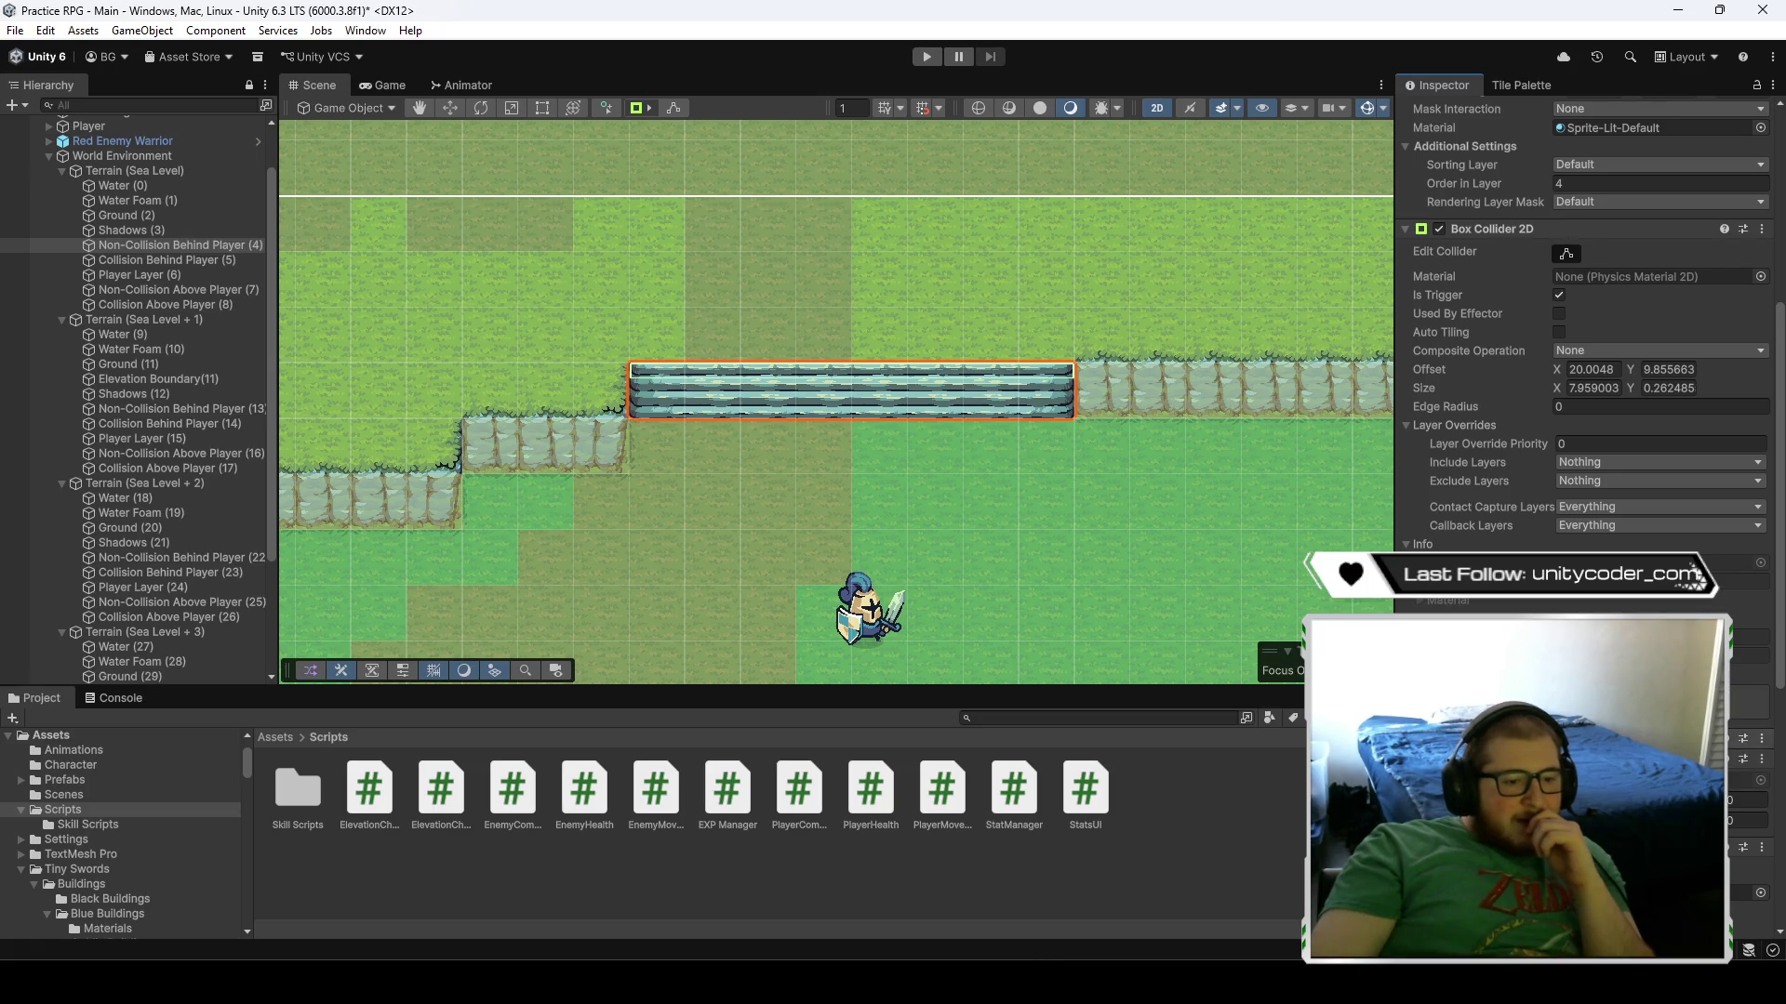
pyautogui.click(1488, 228)
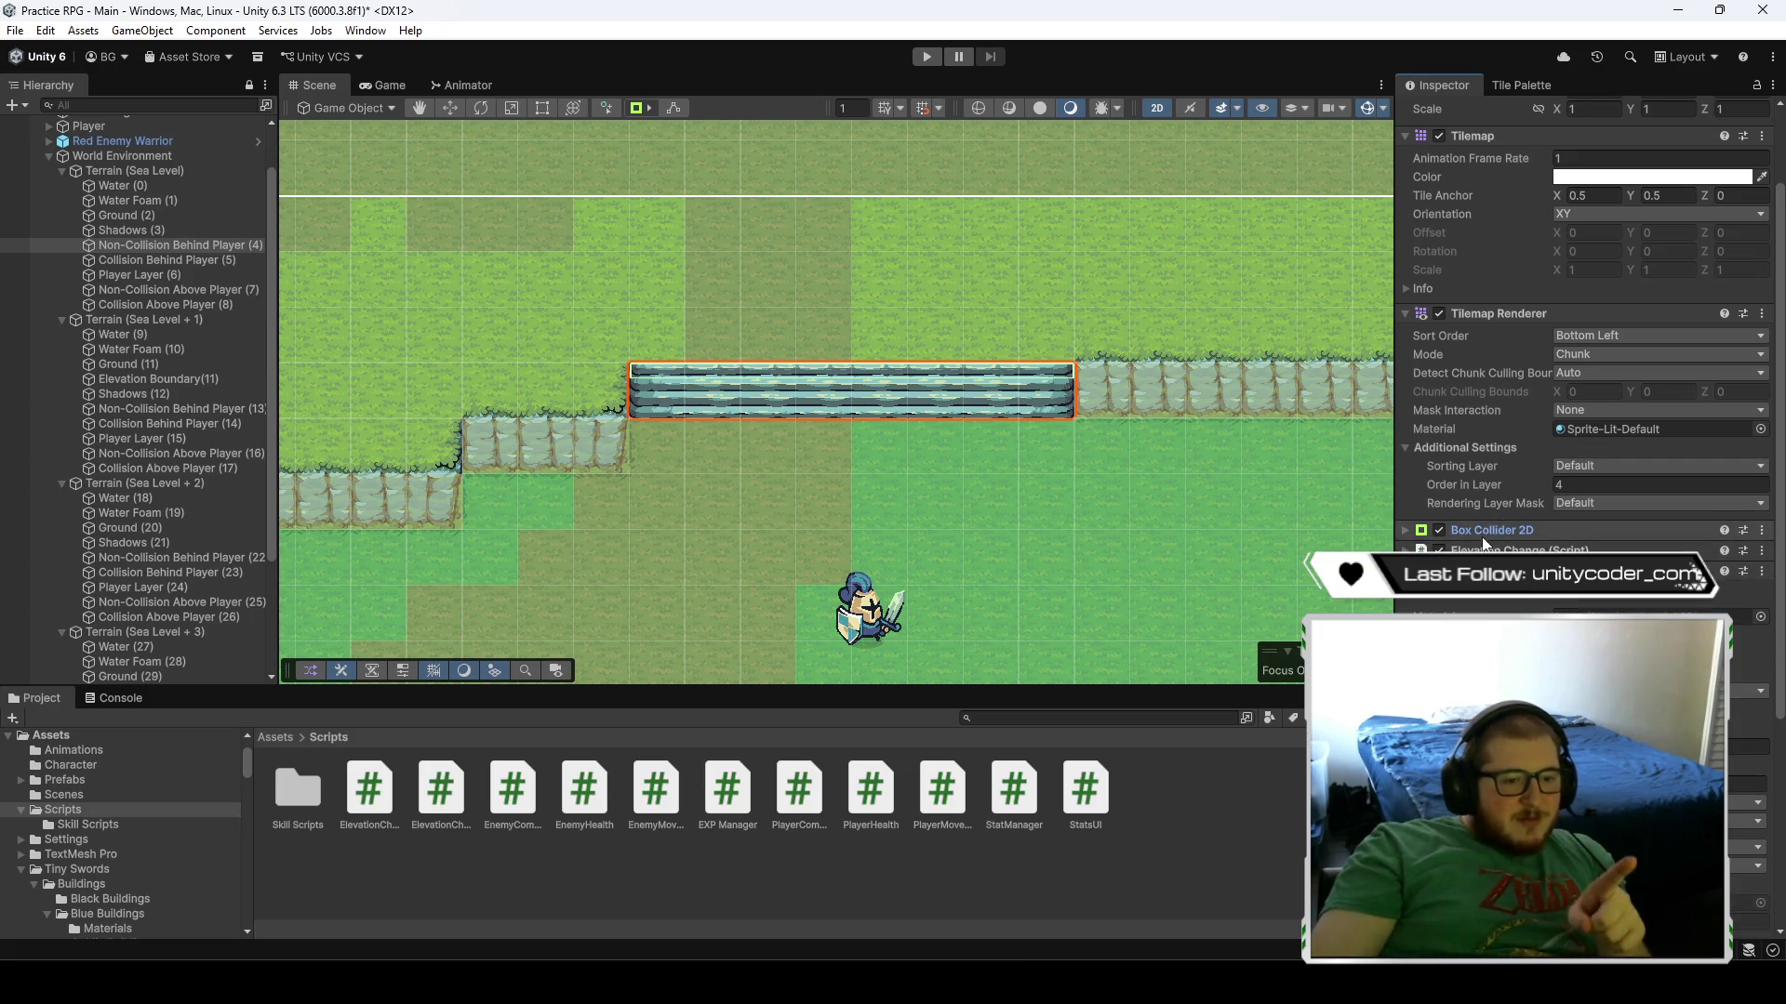
pyautogui.scroll(3, 1490, 516)
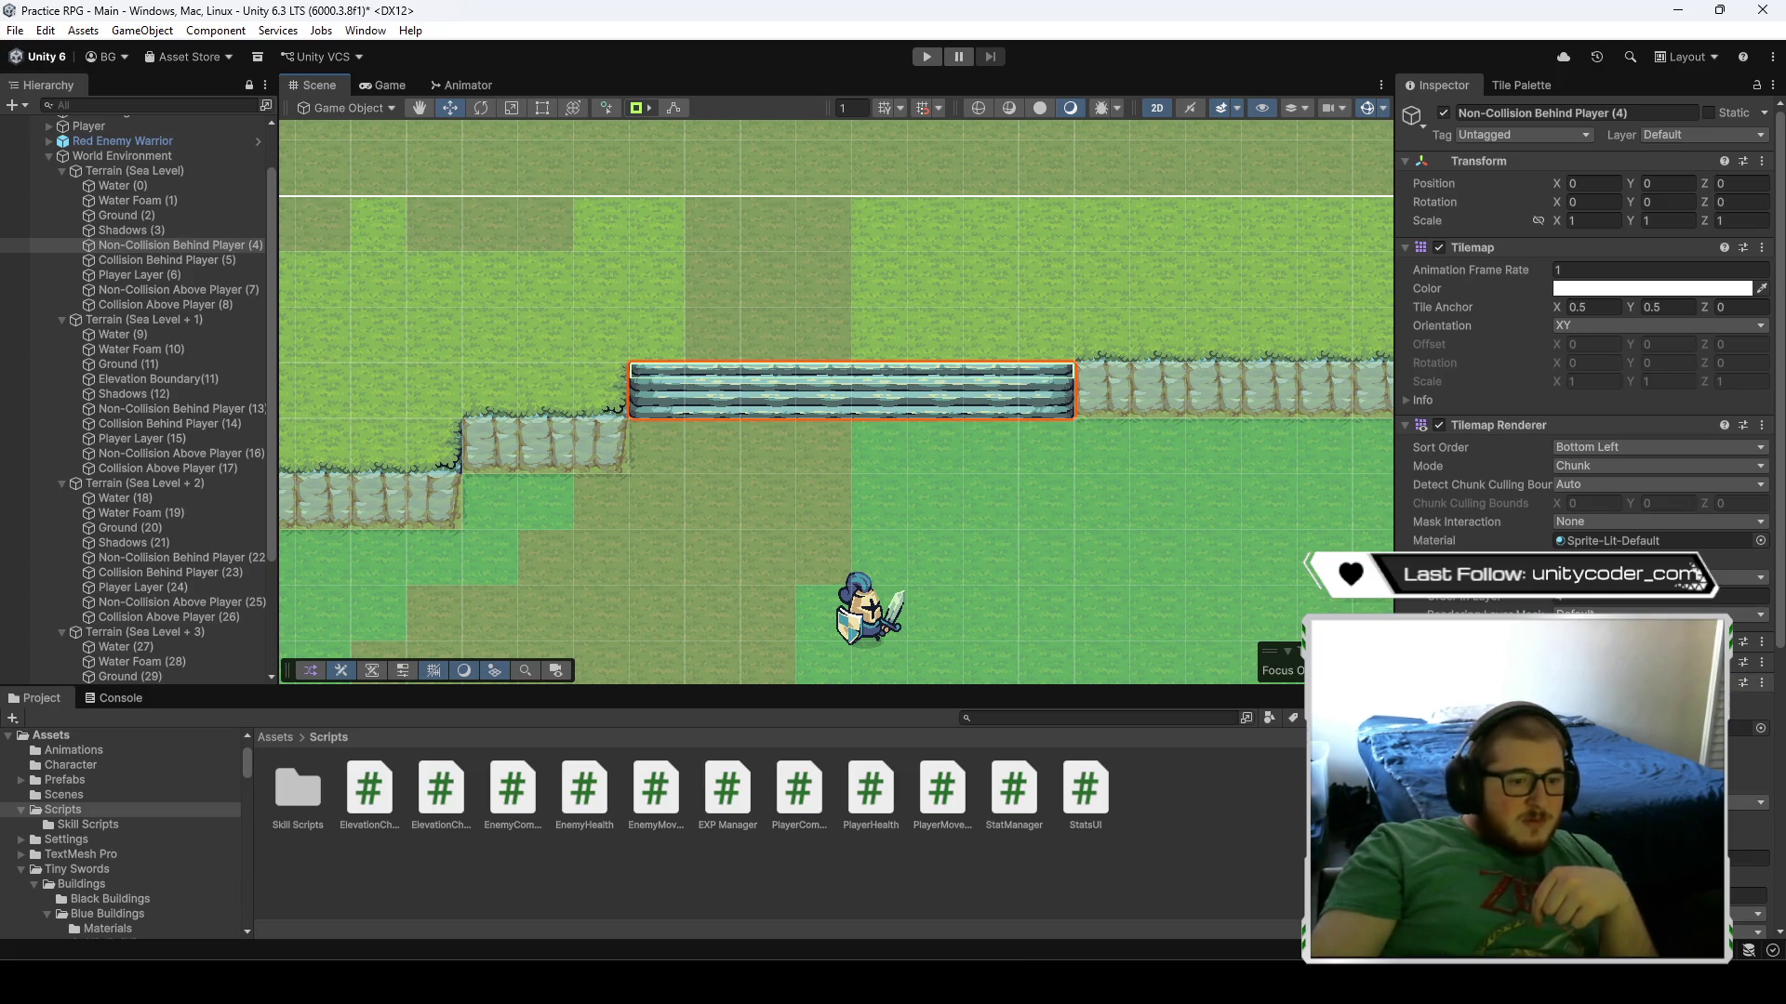
pyautogui.scroll(-1, 1581, 372)
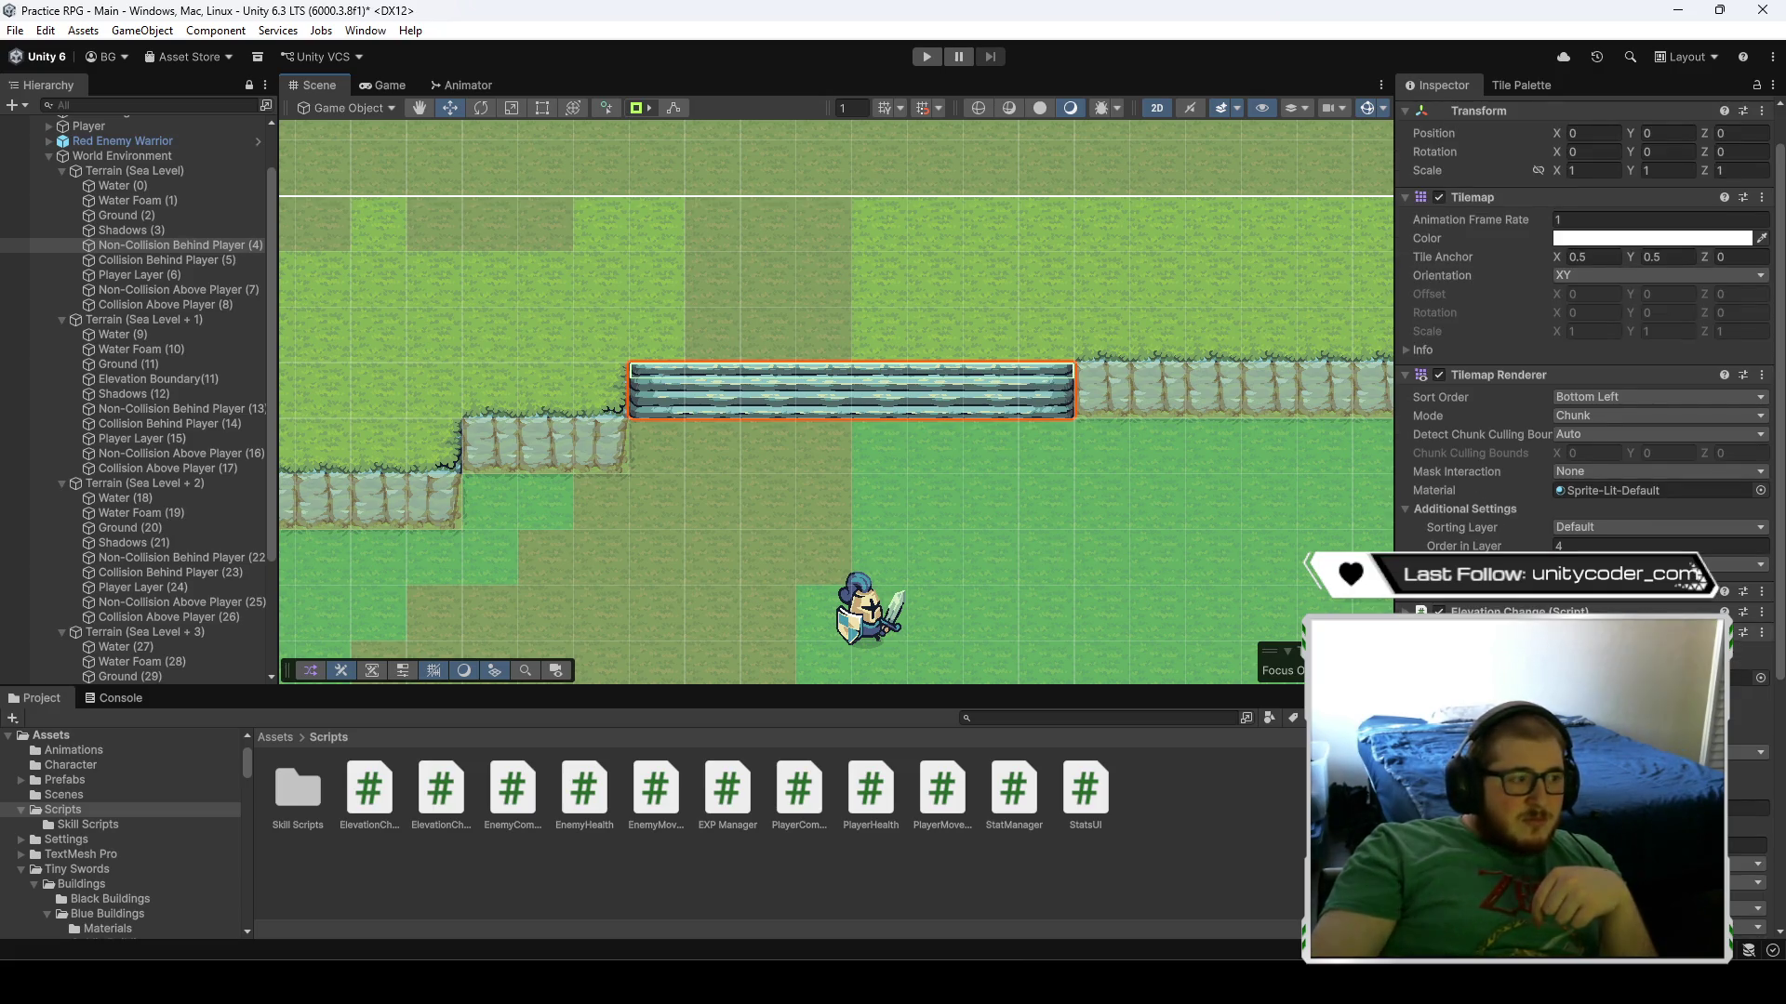
pyautogui.scroll(-1, 1499, 602)
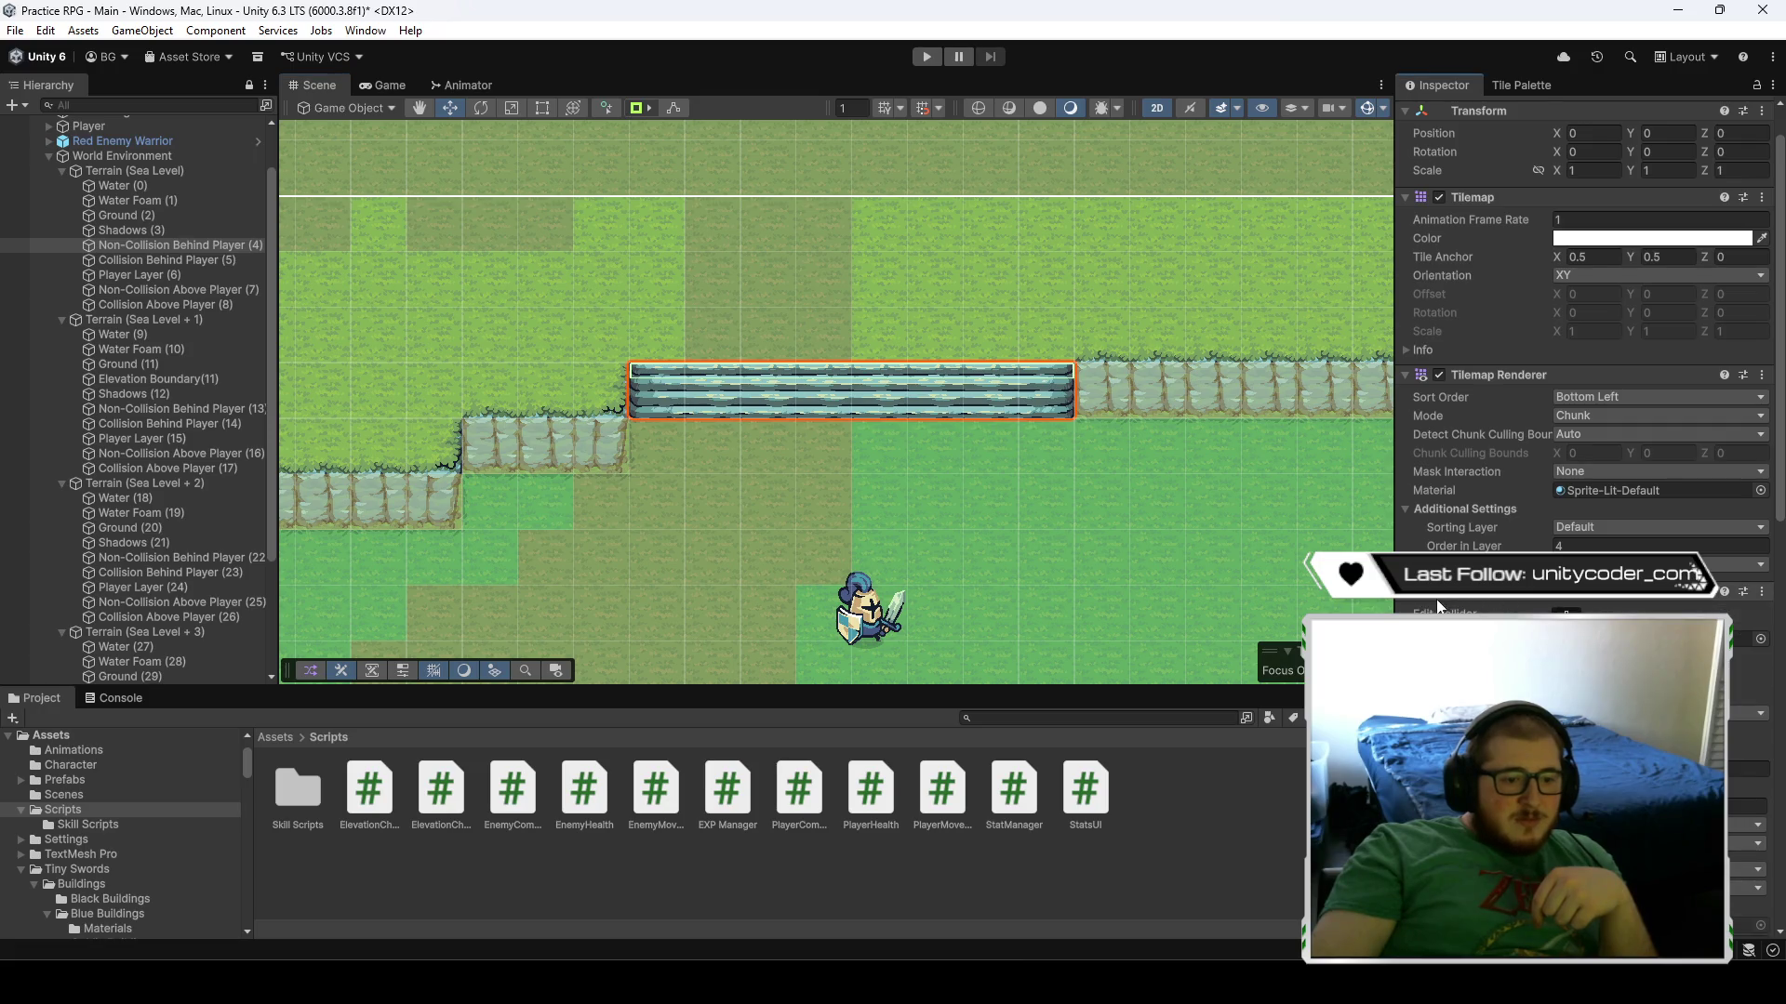
# - Remove the duplicate Box Collider 2D, keeping the trigger collider at offset 20.0048, 9.856
pyautogui.scroll(2, 1486, 602)
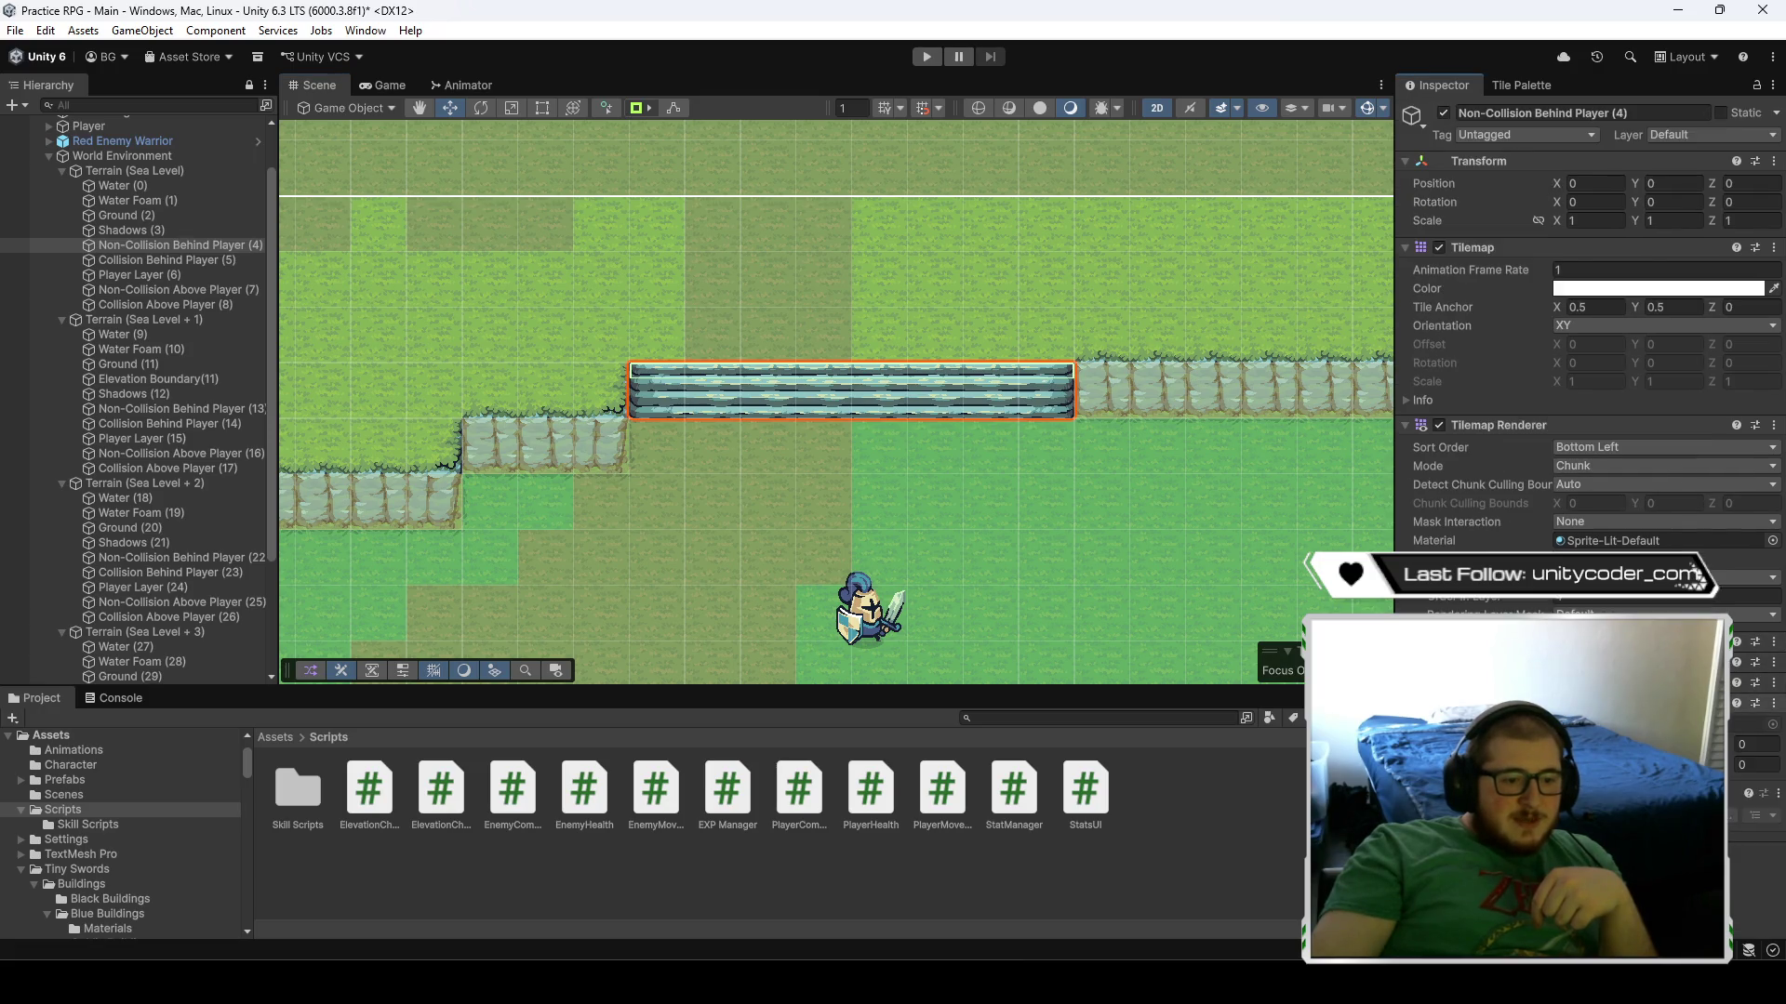
pyautogui.scroll(-4, 1581, 372)
pyautogui.scroll(-6, 1581, 372)
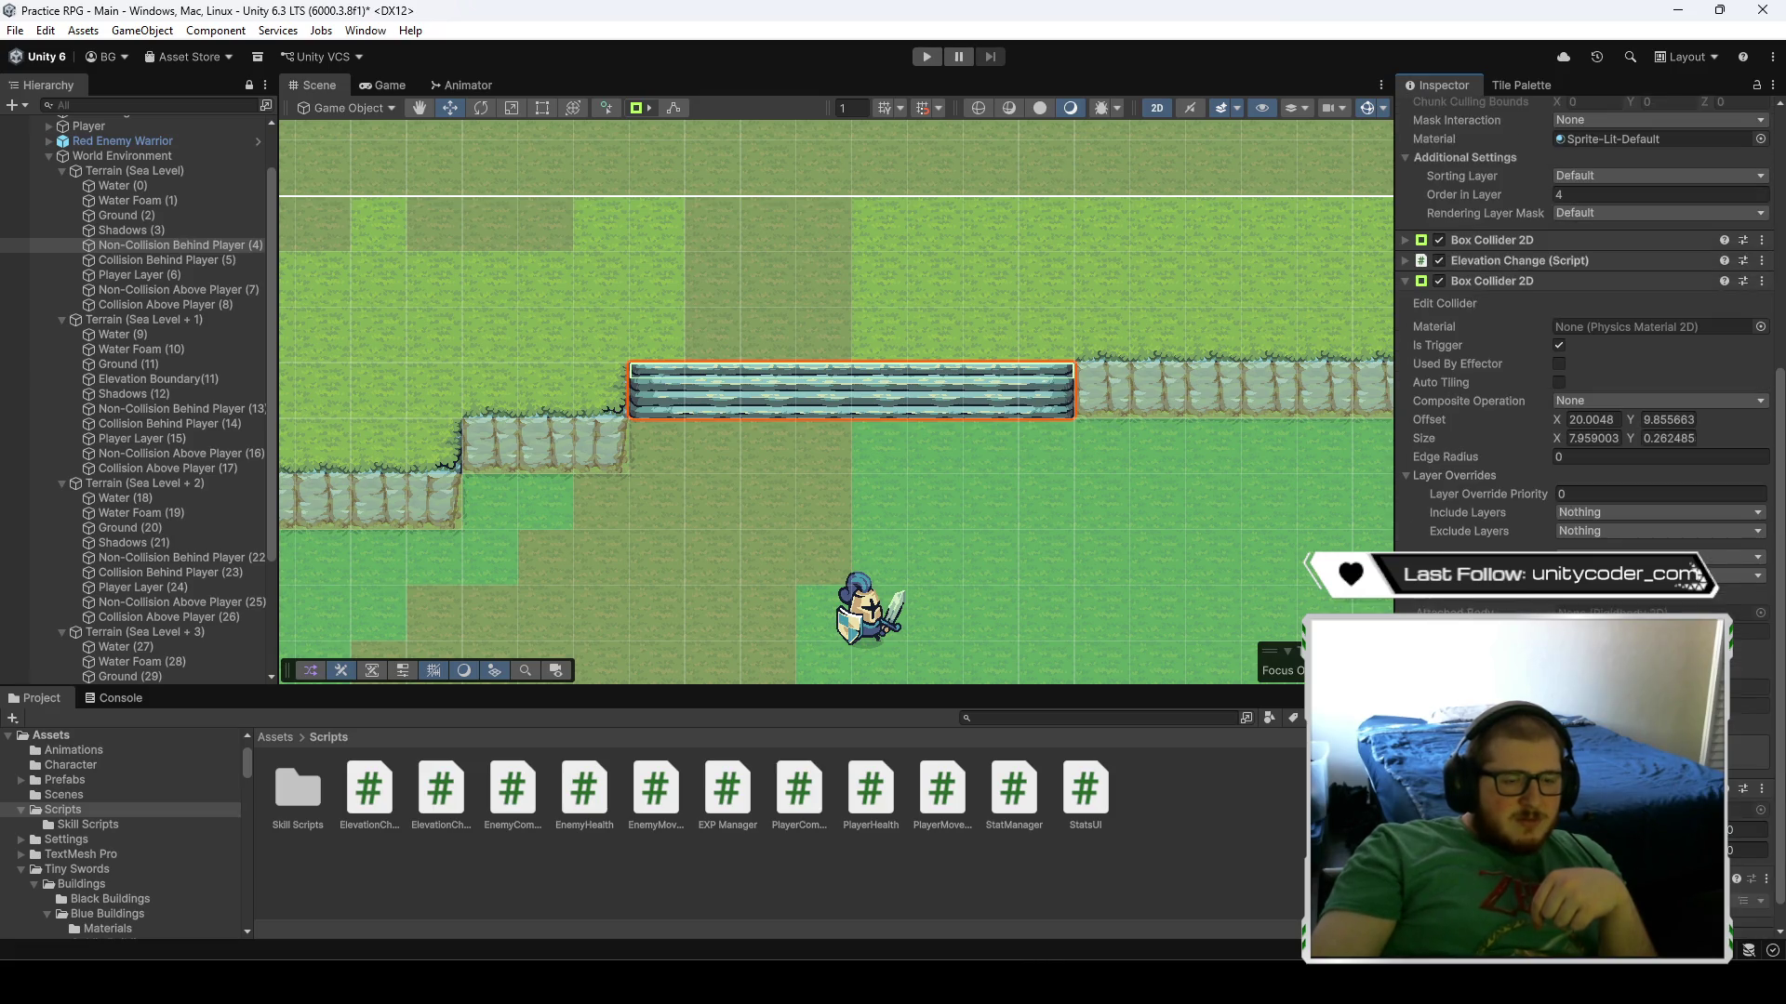
pyautogui.scroll(4, 1581, 372)
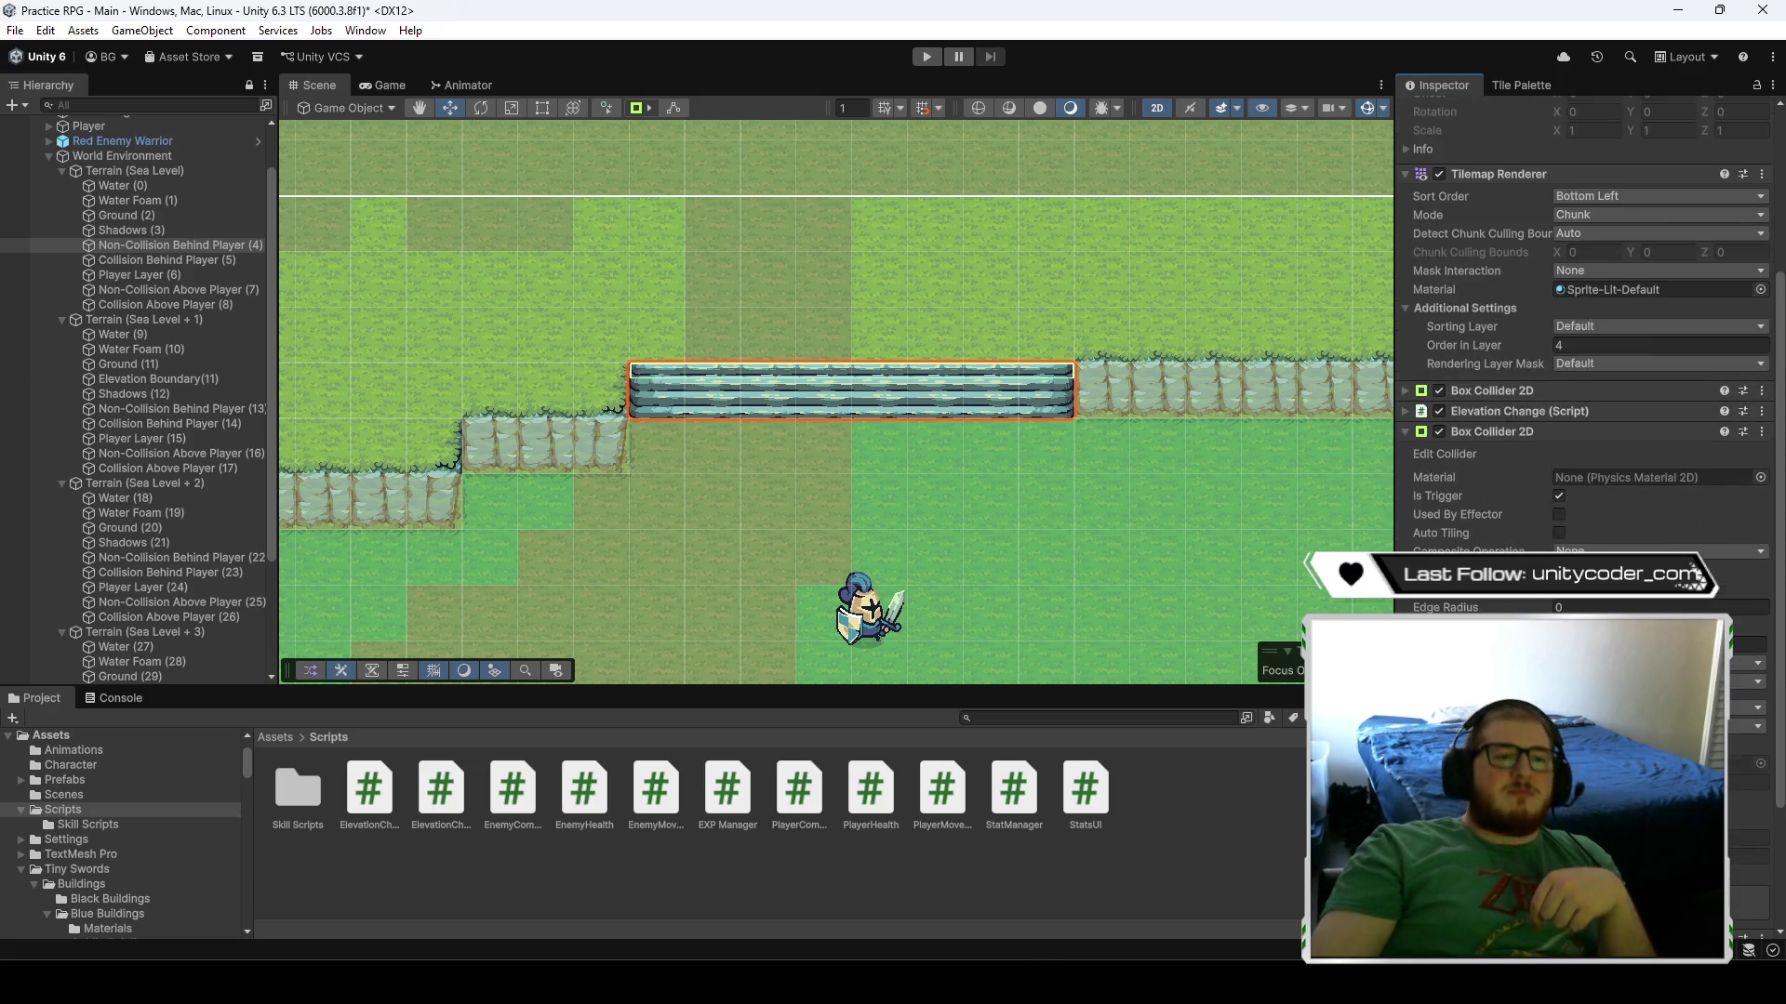
pyautogui.rightClick(1546, 433)
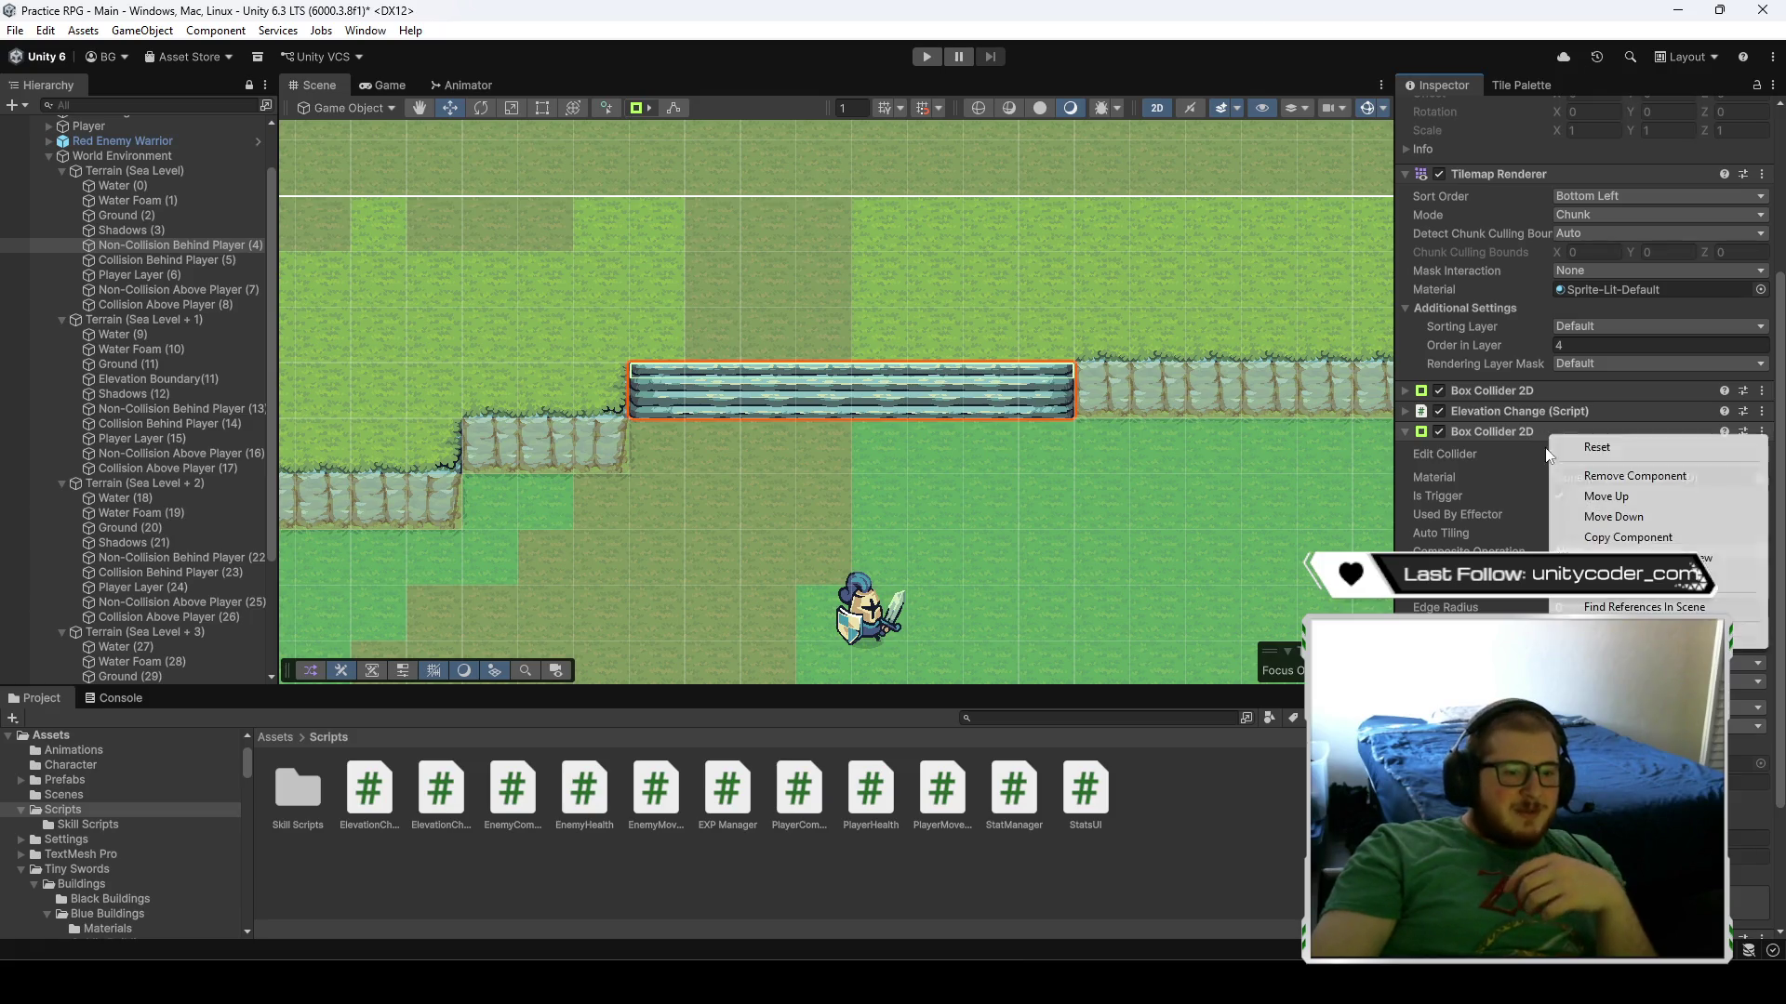
pyautogui.click(1637, 477)
pyautogui.scroll(-5, 1534, 521)
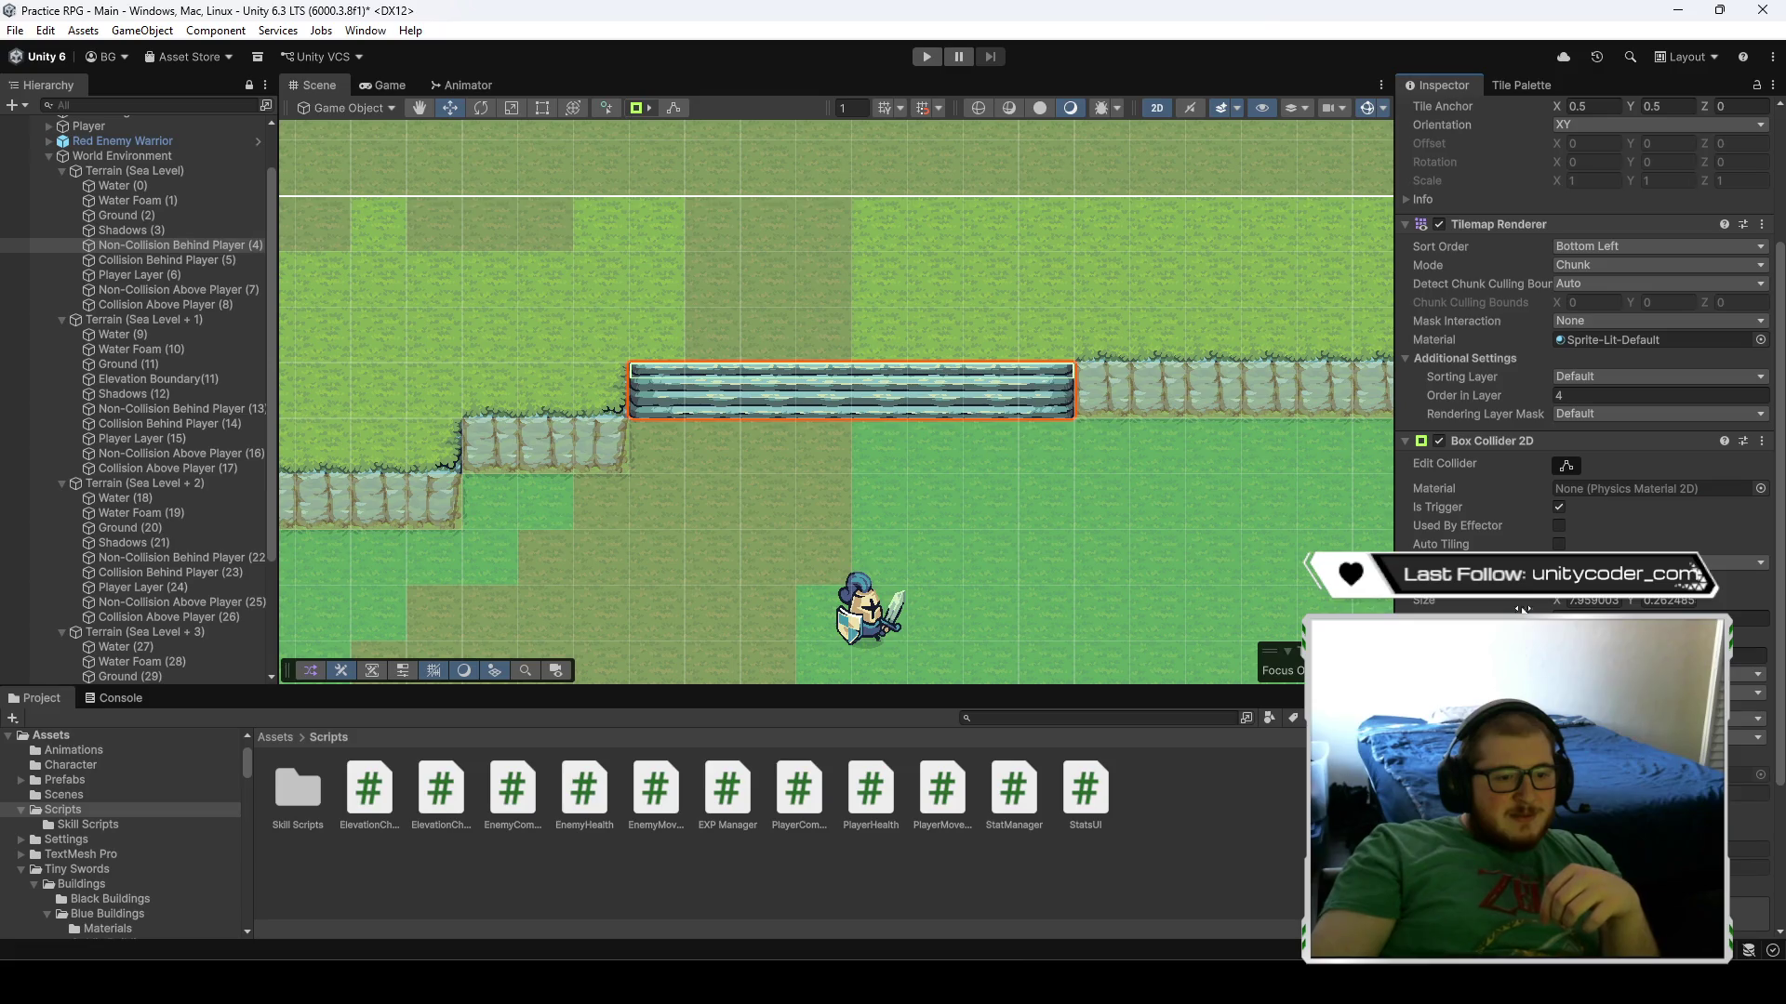
pyautogui.scroll(-5, 1116, 530)
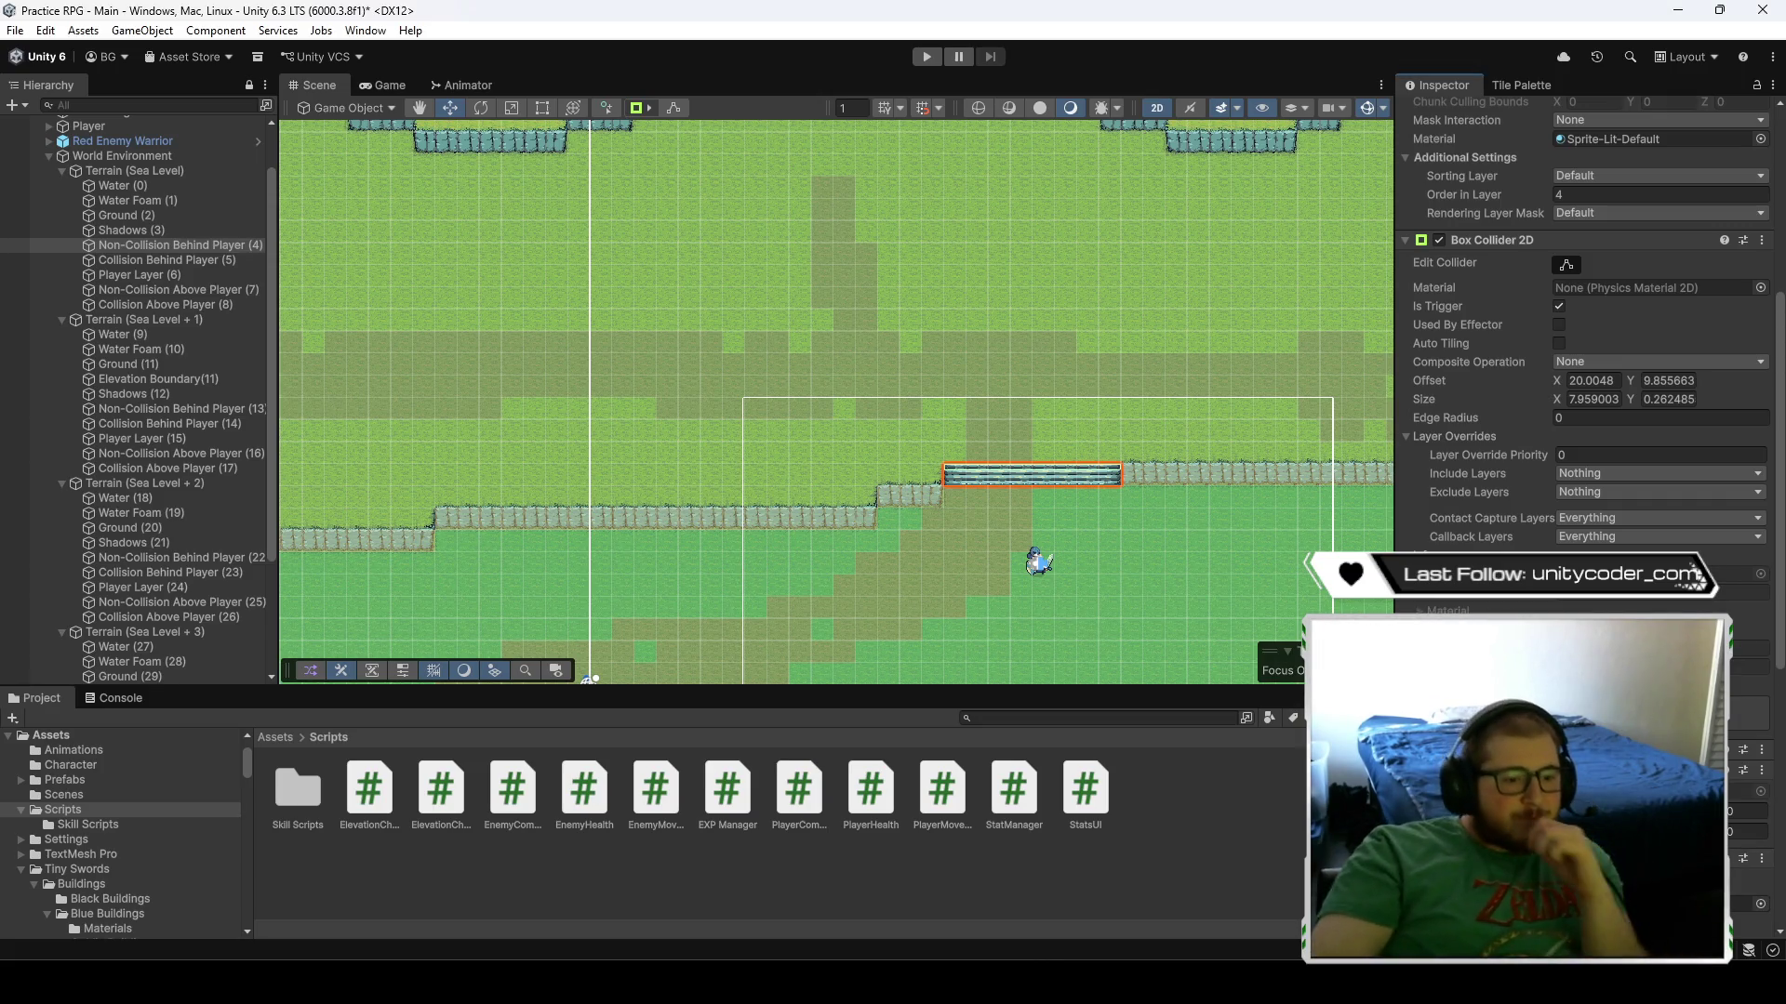
# - Zoom in on the stone stairs and inspect their 7.959 × 0.262 trigger Box Collider 2D
pyautogui.scroll(-2, 1135, 532)
pyautogui.scroll(-2, 1135, 532)
pyautogui.scroll(-5, 1532, 539)
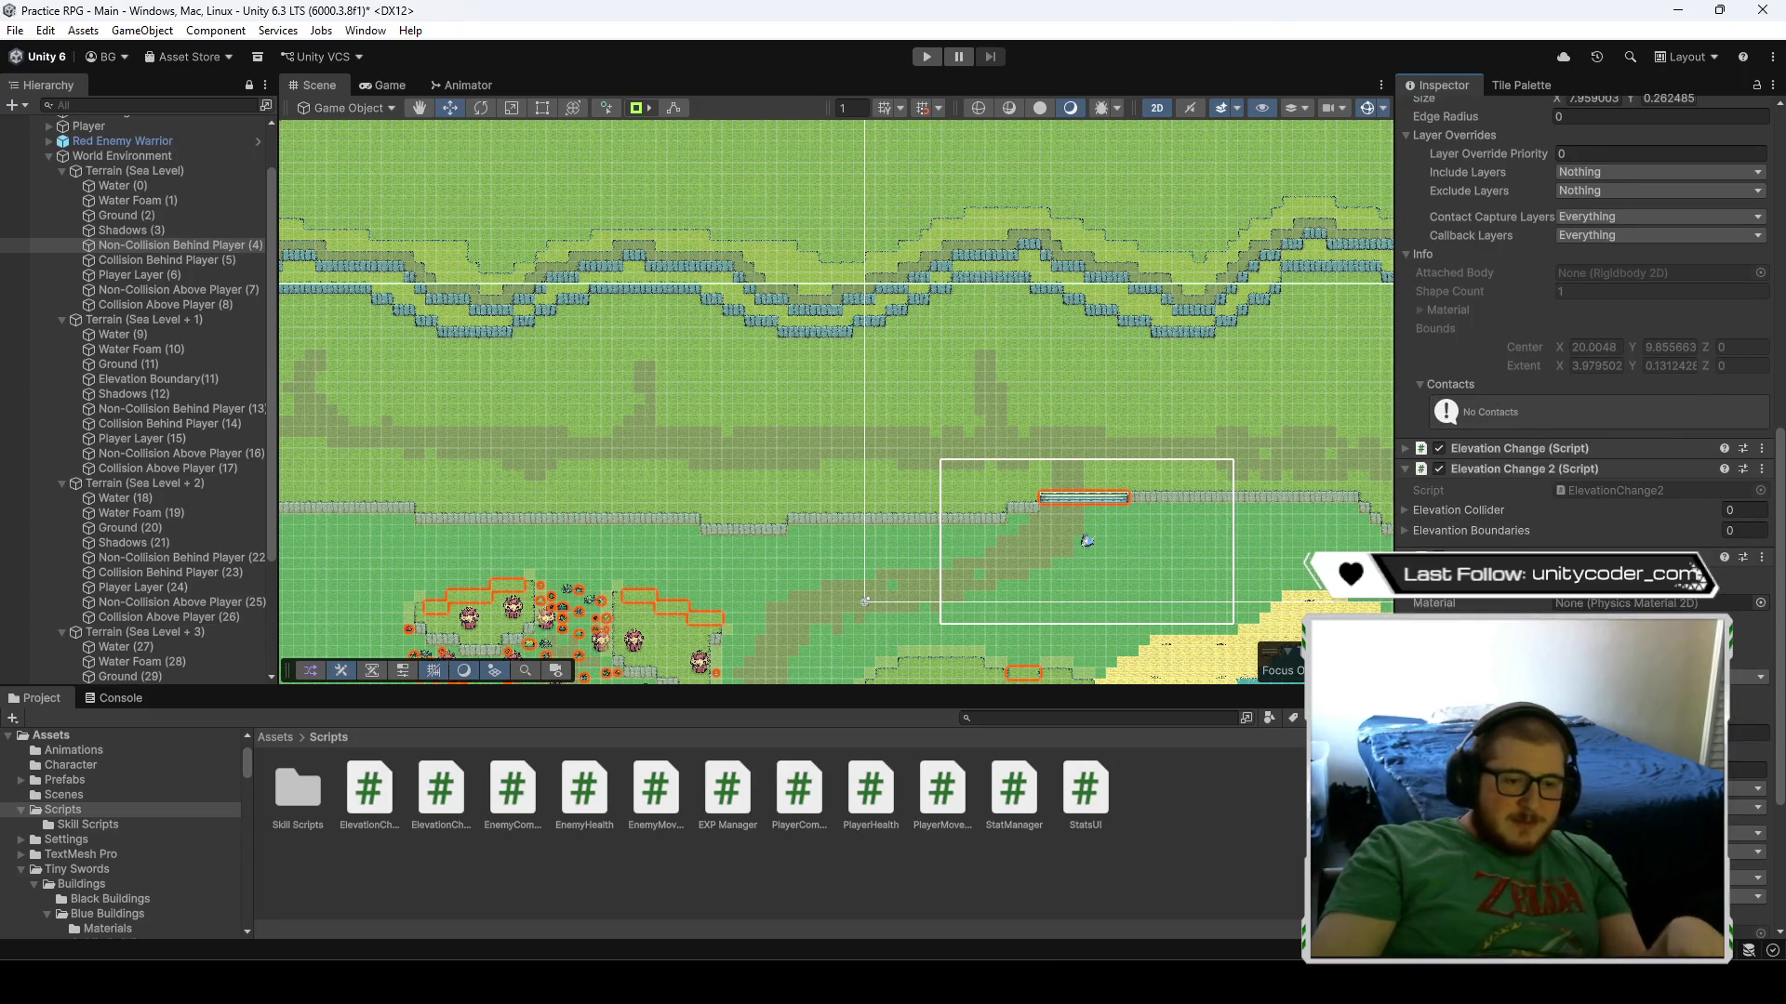
pyautogui.scroll(4, 1532, 540)
pyautogui.scroll(5, 1101, 544)
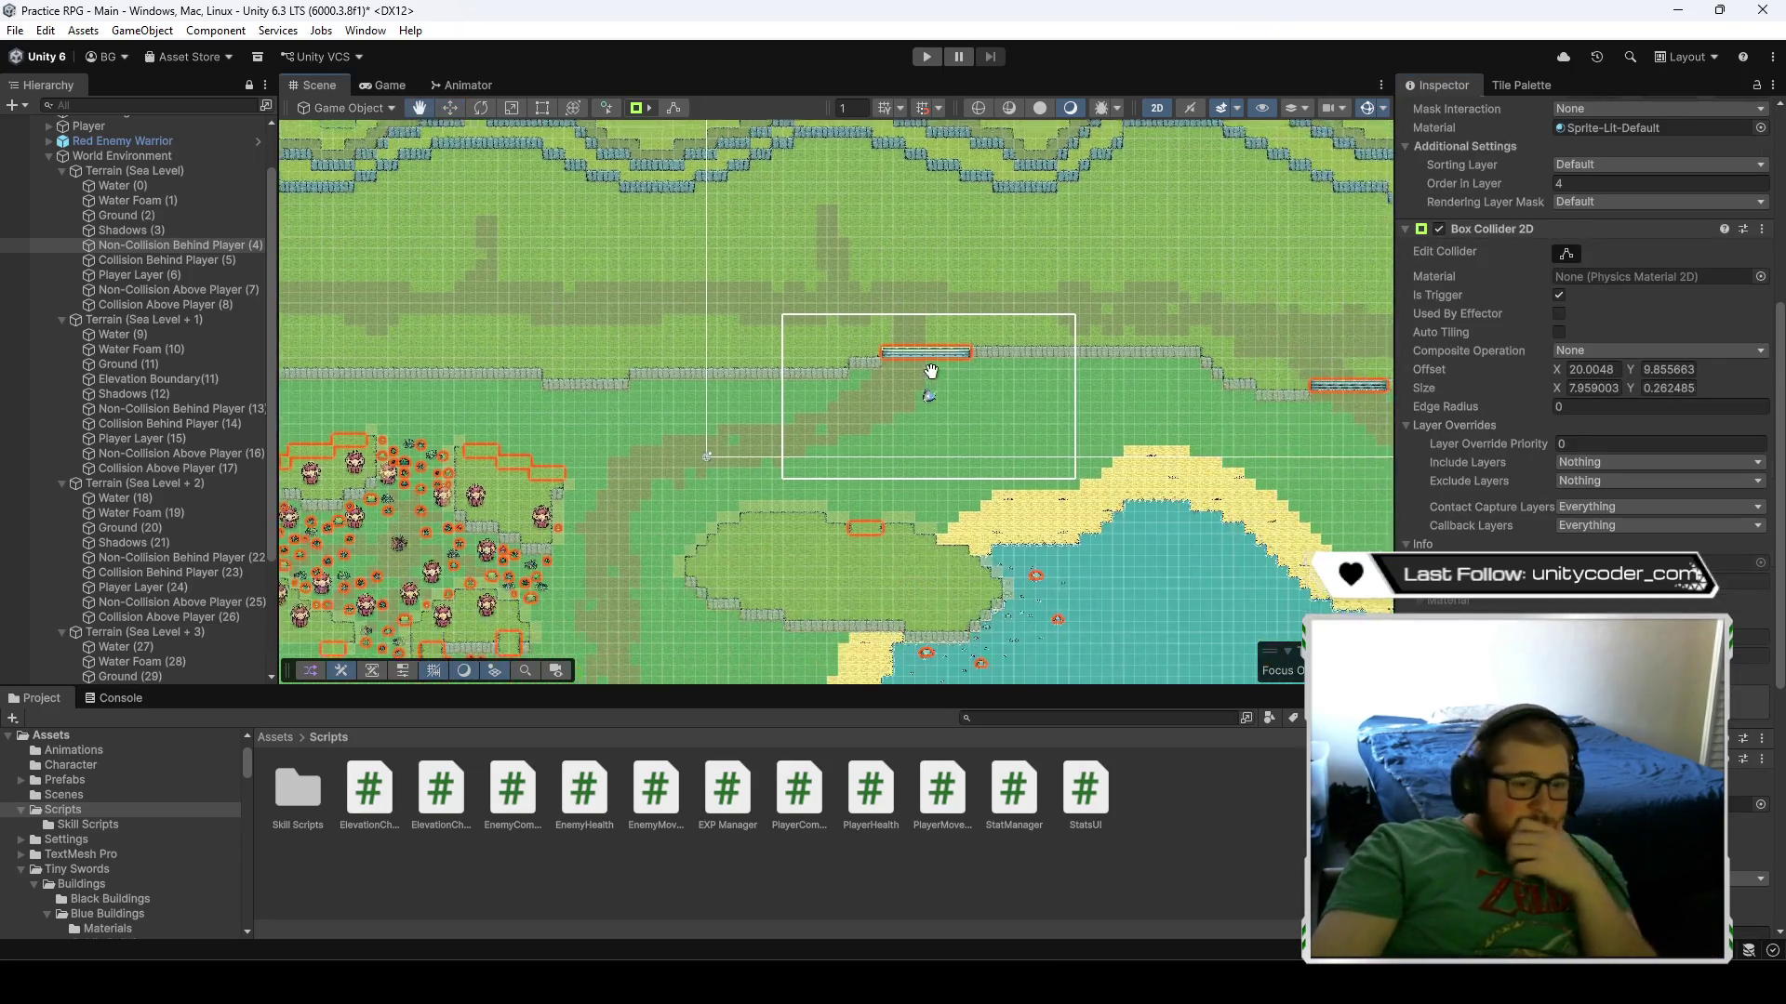
pyautogui.scroll(-5, 1581, 418)
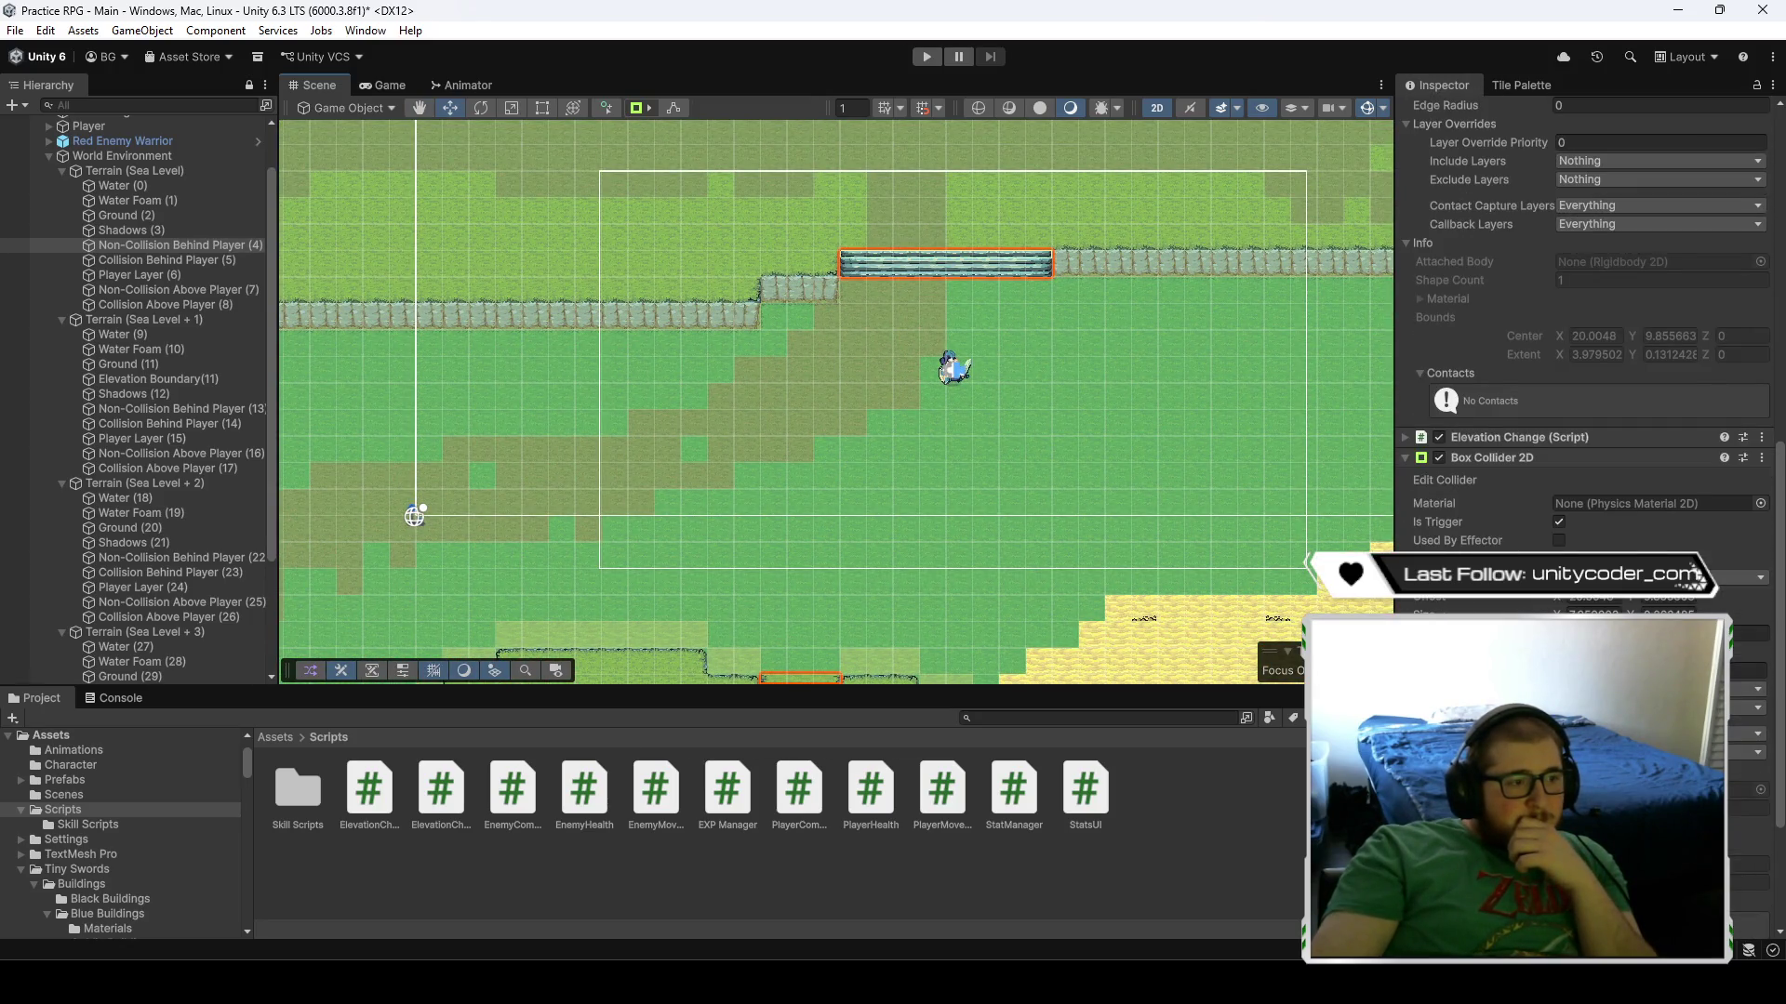
pyautogui.scroll(4, 1497, 467)
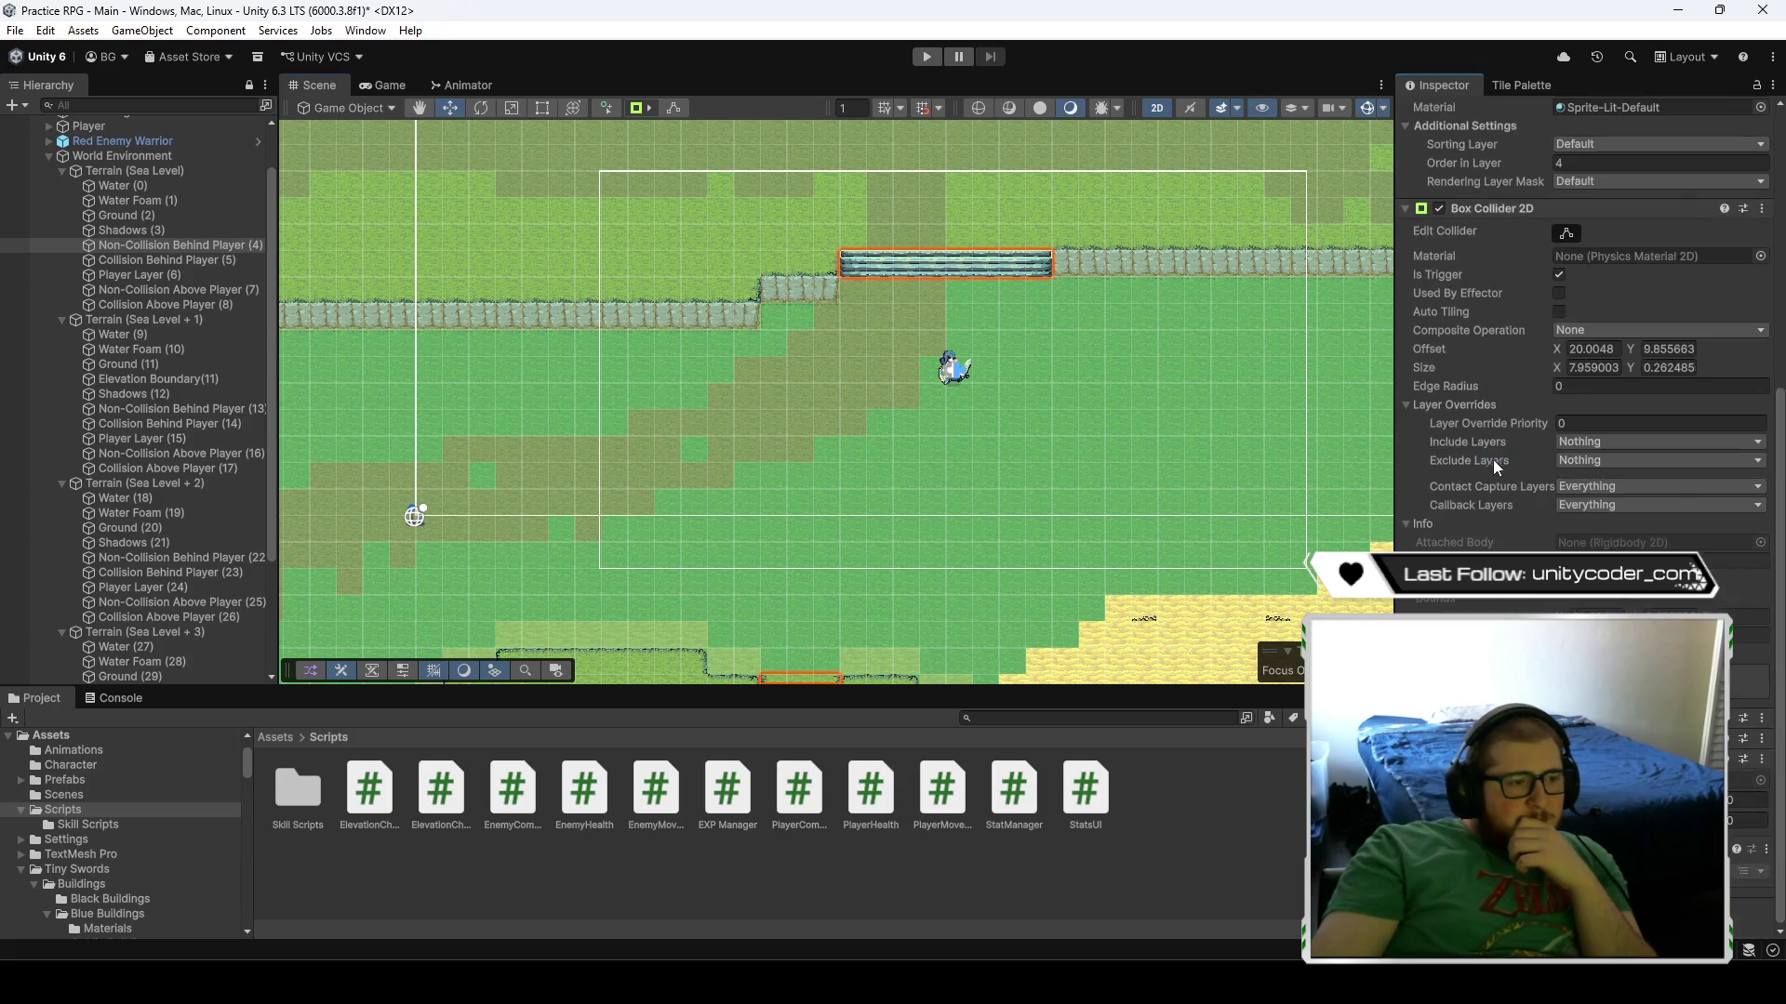
pyautogui.scroll(-4, 889, 521)
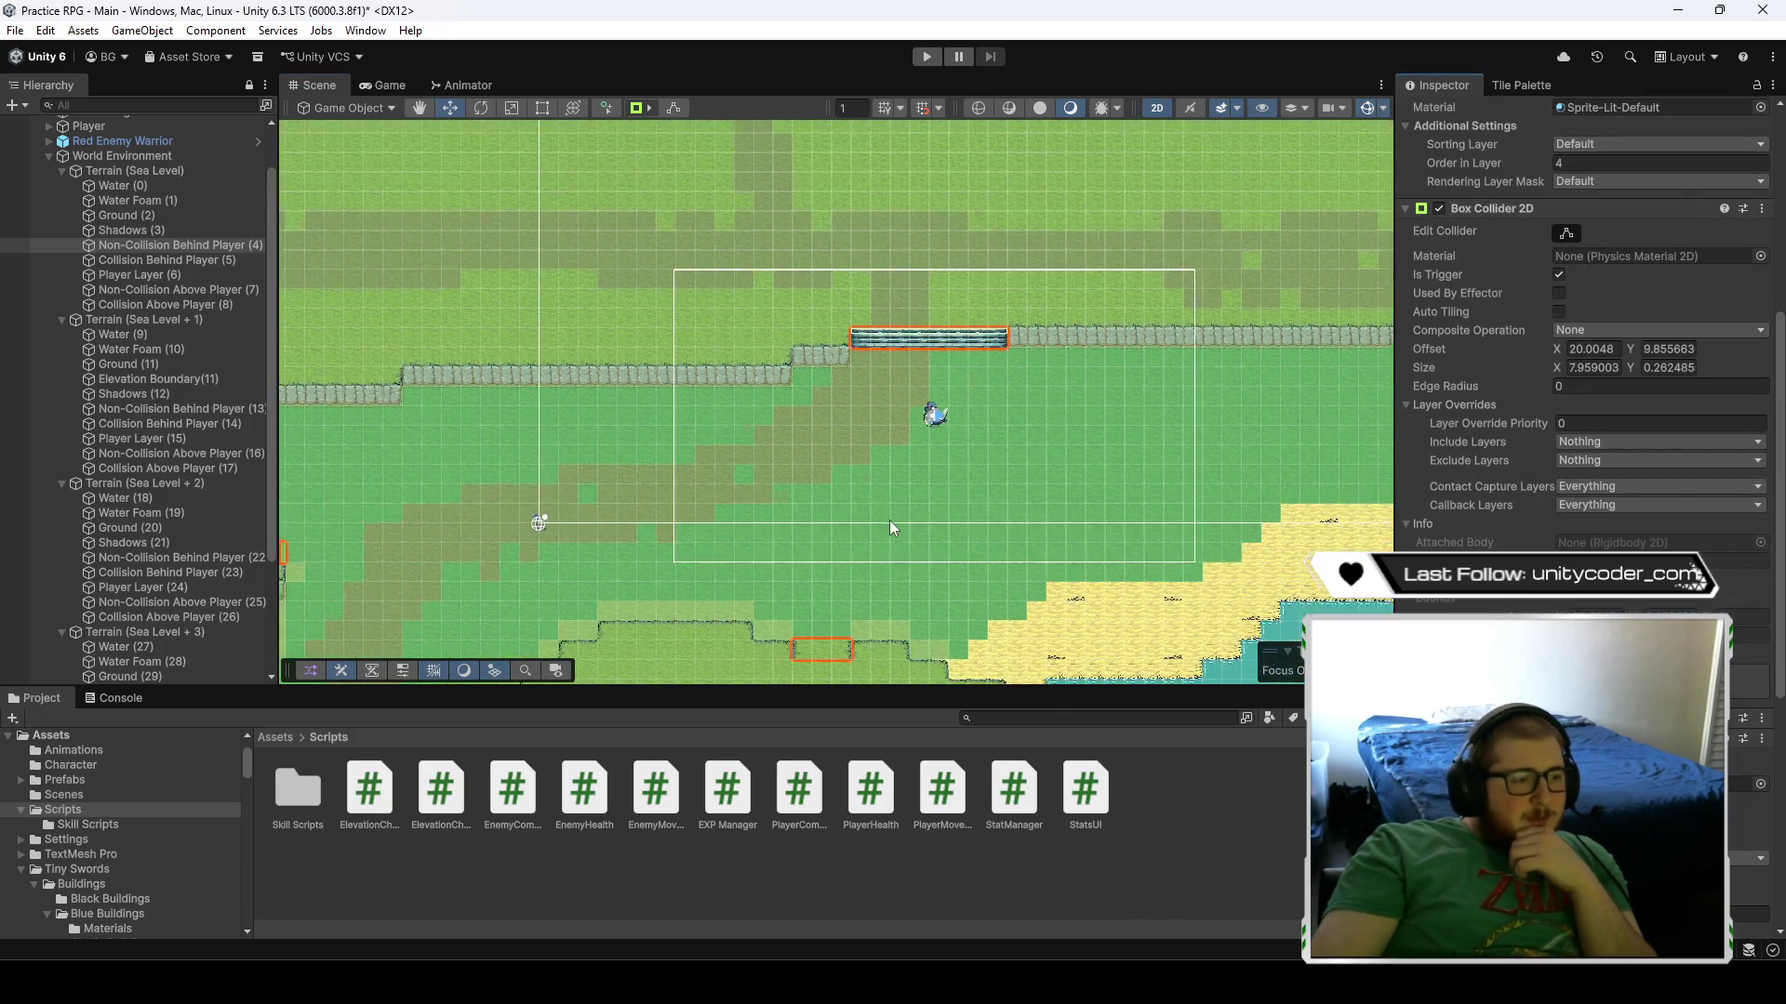
pyautogui.scroll(-8, 895, 518)
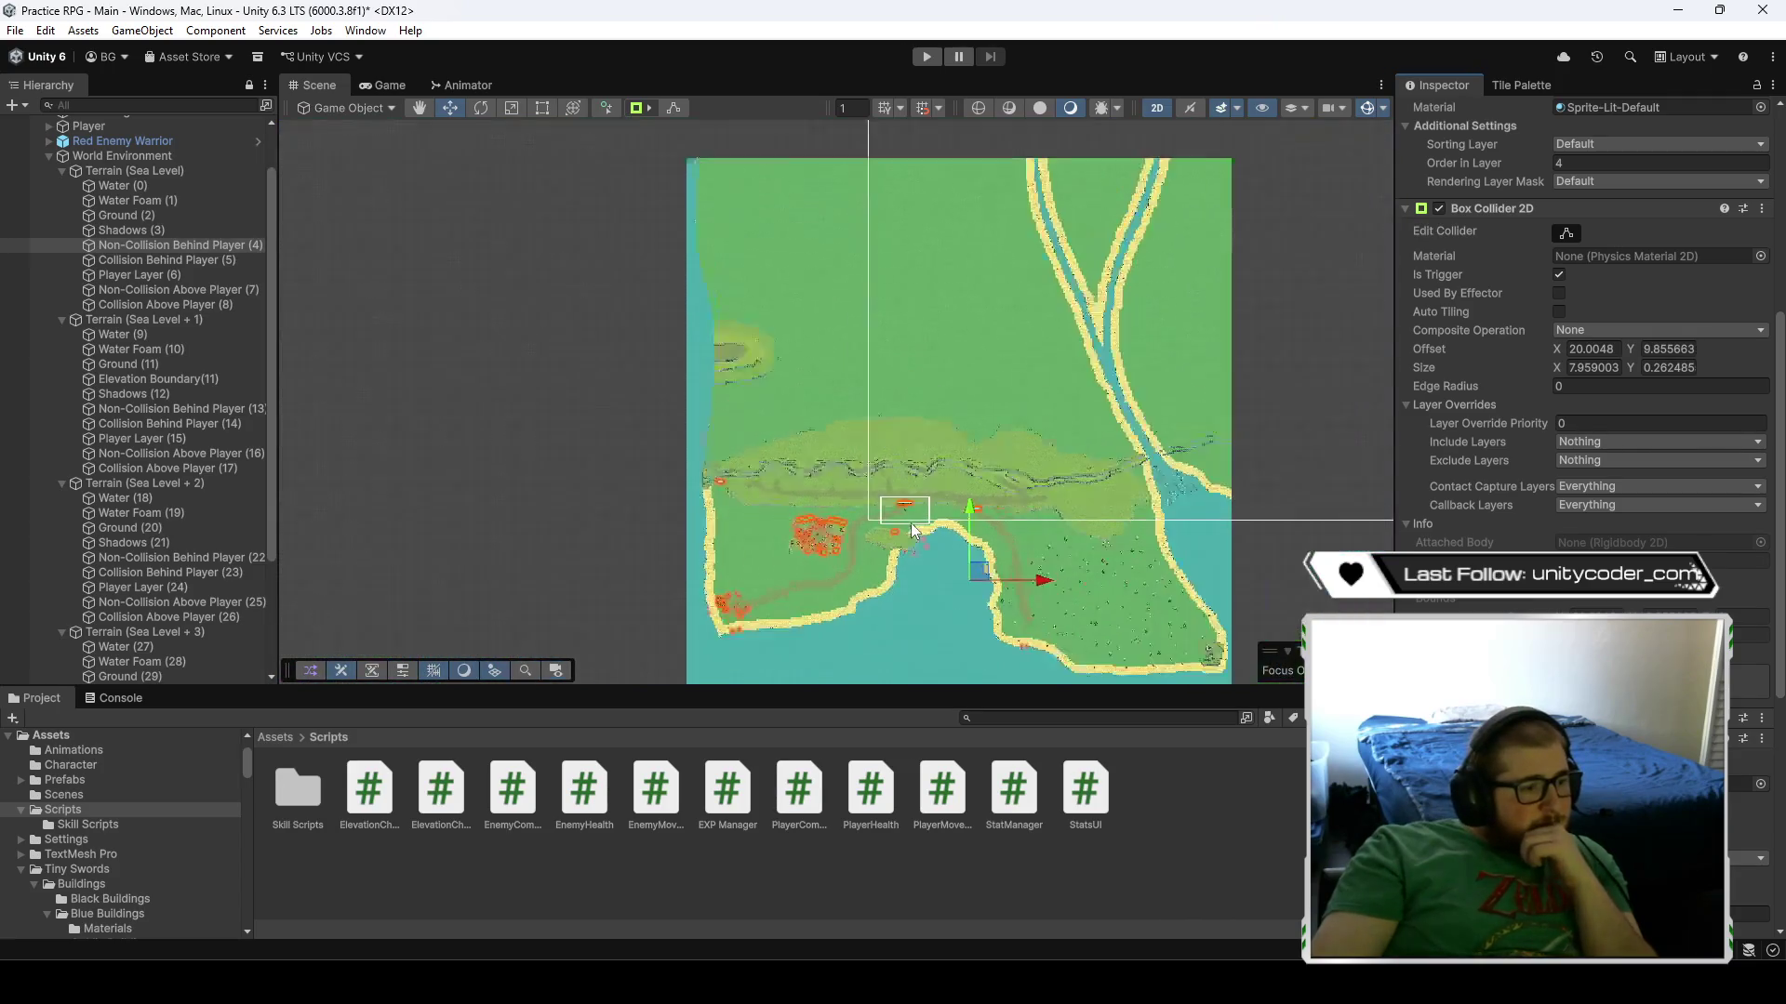
pyautogui.moveTo(977, 566); pyautogui.dragTo(974, 477)
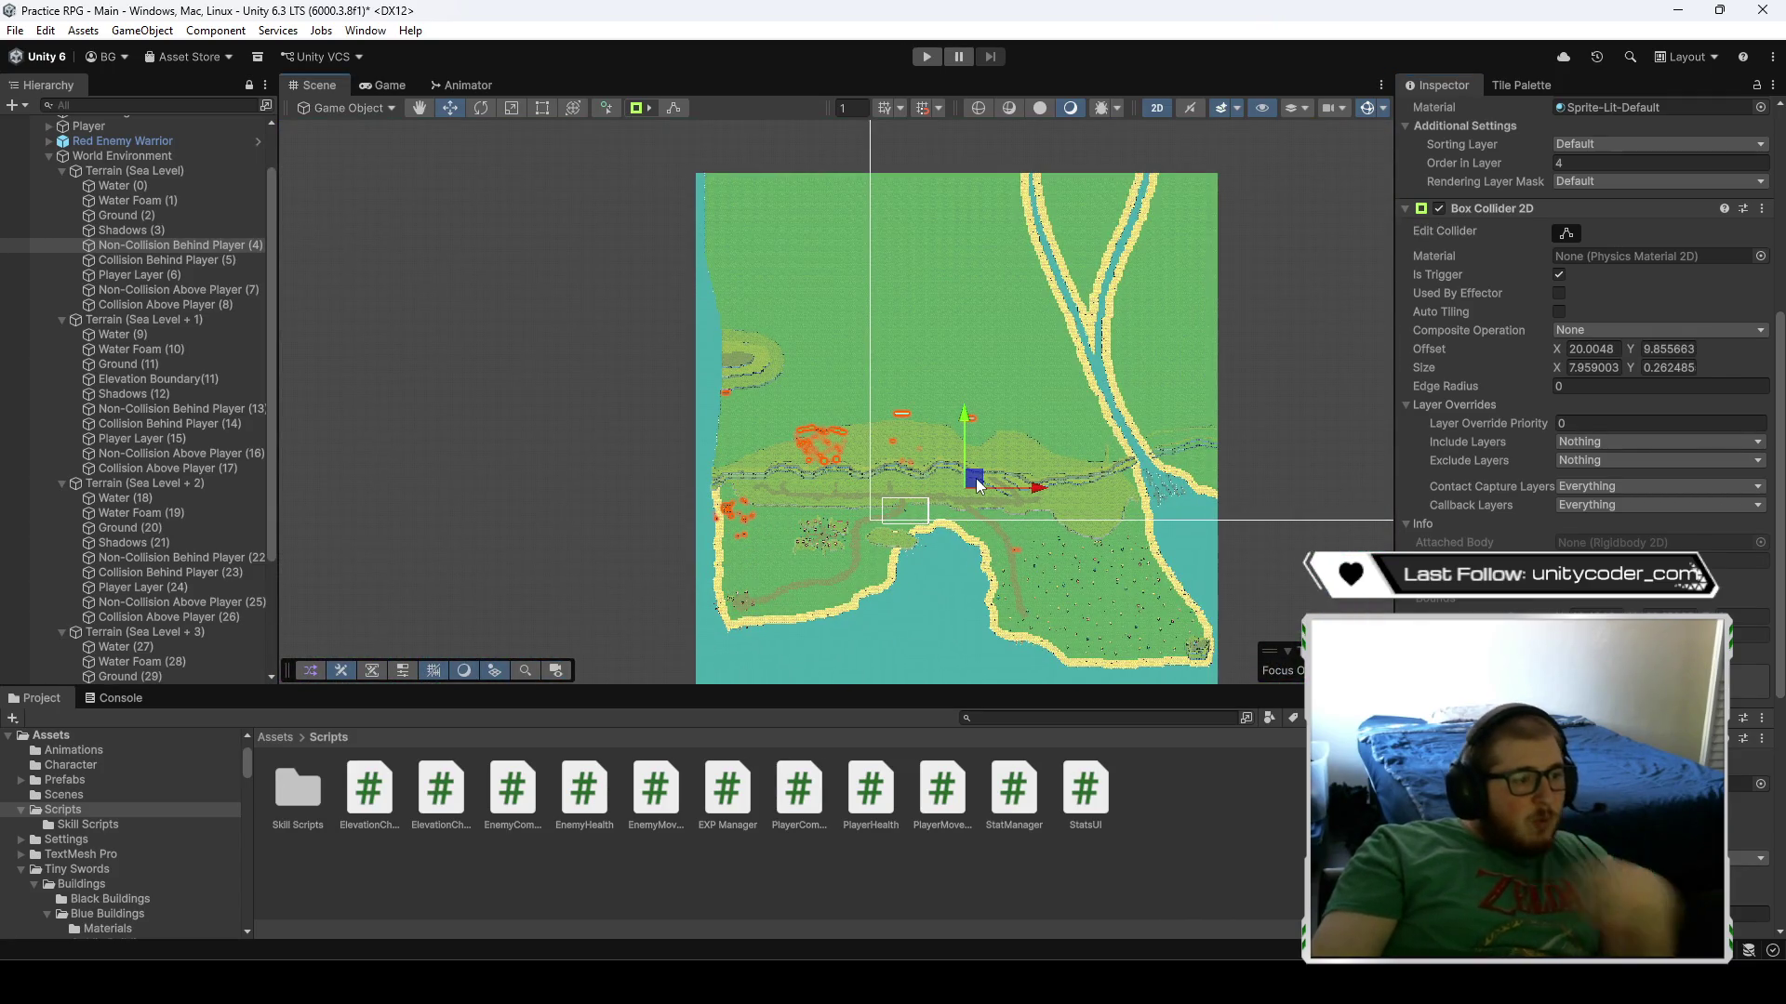
pyautogui.hotkey('ctrl', 'z')
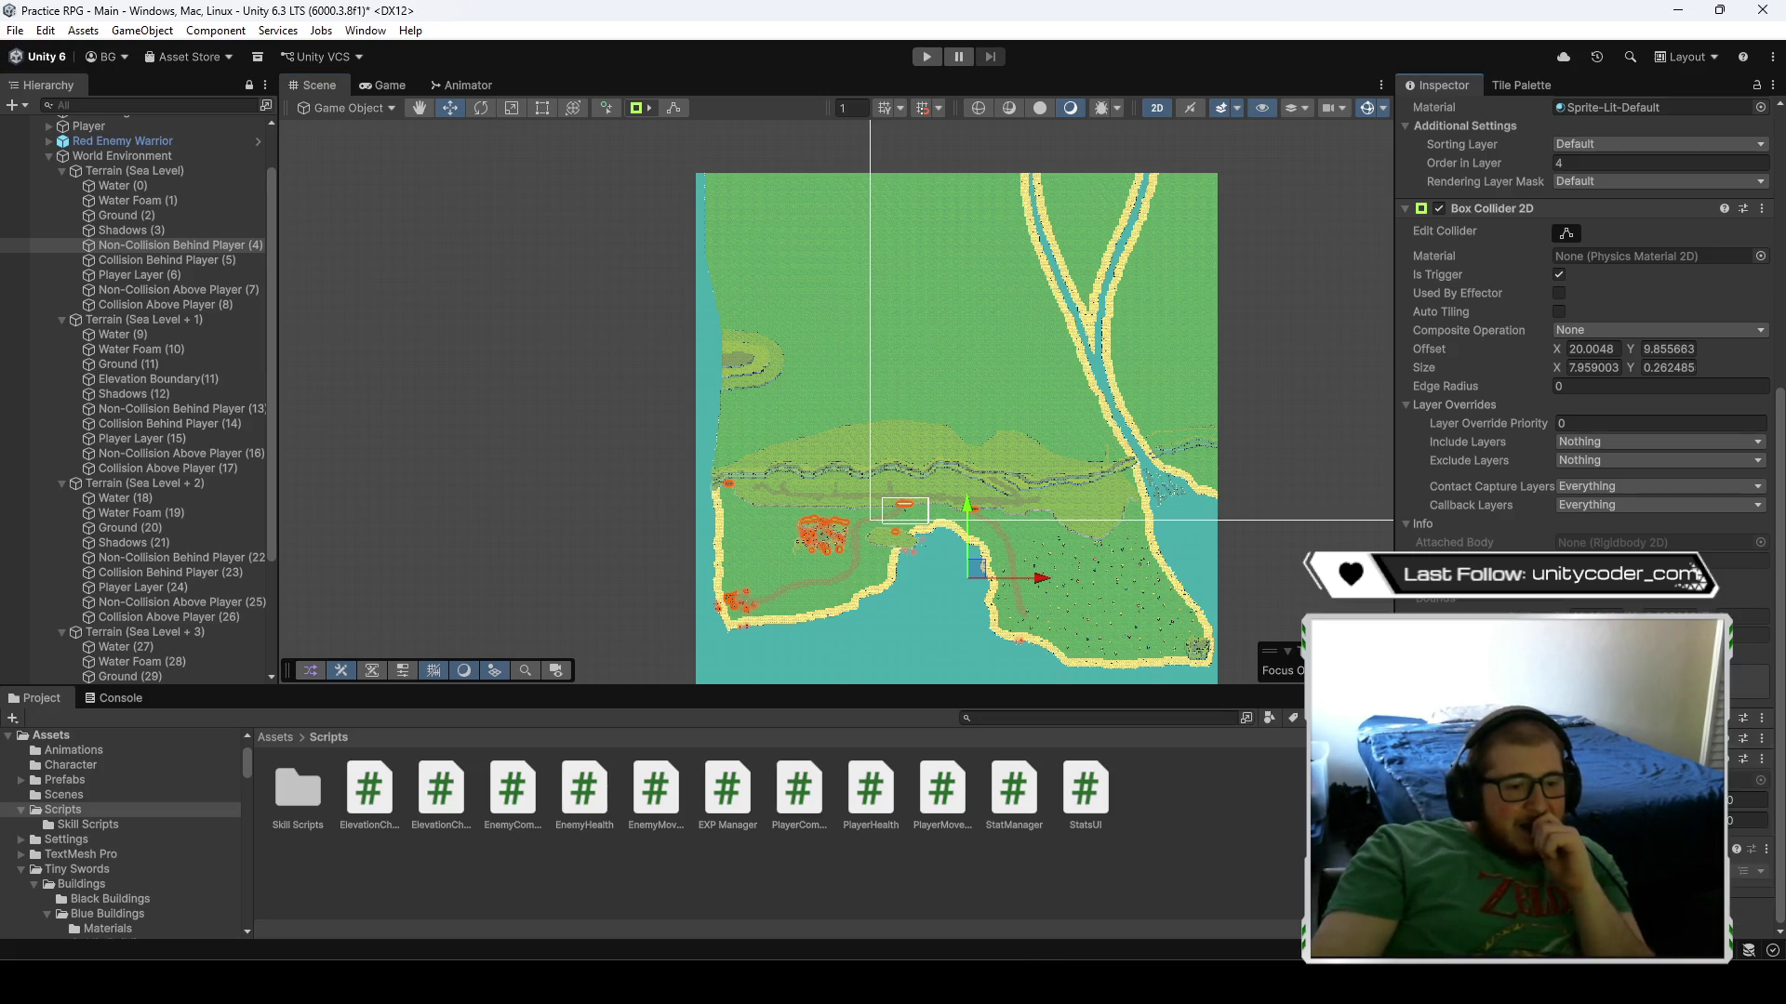
pyautogui.scroll(10, 929, 599)
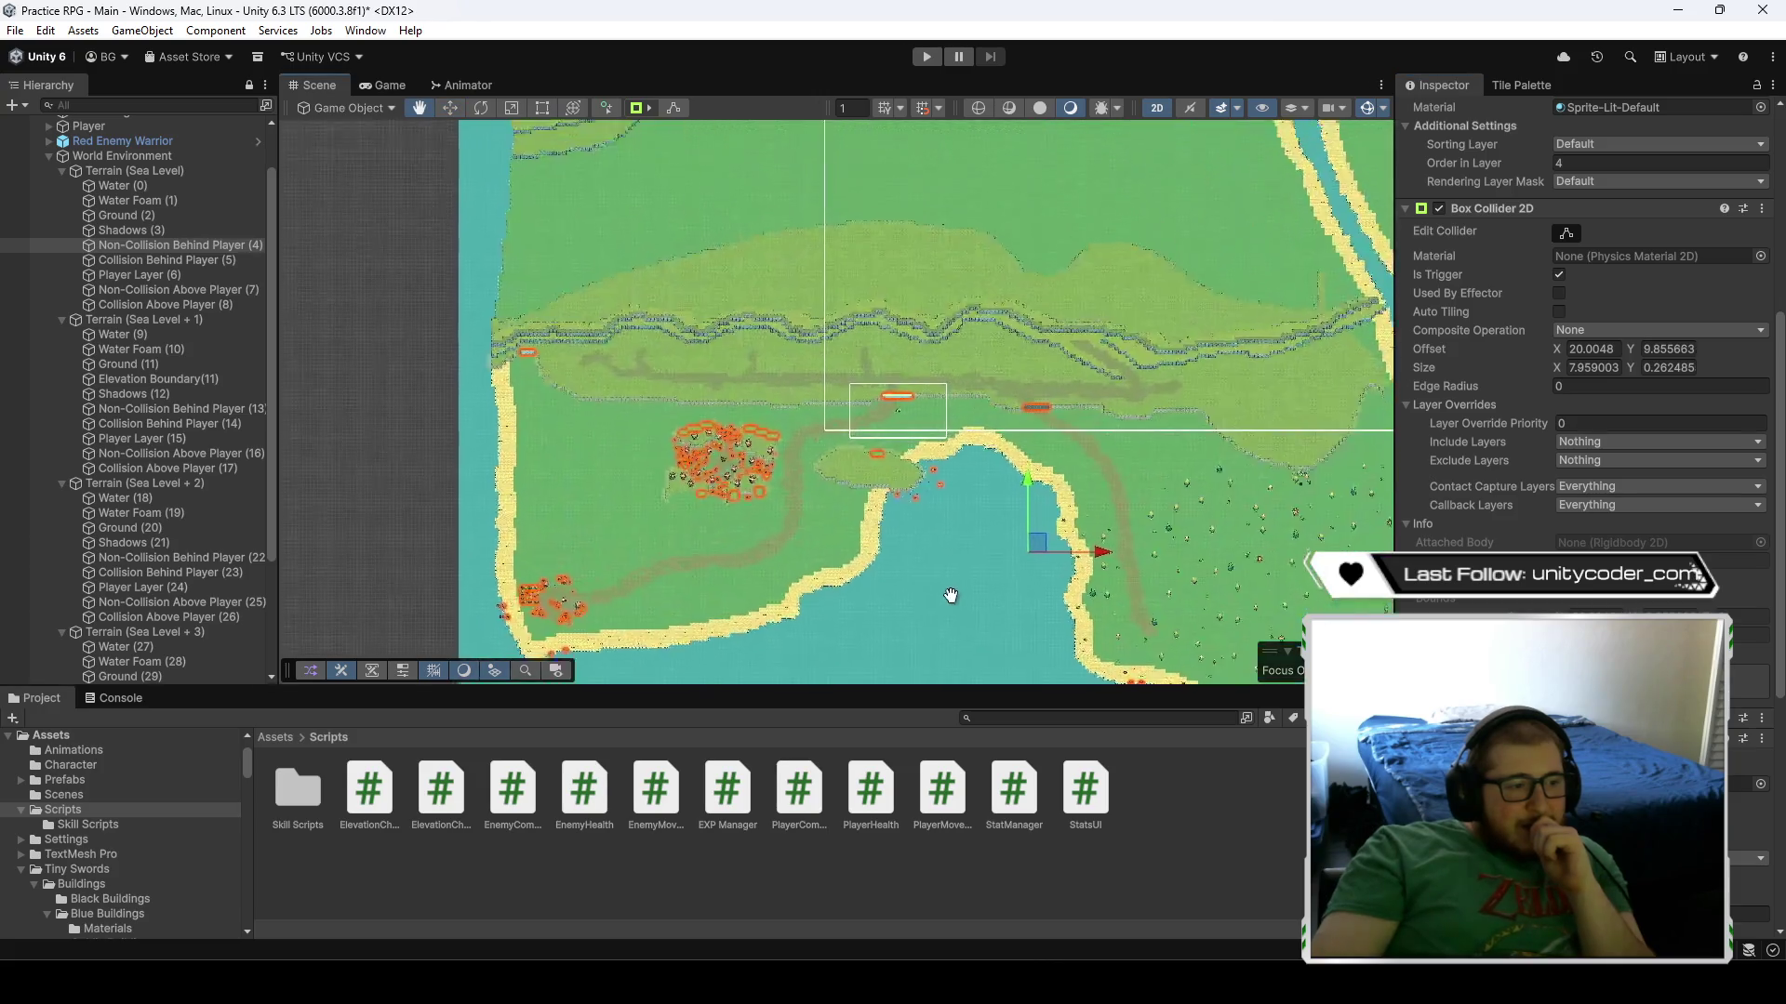
pyautogui.scroll(10, 854, 212)
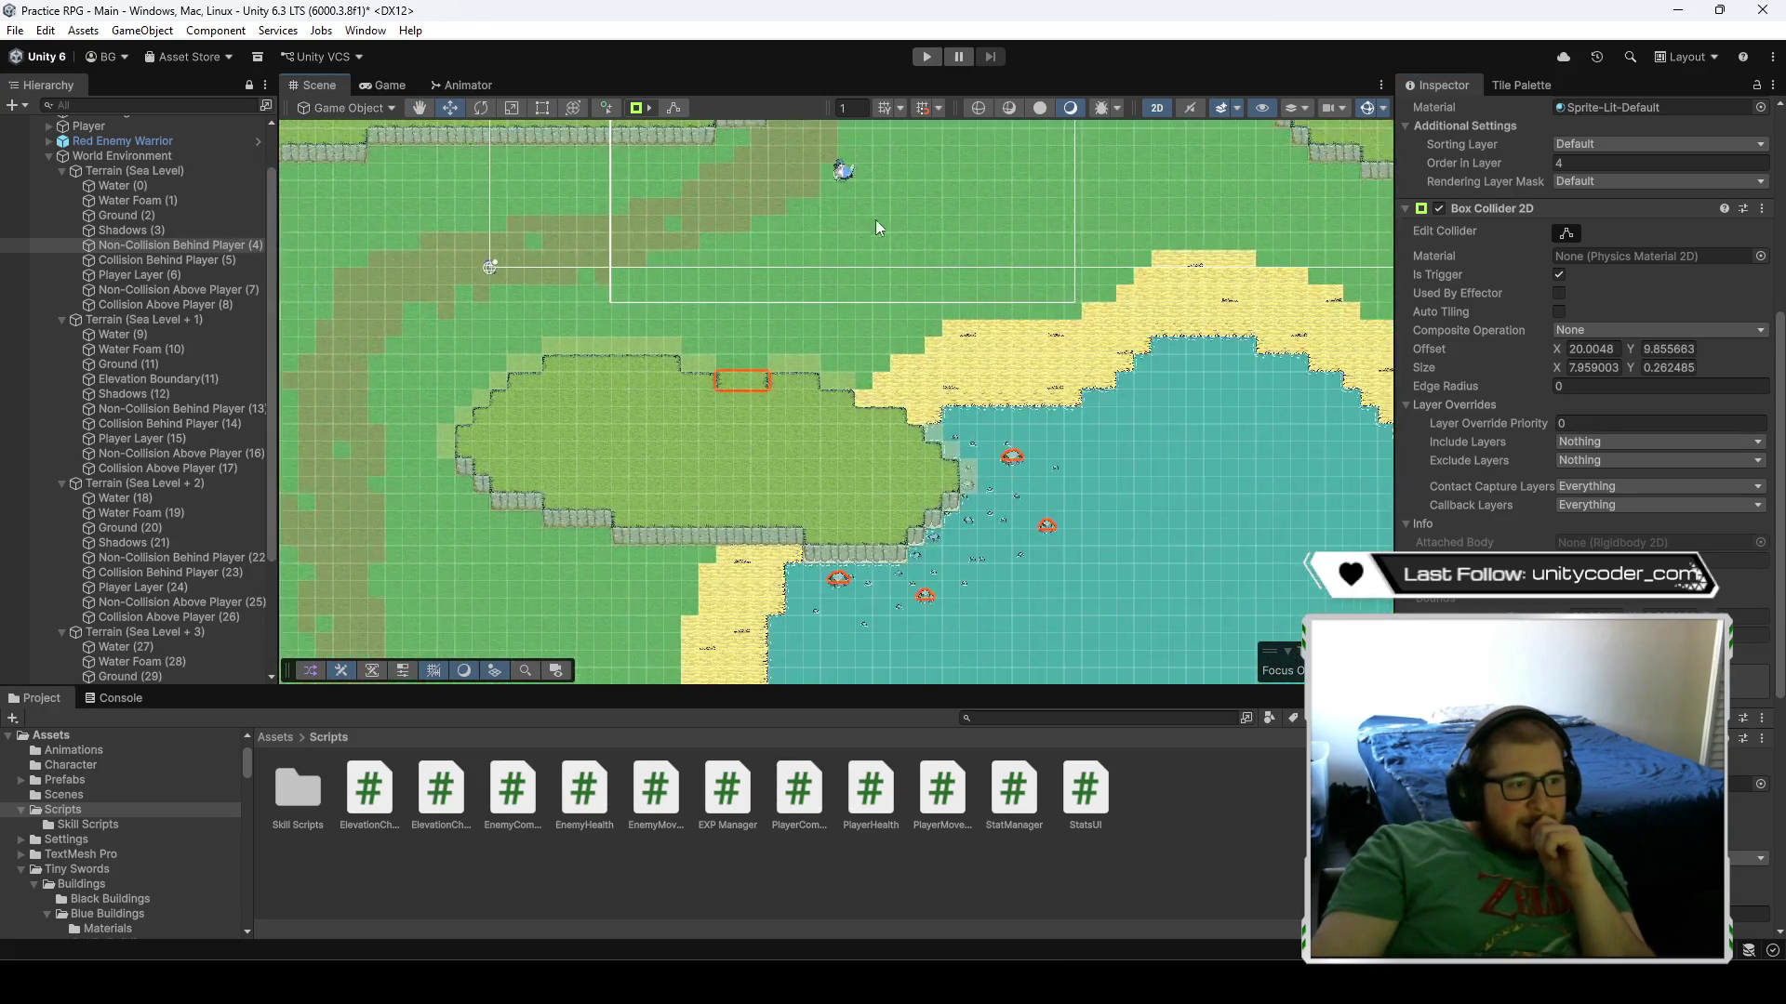
pyautogui.scroll(2, 908, 365)
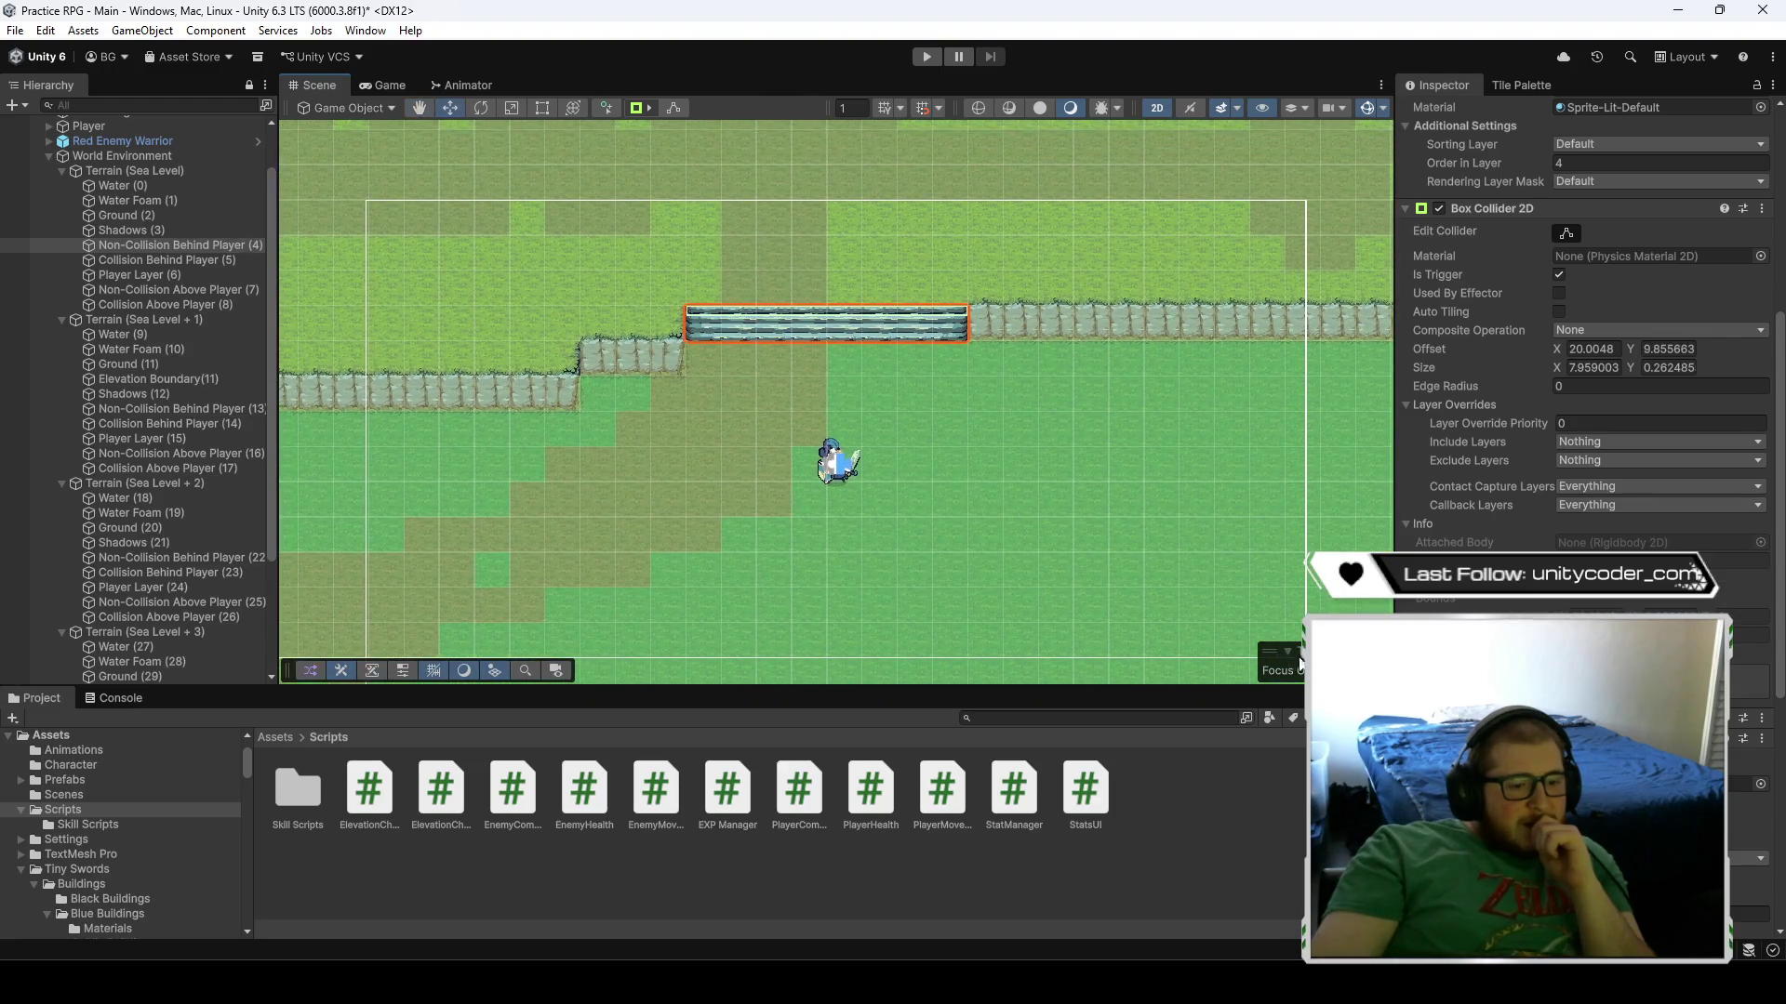
pyautogui.scroll(-5, 1581, 325)
pyautogui.scroll(-5, 1581, 372)
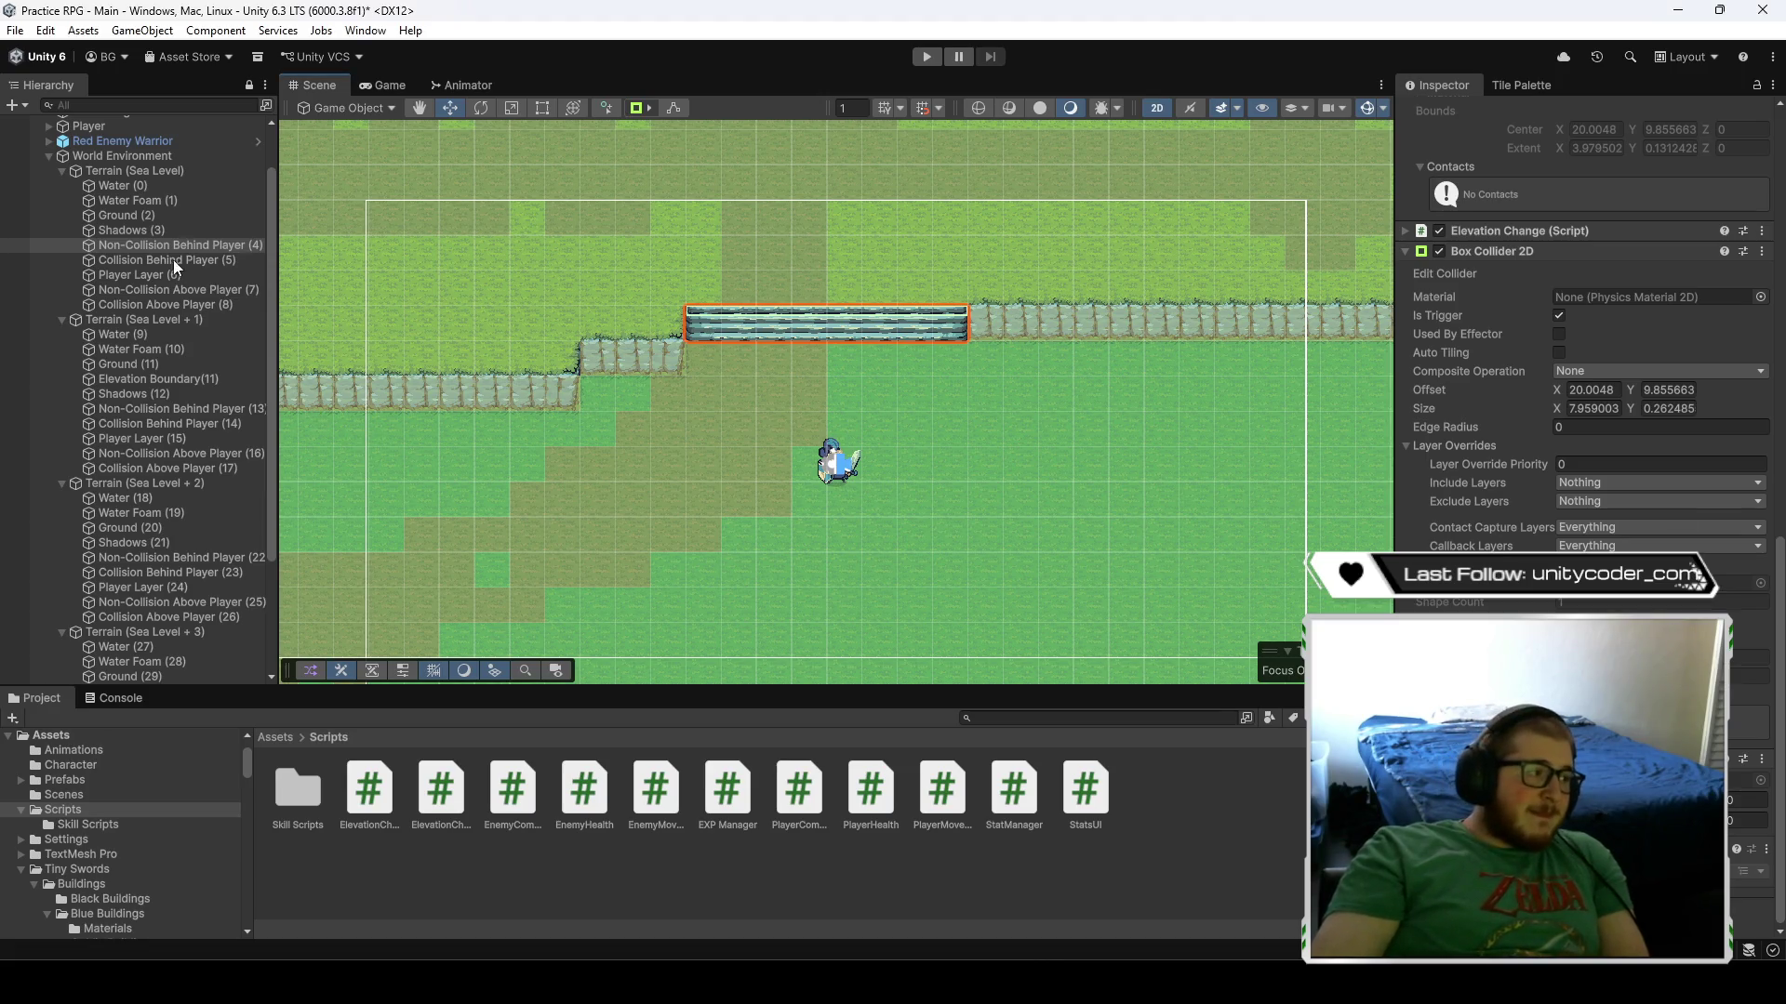
pyautogui.rightClick(147, 245)
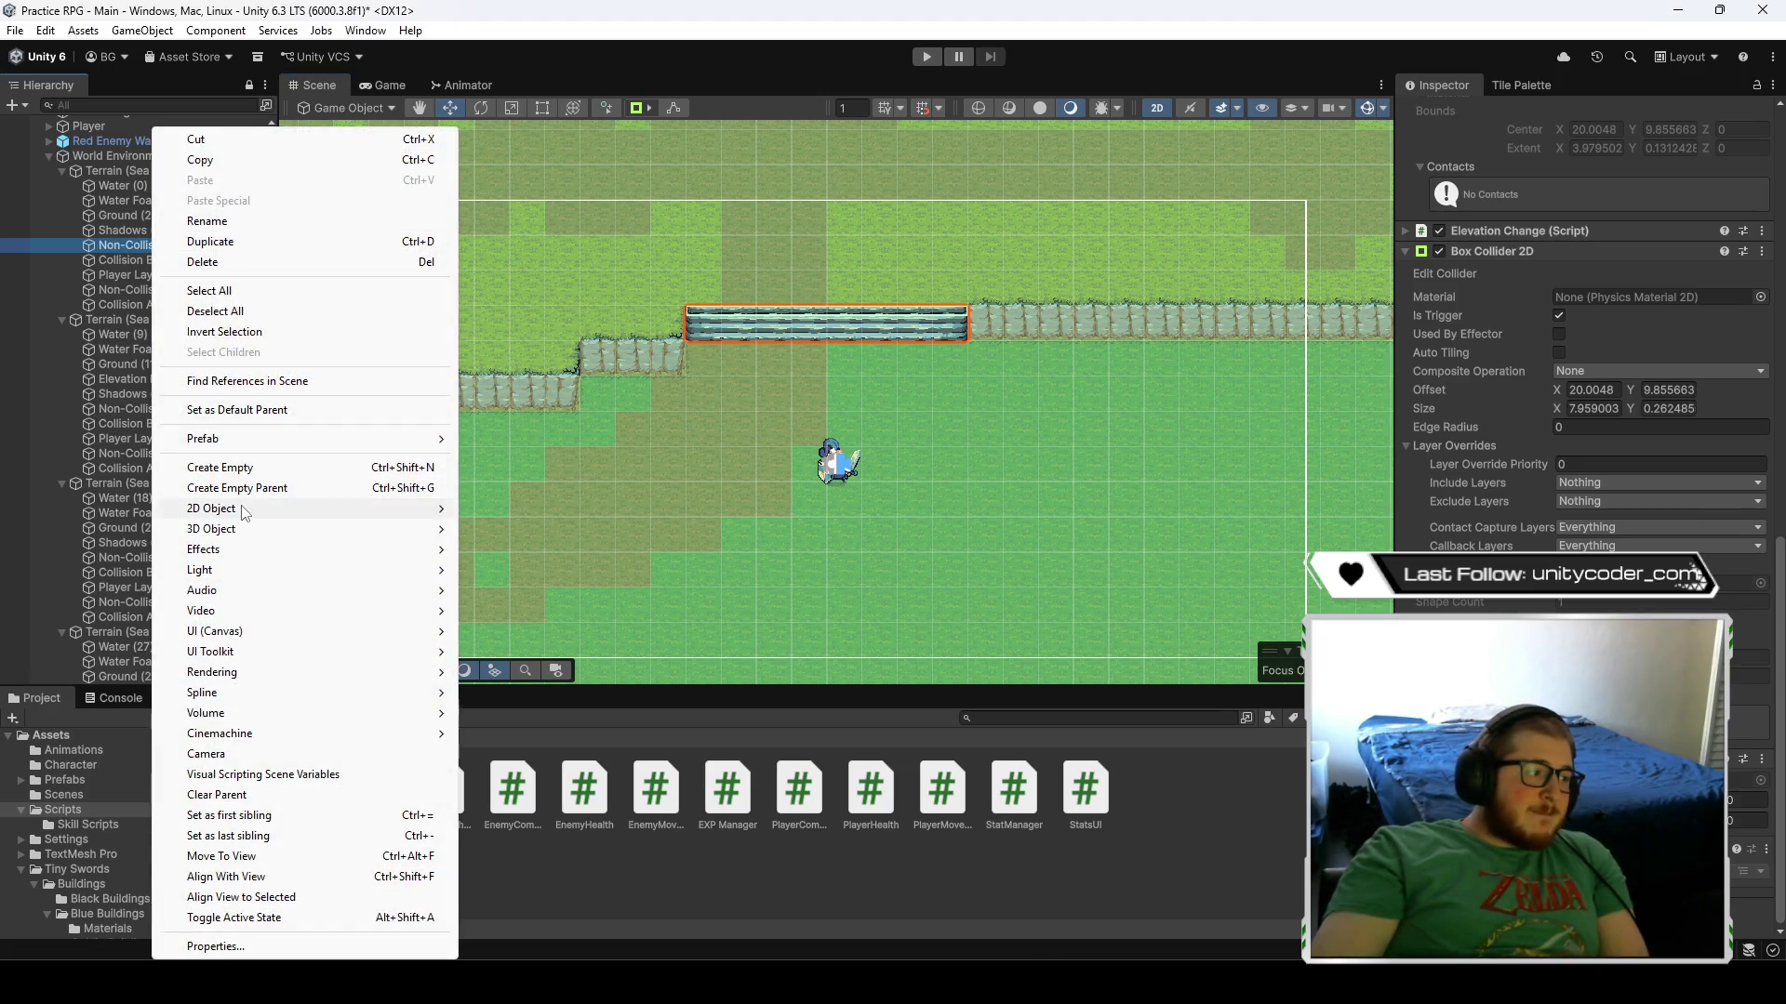
# - Create an empty child of Non-Collision Behind Player (4) named 'Elevation Exits'
pyautogui.moveTo(245, 515)
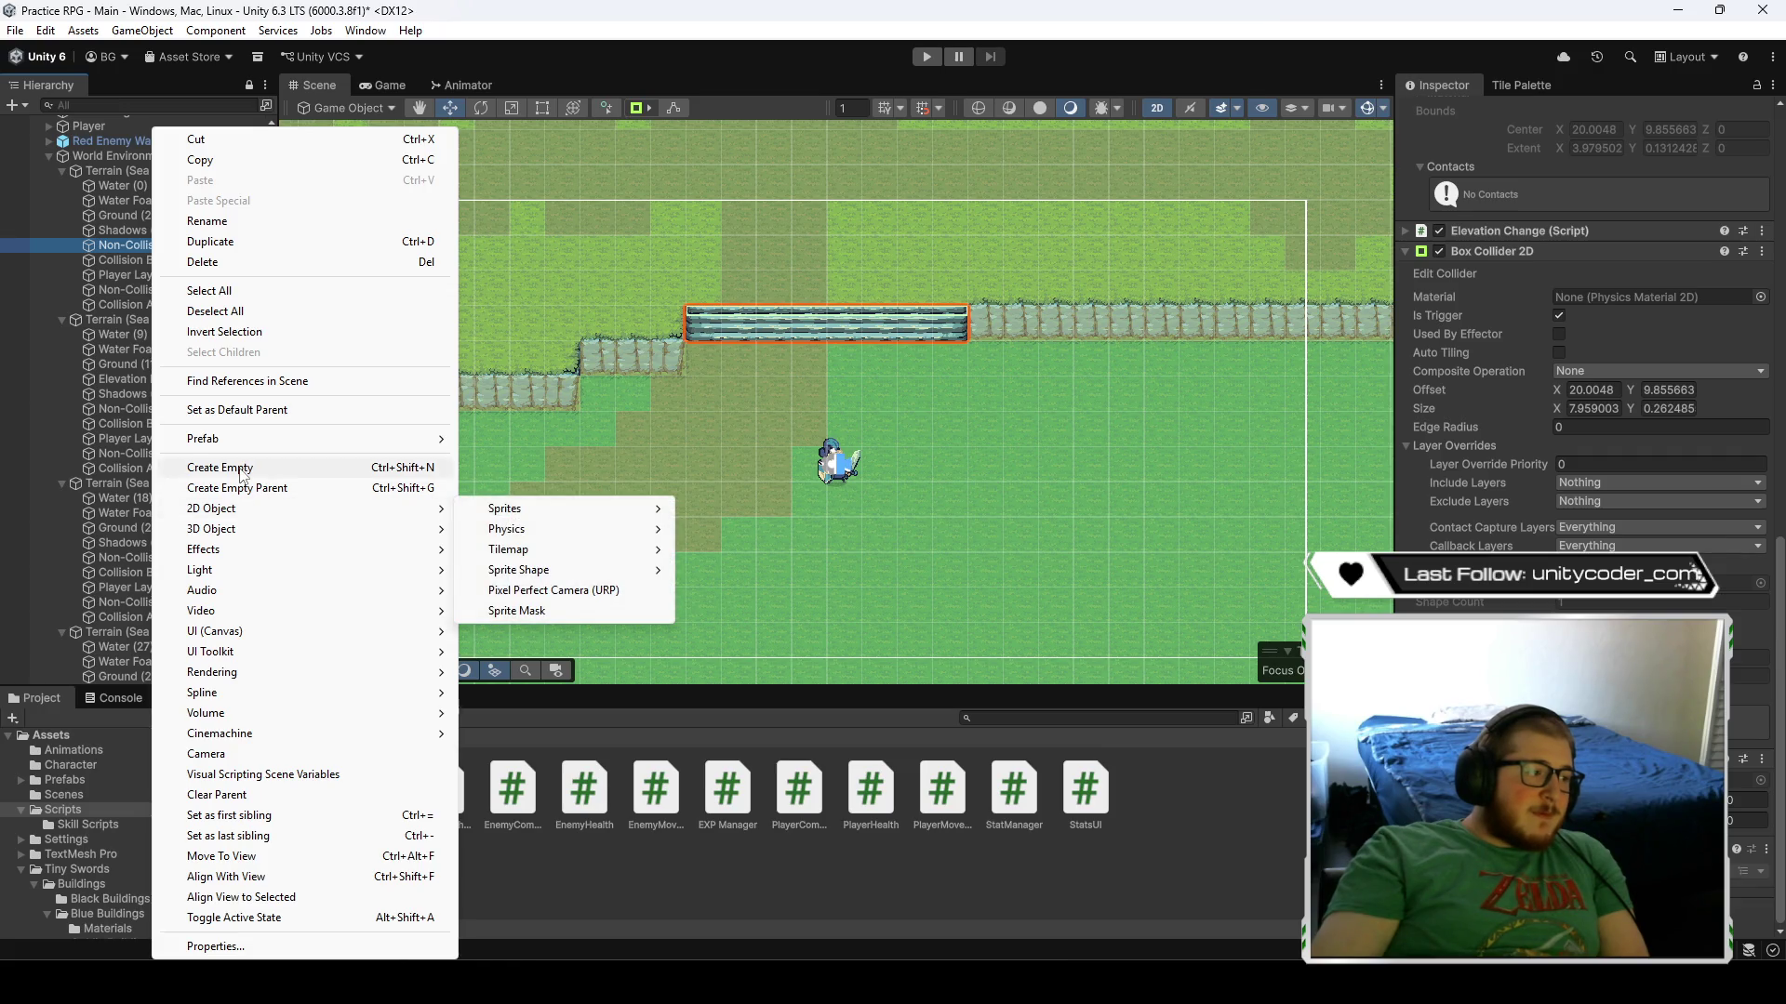
pyautogui.click(233, 467)
pyautogui.write('E')
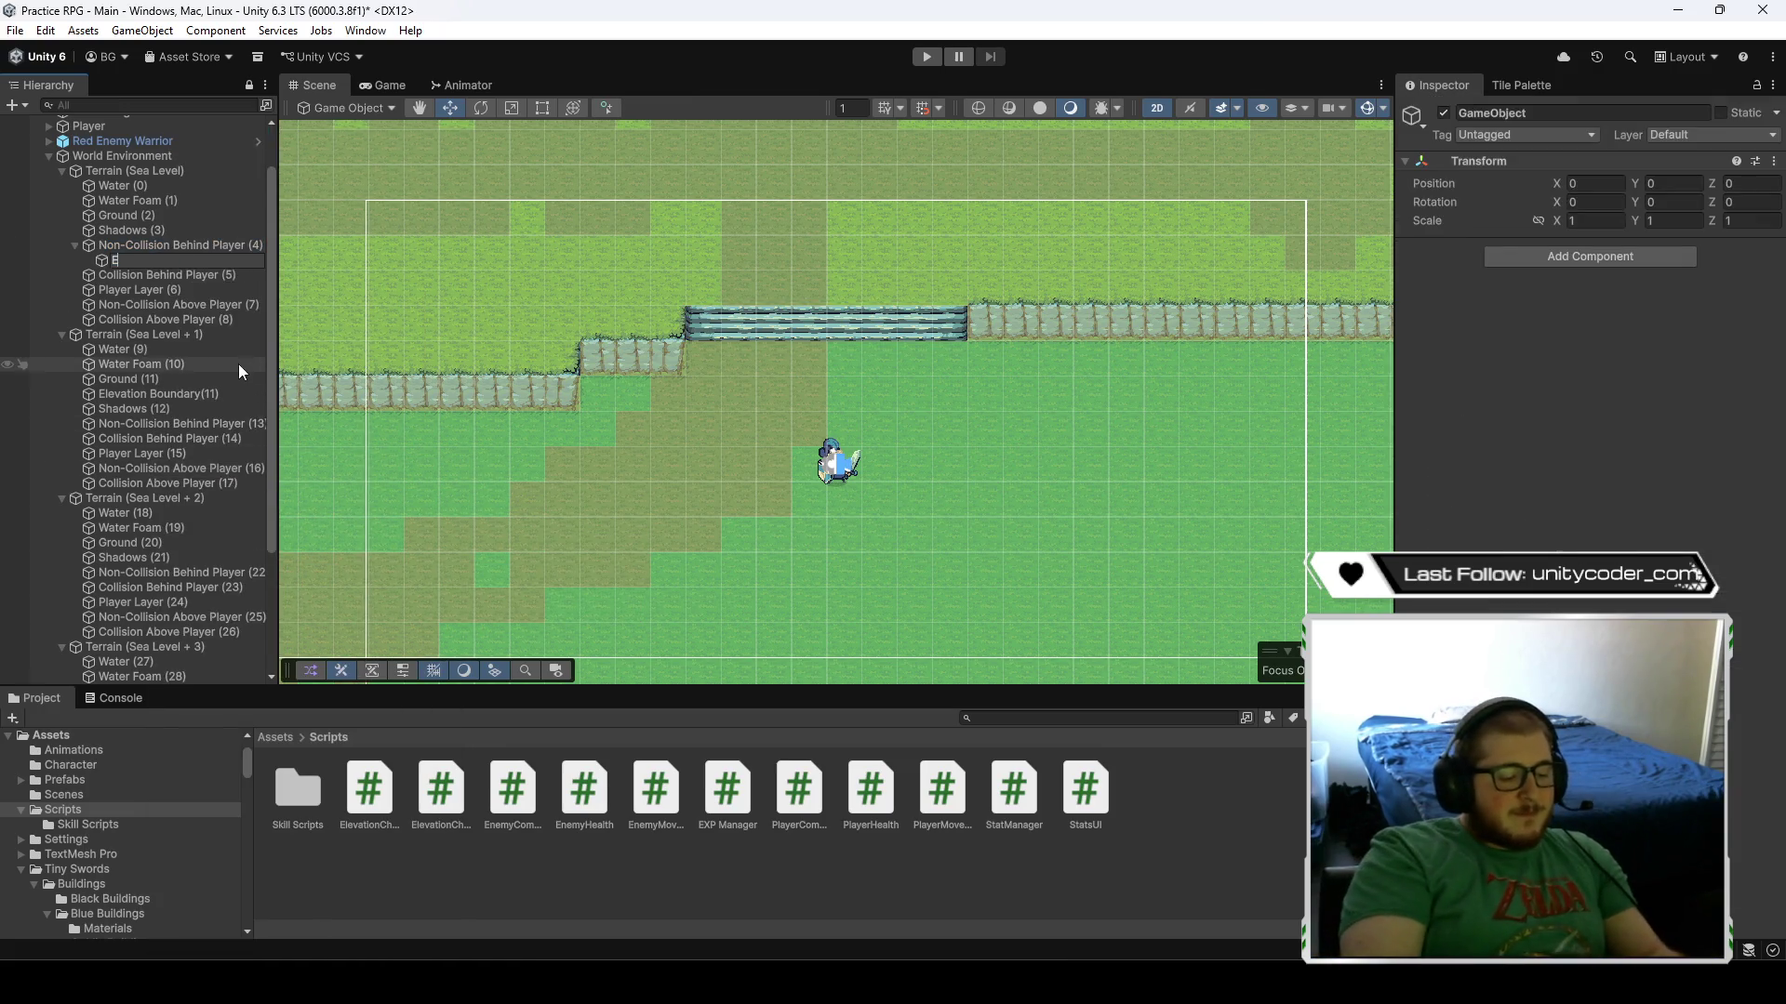
pyautogui.write('levation Exists')
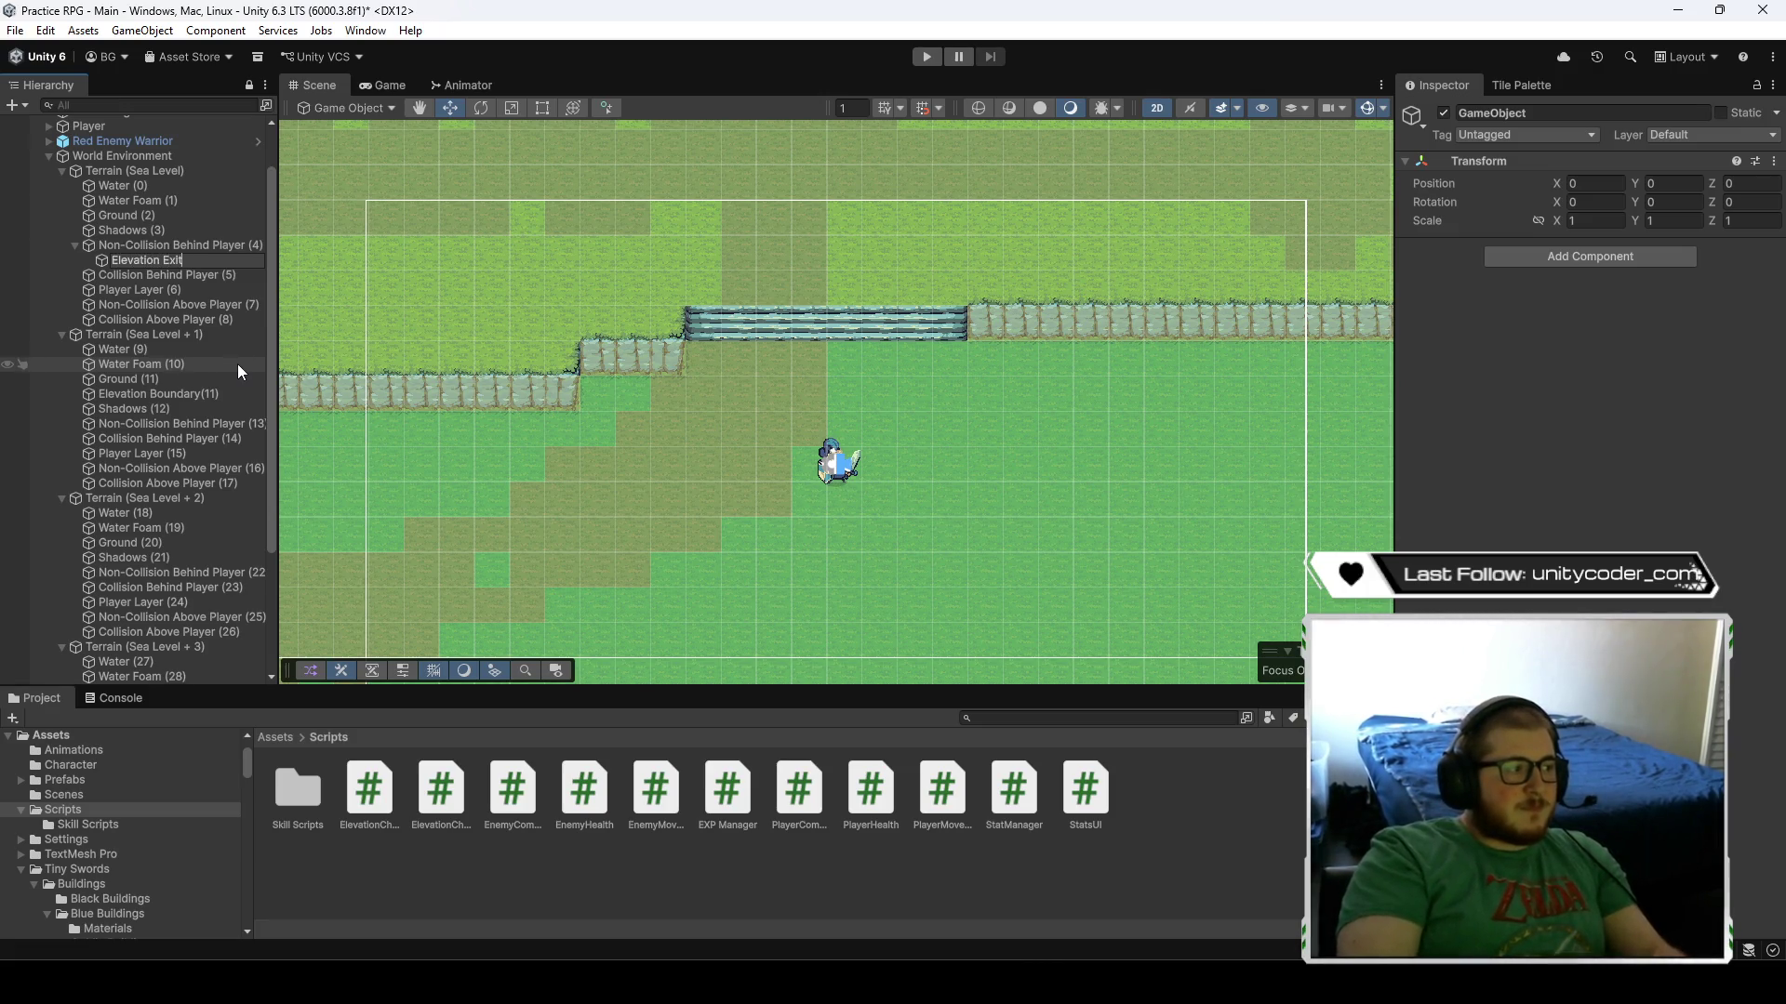
pyautogui.press('Left')
pyautogui.press('Left')
pyautogui.press('BackSpace')
pyautogui.press('Return')
# - Add a 1×1 Box Collider 2D to Elevation Exits
pyautogui.click(1597, 257)
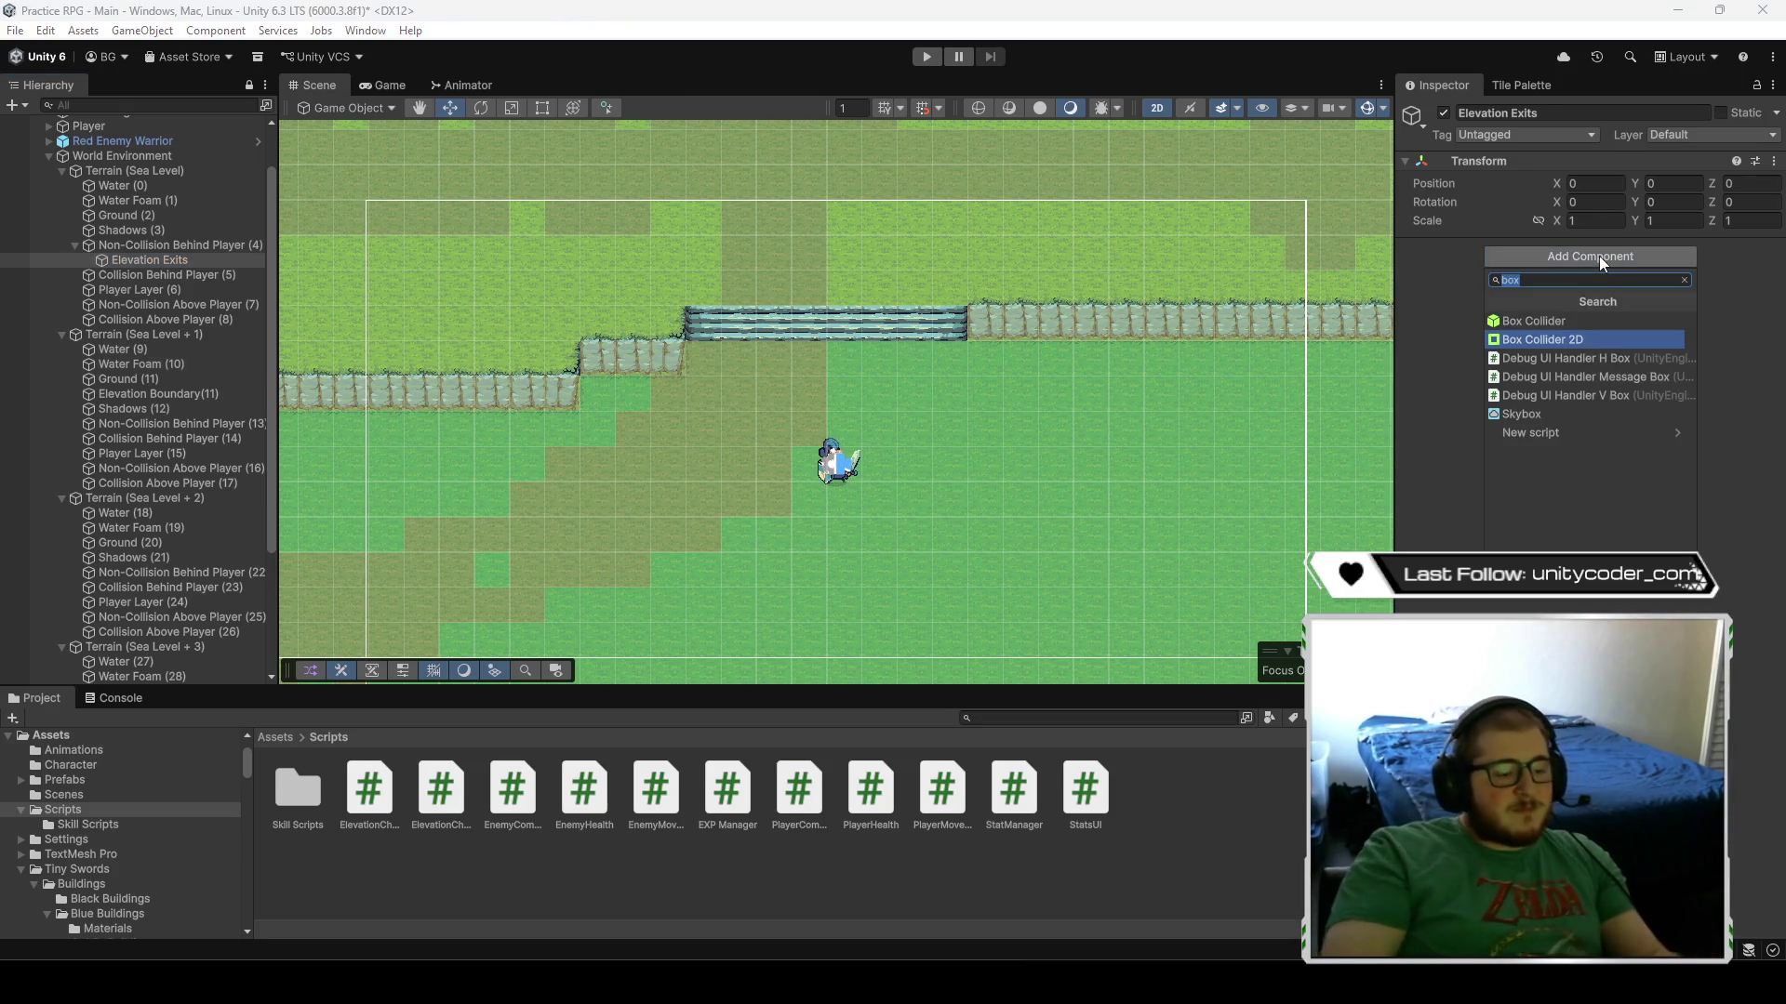
pyautogui.press('Return')
pyautogui.click(1566, 271)
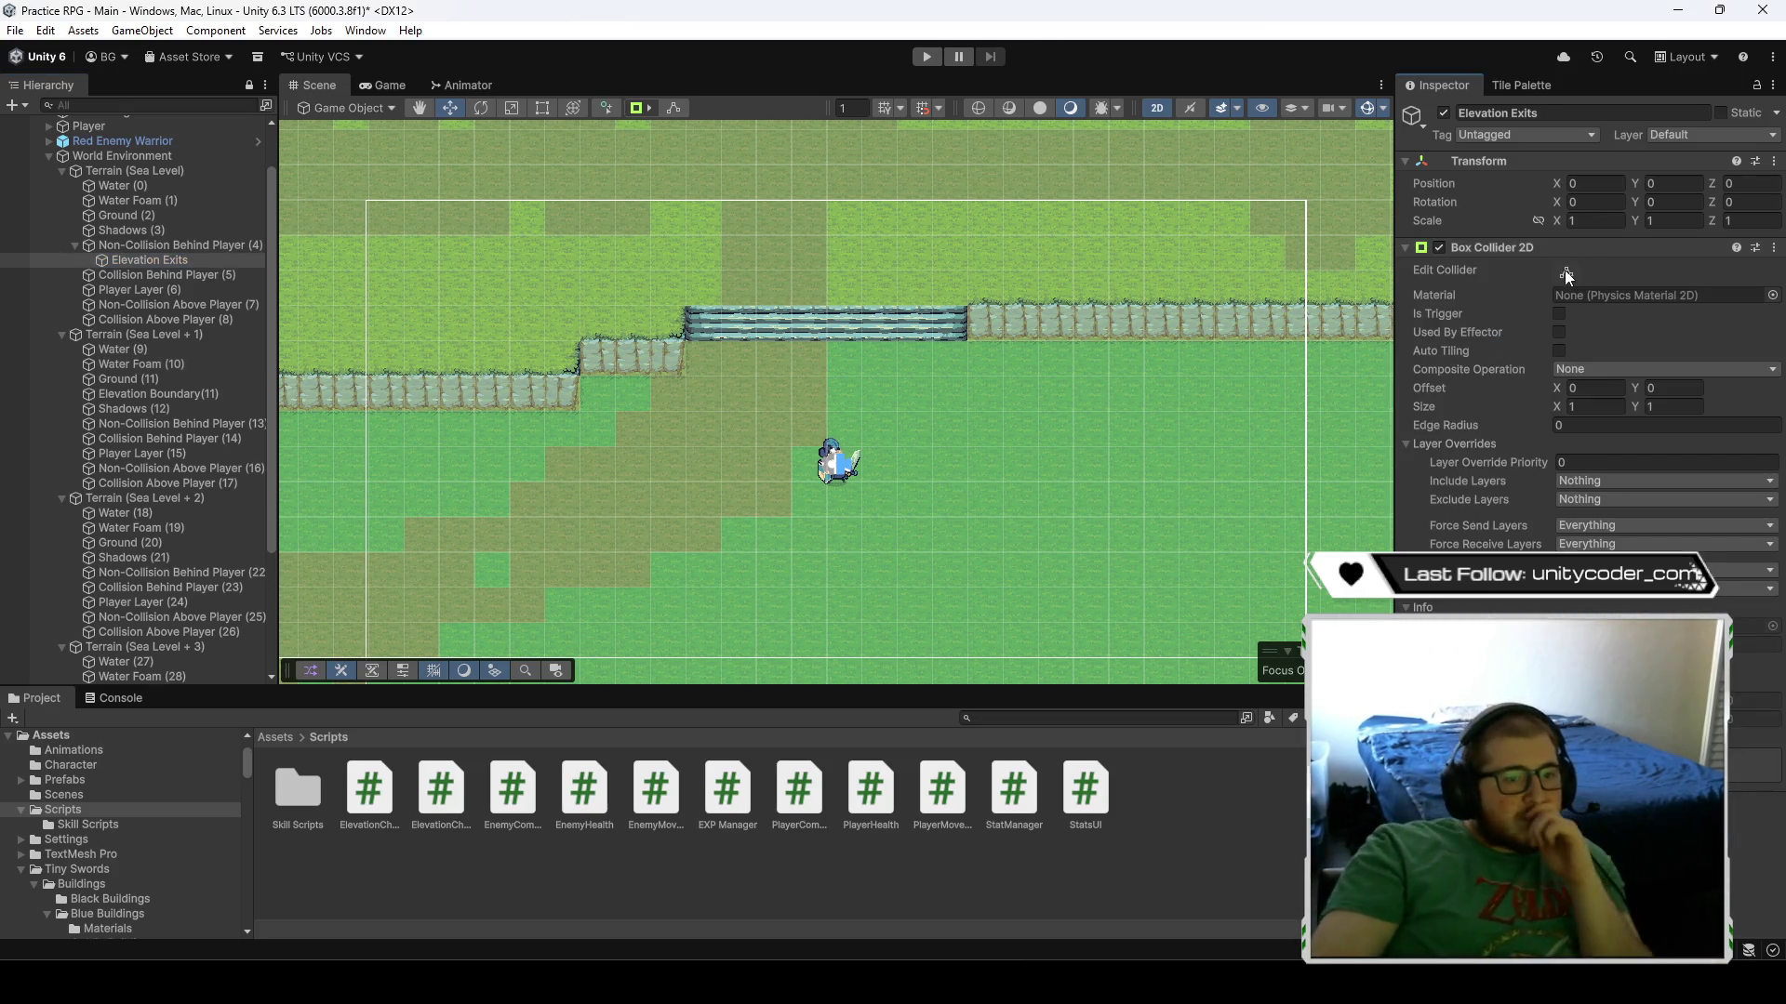
pyautogui.scroll(-2, 939, 461)
pyautogui.scroll(-10, 891, 411)
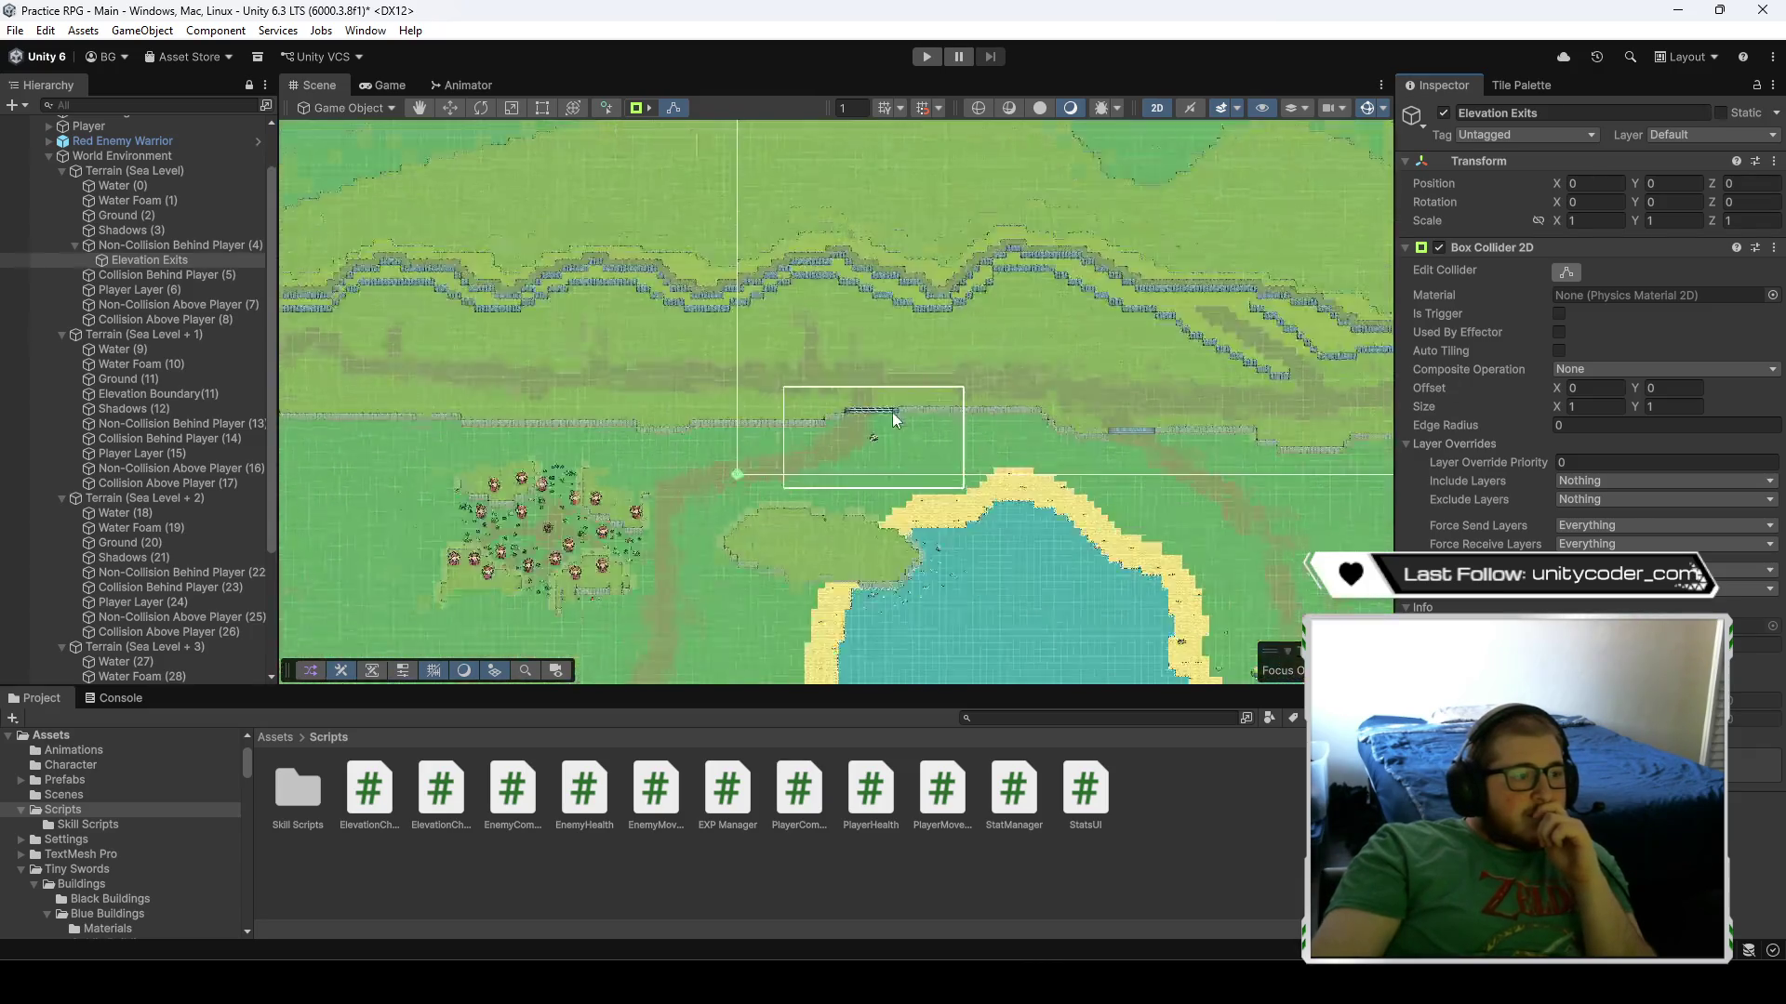
pyautogui.scroll(-2, 1012, 369)
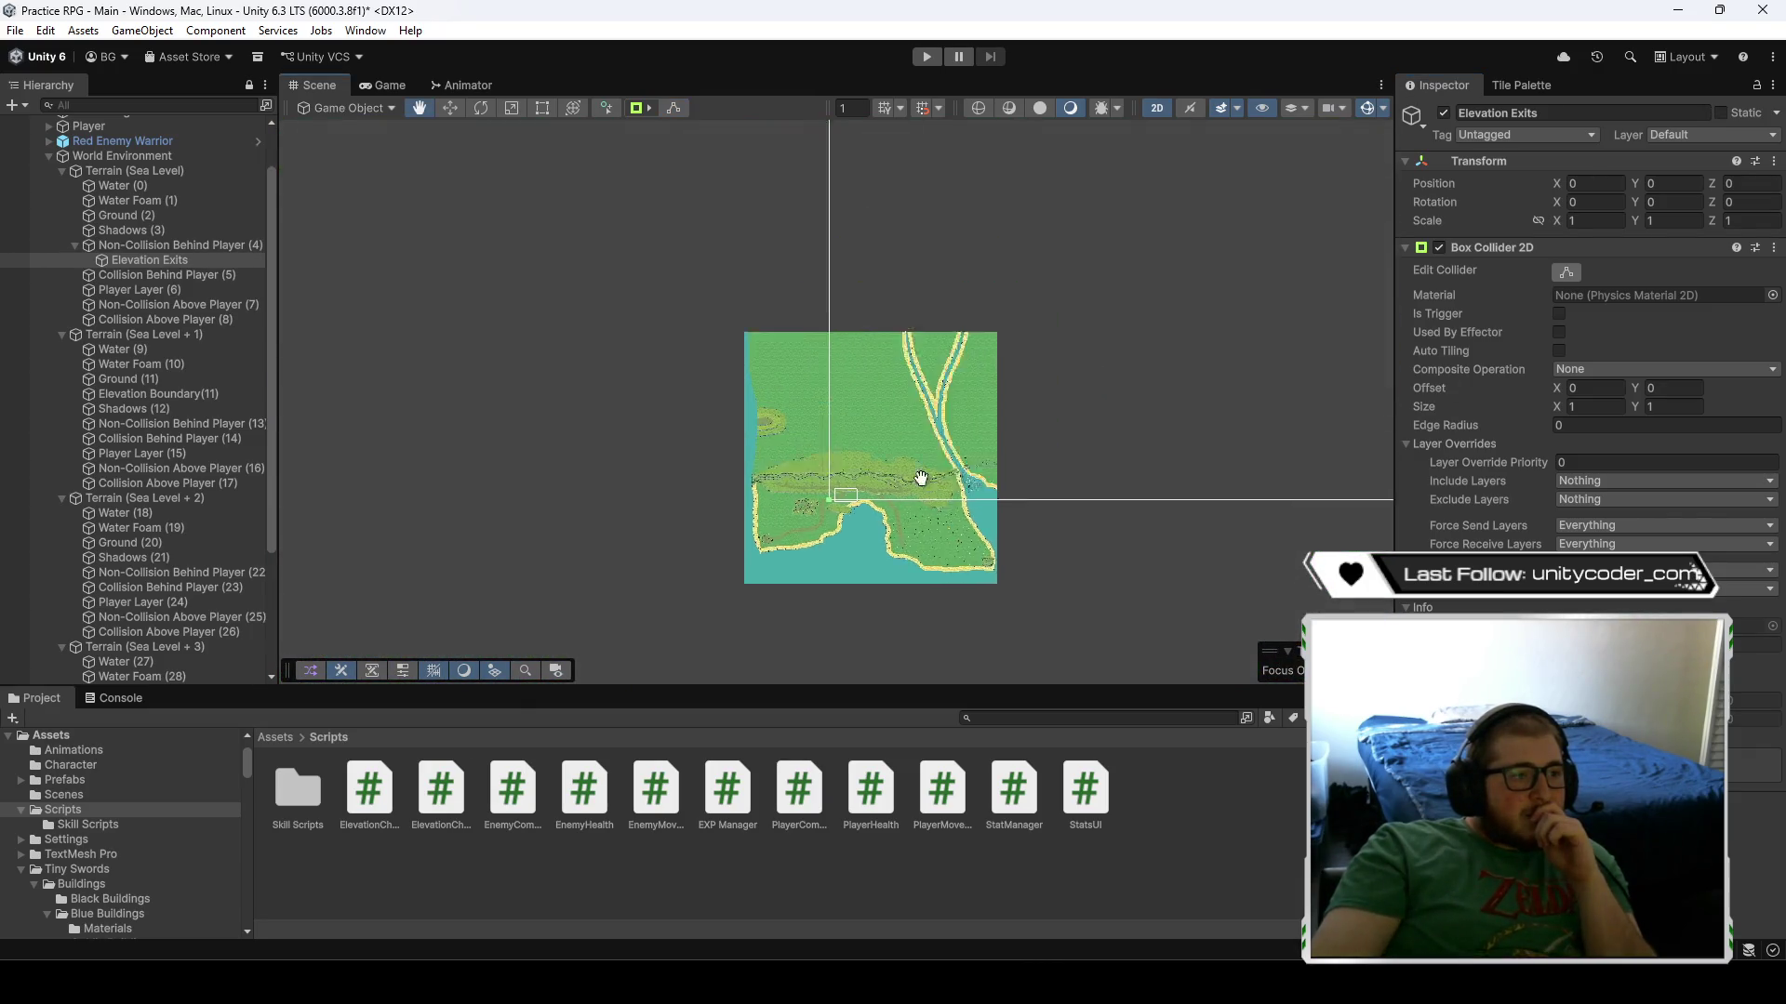
pyautogui.scroll(5, 917, 378)
pyautogui.scroll(3, 939, 381)
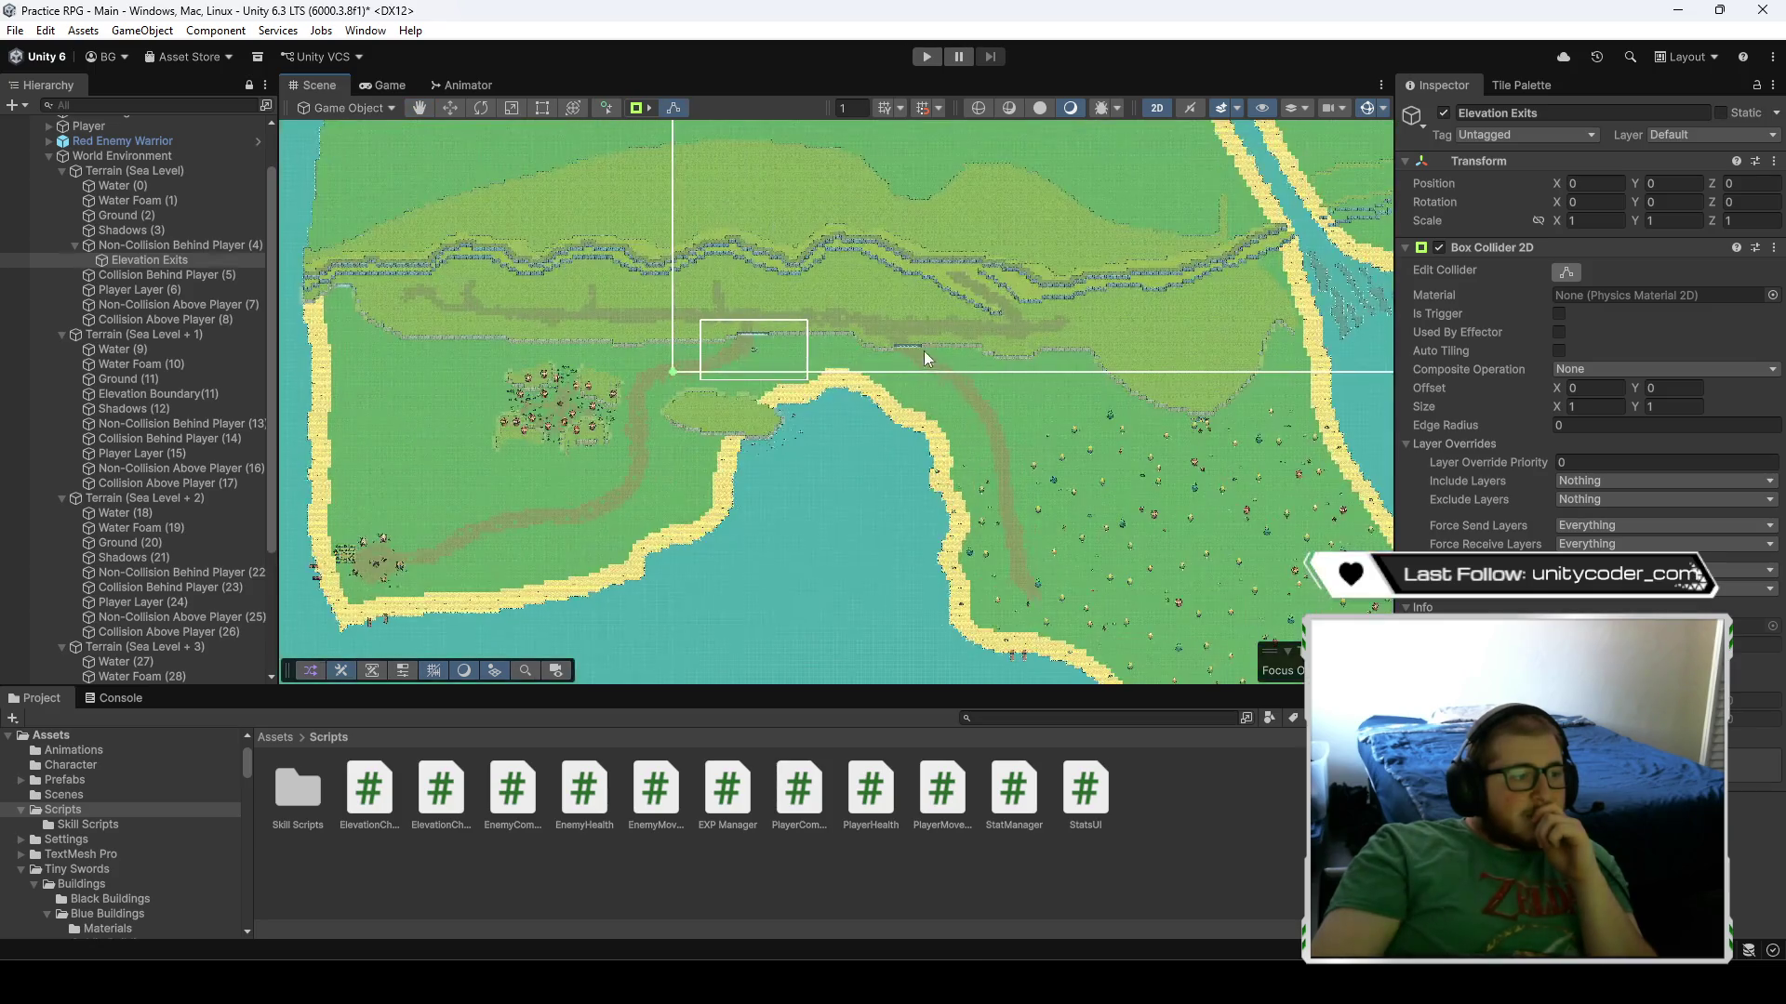
pyautogui.scroll(5, 740, 316)
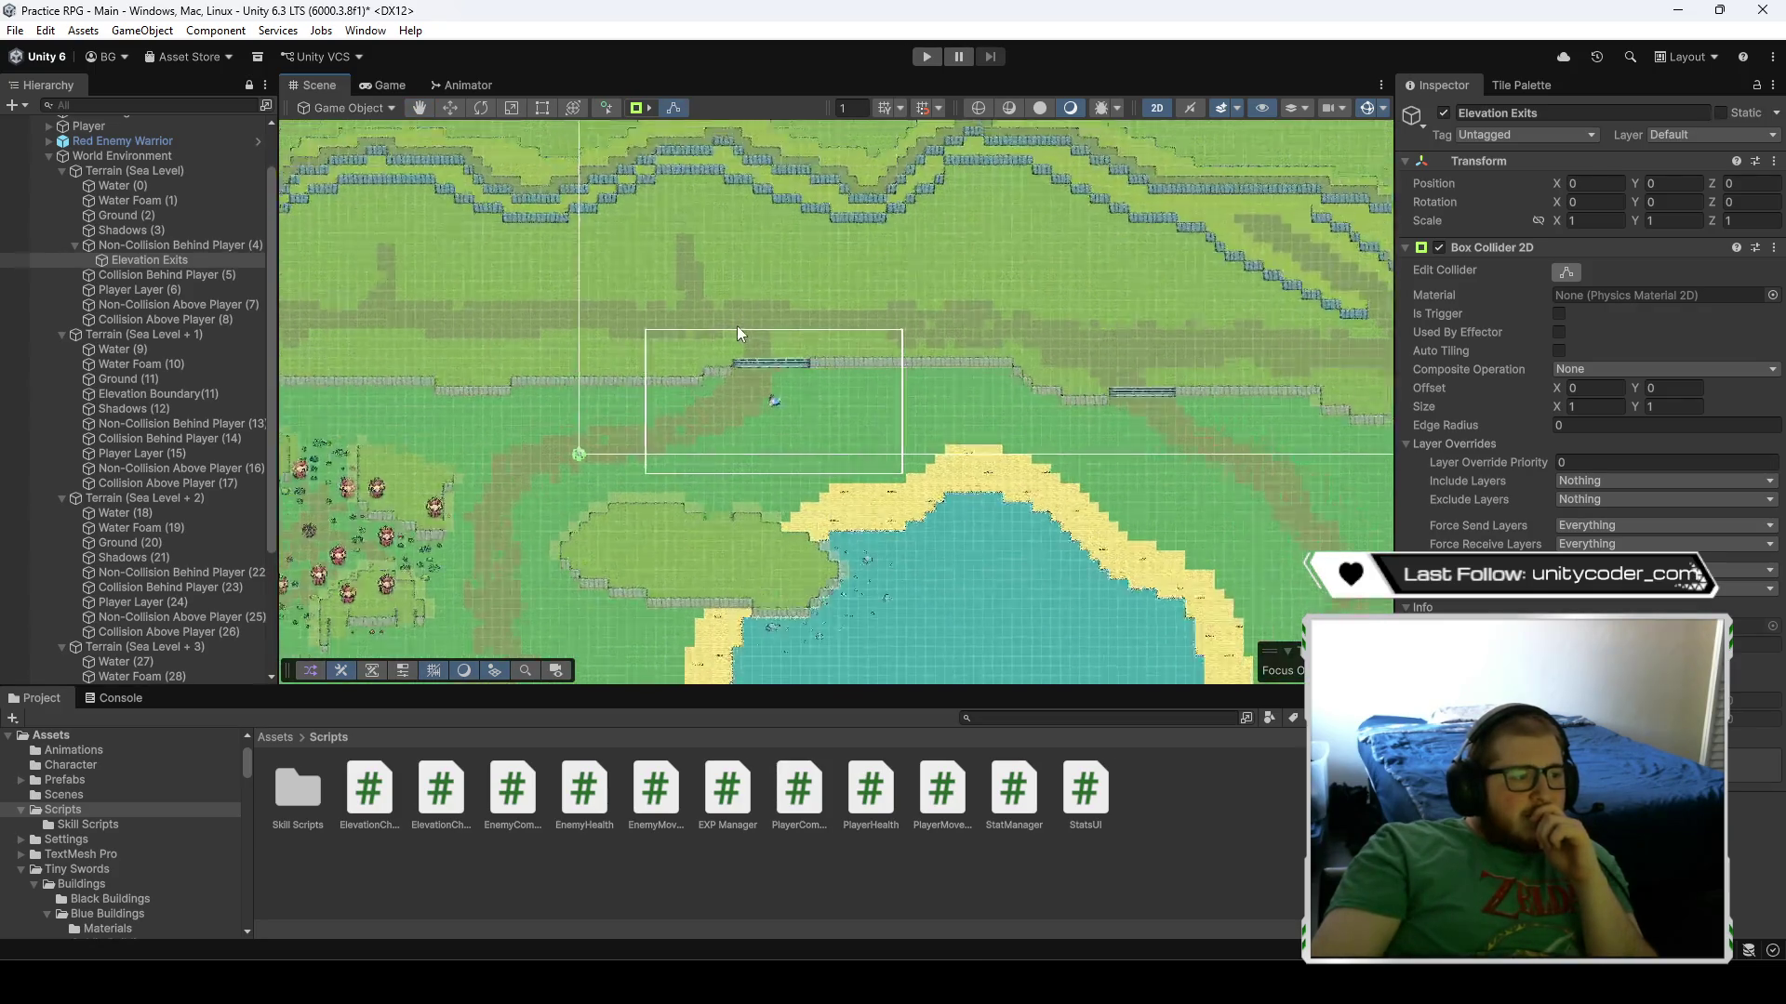
pyautogui.scroll(5, 746, 361)
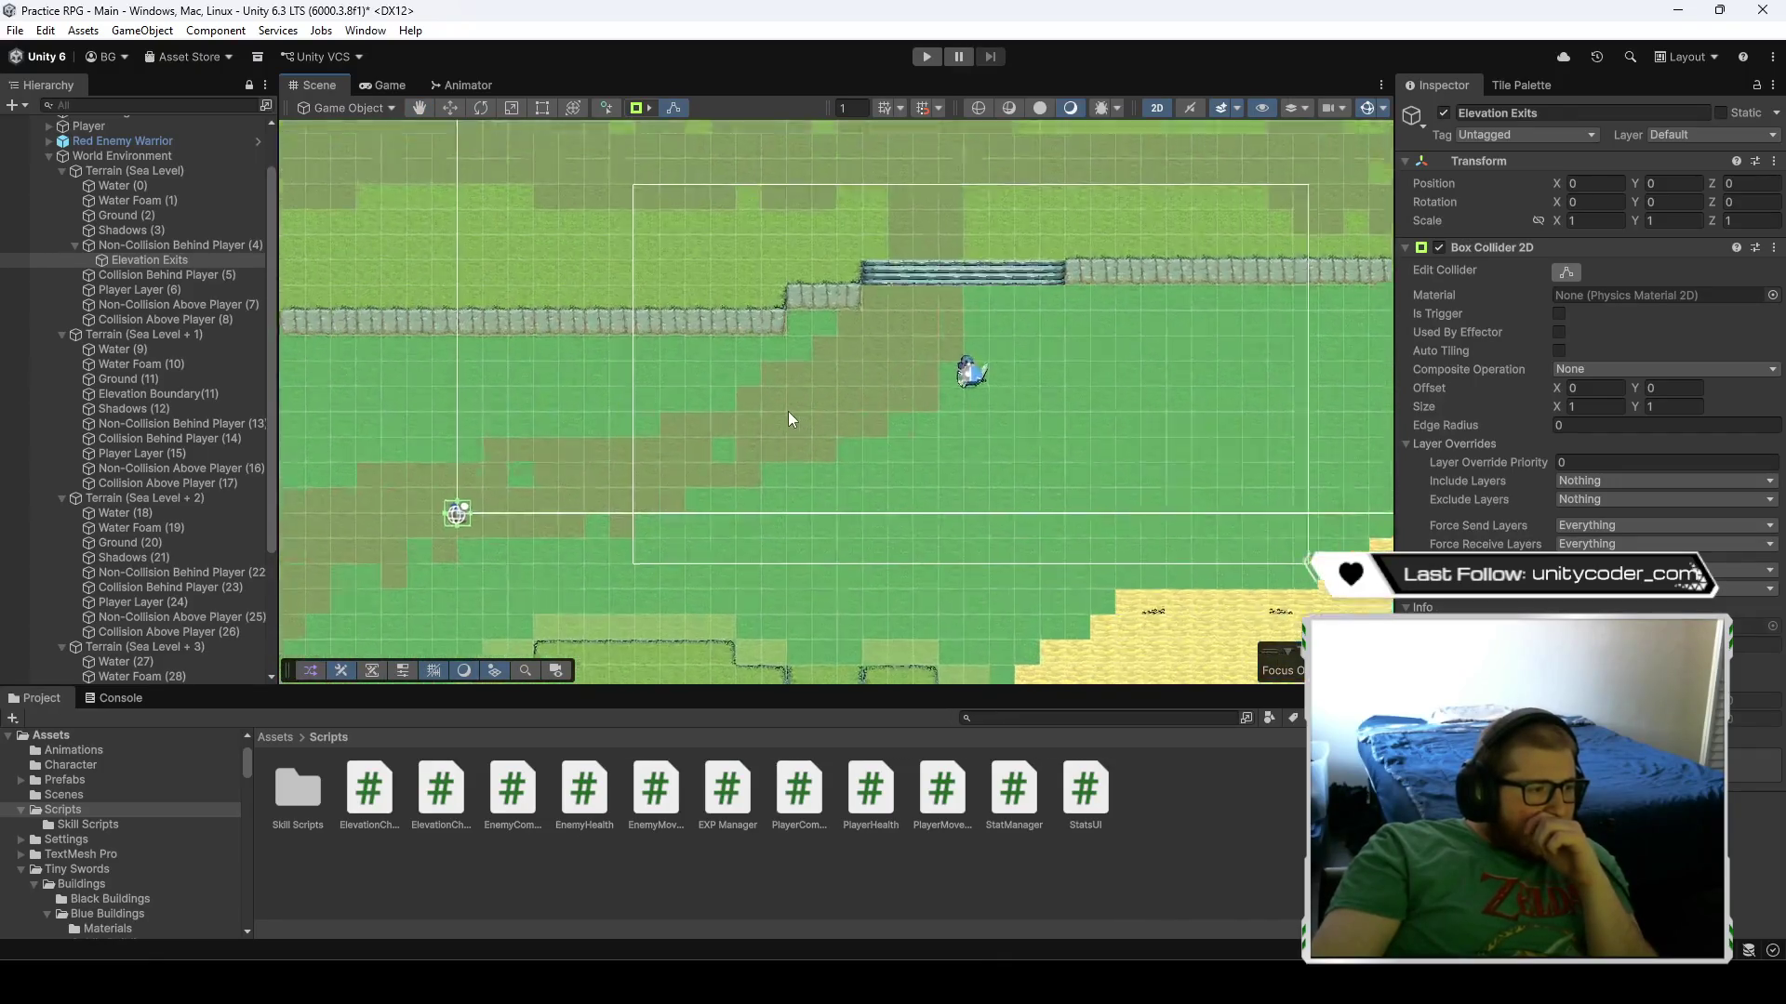
pyautogui.scroll(1, 788, 411)
# - Move Elevation Exits to about 18.08, 7.89, just below the stairs
pyautogui.moveTo(730, 435); pyautogui.dragTo(1248, 246)
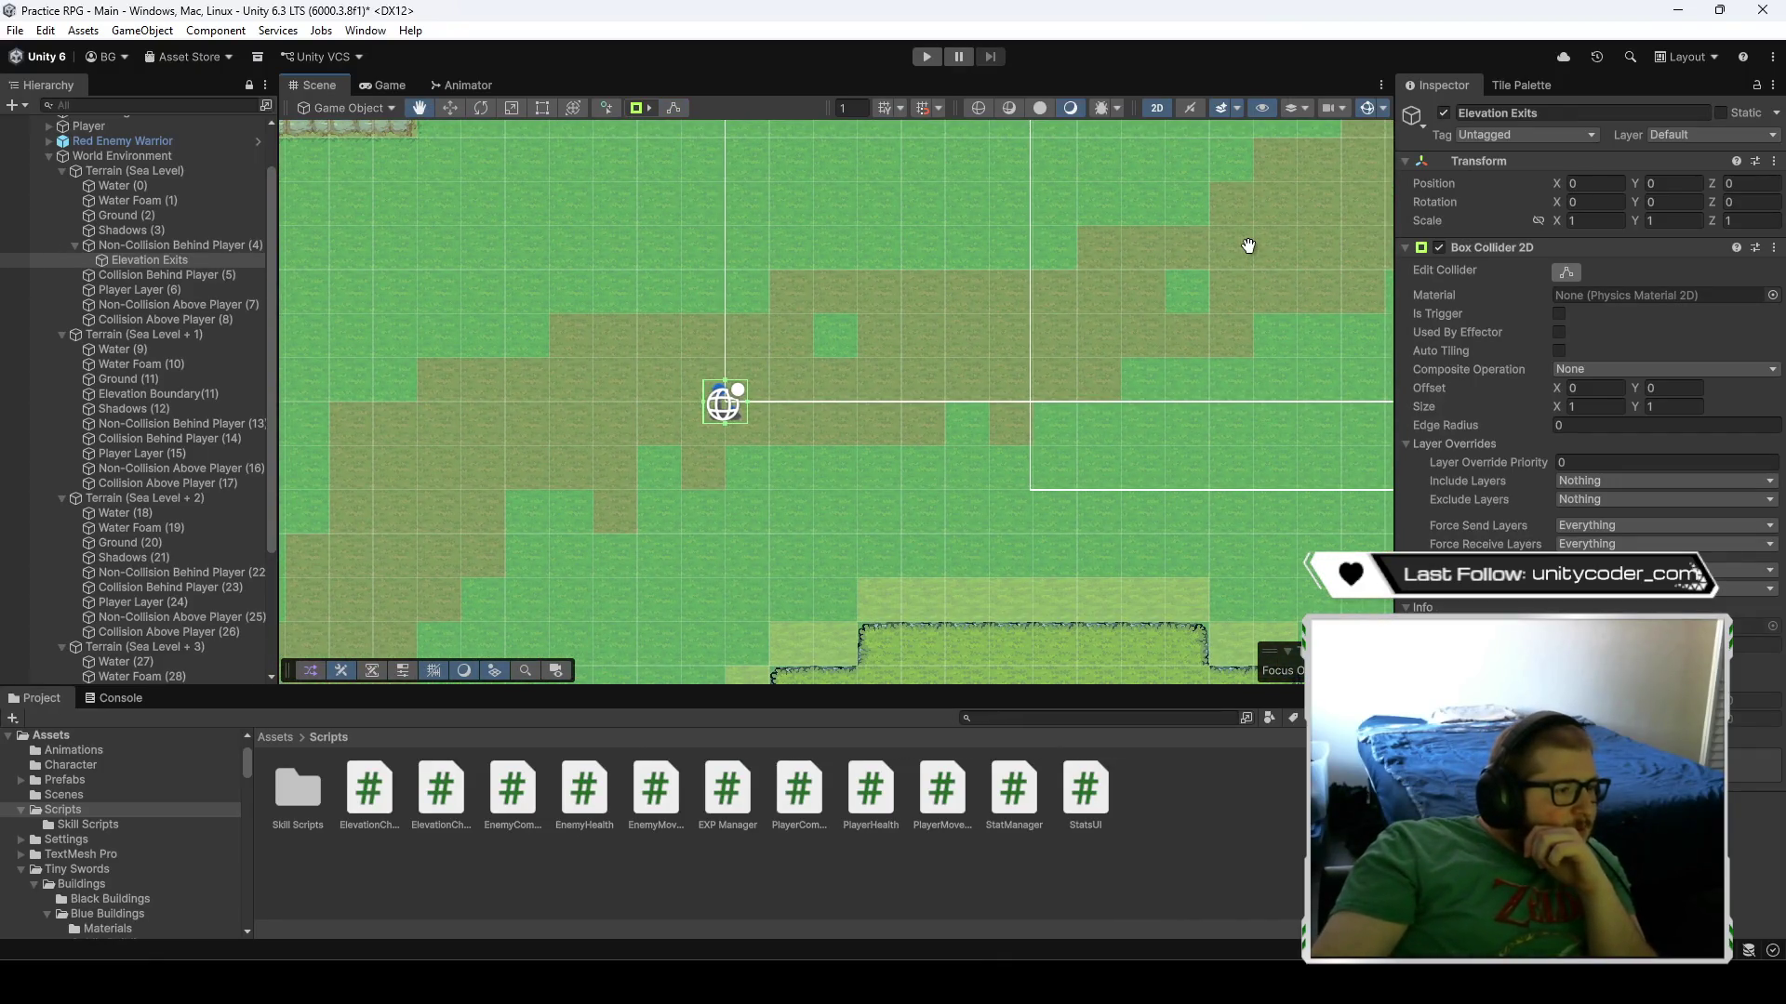
pyautogui.scroll(4, 1284, 243)
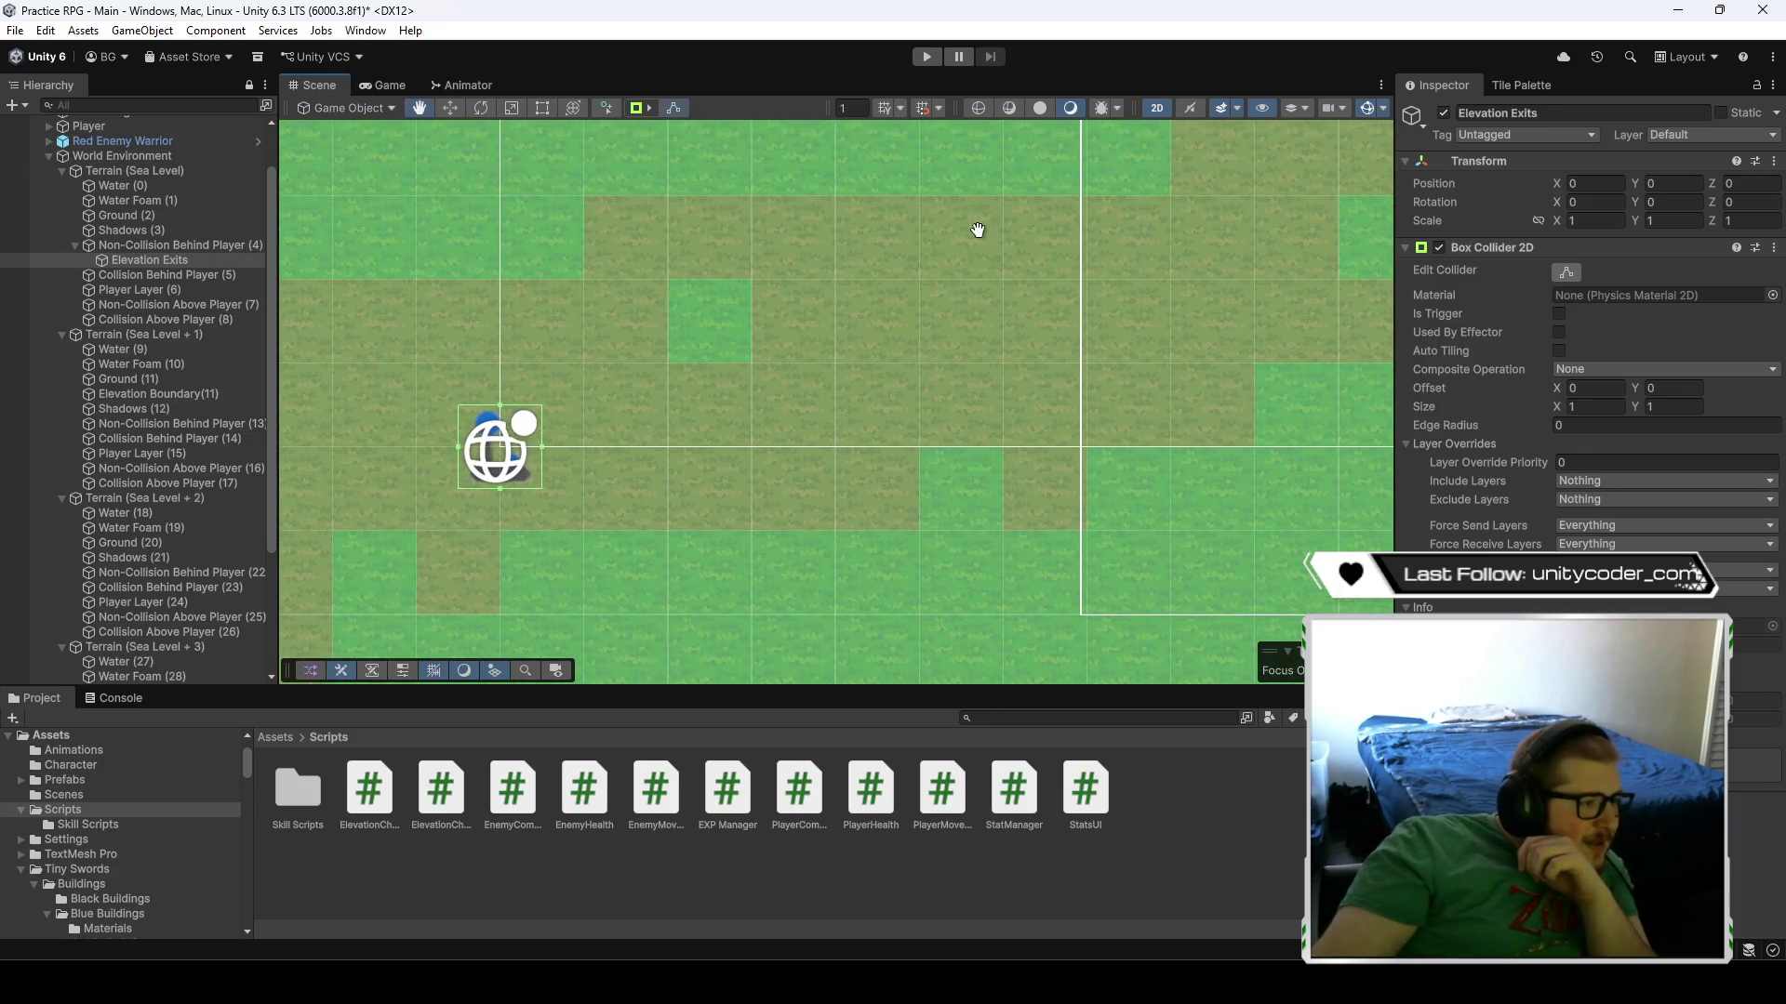
pyautogui.click(450, 108)
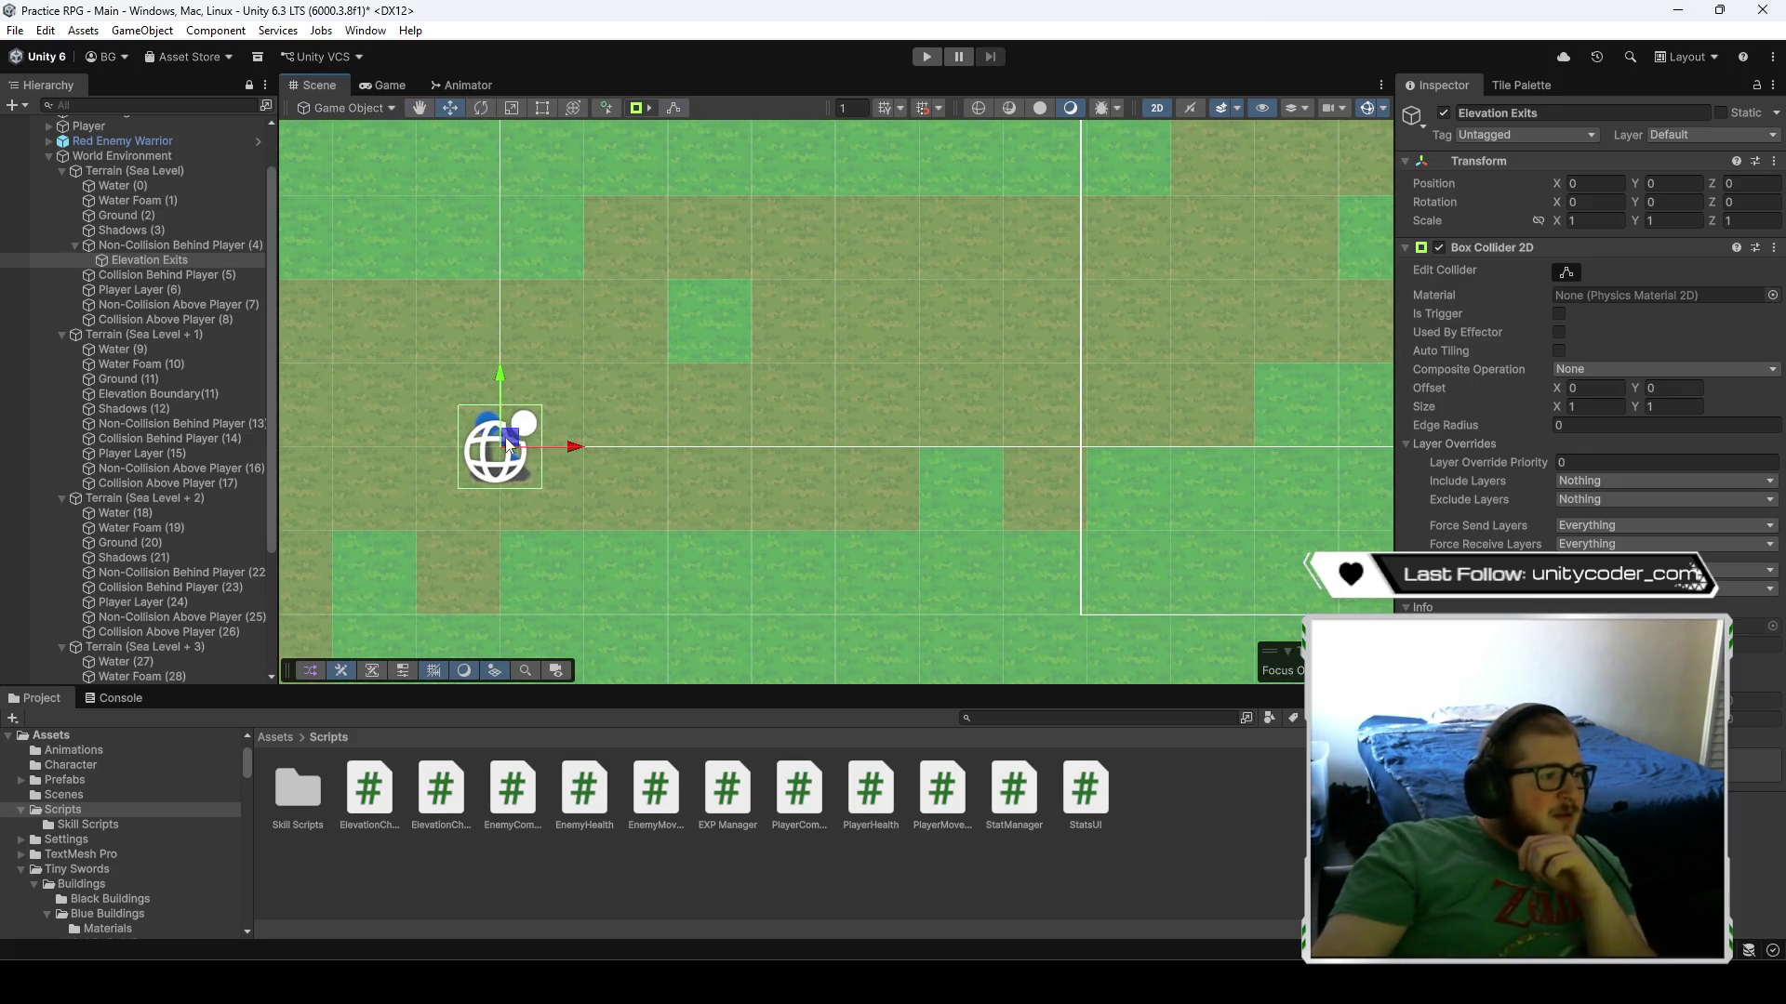
pyautogui.moveTo(509, 444); pyautogui.dragTo(1131, 242)
pyautogui.scroll(-2, 677, 445)
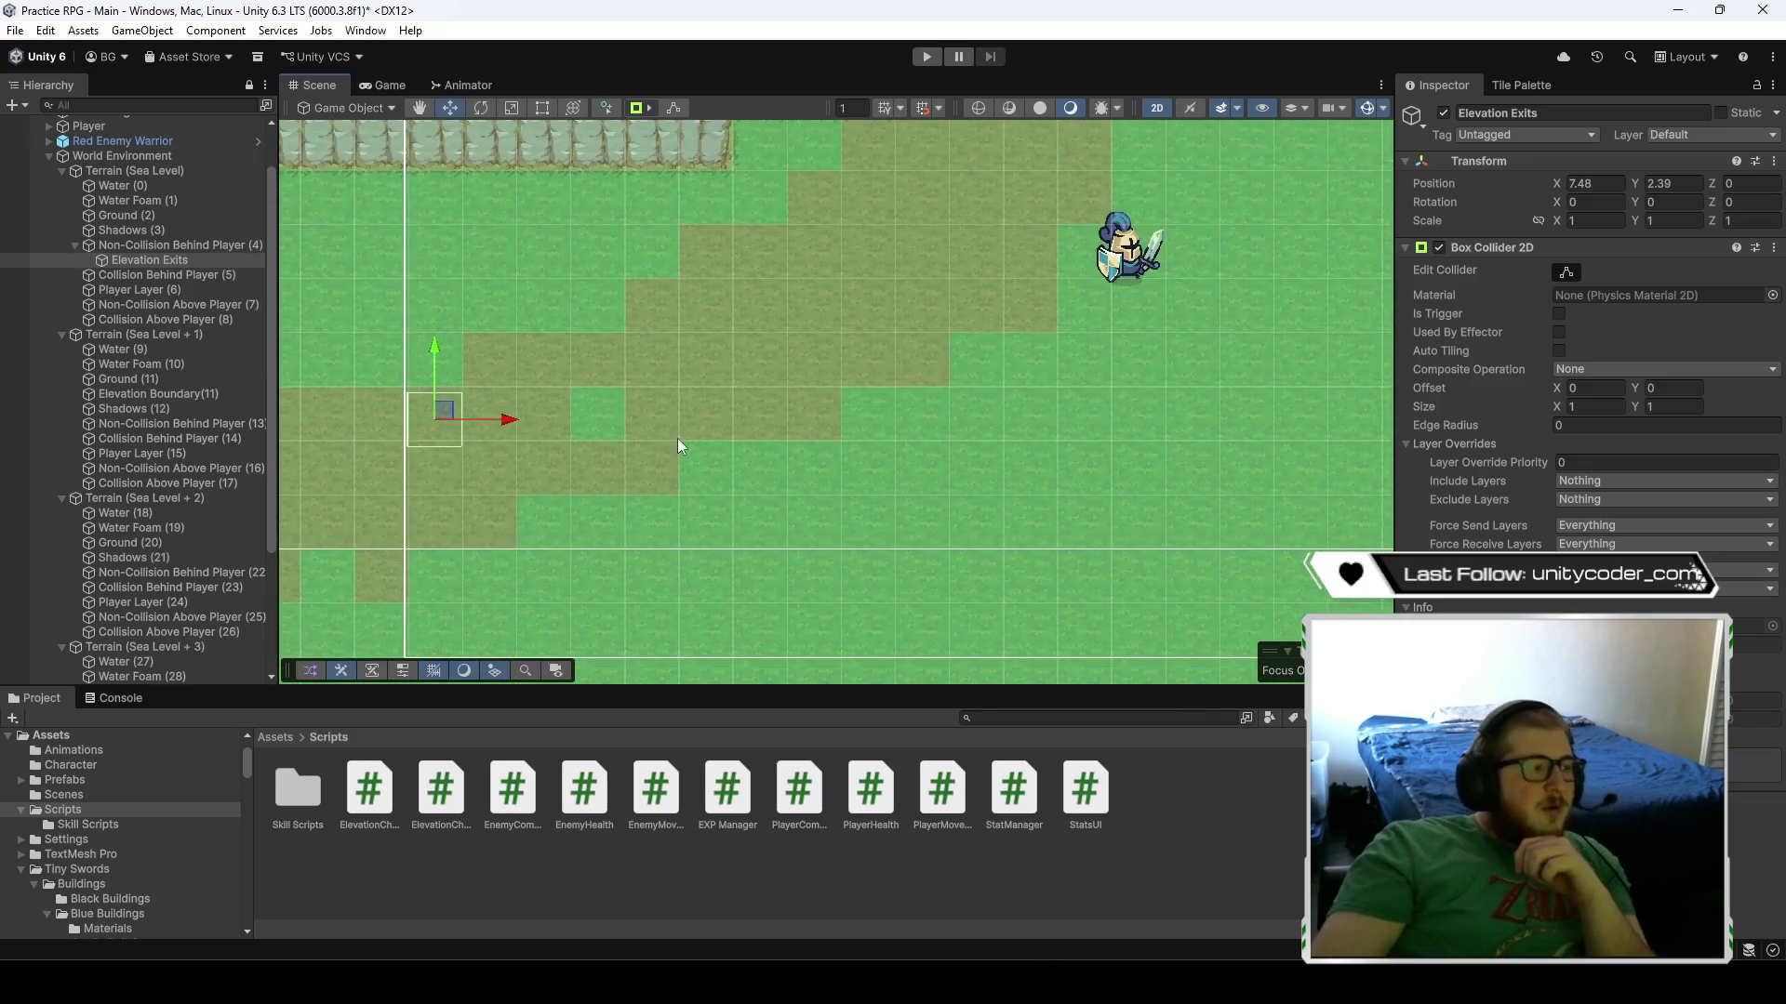
pyautogui.scroll(-2, 677, 438)
pyautogui.moveTo(459, 547)
pyautogui.mouseDown()
pyautogui.moveTo(934, 377)
pyautogui.moveTo(934, 338)
pyautogui.mouseUp()
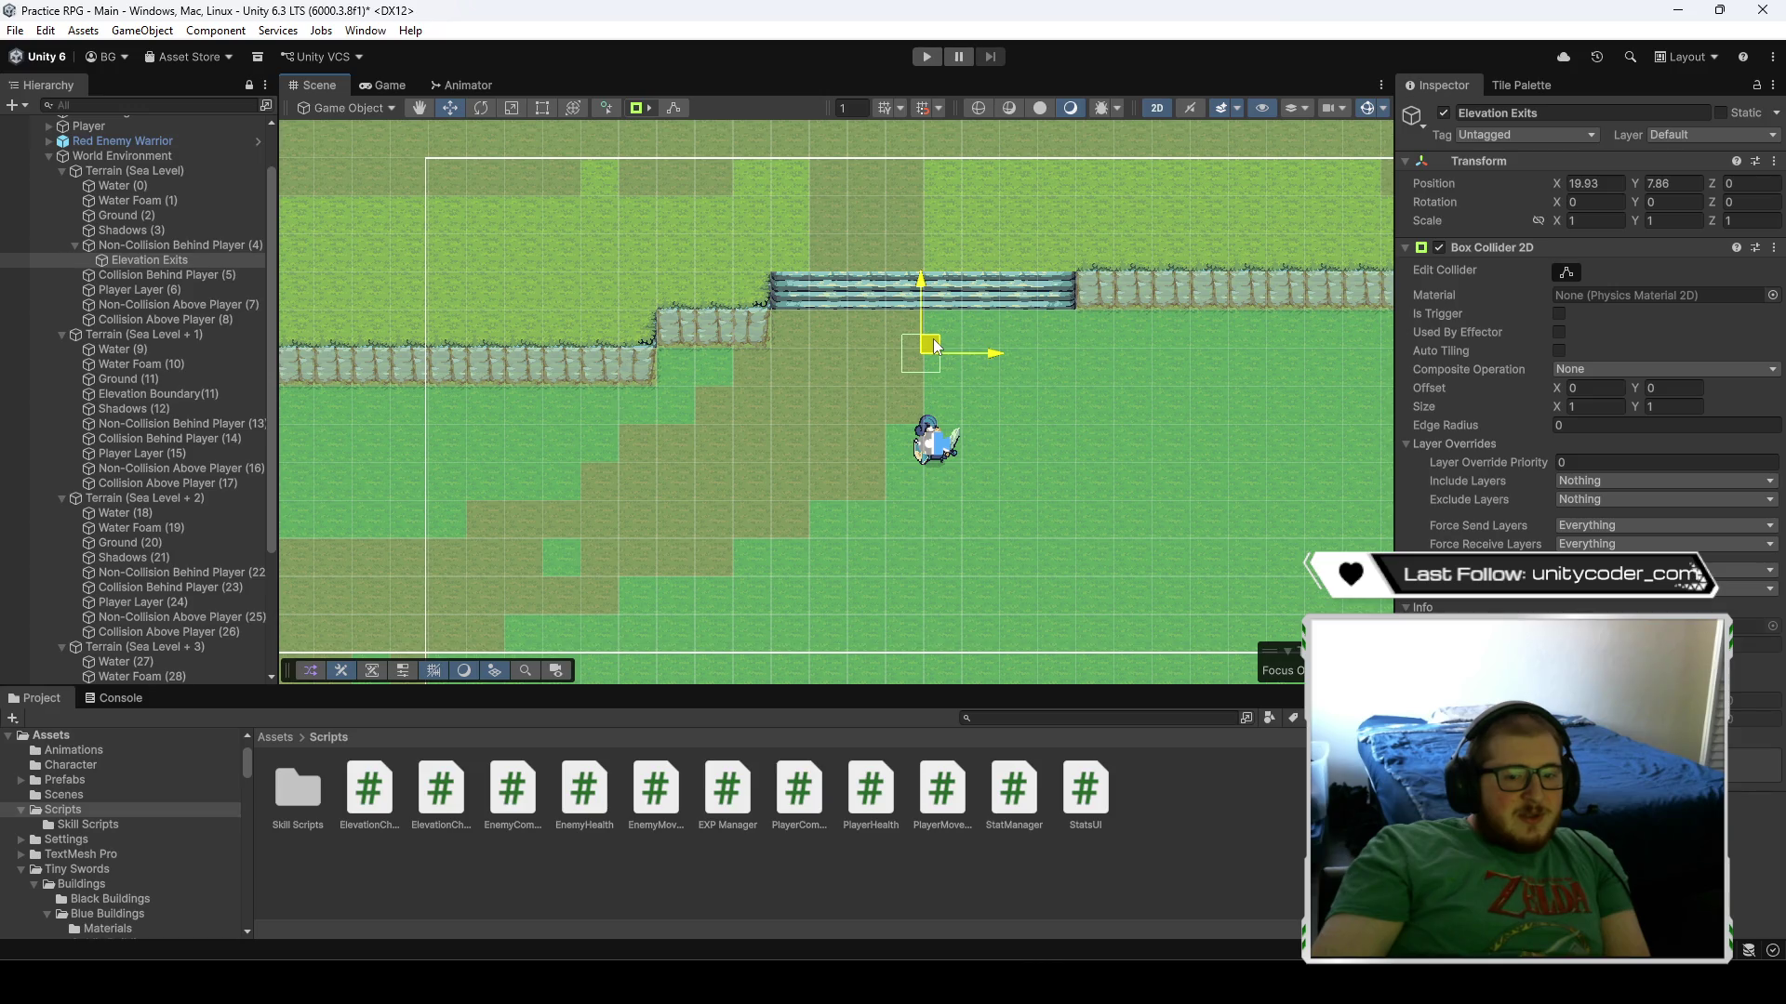
pyautogui.moveTo(933, 339); pyautogui.dragTo(935, 337)
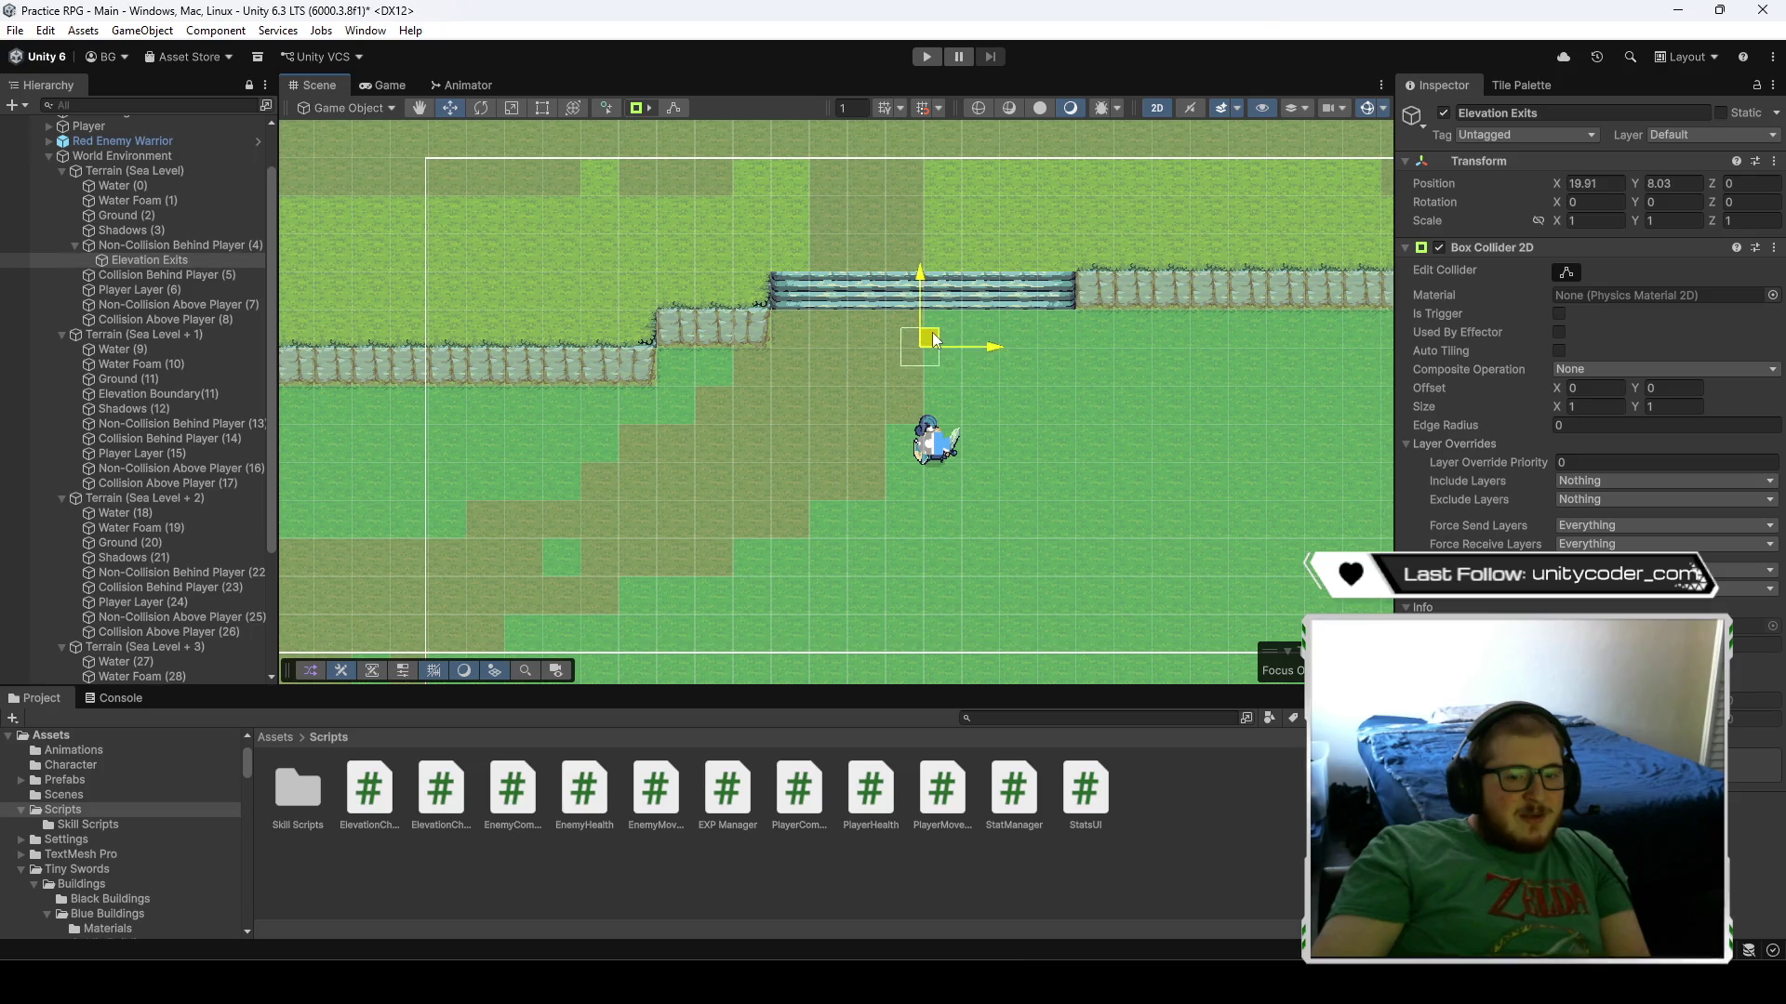
pyautogui.moveTo(935, 337); pyautogui.dragTo(918, 328)
pyautogui.scroll(3, 893, 317)
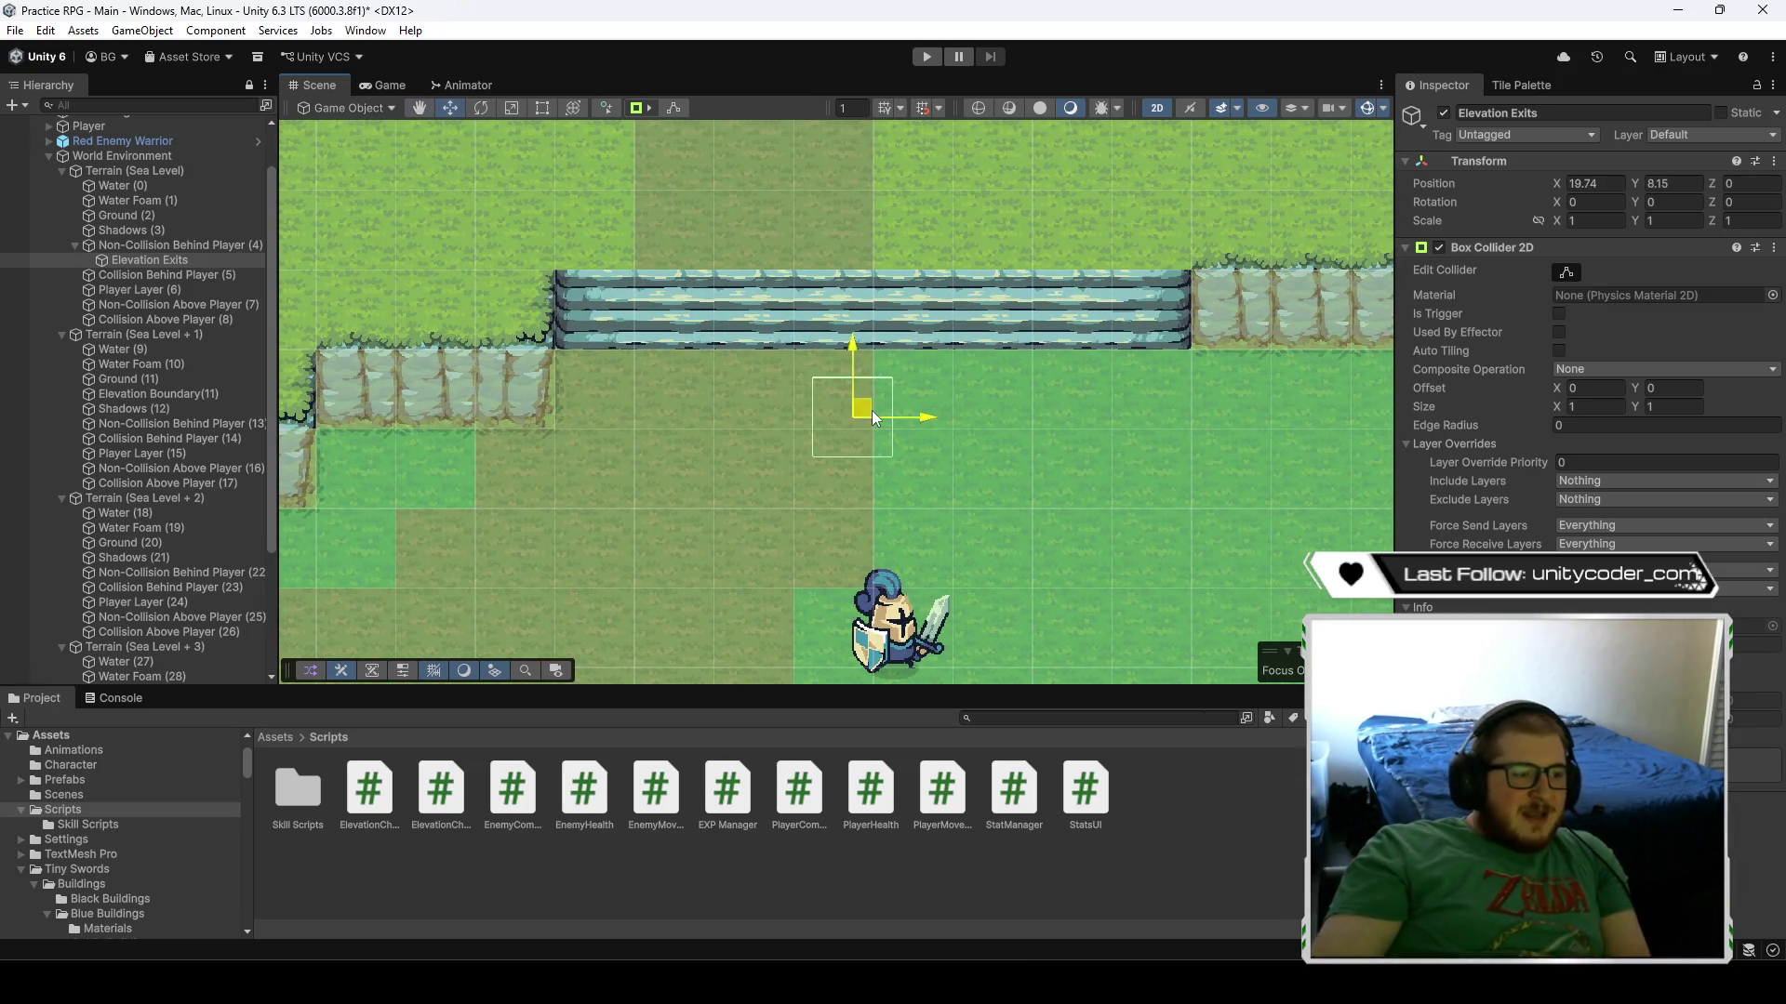
pyautogui.moveTo(865, 414)
pyautogui.mouseDown()
pyautogui.moveTo(643, 370)
pyautogui.moveTo(781, 471)
pyautogui.mouseUp()
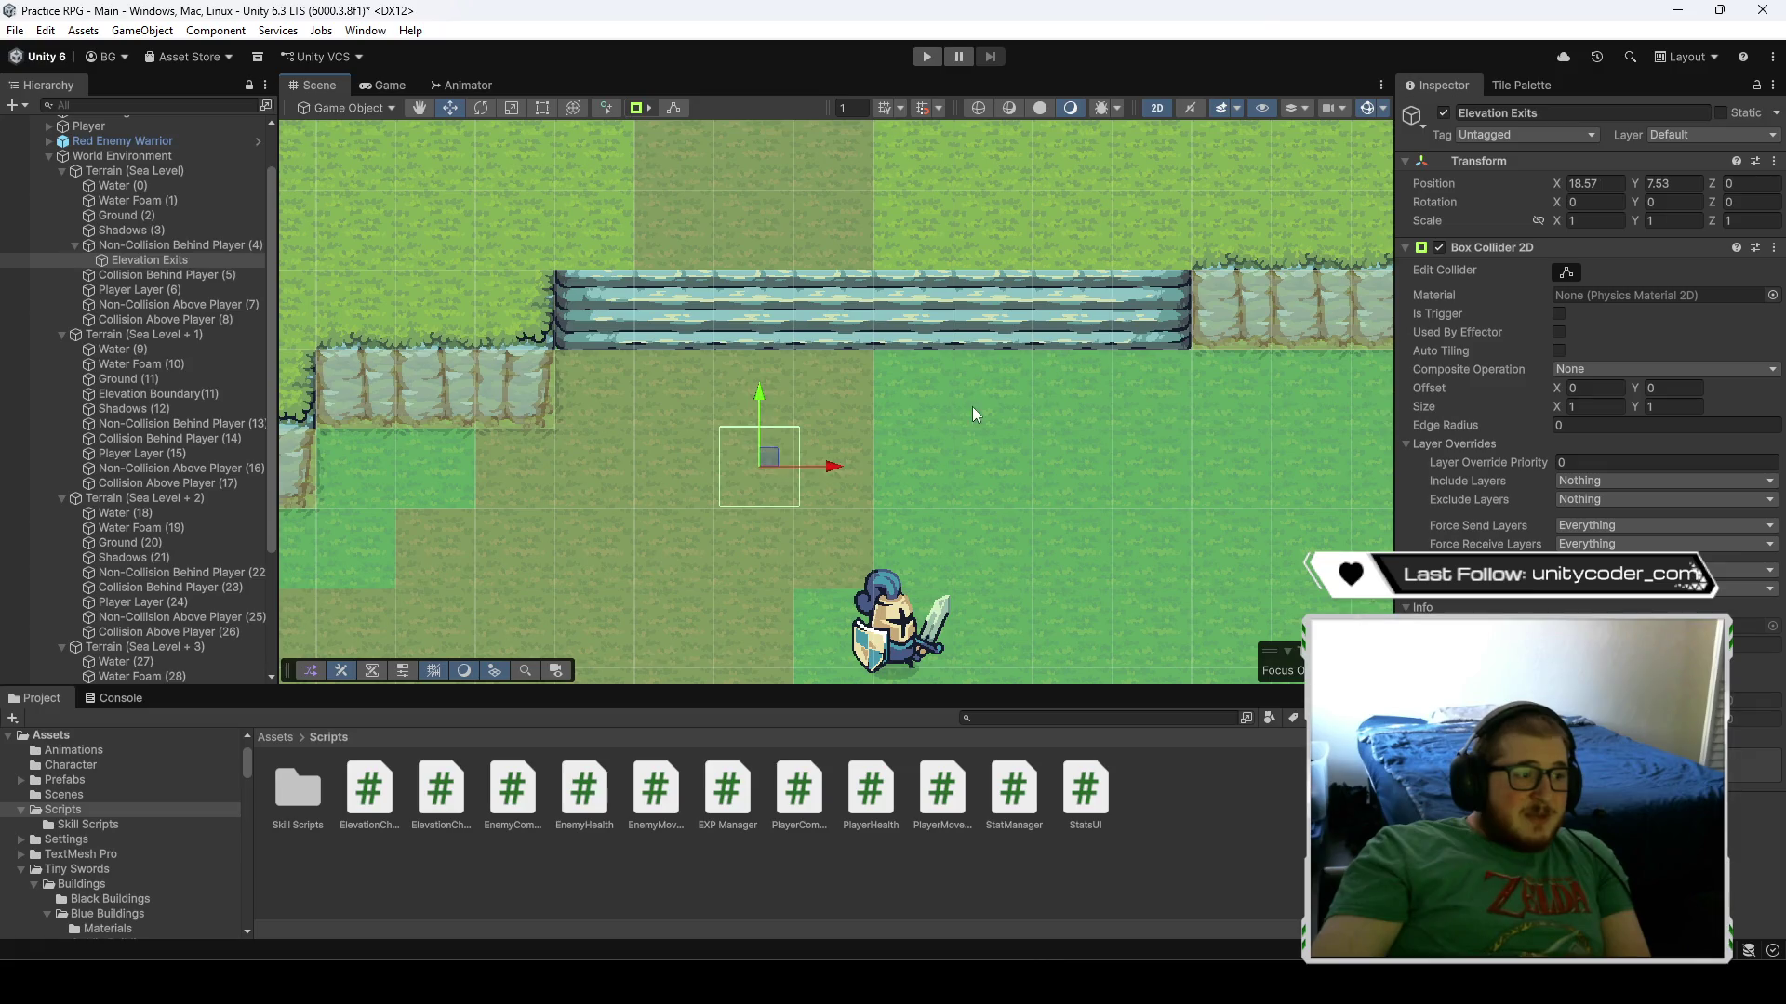
pyautogui.moveTo(971, 407); pyautogui.dragTo(863, 466)
pyautogui.moveTo(540, 358)
pyautogui.mouseDown()
pyautogui.moveTo(535, 383)
pyautogui.moveTo(634, 475)
pyautogui.mouseUp()
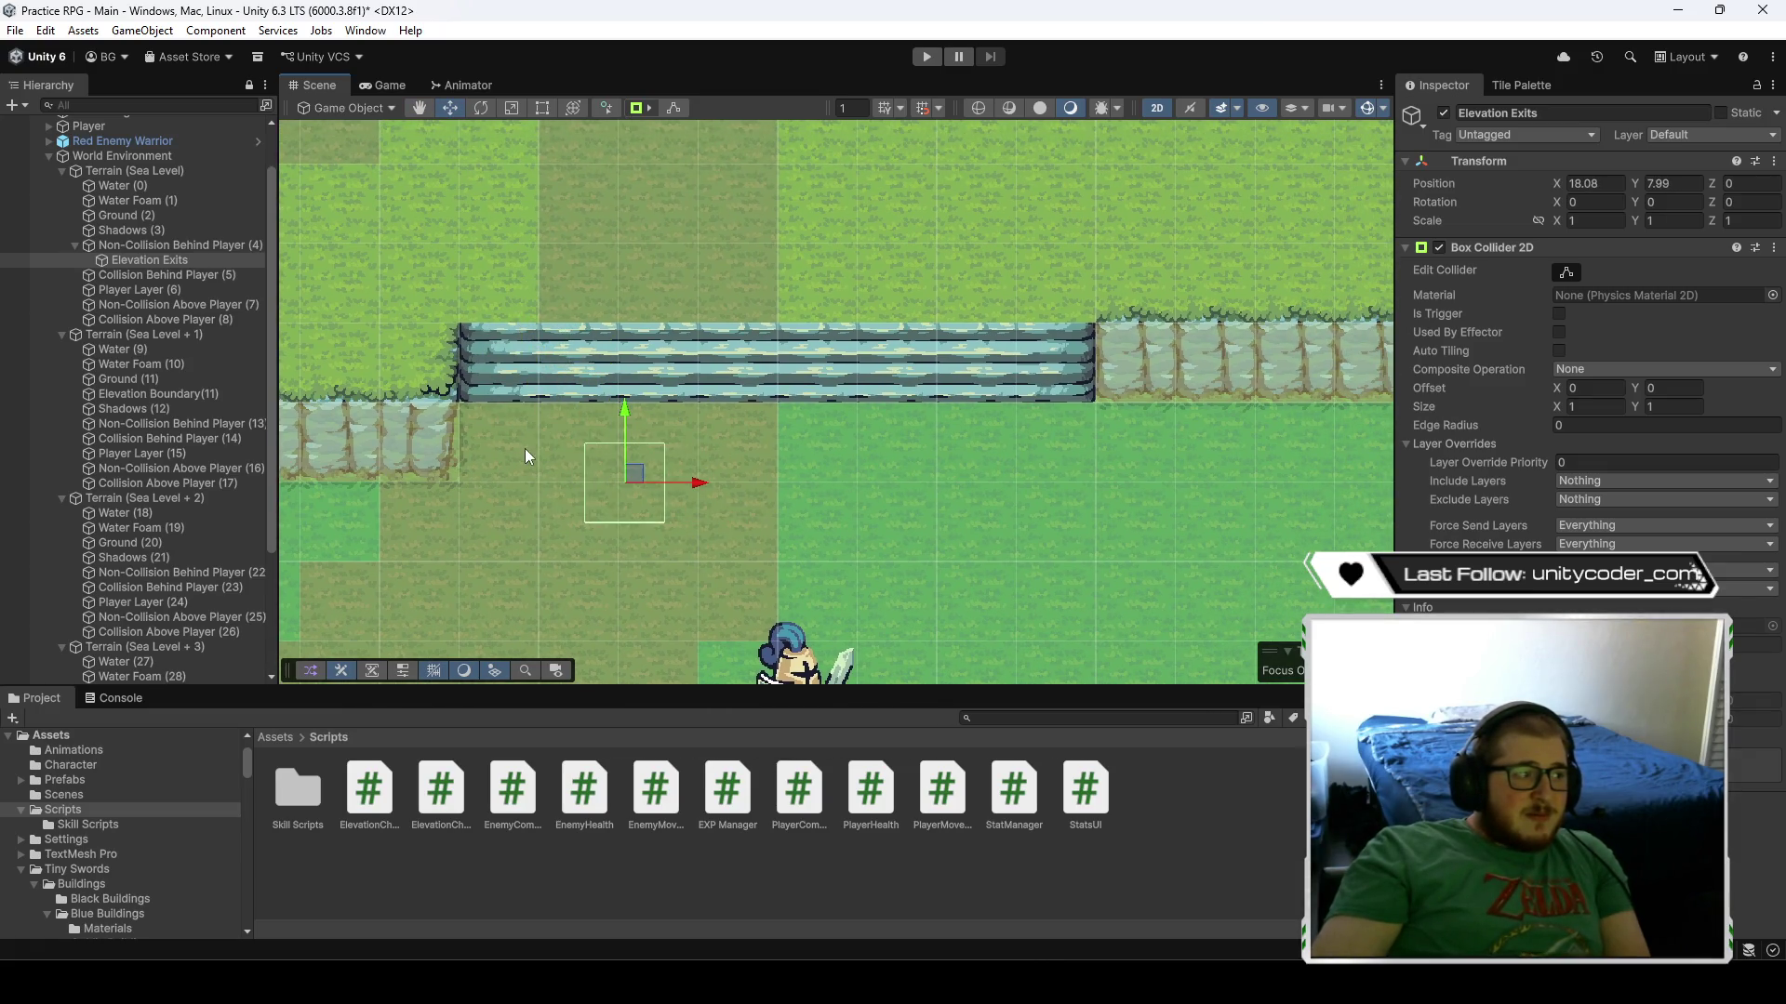
# - Reshape the Elevation Exits collider into a 7.977 × 0.205 strip along the stairs' base
pyautogui.click(176, 248)
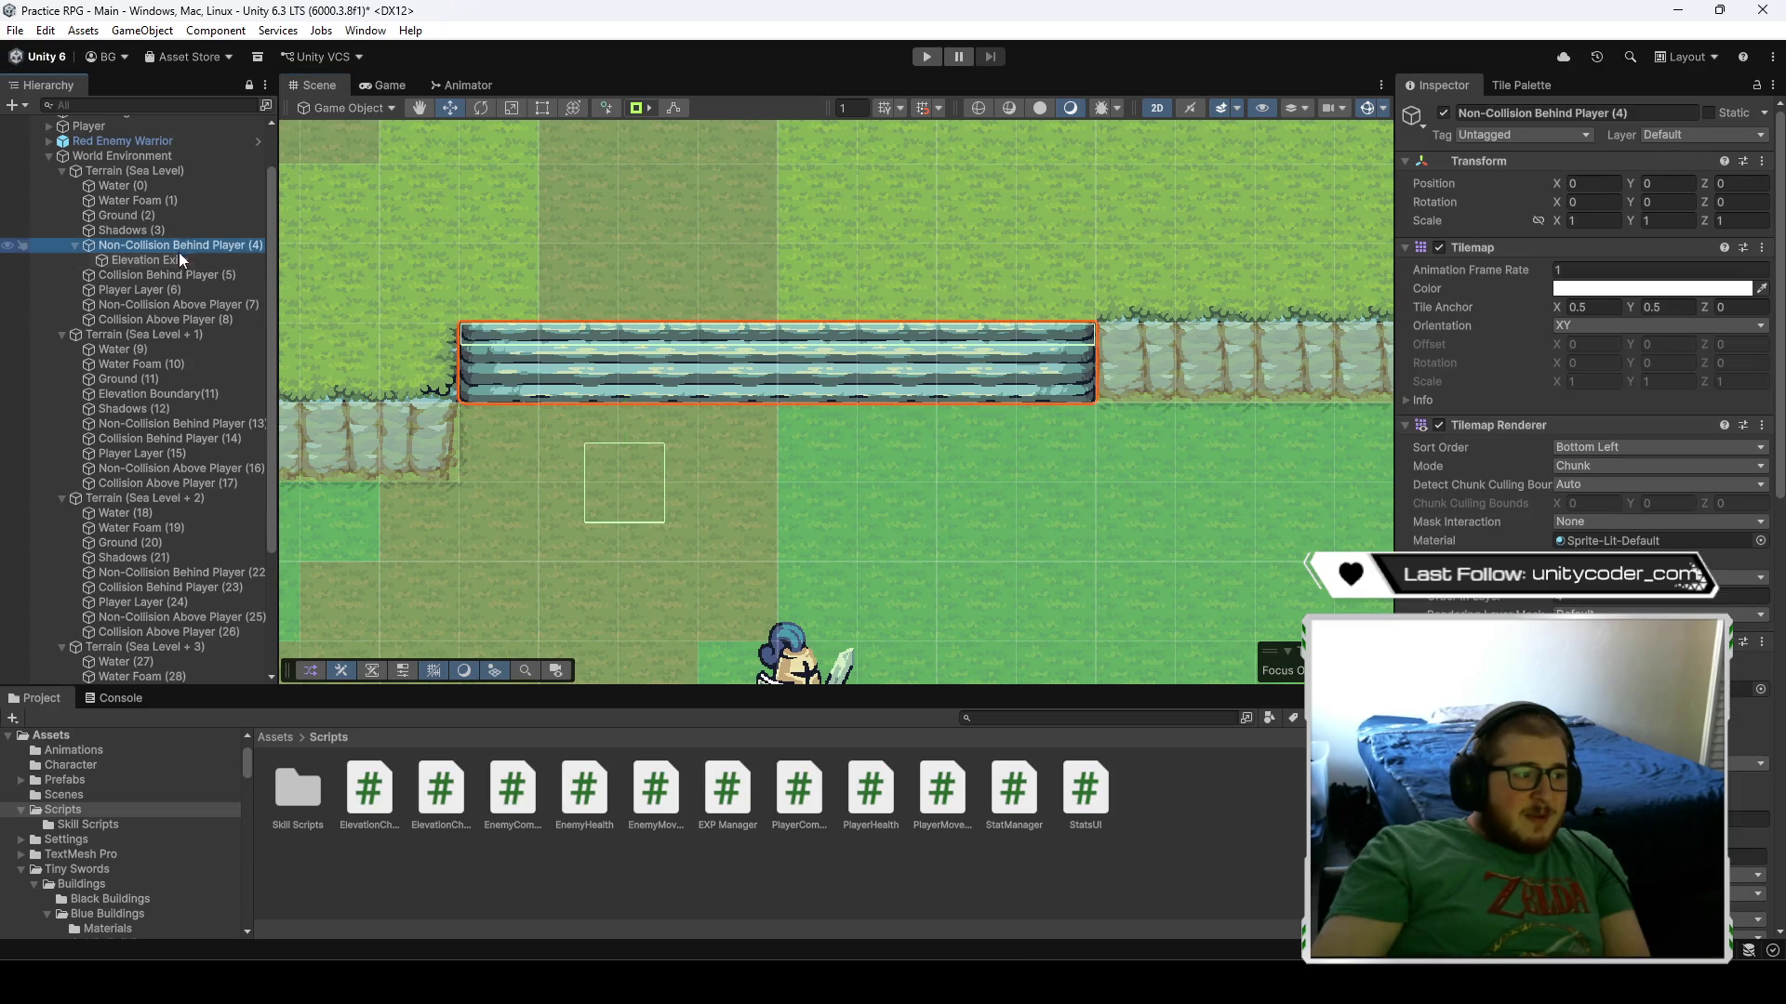
pyautogui.click(625, 502)
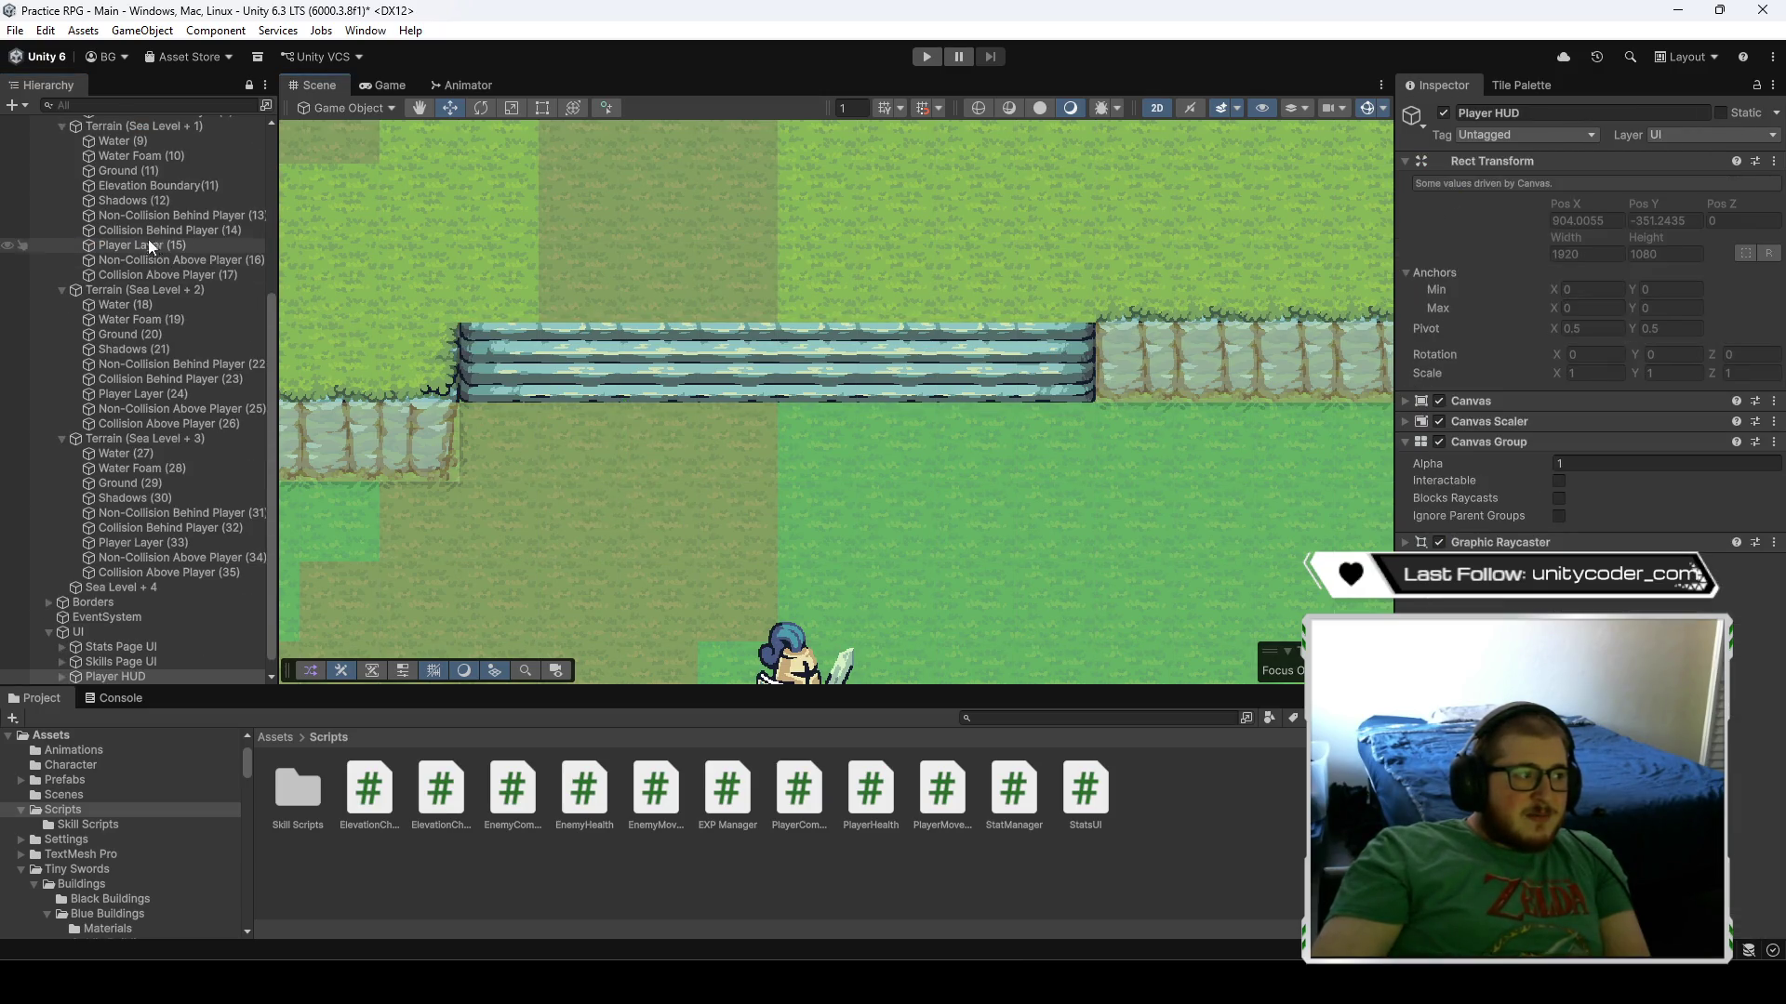
pyautogui.click(147, 275)
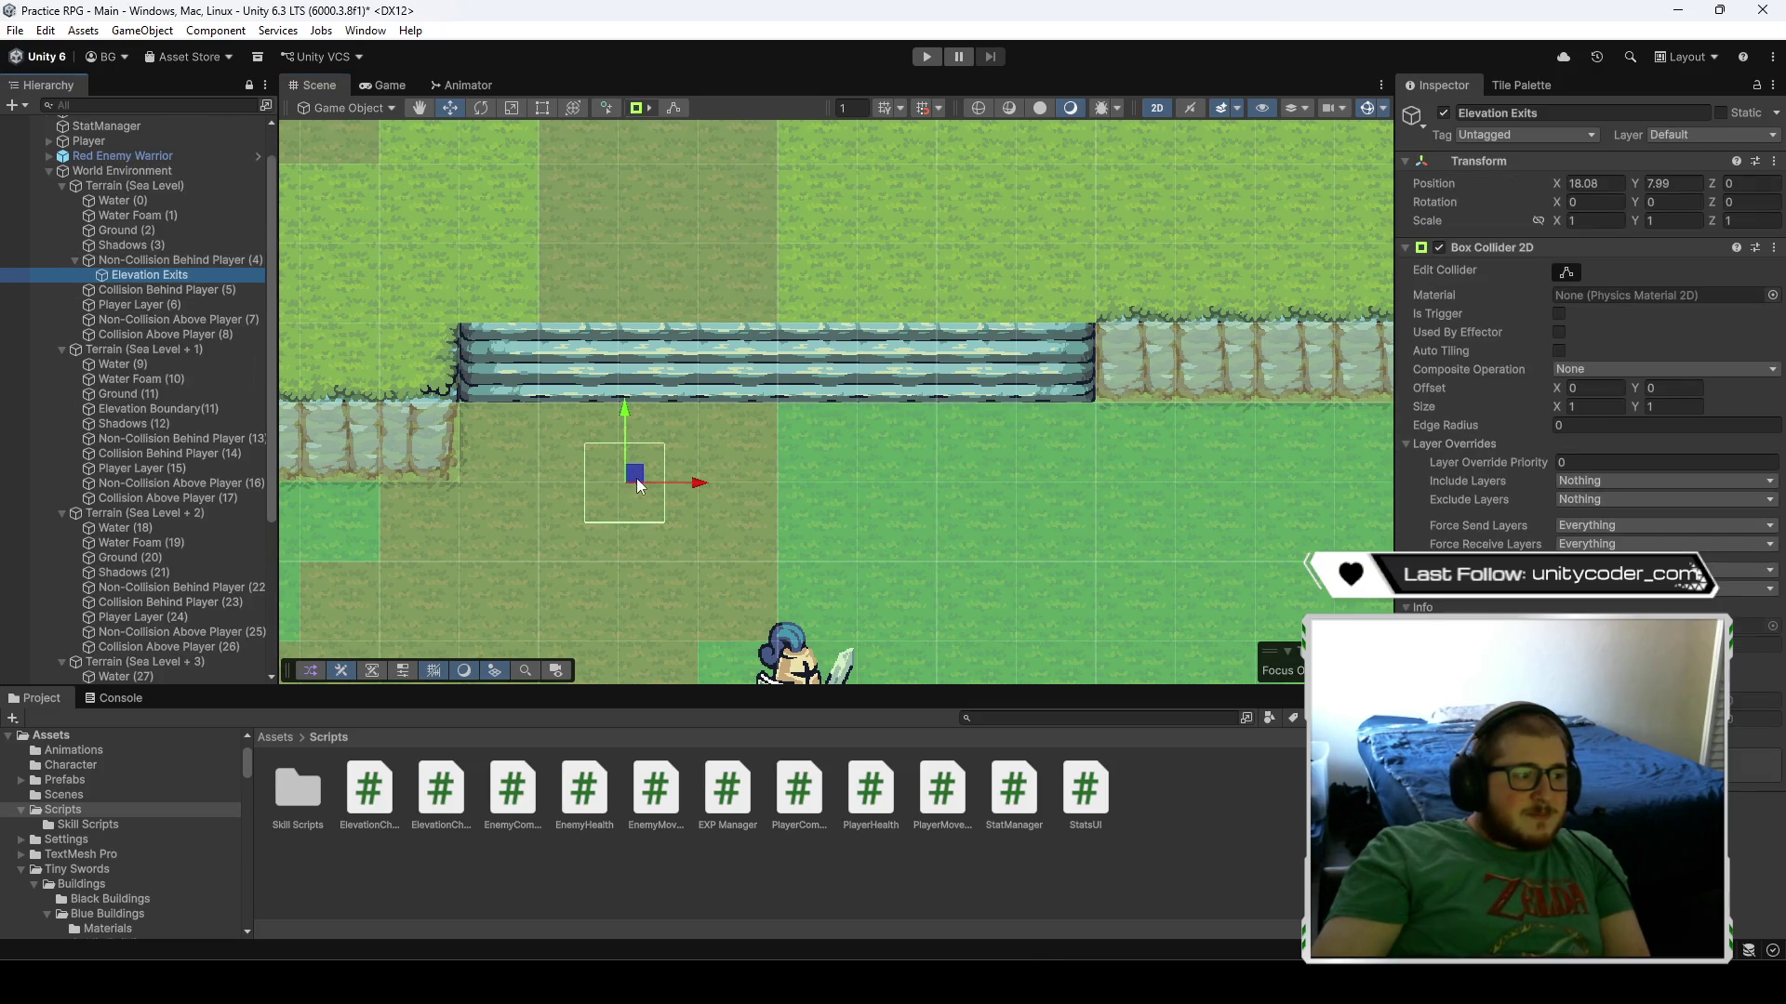
pyautogui.click(1565, 272)
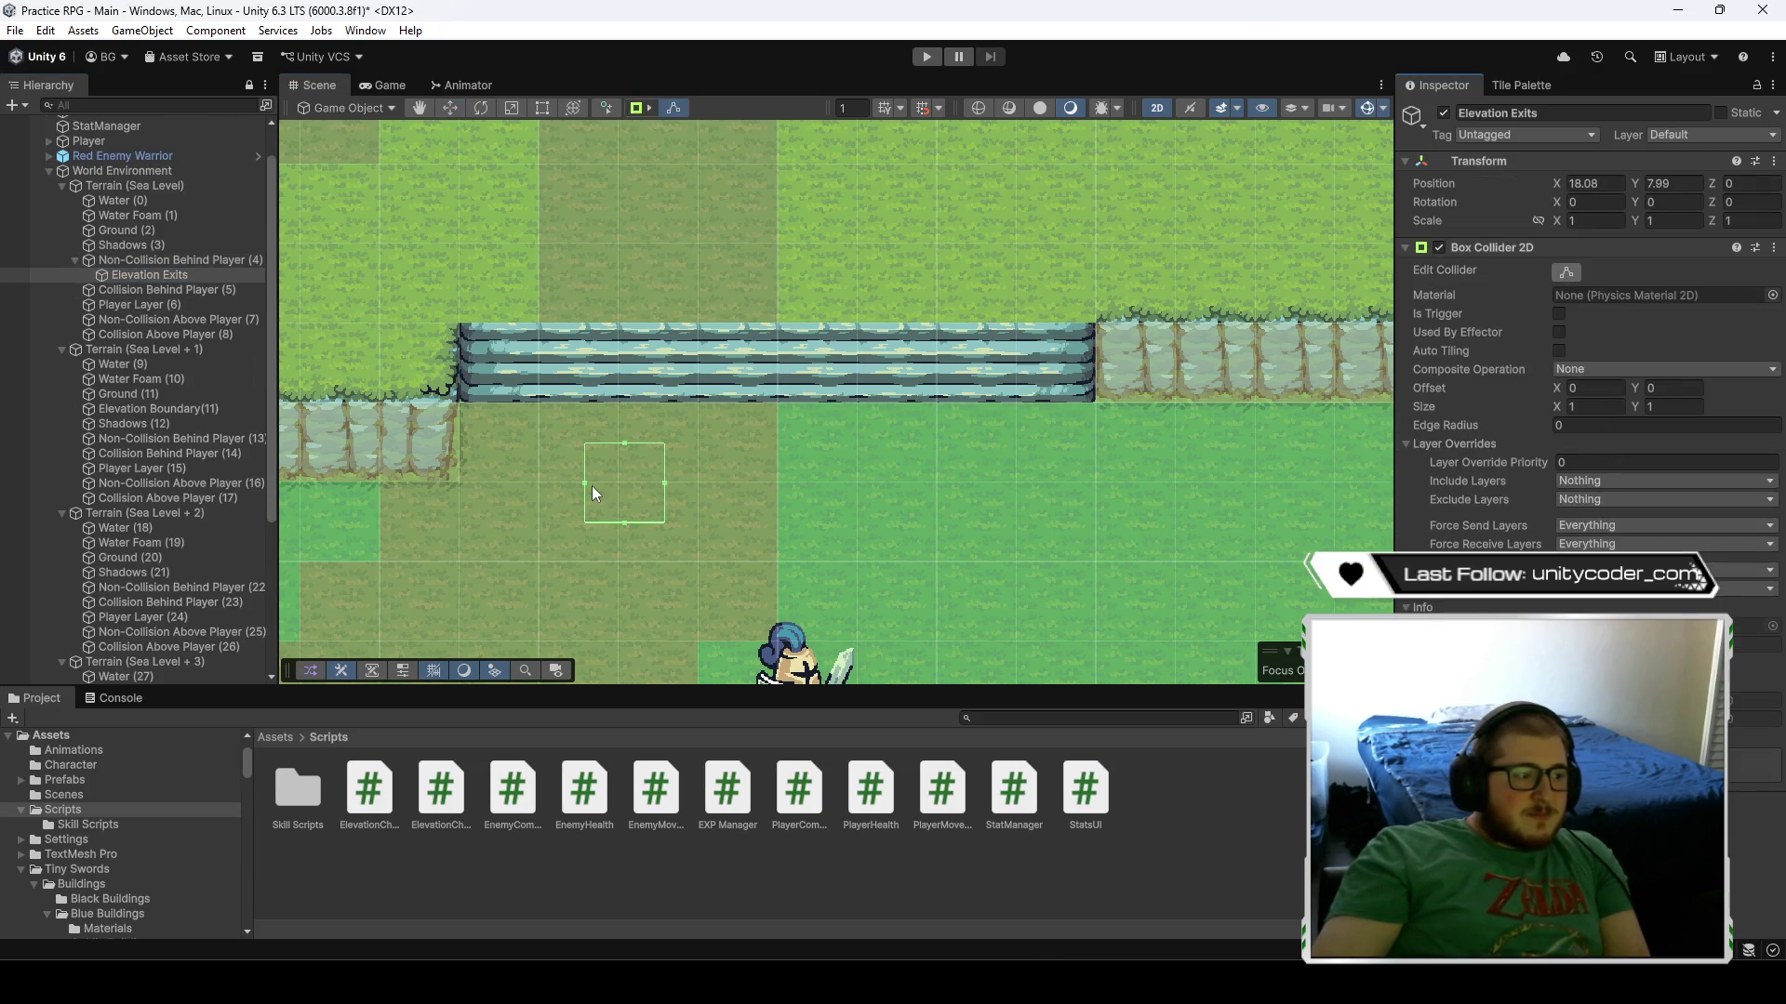
pyautogui.moveTo(584, 484)
pyautogui.mouseDown()
pyautogui.moveTo(499, 410)
pyautogui.moveTo(460, 420)
pyautogui.mouseUp()
pyautogui.moveTo(666, 483); pyautogui.dragTo(1099, 507)
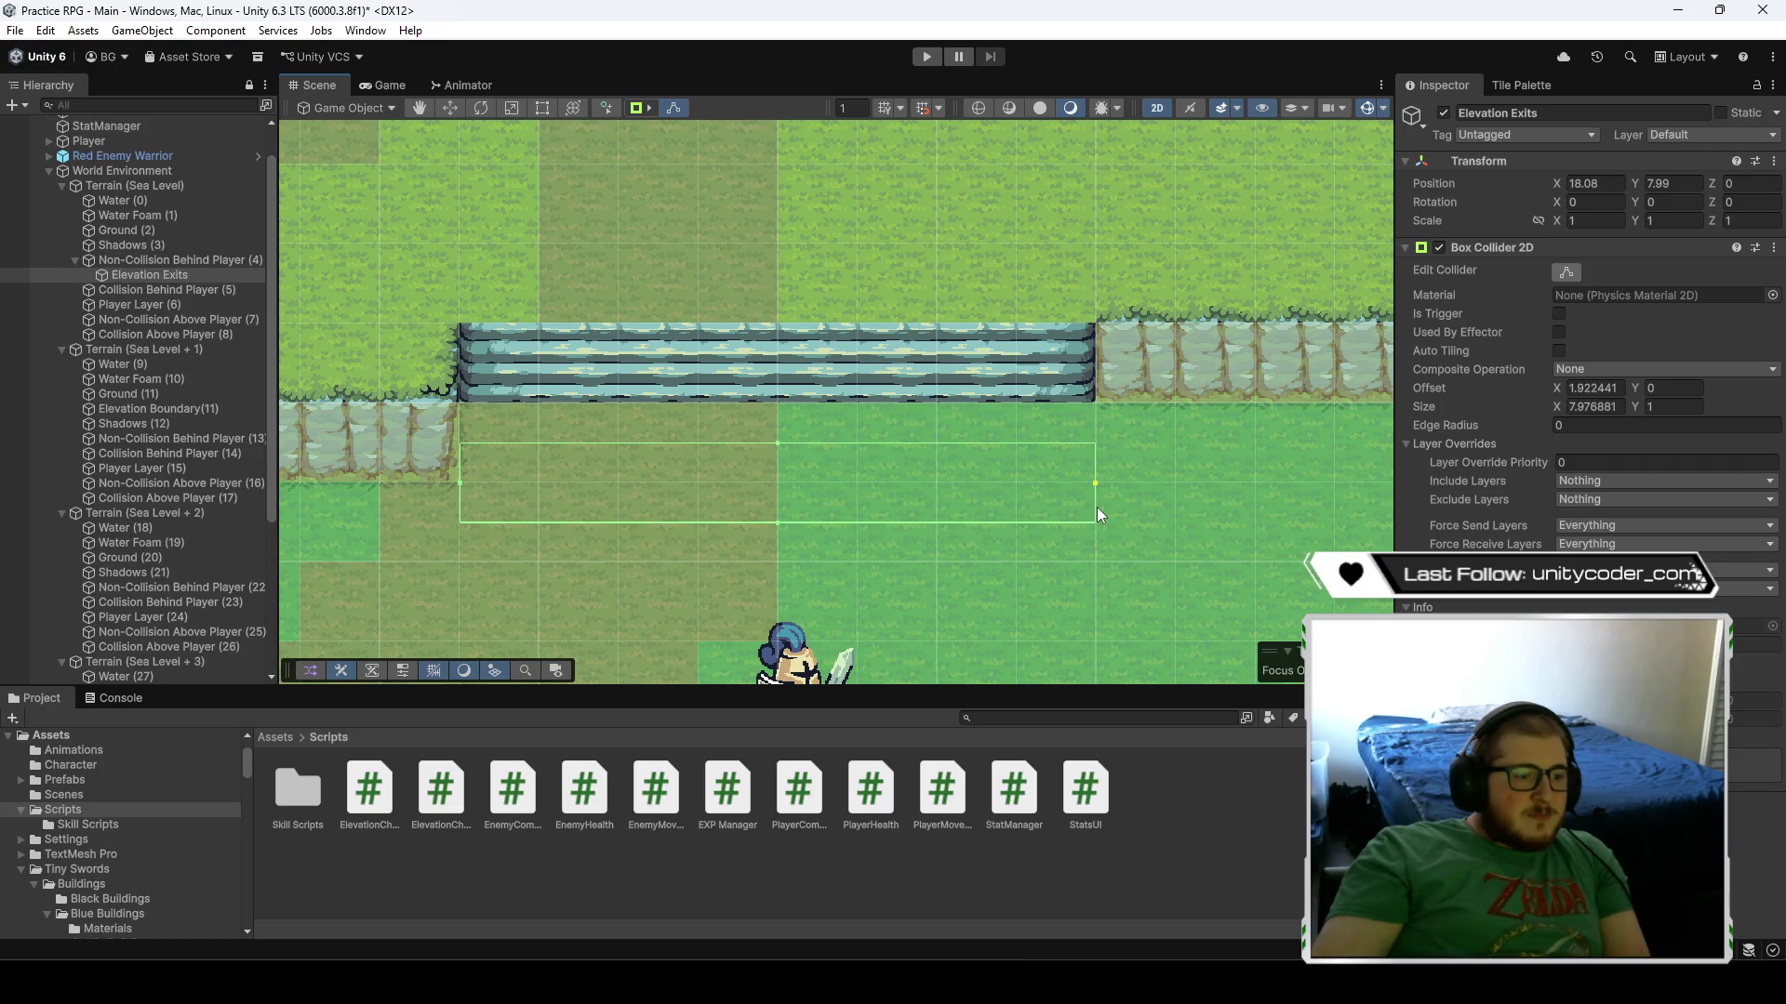
pyautogui.moveTo(778, 443); pyautogui.dragTo(789, 381)
pyautogui.moveTo(779, 523); pyautogui.dragTo(775, 396)
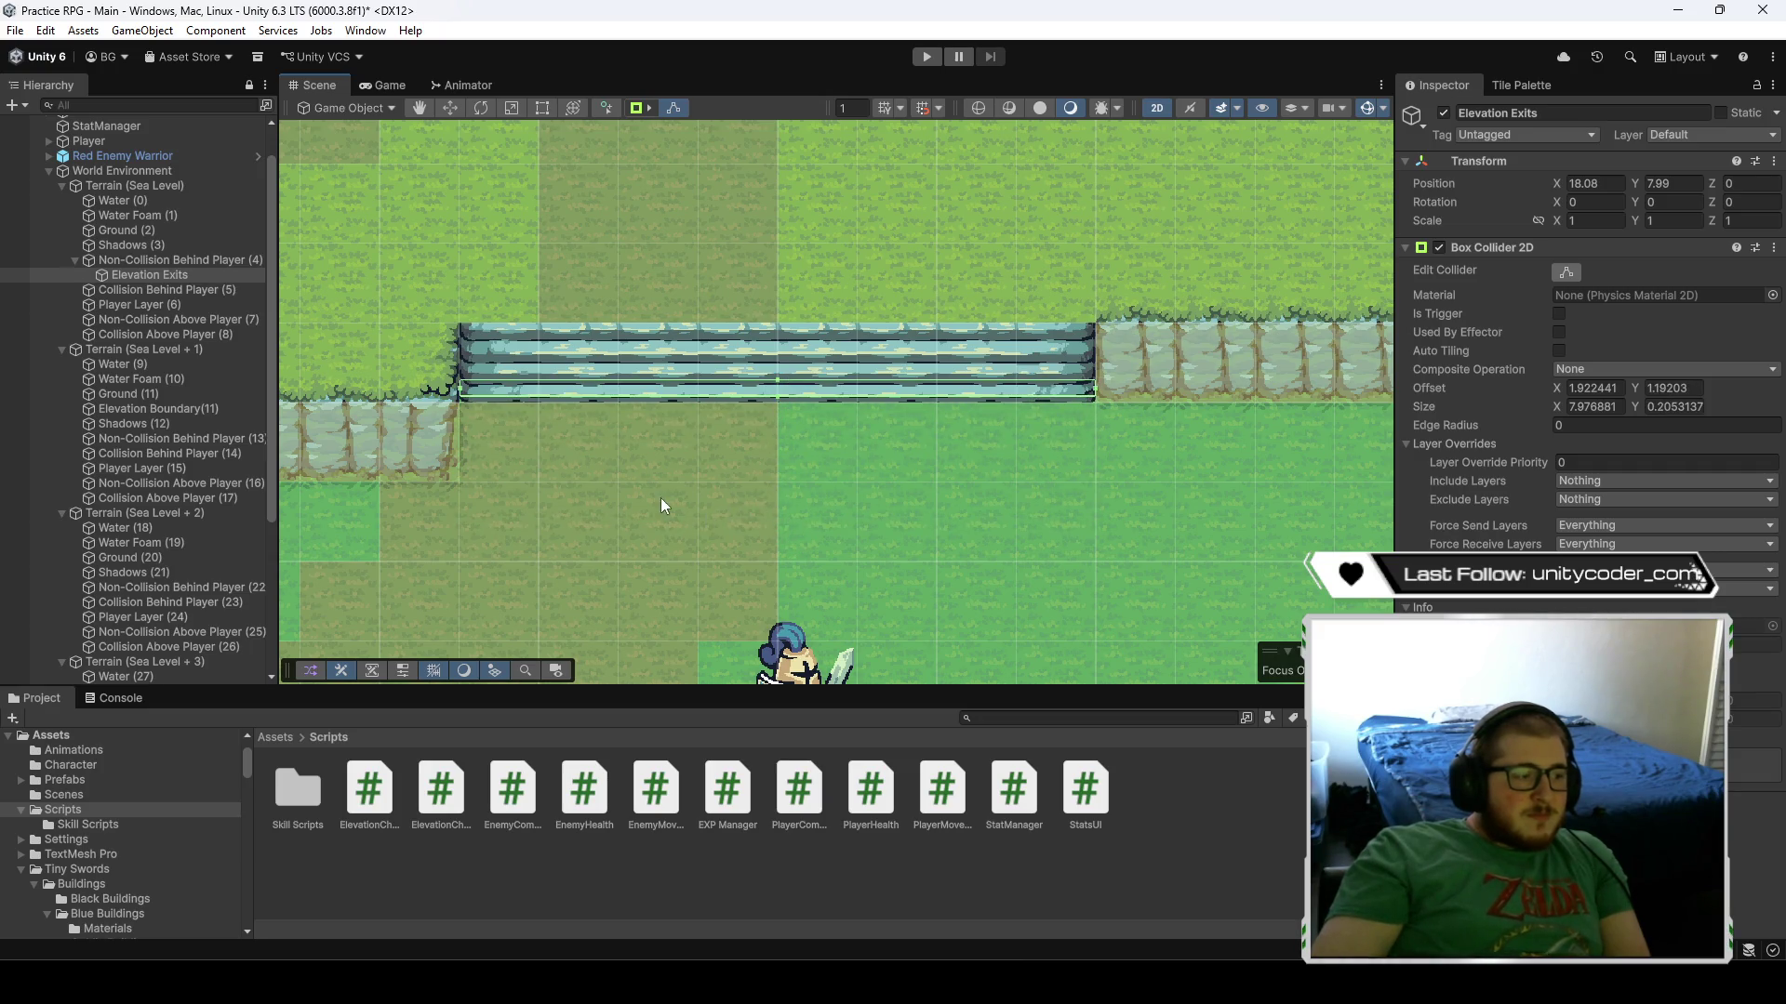
pyautogui.click(690, 477)
pyautogui.scroll(-2, 716, 484)
pyautogui.scroll(-2, 716, 484)
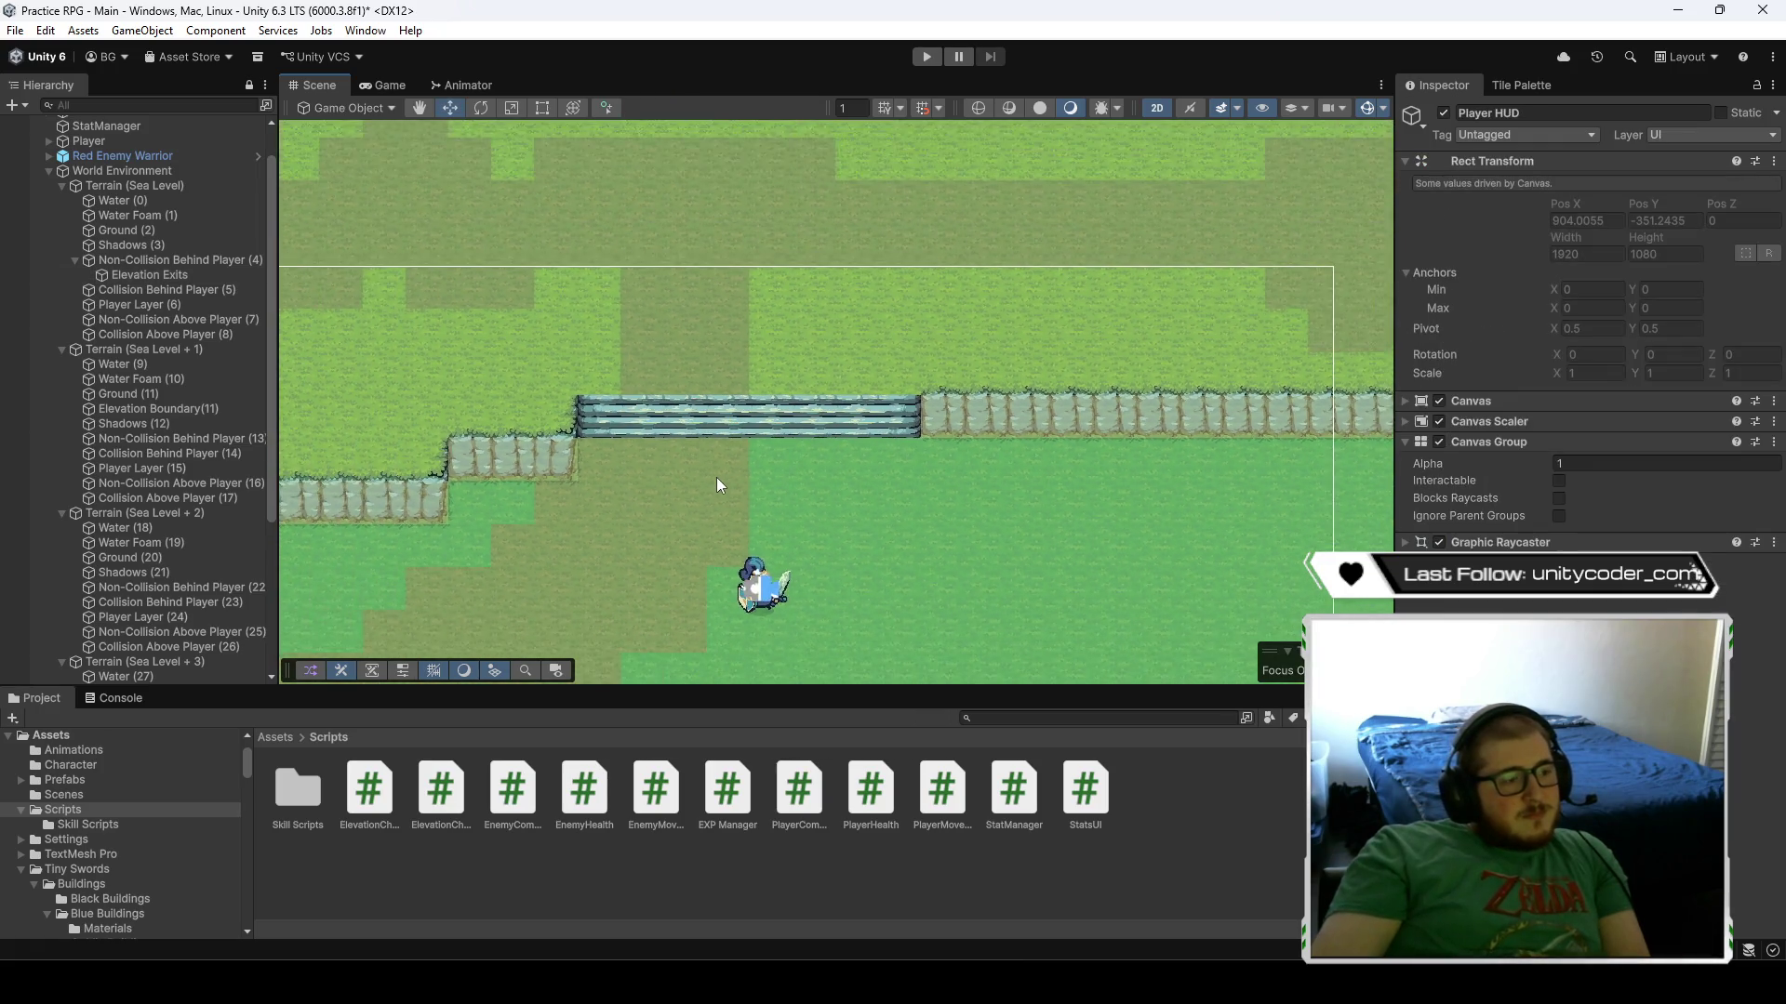
# - Center the stairs in view and select Elevation Exits to show its trigger collider
pyautogui.moveTo(716, 477); pyautogui.dragTo(928, 461)
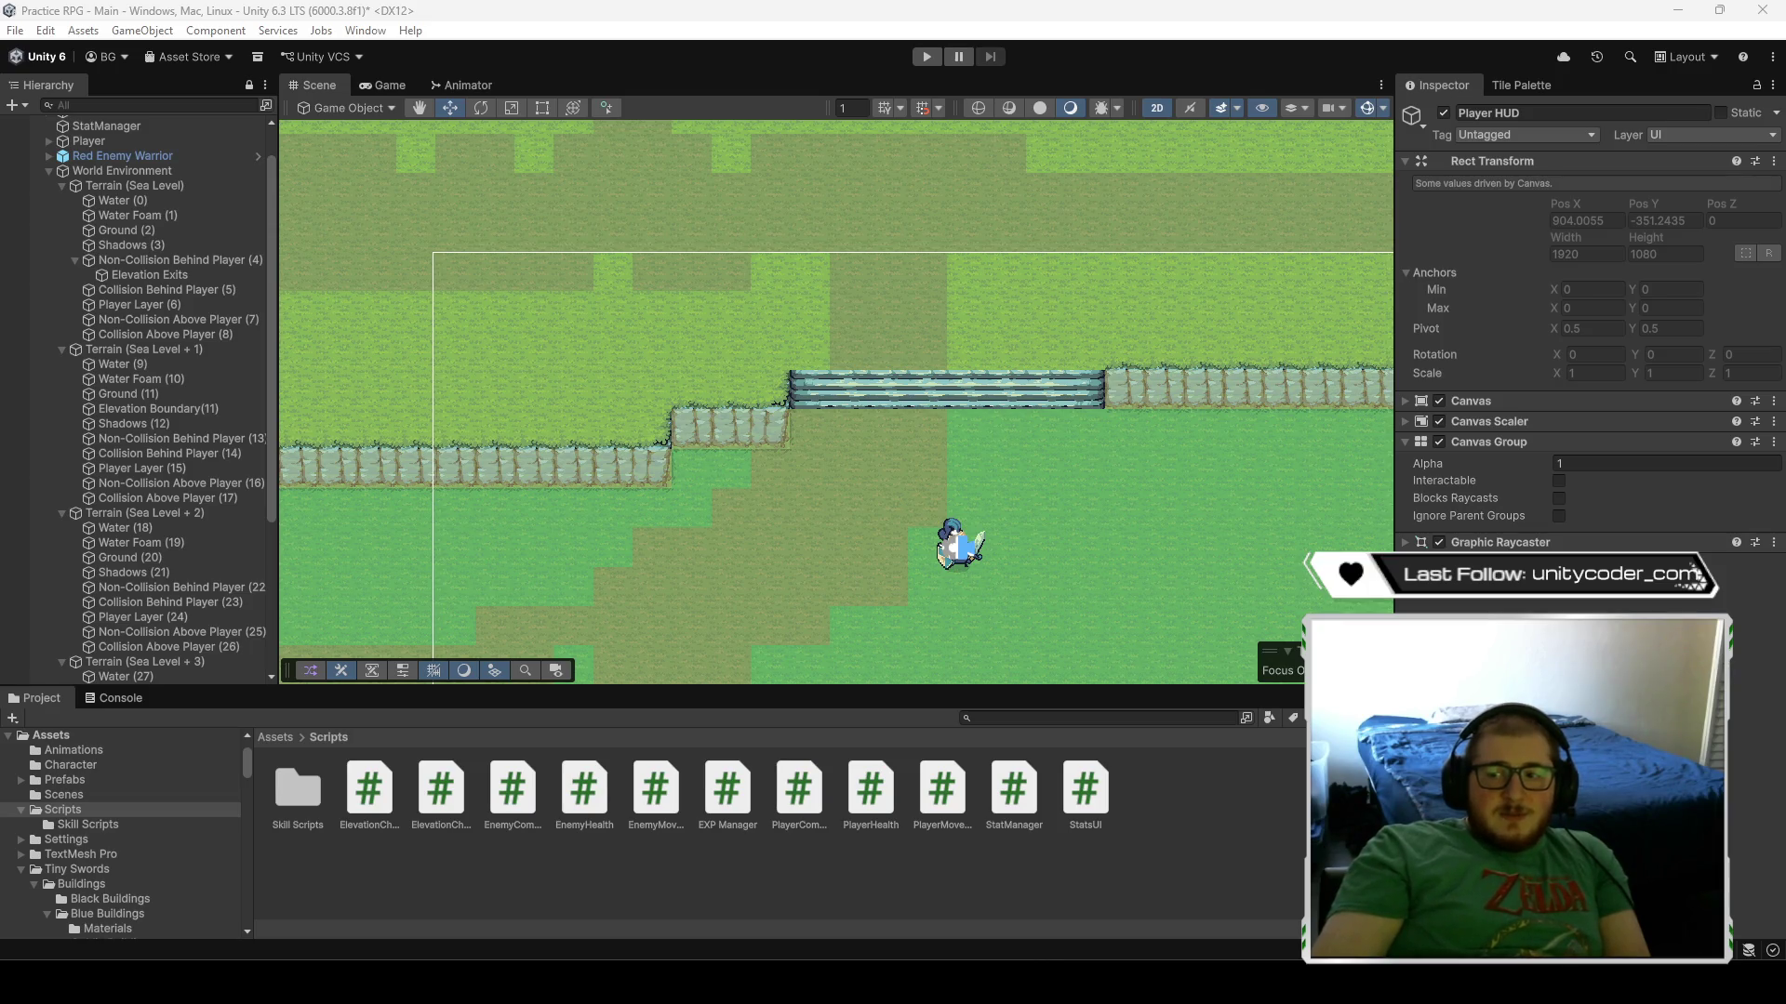
pyautogui.click(137, 277)
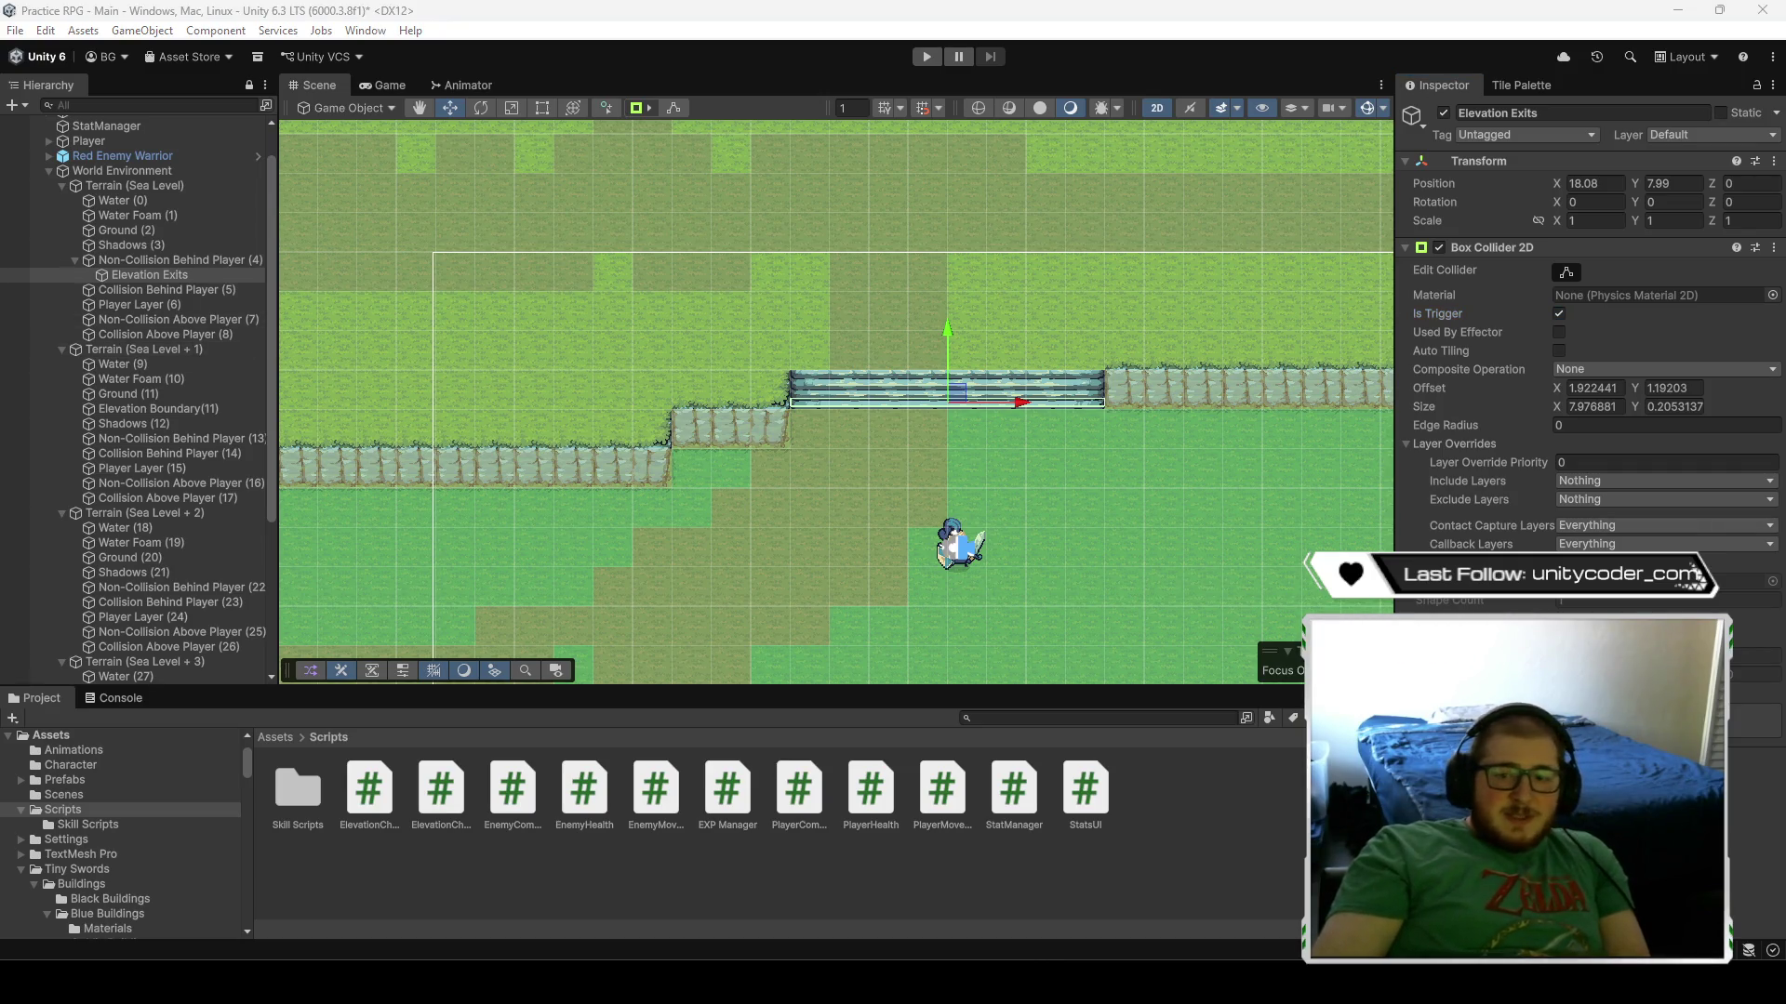
# - Inspect Non-Collision Behind Player (4)'s components and fold its second Box Collider 2D
pyautogui.click(186, 261)
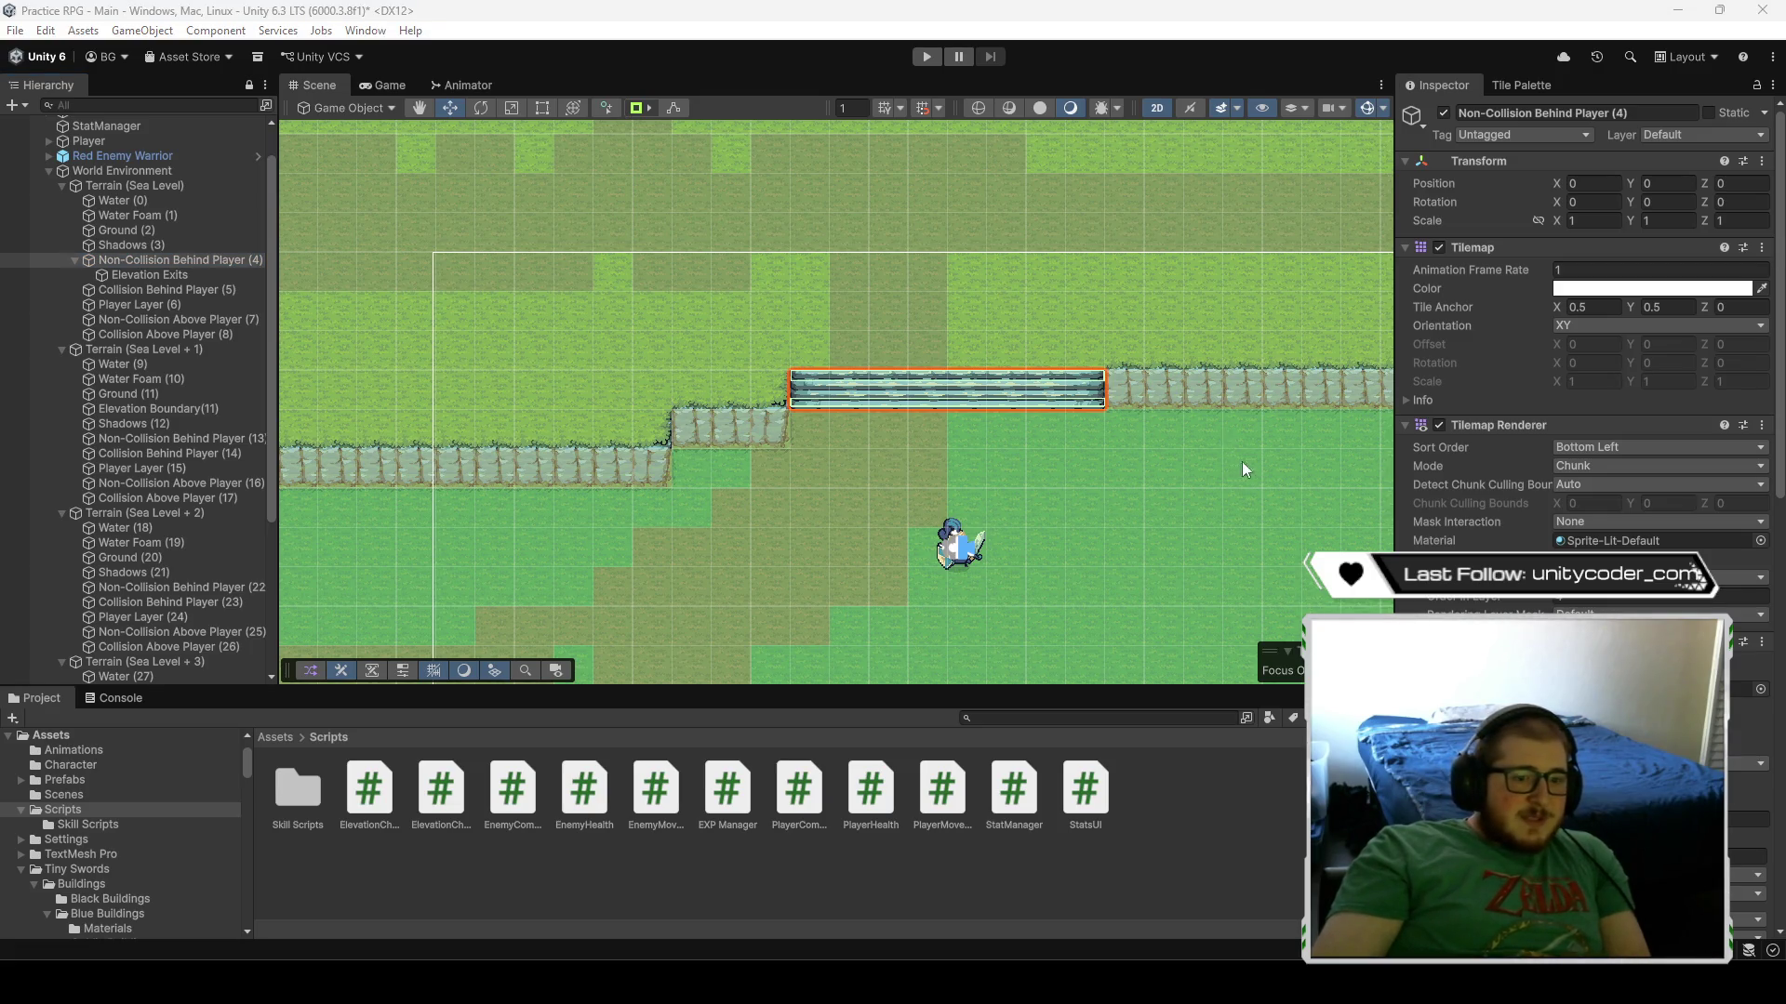
pyautogui.scroll(-10, 1581, 326)
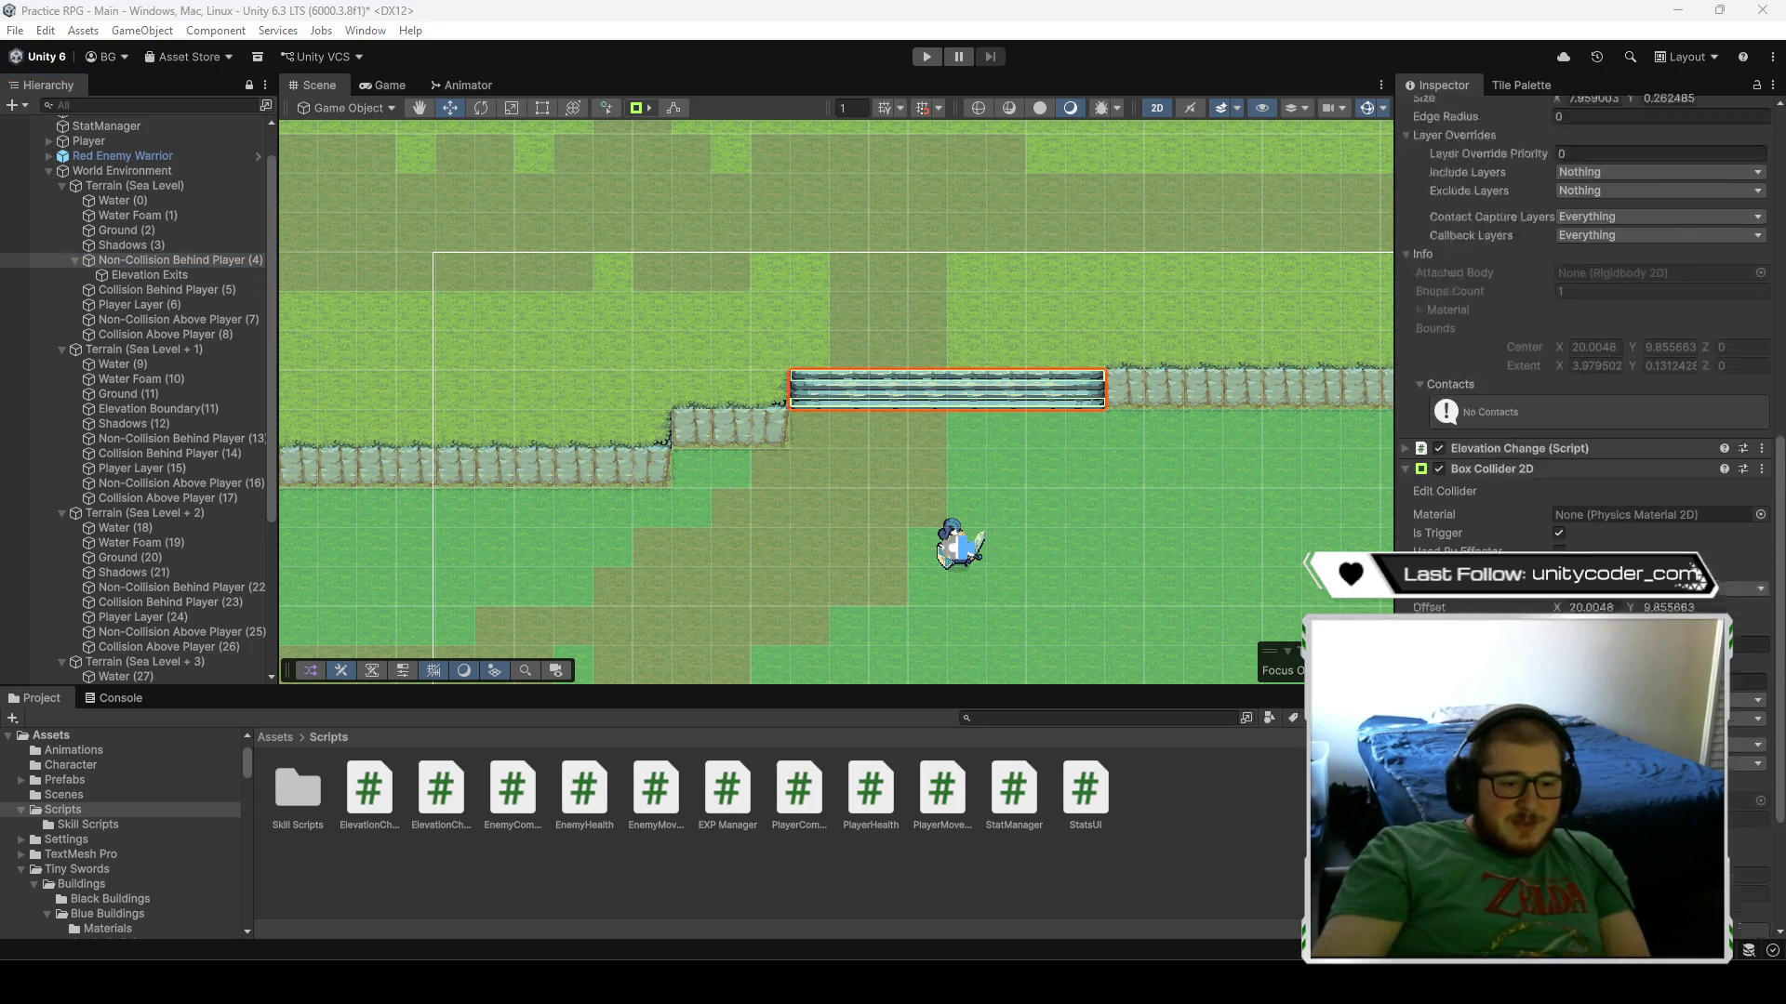
pyautogui.rightClick(1567, 525)
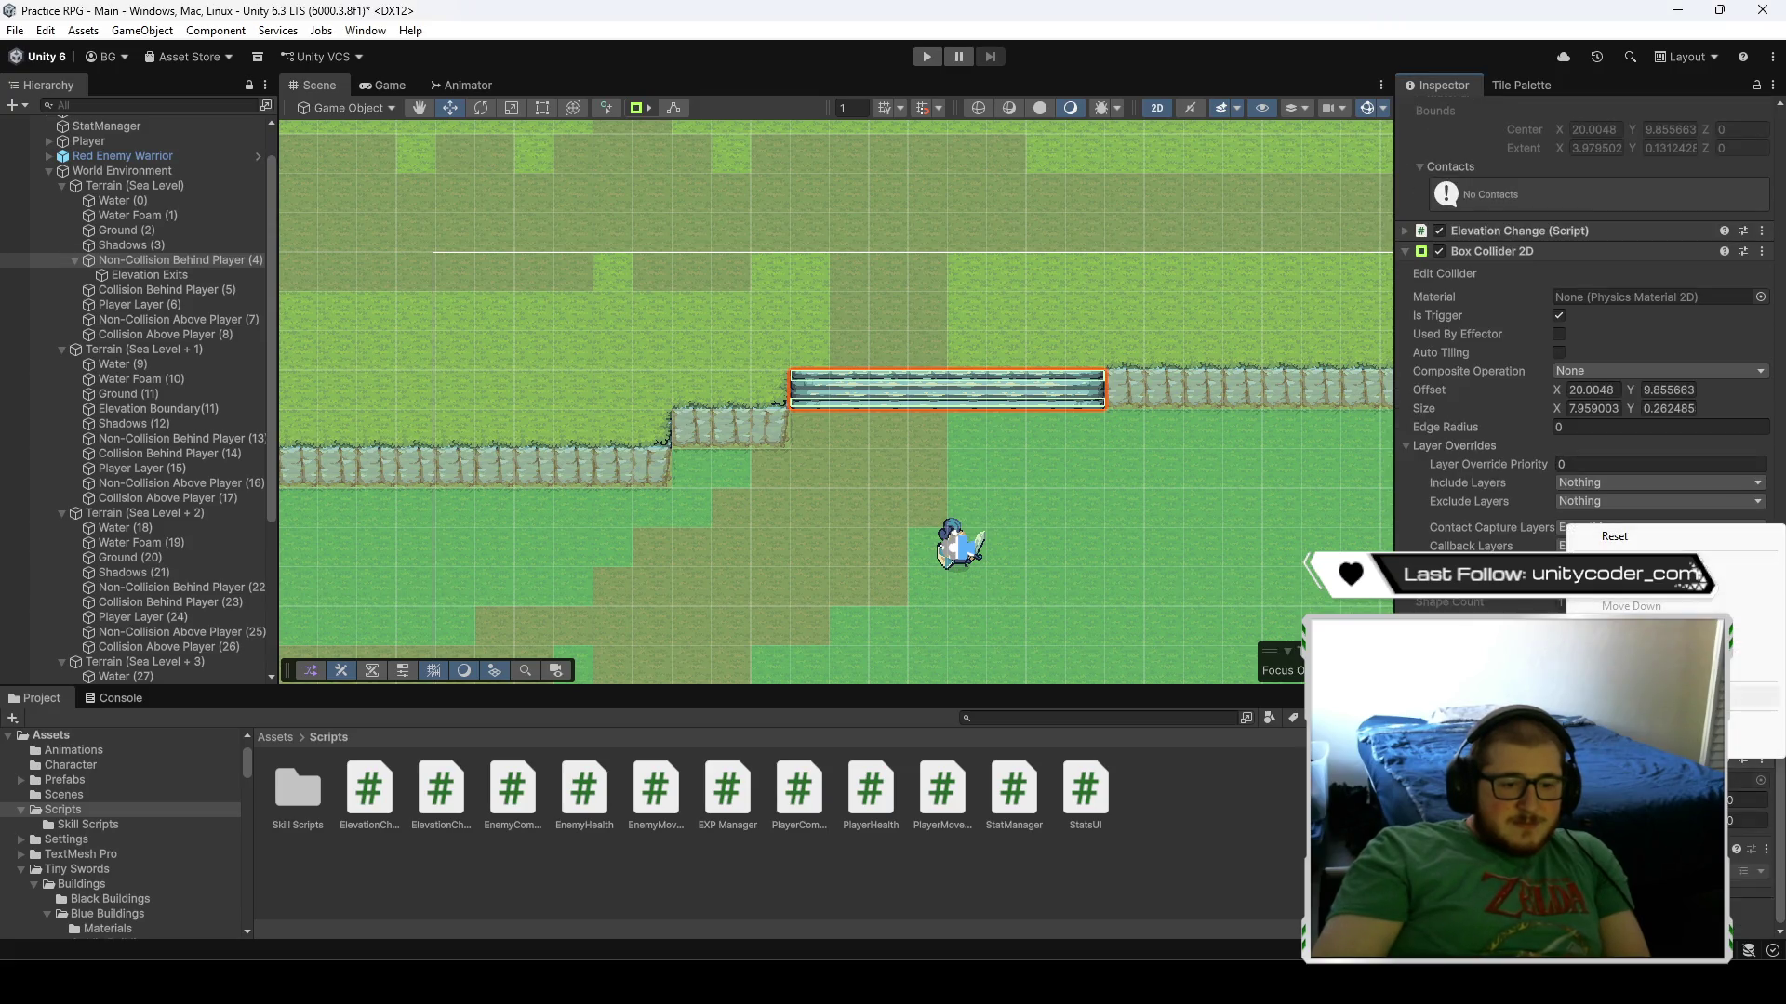
pyautogui.scroll(3, 1656, 651)
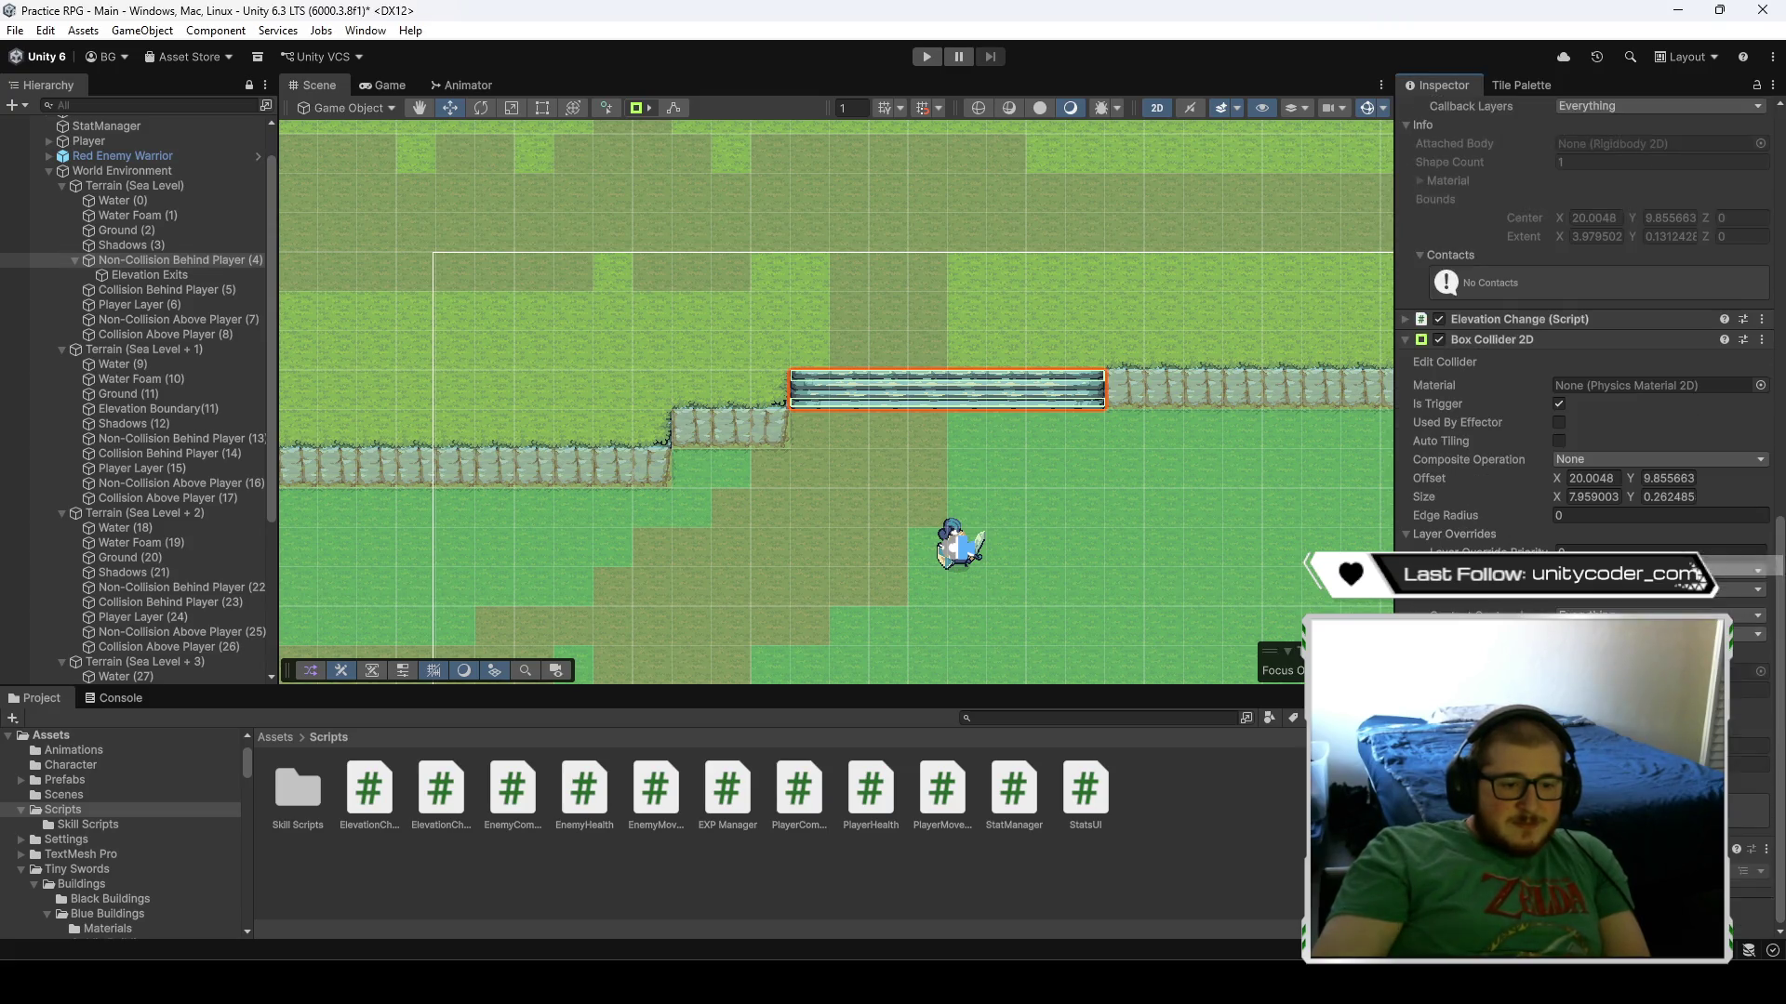
pyautogui.scroll(5, 1655, 651)
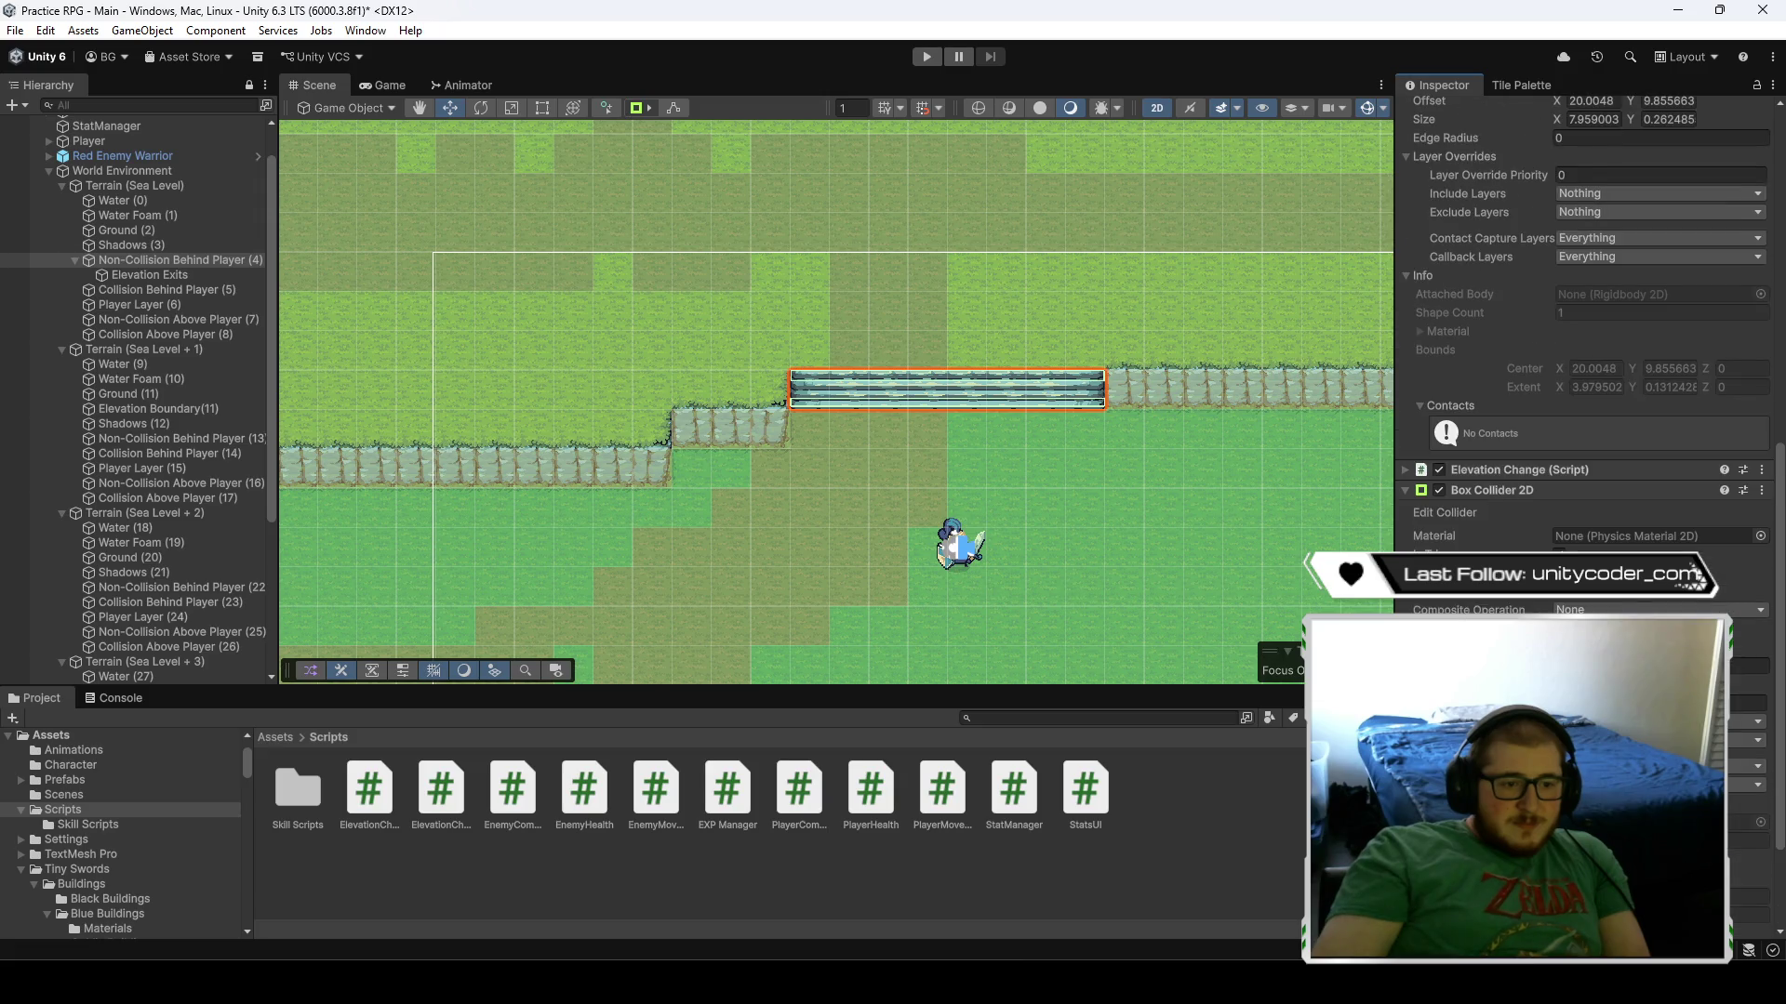
pyautogui.click(1408, 489)
pyautogui.click(1762, 827)
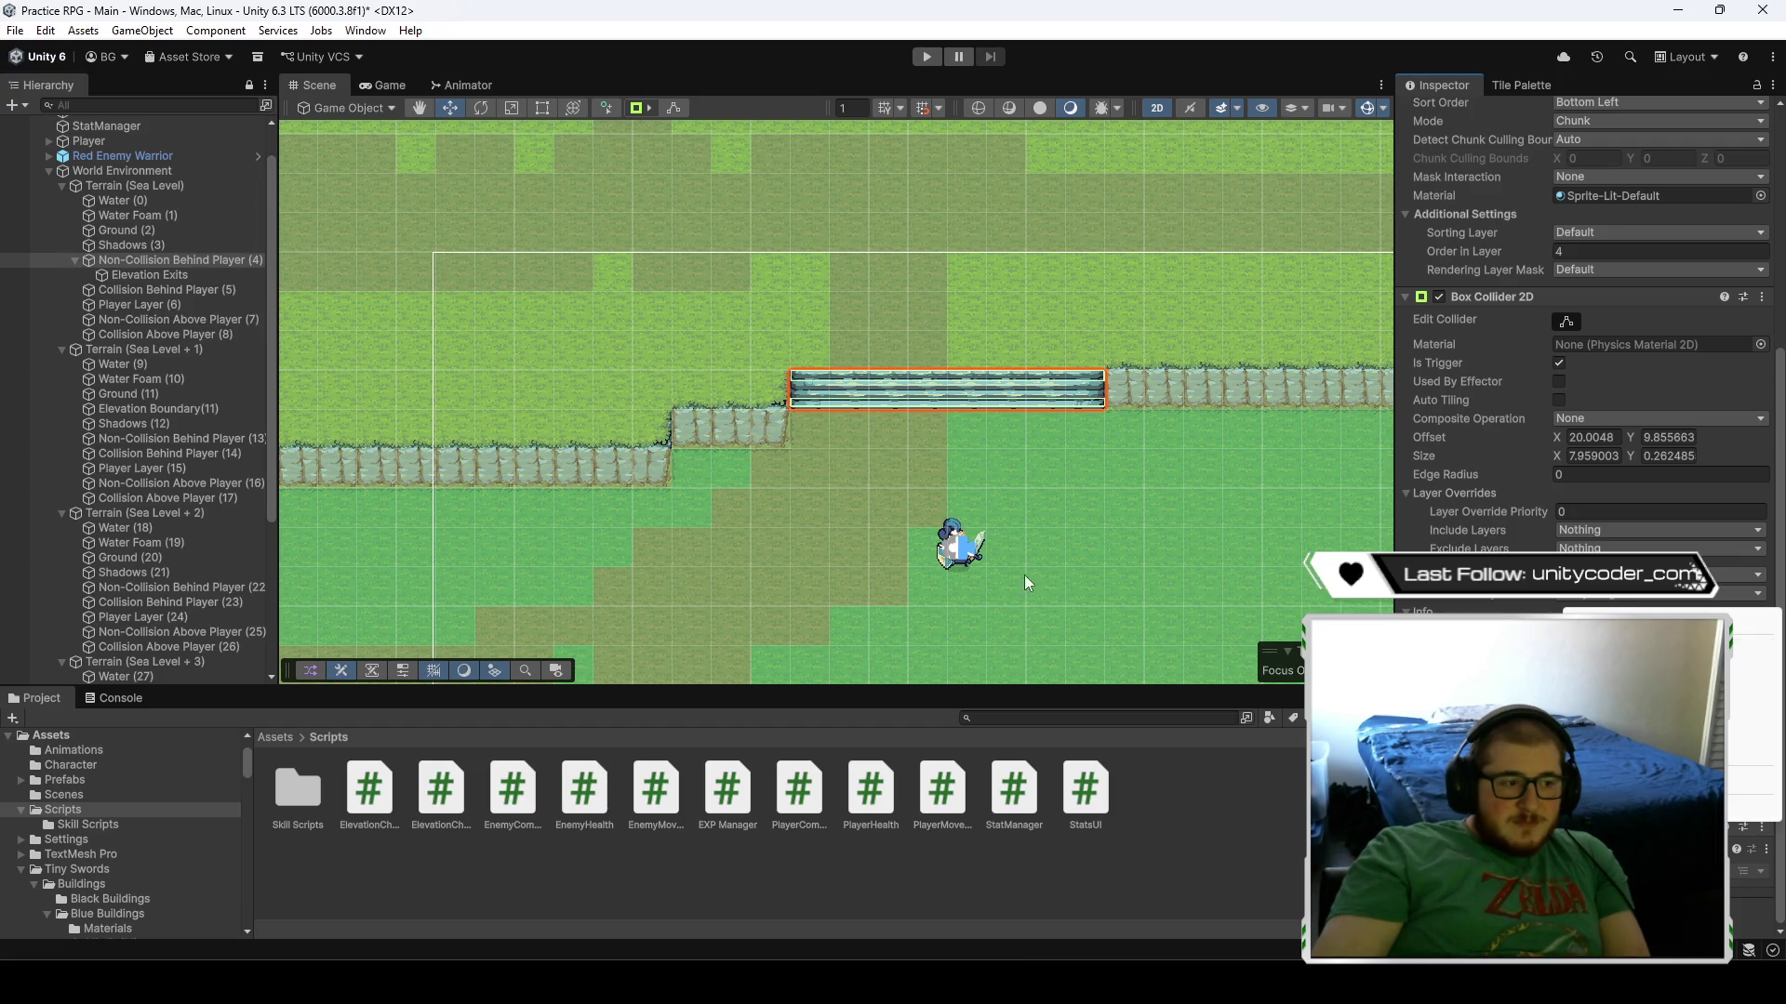
pyautogui.click(1082, 528)
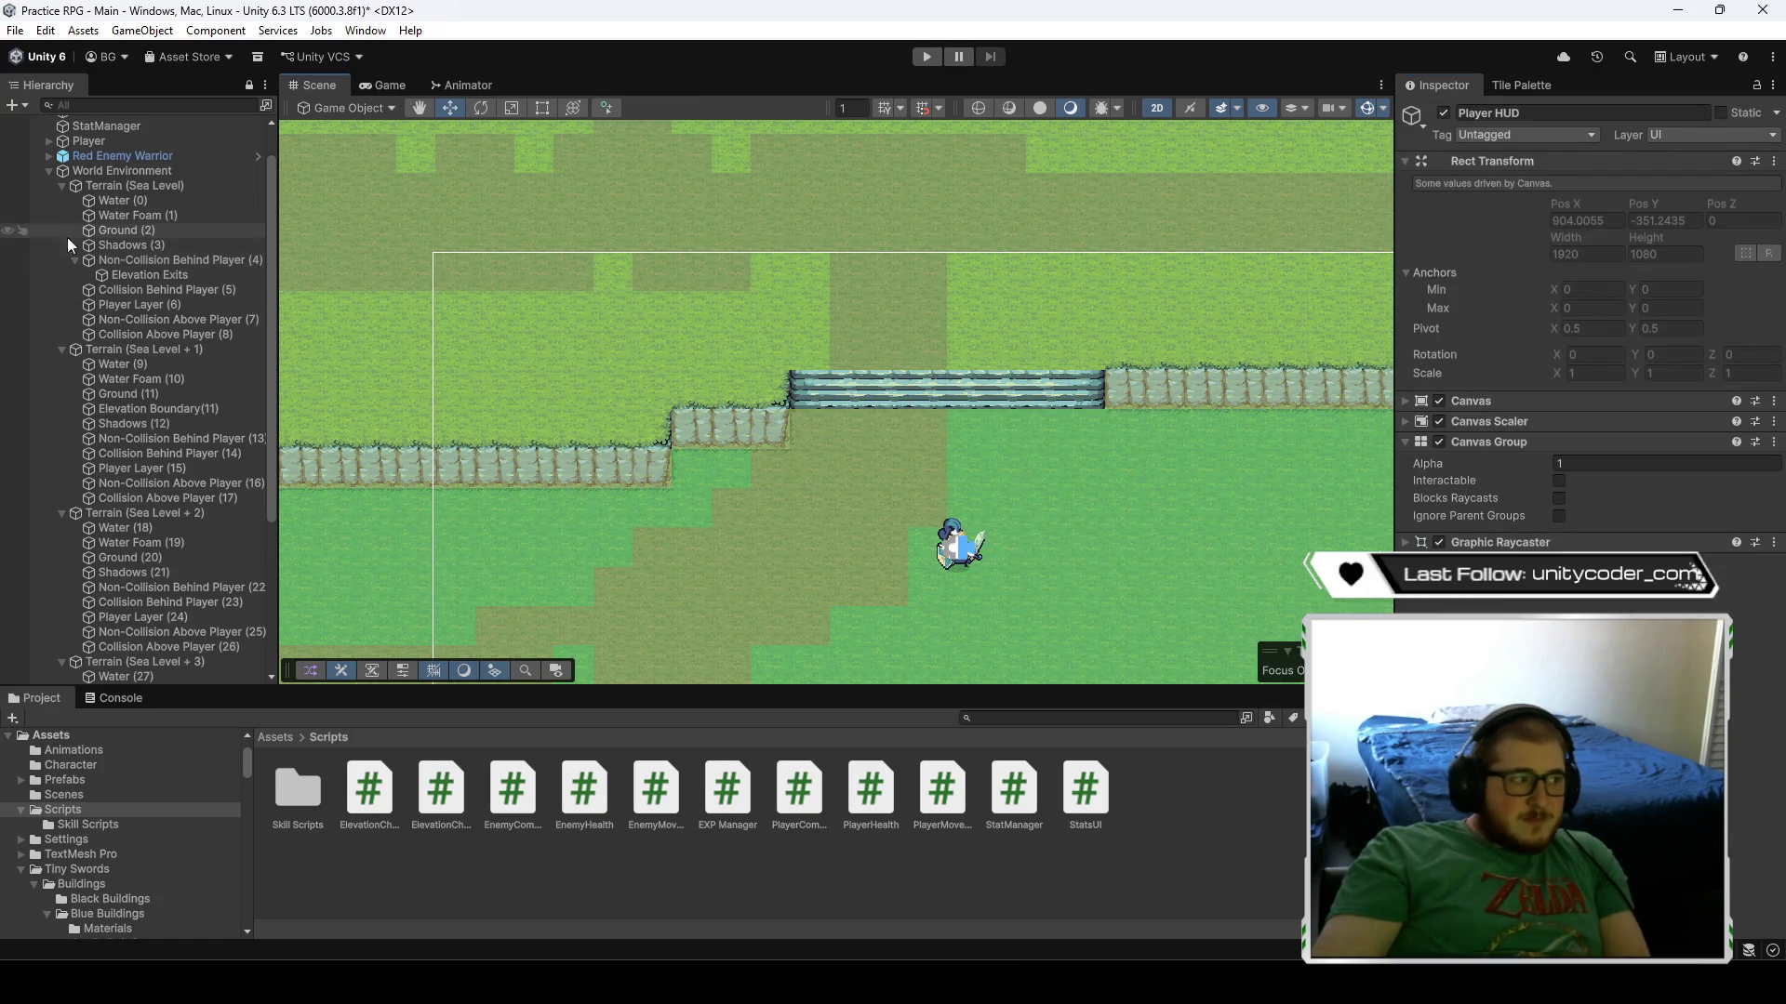
# - Select Non-Collision Behind Player (4) and mark a rough tile area below the stairs
pyautogui.click(168, 259)
pyautogui.scroll(-10, 1088, 510)
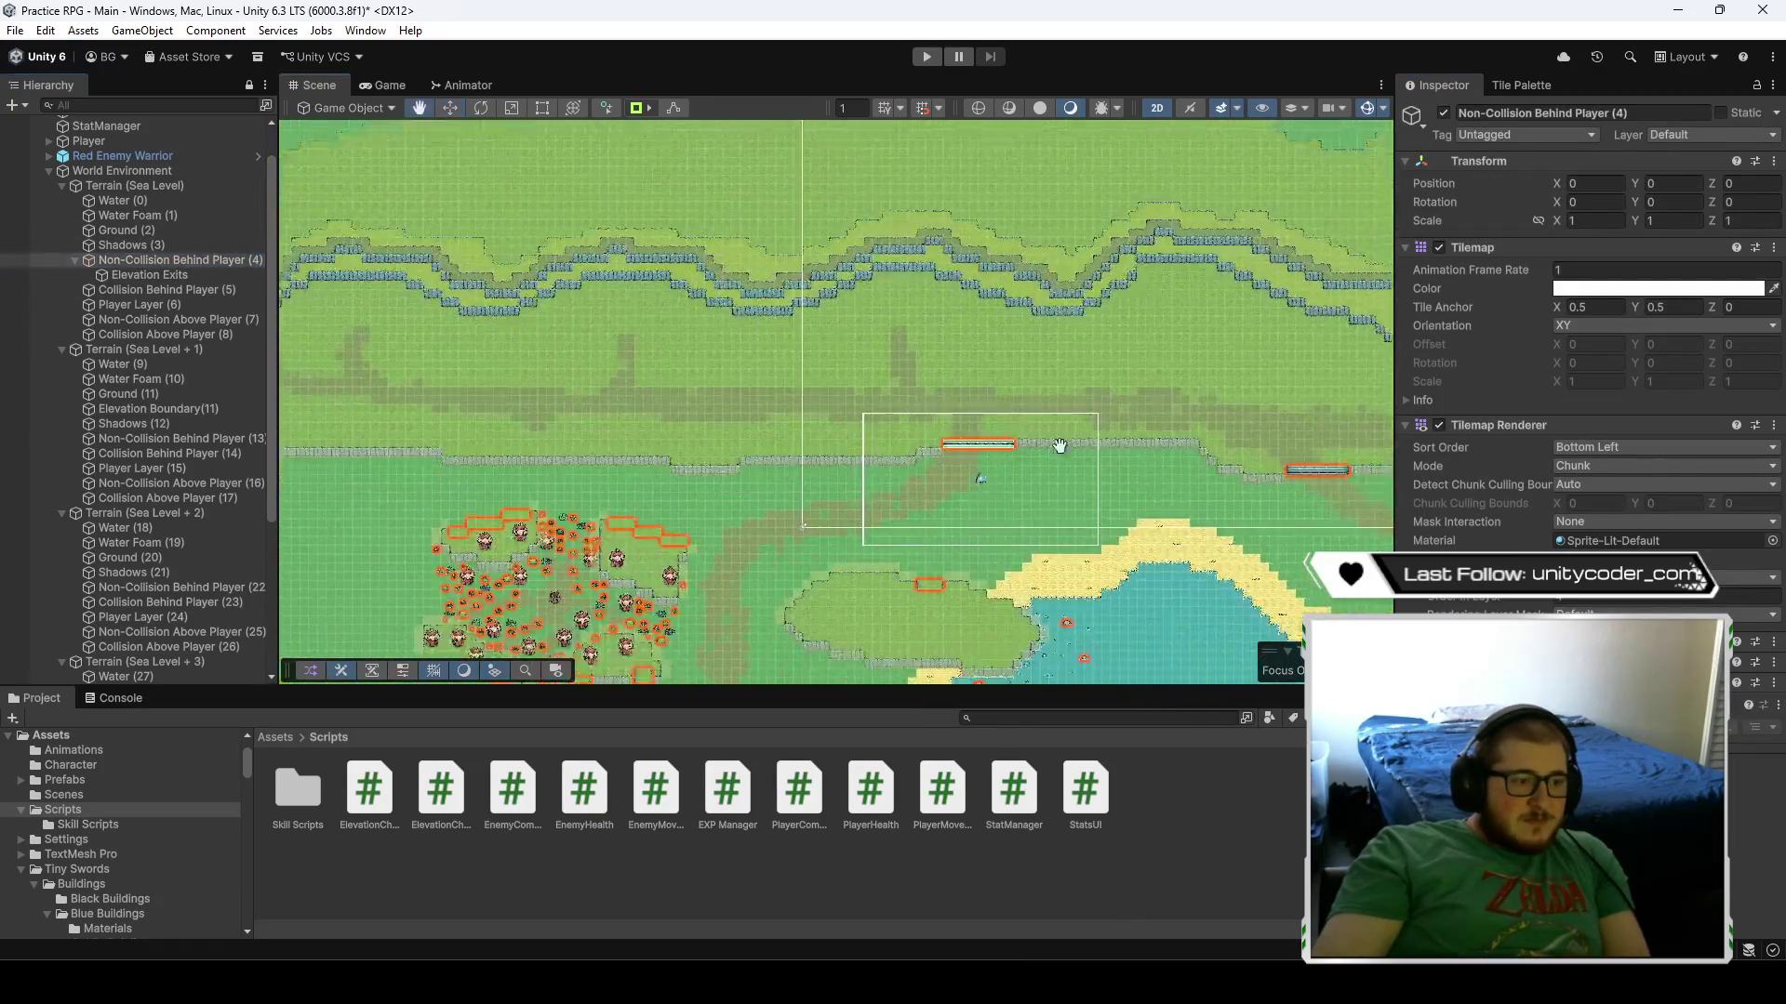
pyautogui.moveTo(1056, 447)
pyautogui.mouseDown()
pyautogui.moveTo(891, 314)
pyautogui.moveTo(644, 217)
pyautogui.moveTo(578, 228)
pyautogui.moveTo(858, 384)
pyautogui.moveTo(921, 389)
pyautogui.mouseUp()
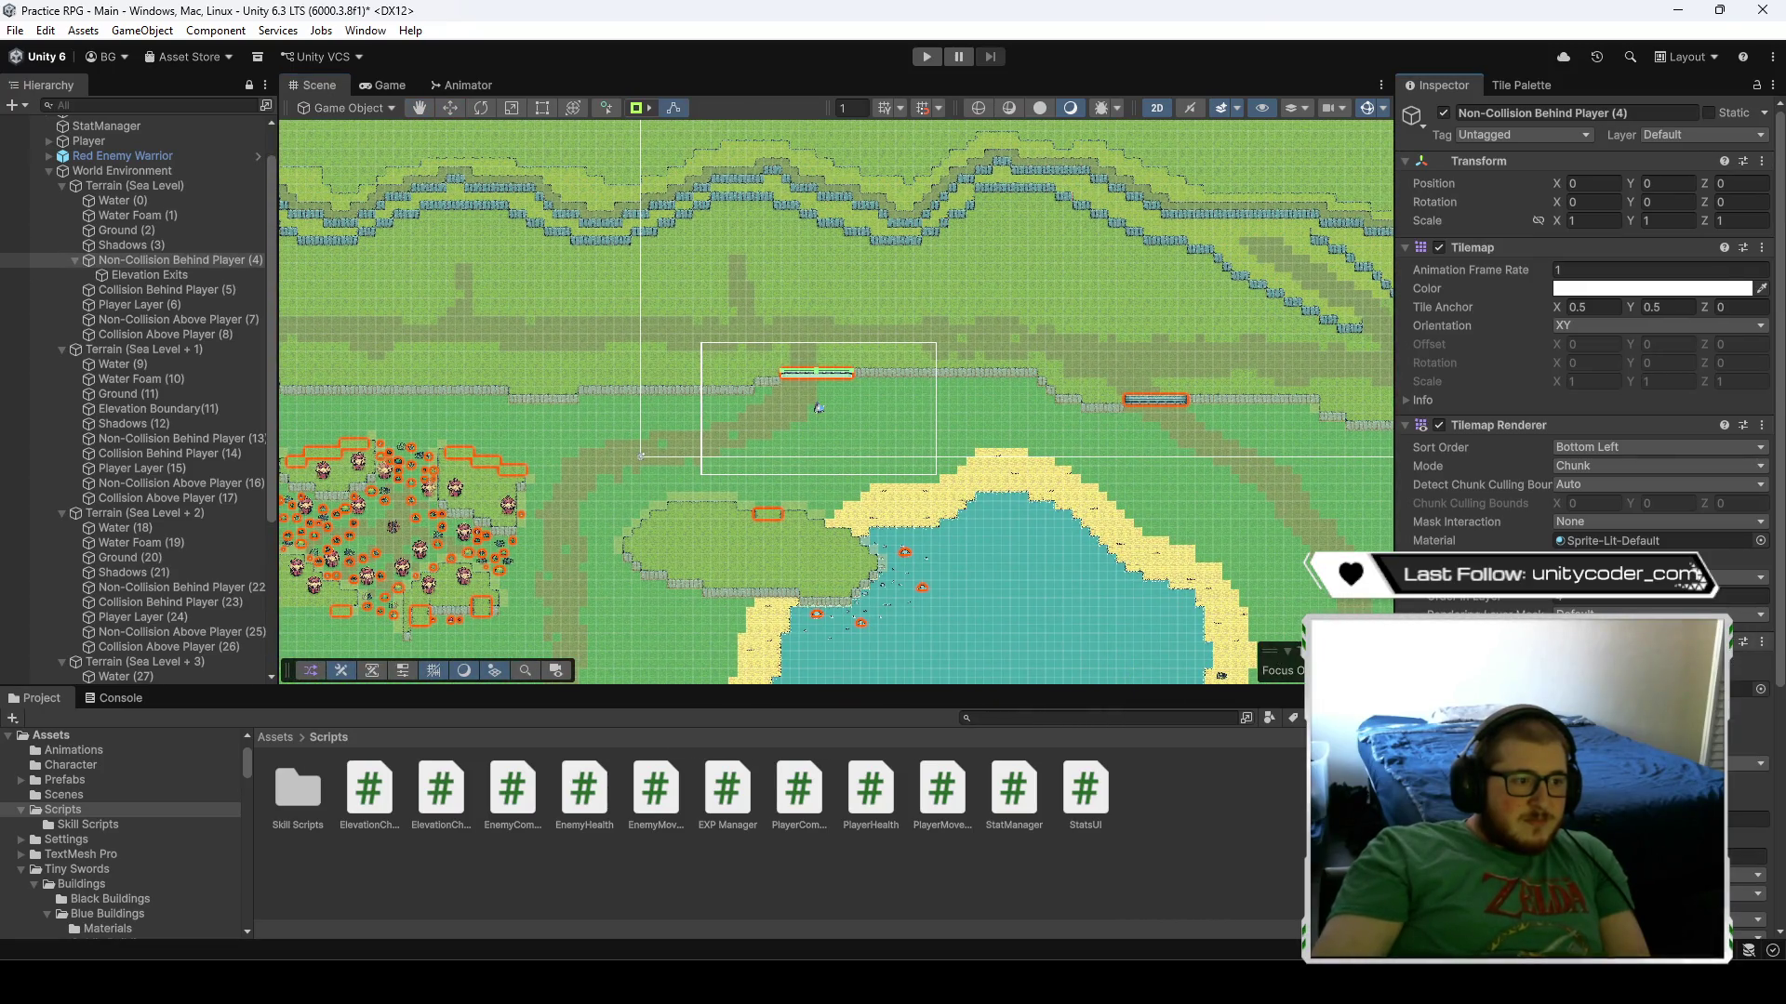
pyautogui.scroll(3, 828, 409)
pyautogui.scroll(3, 882, 443)
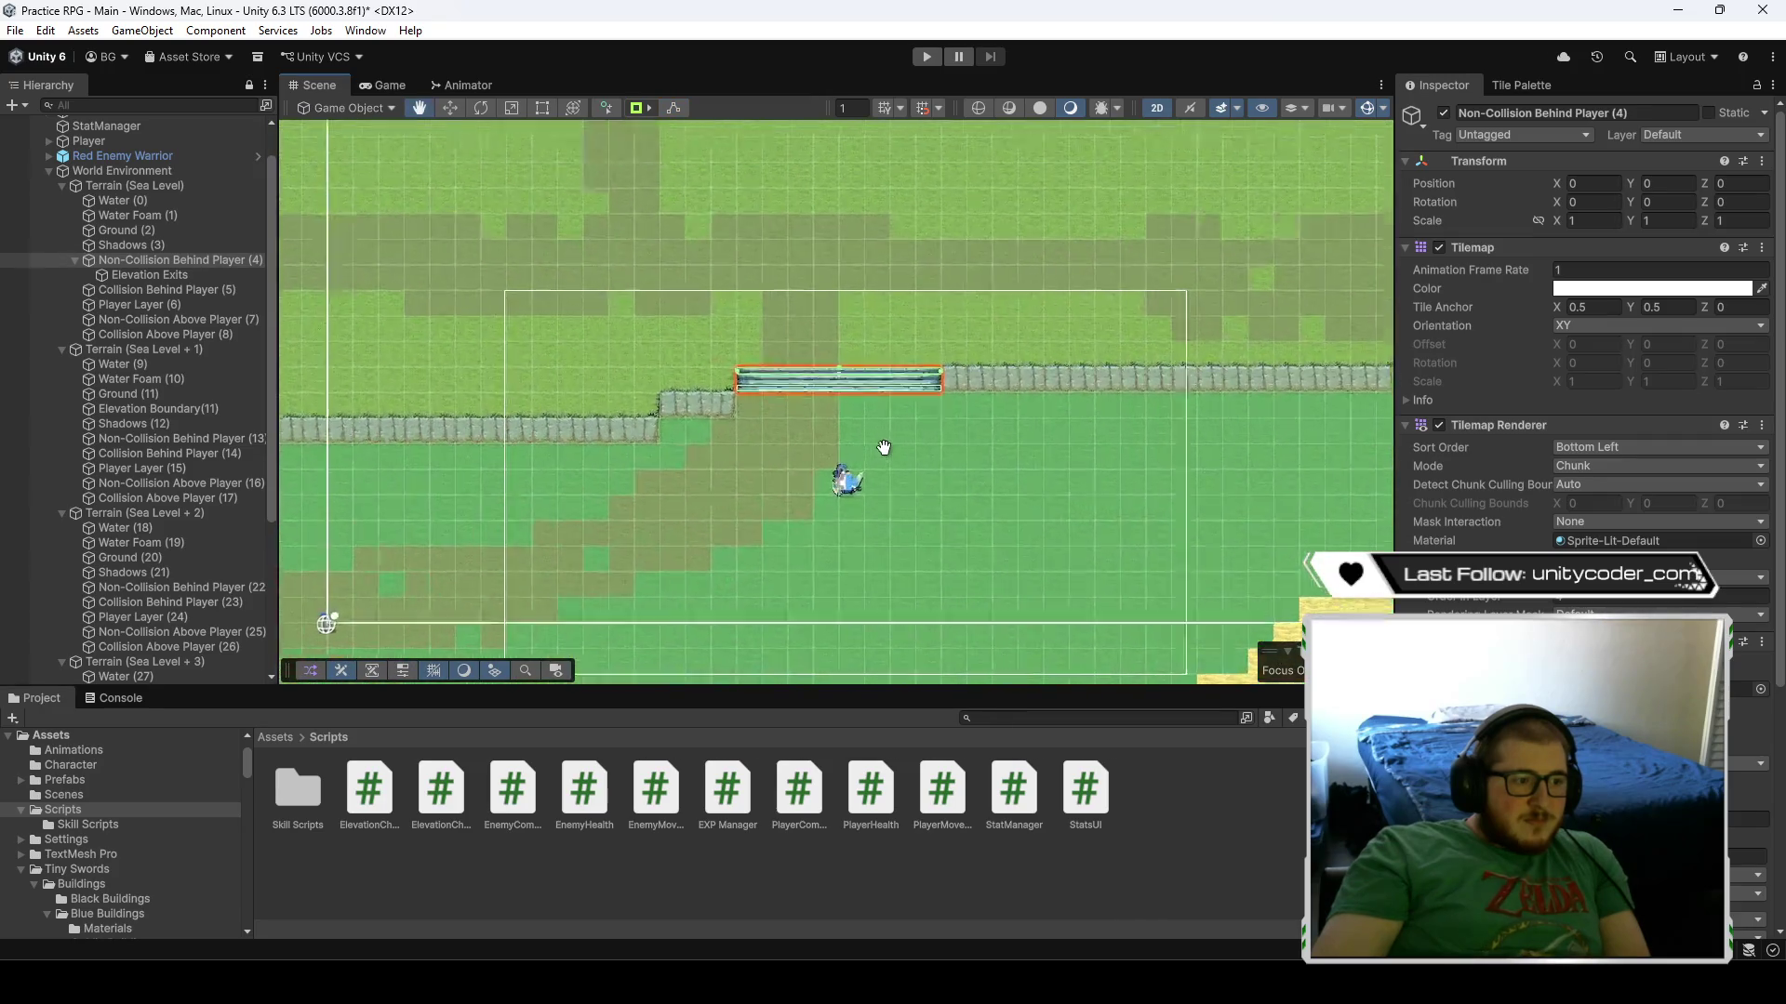
pyautogui.moveTo(831, 355); pyautogui.dragTo(839, 422)
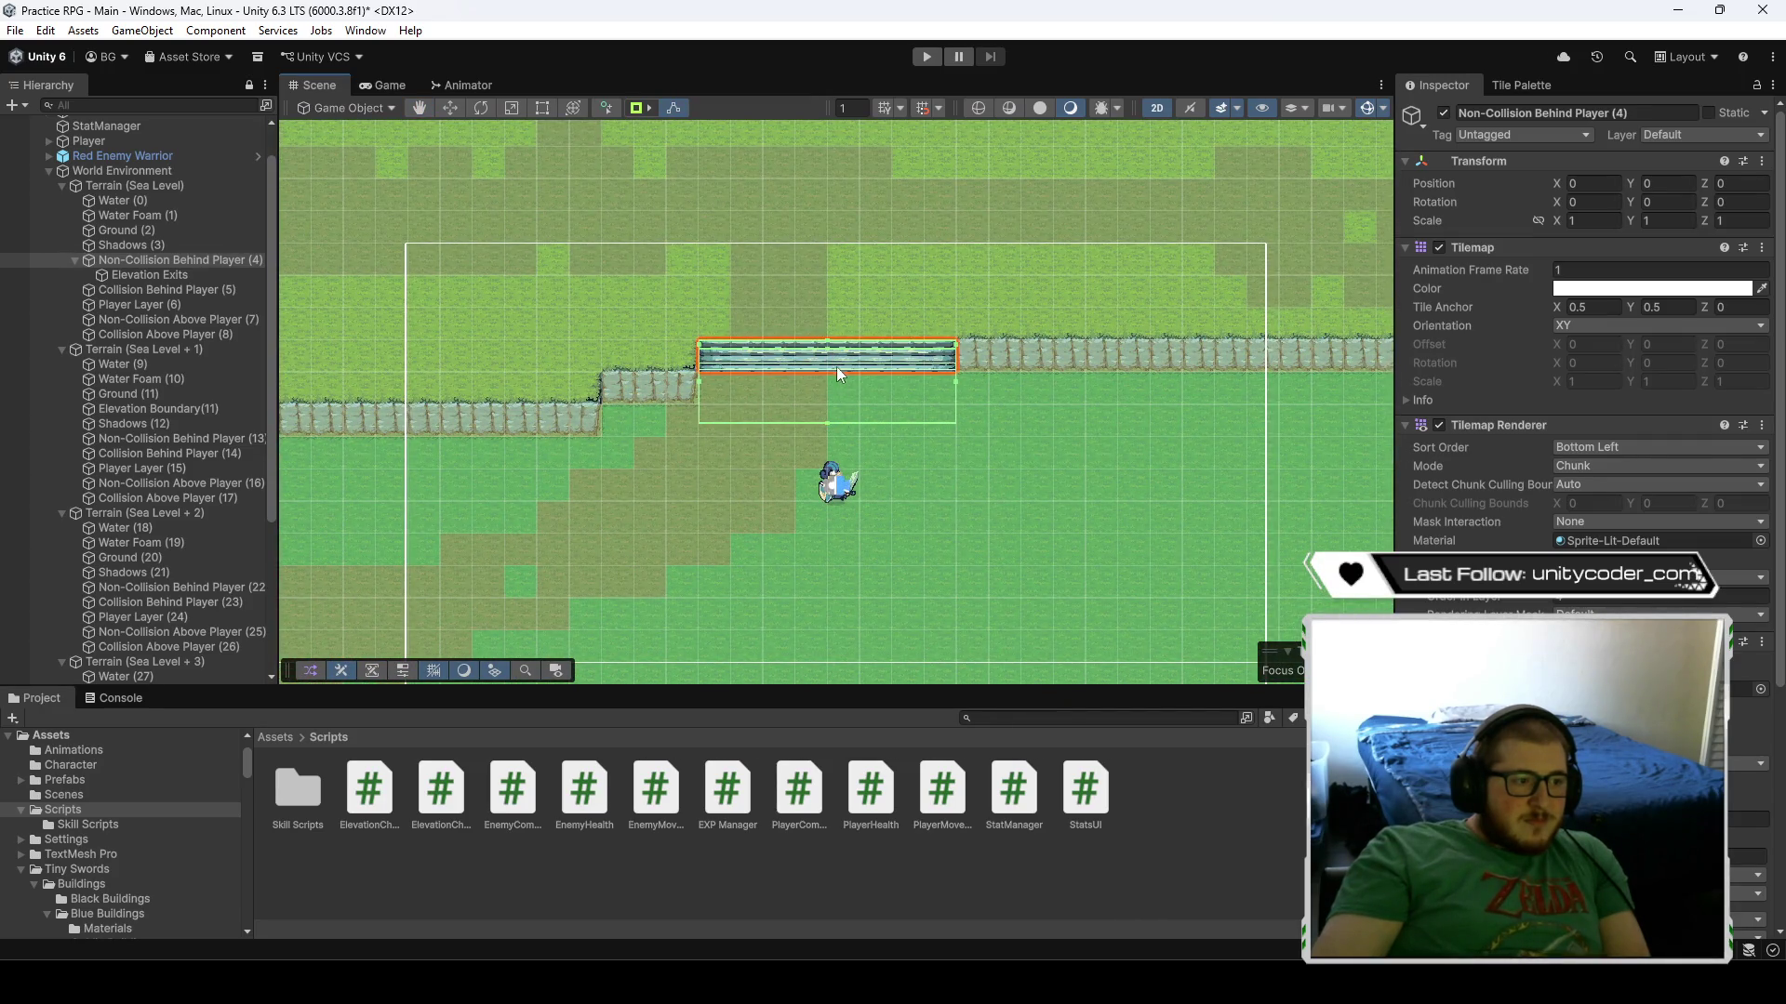
pyautogui.click(856, 383)
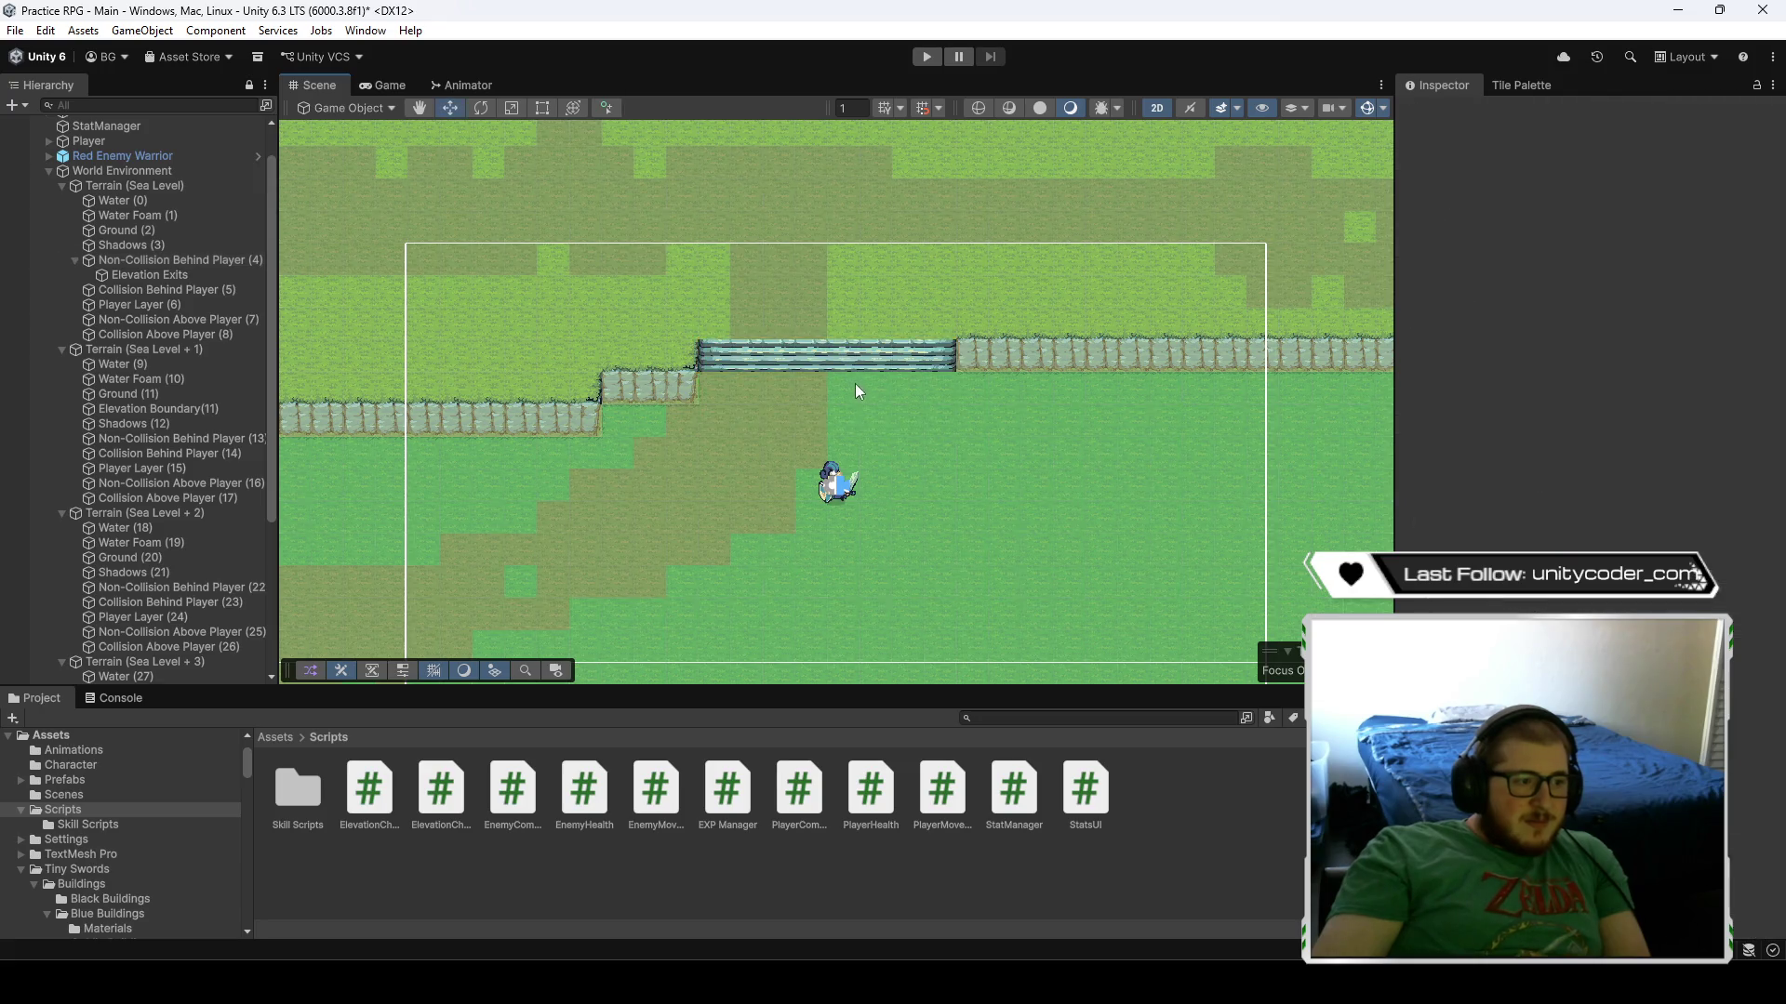
# - With the Grid Select tool, stretch the tile selection beneath and right of the stairs
pyautogui.click(191, 263)
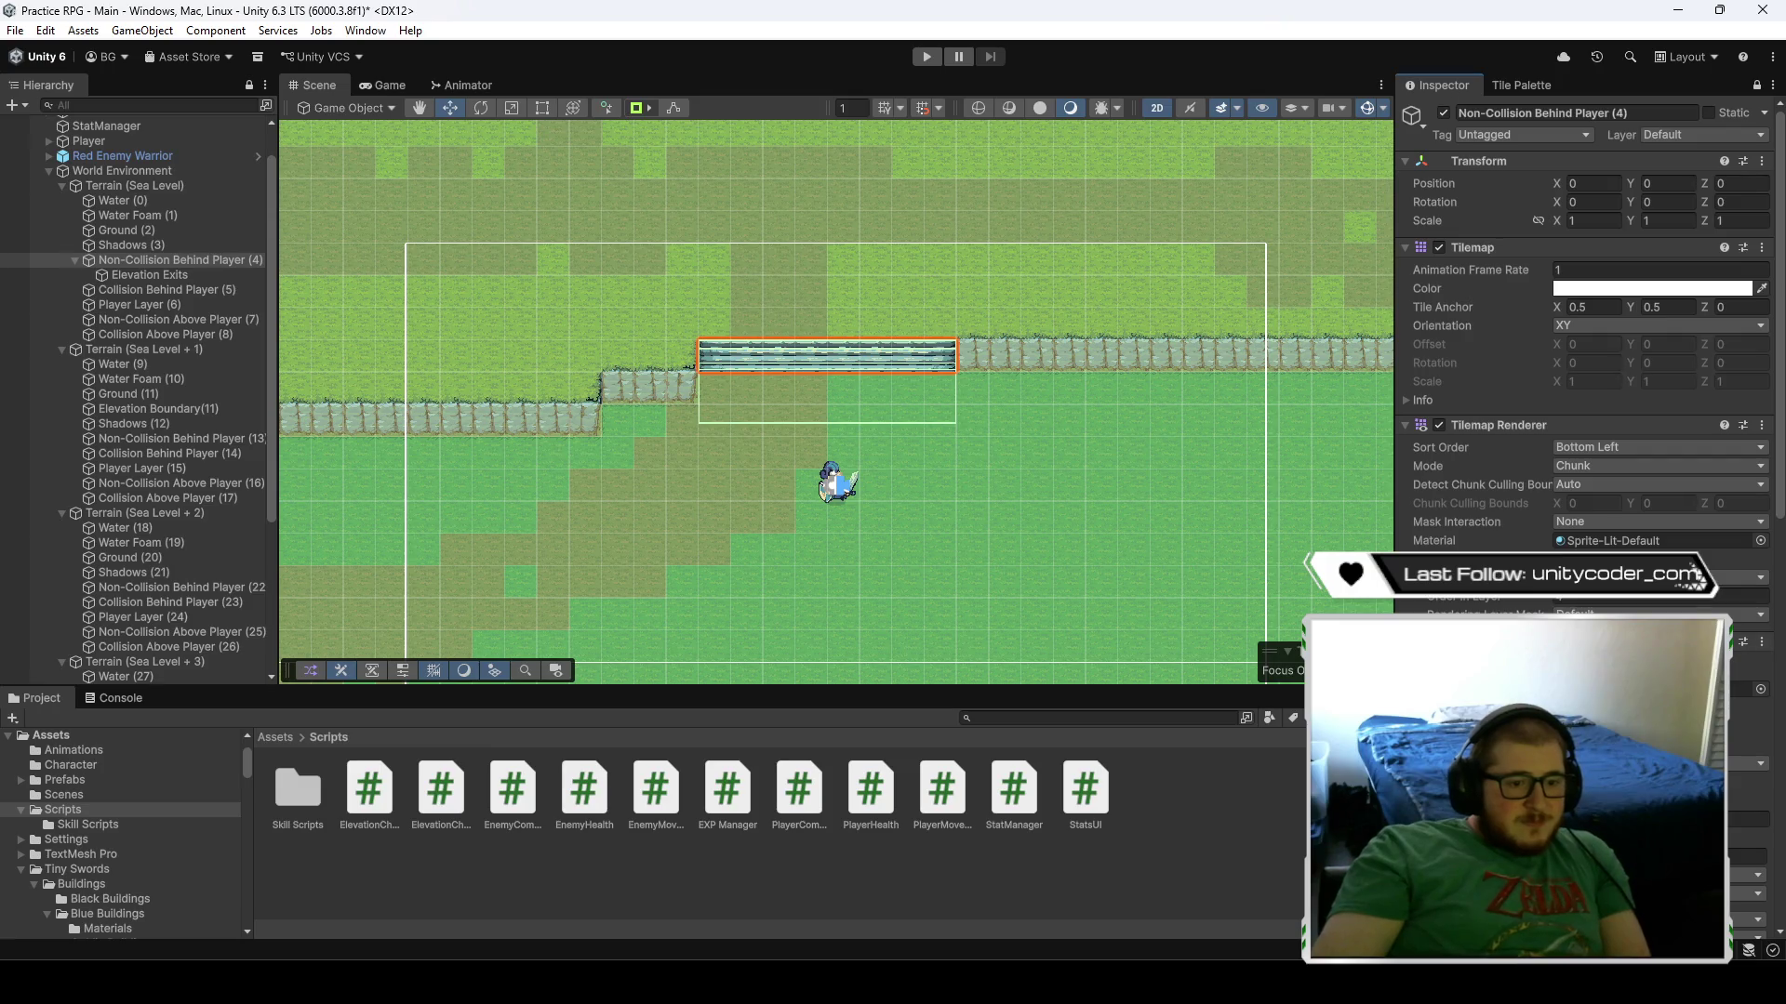
pyautogui.click(673, 108)
pyautogui.click(450, 108)
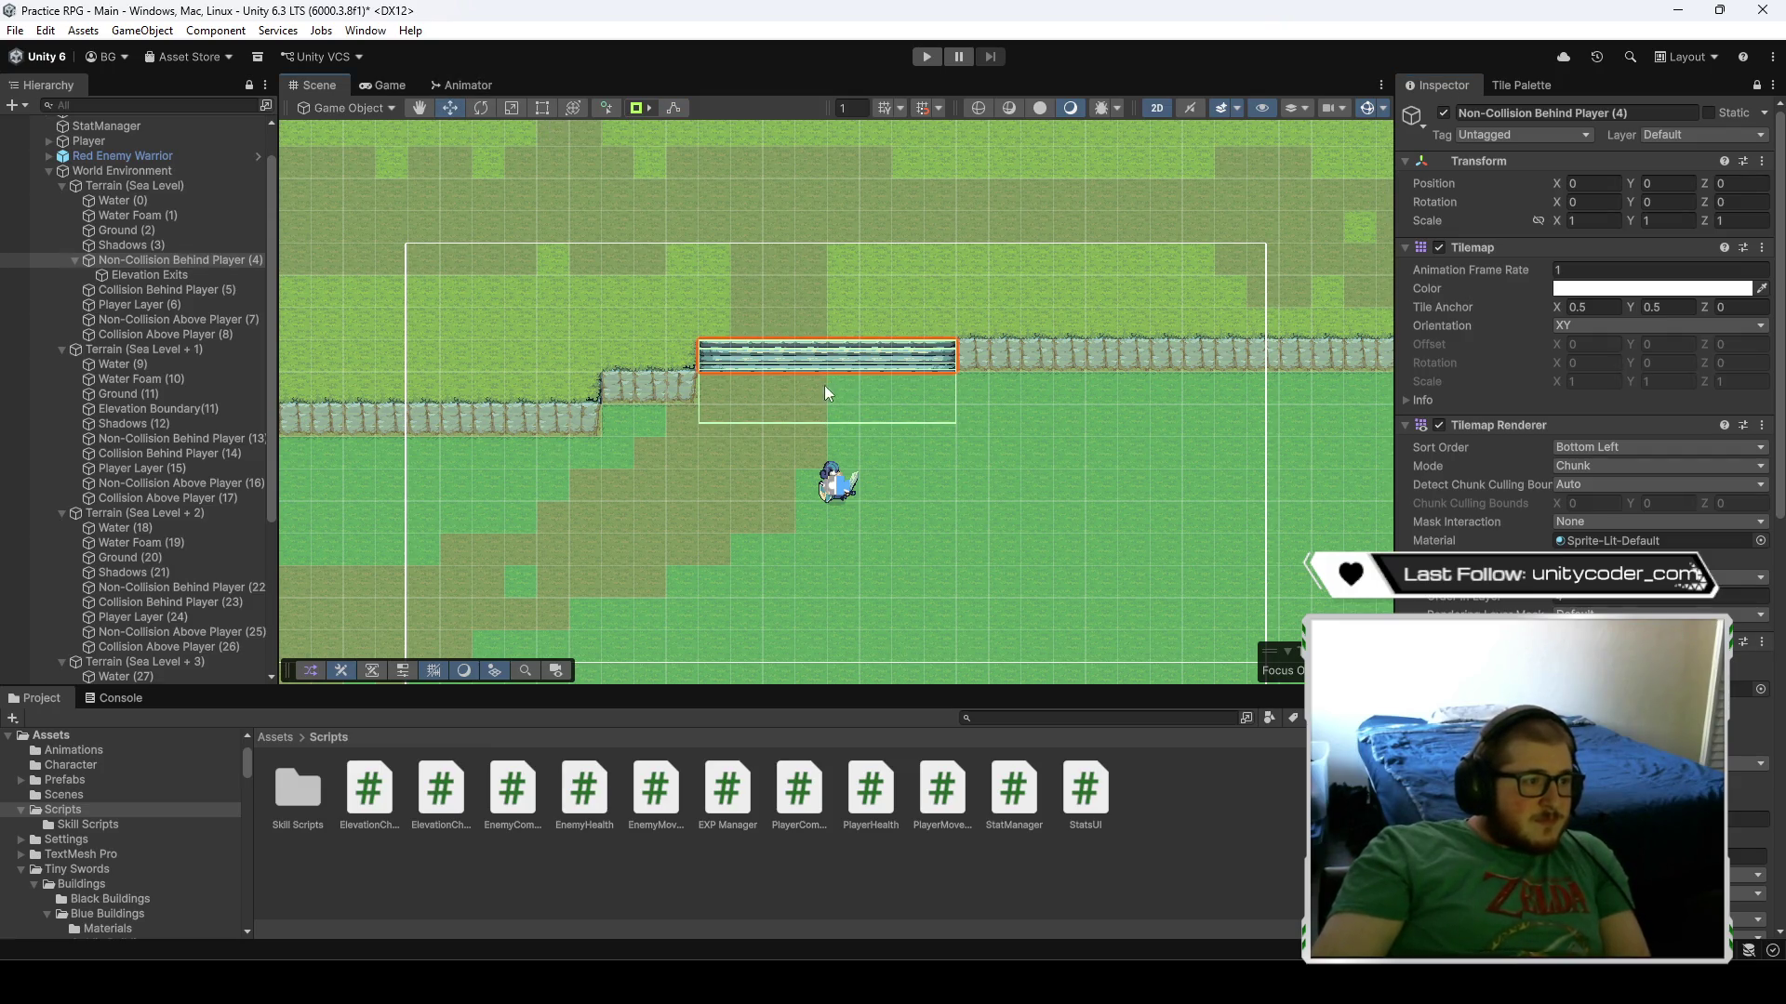
pyautogui.press('s')
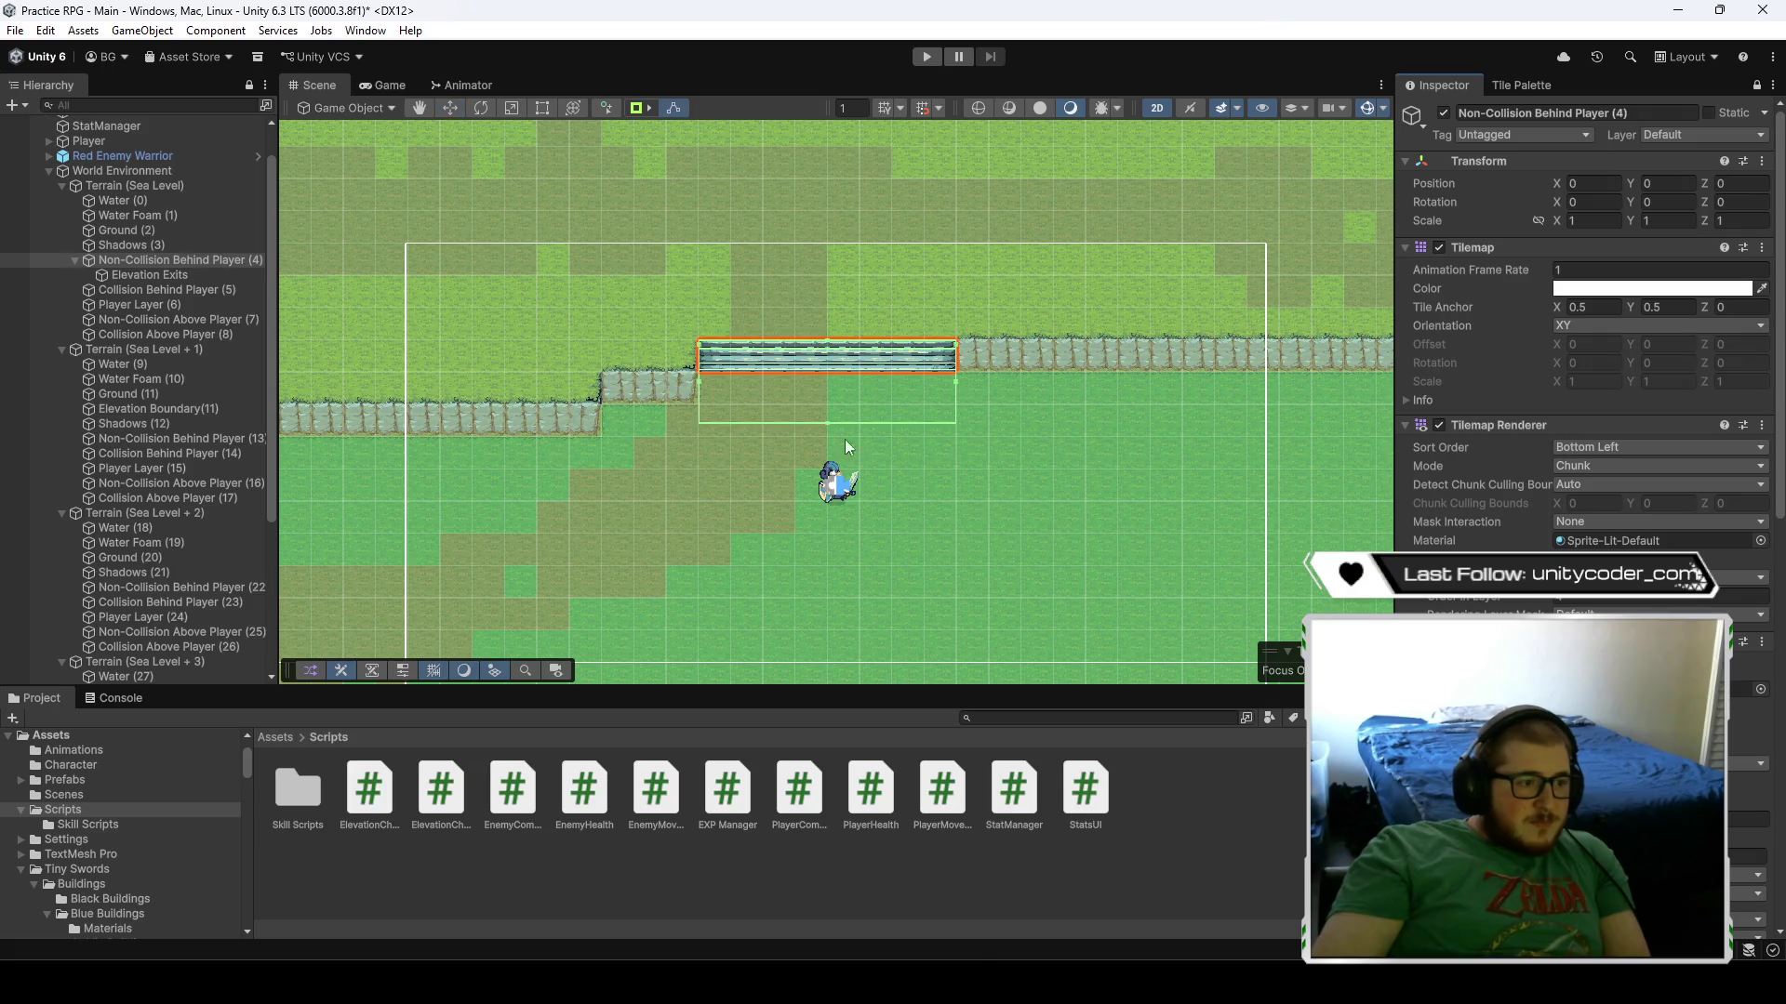
pyautogui.moveTo(1096, 425); pyautogui.dragTo(813, 422)
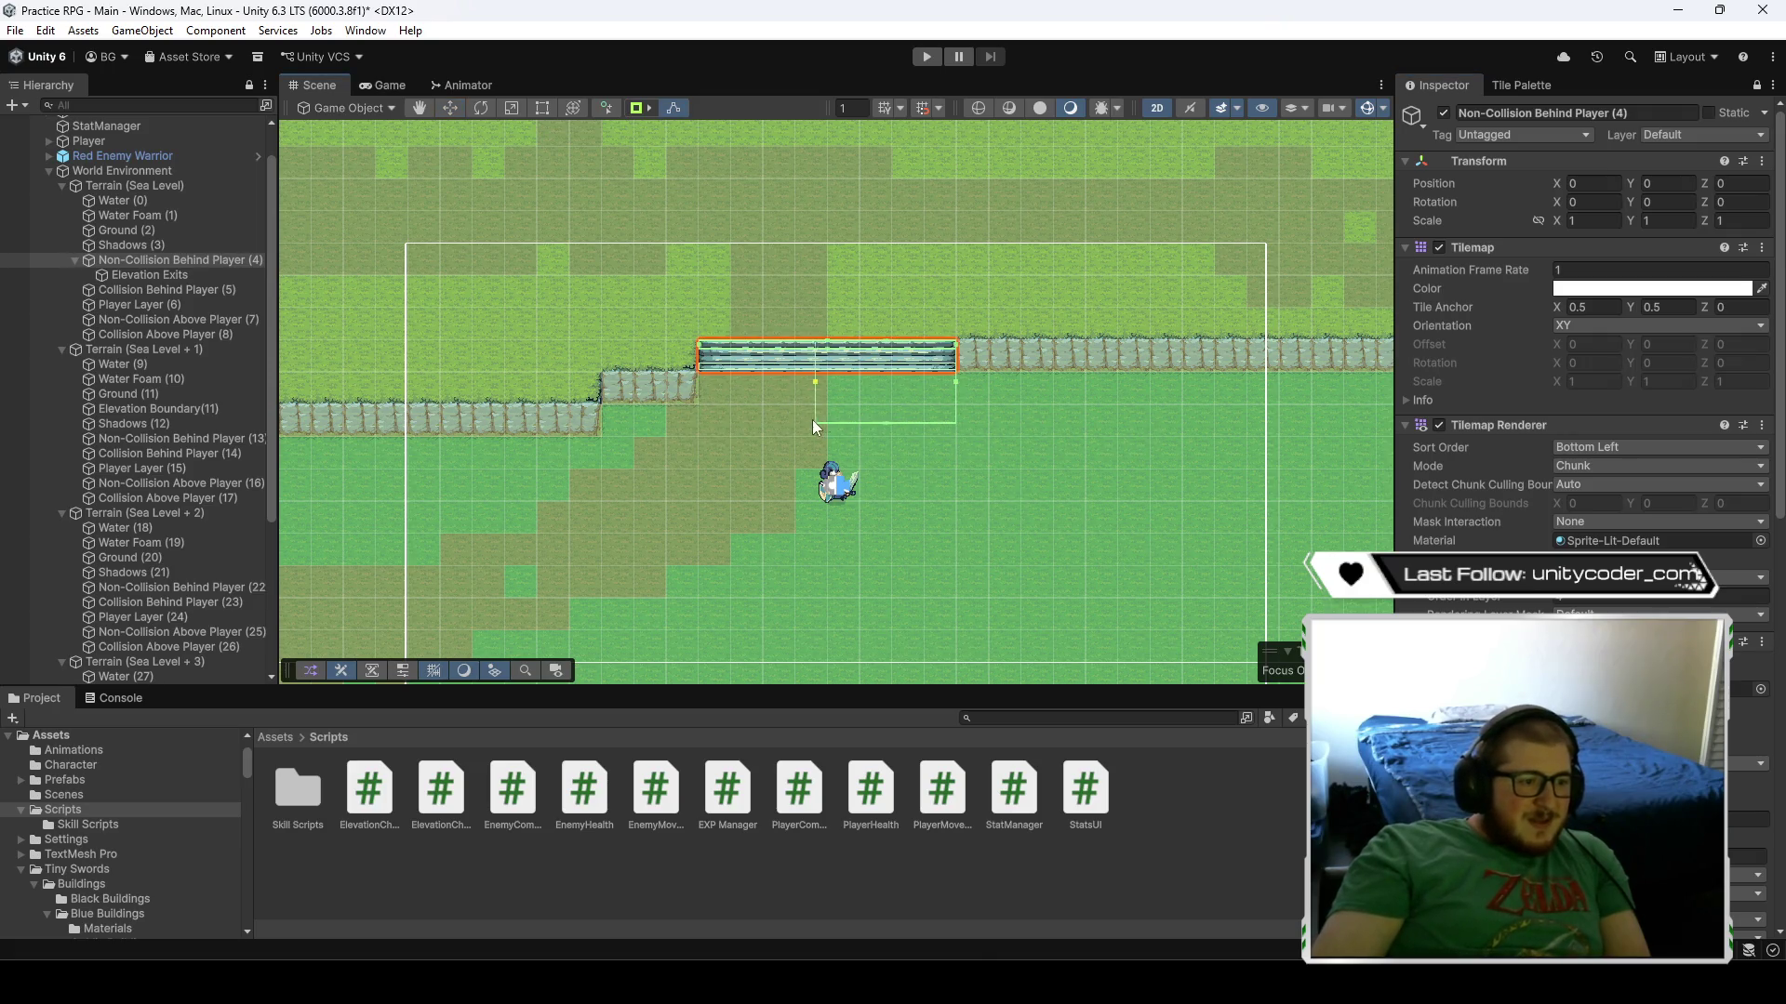
pyautogui.moveTo(959, 383); pyautogui.dragTo(1169, 390)
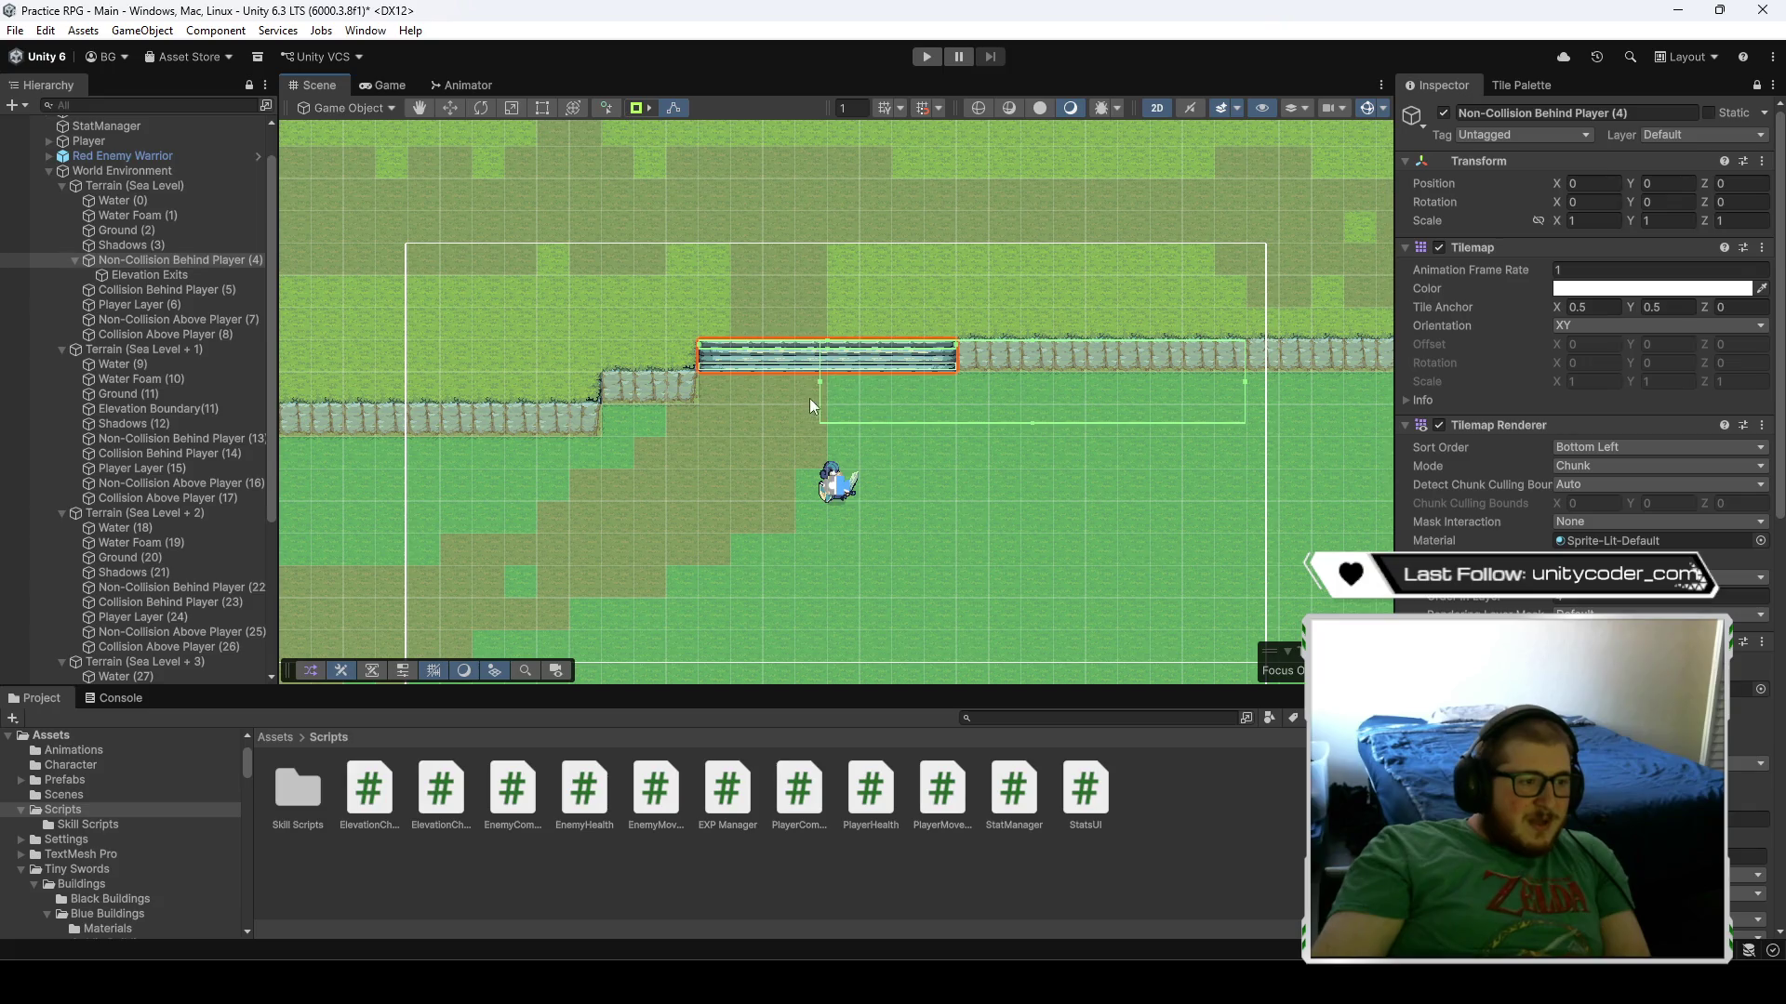
pyautogui.moveTo(823, 381); pyautogui.dragTo(1081, 409)
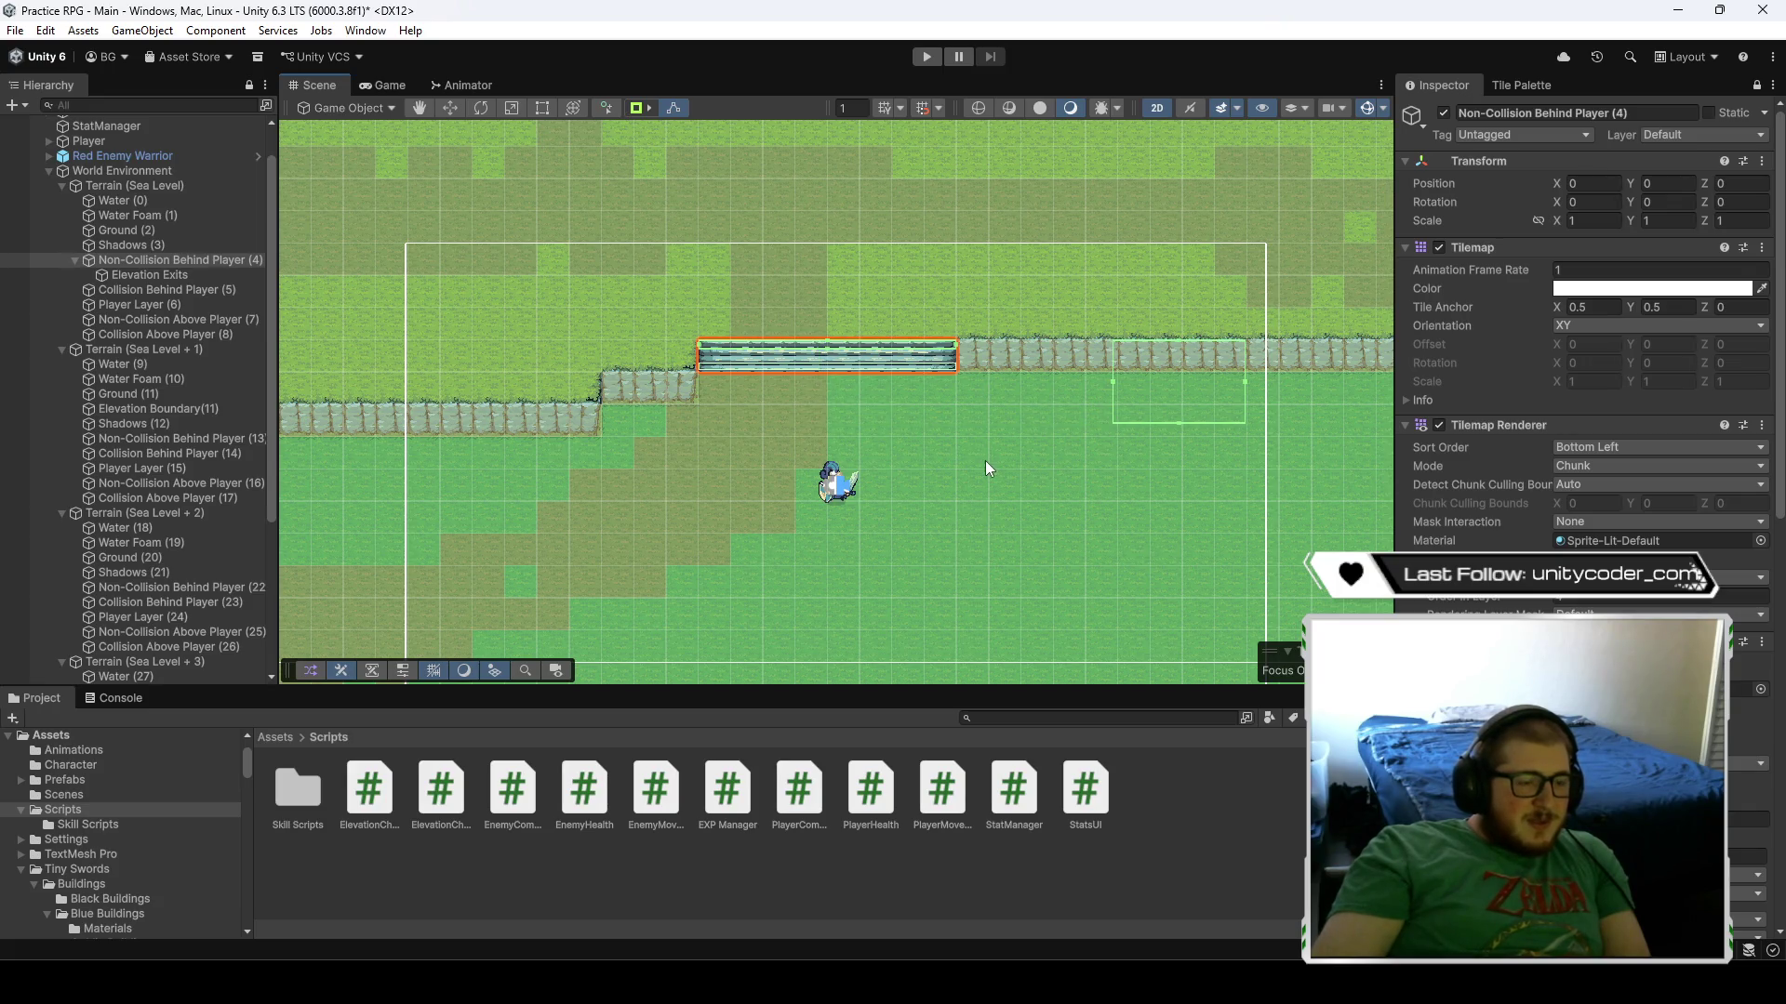
pyautogui.scroll(-10, 985, 461)
pyautogui.moveTo(1255, 503)
pyautogui.mouseDown()
pyautogui.moveTo(817, 415)
pyautogui.moveTo(828, 437)
pyautogui.mouseUp()
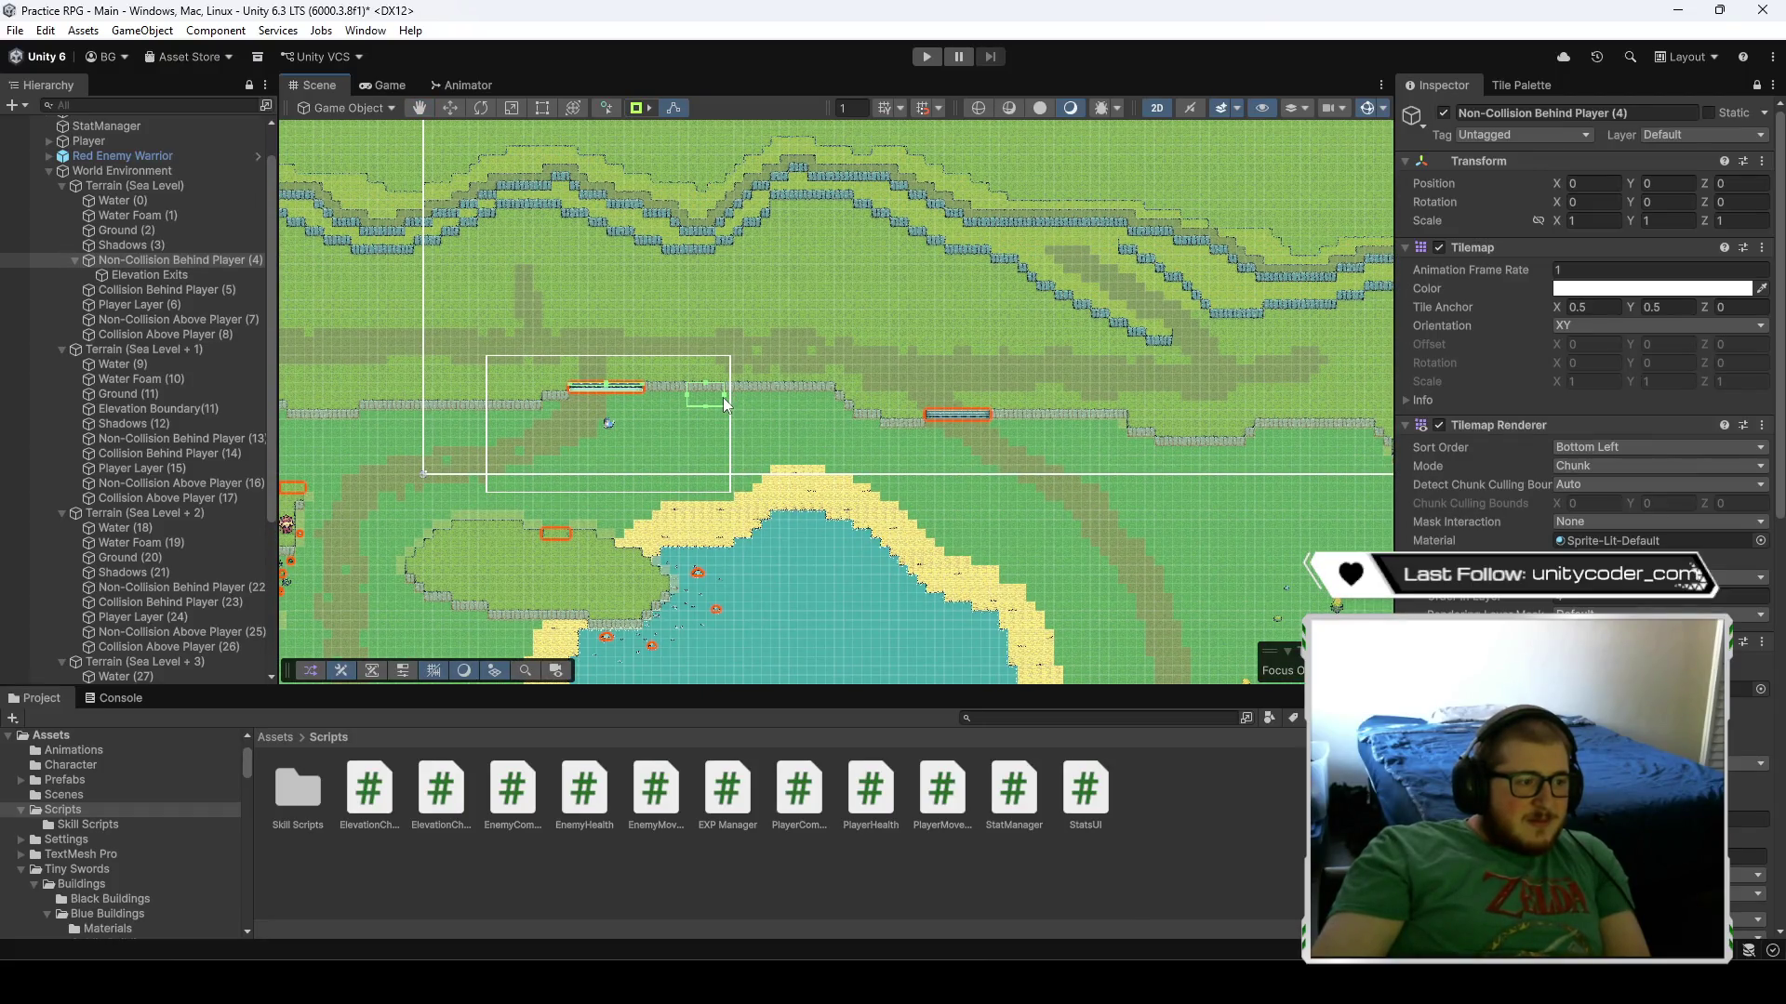
# - Shrink the tile selection's edges down onto the stair tiles
pyautogui.moveTo(722, 394); pyautogui.dragTo(1034, 430)
pyautogui.moveTo(690, 393); pyautogui.dragTo(930, 420)
pyautogui.scroll(10, 930, 420)
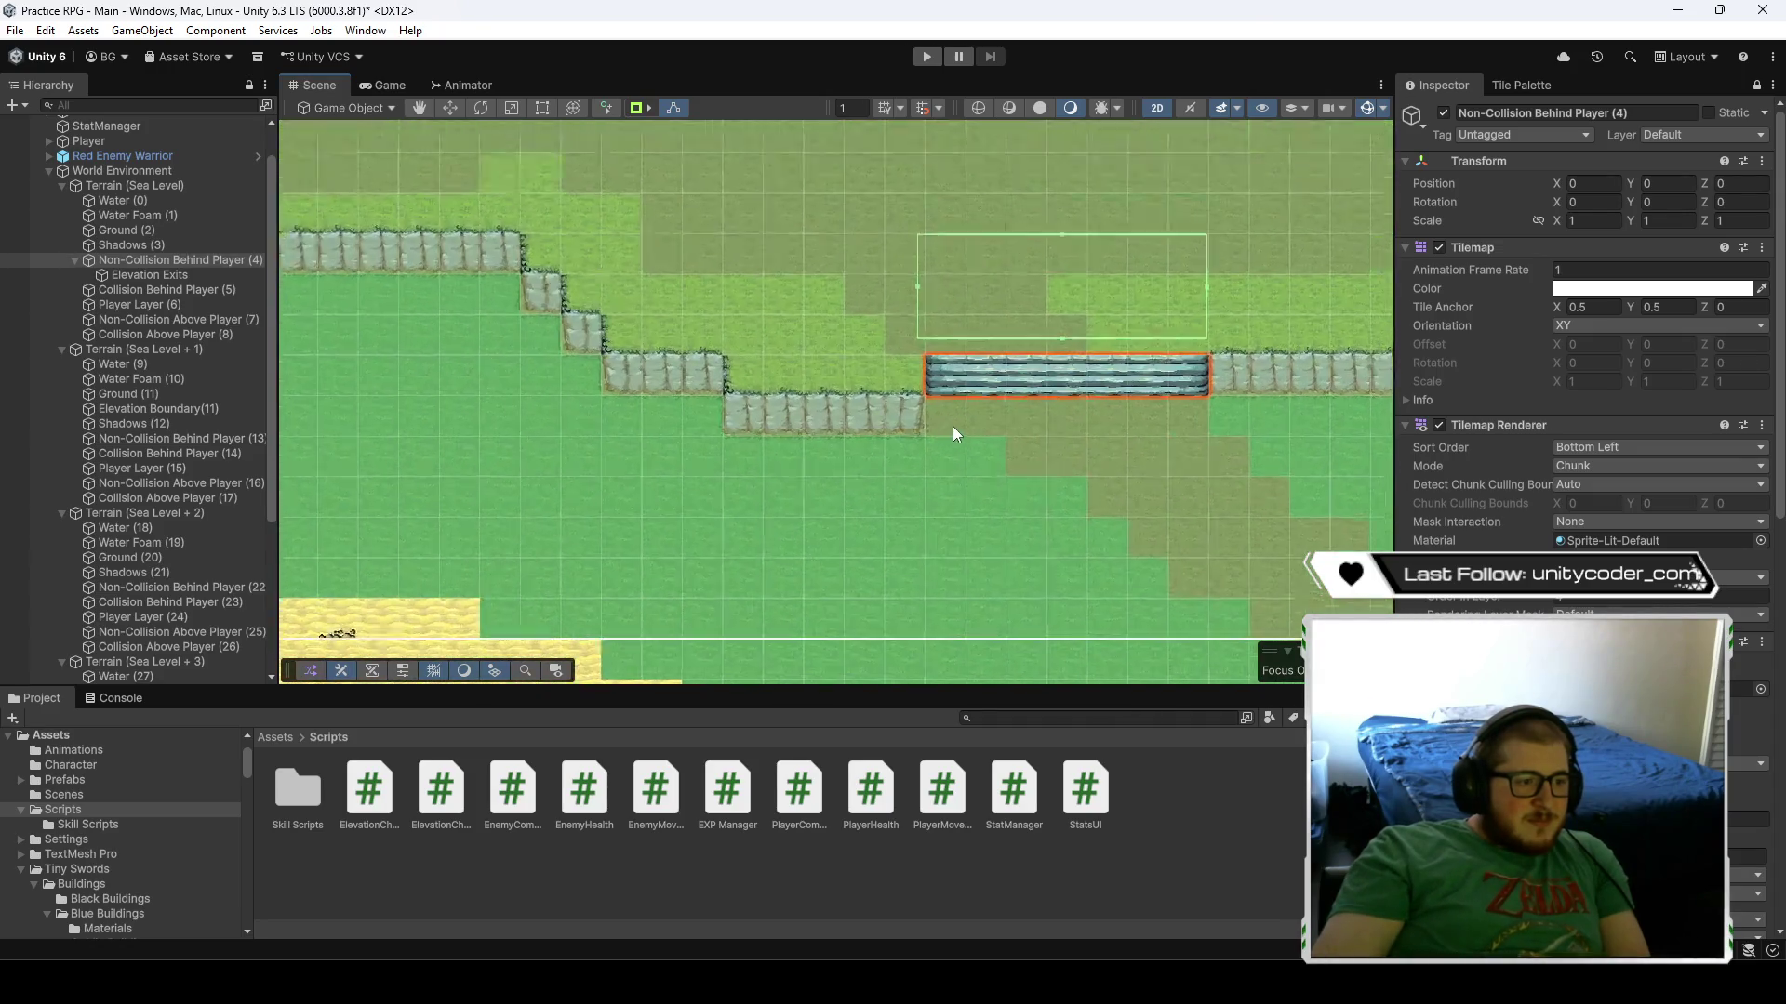
pyautogui.moveTo(1002, 476); pyautogui.dragTo(968, 497)
pyautogui.moveTo(995, 389); pyautogui.dragTo(999, 420)
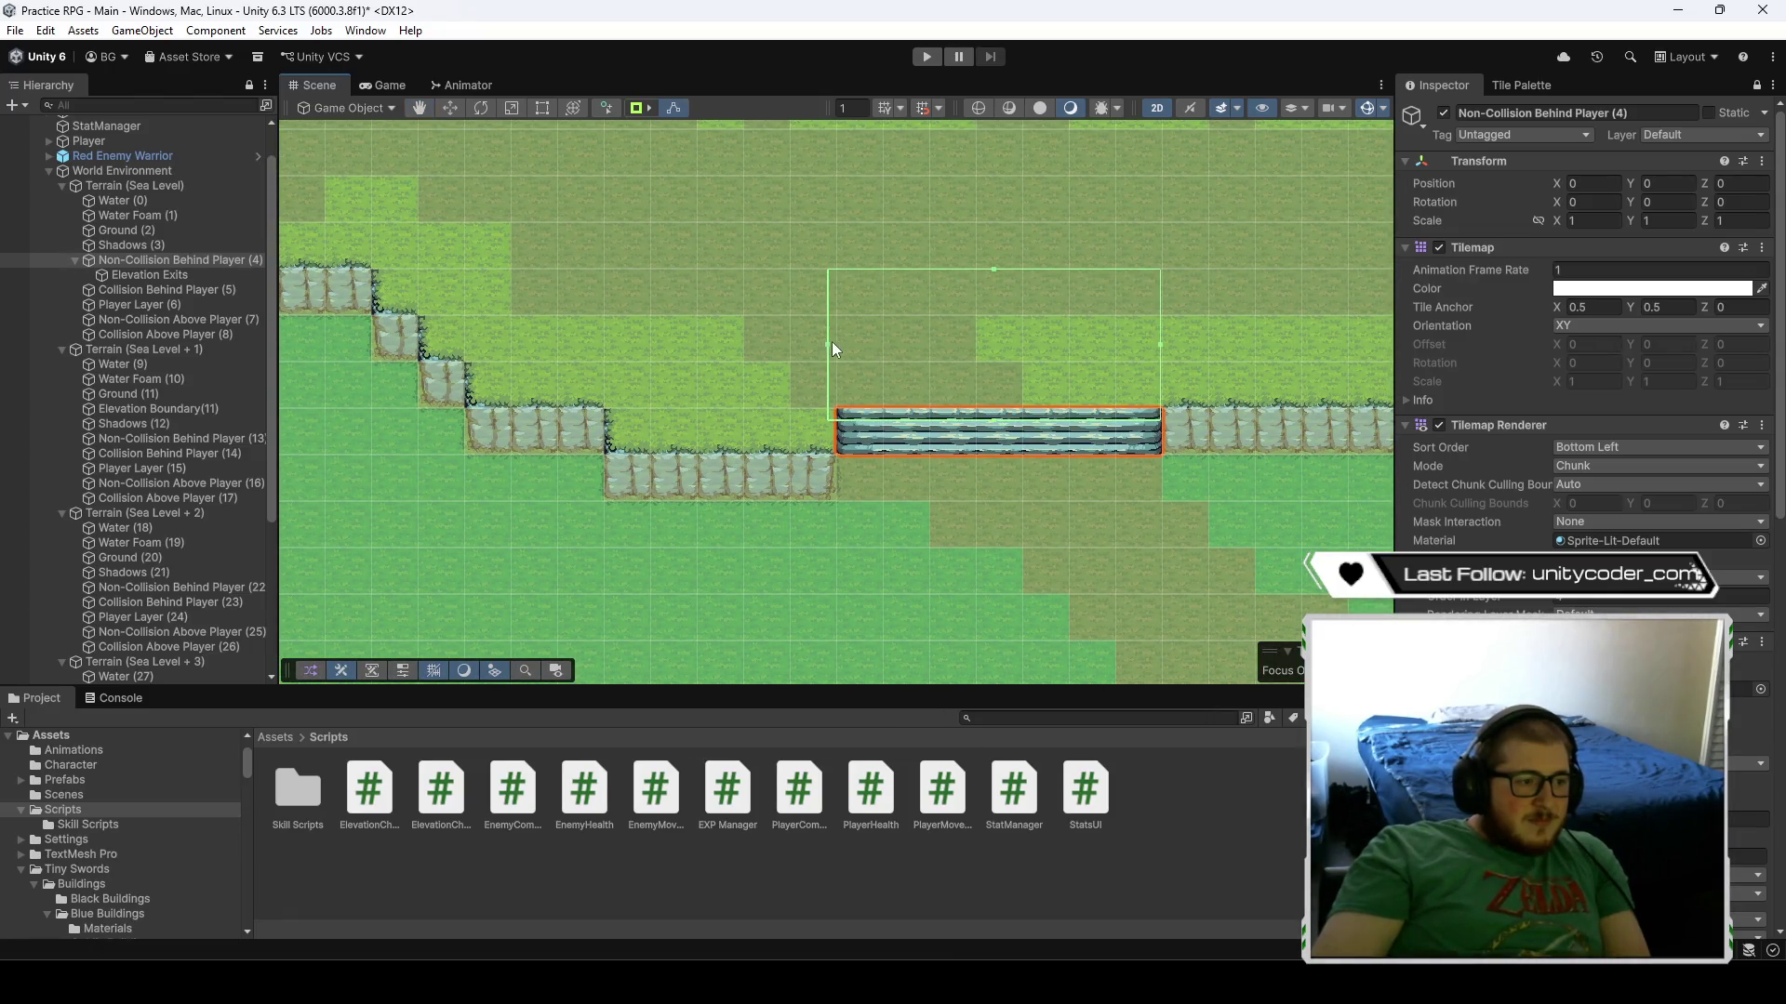
pyautogui.moveTo(829, 344); pyautogui.dragTo(837, 349)
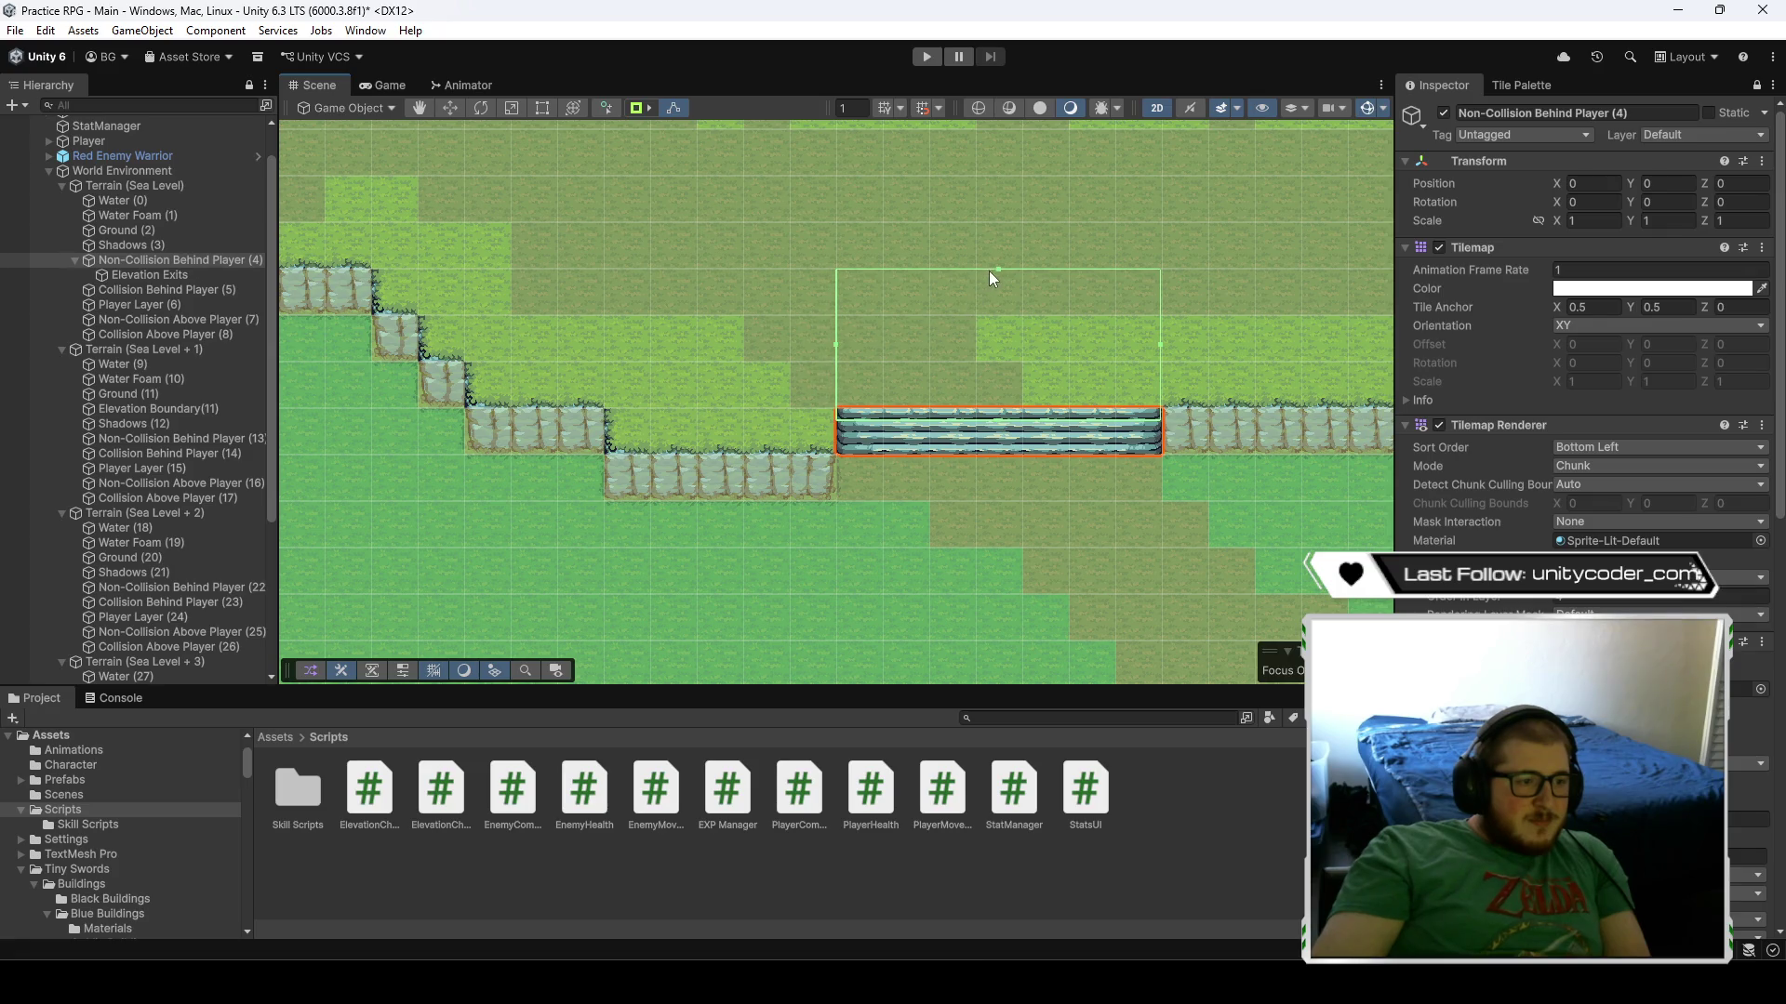
pyautogui.moveTo(997, 268); pyautogui.dragTo(990, 408)
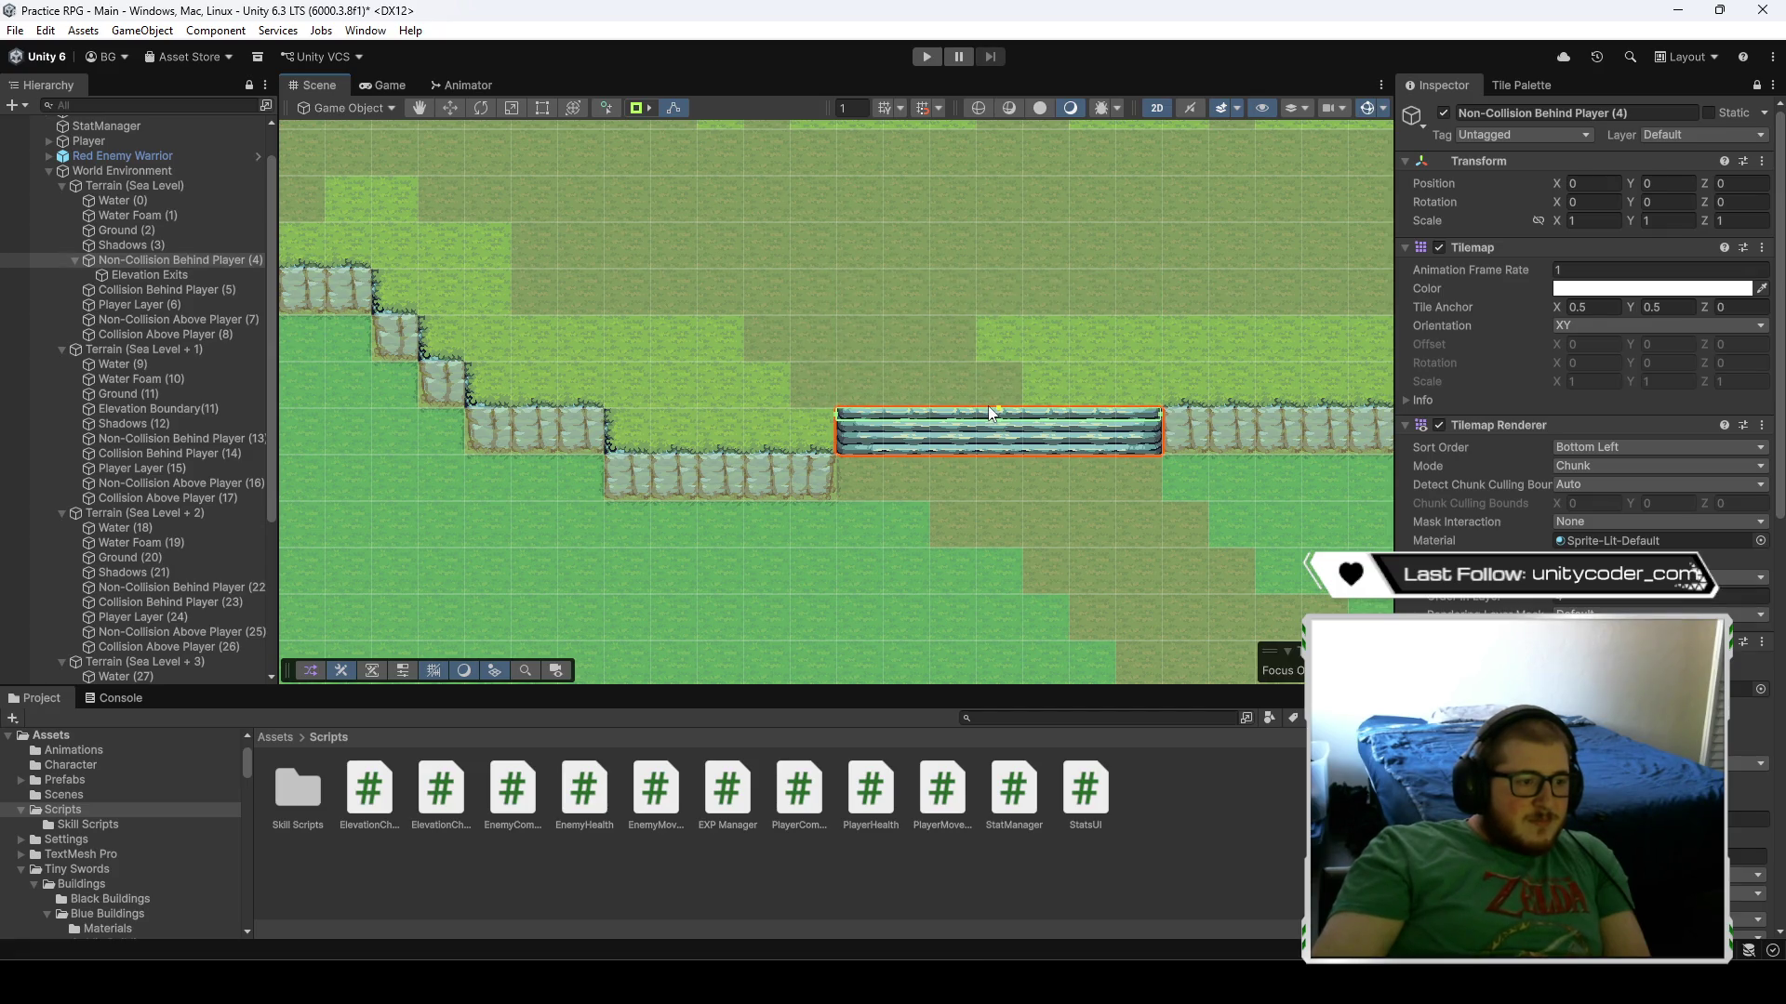
# - Frame the tilemap, zoom in on the stairs, and select Elevation Exits
pyautogui.scroll(-10, 920, 561)
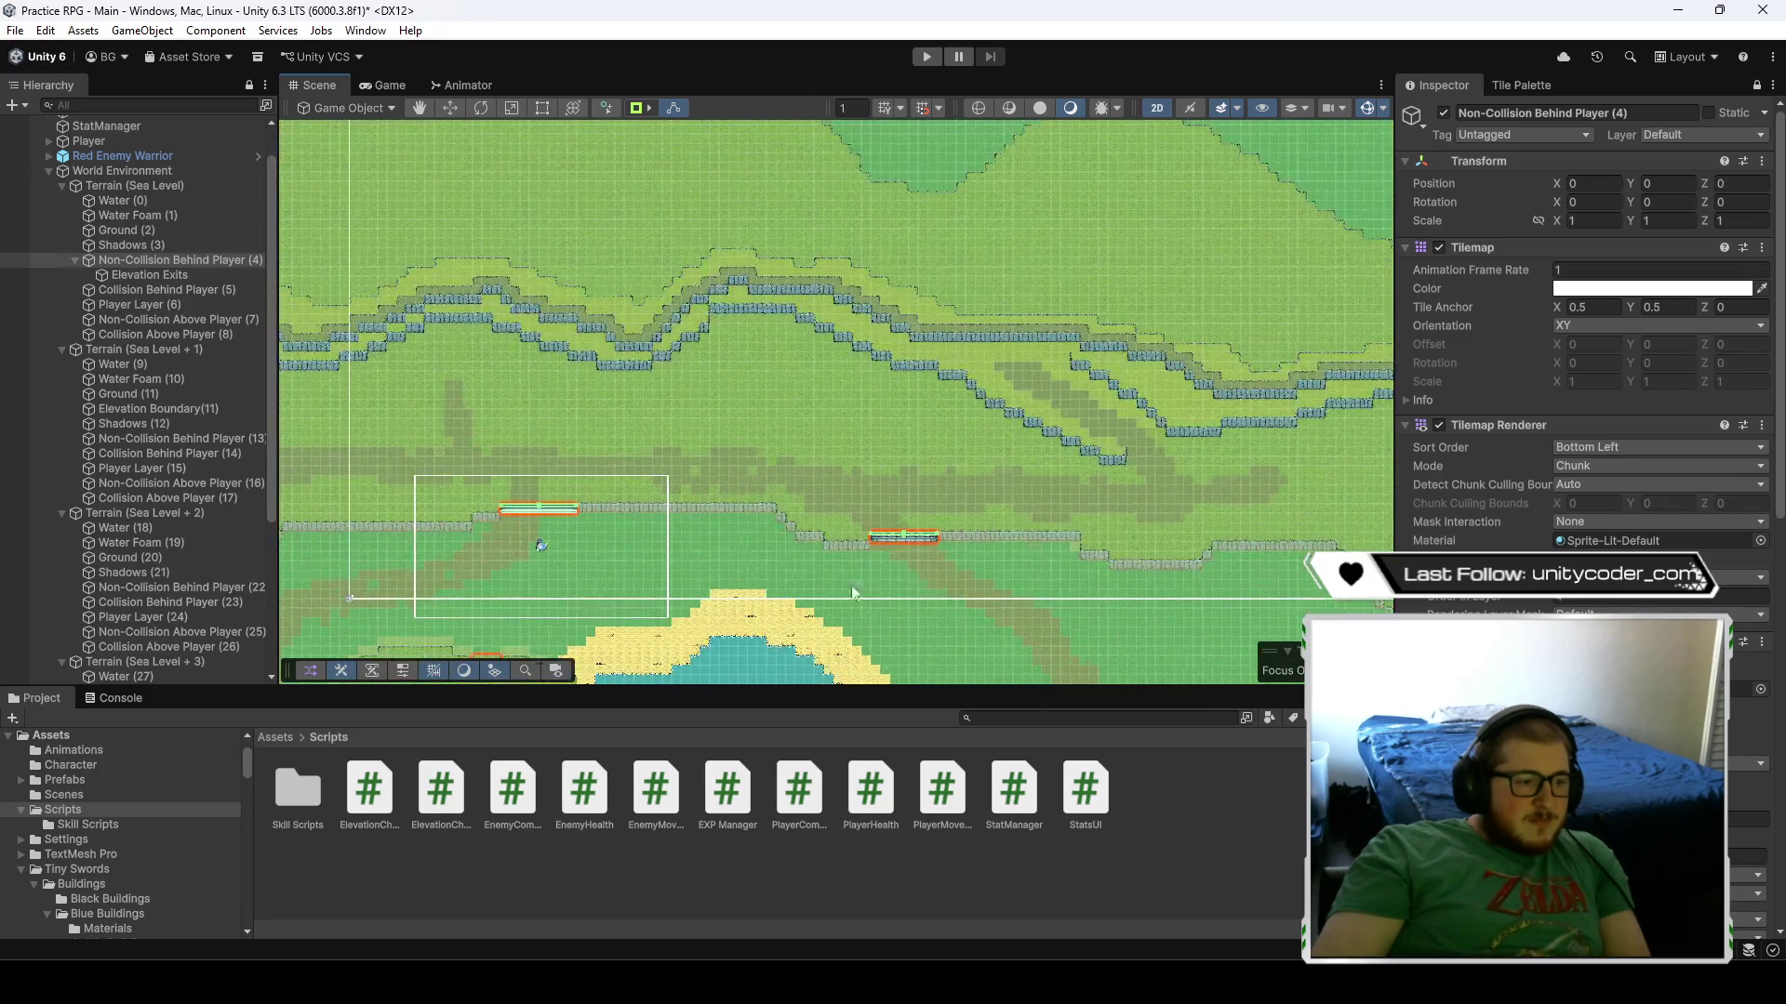
pyautogui.scroll(-3, 917, 562)
pyautogui.moveTo(1319, 458); pyautogui.dragTo(565, 360)
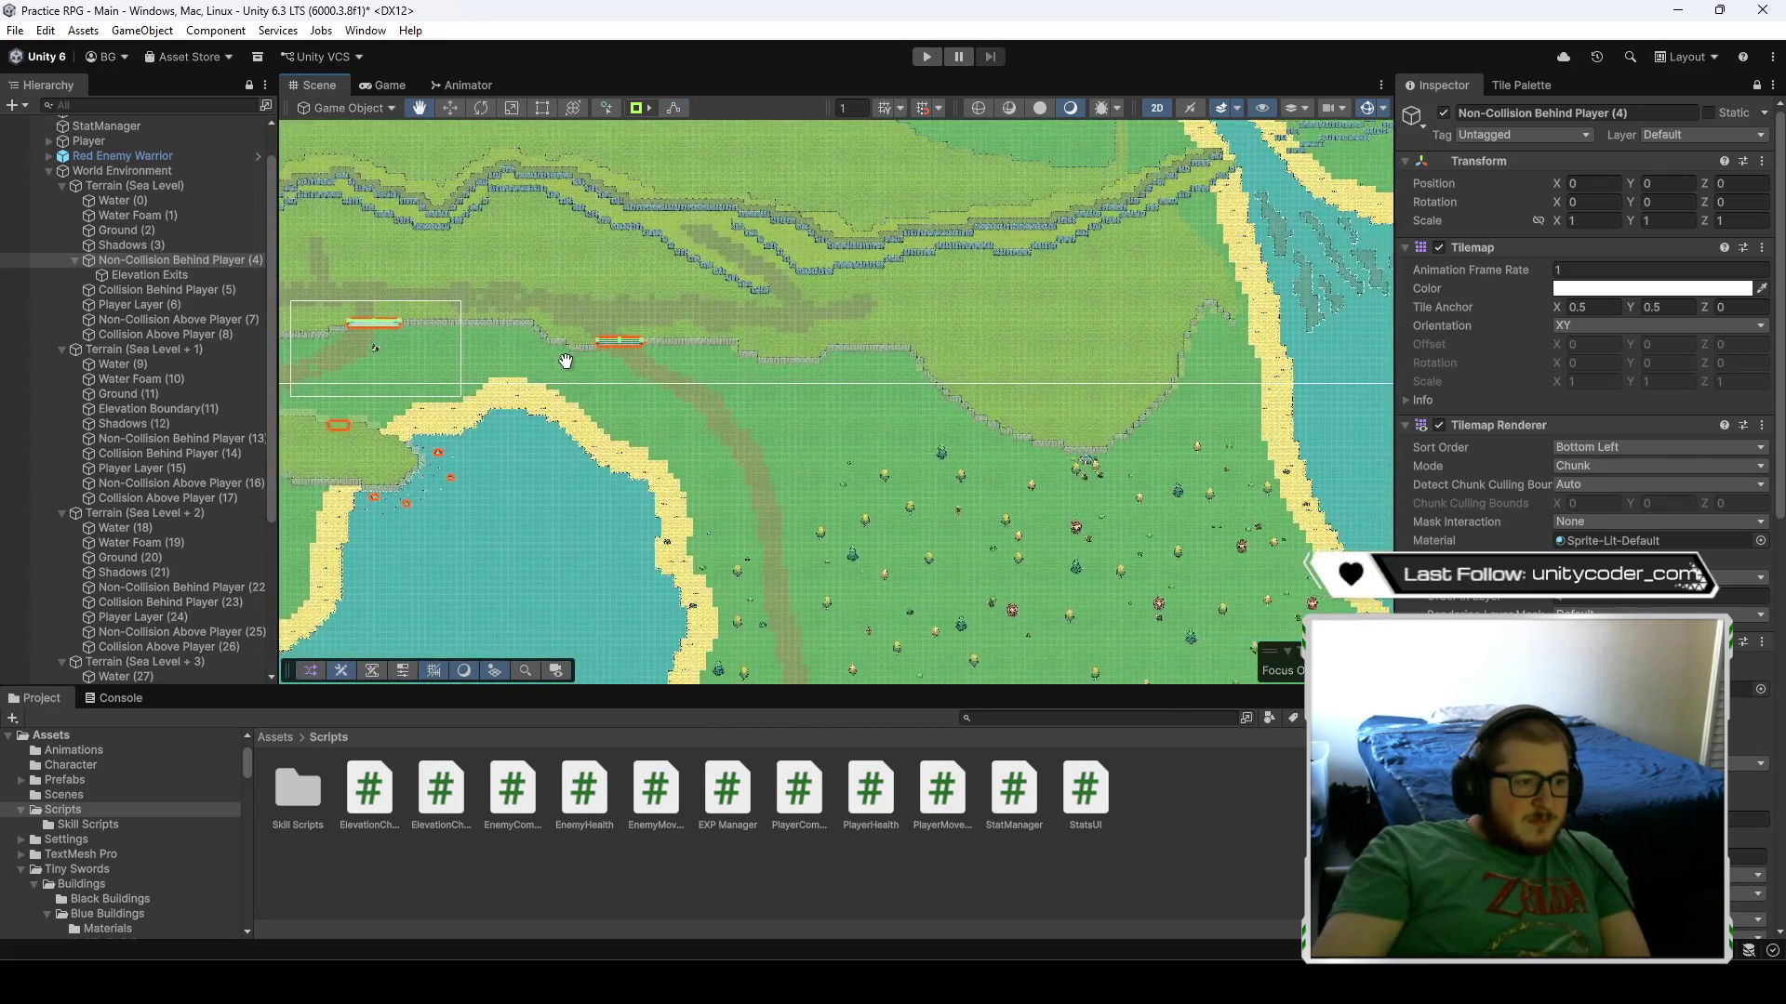
pyautogui.press('f')
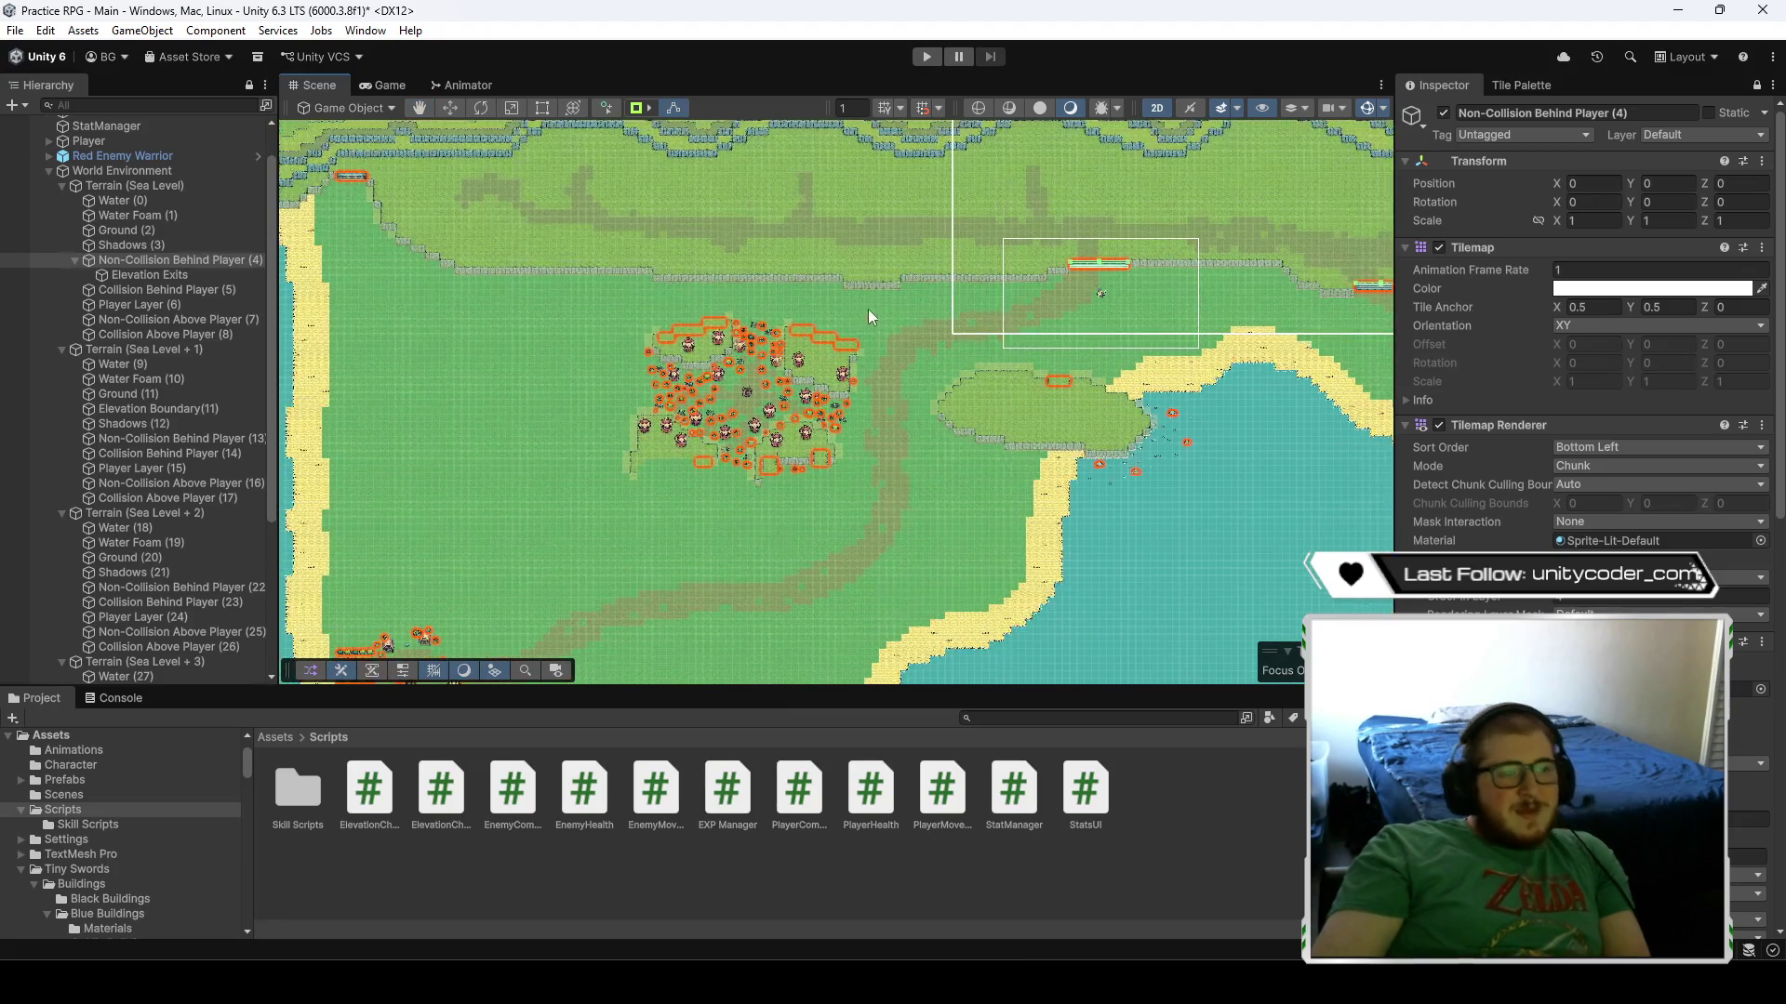
pyautogui.scroll(2, 932, 292)
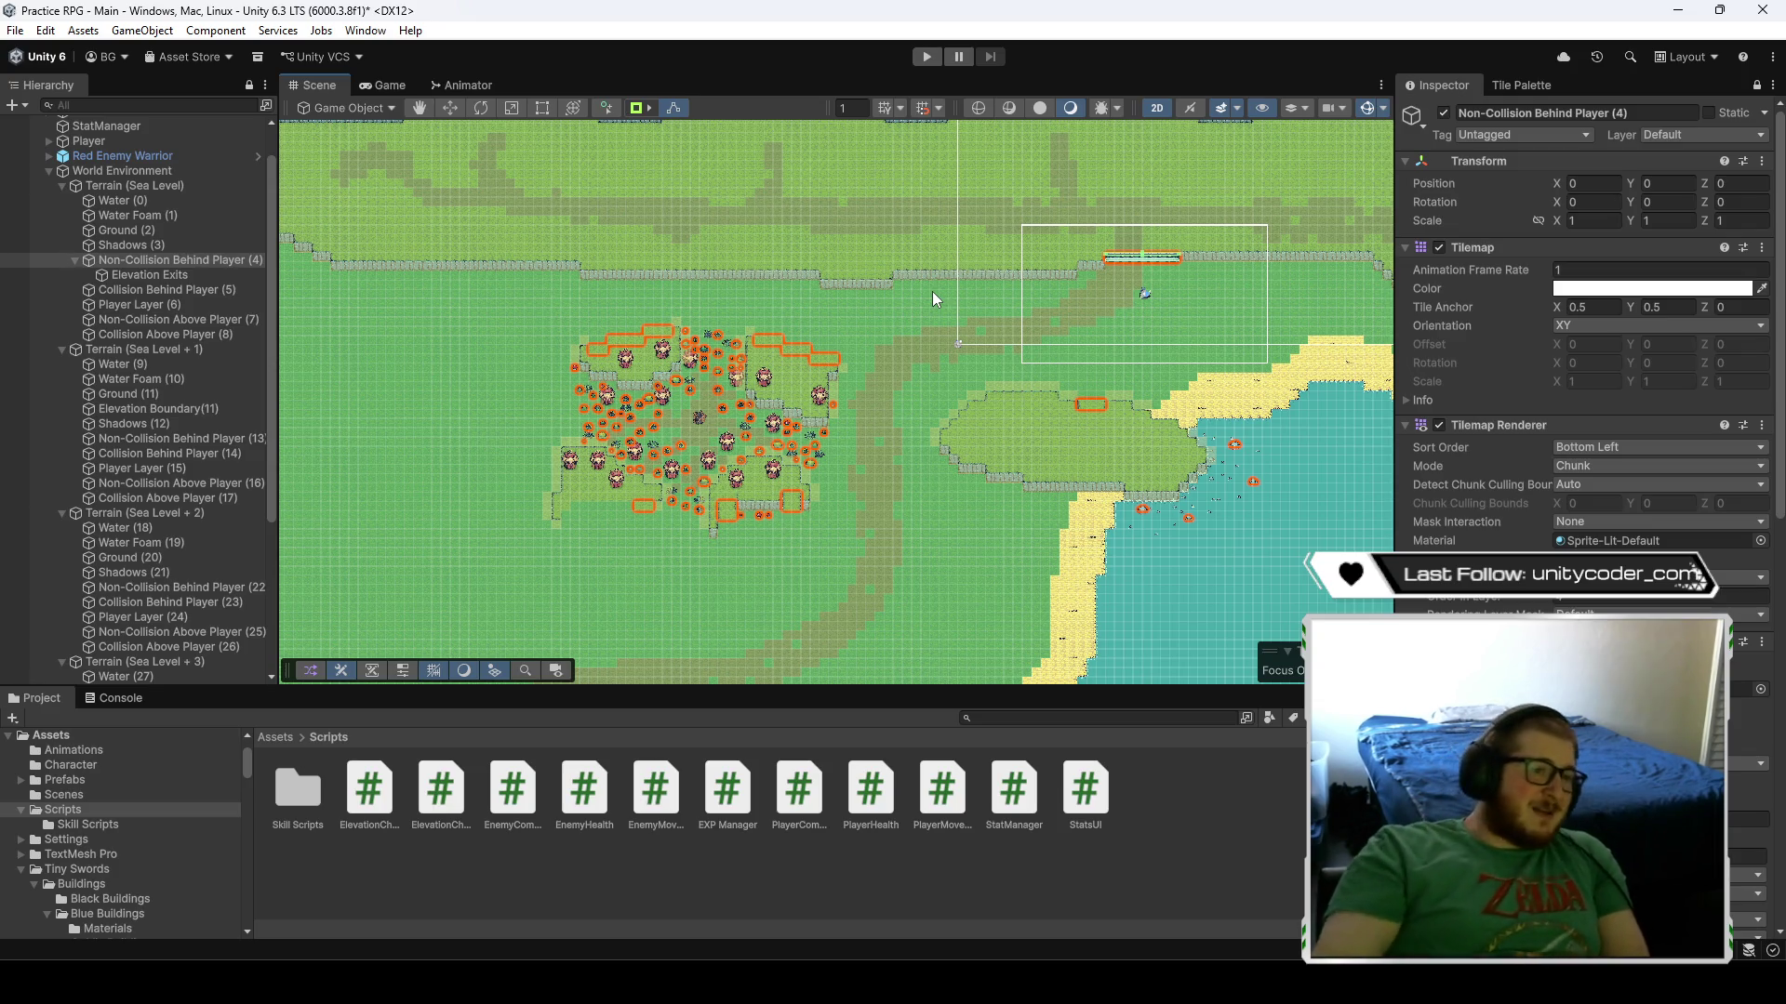
pyautogui.scroll(5, 1121, 296)
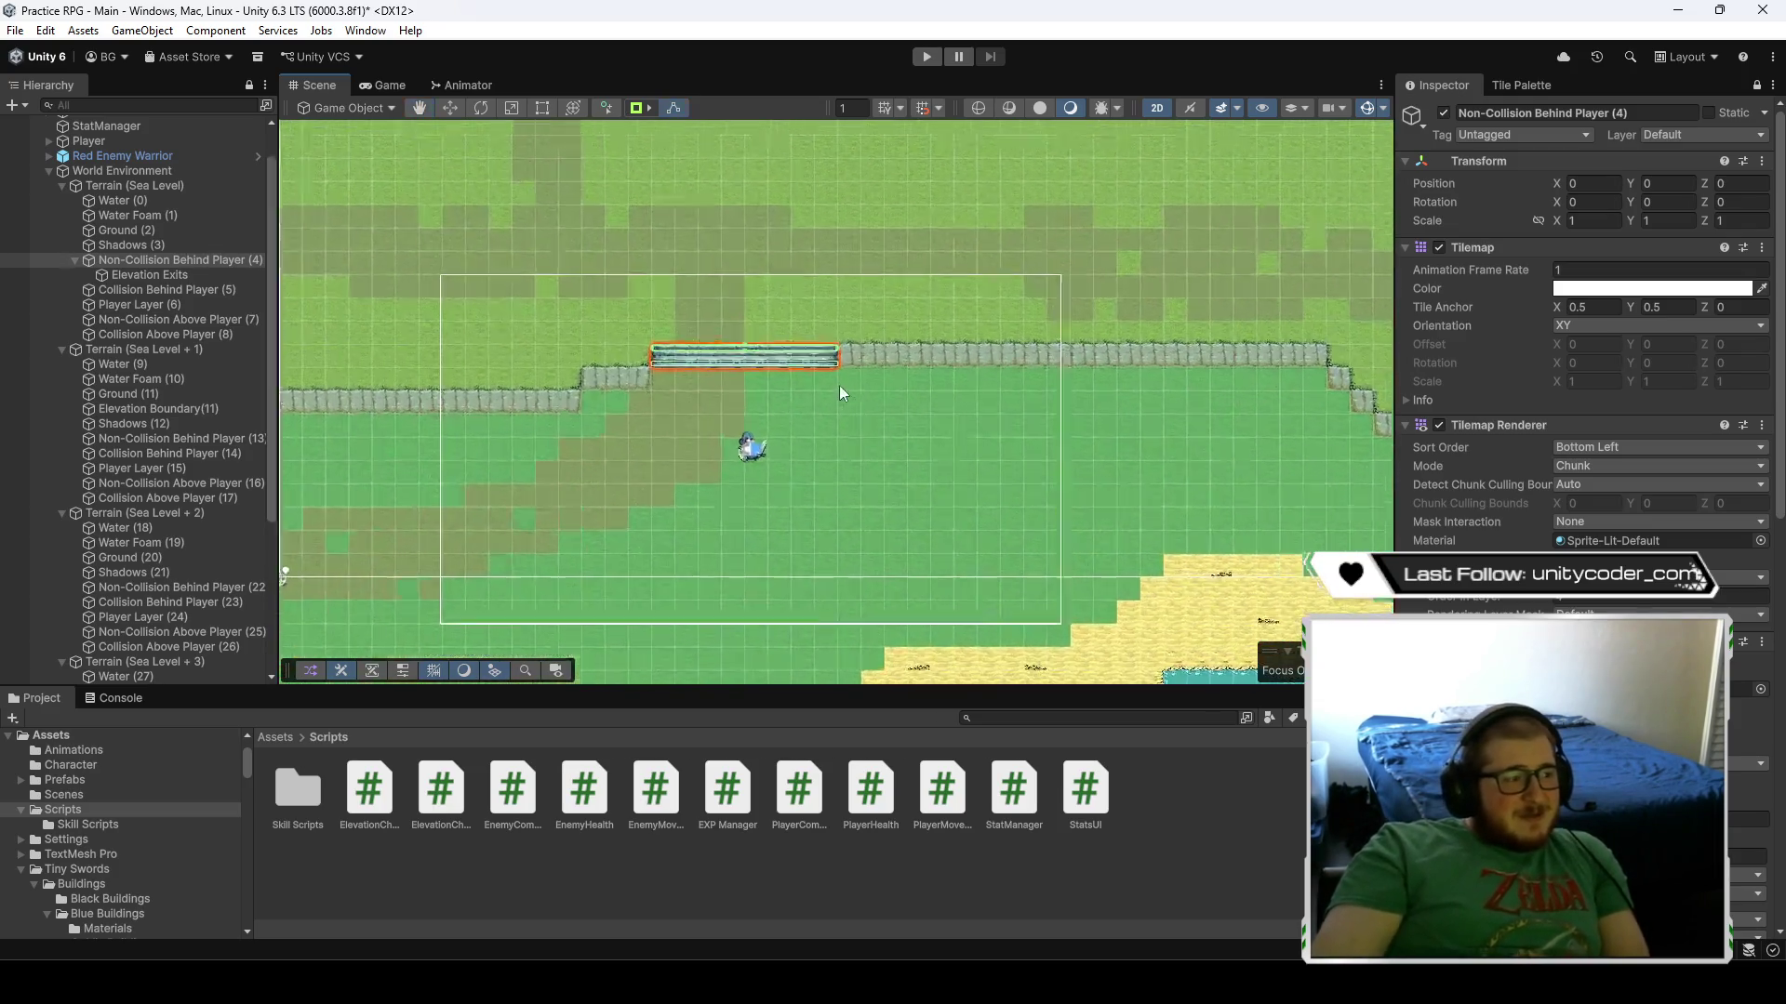
pyautogui.scroll(2, 851, 400)
pyautogui.click(170, 276)
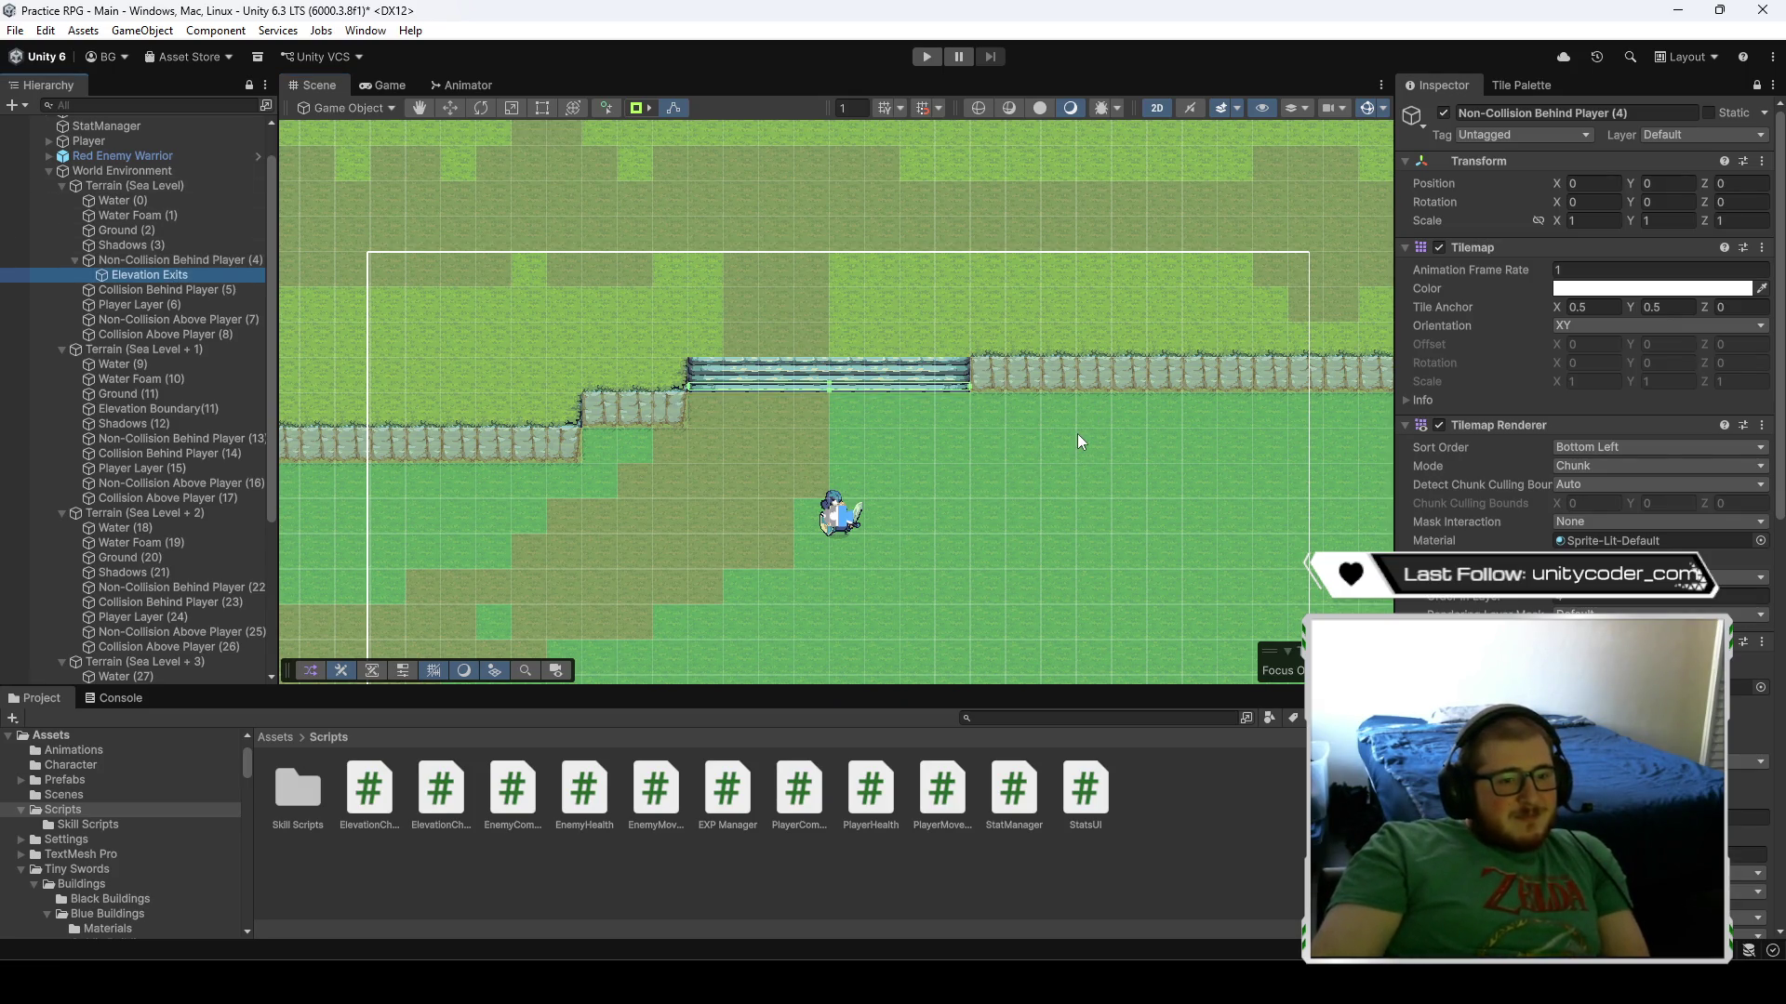
pyautogui.scroll(3, 784, 418)
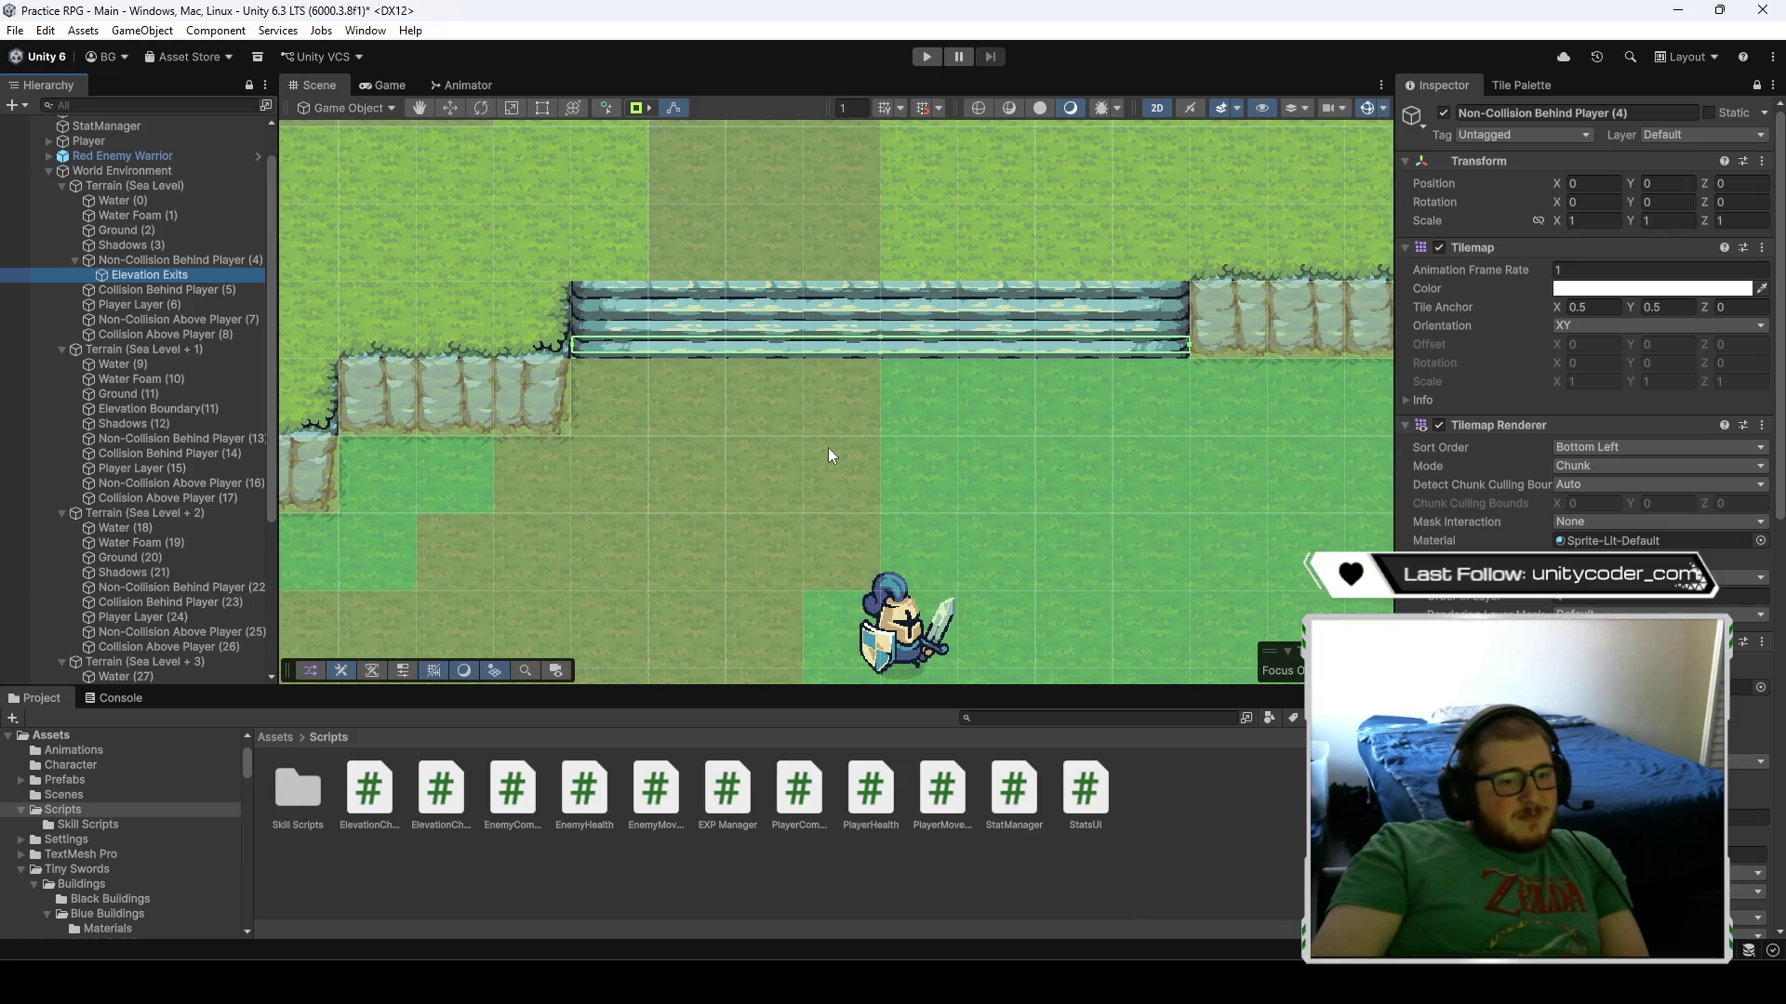
pyautogui.scroll(-10, 1581, 325)
pyautogui.scroll(-2, 1581, 372)
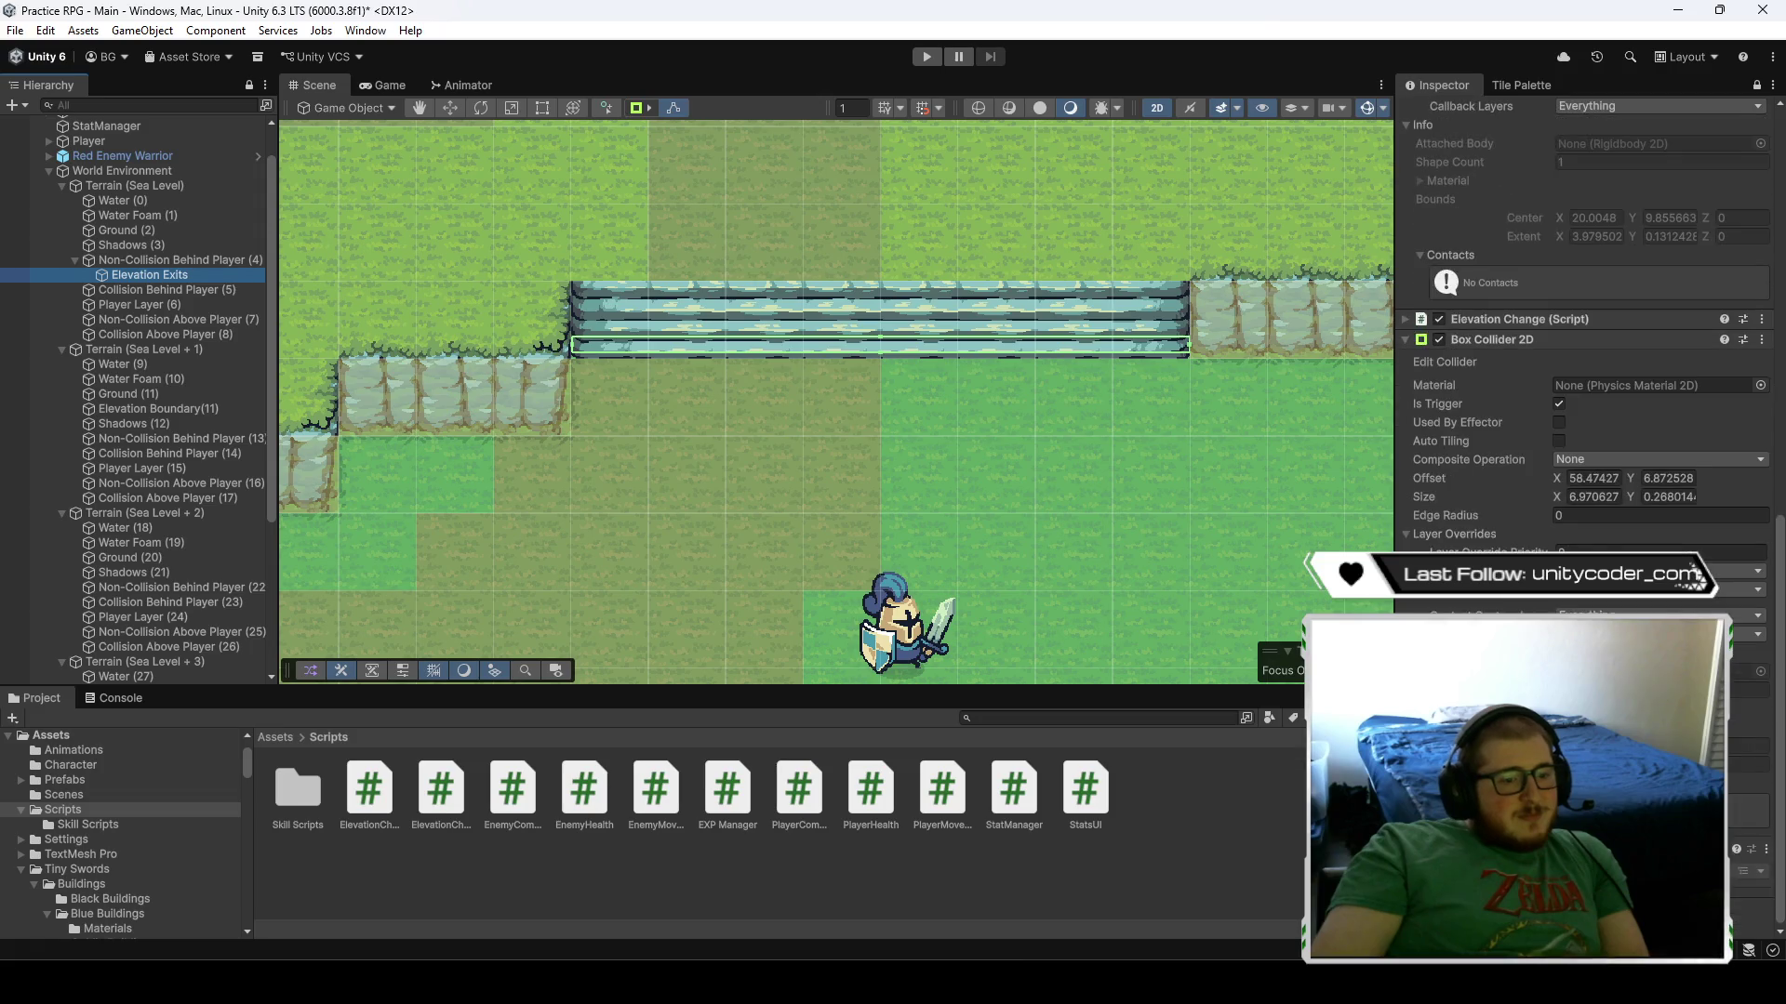
pyautogui.scroll(5, 1581, 372)
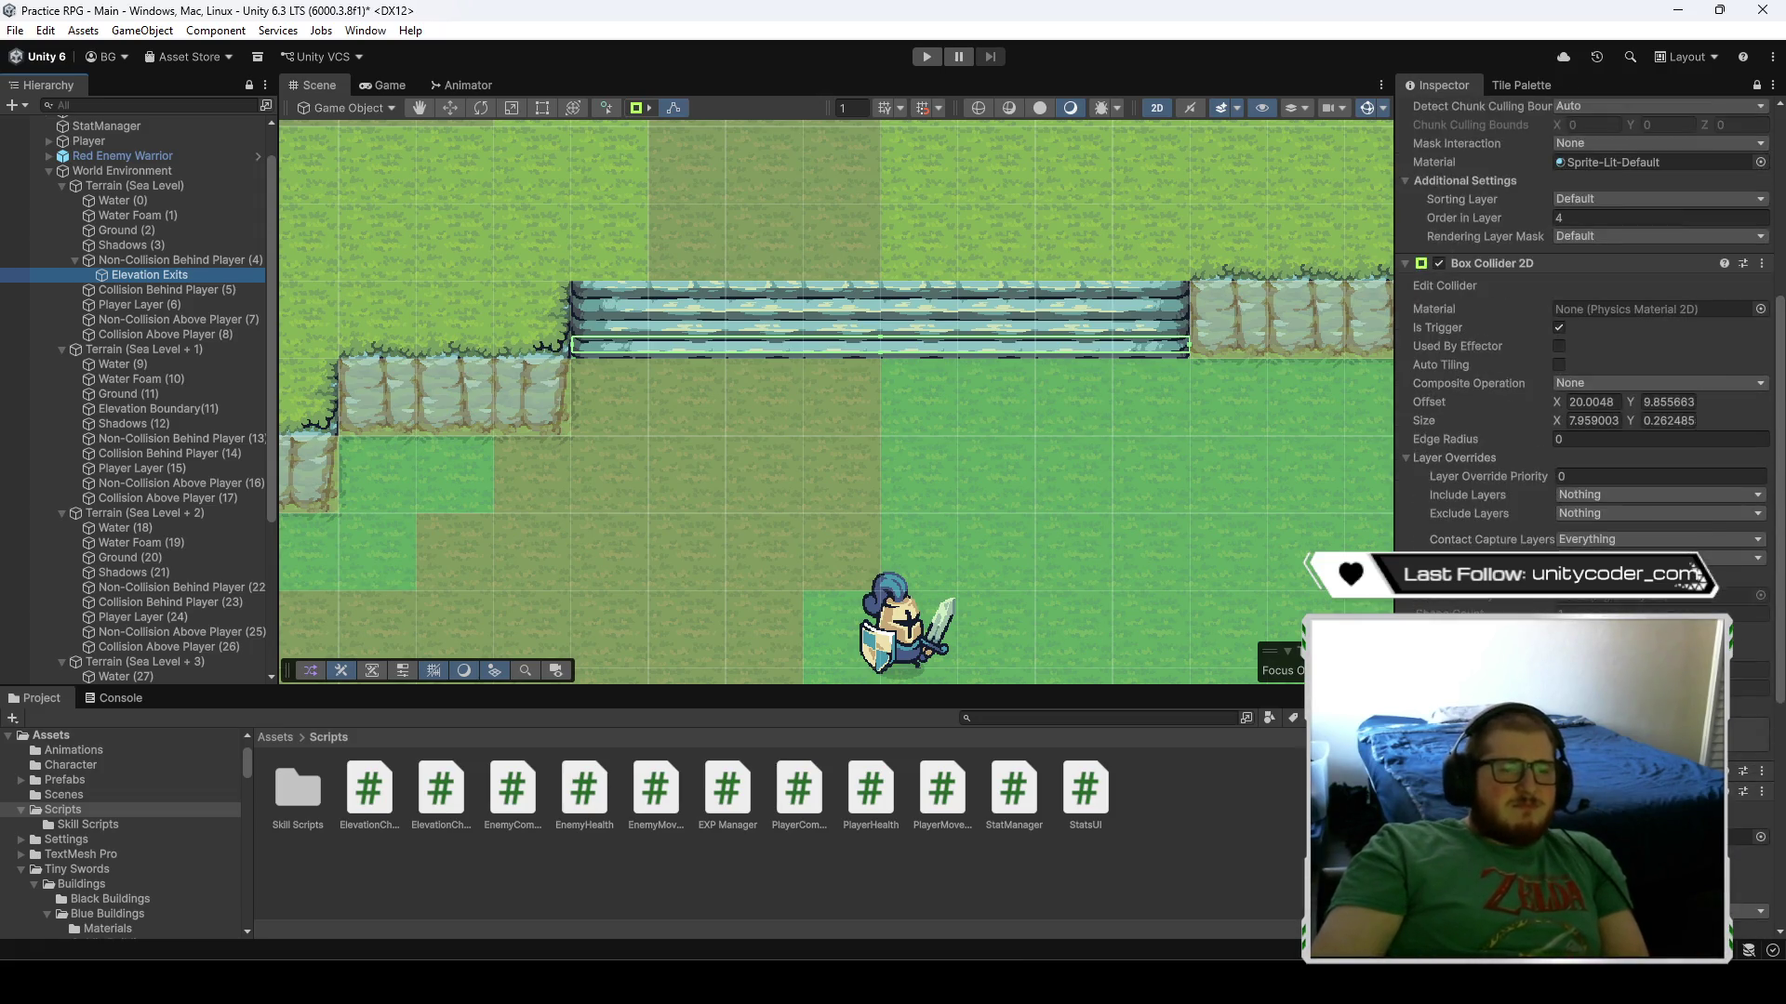
pyautogui.scroll(6, 1581, 326)
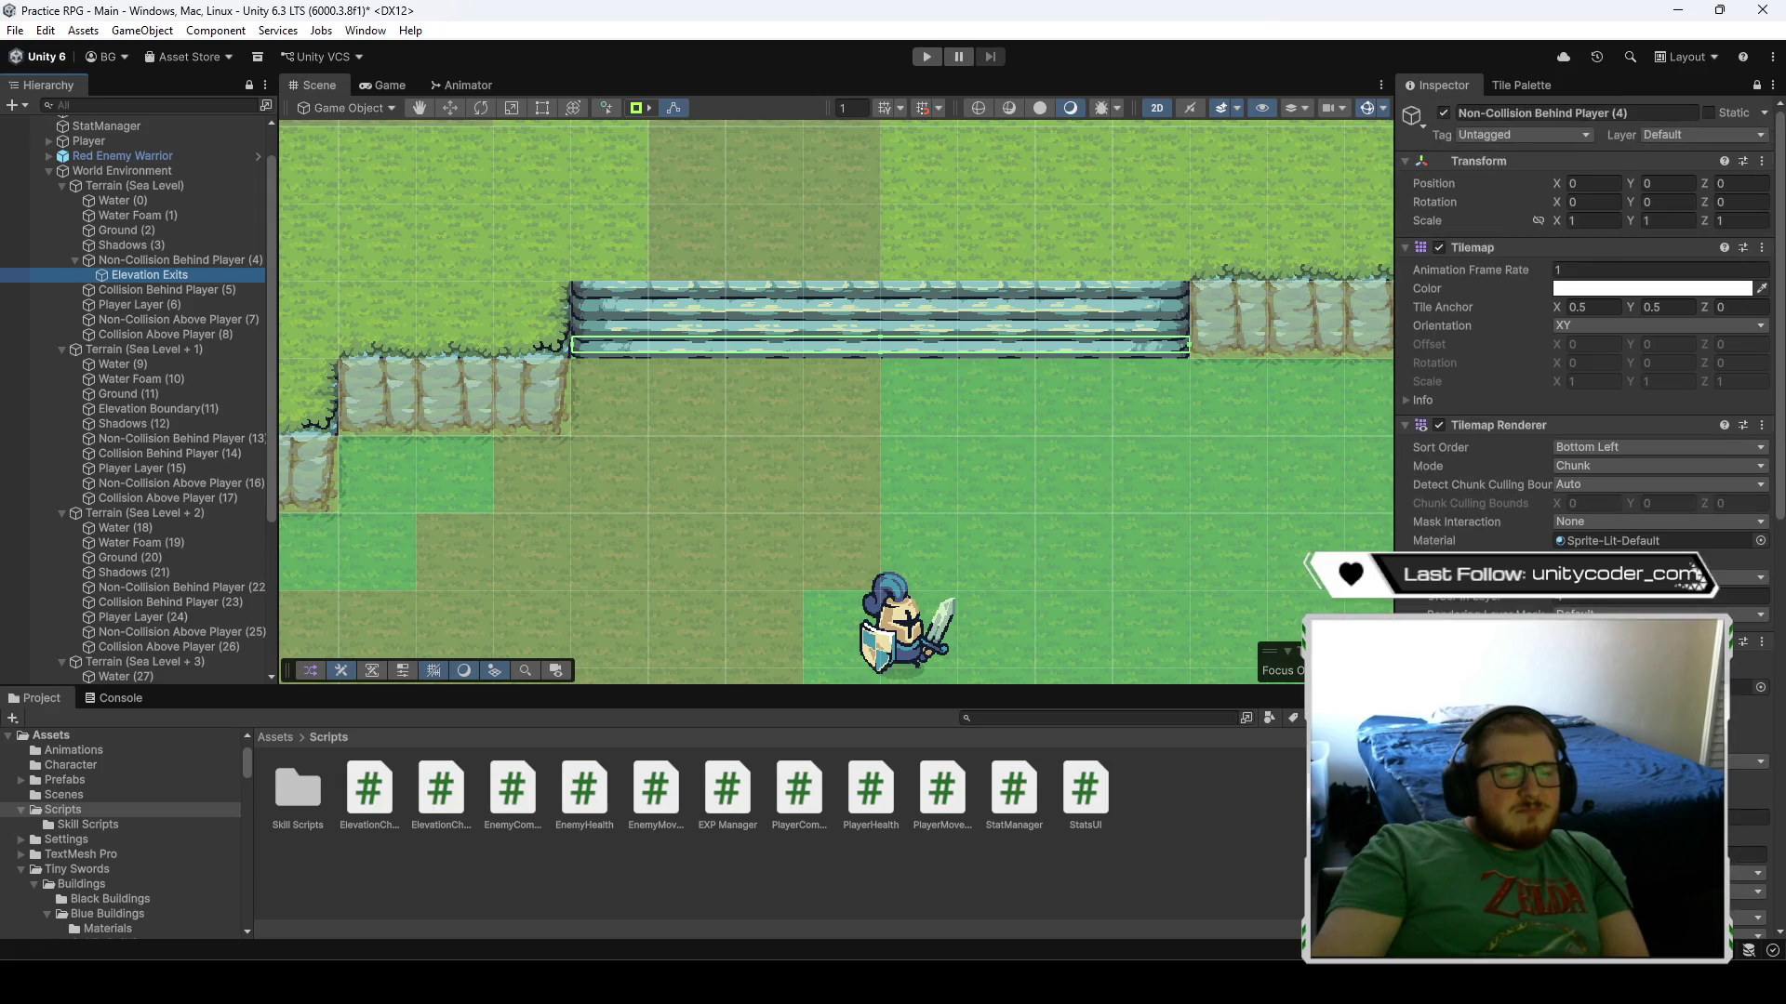
pyautogui.click(158, 255)
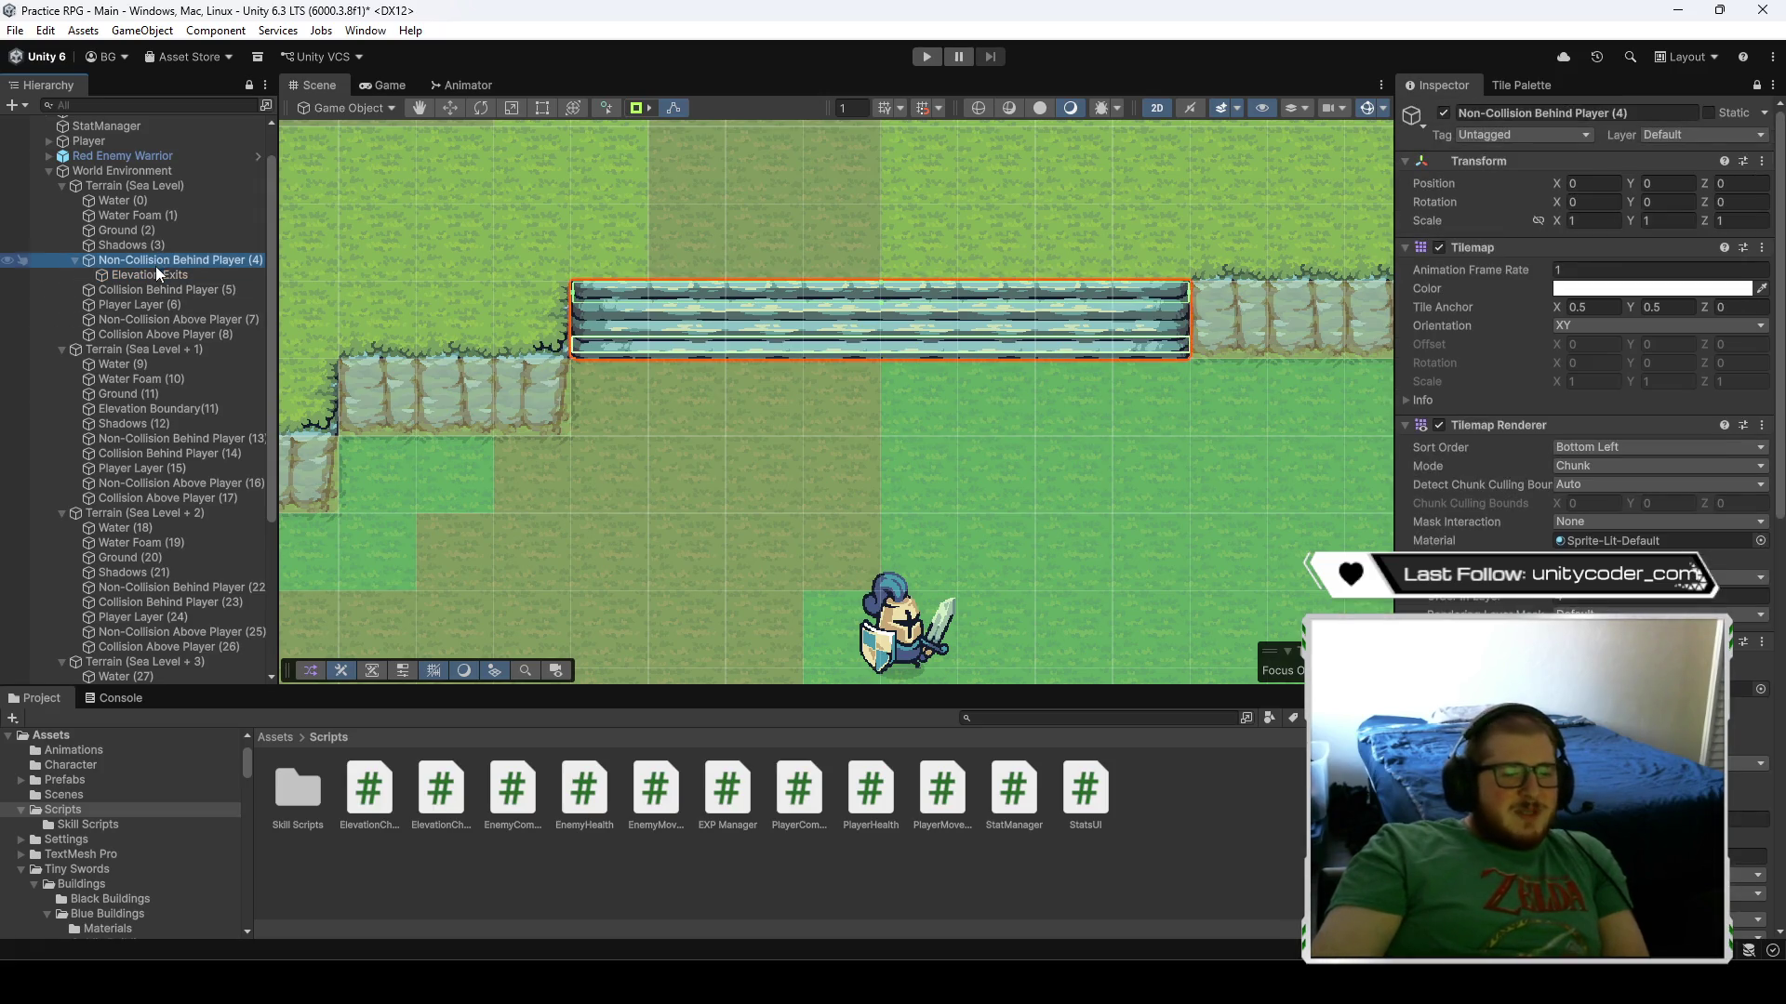
pyautogui.click(154, 274)
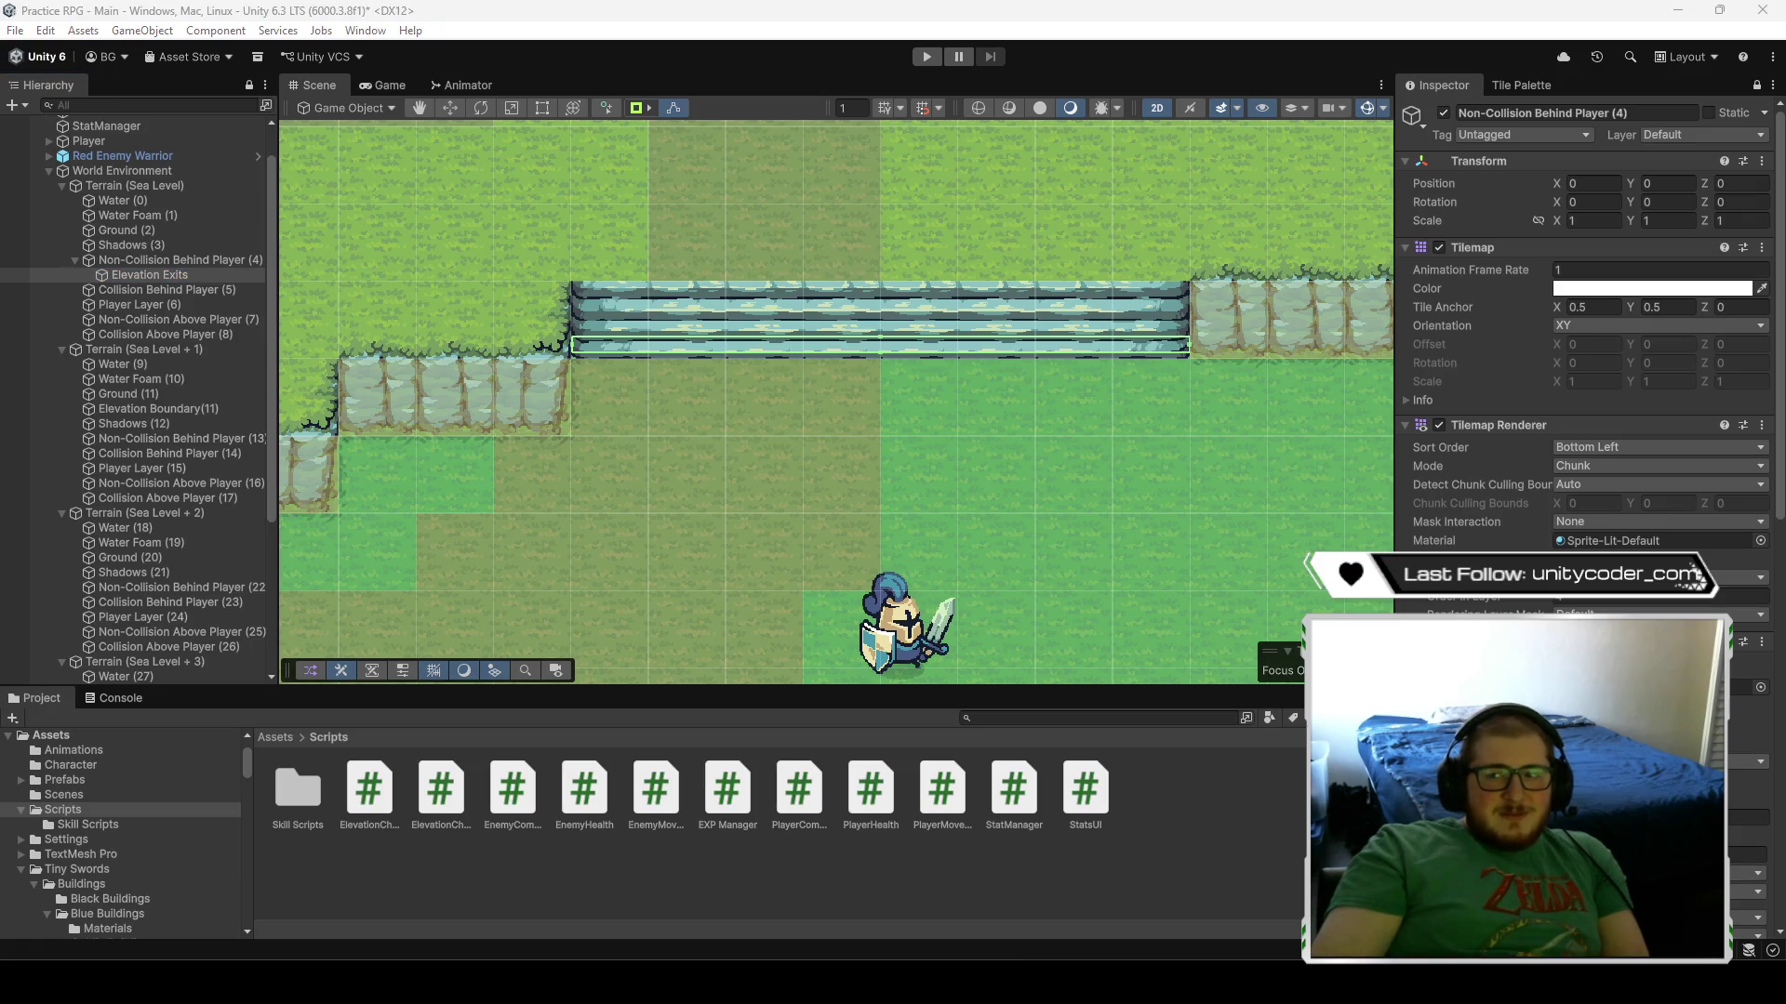
pyautogui.hotkey('alt', 'Tab')
pyautogui.rightClick(1532, 249)
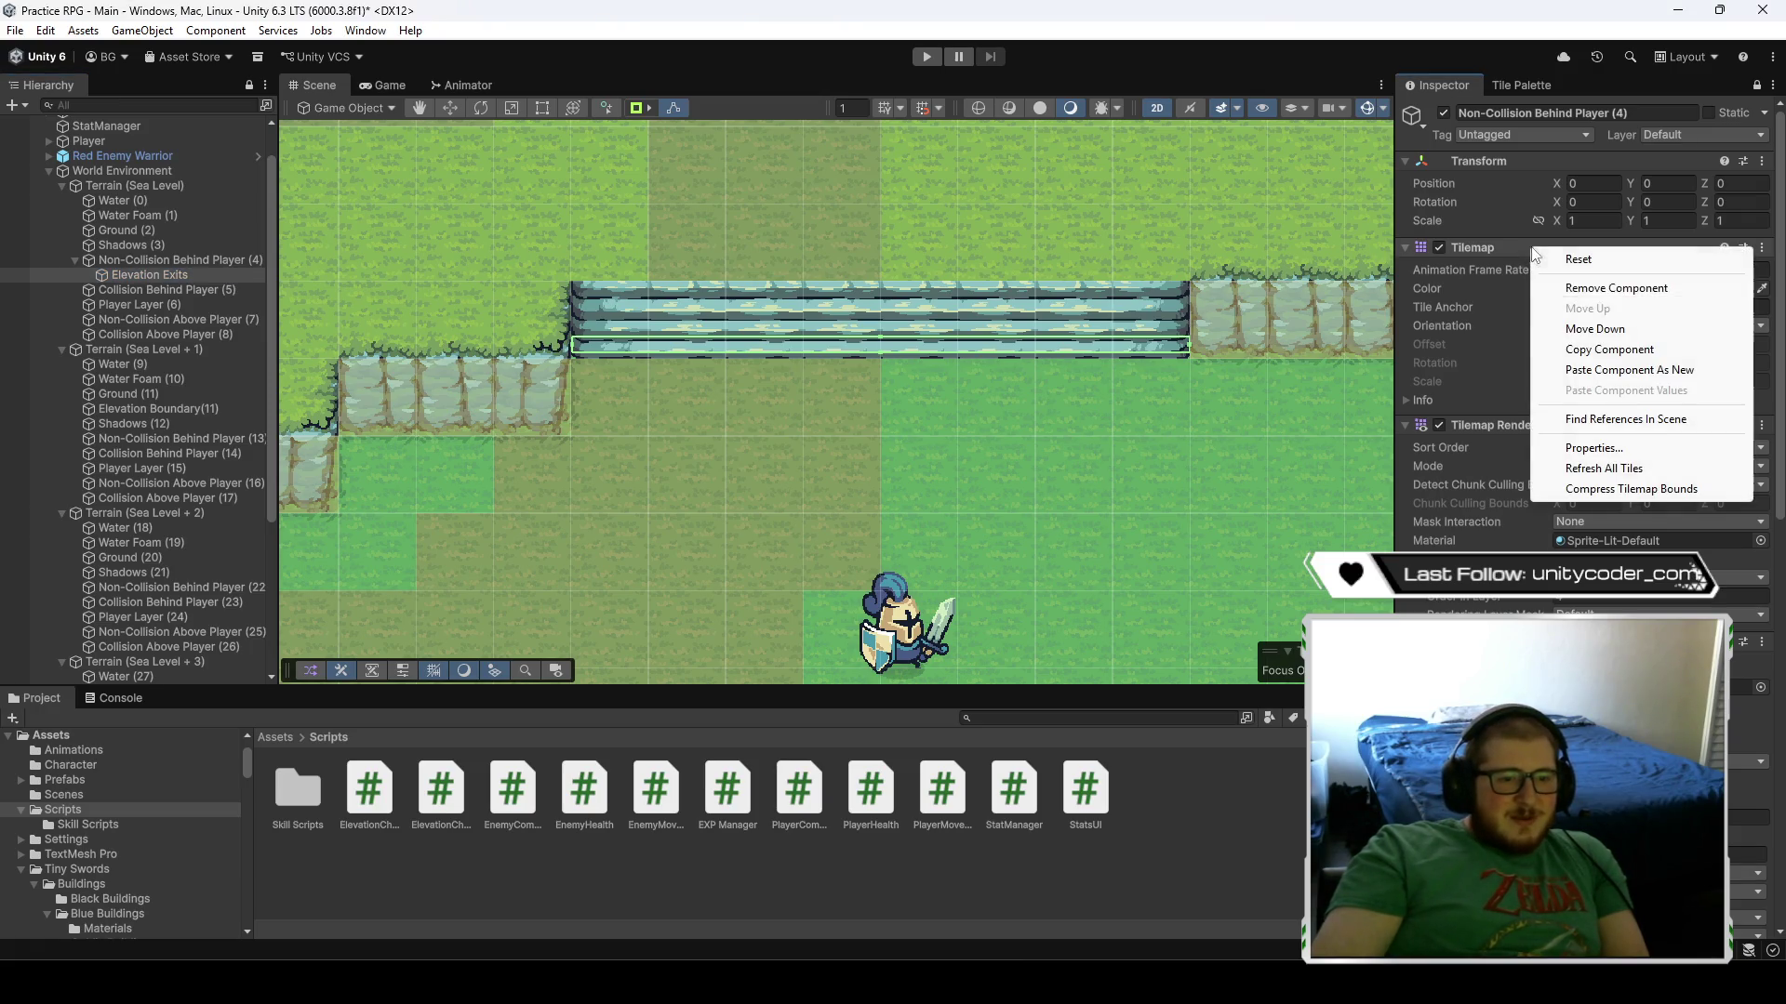
pyautogui.click(1554, 286)
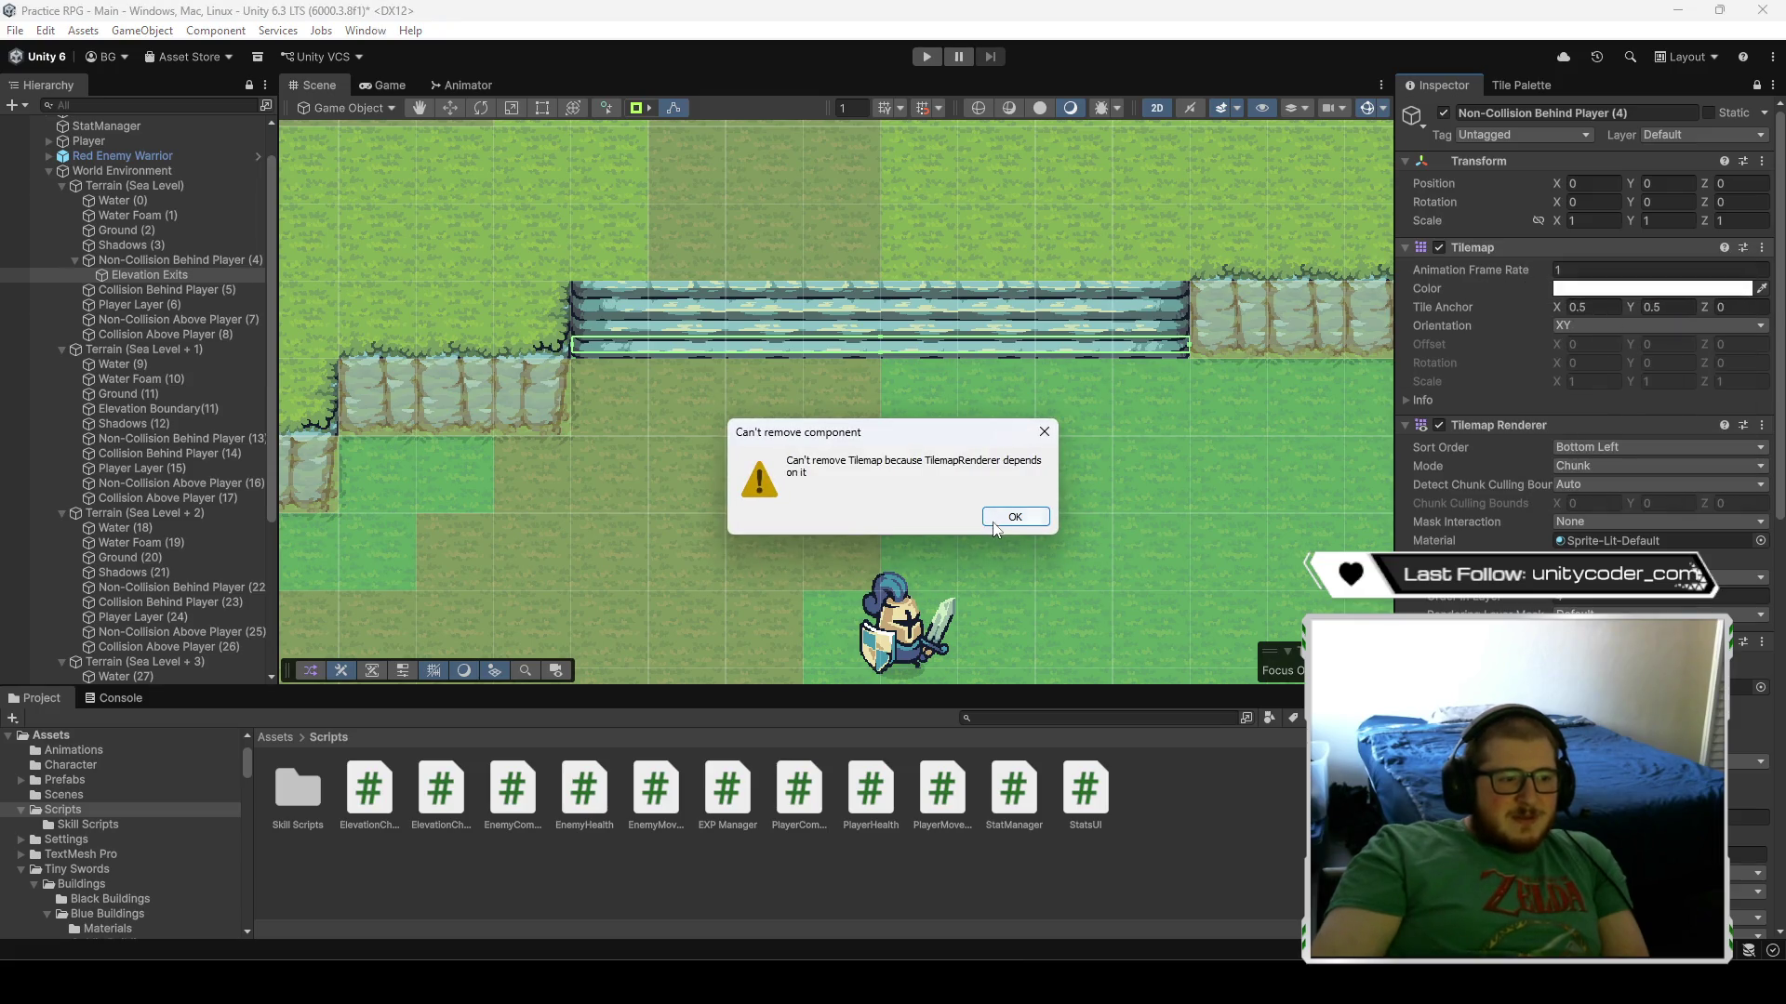
pyautogui.click(1044, 431)
pyautogui.rightClick(1532, 425)
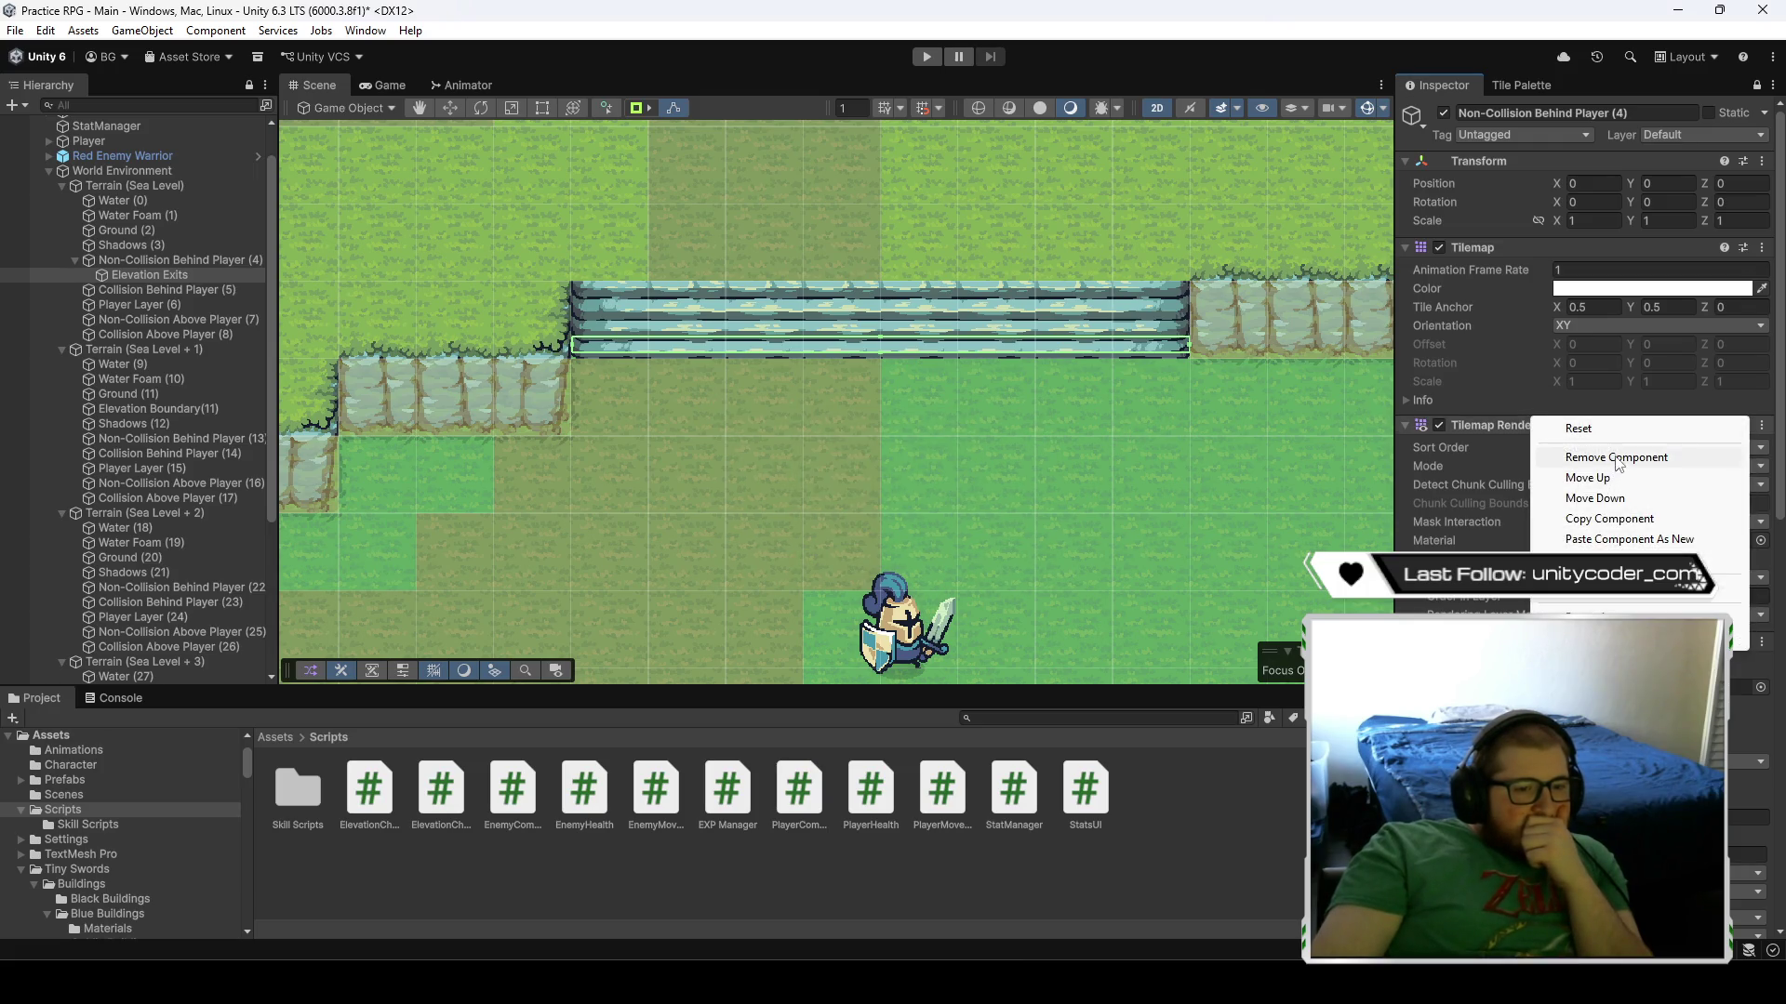
pyautogui.click(1609, 455)
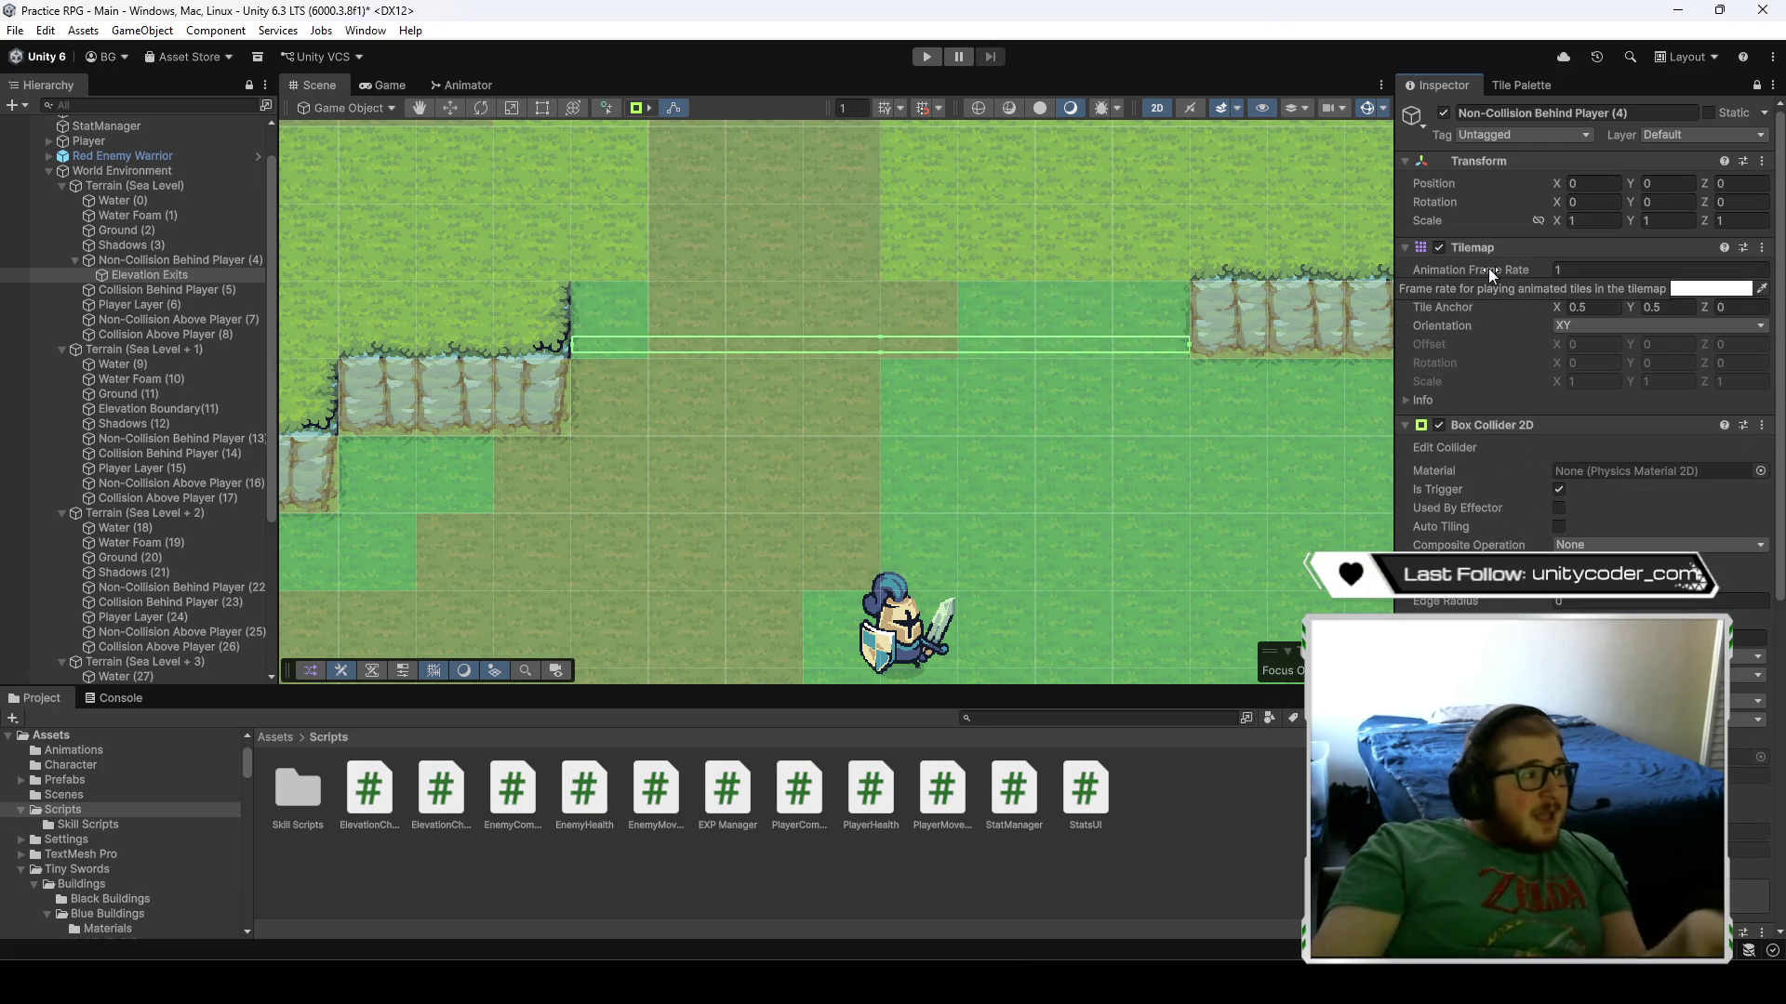
pyautogui.hotkey('ctrl', 'z')
pyautogui.scroll(-5, 1473, 503)
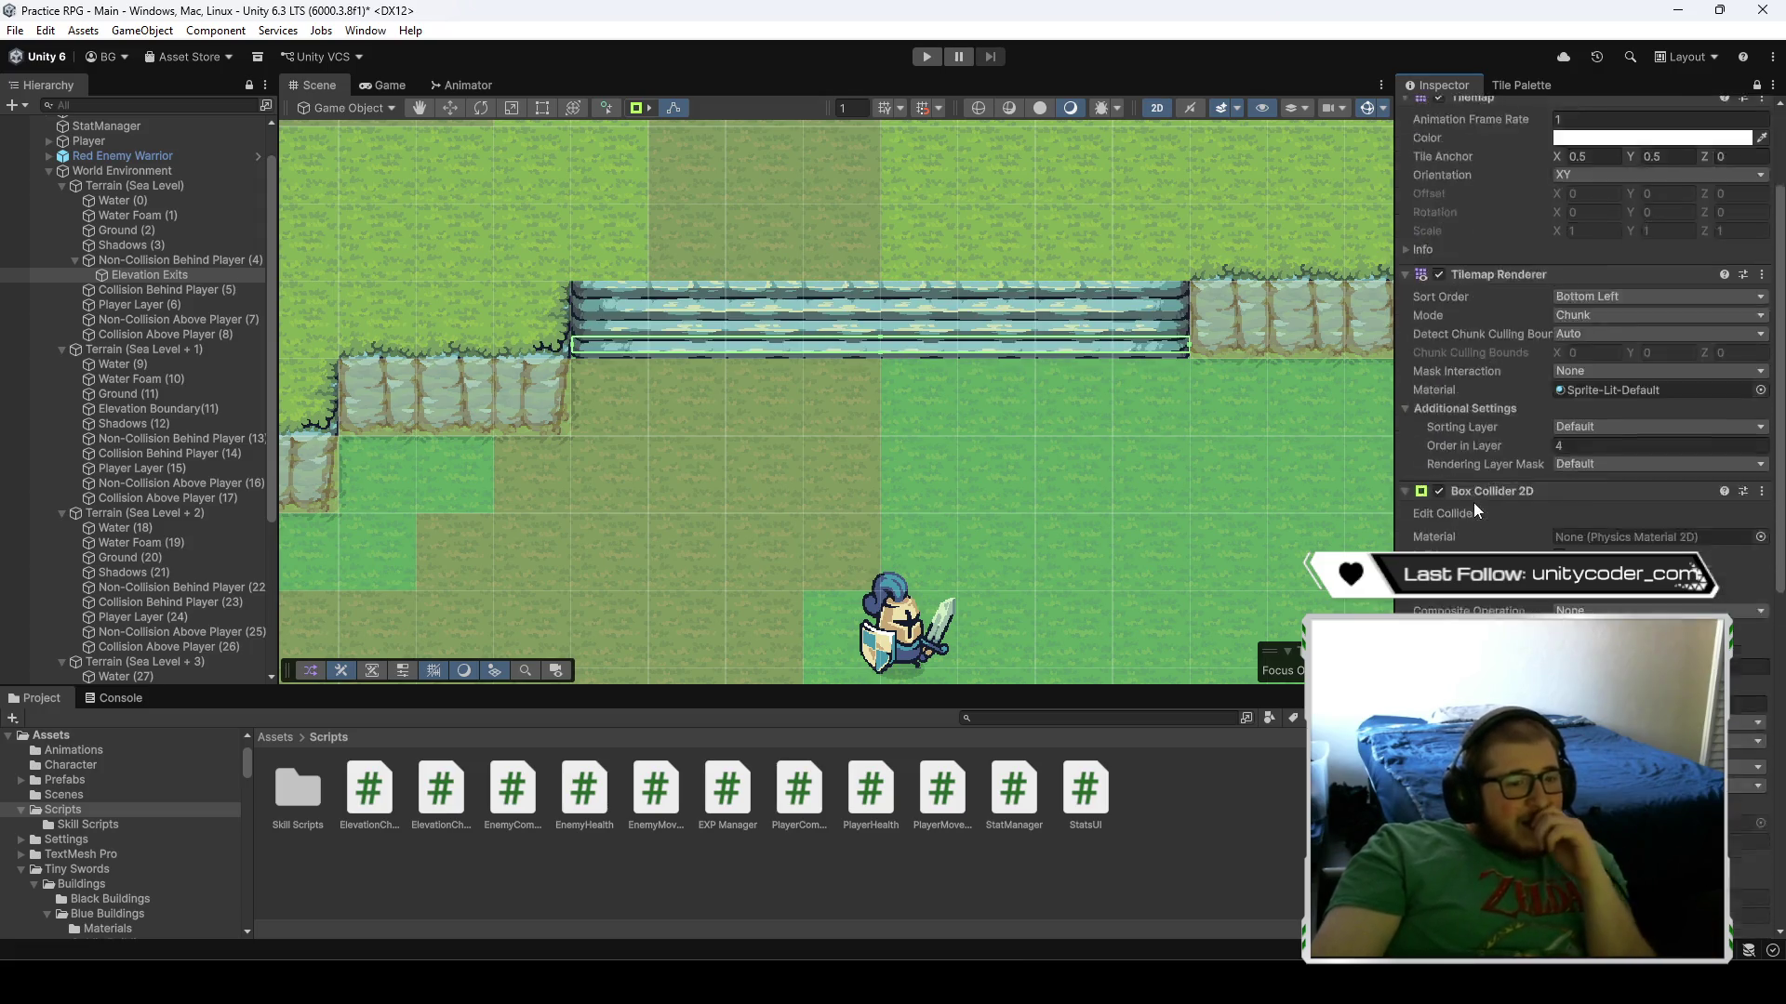
pyautogui.scroll(-10, 1473, 495)
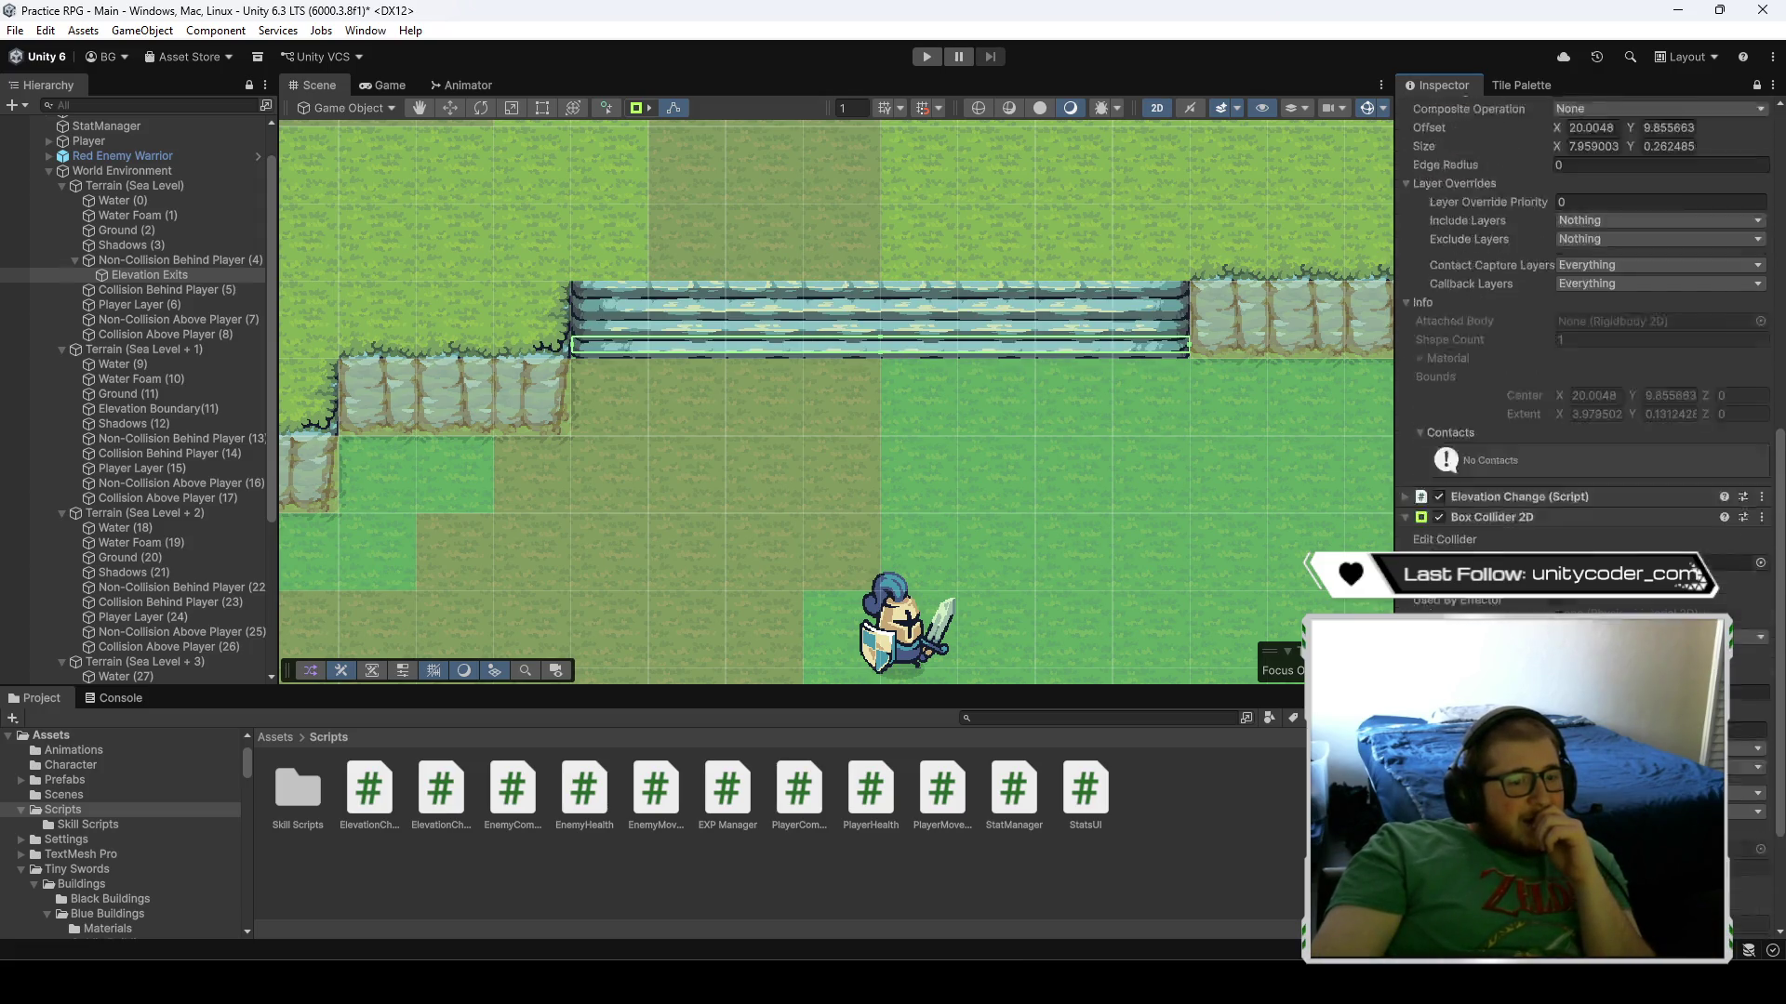
pyautogui.click(149, 272)
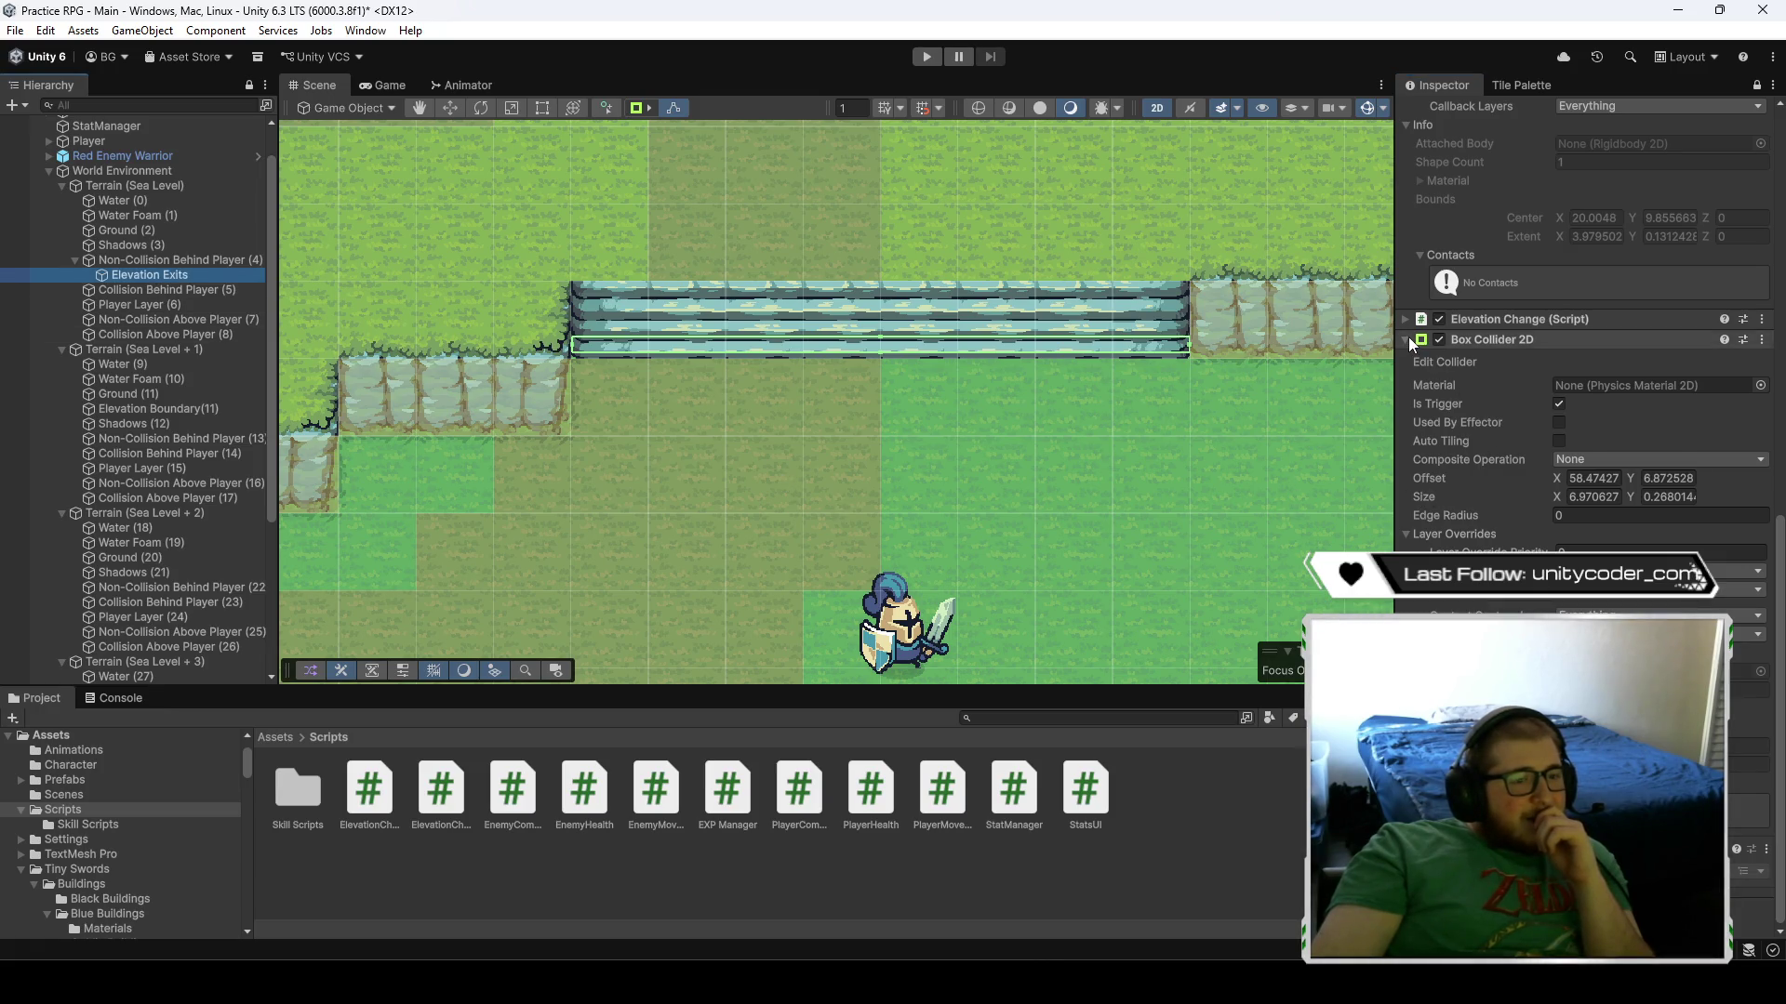
pyautogui.scroll(8, 1408, 337)
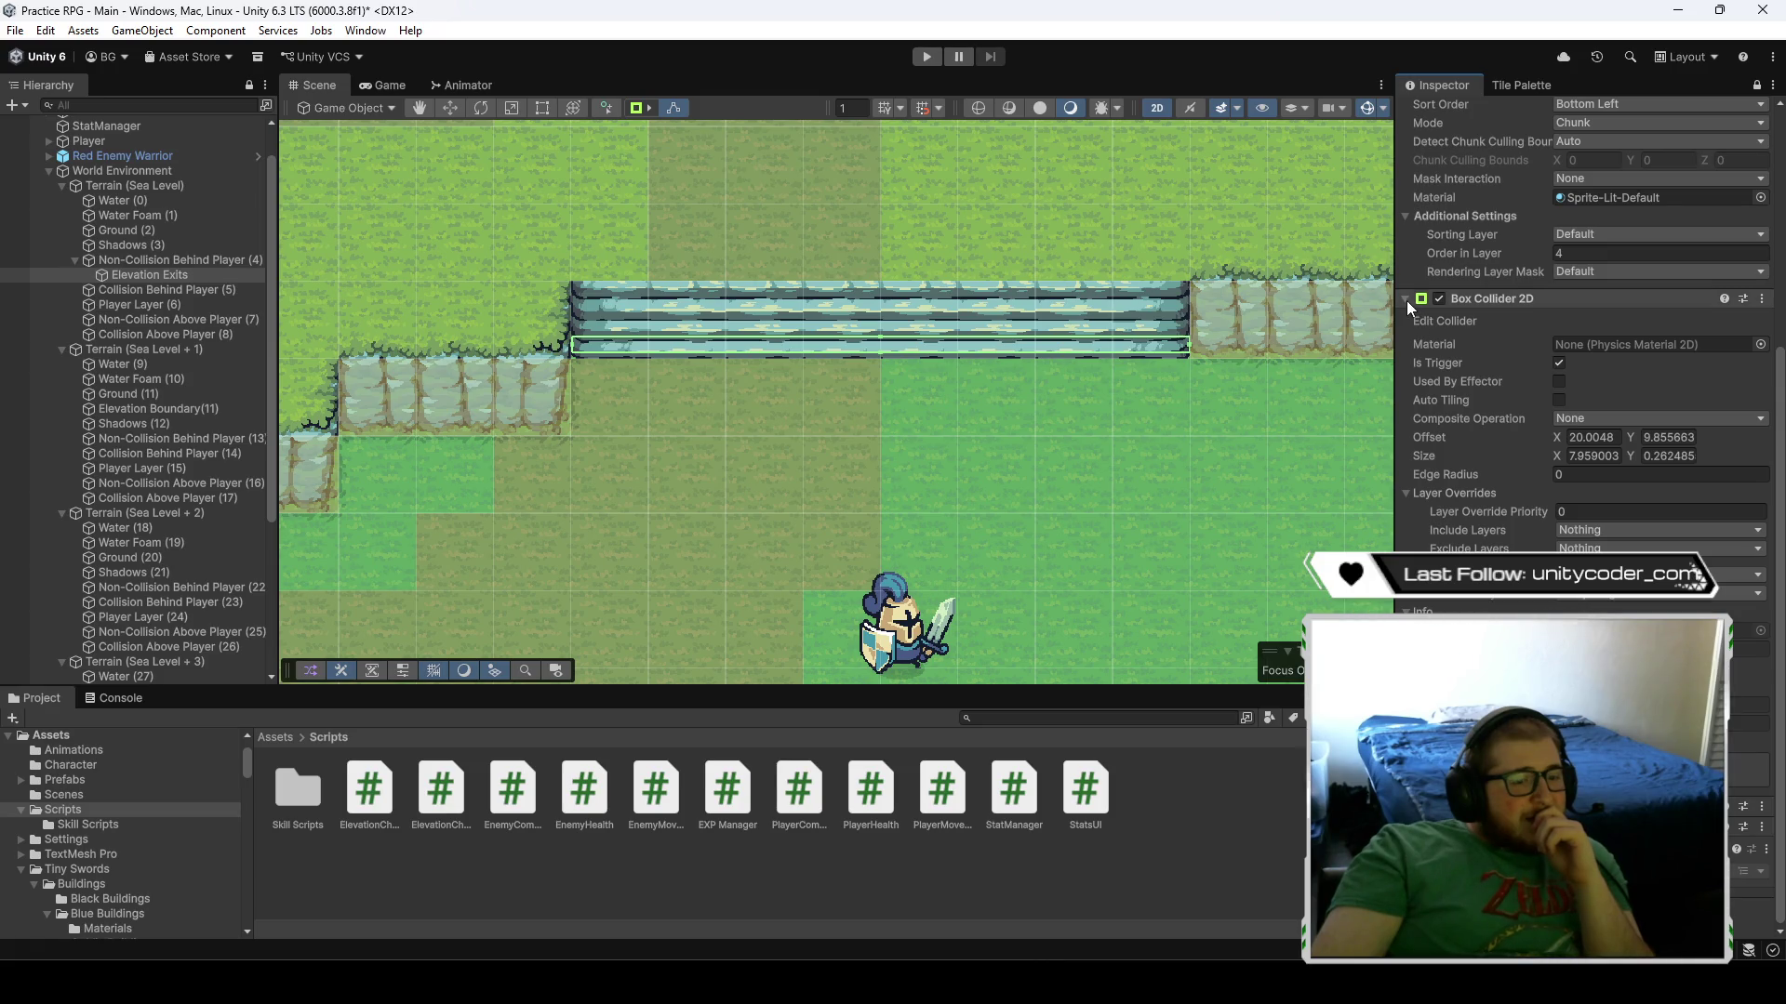
pyautogui.scroll(5, 1409, 301)
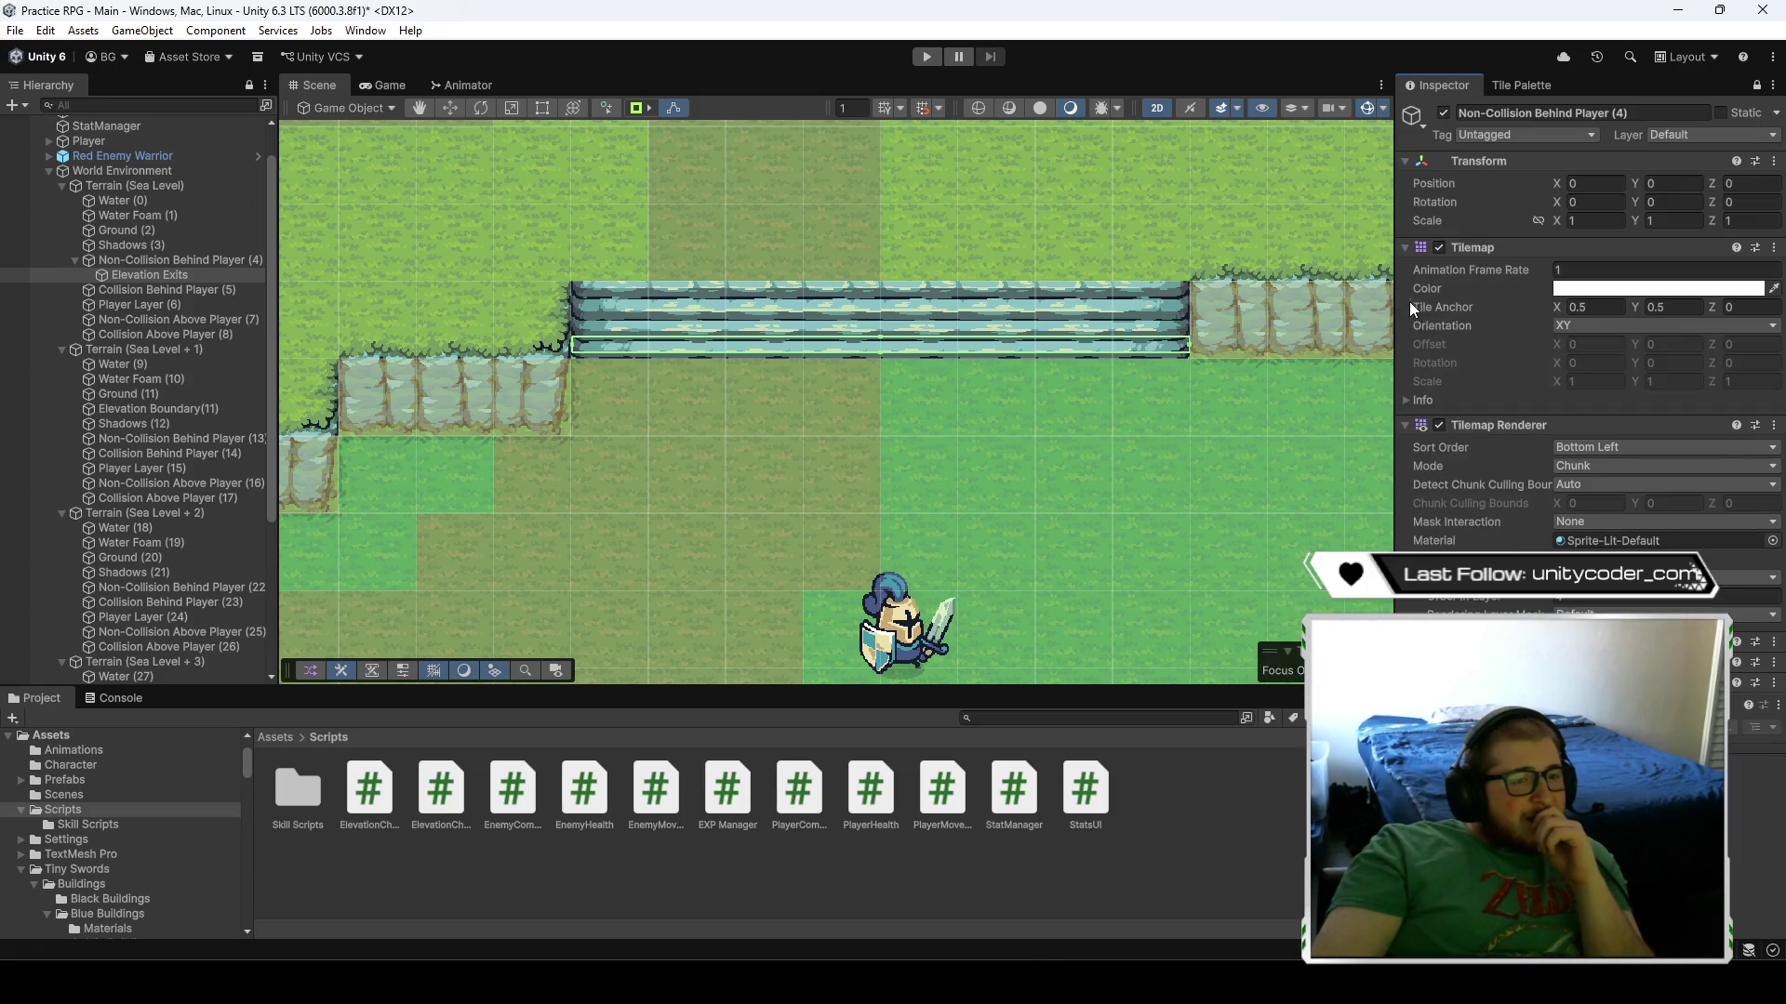
# - Collapse the Tilemap and Tilemap Renderer components and expand both Box Collider 2D components
pyautogui.click(1408, 424)
pyautogui.click(1405, 246)
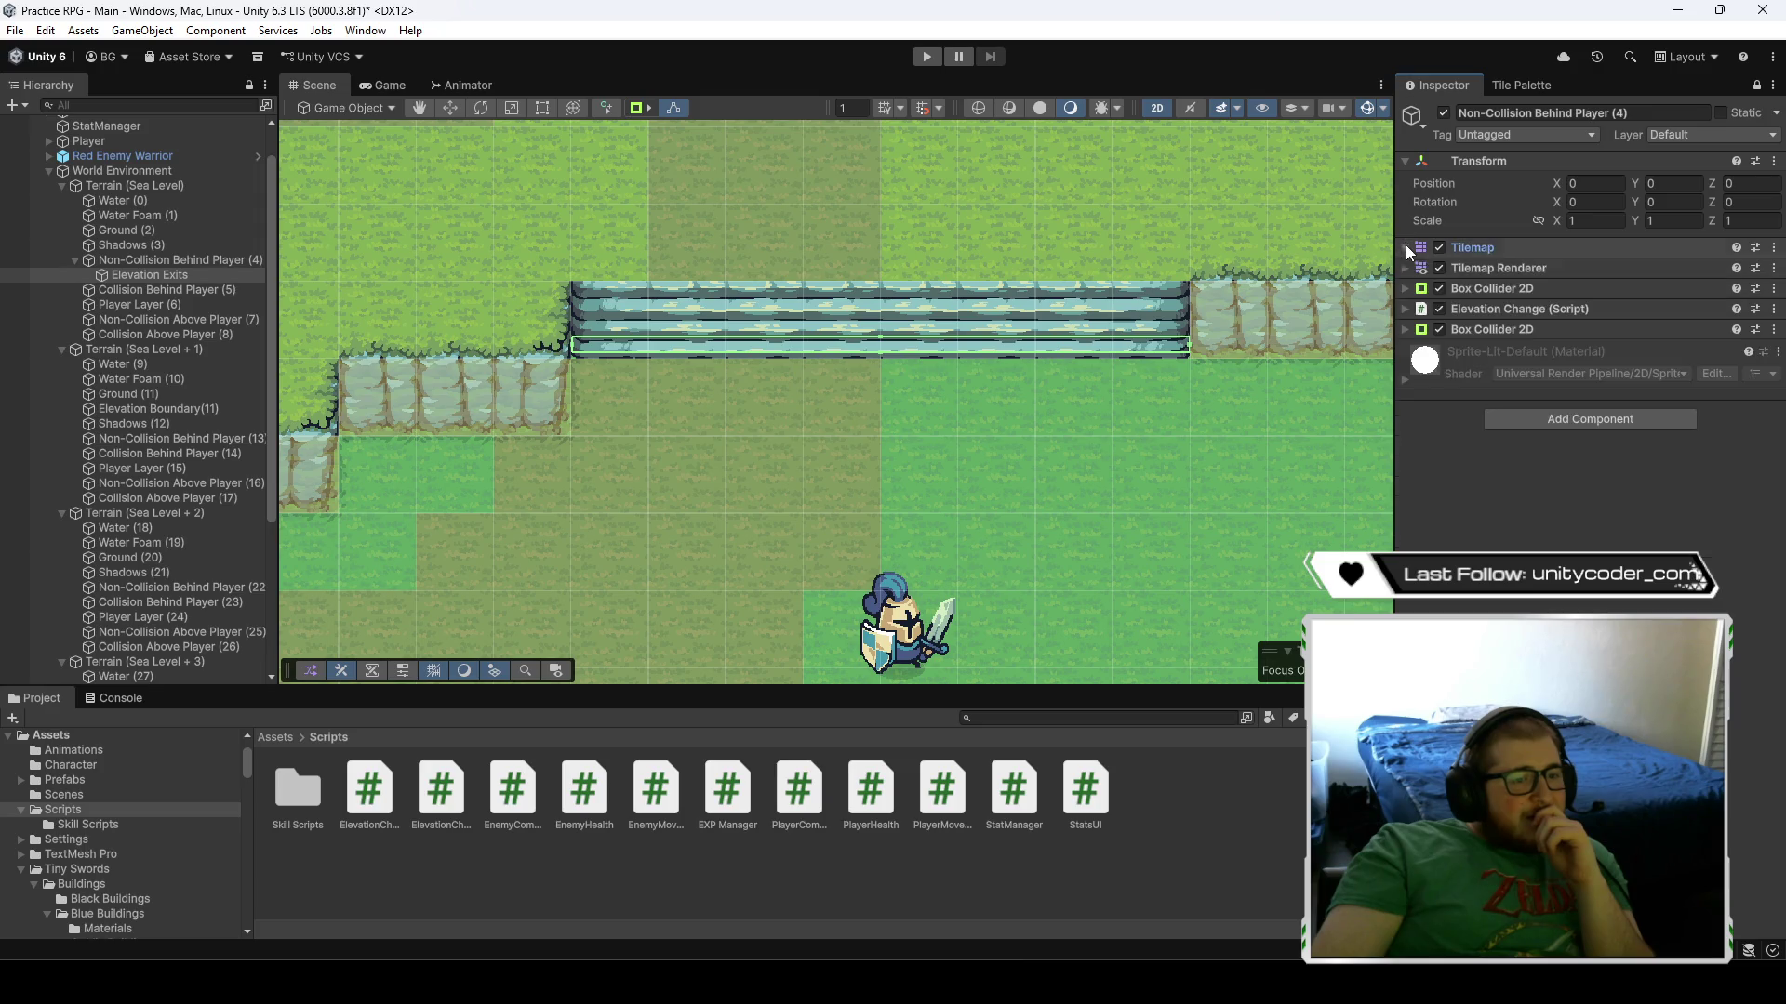
pyautogui.click(1407, 328)
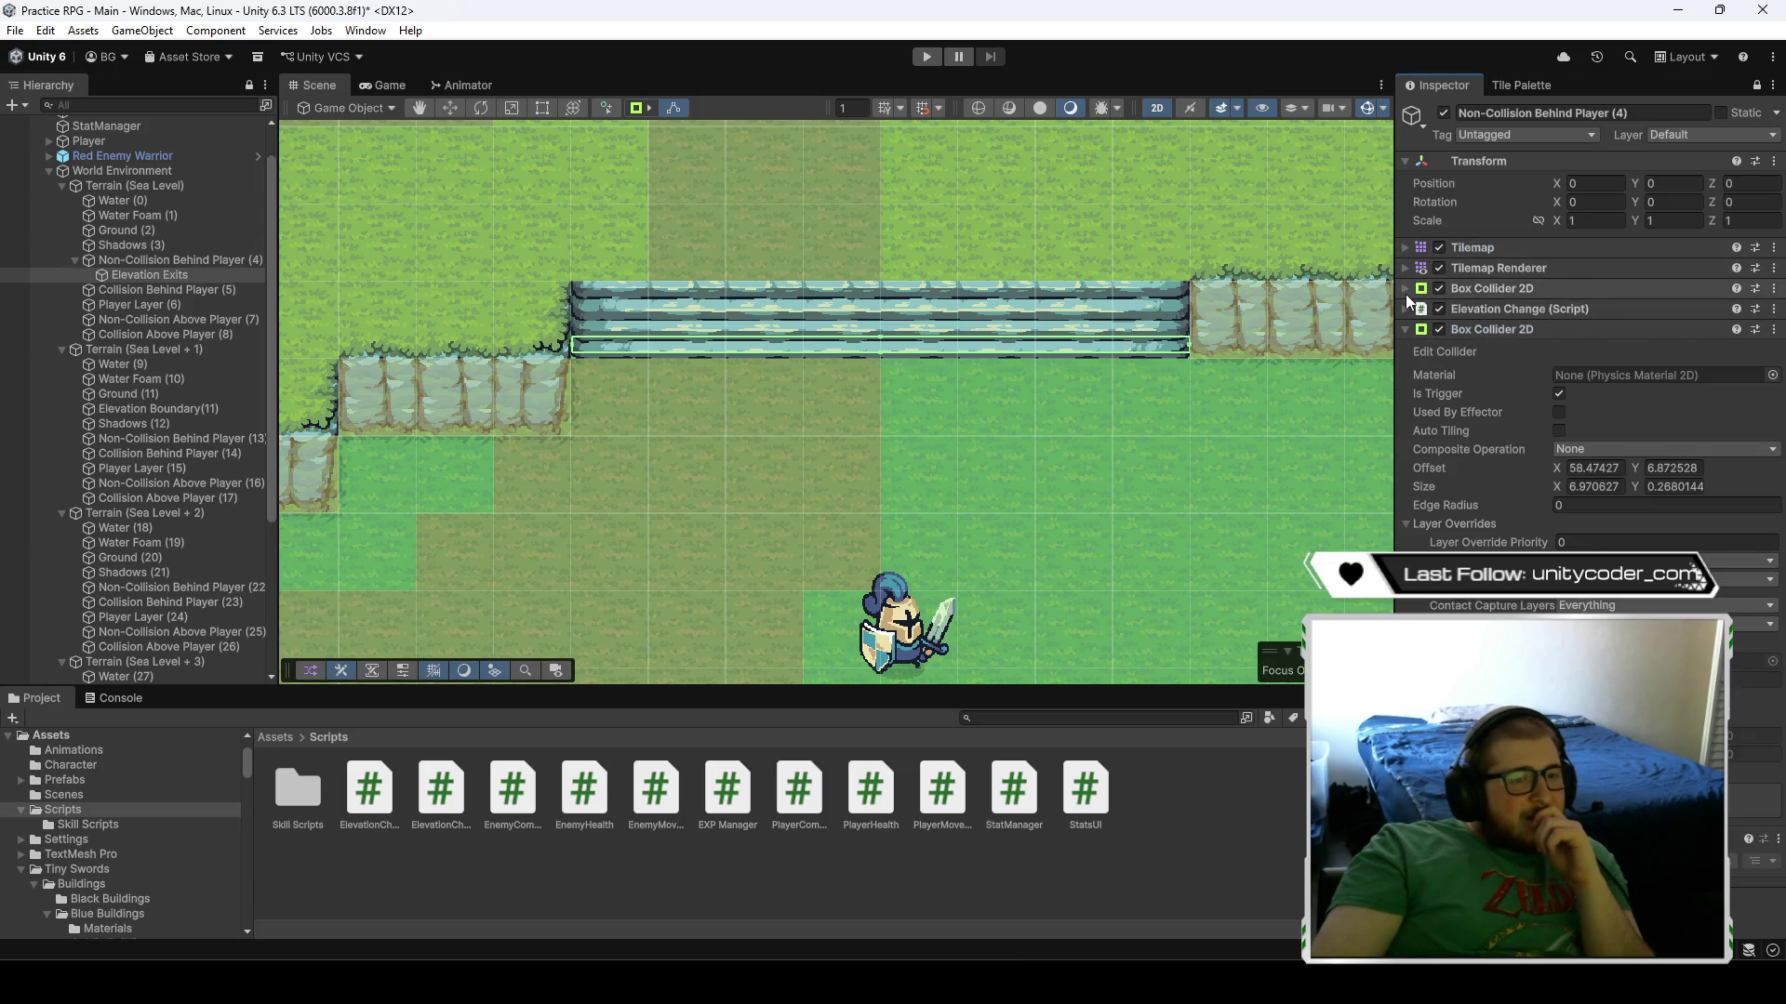
pyautogui.click(1405, 293)
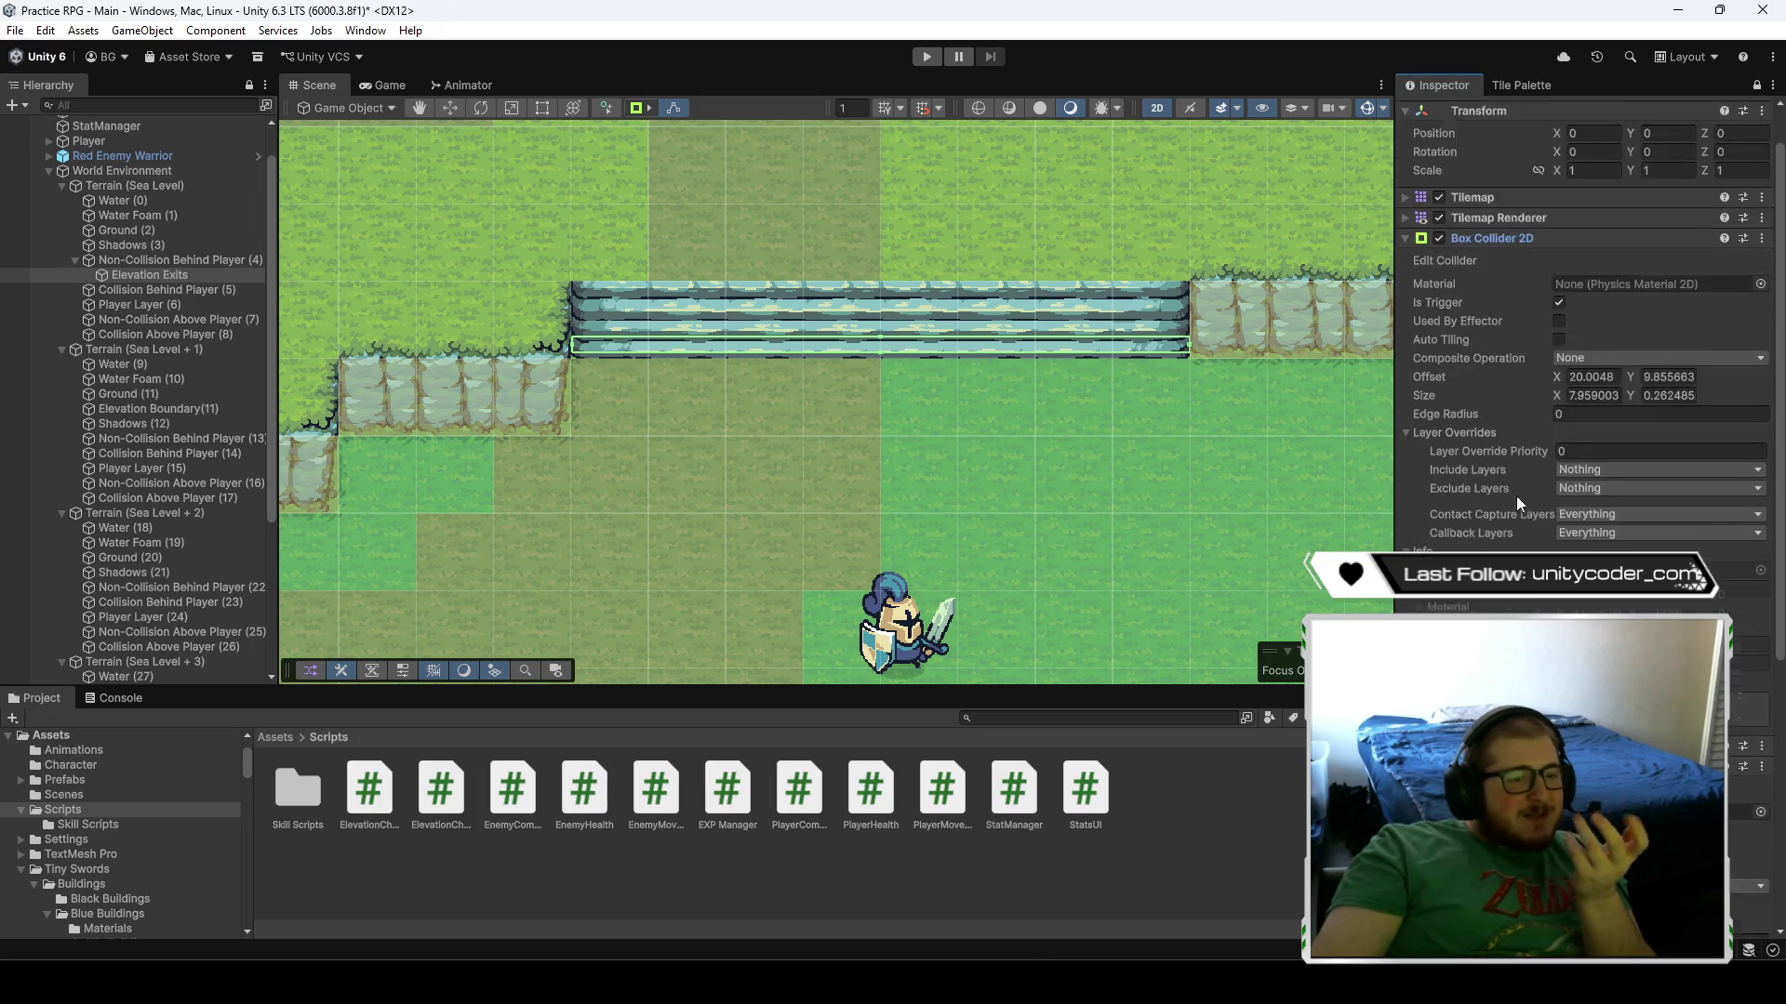
pyautogui.scroll(-3, 1516, 494)
pyautogui.scroll(-3, 1515, 506)
pyautogui.scroll(-3, 1581, 465)
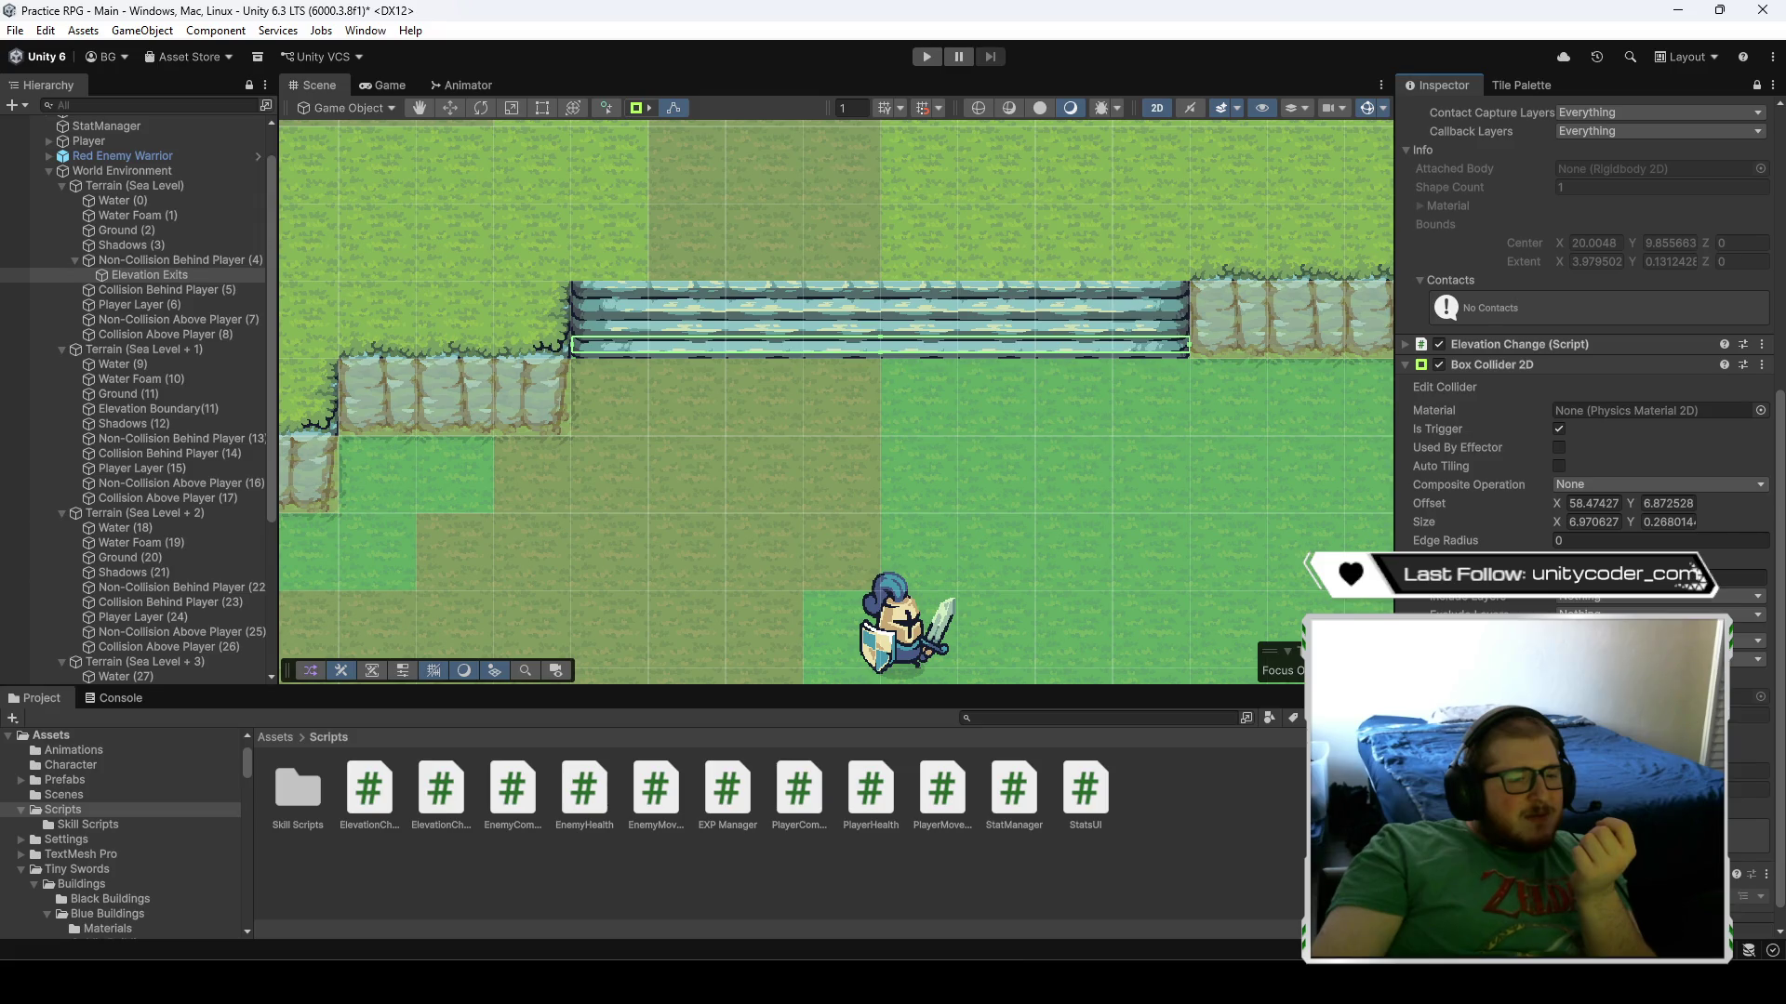
pyautogui.scroll(-1, 1581, 418)
pyautogui.scroll(10, 1581, 418)
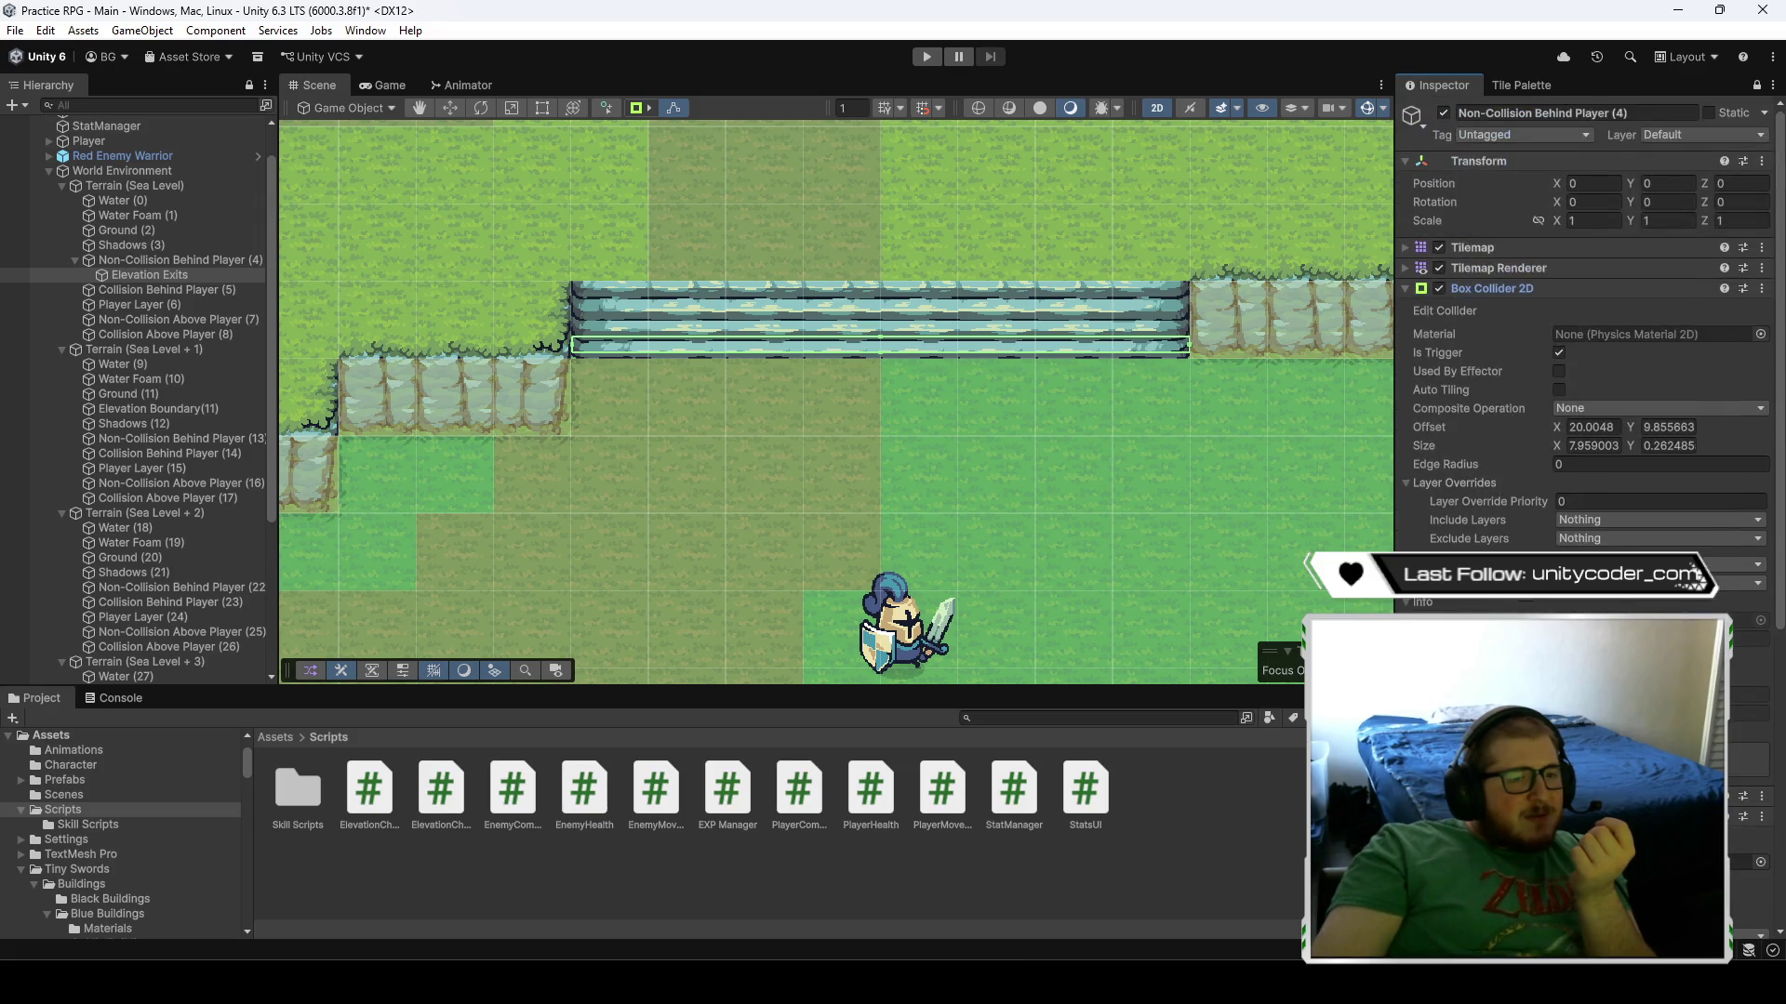
# - Review the Elevation Change script's collider and boundary references, then bring up Elevation Exits' context menu
pyautogui.click(152, 290)
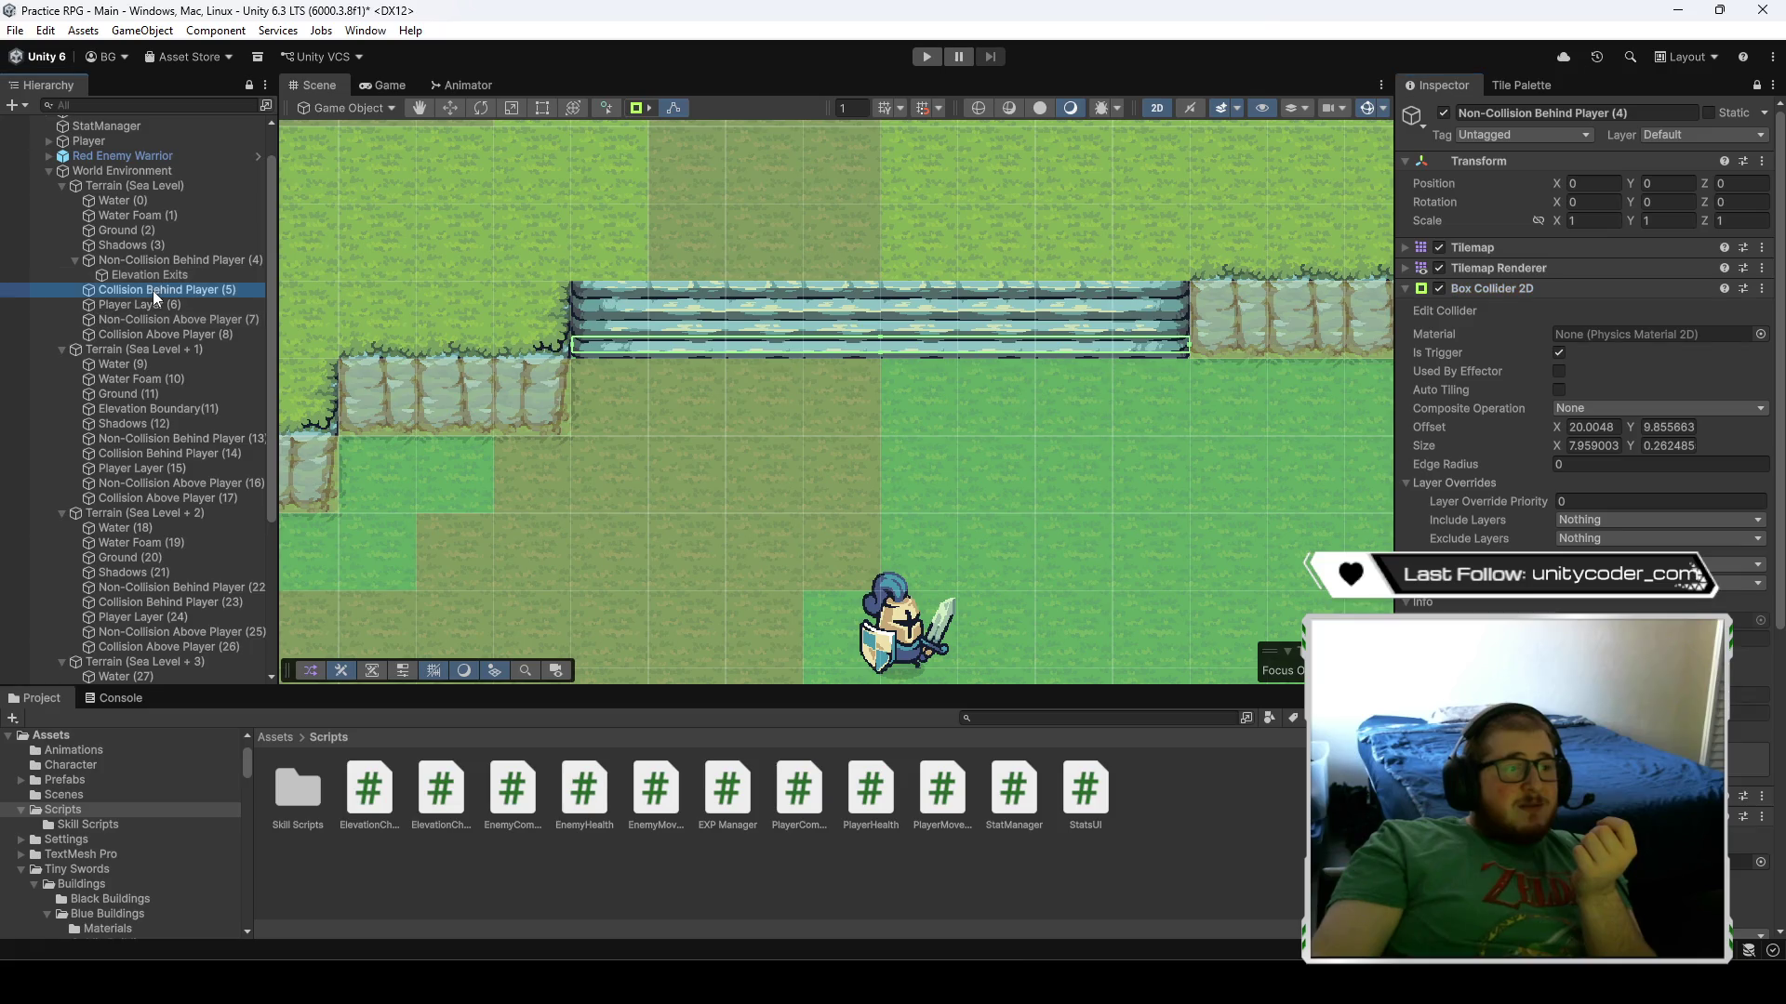
pyautogui.click(163, 275)
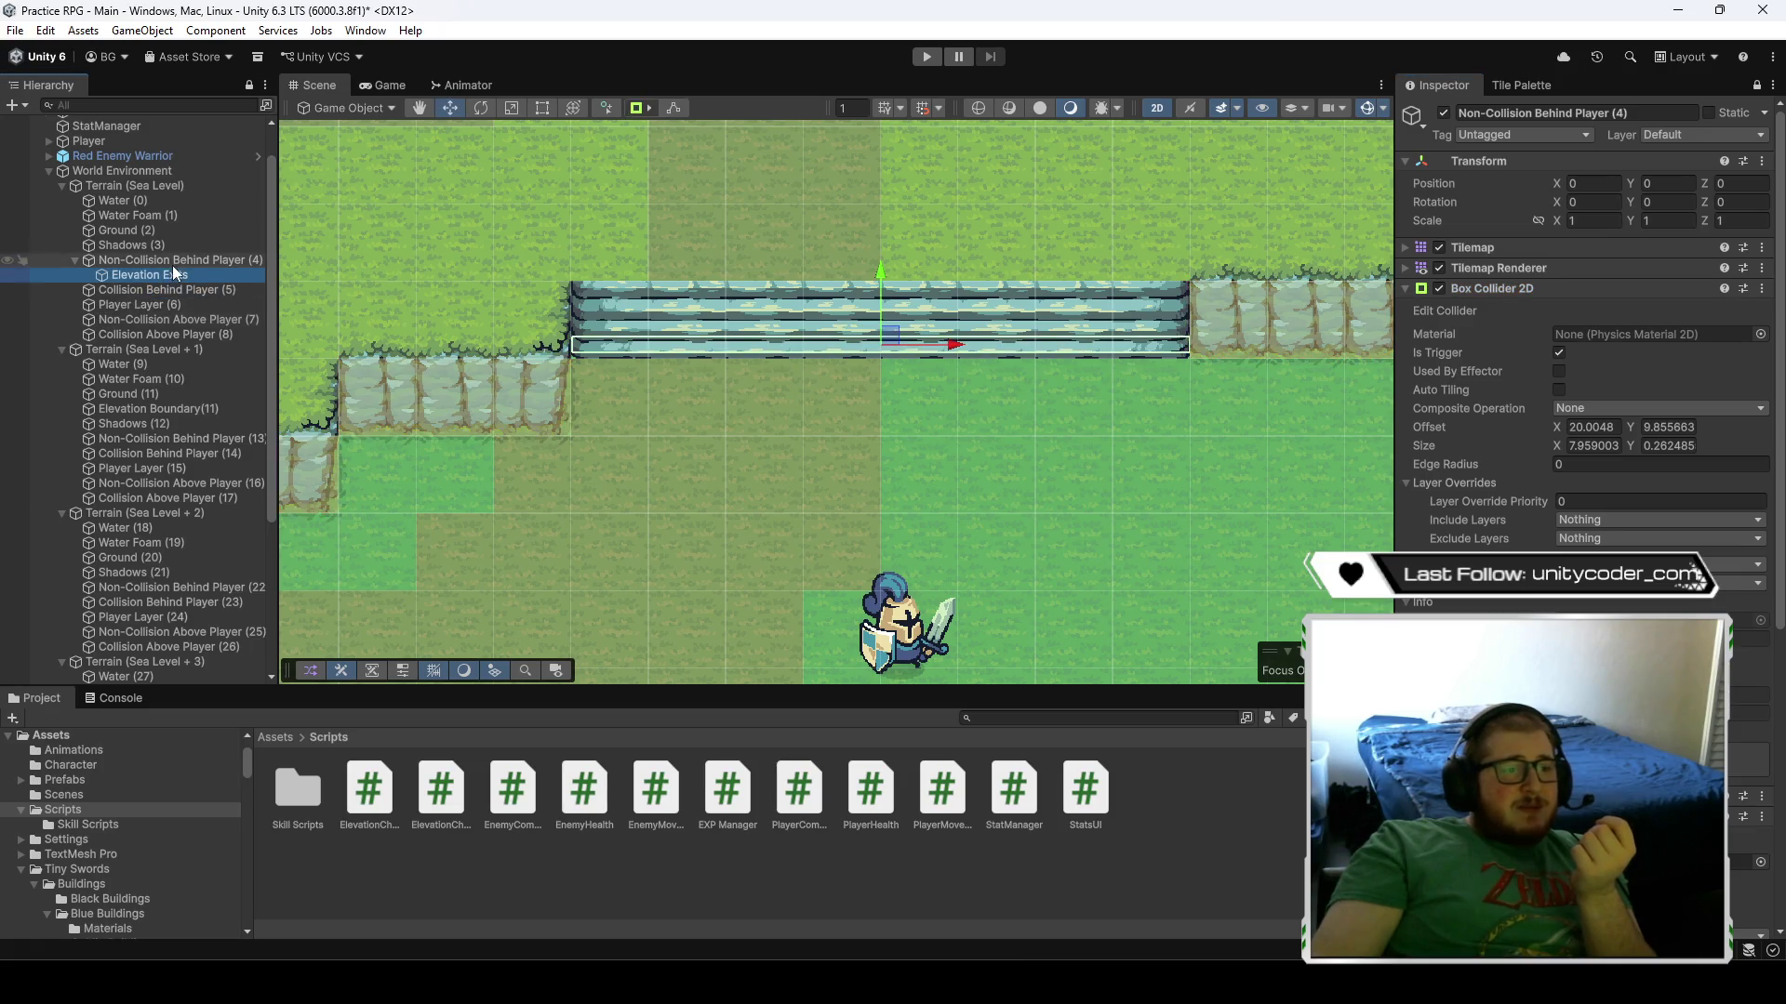
pyautogui.scroll(-4, 895, 493)
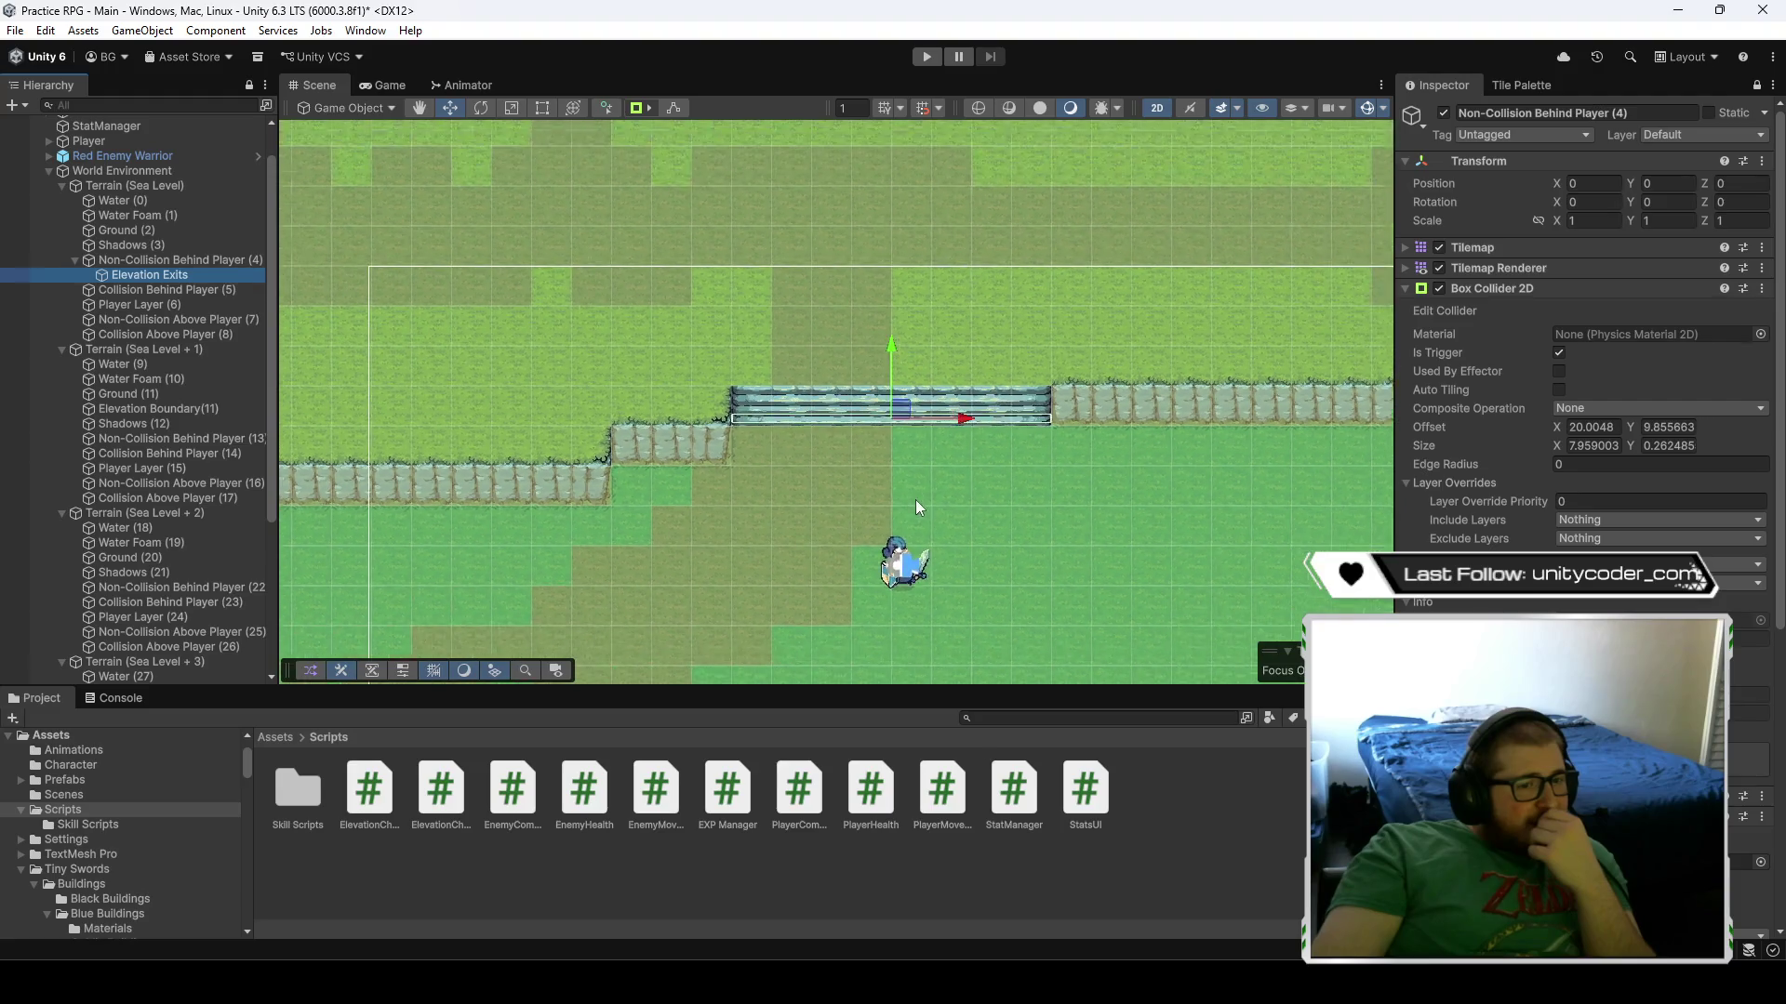
pyautogui.moveTo(983, 515); pyautogui.dragTo(968, 449)
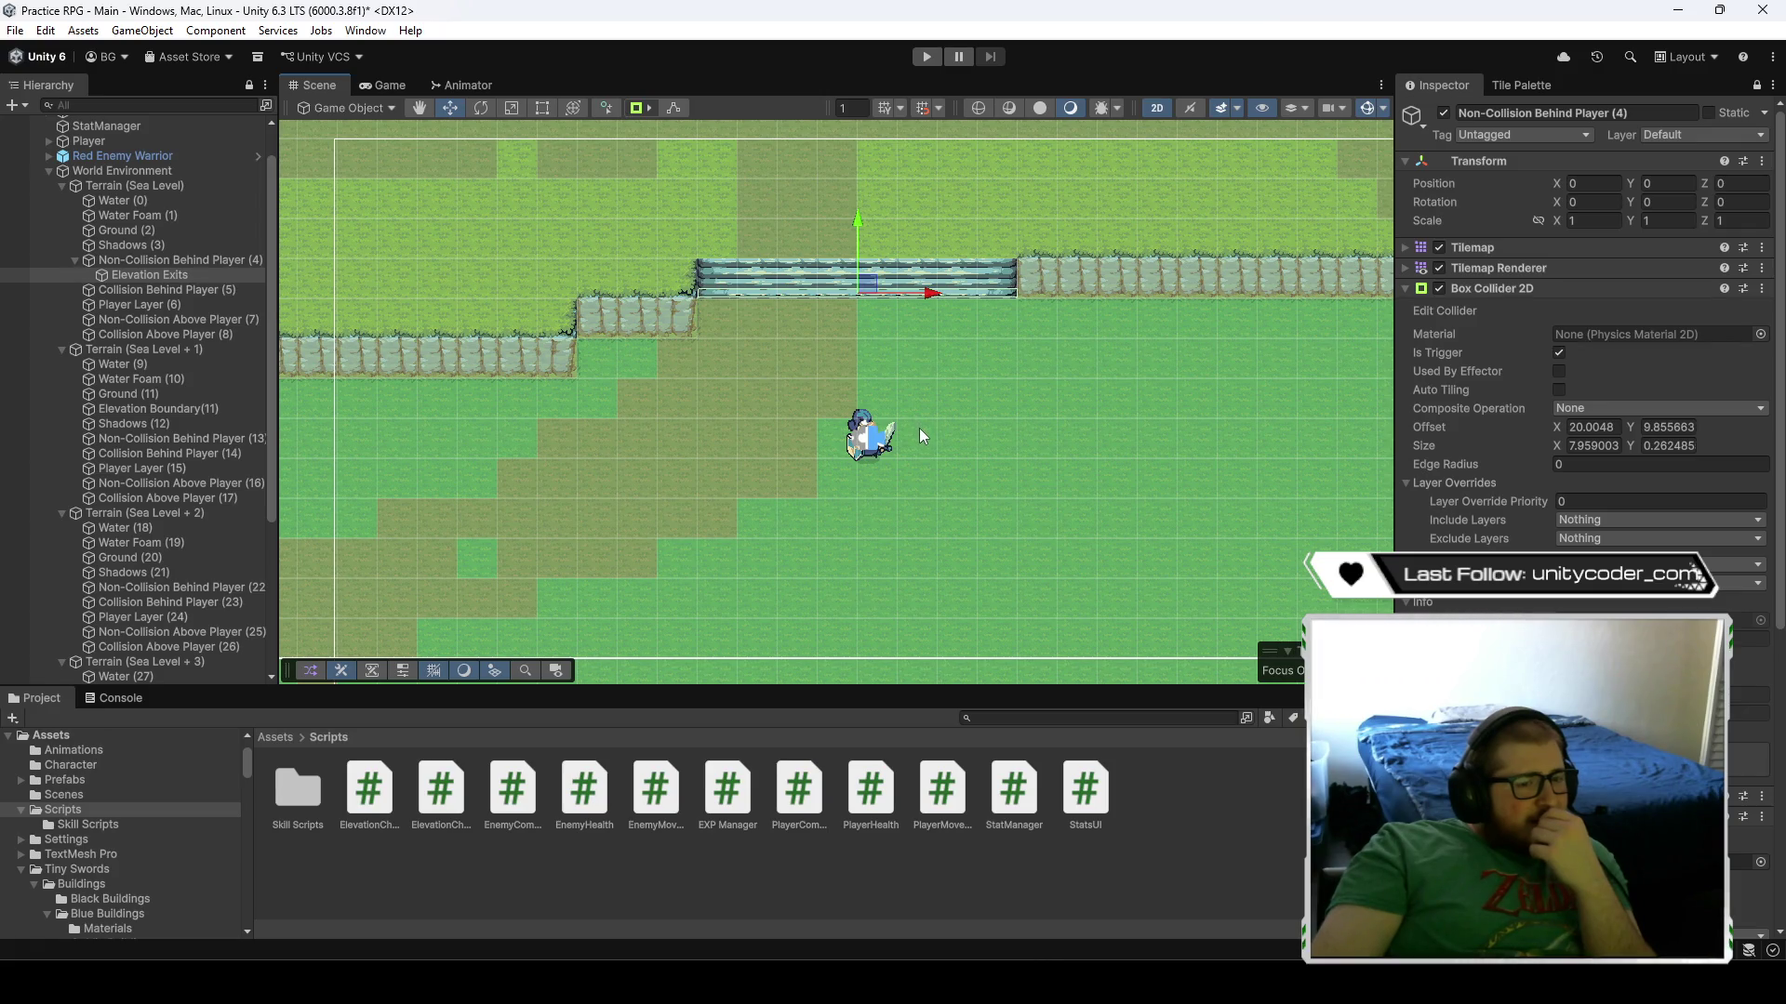
pyautogui.scroll(-5, 1460, 609)
pyautogui.scroll(-3, 1461, 610)
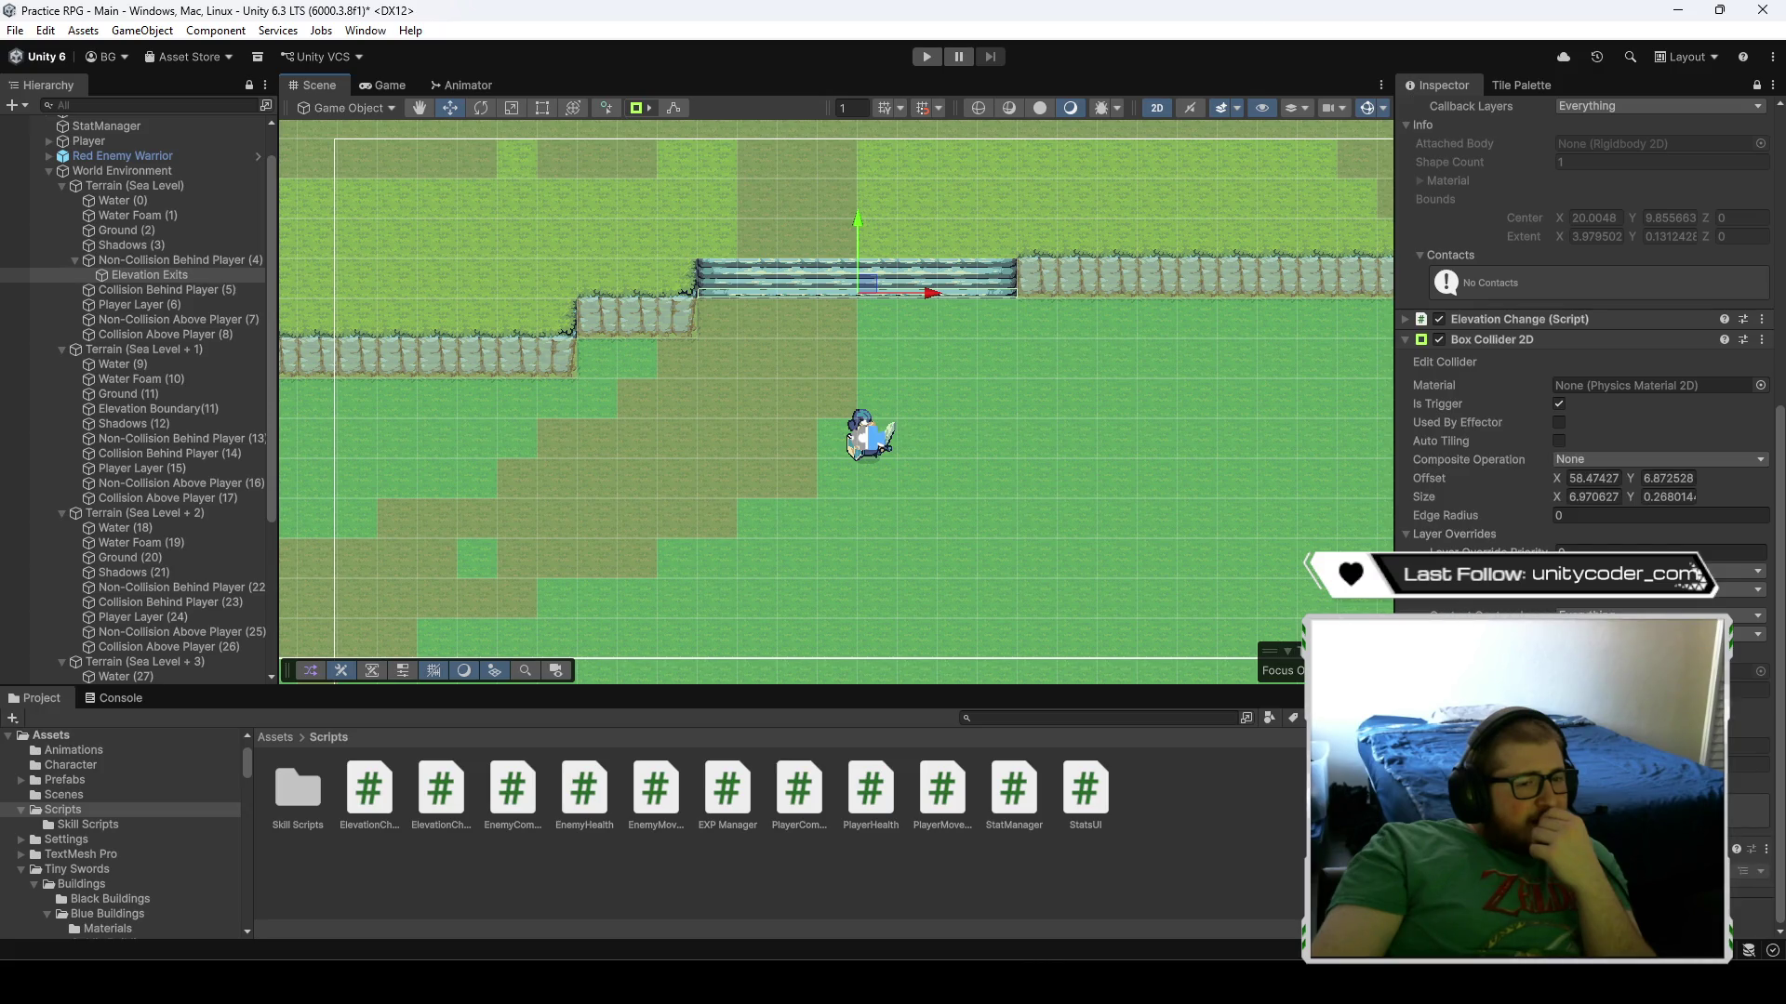
pyautogui.click(1408, 322)
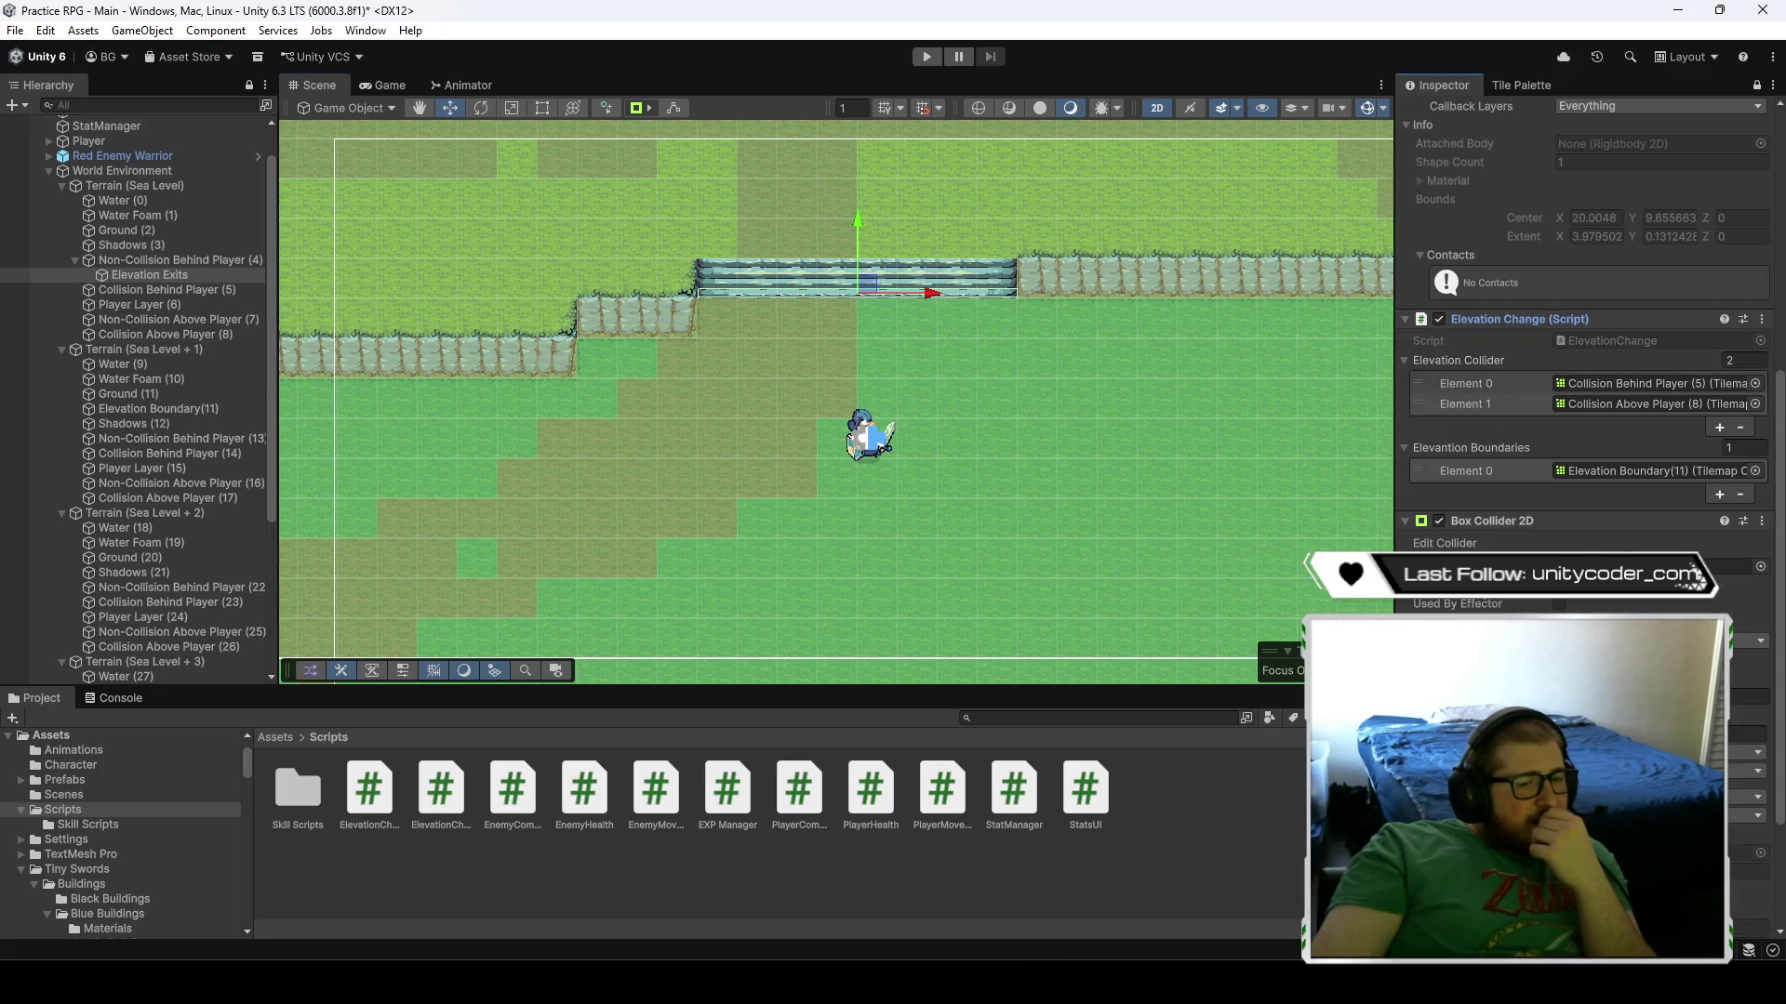
pyautogui.scroll(10, 1581, 372)
pyautogui.rightClick(170, 277)
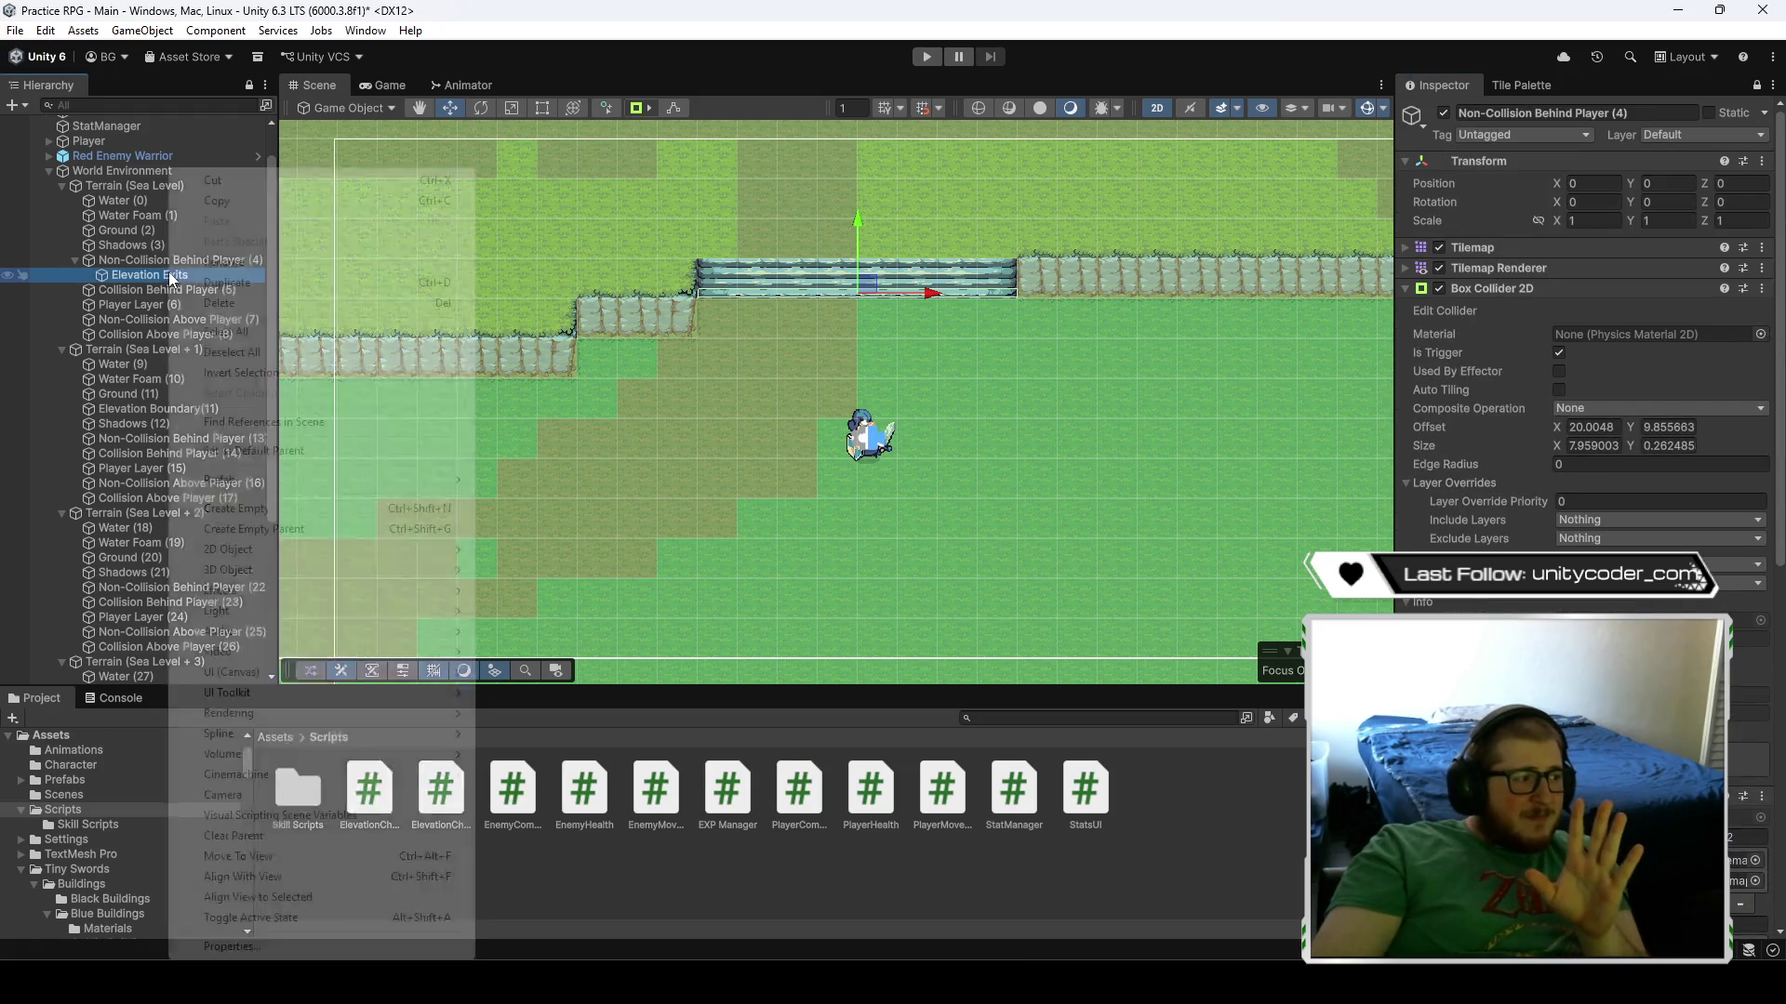
# - Delete Elevation Exits, inspect the tilemap layers (5)-(8), then undo to restore it under Non-Collision Behind Player (4)
pyautogui.click(231, 303)
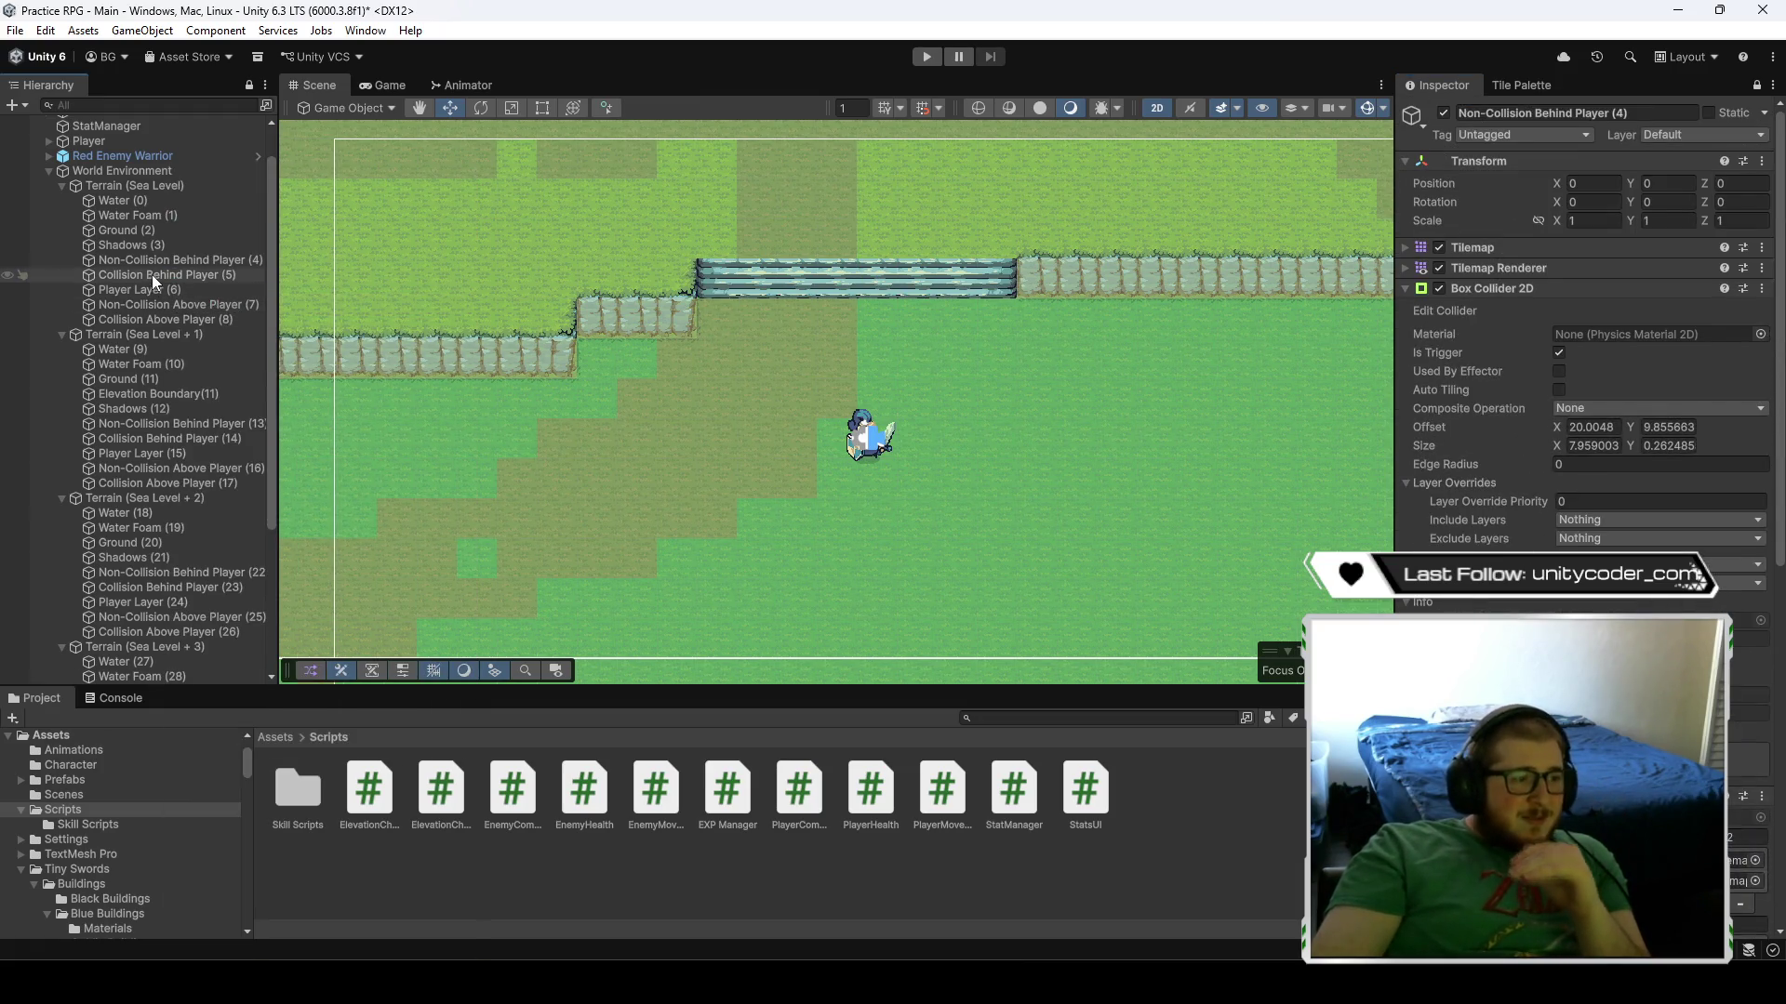
pyautogui.click(160, 304)
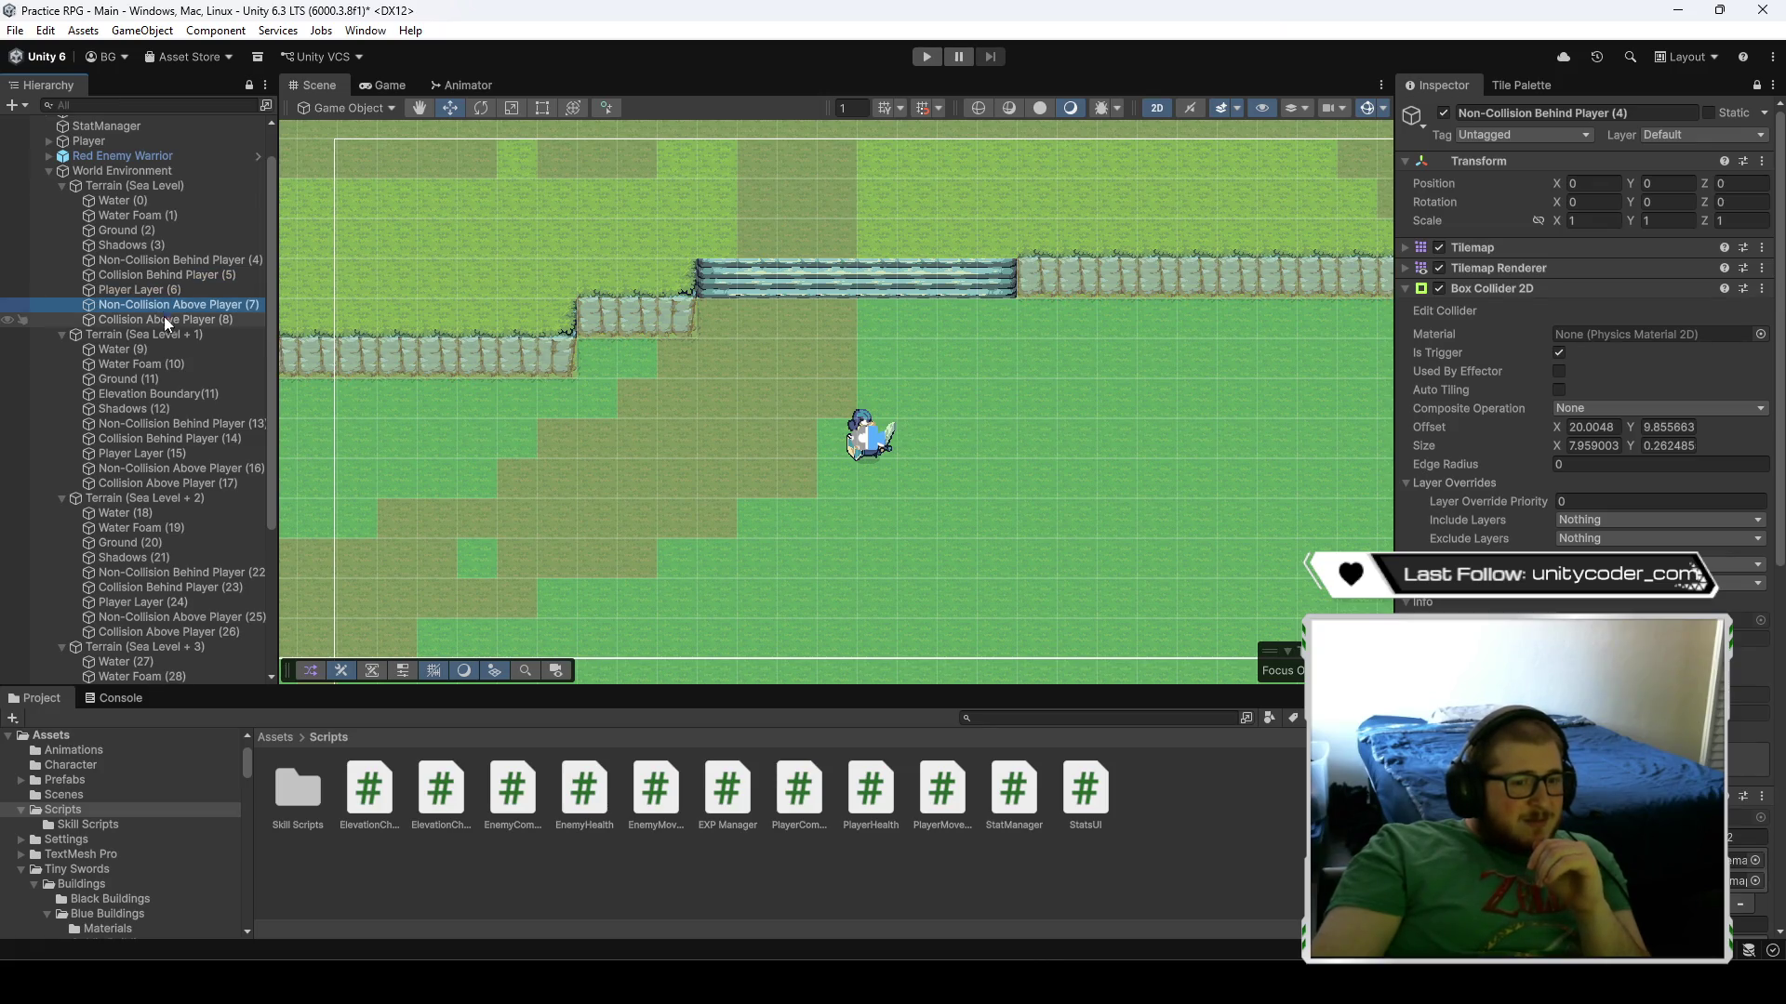
pyautogui.click(162, 320)
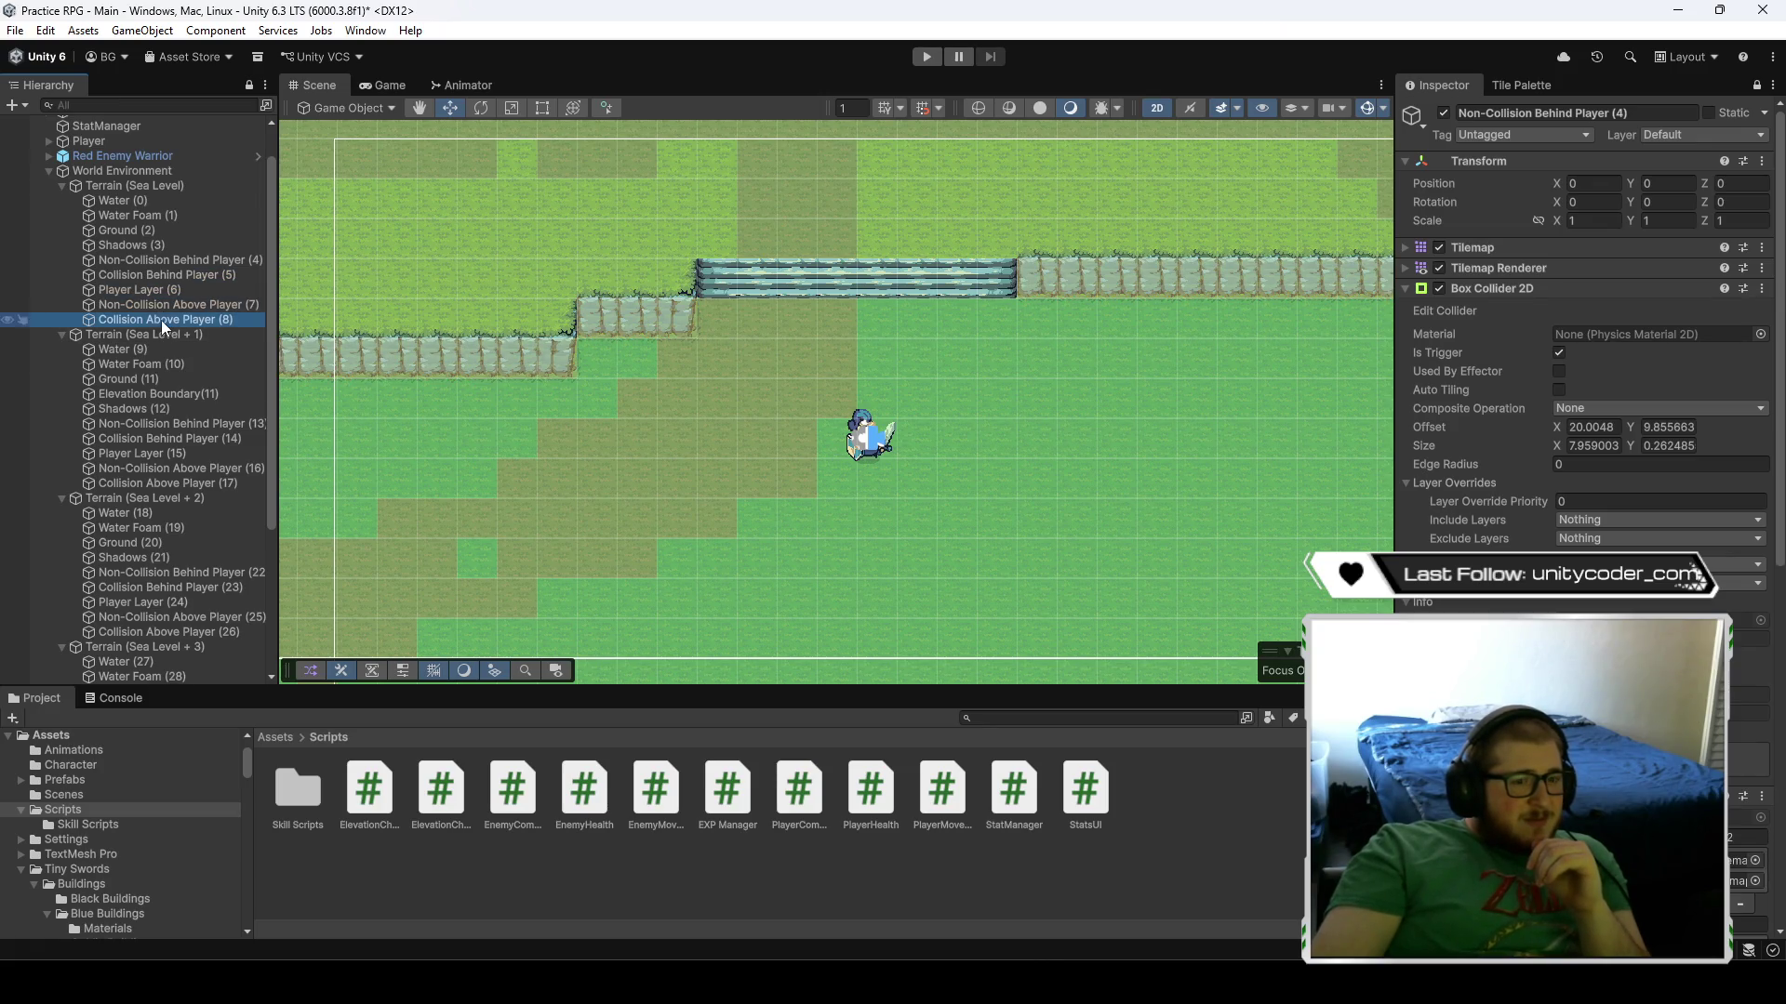
pyautogui.click(1756, 85)
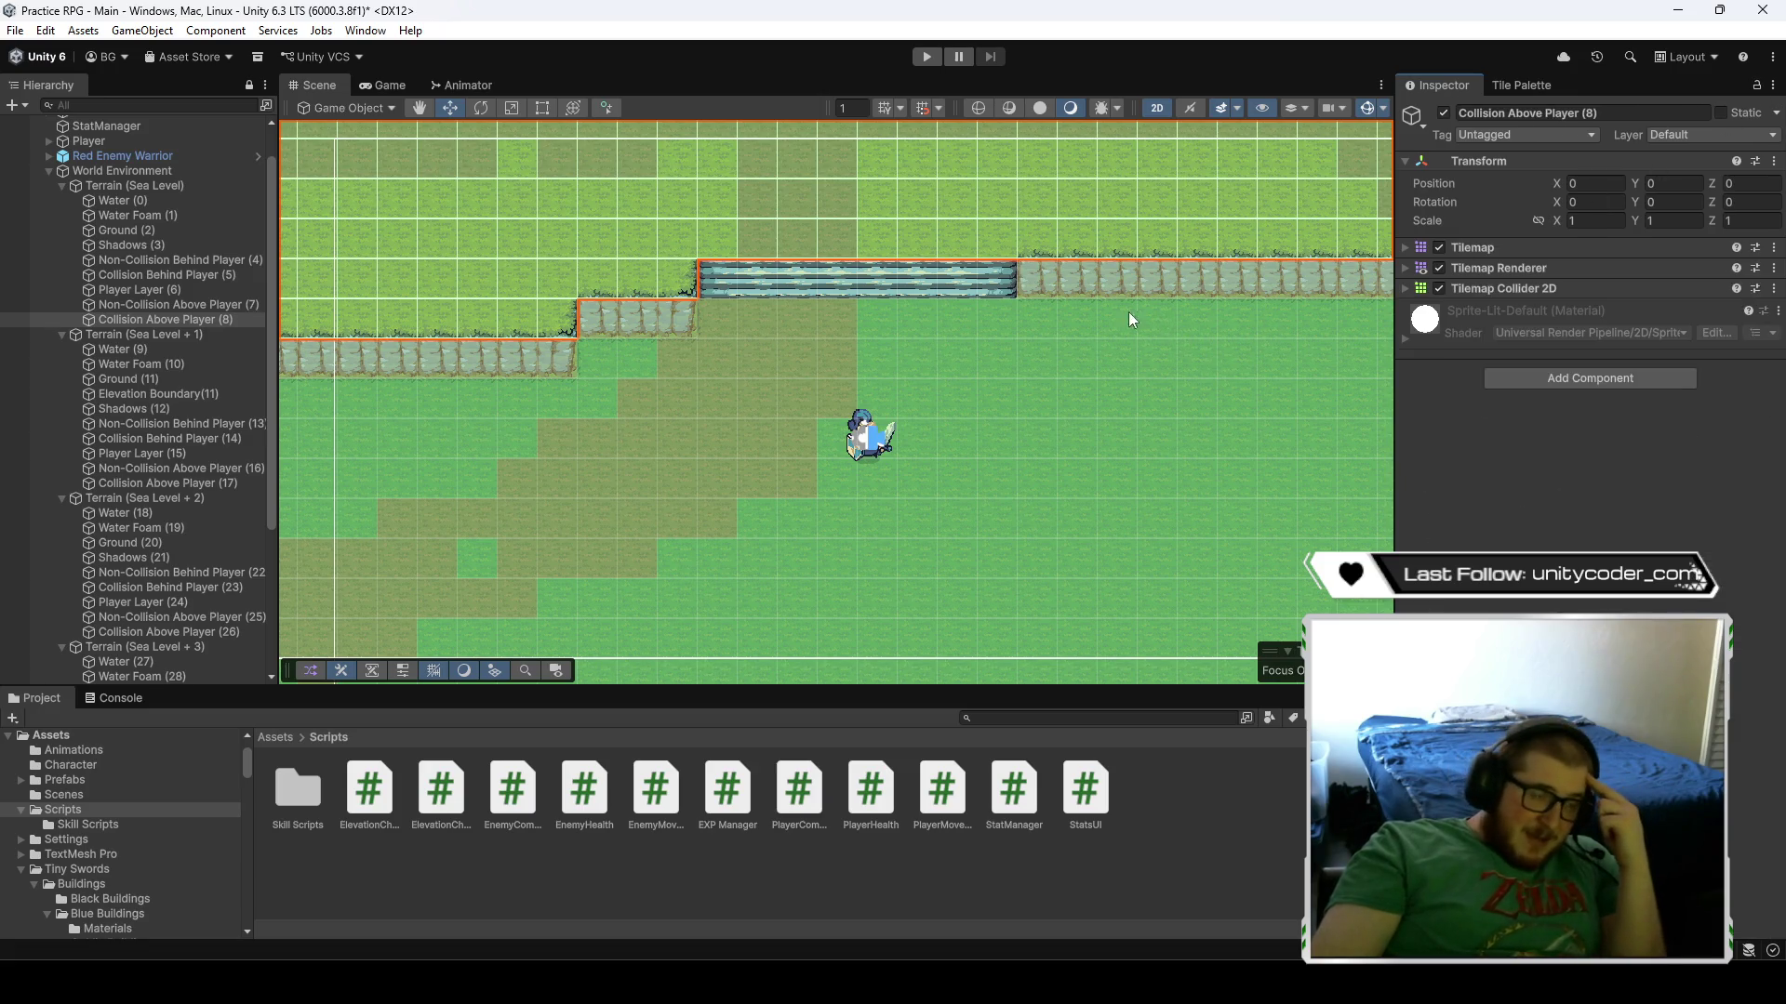
pyautogui.click(1045, 320)
pyautogui.click(1045, 321)
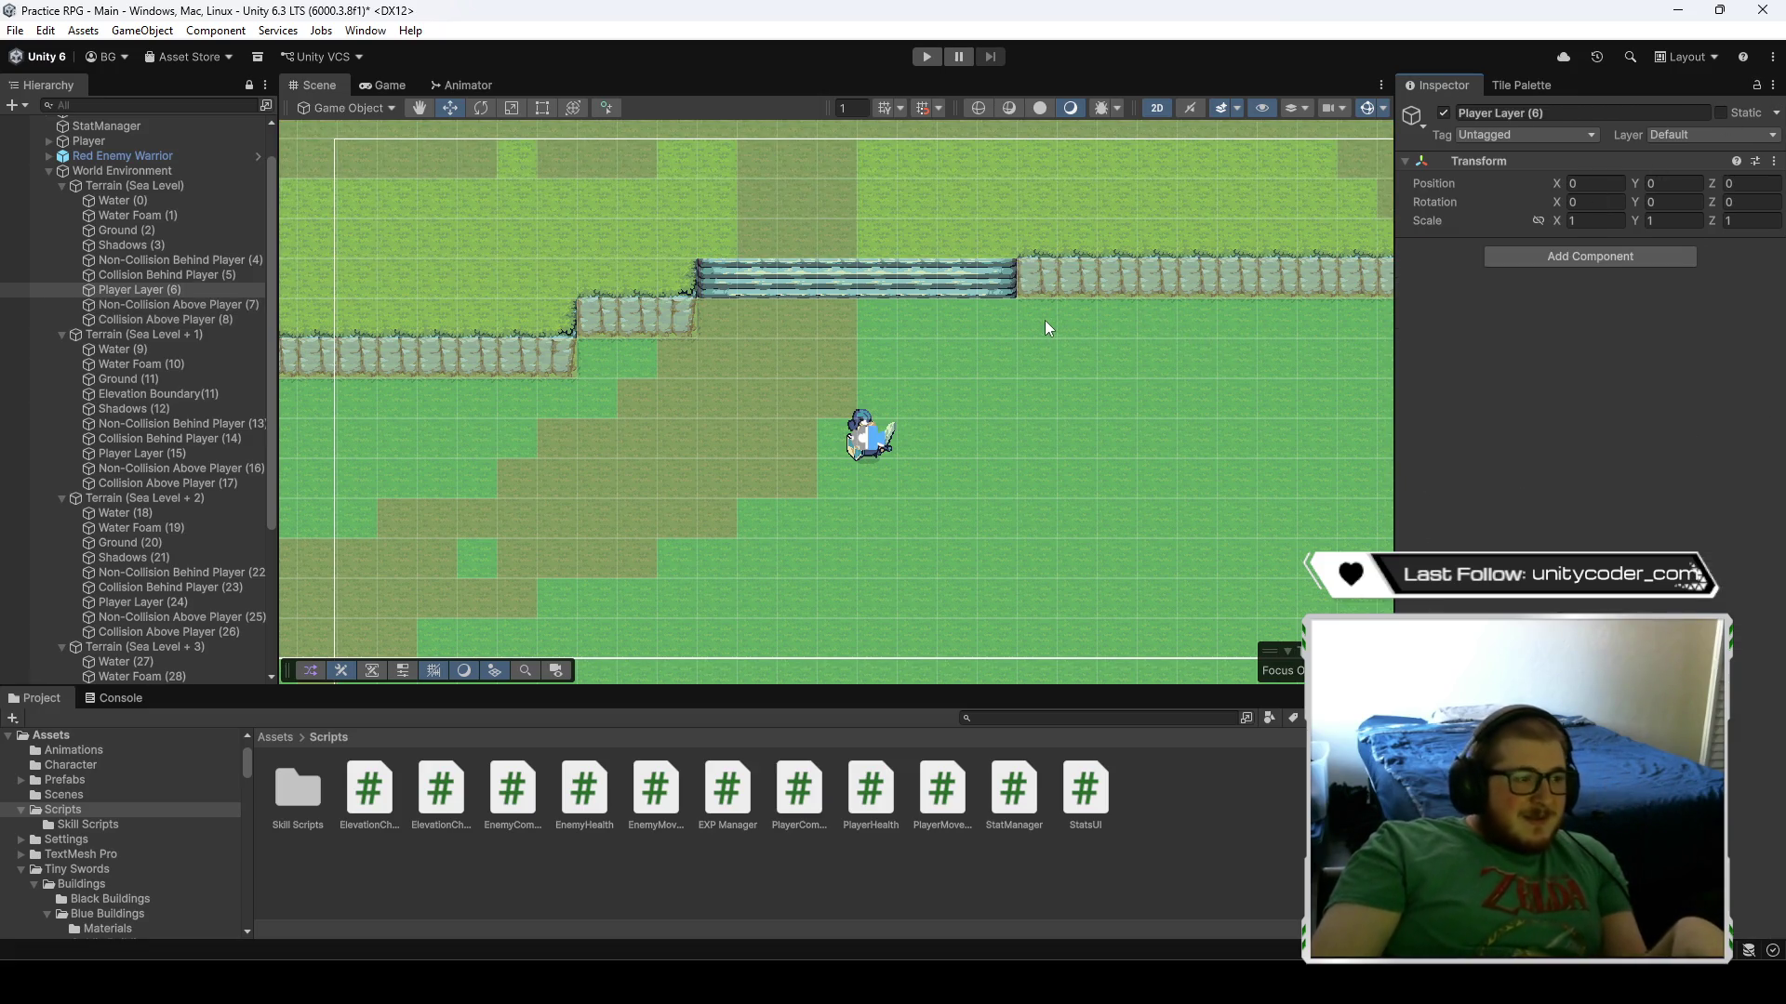
pyautogui.click(1045, 321)
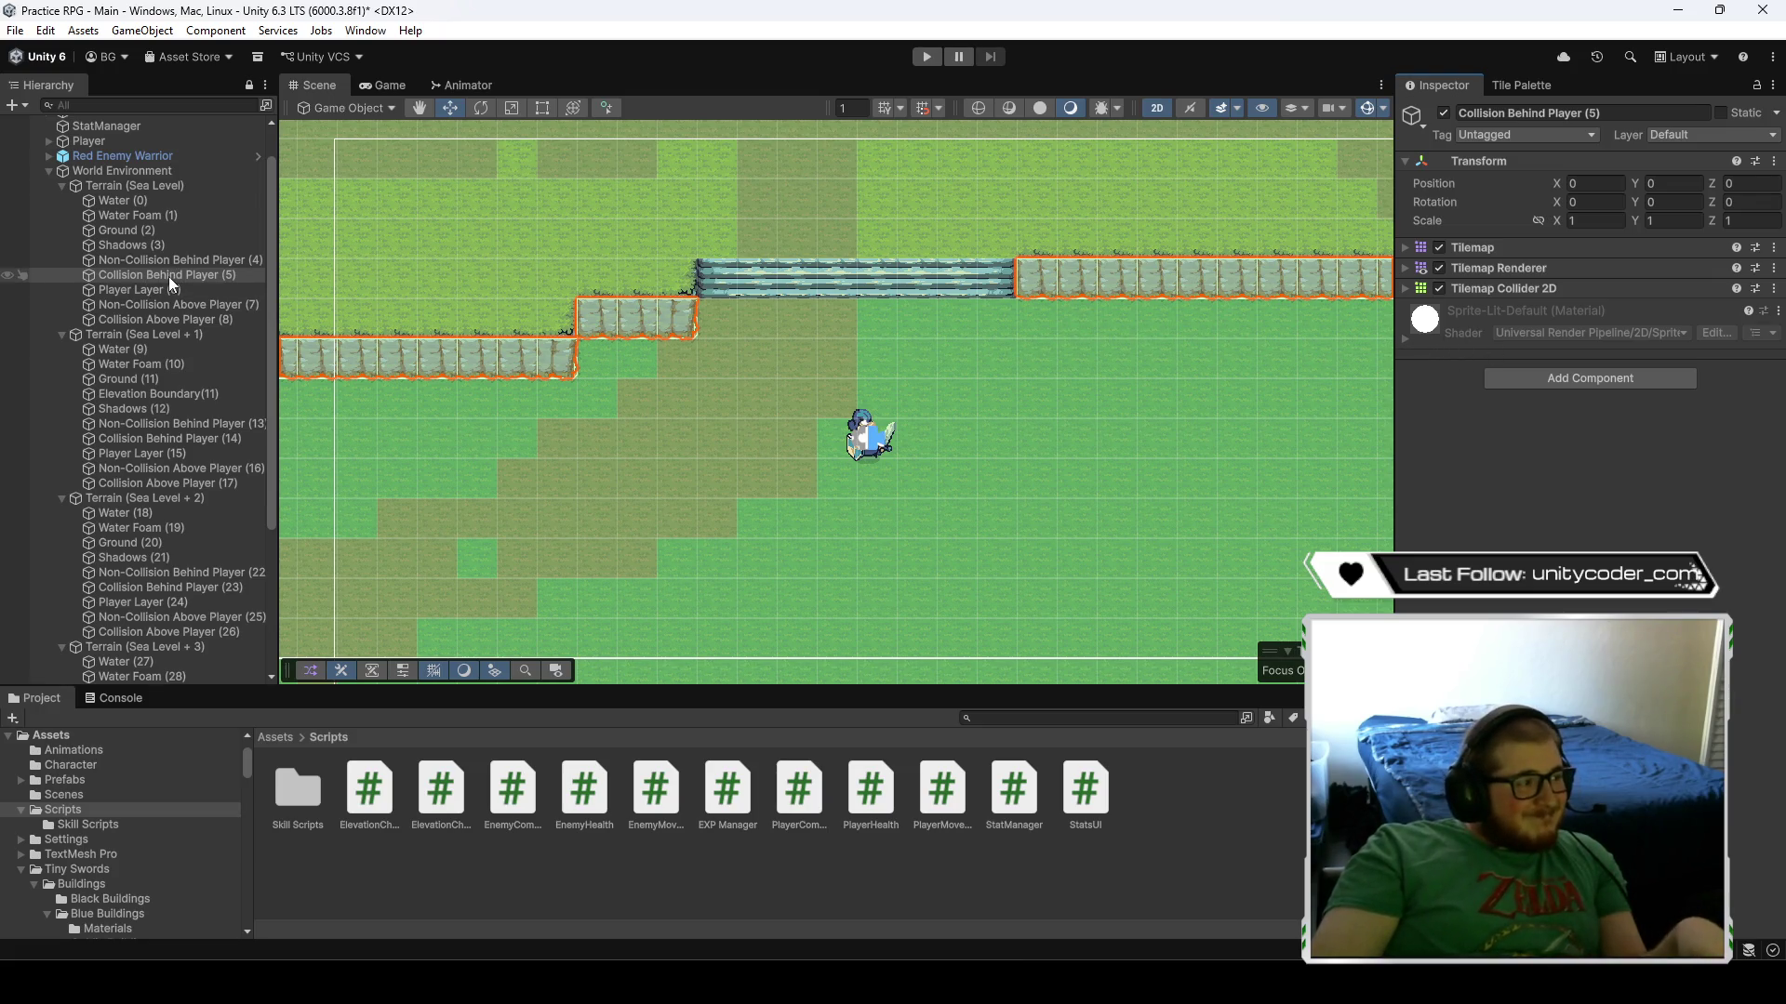
pyautogui.hotkey('ctrl', 'z')
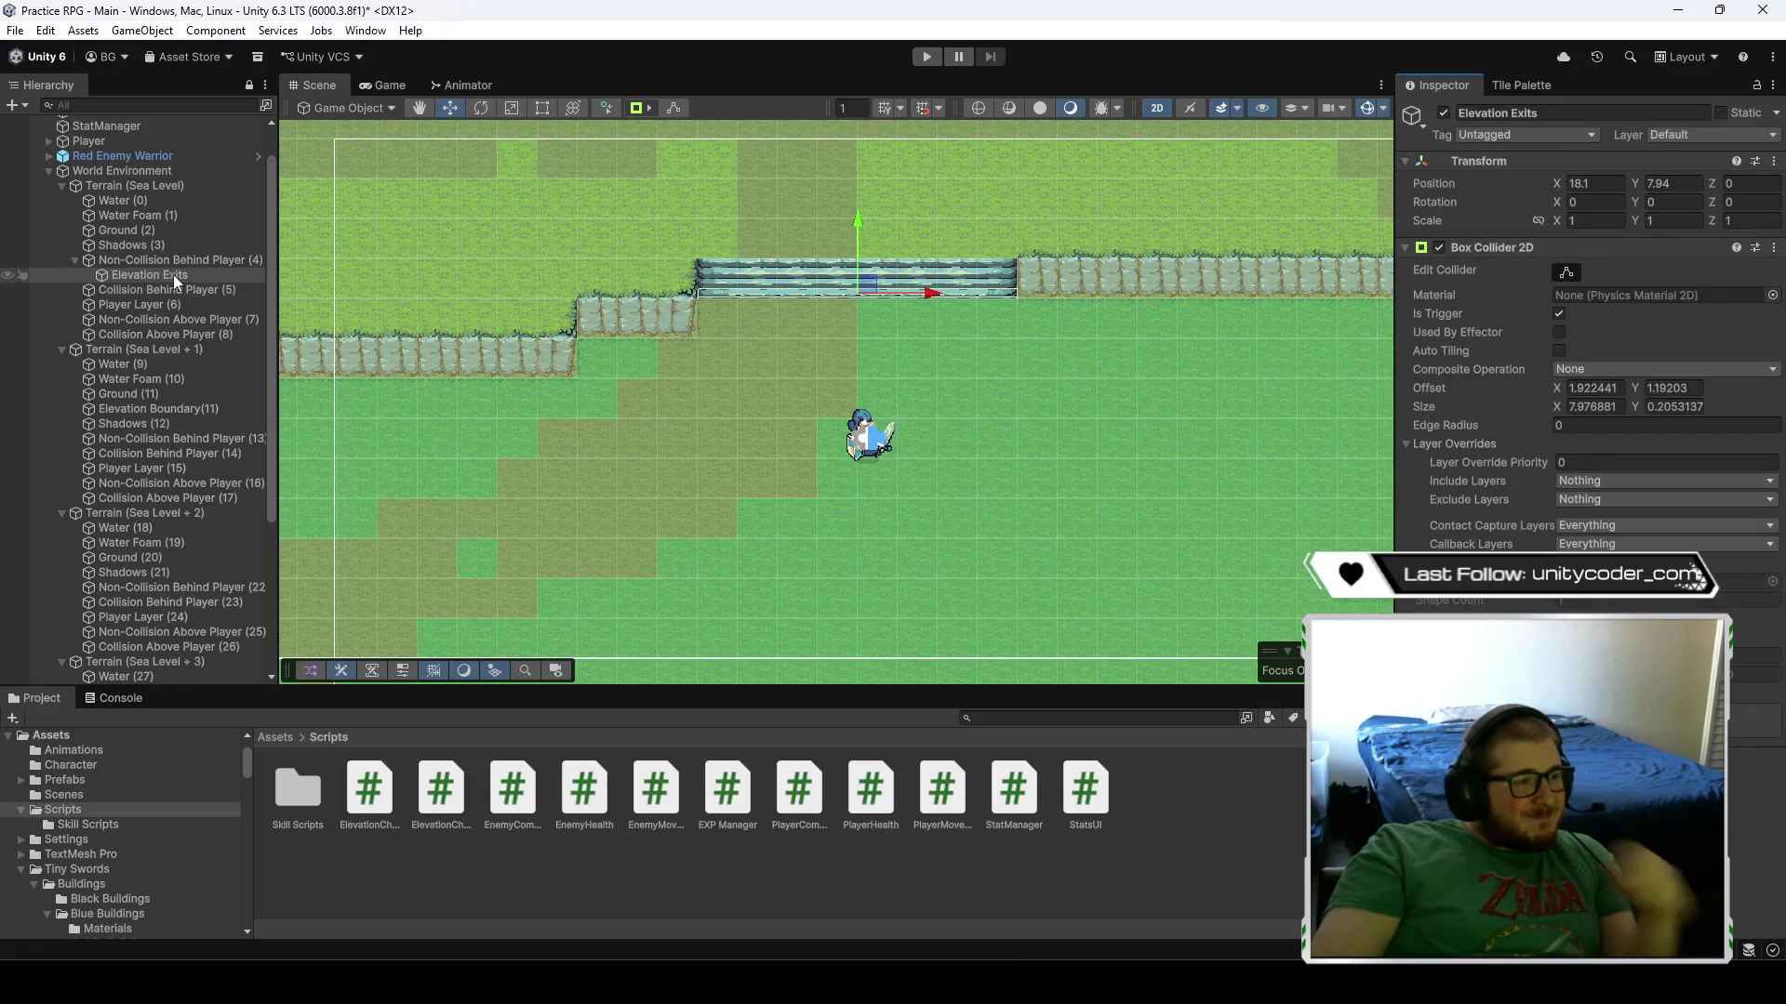
# - Add the ElevationChange2 script to the Elevation Exits object
pyautogui.click(173, 276)
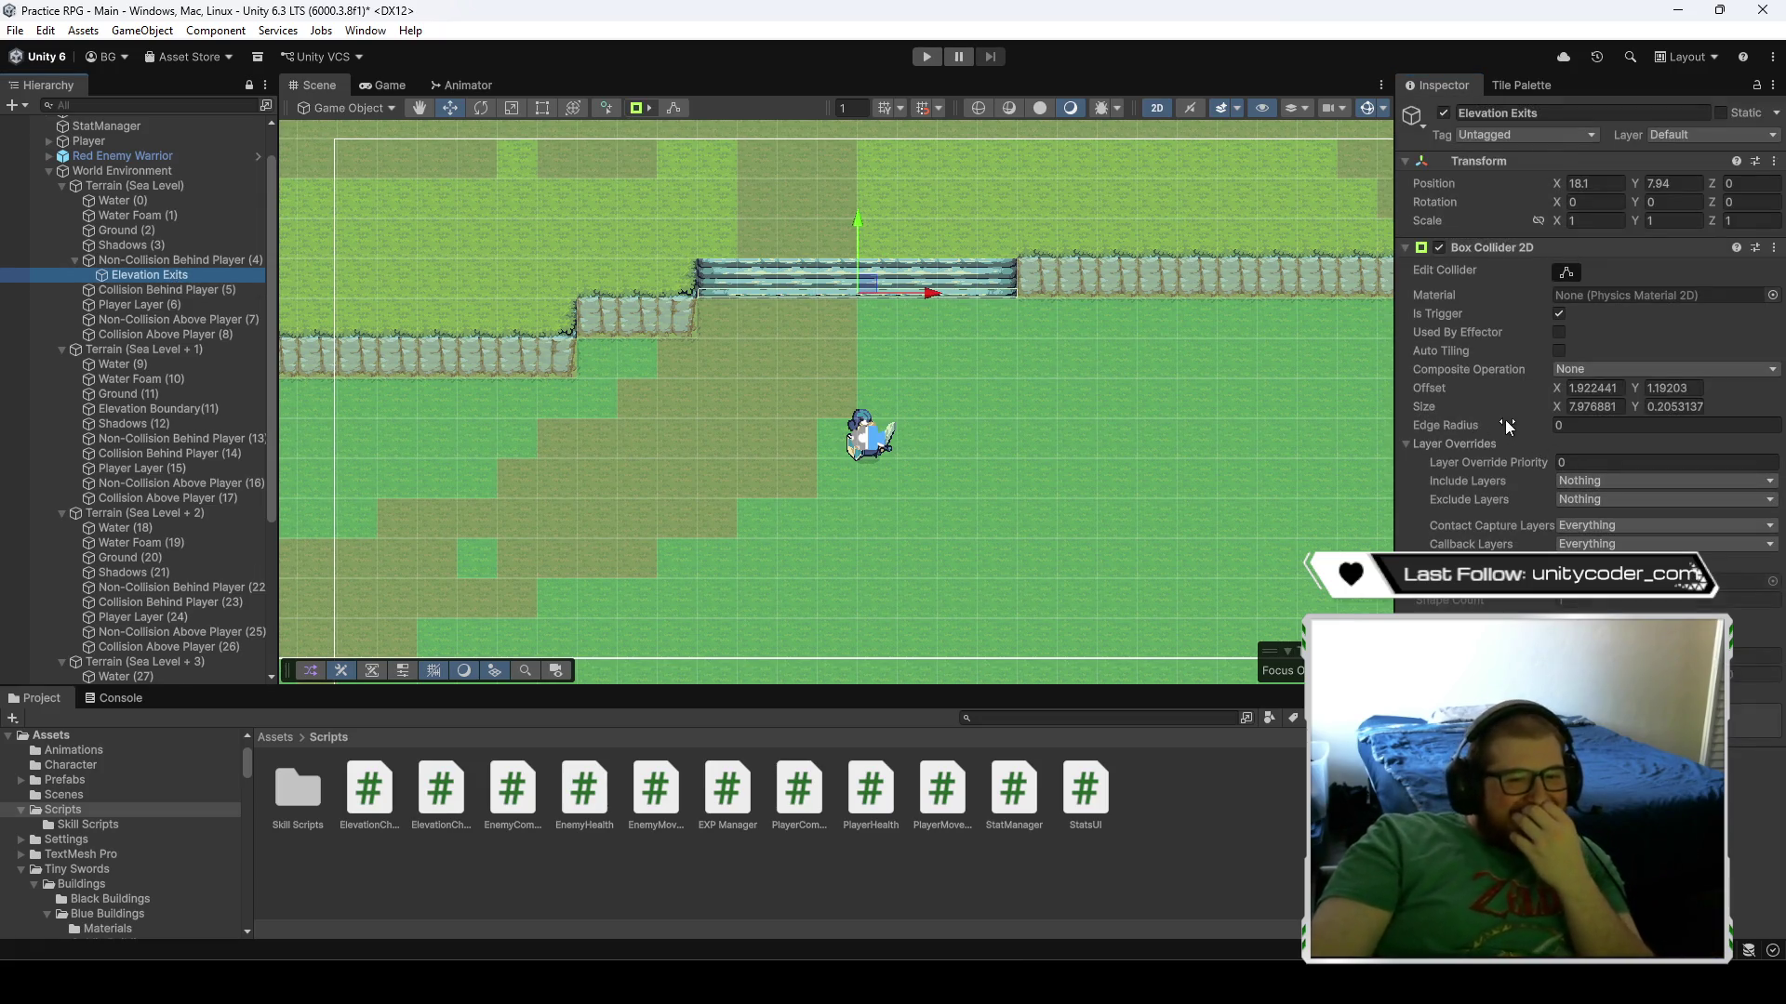
pyautogui.scroll(2, 824, 244)
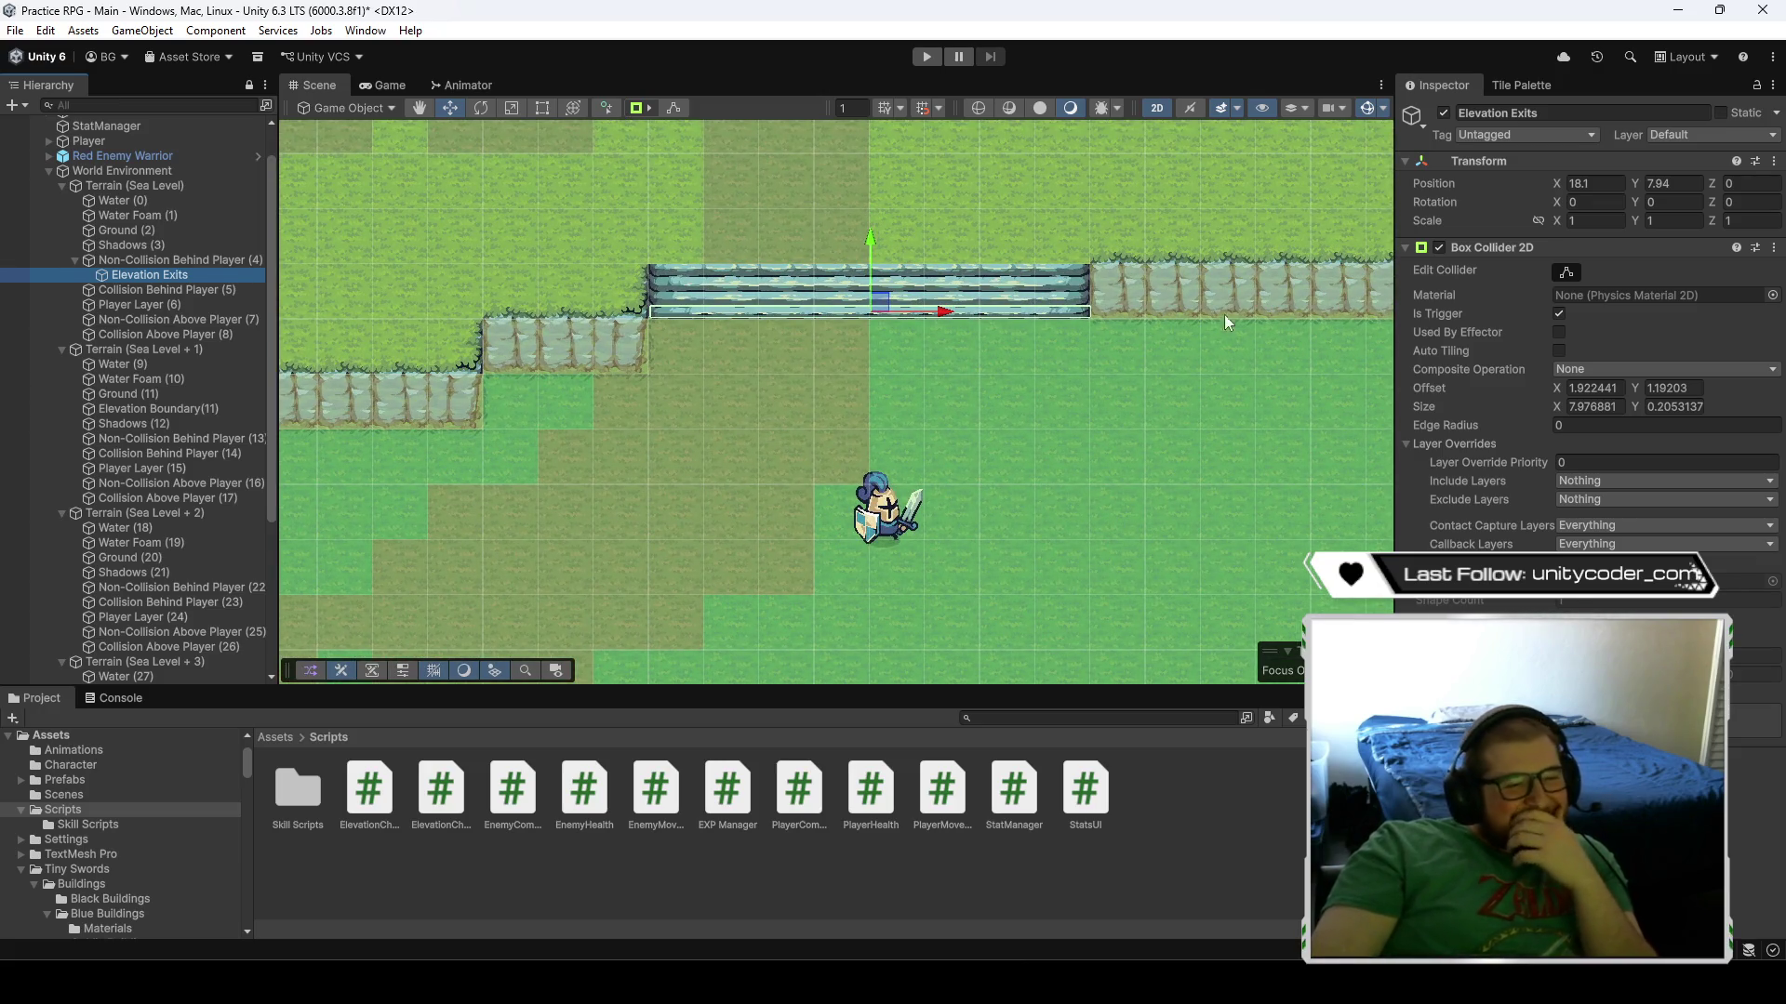
pyautogui.click(1405, 247)
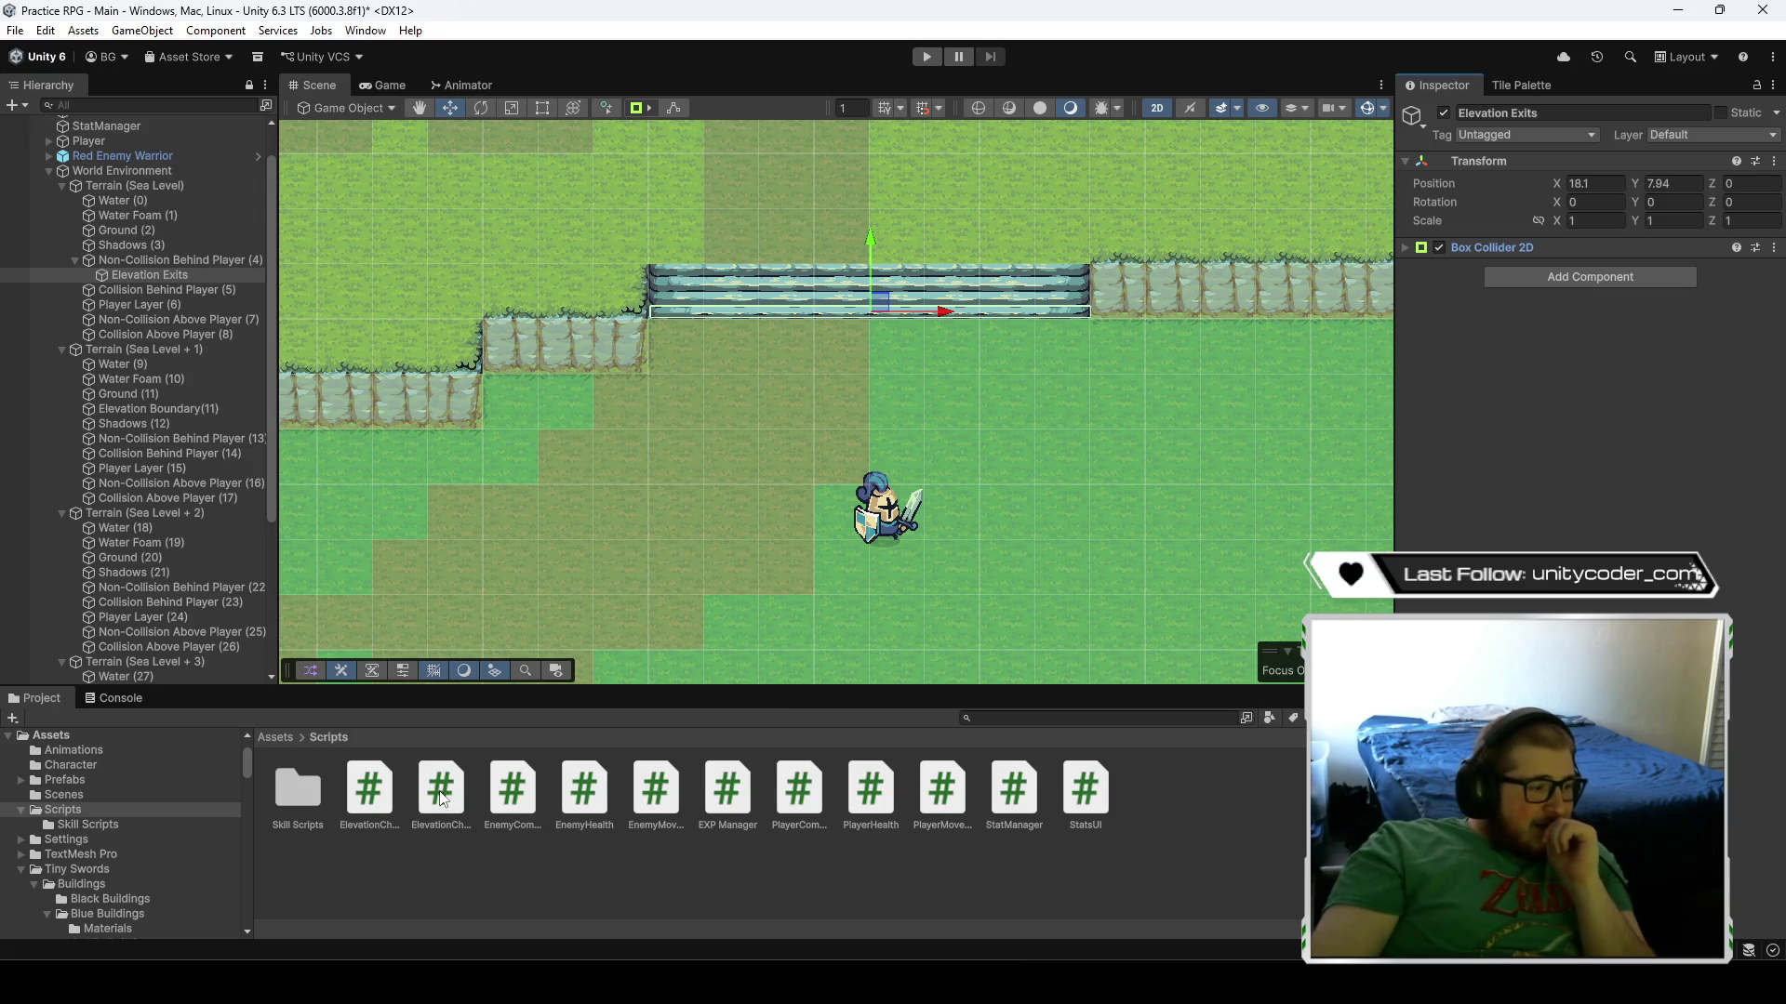
pyautogui.moveTo(442, 798)
pyautogui.mouseDown()
pyautogui.moveTo(1571, 512)
pyautogui.moveTo(1559, 461)
pyautogui.mouseUp()
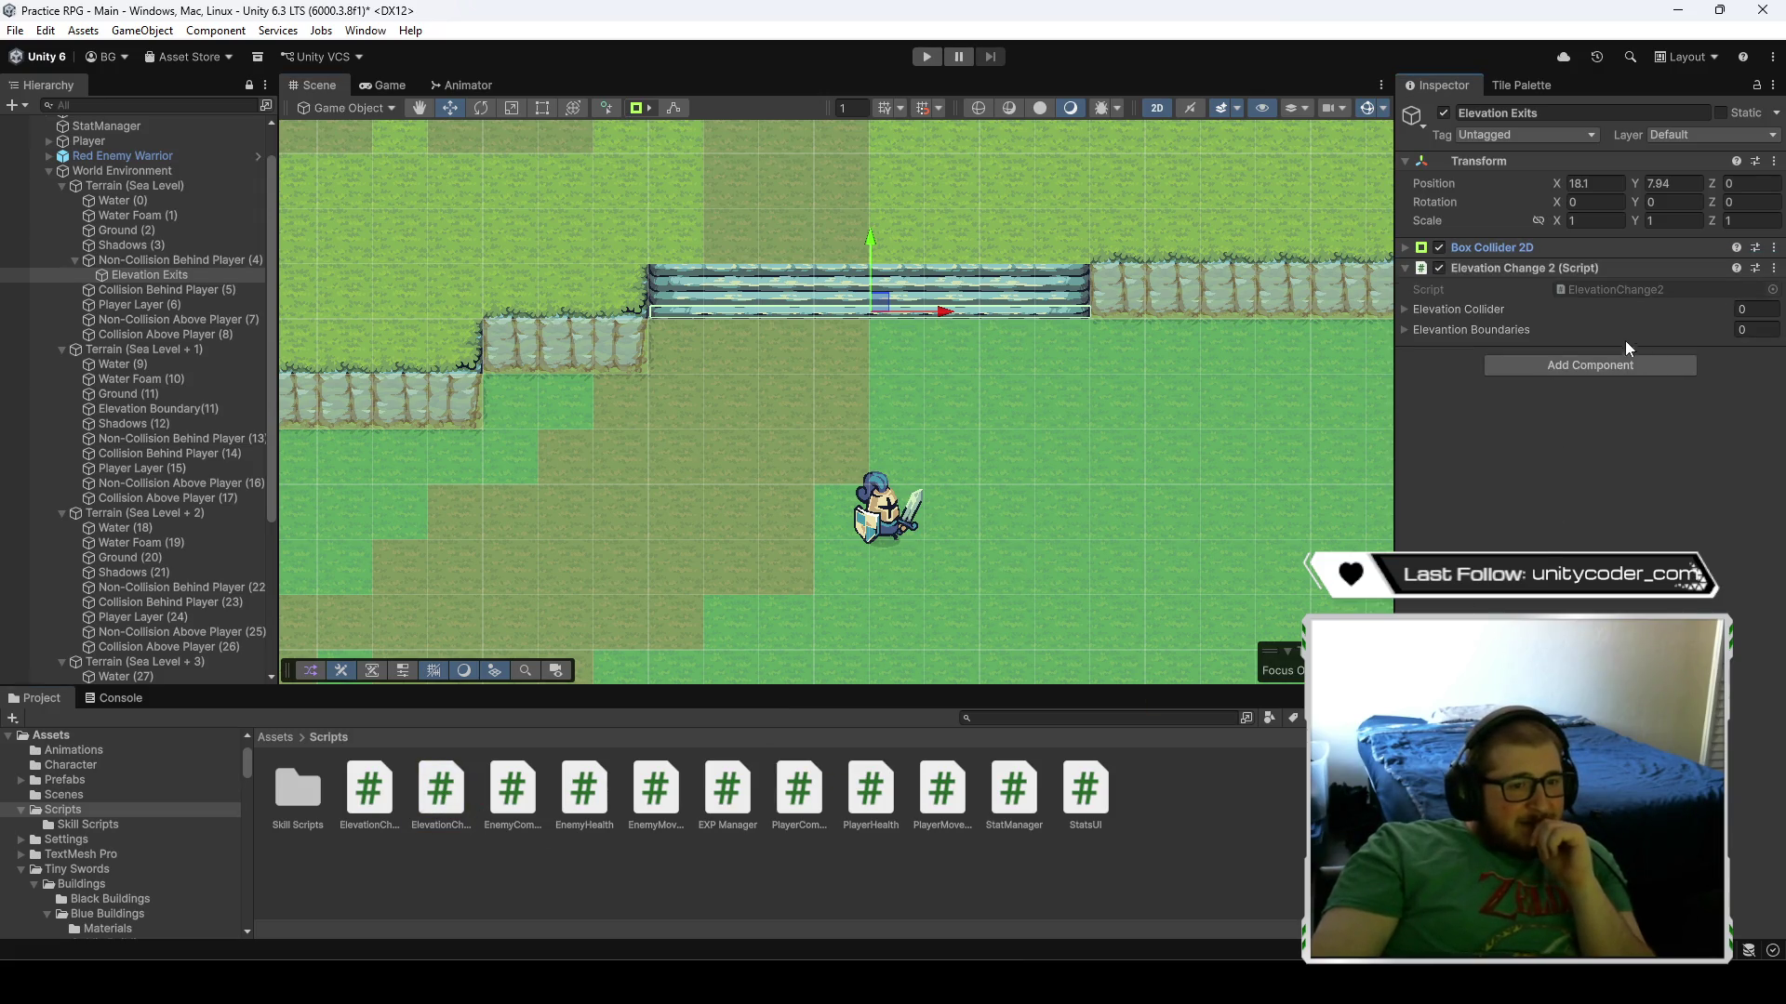
# - Add two slots each to the Elevation Collider and boundaries lists and lock the Inspector
pyautogui.click(1404, 329)
pyautogui.click(1404, 308)
pyautogui.scroll(-3, 1122, 375)
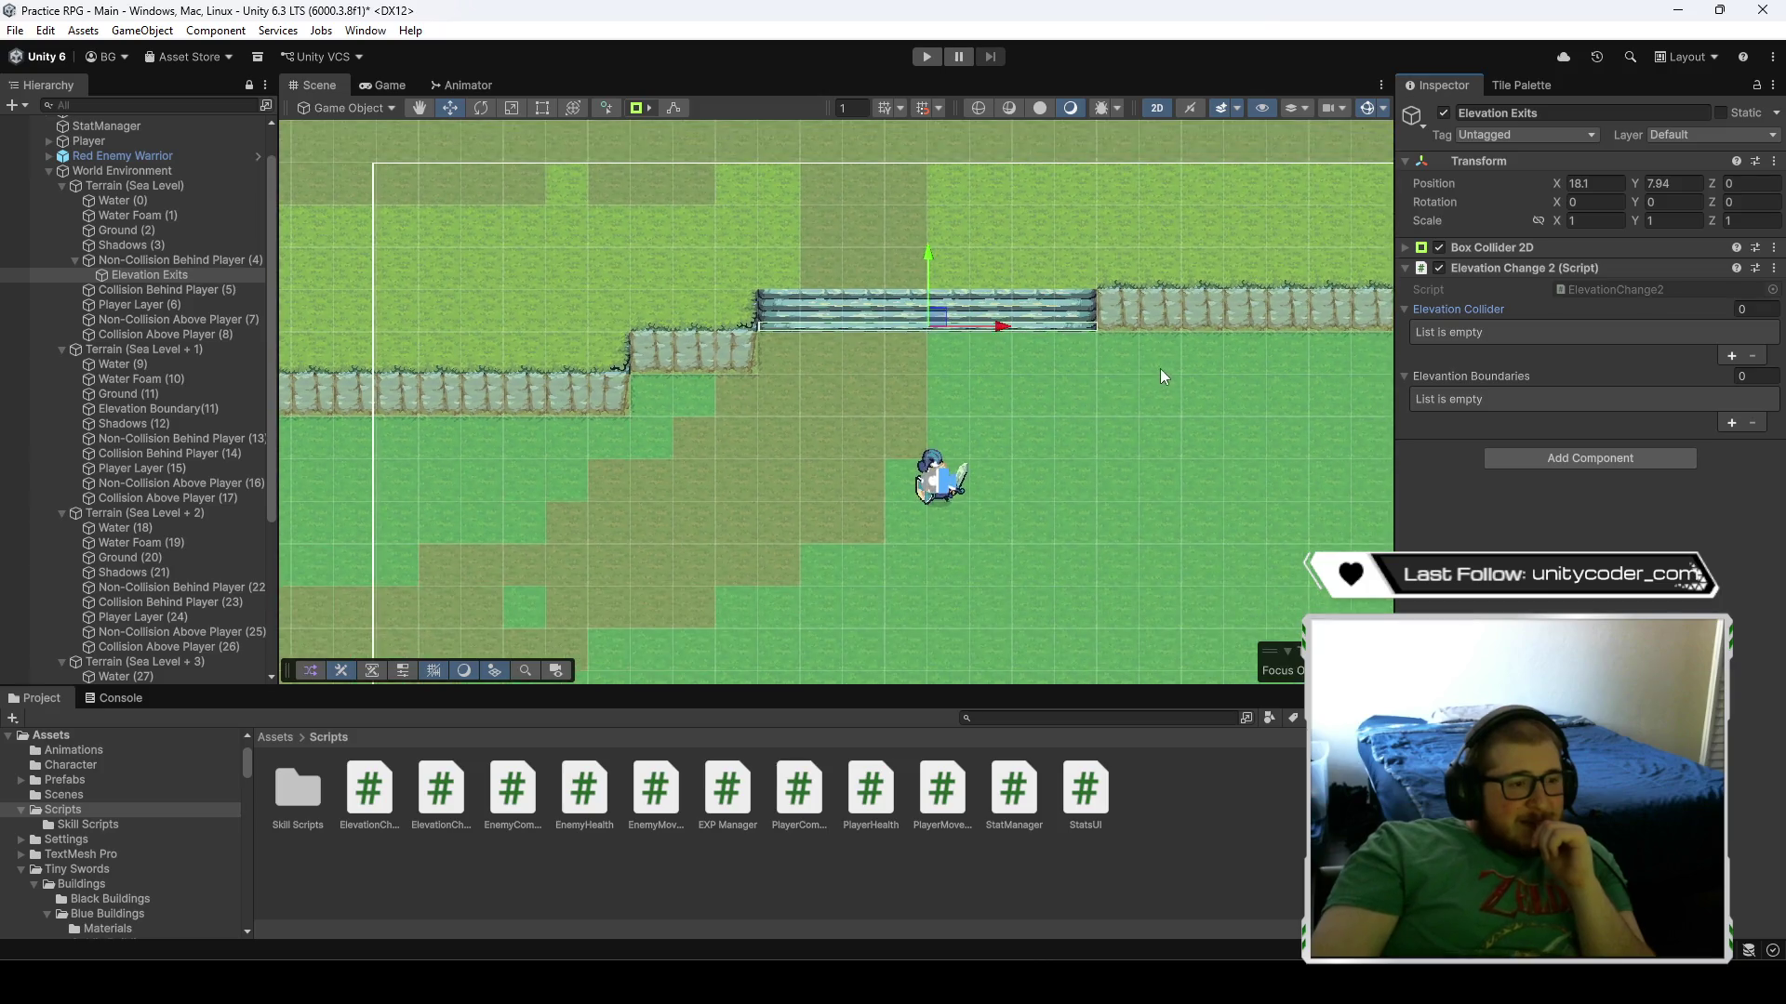
pyautogui.click(1730, 358)
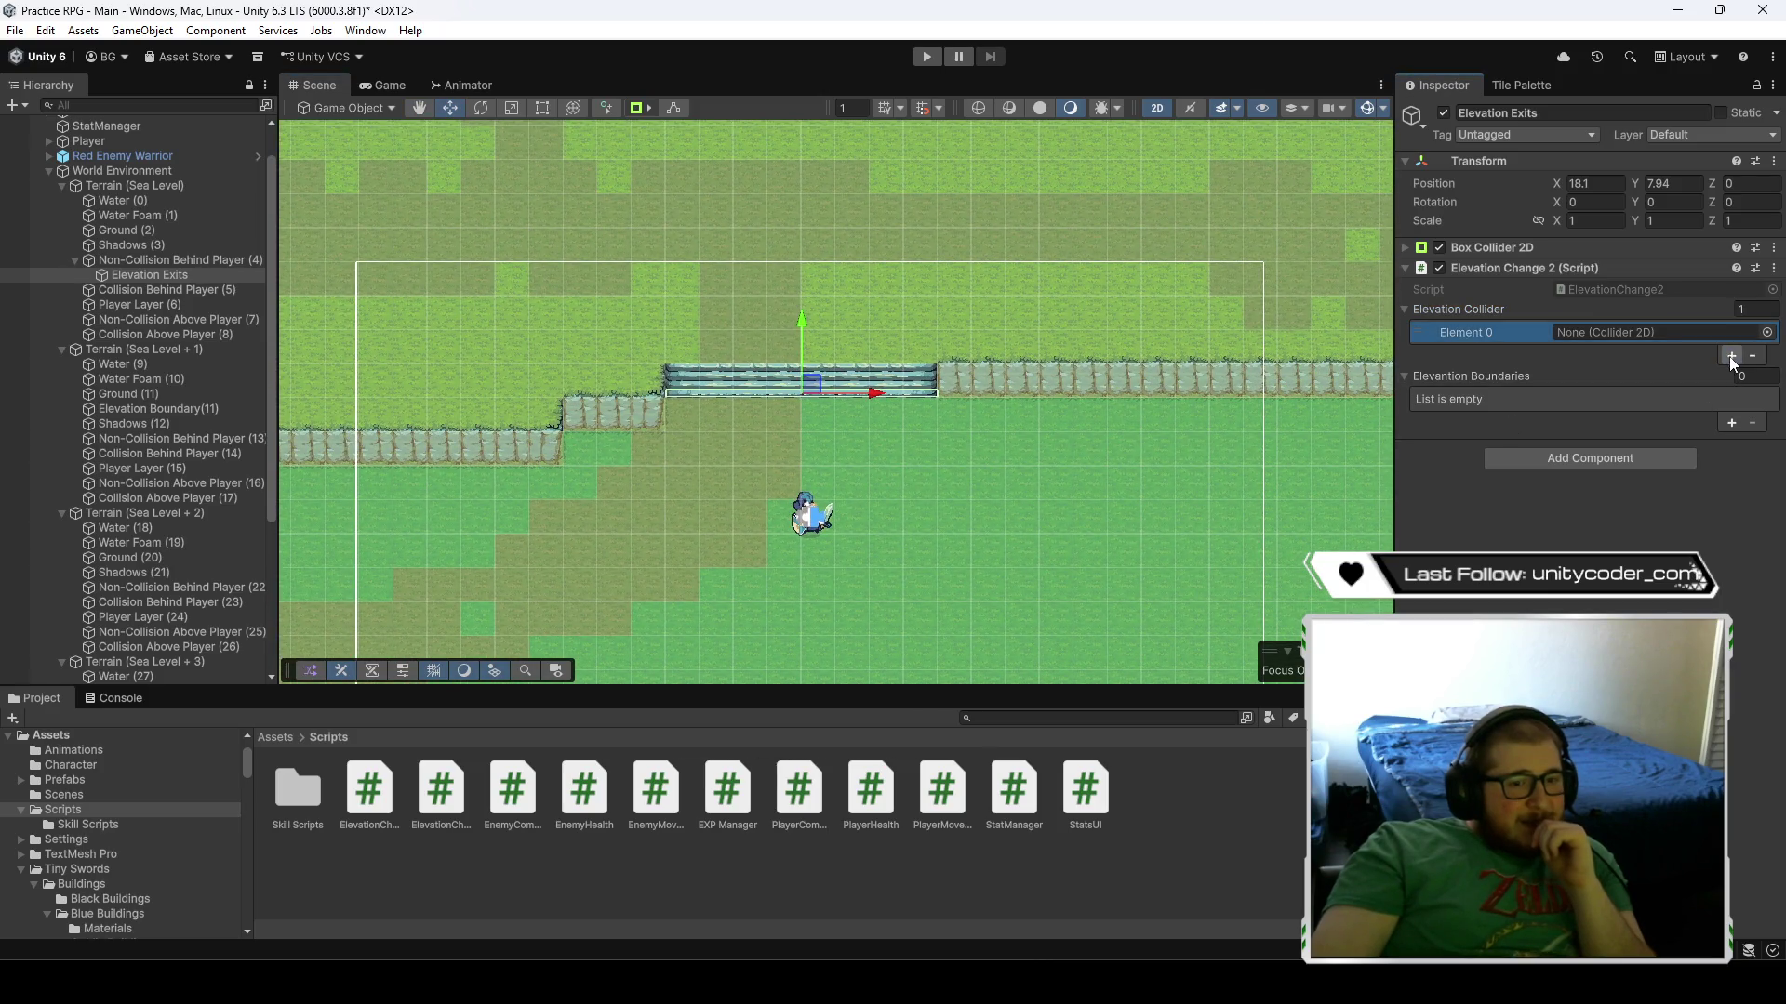
pyautogui.click(1730, 358)
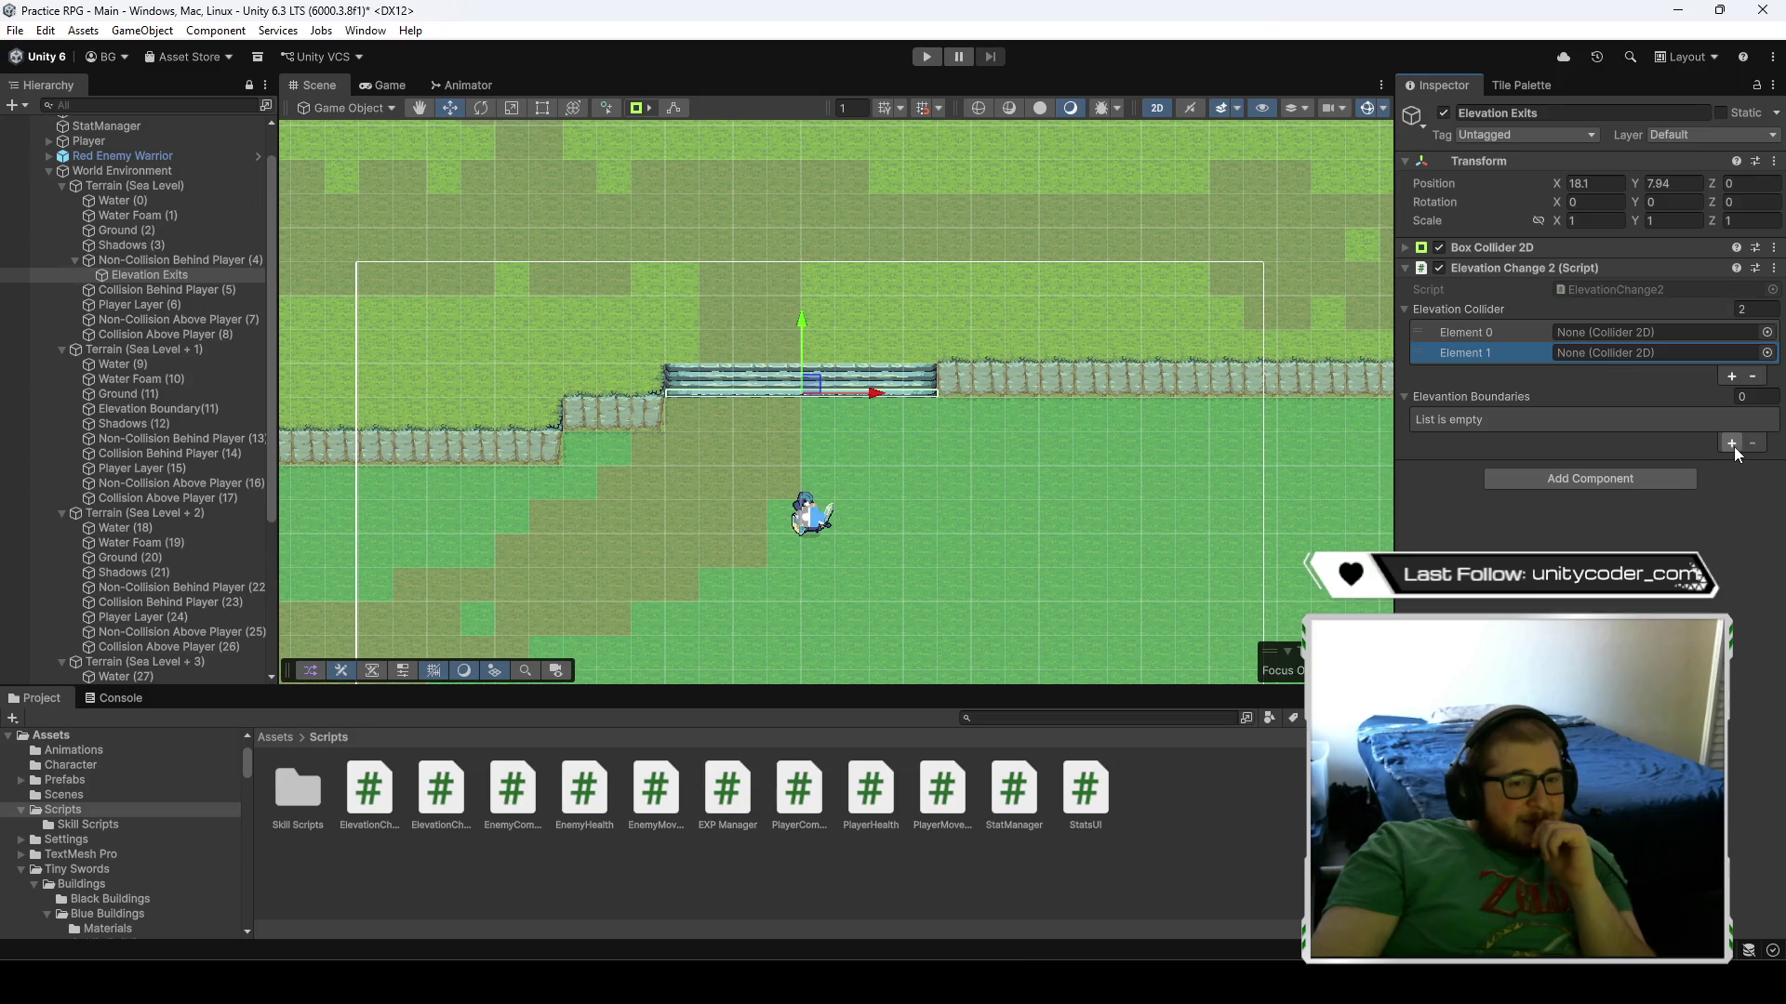
pyautogui.click(1734, 446)
pyautogui.click(1734, 446)
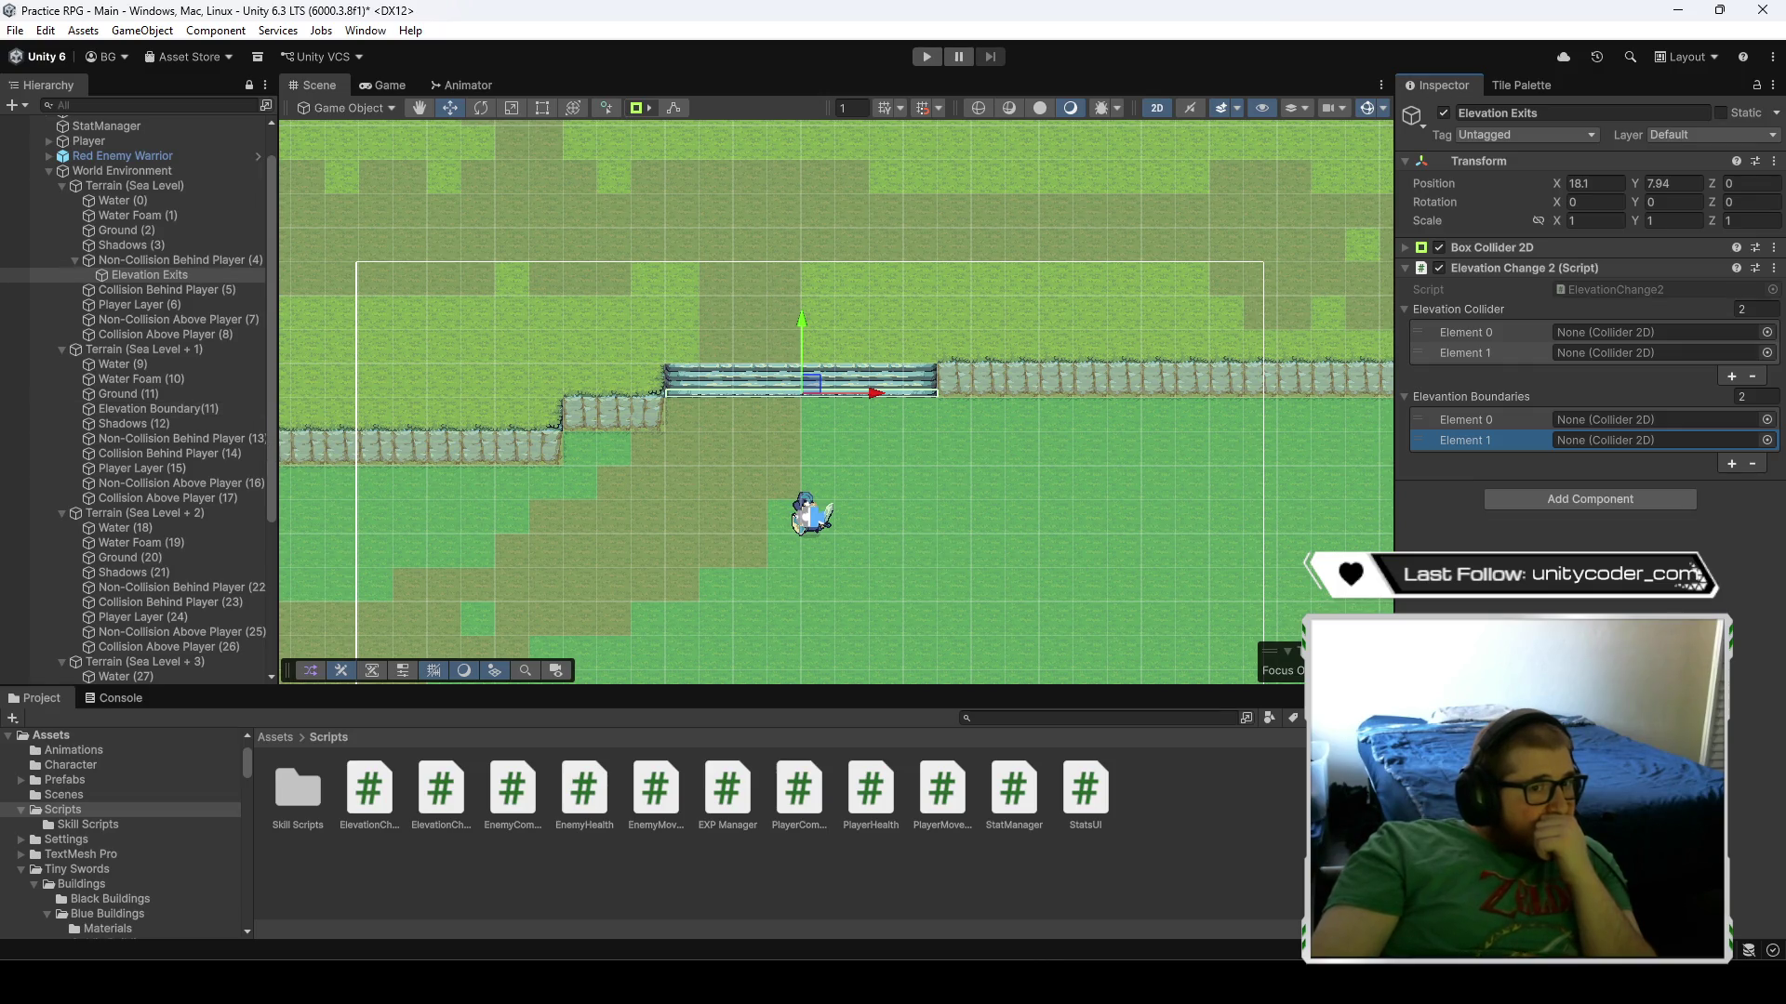
pyautogui.click(1754, 85)
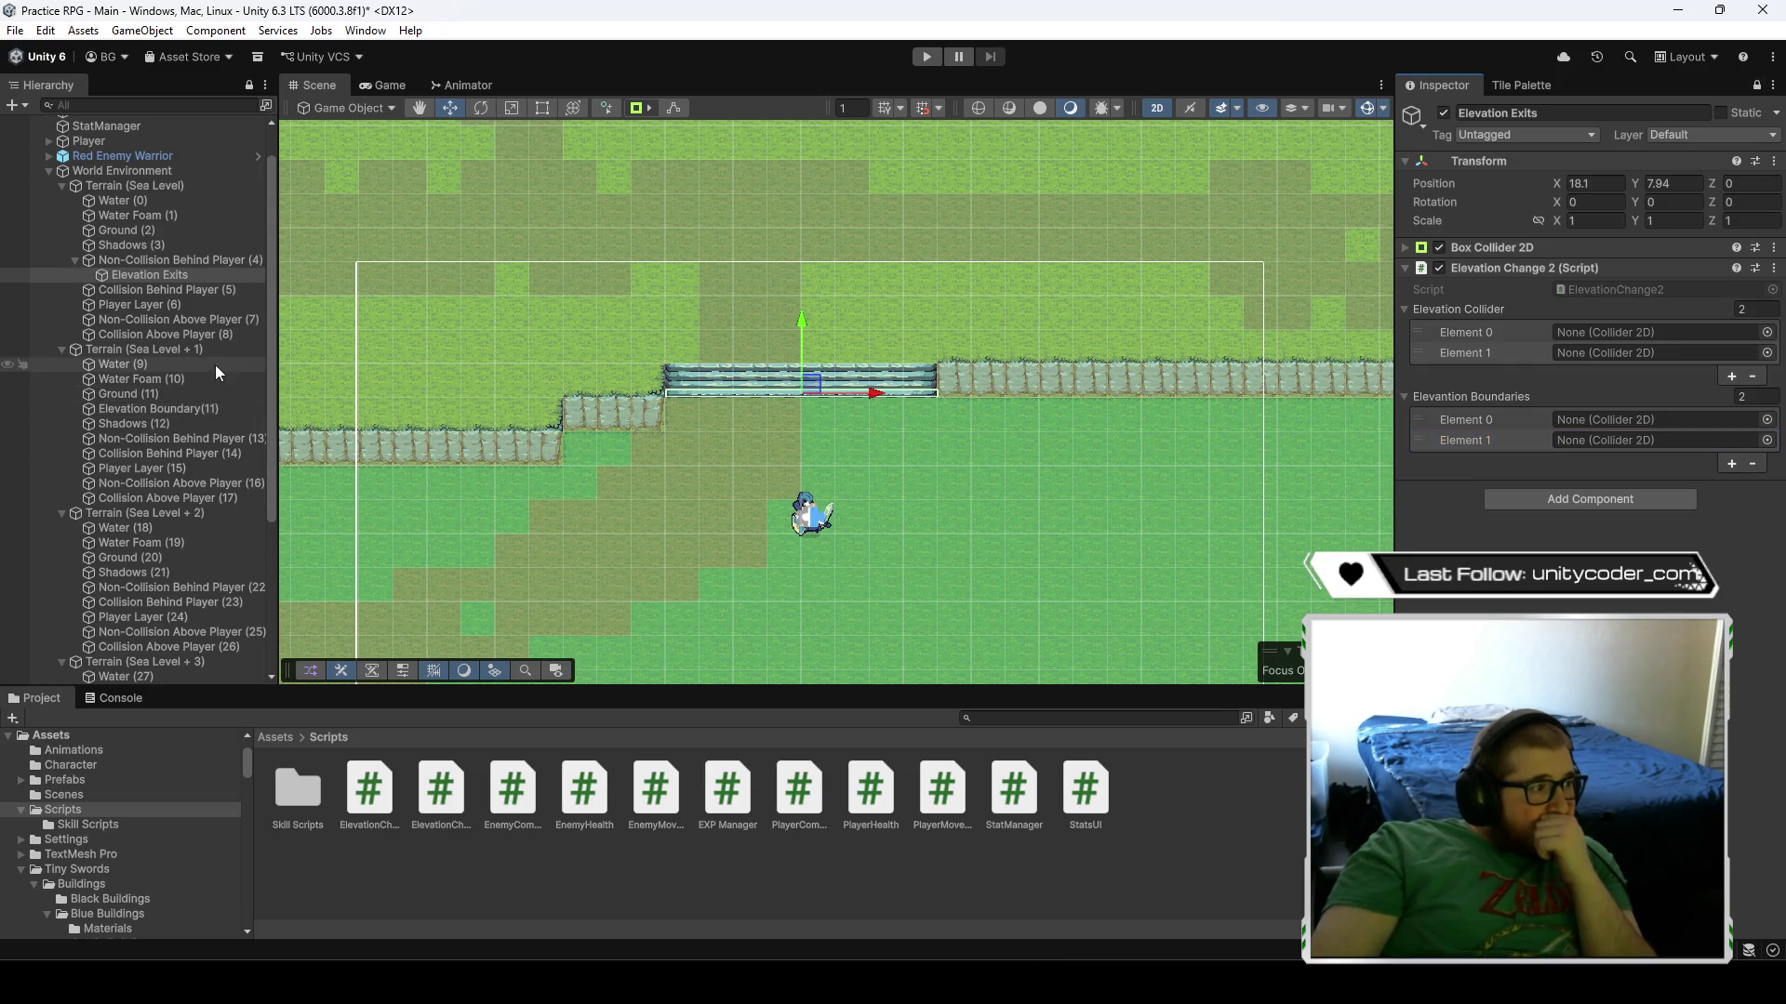
# - Assign Elevation Boundary(11) as boundary, and Collision Behind Player (5) and Collision Above Player (8) as colliders
pyautogui.moveTo(197, 409); pyautogui.dragTo(1633, 423)
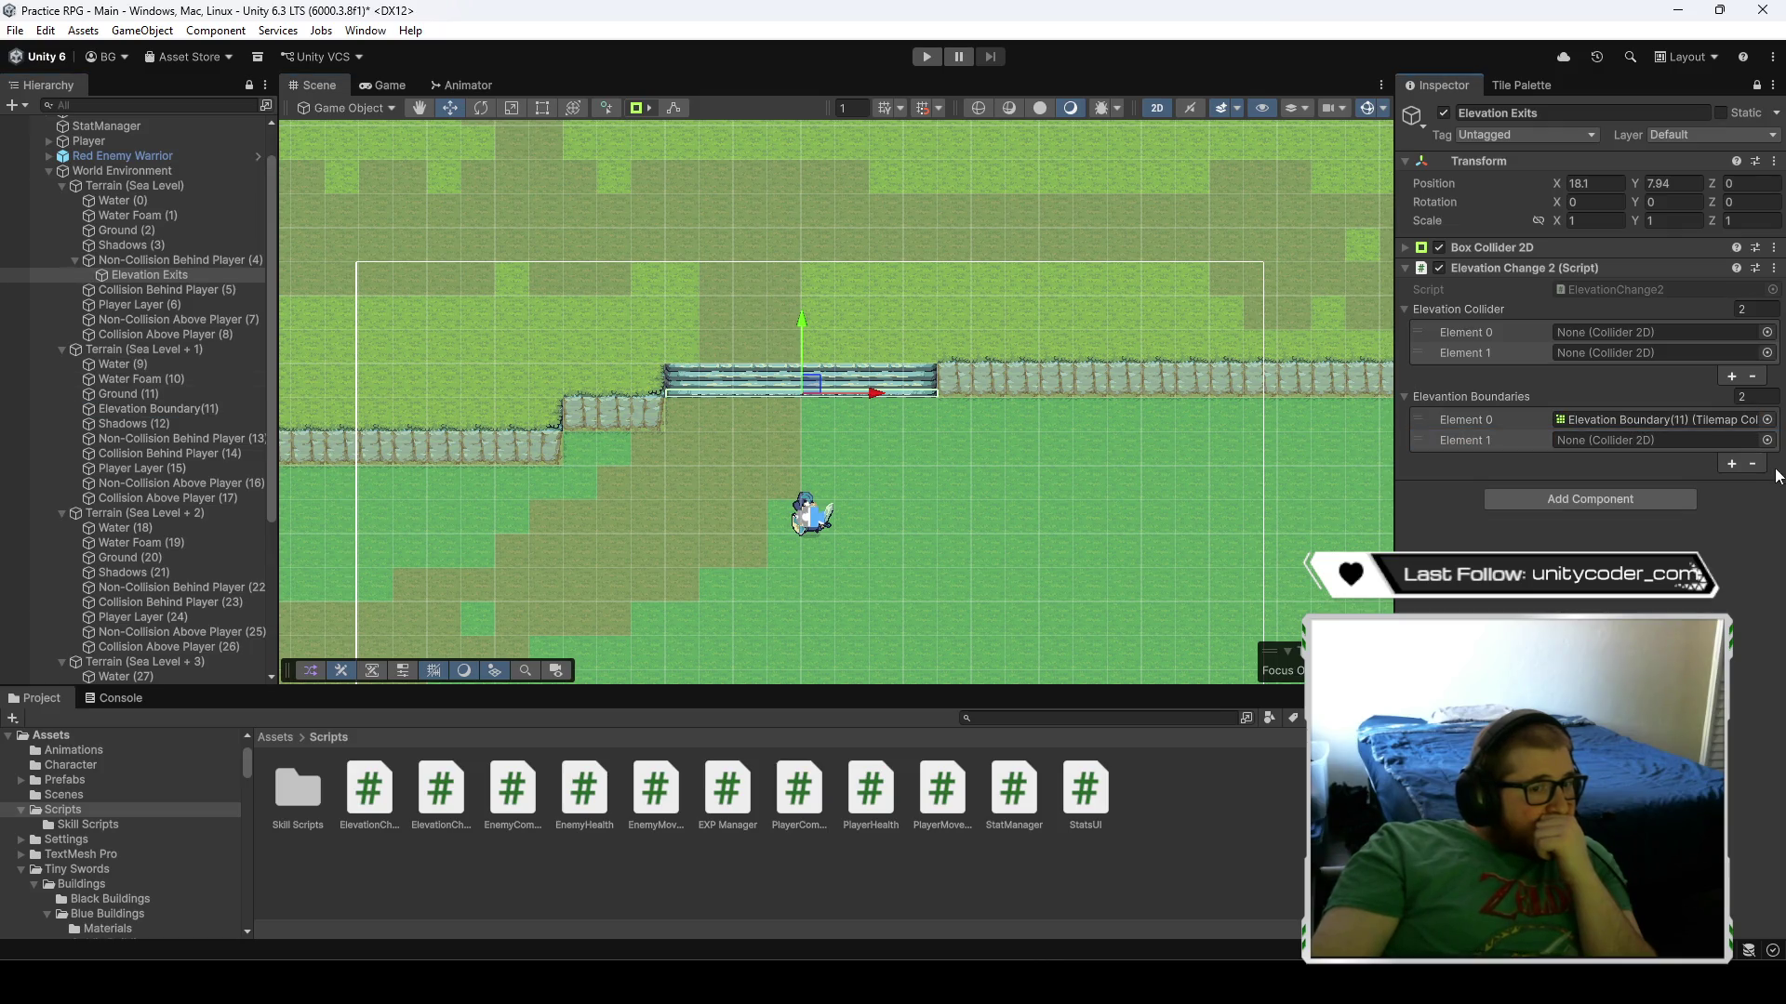
pyautogui.click(1752, 463)
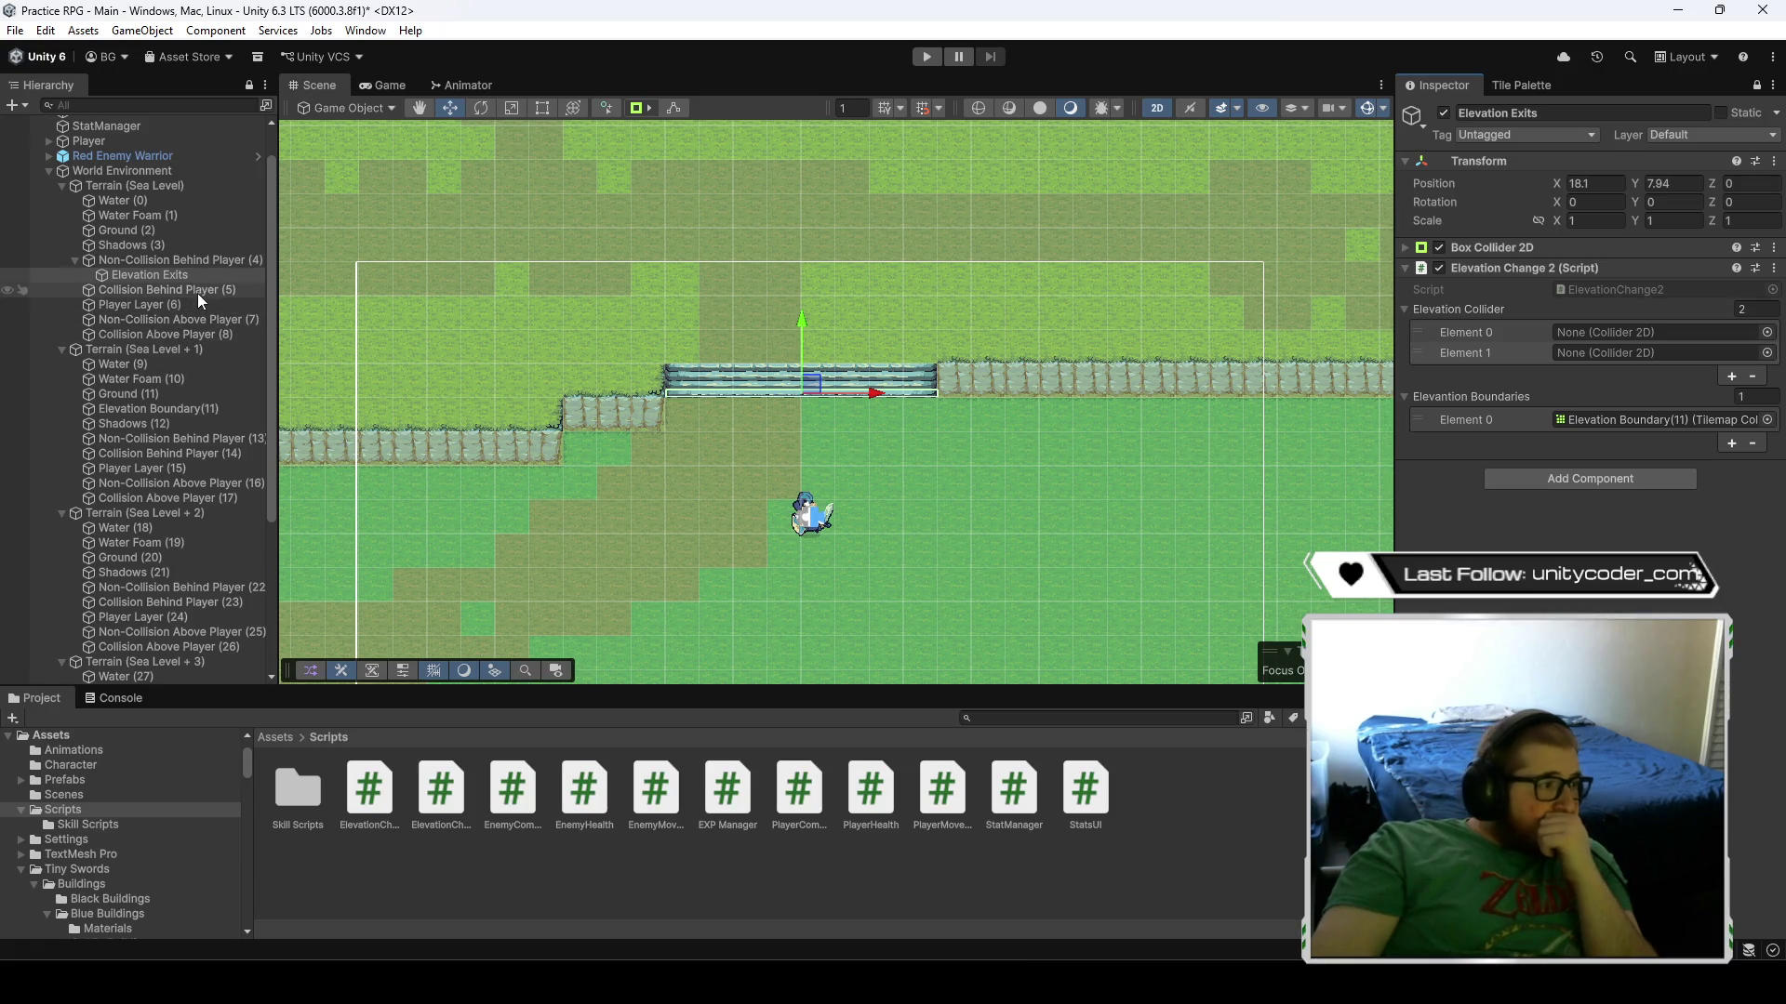
pyautogui.moveTo(197, 293)
pyautogui.mouseDown()
pyautogui.moveTo(625, 354)
pyautogui.moveTo(1641, 352)
pyautogui.mouseUp()
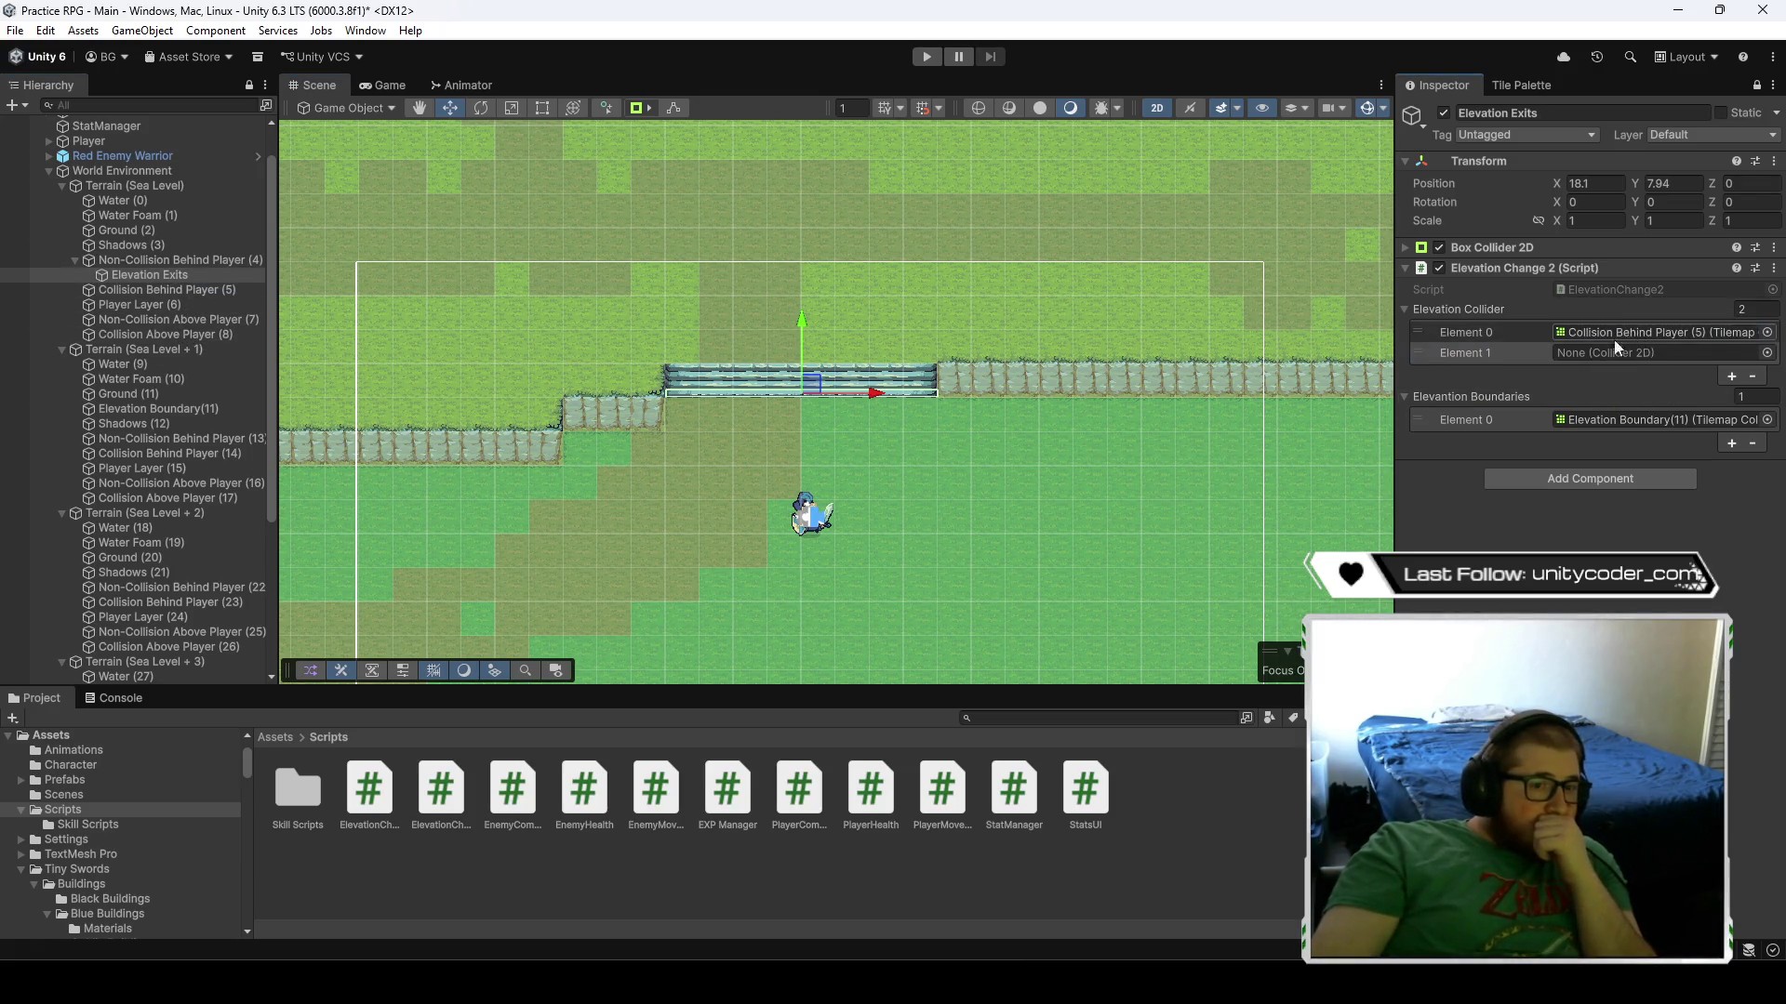
pyautogui.click(139, 333)
pyautogui.moveTo(139, 333)
pyautogui.mouseDown()
pyautogui.moveTo(1581, 326)
pyautogui.moveTo(1578, 353)
pyautogui.mouseUp()
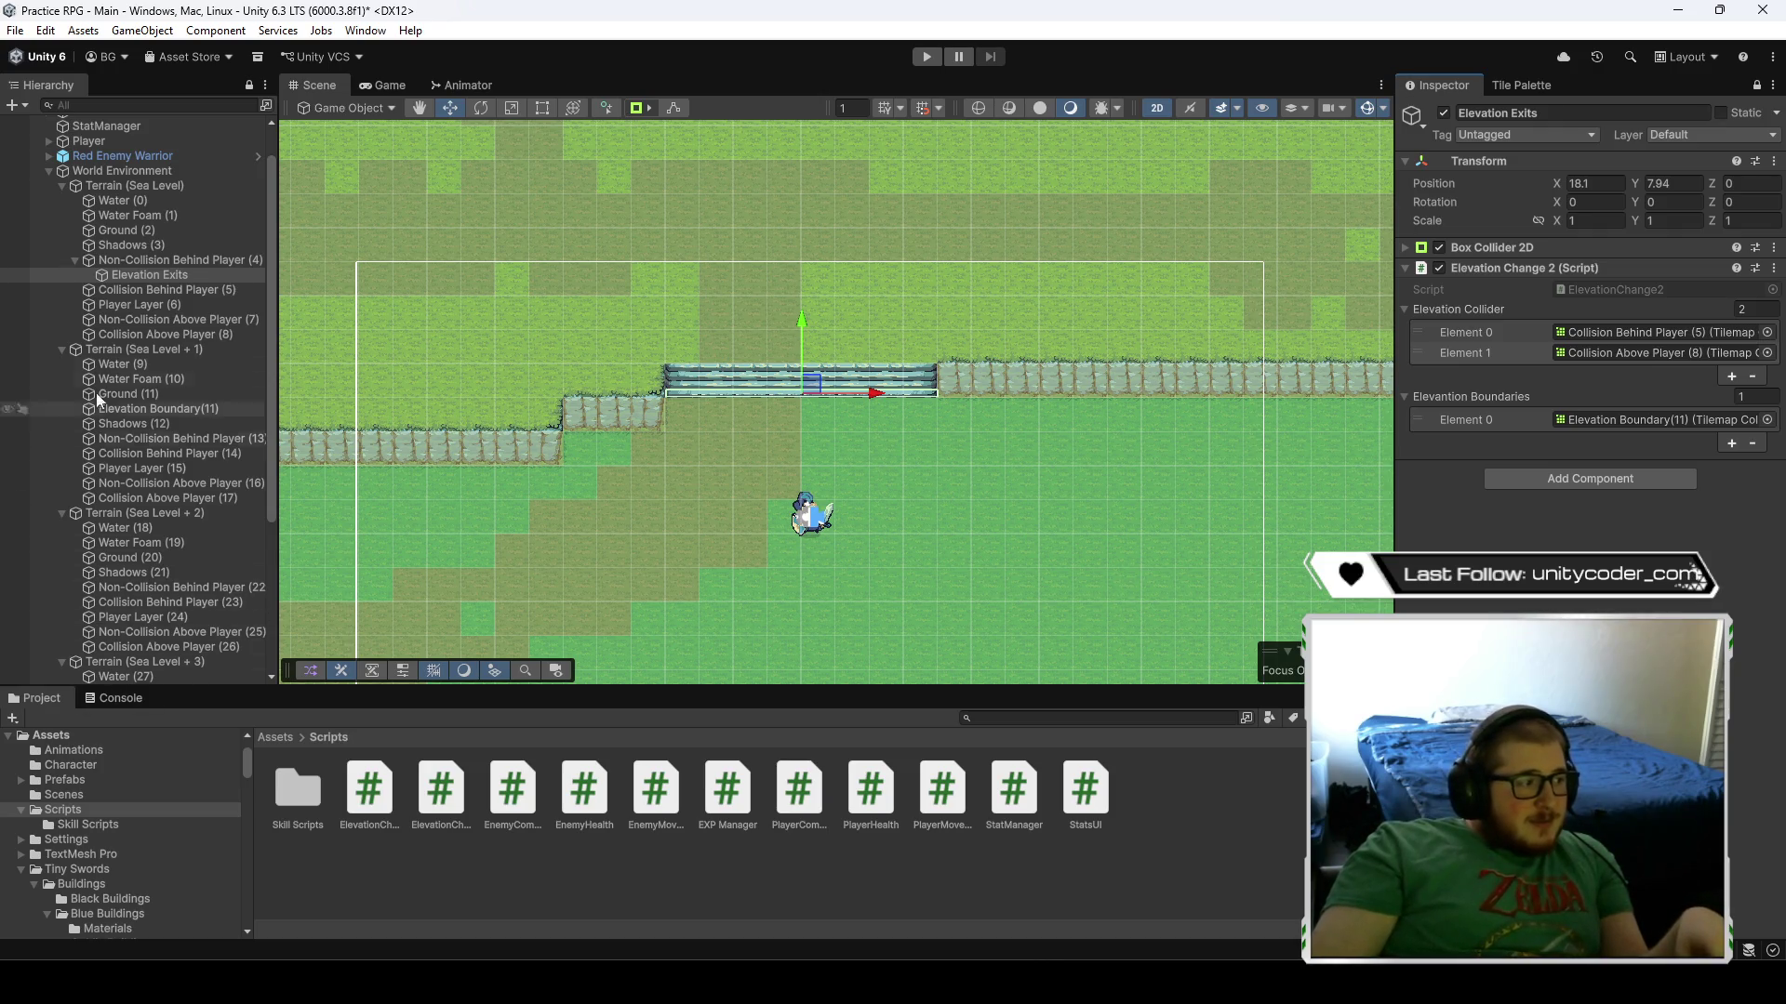
# - Collapse the Sea Level + 1, + 2 and + 3 terrain groups and enter Play mode
pyautogui.click(61, 349)
pyautogui.click(62, 363)
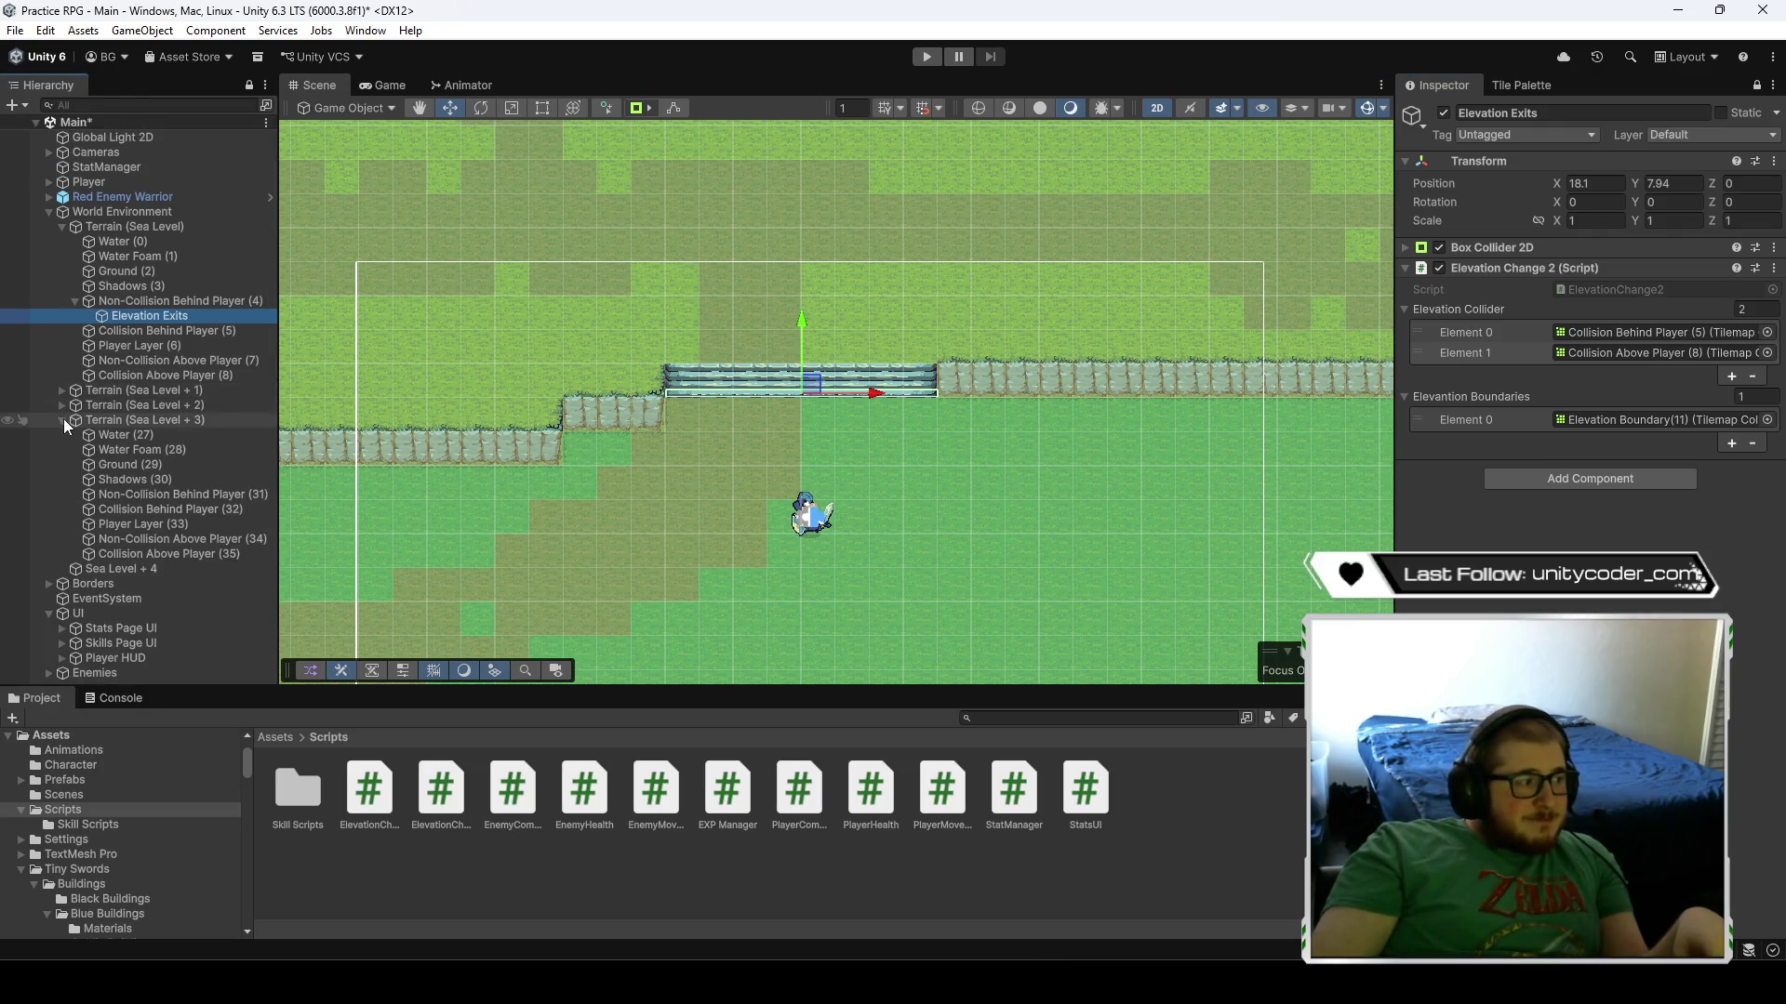
pyautogui.click(62, 420)
pyautogui.hotkey('ctrl', 'p')
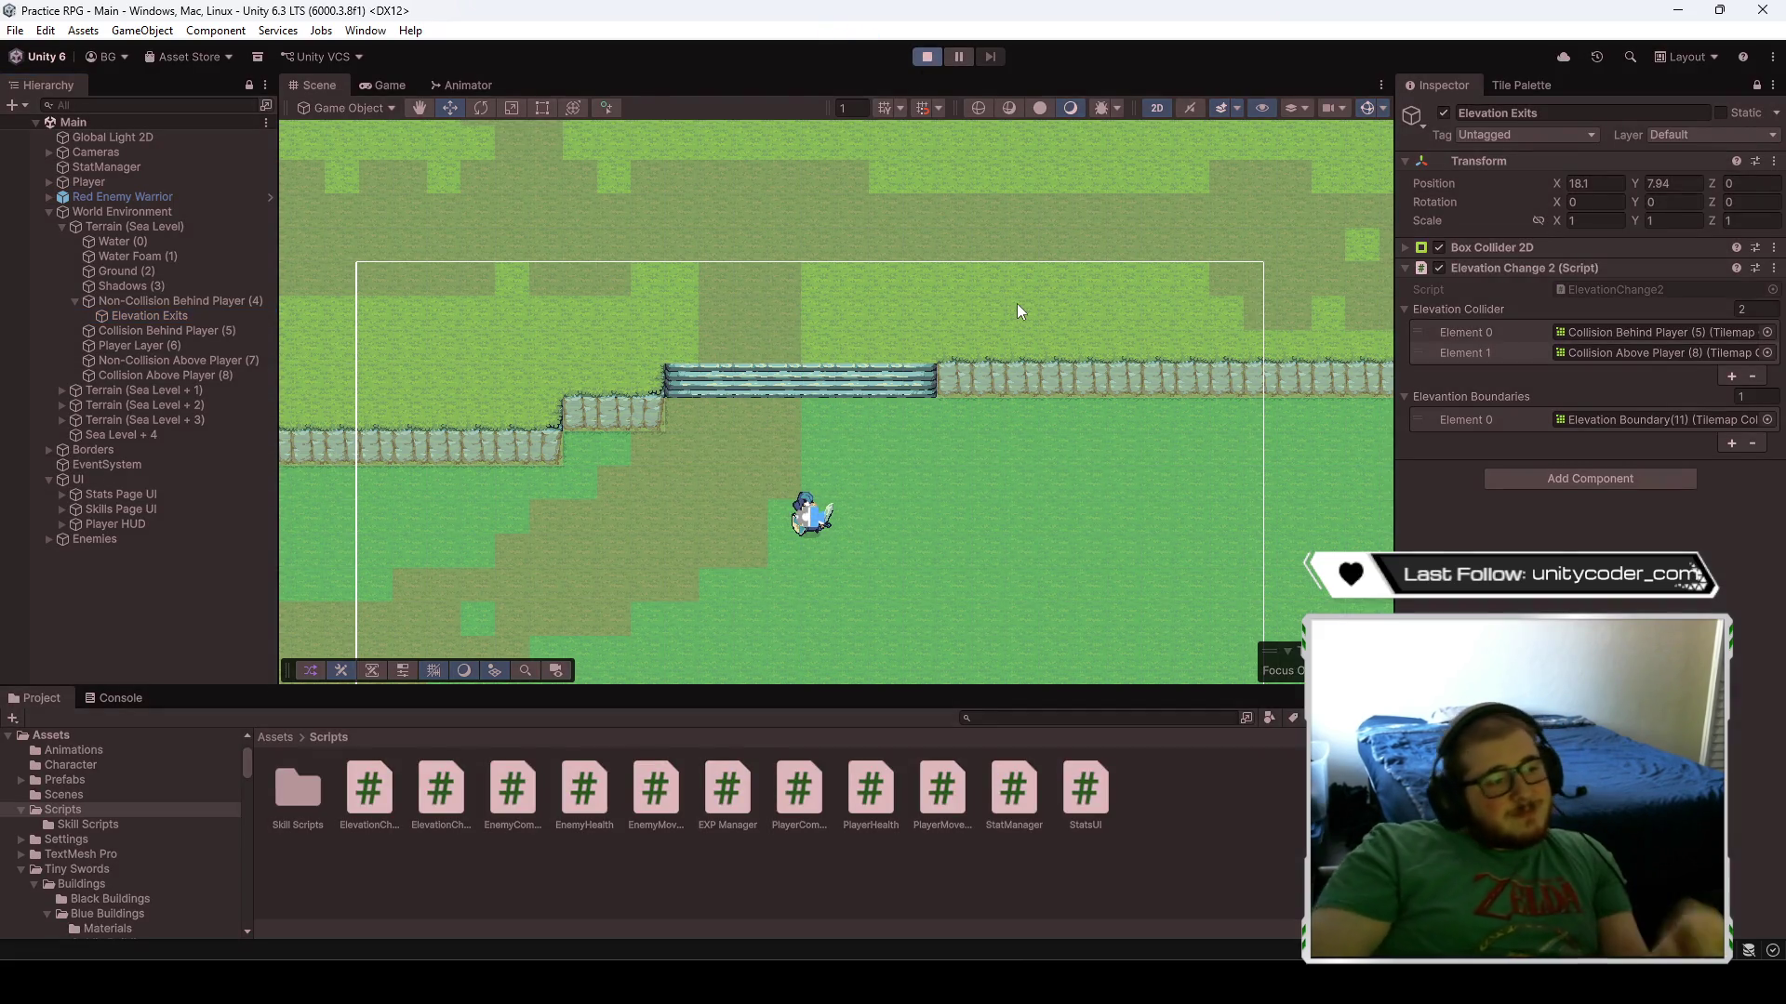
# - Walk the knight to the stairs, along the ledge, then down toward the sand and water
pyautogui.press('w')
pyautogui.press('d')
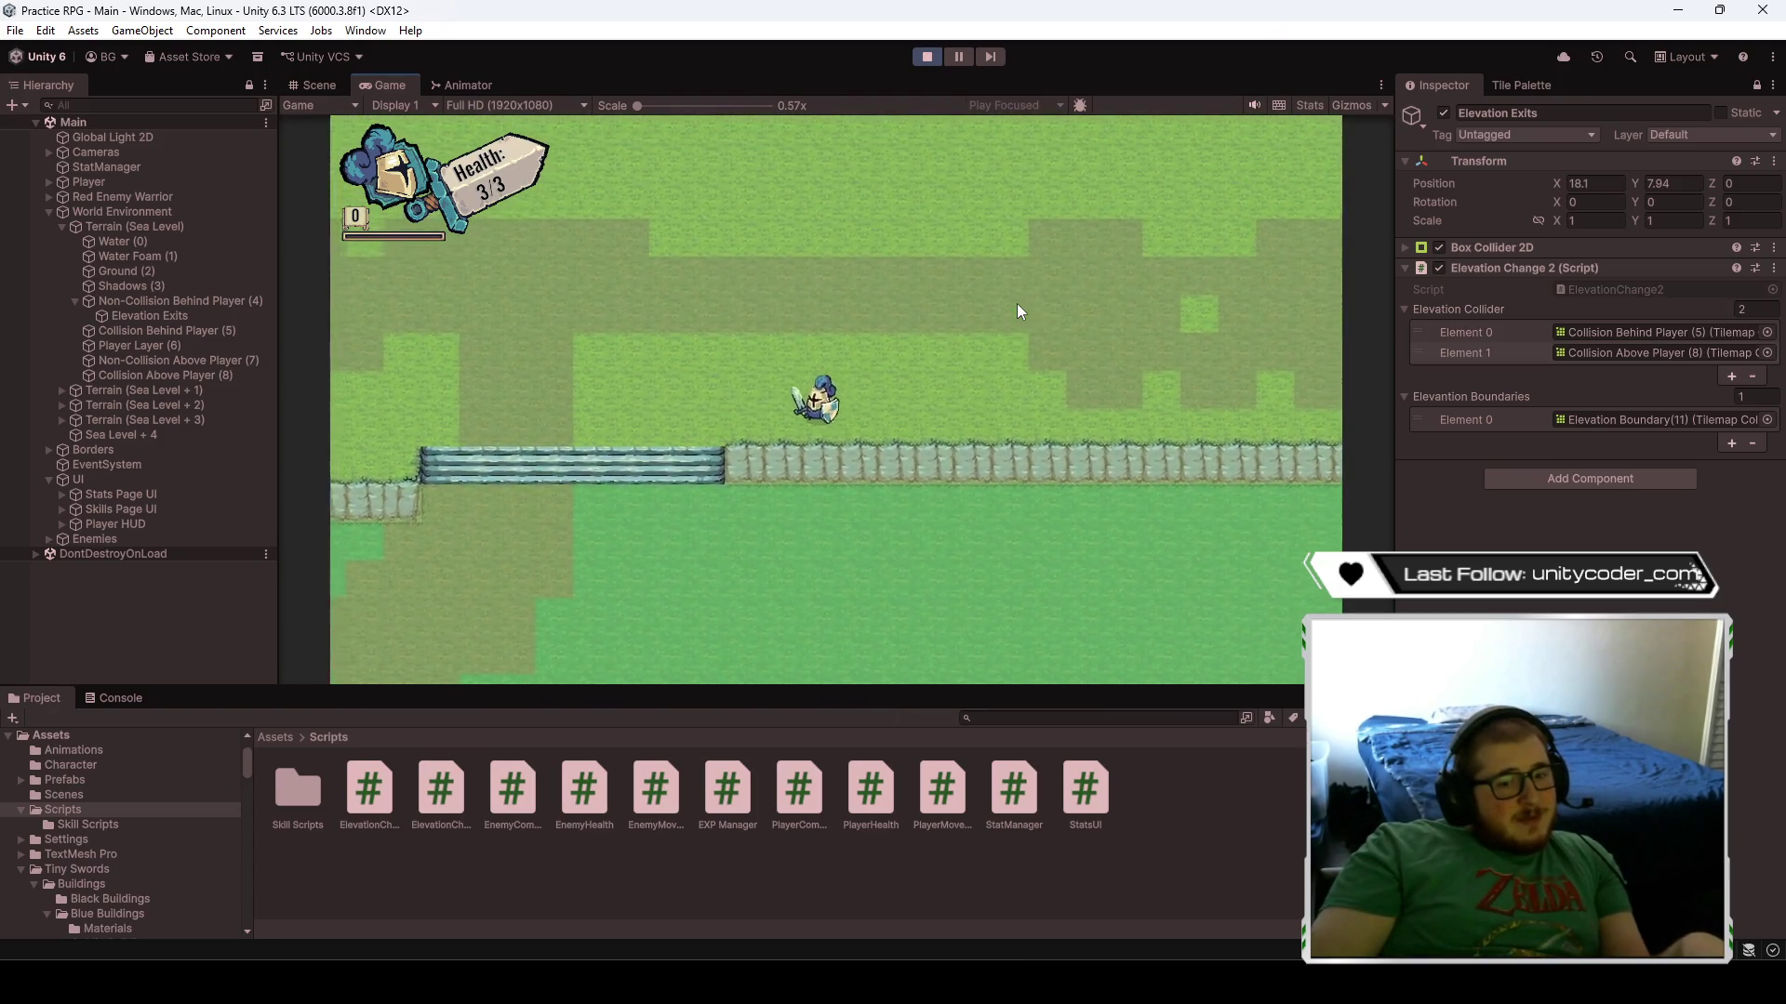
pyautogui.press('a')
pyautogui.press('s')
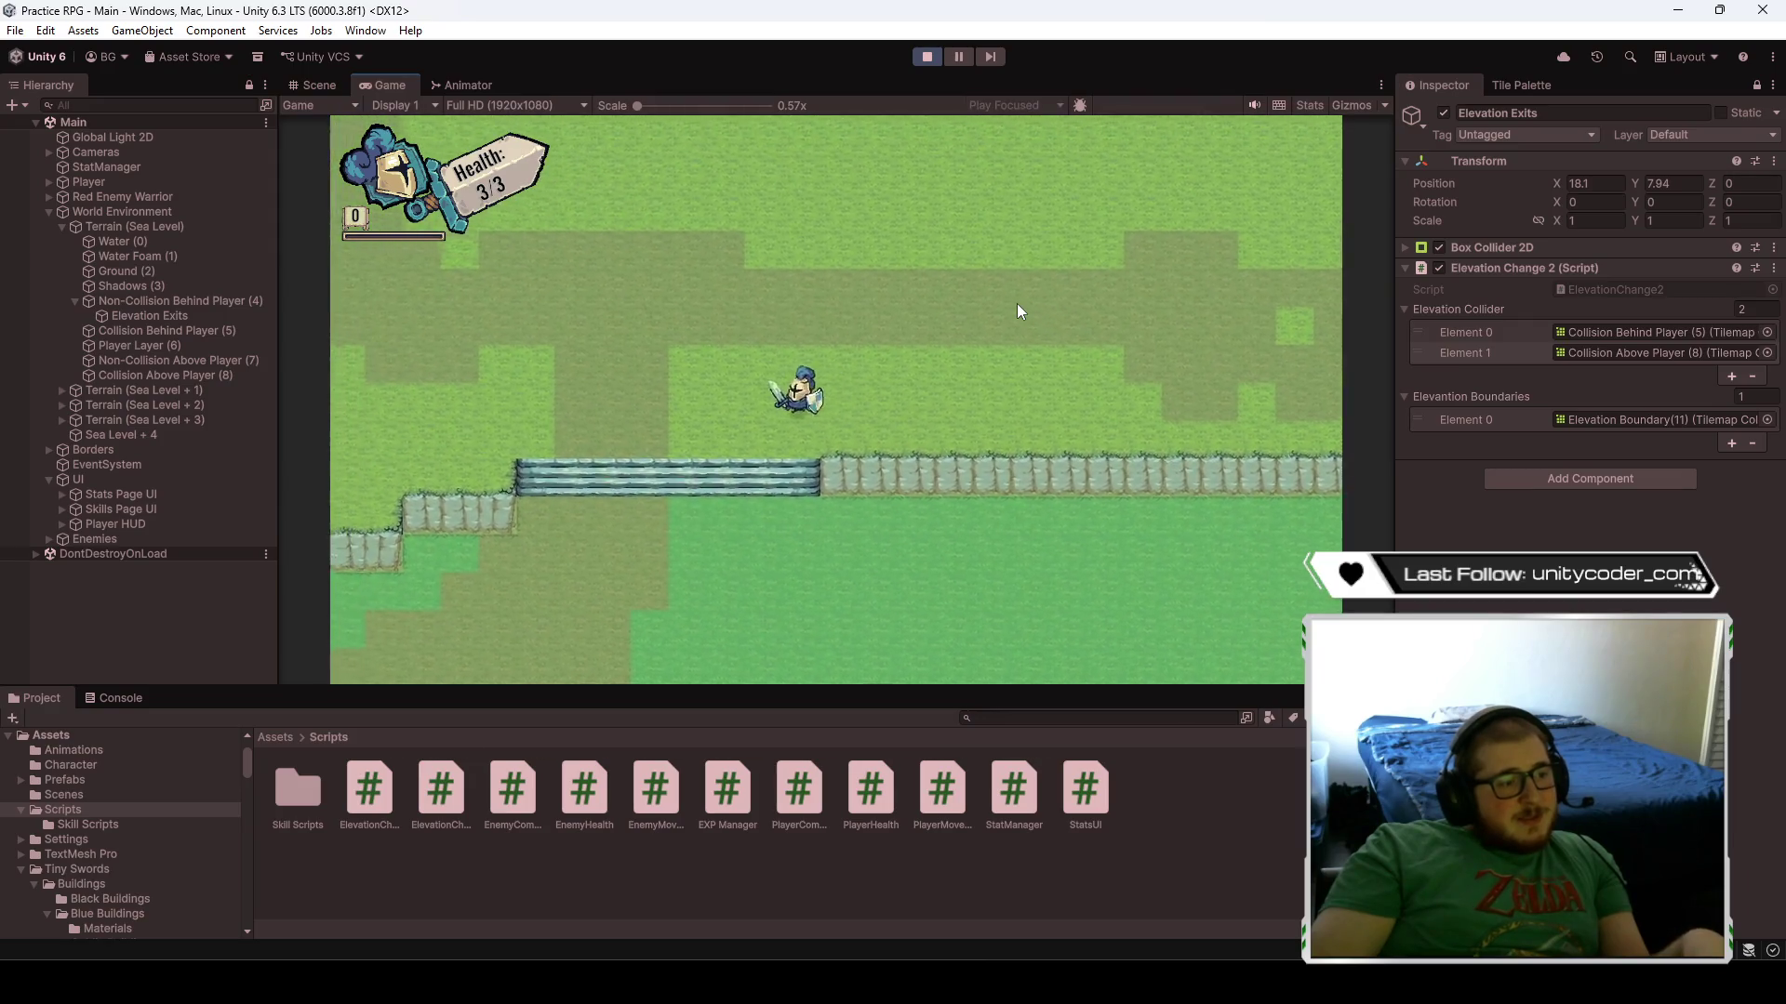
pyautogui.press('a')
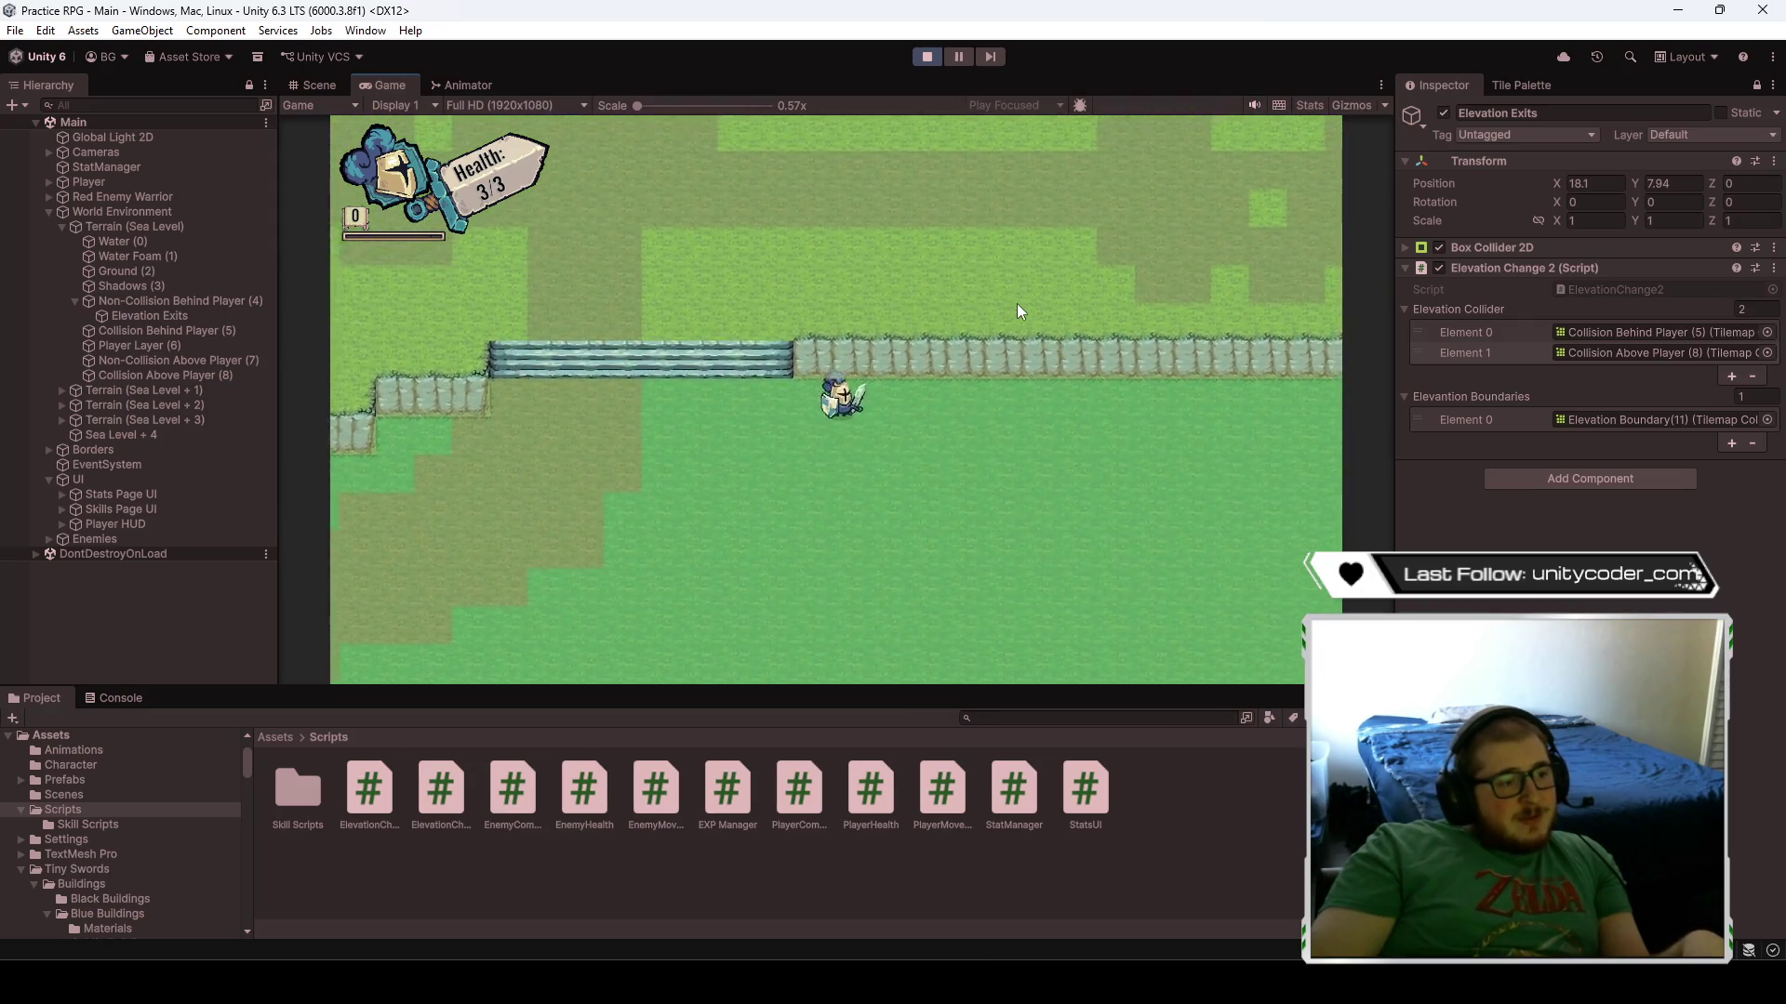
pyautogui.press('s')
pyautogui.press('s')
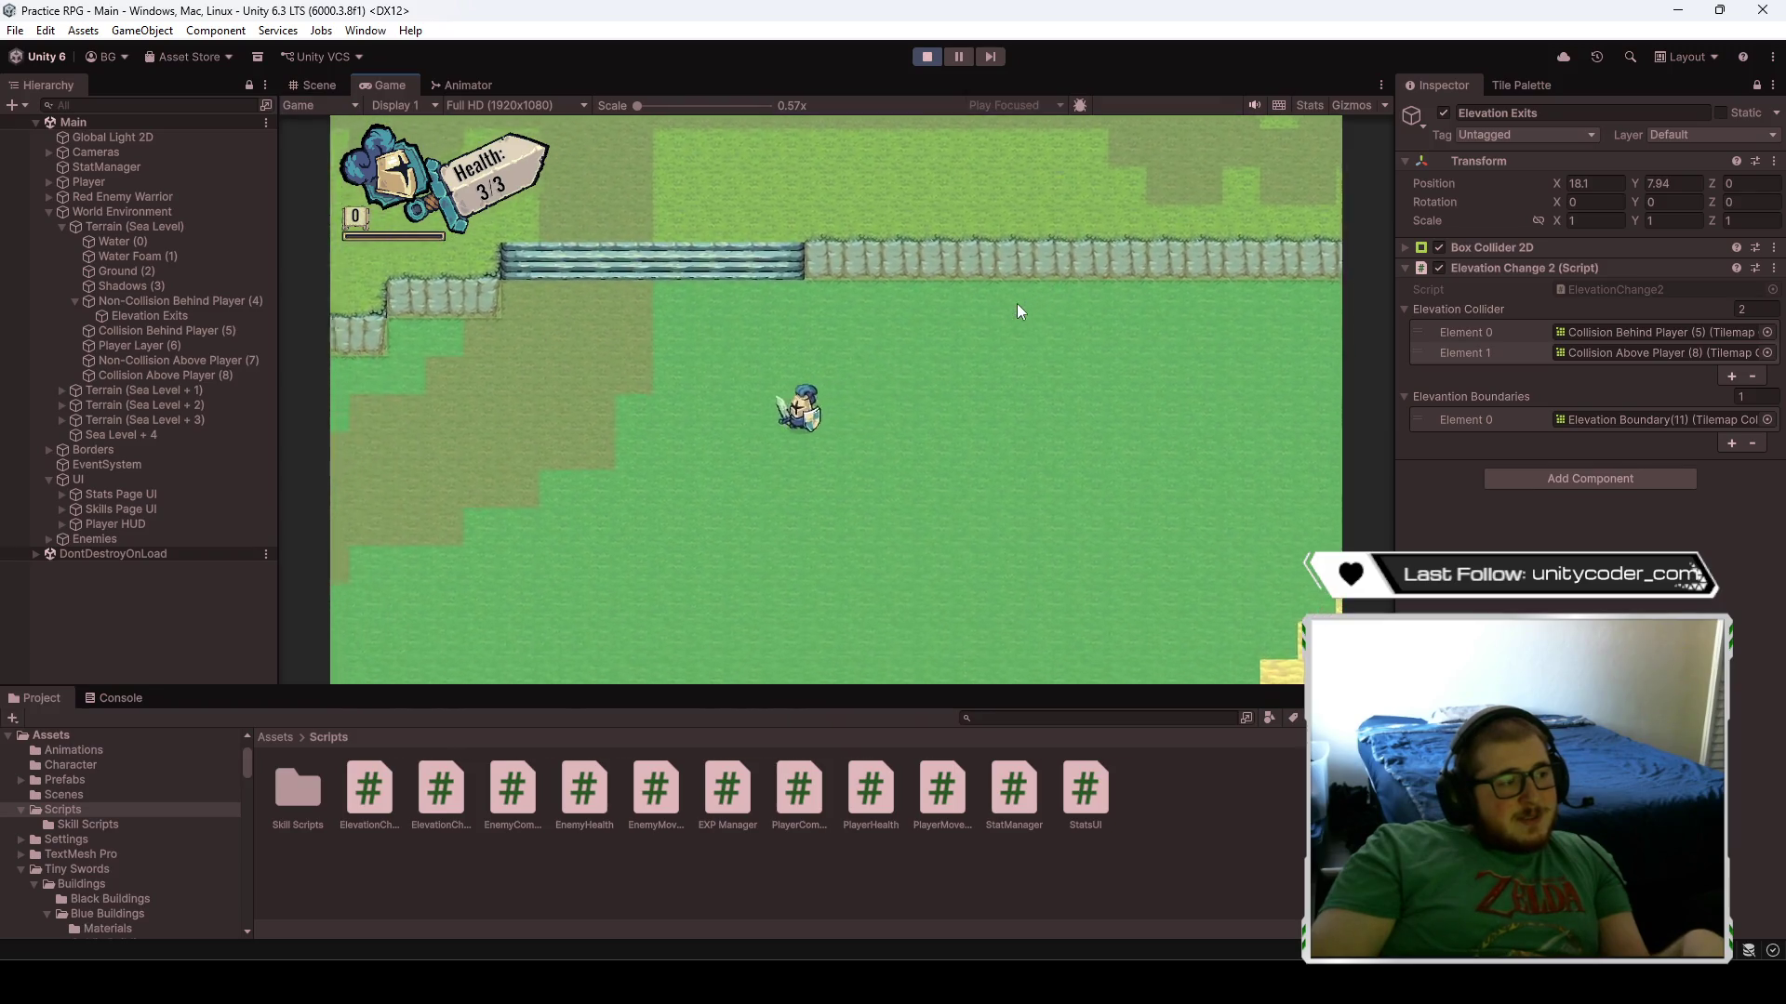
pyautogui.press('s')
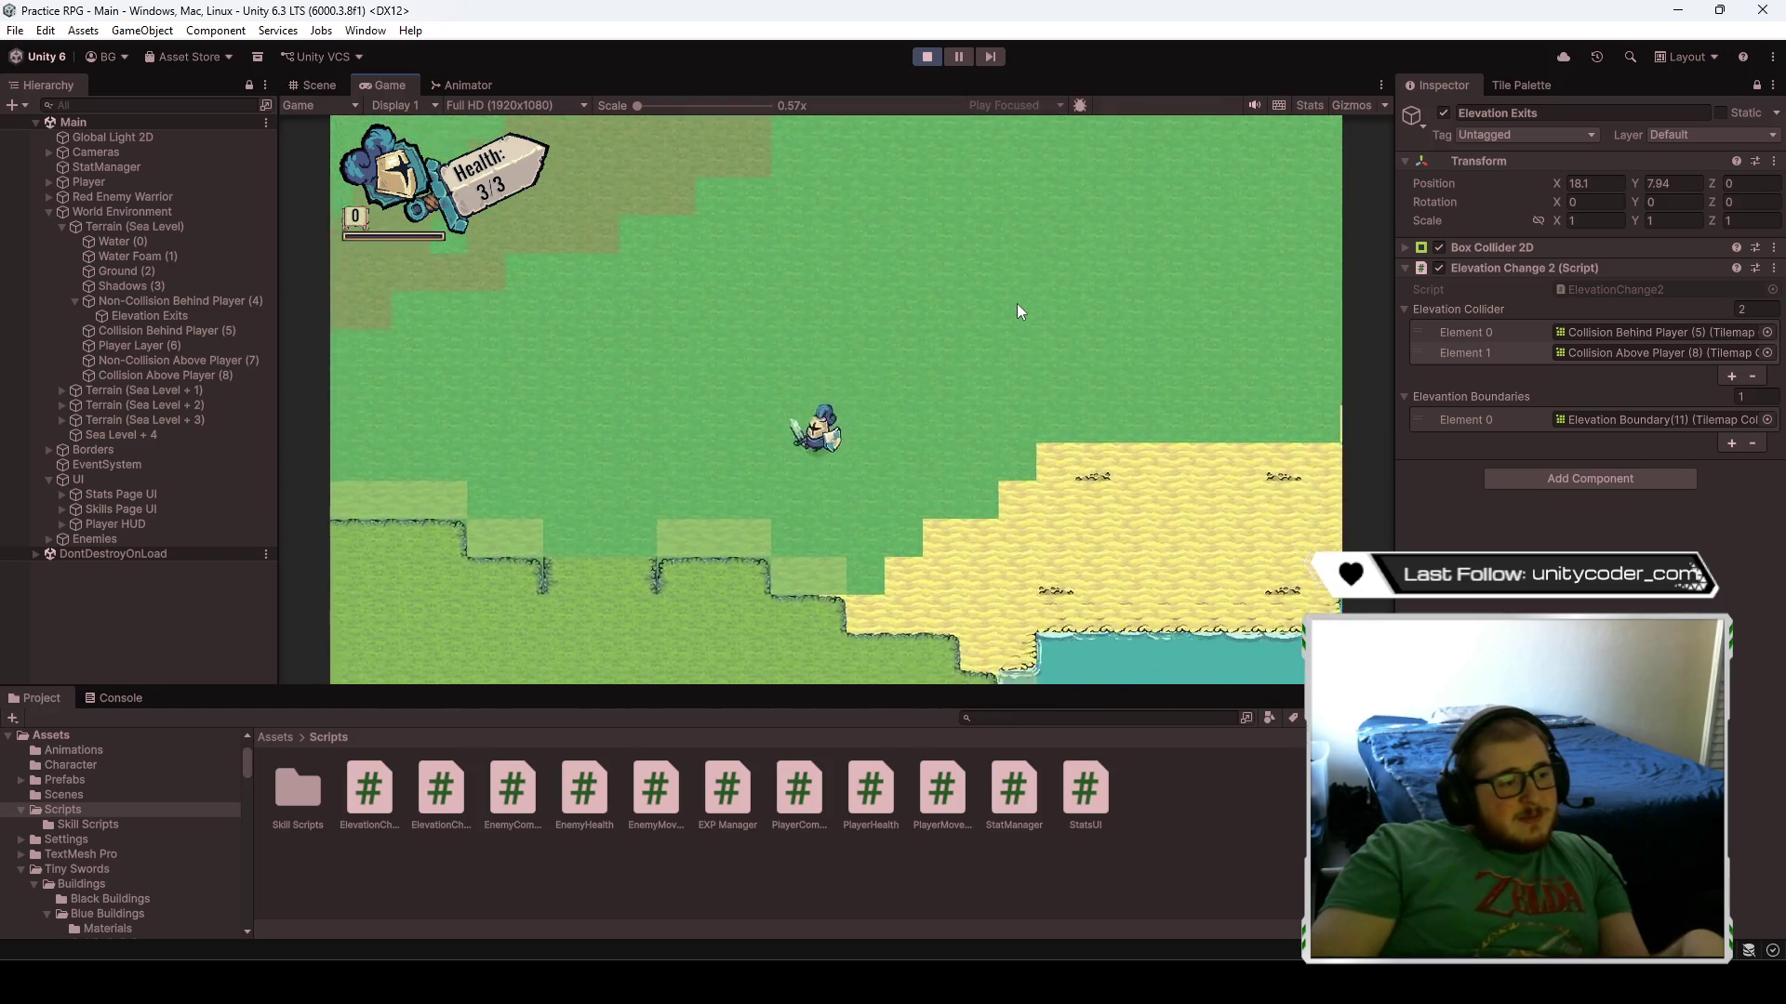
pyautogui.press('d')
# - Walk the knight back up onto the stairs, then down past them to the lower grass
pyautogui.press('w')
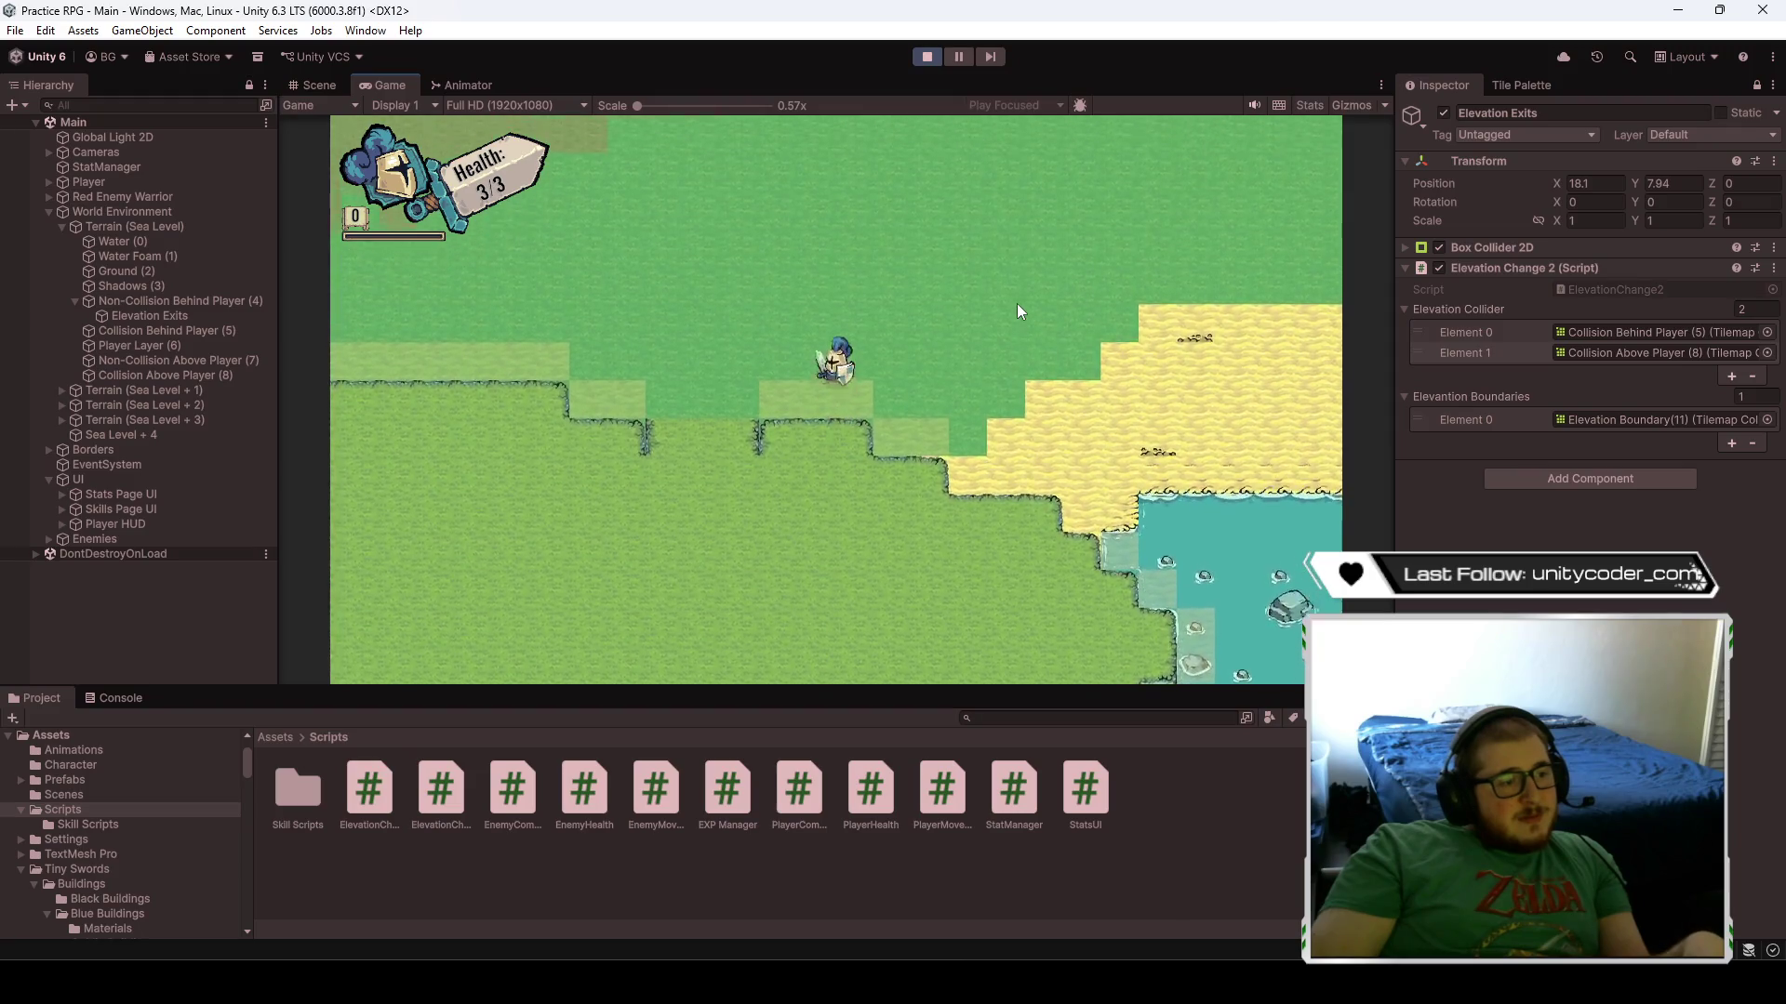
pyautogui.press('s')
pyautogui.press('a')
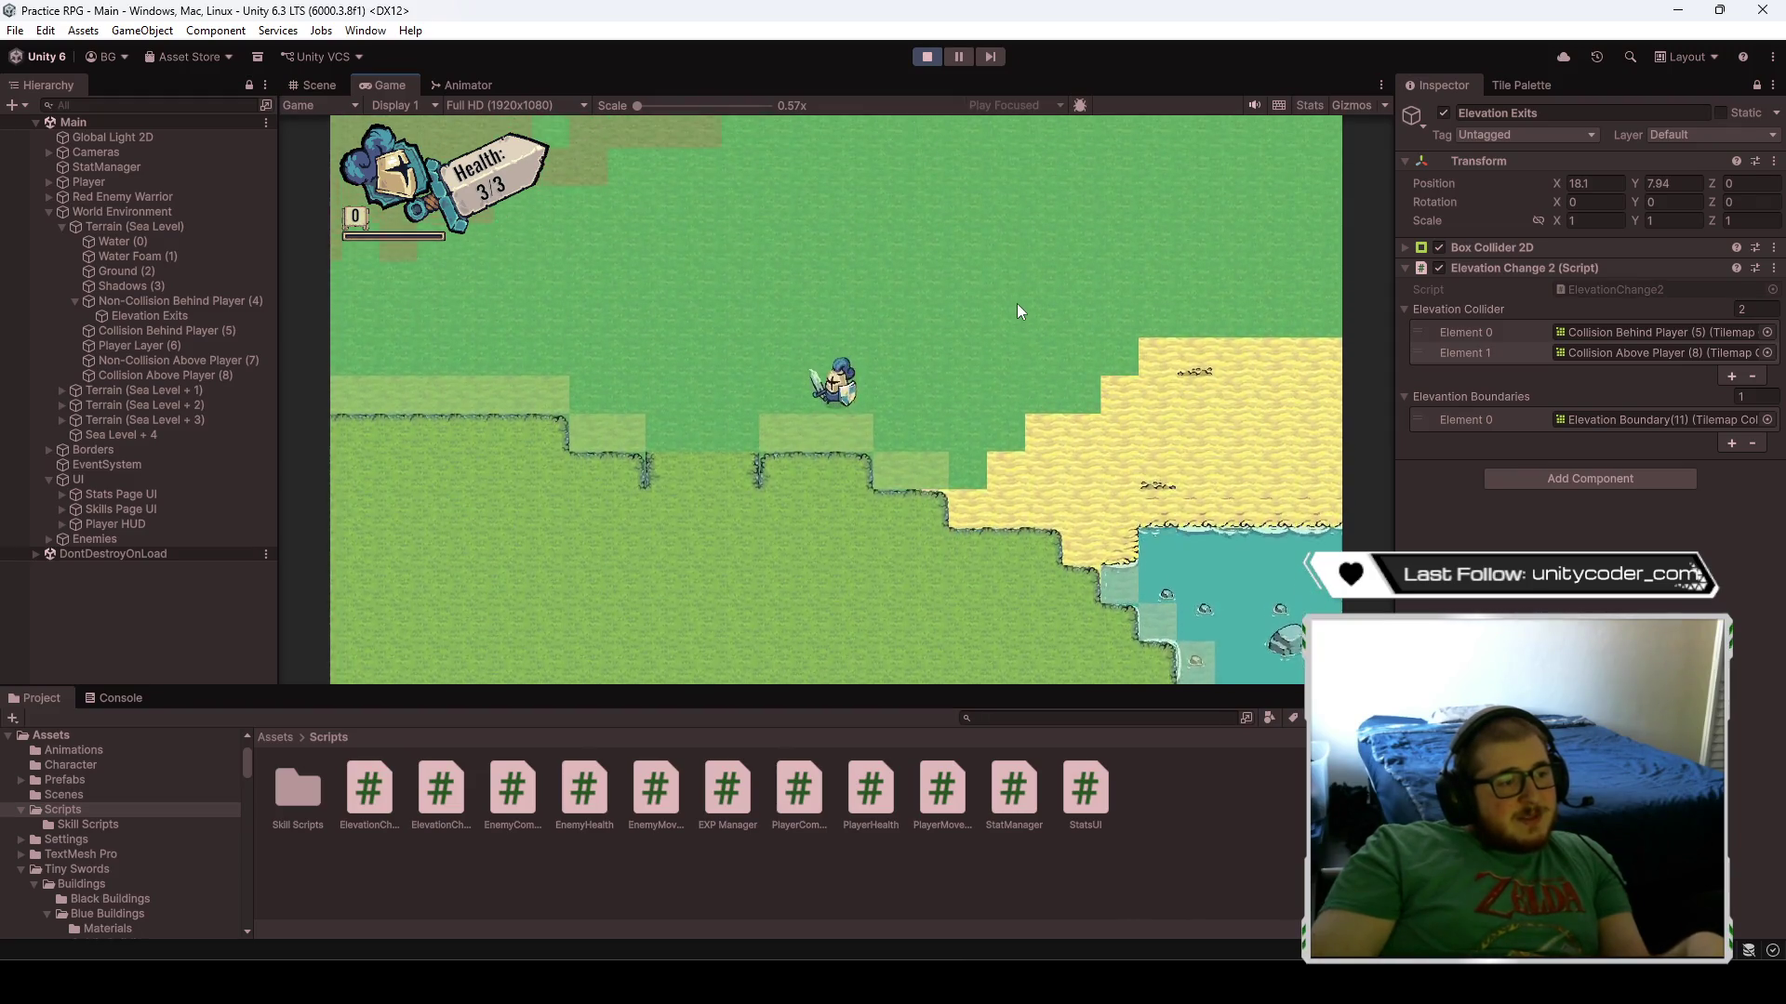
pyautogui.press('w')
pyautogui.press('w')
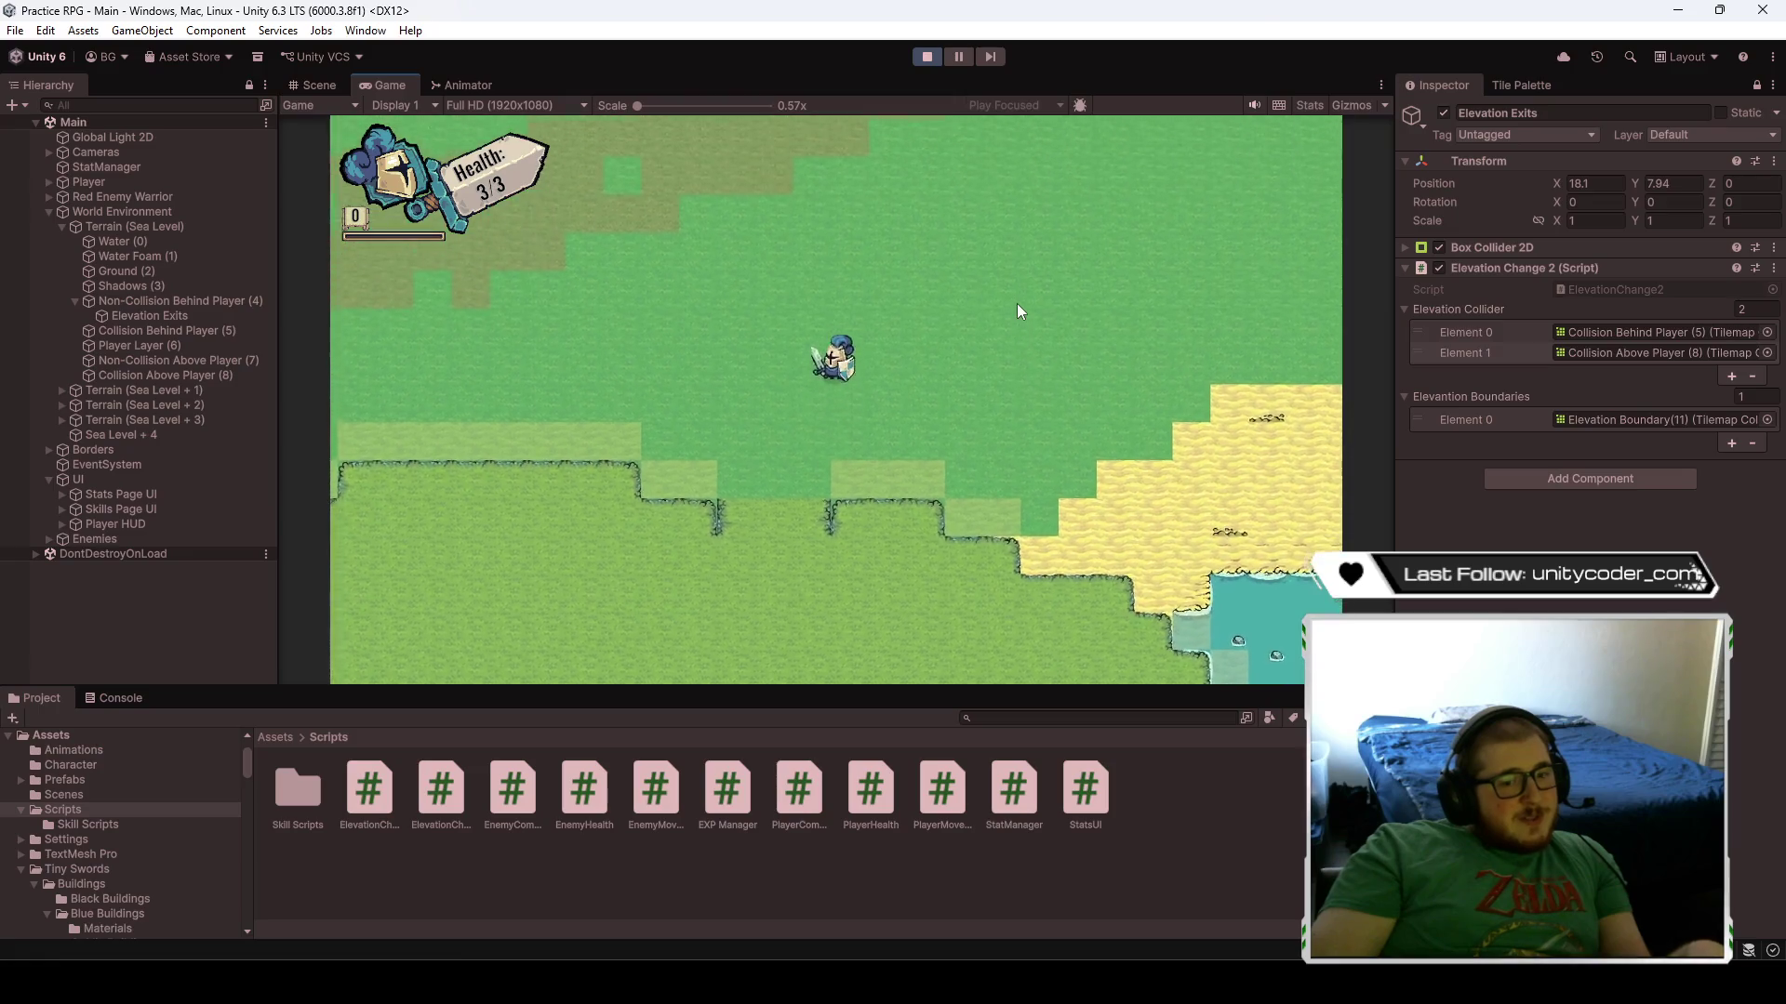
pyautogui.press('w')
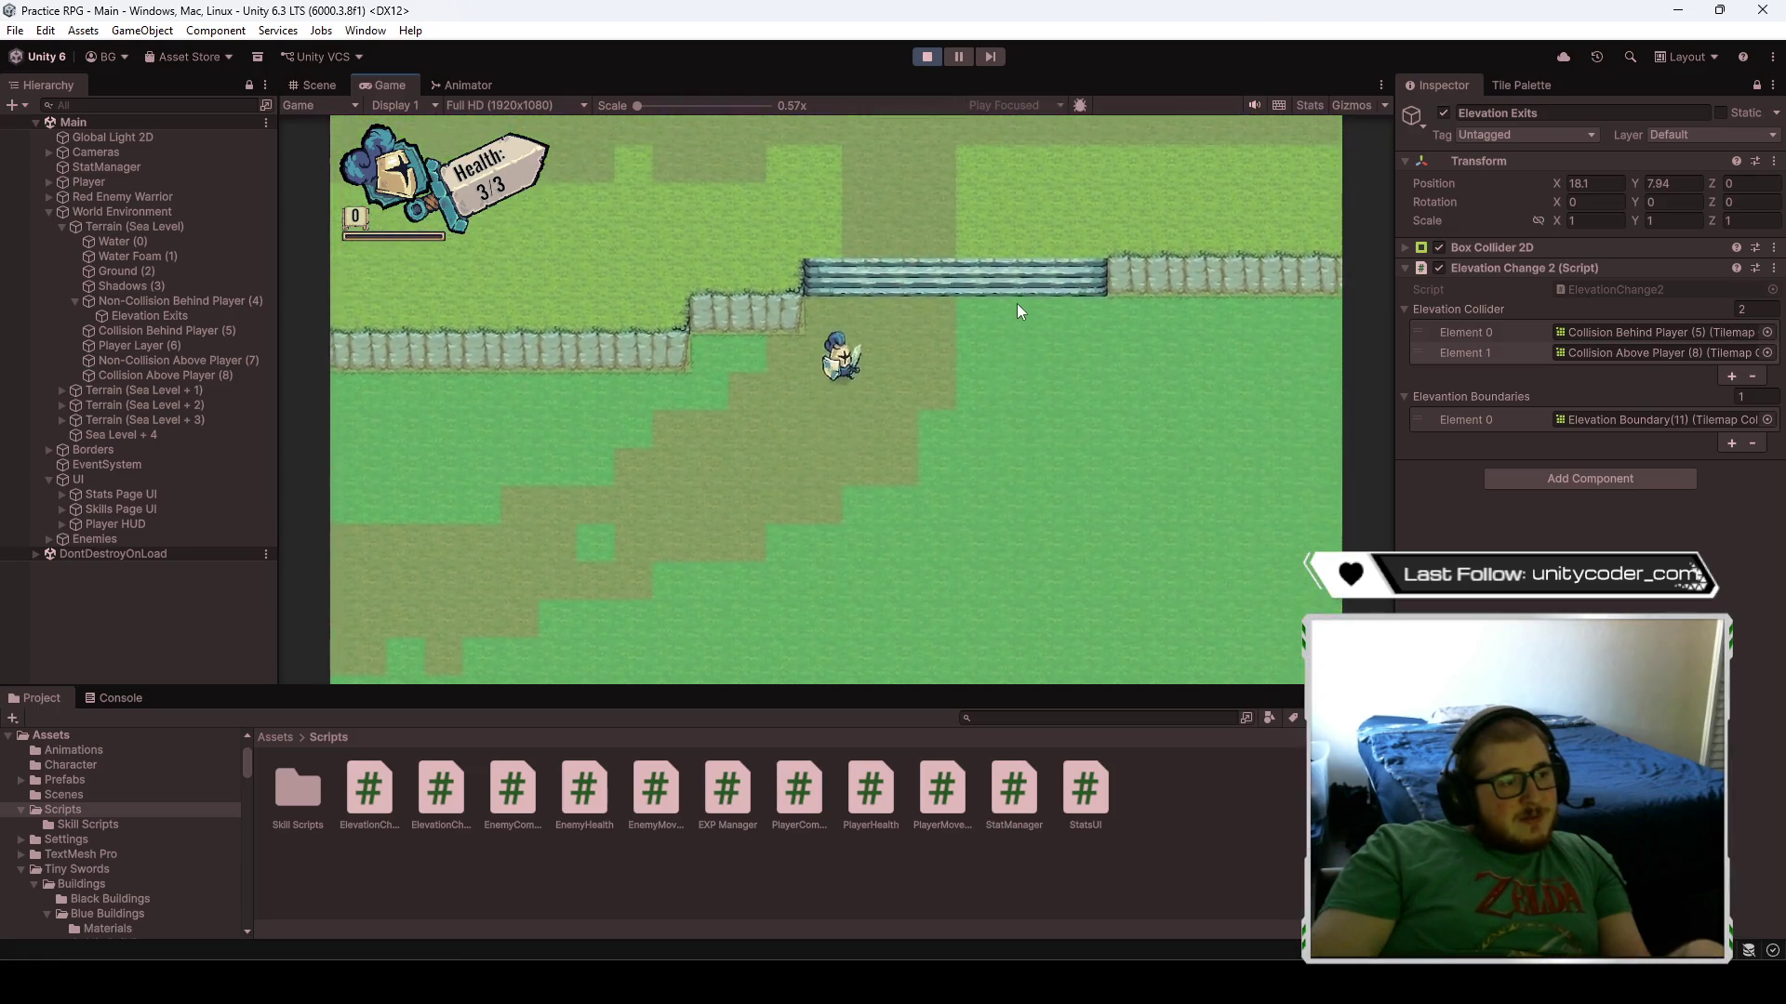
pyautogui.press('a')
pyautogui.press('w')
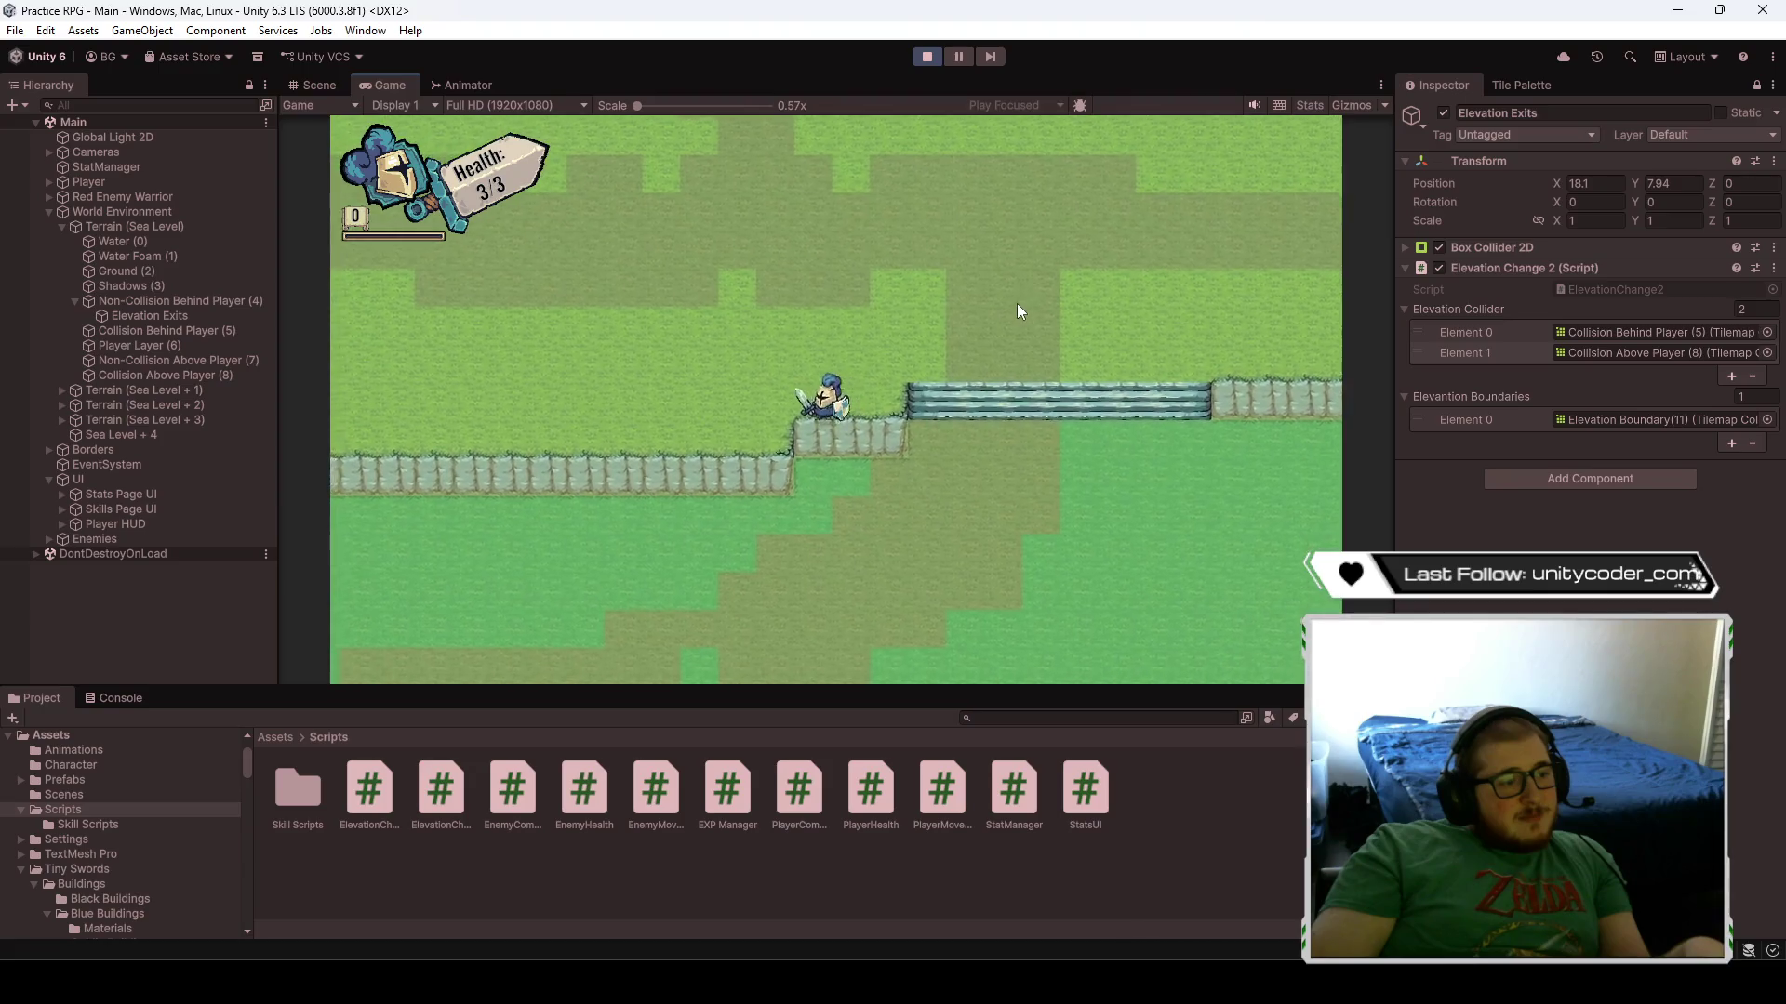
pyautogui.press('d')
pyautogui.press('s')
pyautogui.press('d')
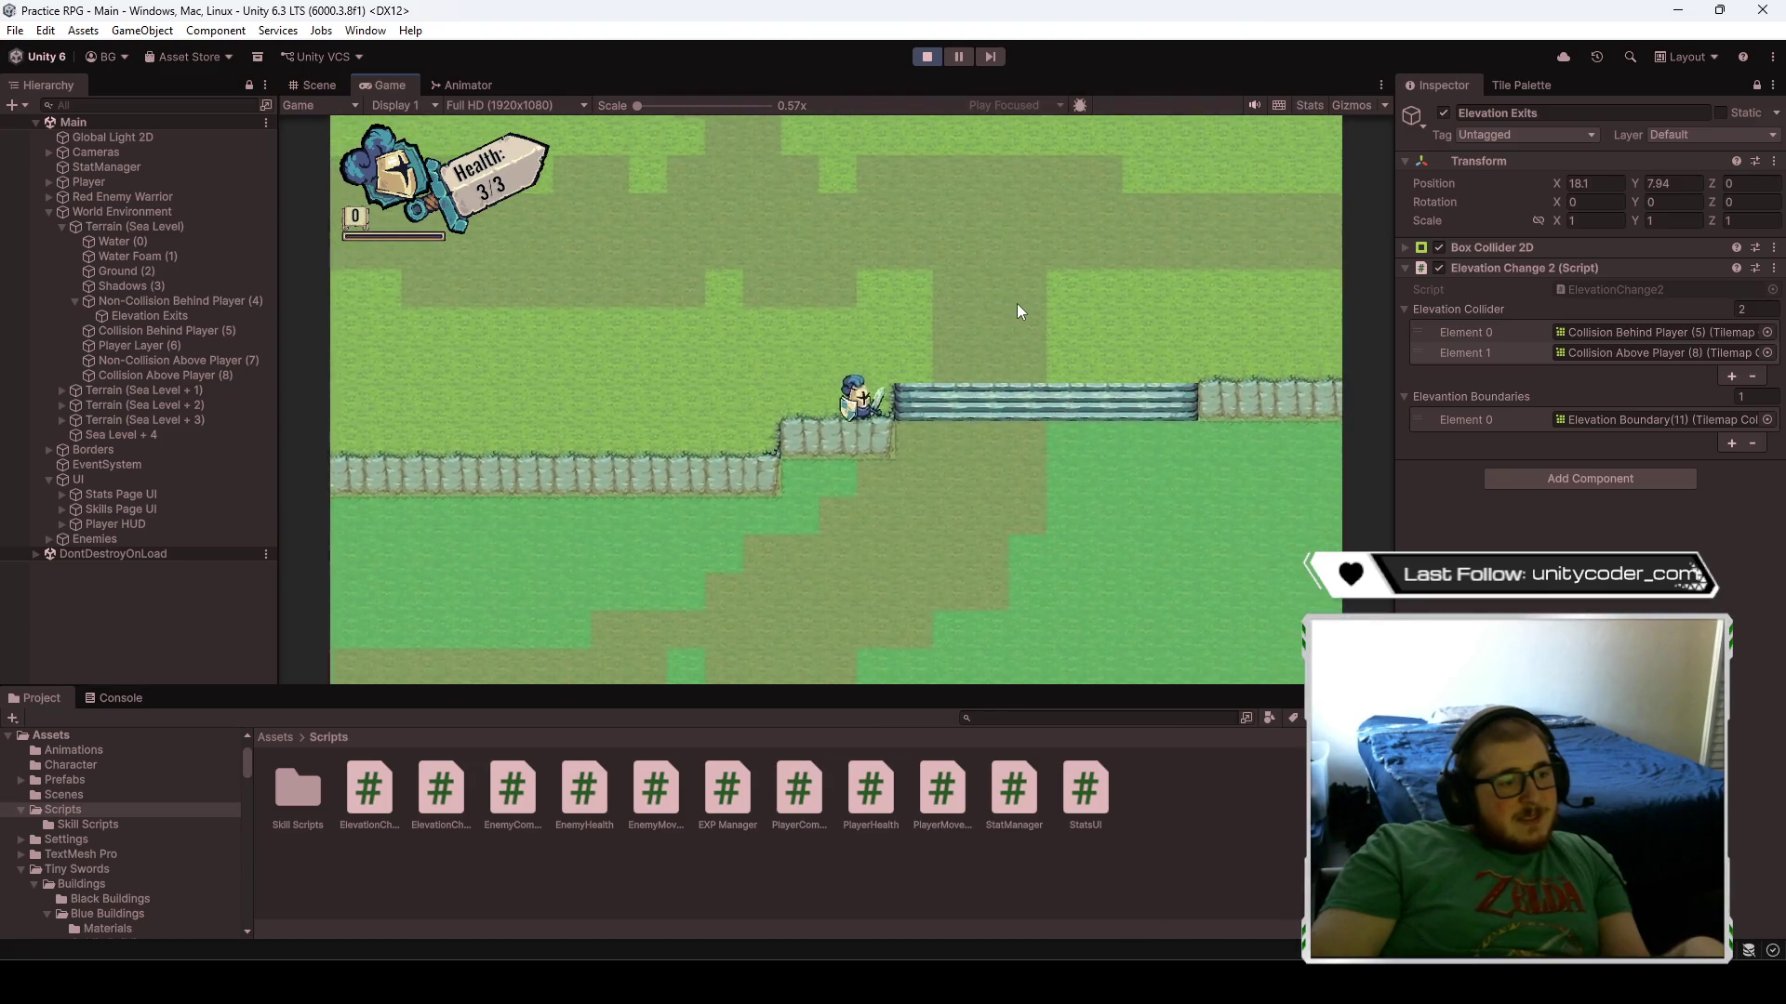
pyautogui.press('a')
pyautogui.press('a')
pyautogui.press('s')
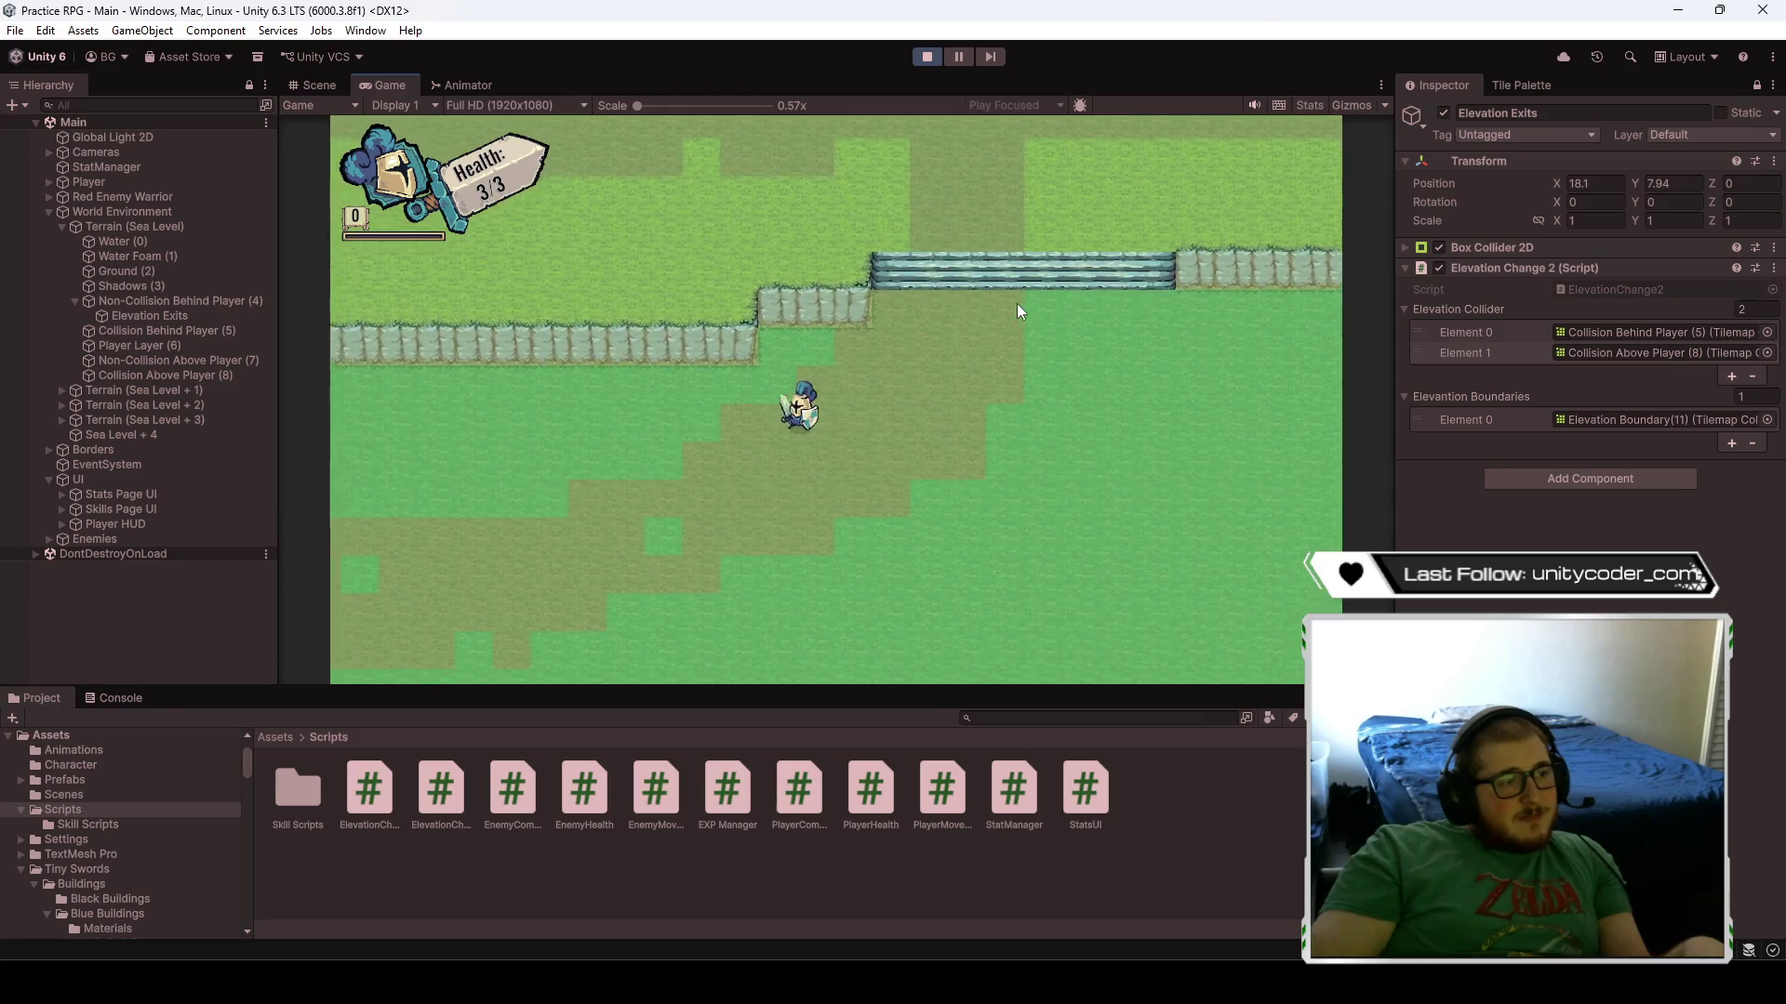
# - Exit Play mode, frame the stairs area in the Scene view, and collapse the Elevation Change 2 settings
pyautogui.click(926, 57)
pyautogui.scroll(-10, 668, 428)
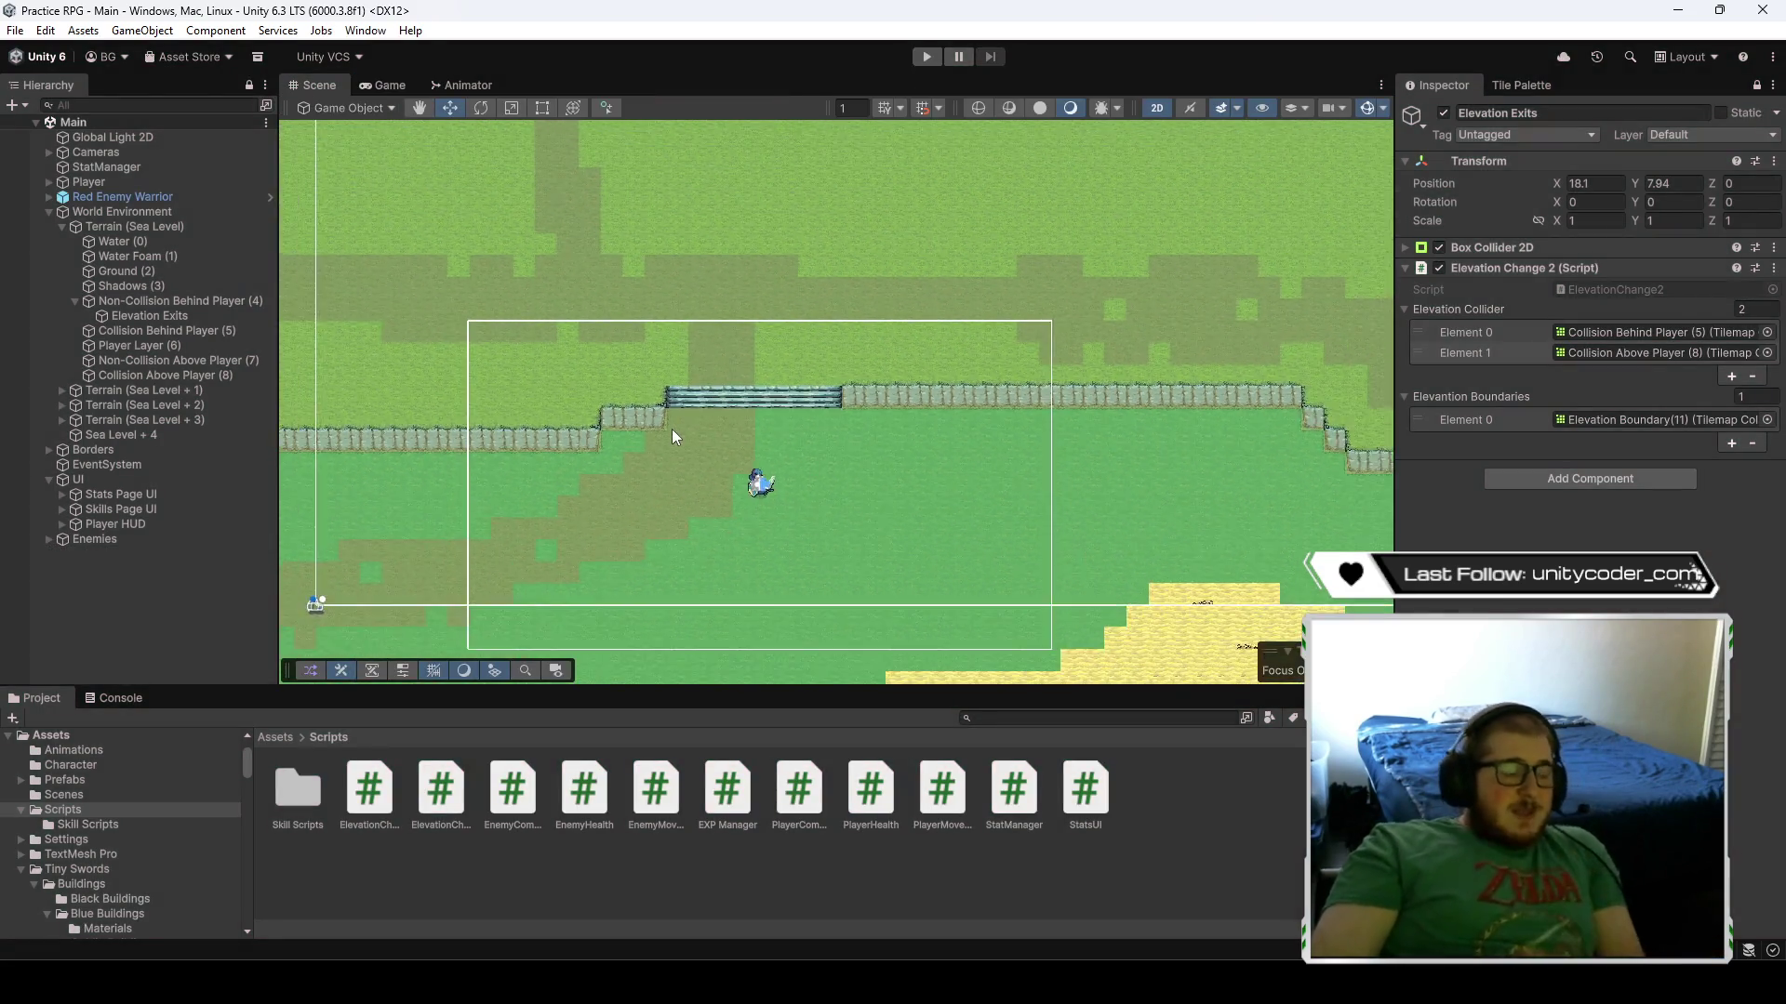
pyautogui.moveTo(611, 455); pyautogui.dragTo(901, 432)
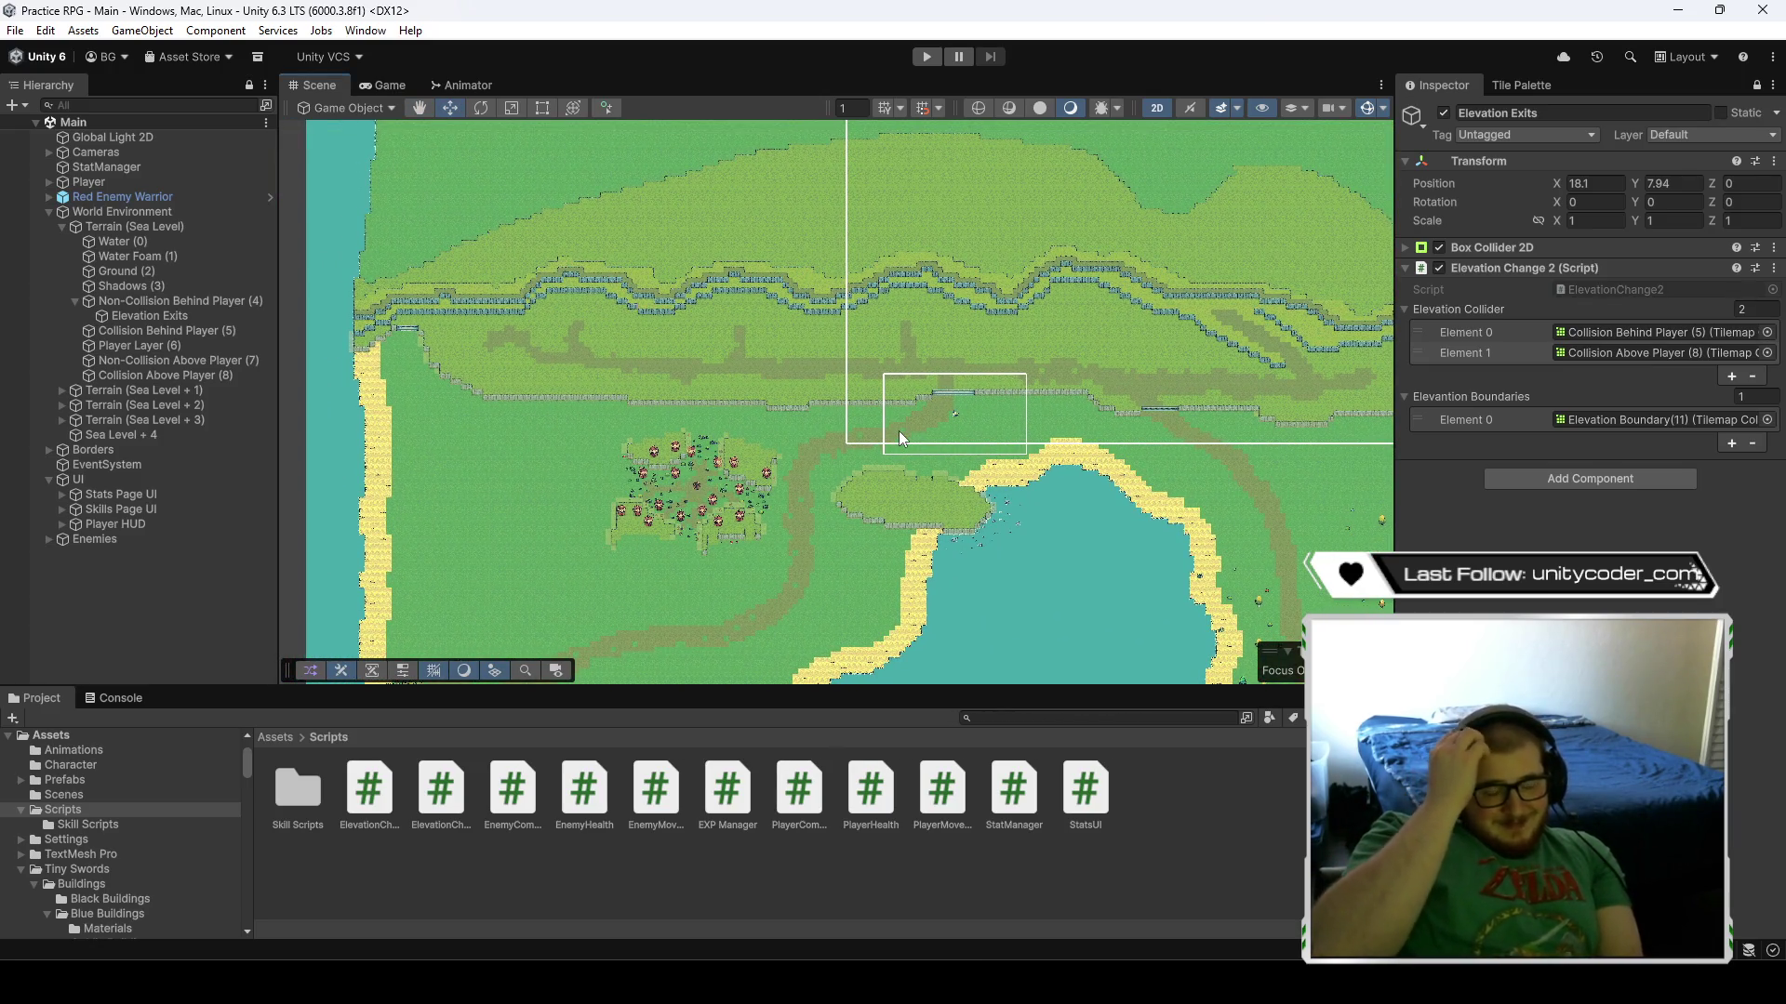
pyautogui.scroll(3, 913, 422)
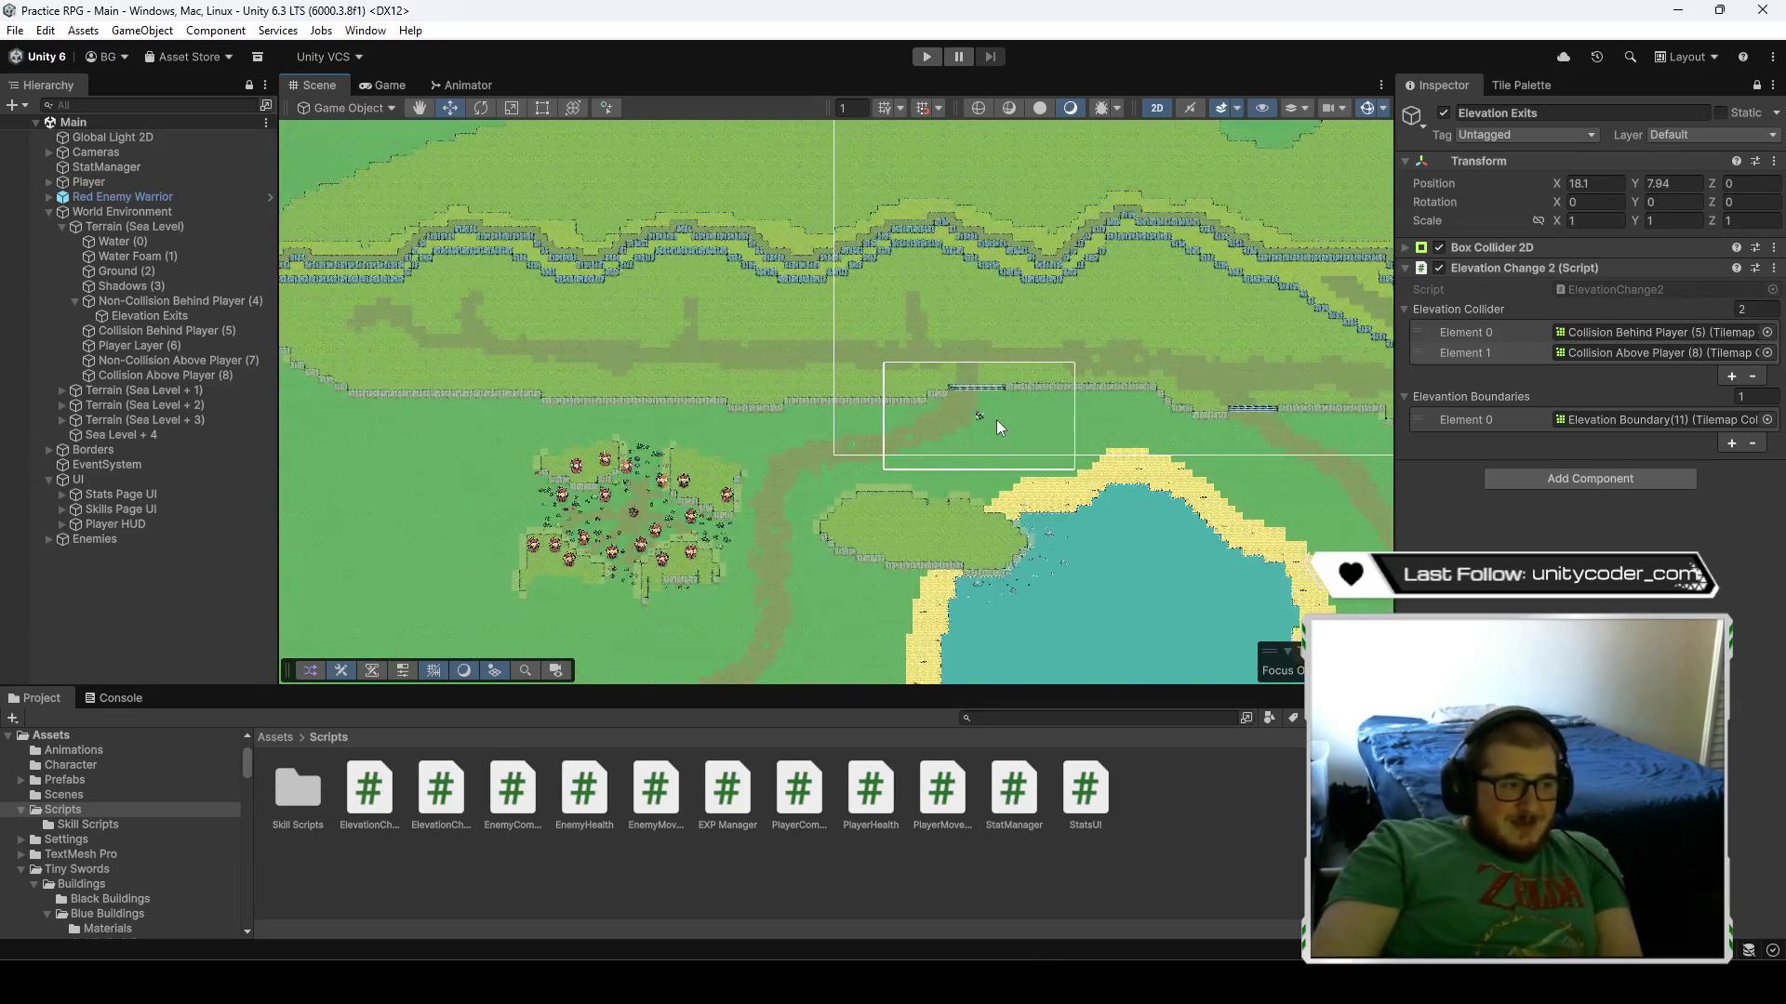
pyautogui.scroll(-3, 996, 420)
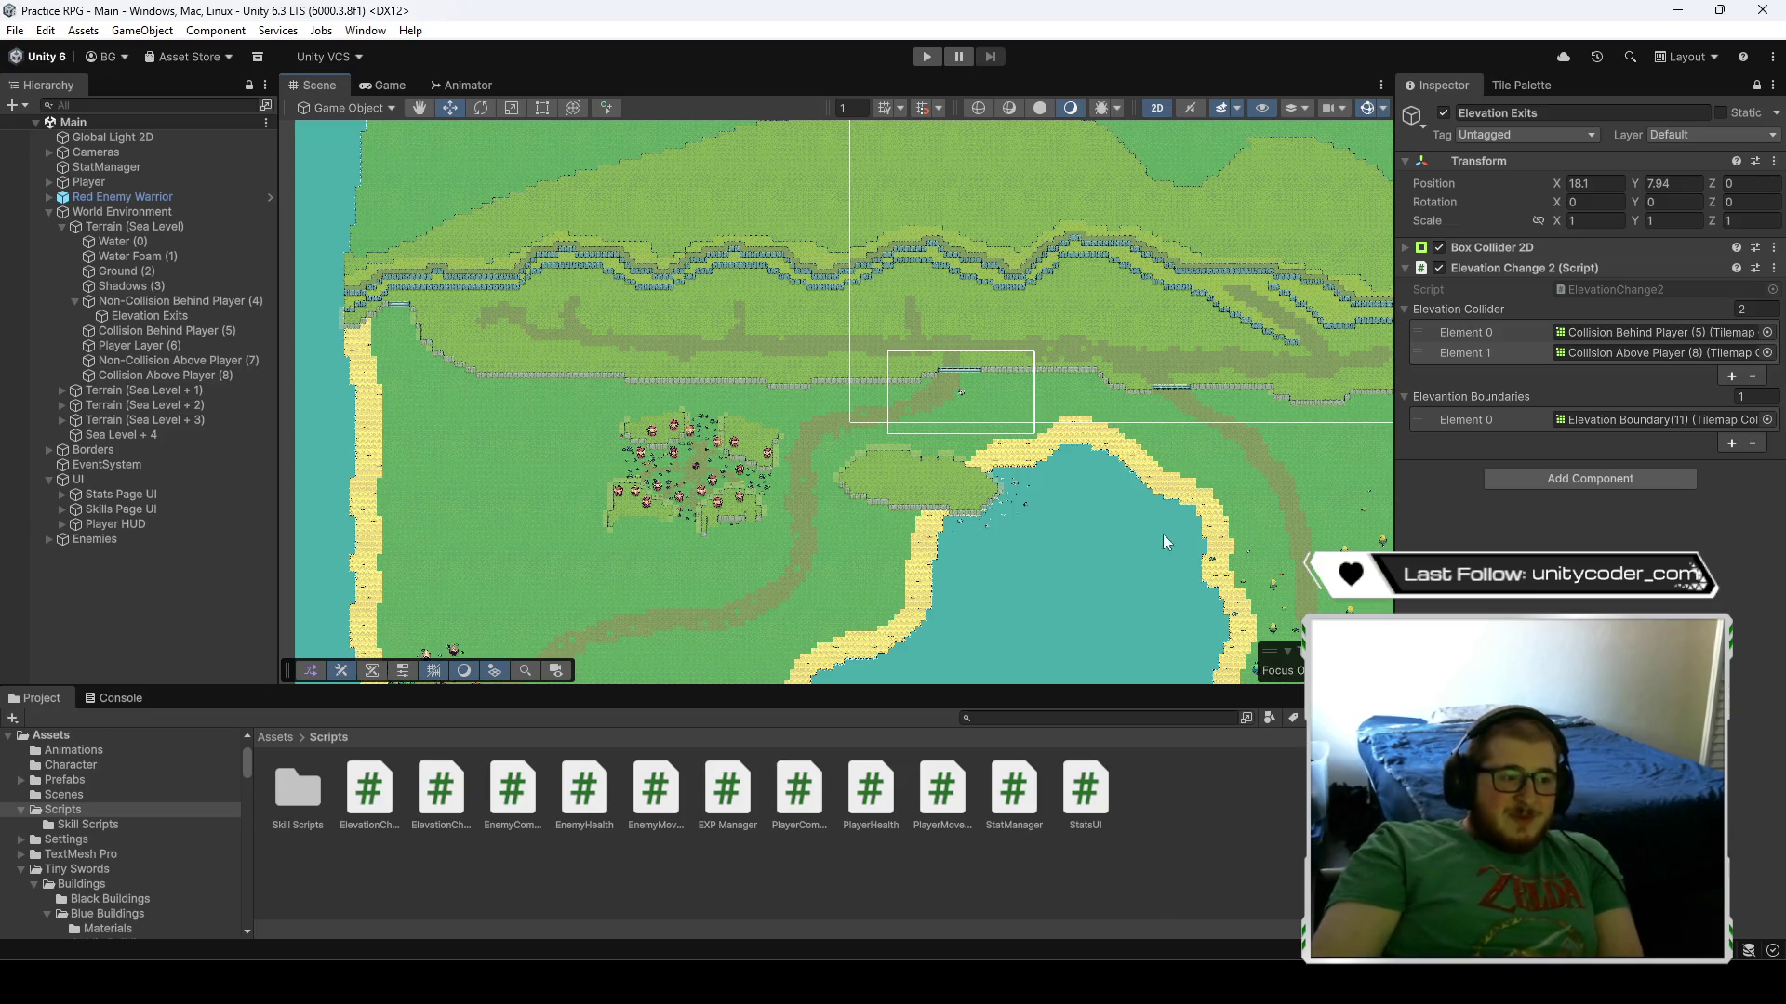
pyautogui.moveTo(1163, 536)
pyautogui.mouseDown()
pyautogui.moveTo(863, 462)
pyautogui.moveTo(579, 344)
pyautogui.moveTo(1206, 449)
pyautogui.mouseUp()
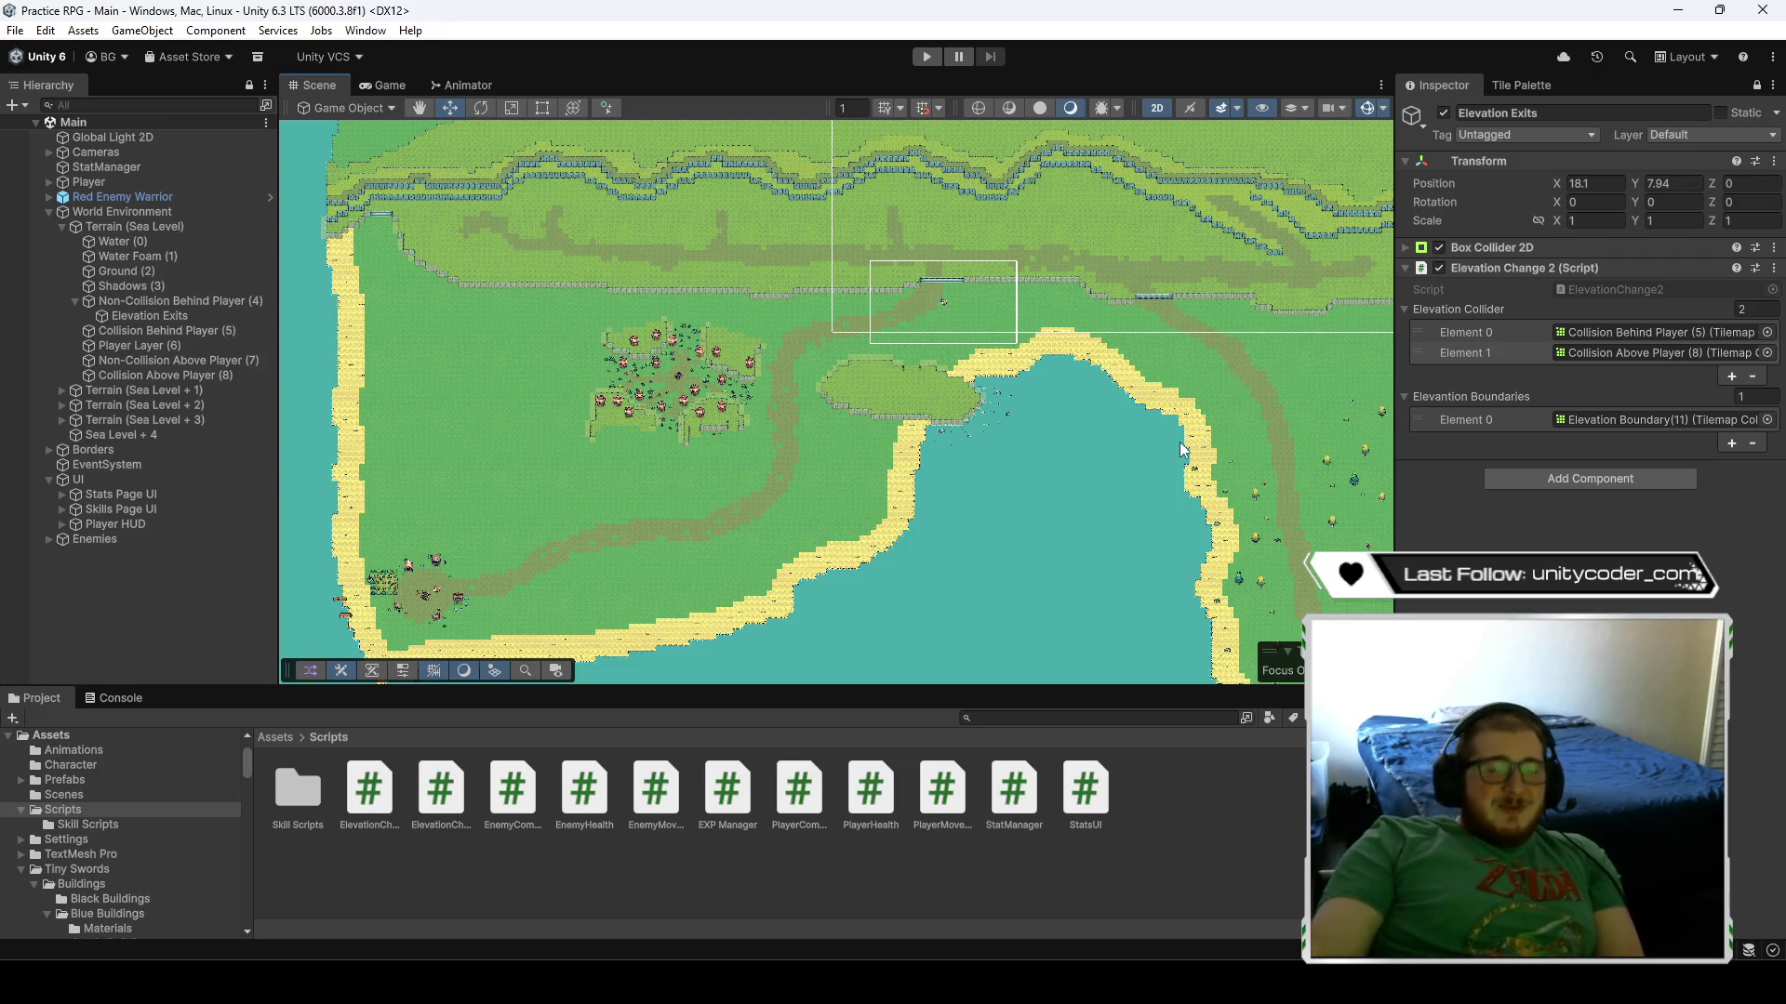
pyautogui.click(1403, 269)
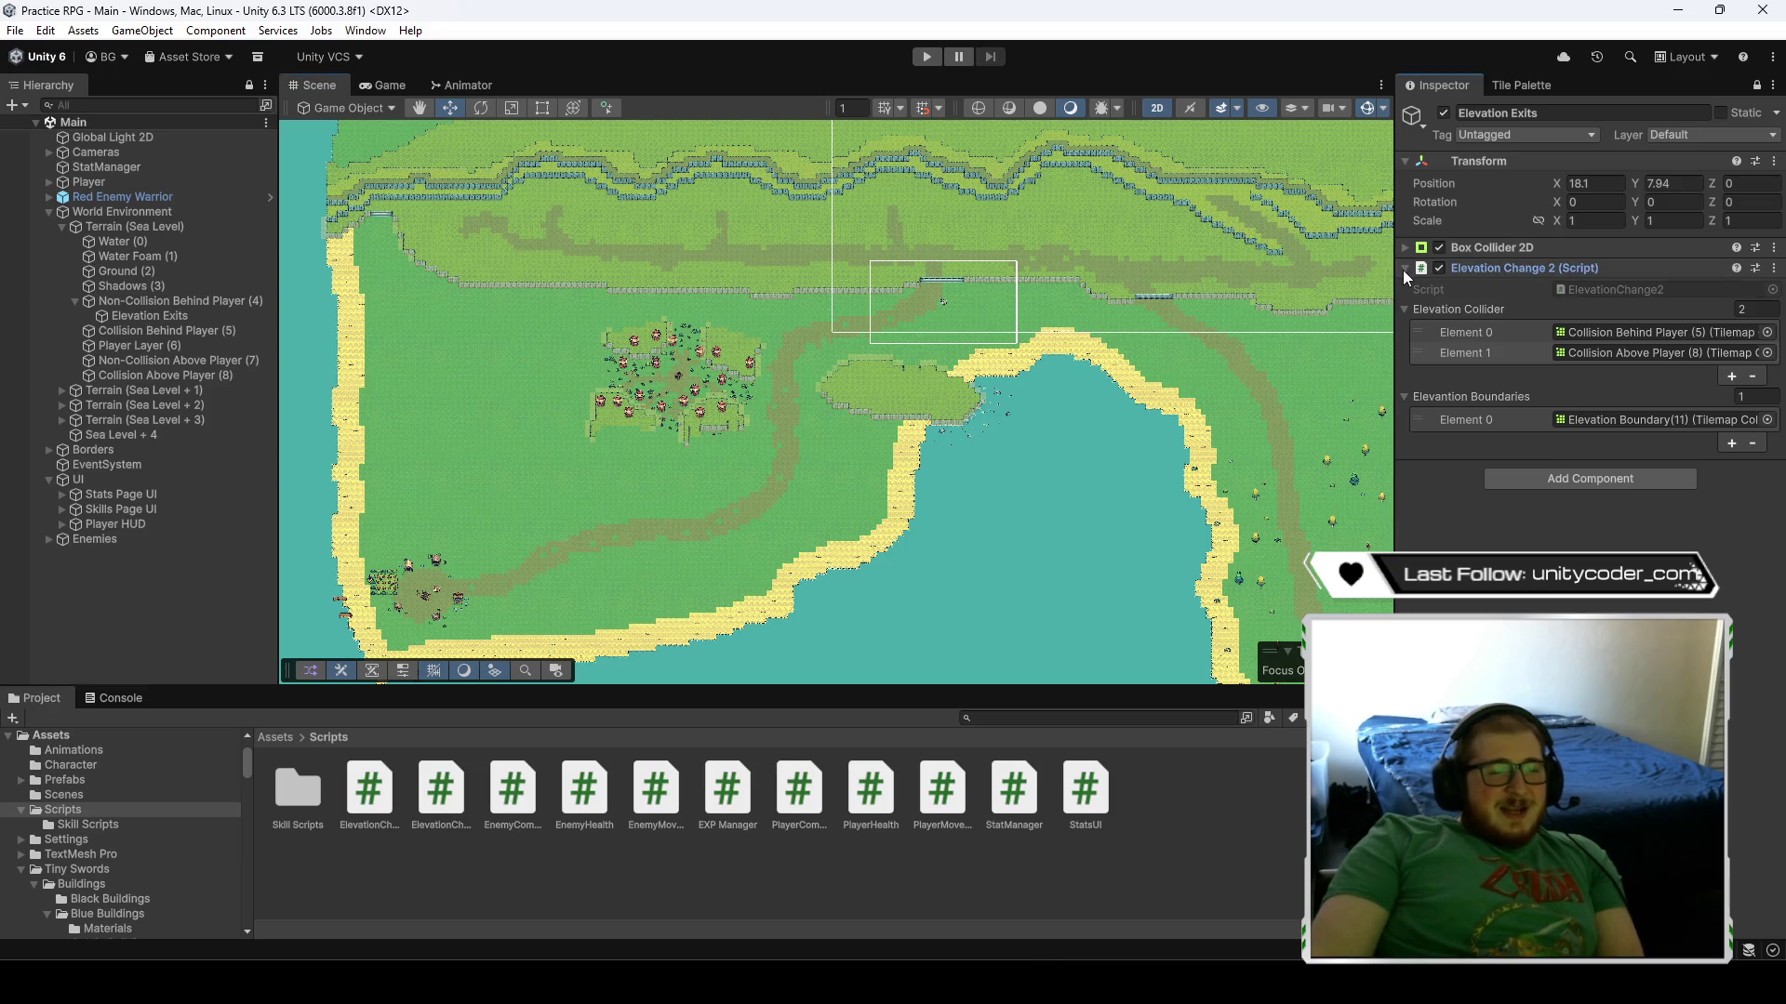
# - Select Non-Collision Behind Player (4), unlock the Inspector, and expand its first Box Collider 2D
pyautogui.click(1405, 249)
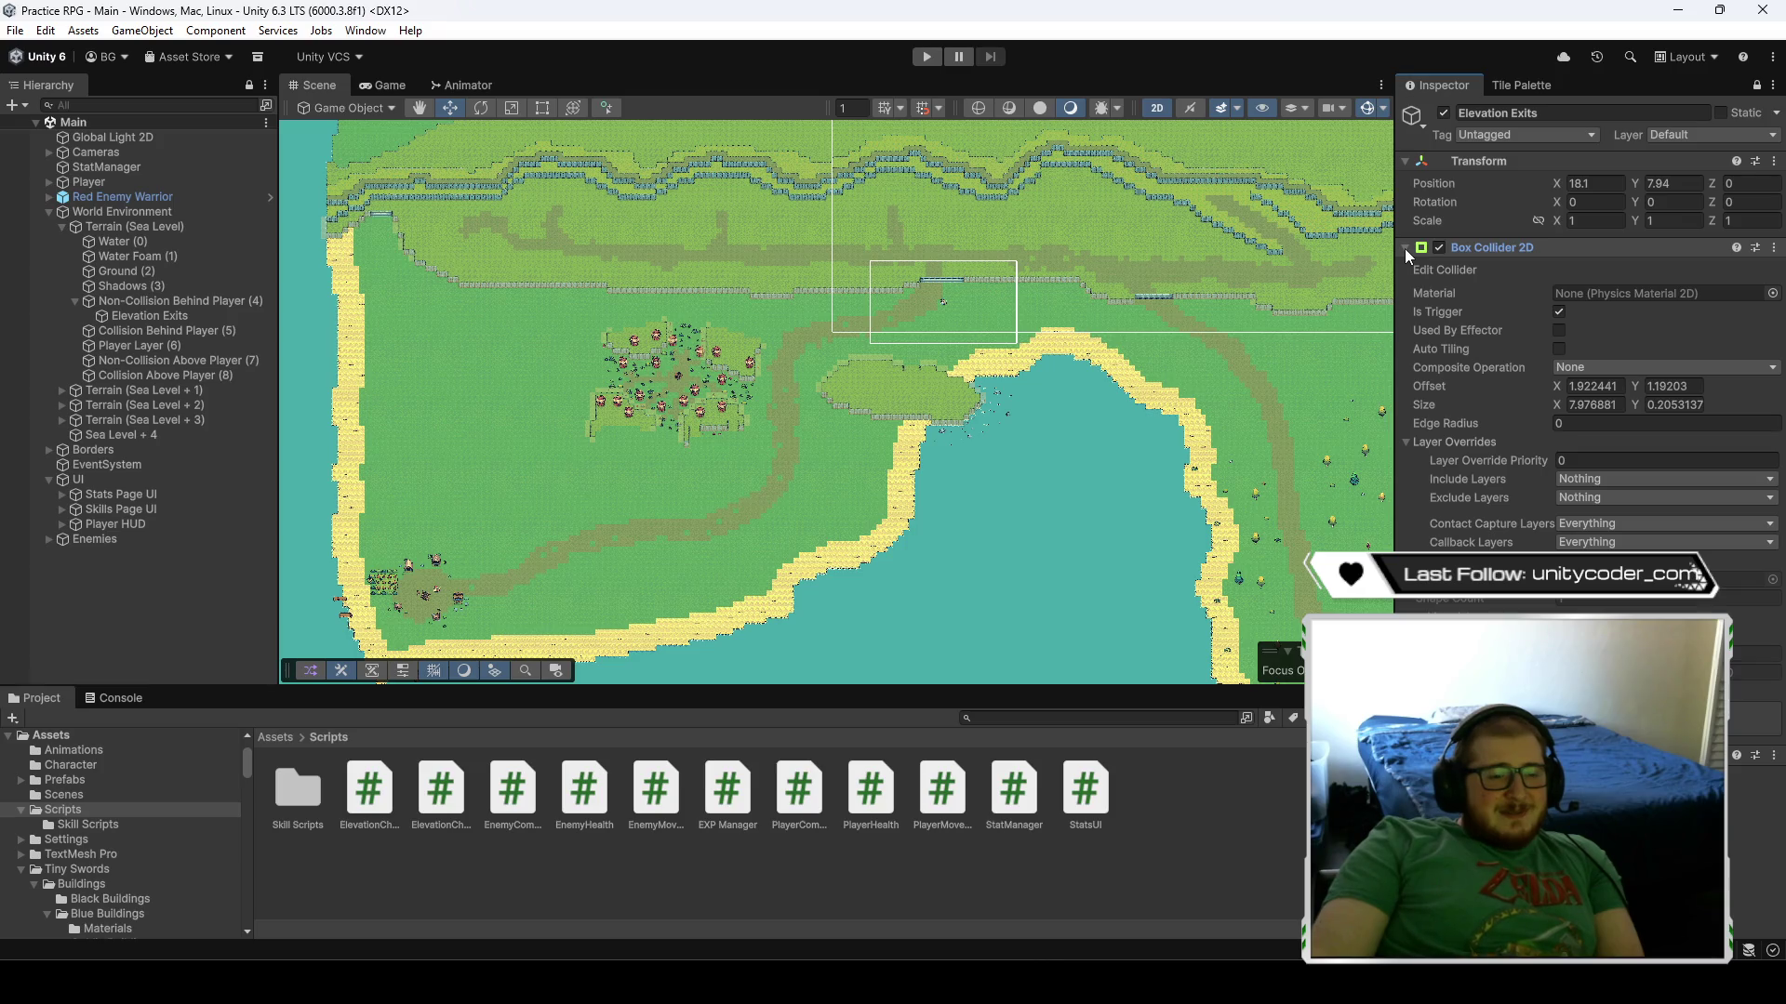
pyautogui.click(1404, 248)
pyautogui.click(559, 355)
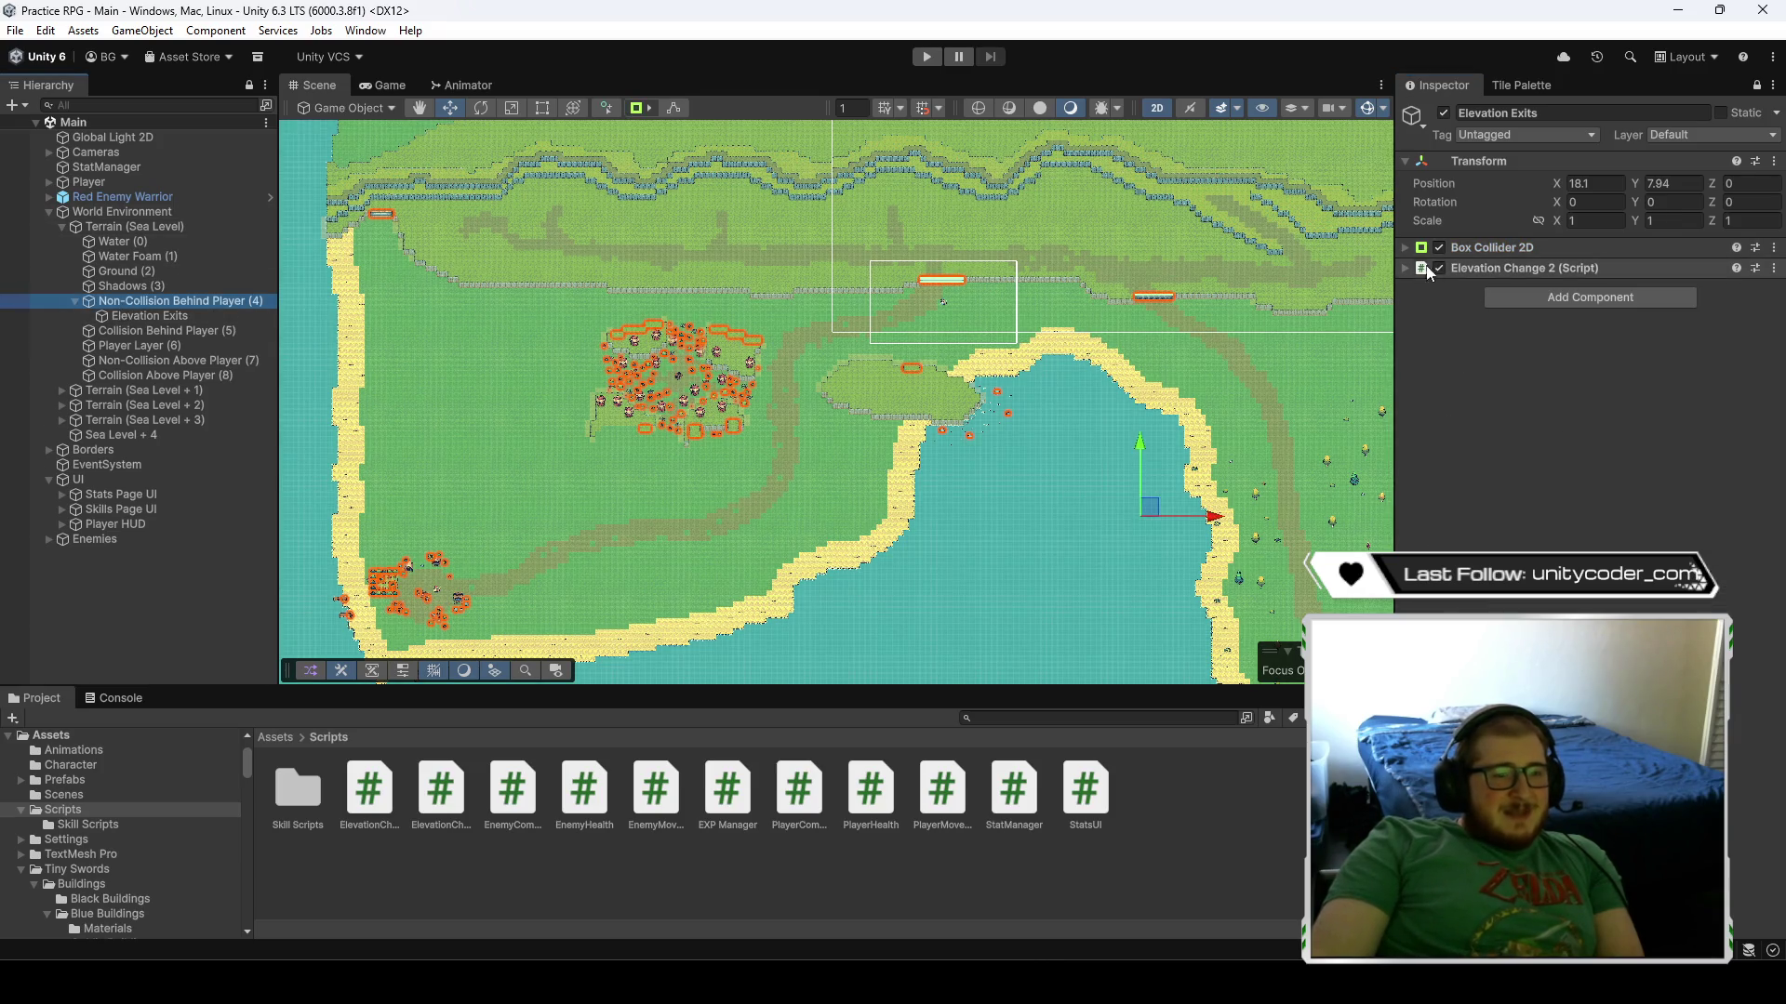
pyautogui.click(1755, 86)
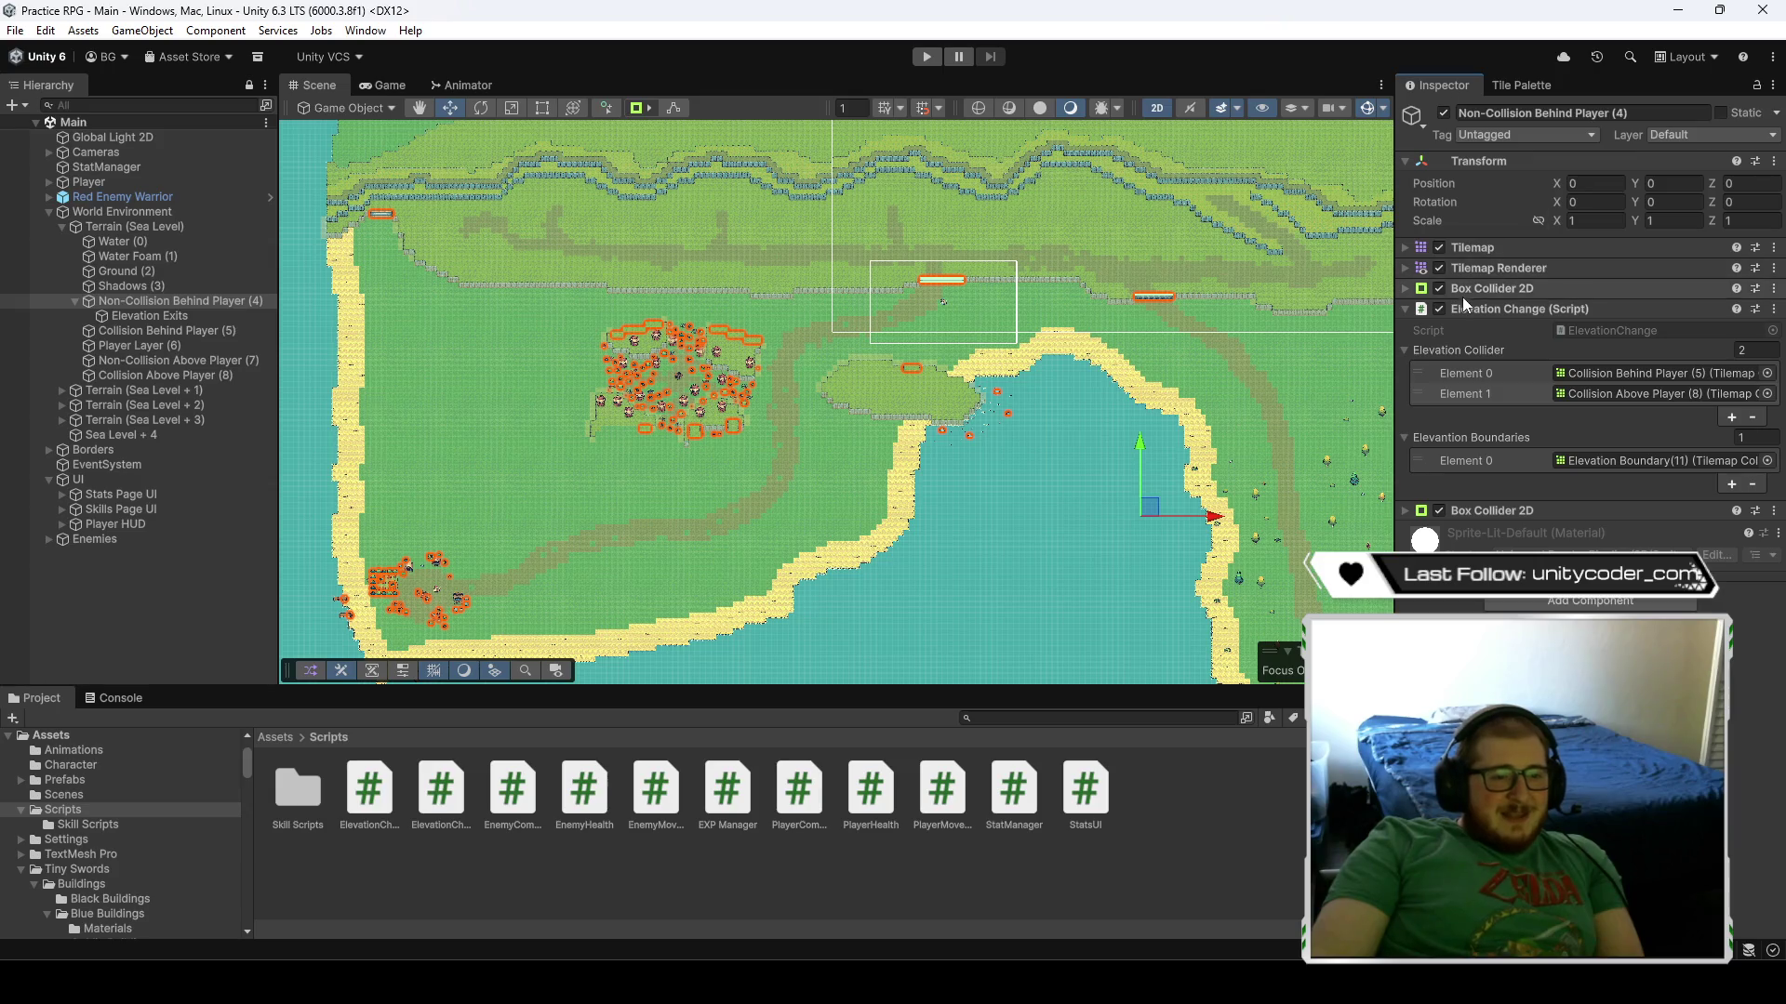
pyautogui.click(1405, 289)
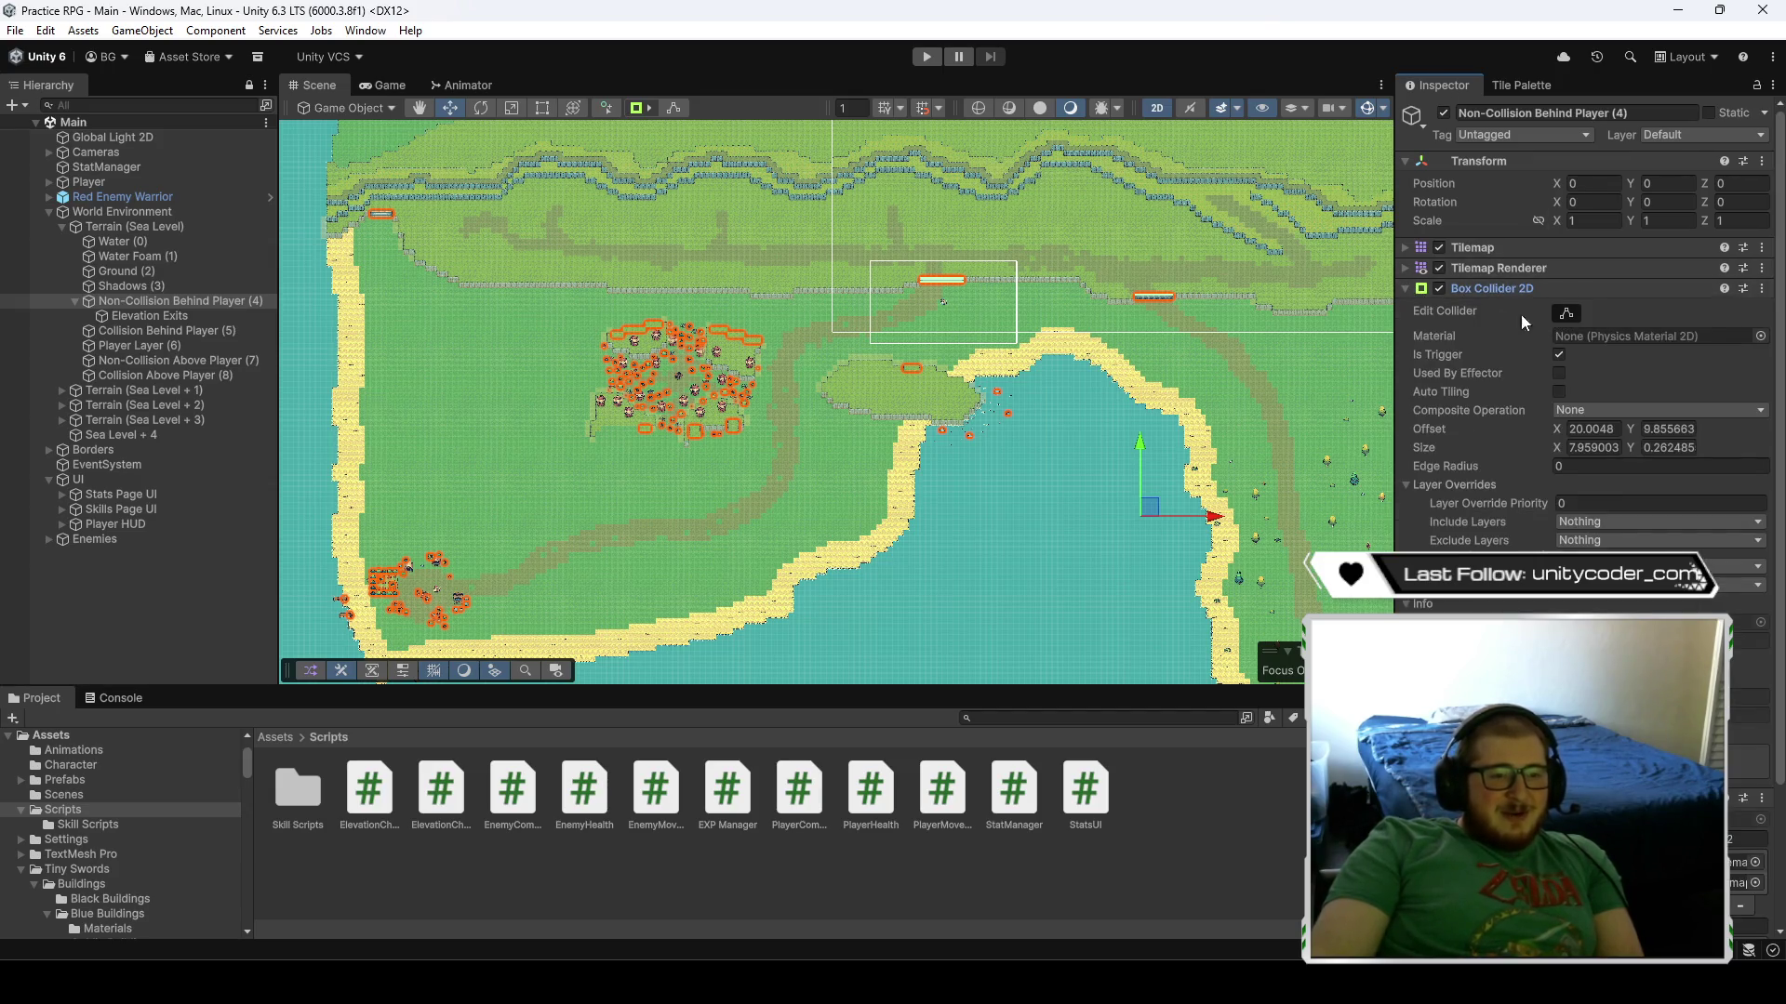
# - Turn on collider editing and review the 6.971 × 0.268 trigger and its Elevation Change settings
pyautogui.click(668, 112)
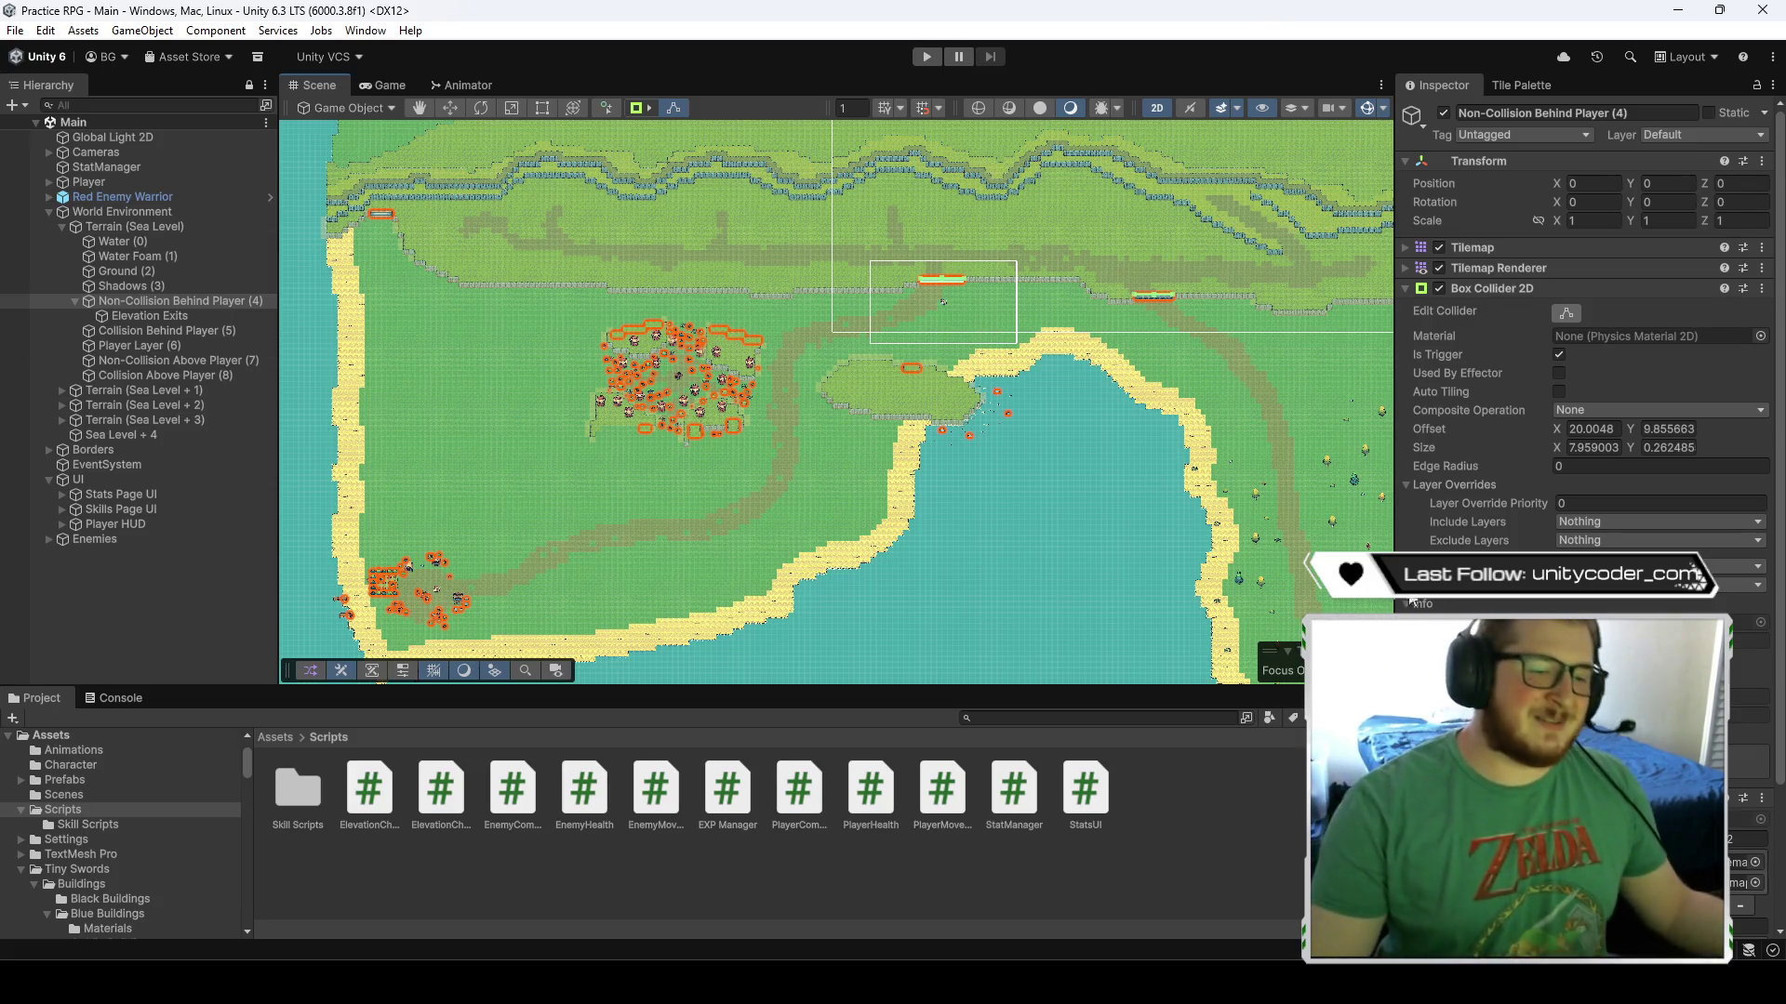
pyautogui.scroll(-3, 1411, 602)
pyautogui.scroll(3, 1411, 602)
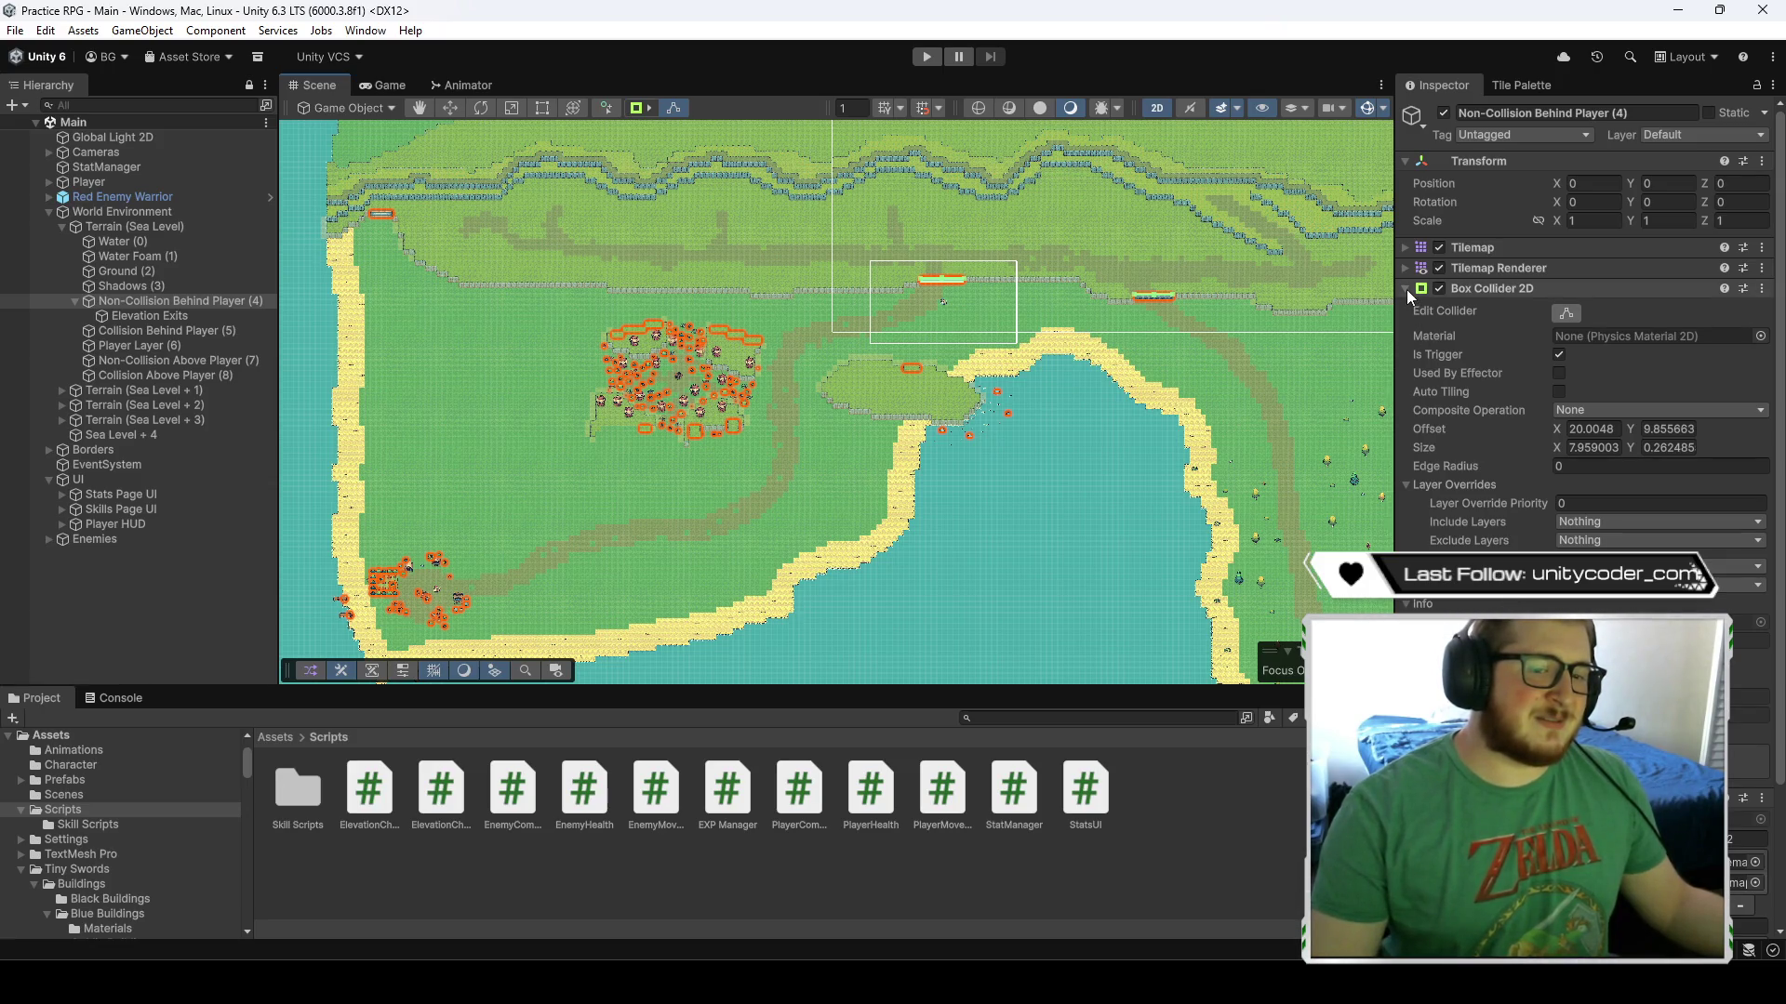
pyautogui.scroll(-3, 1445, 428)
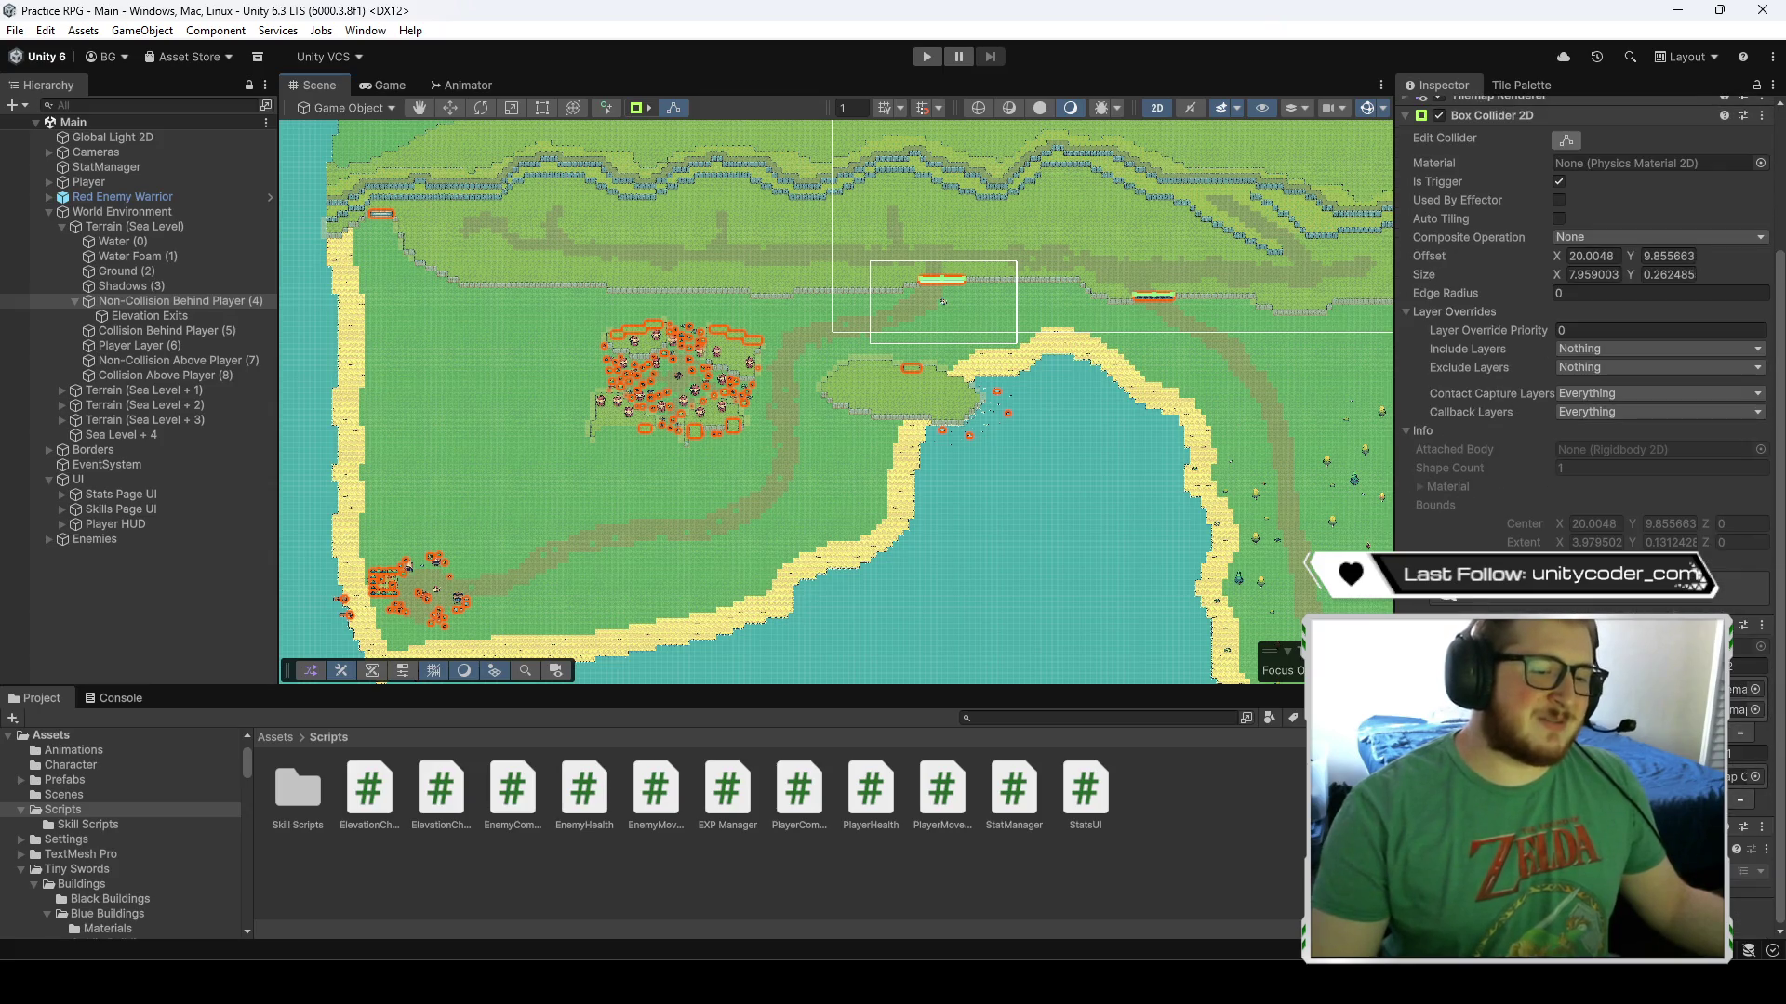
pyautogui.scroll(-6, 1581, 372)
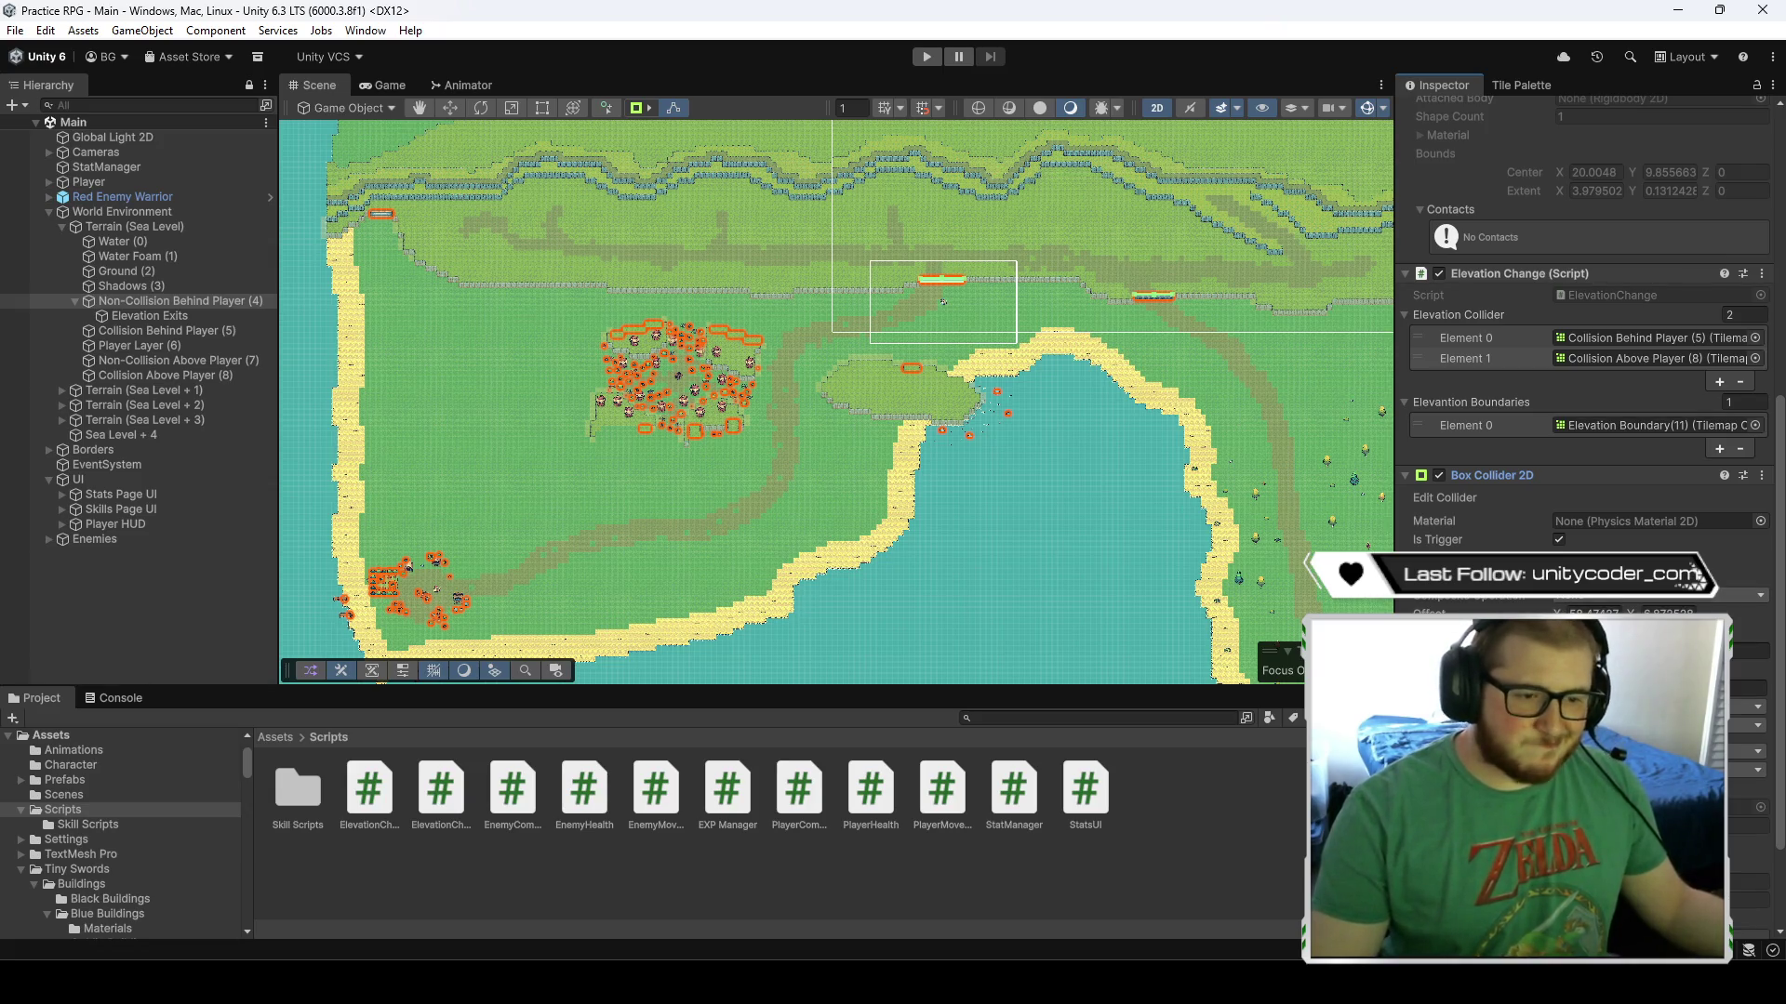
pyautogui.scroll(-2, 1581, 372)
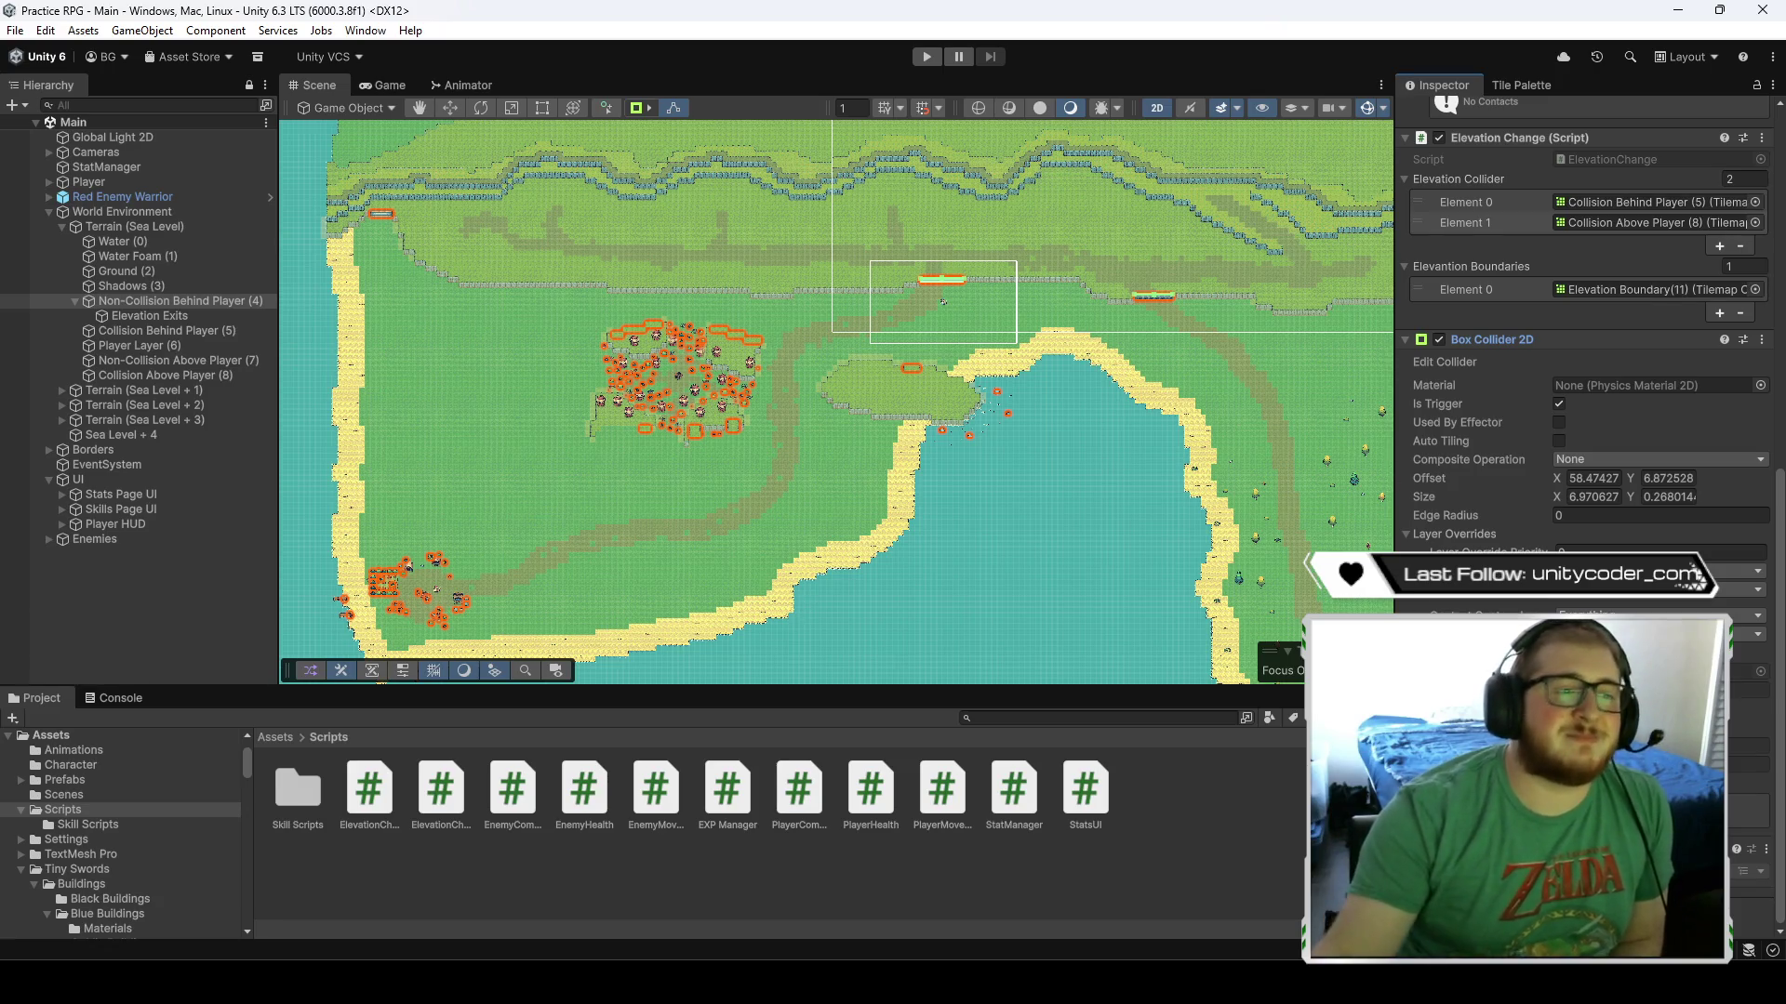
pyautogui.moveTo(1202, 411)
pyautogui.mouseDown()
pyautogui.moveTo(761, 294)
pyautogui.moveTo(651, 241)
pyautogui.moveTo(707, 306)
pyautogui.moveTo(756, 286)
pyautogui.mouseUp()
pyautogui.scroll(3, 1012, 383)
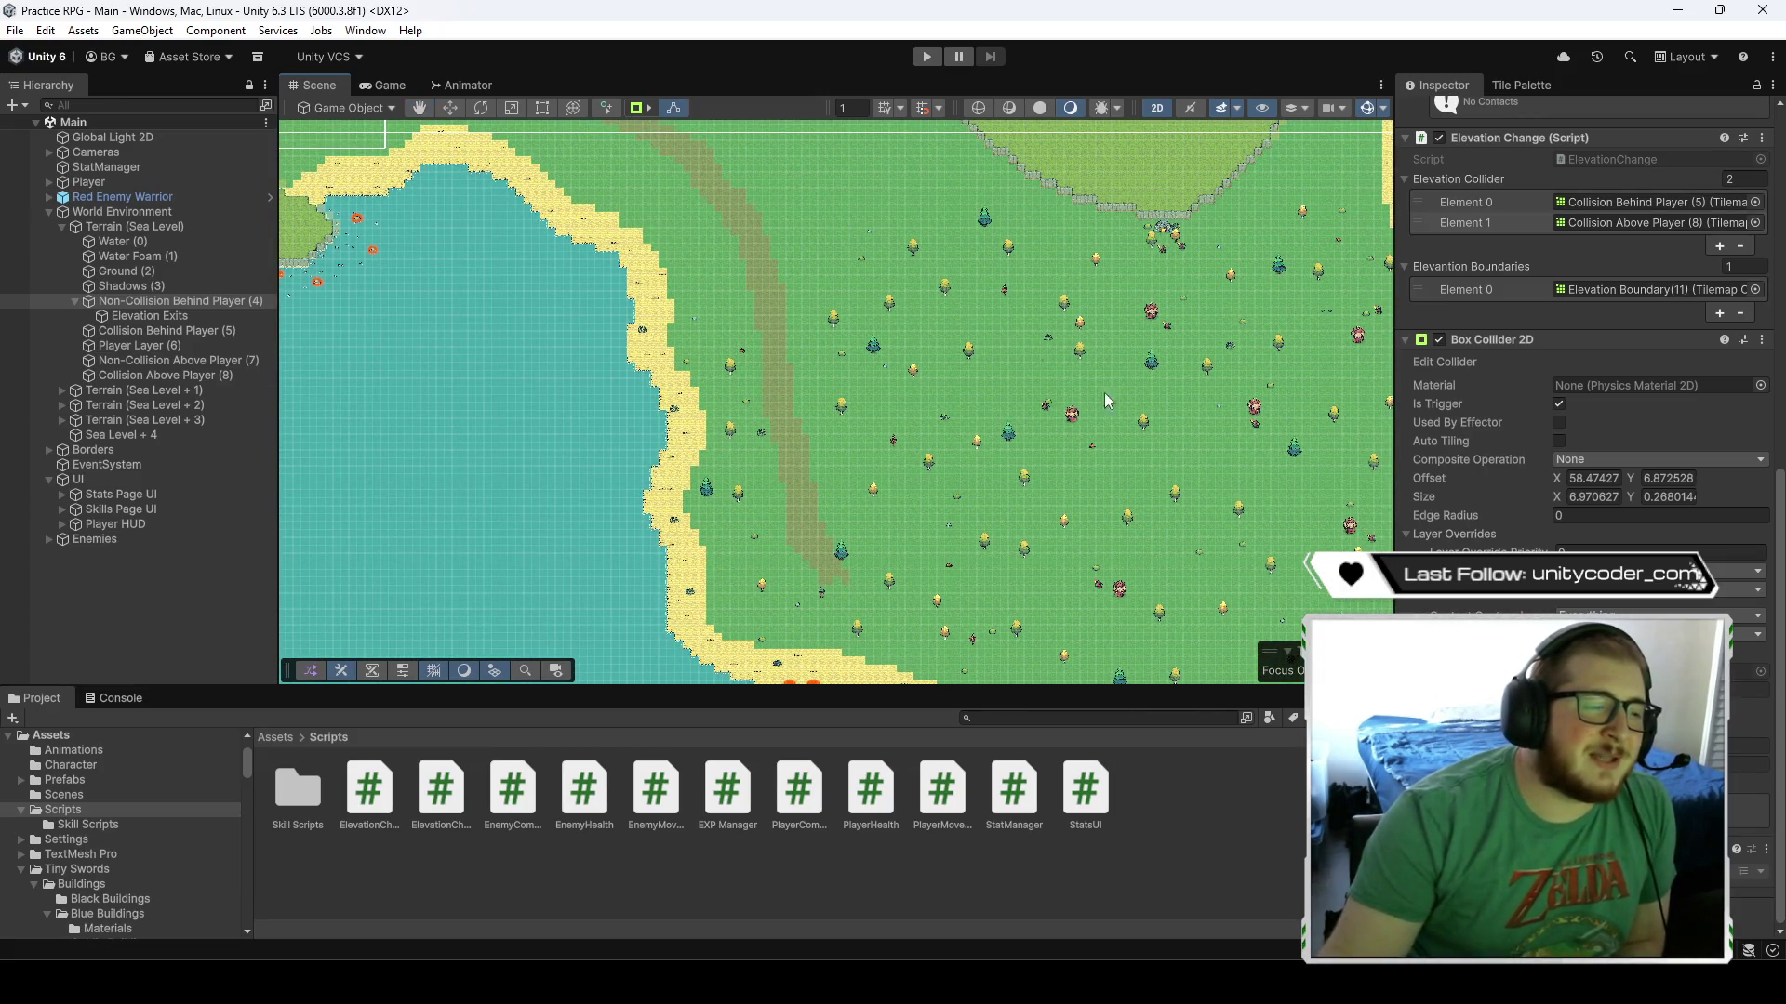
pyautogui.moveTo(1110, 453)
pyautogui.mouseDown()
pyautogui.moveTo(1064, 398)
pyautogui.moveTo(835, 243)
pyautogui.moveTo(844, 351)
pyautogui.moveTo(909, 375)
pyautogui.mouseUp()
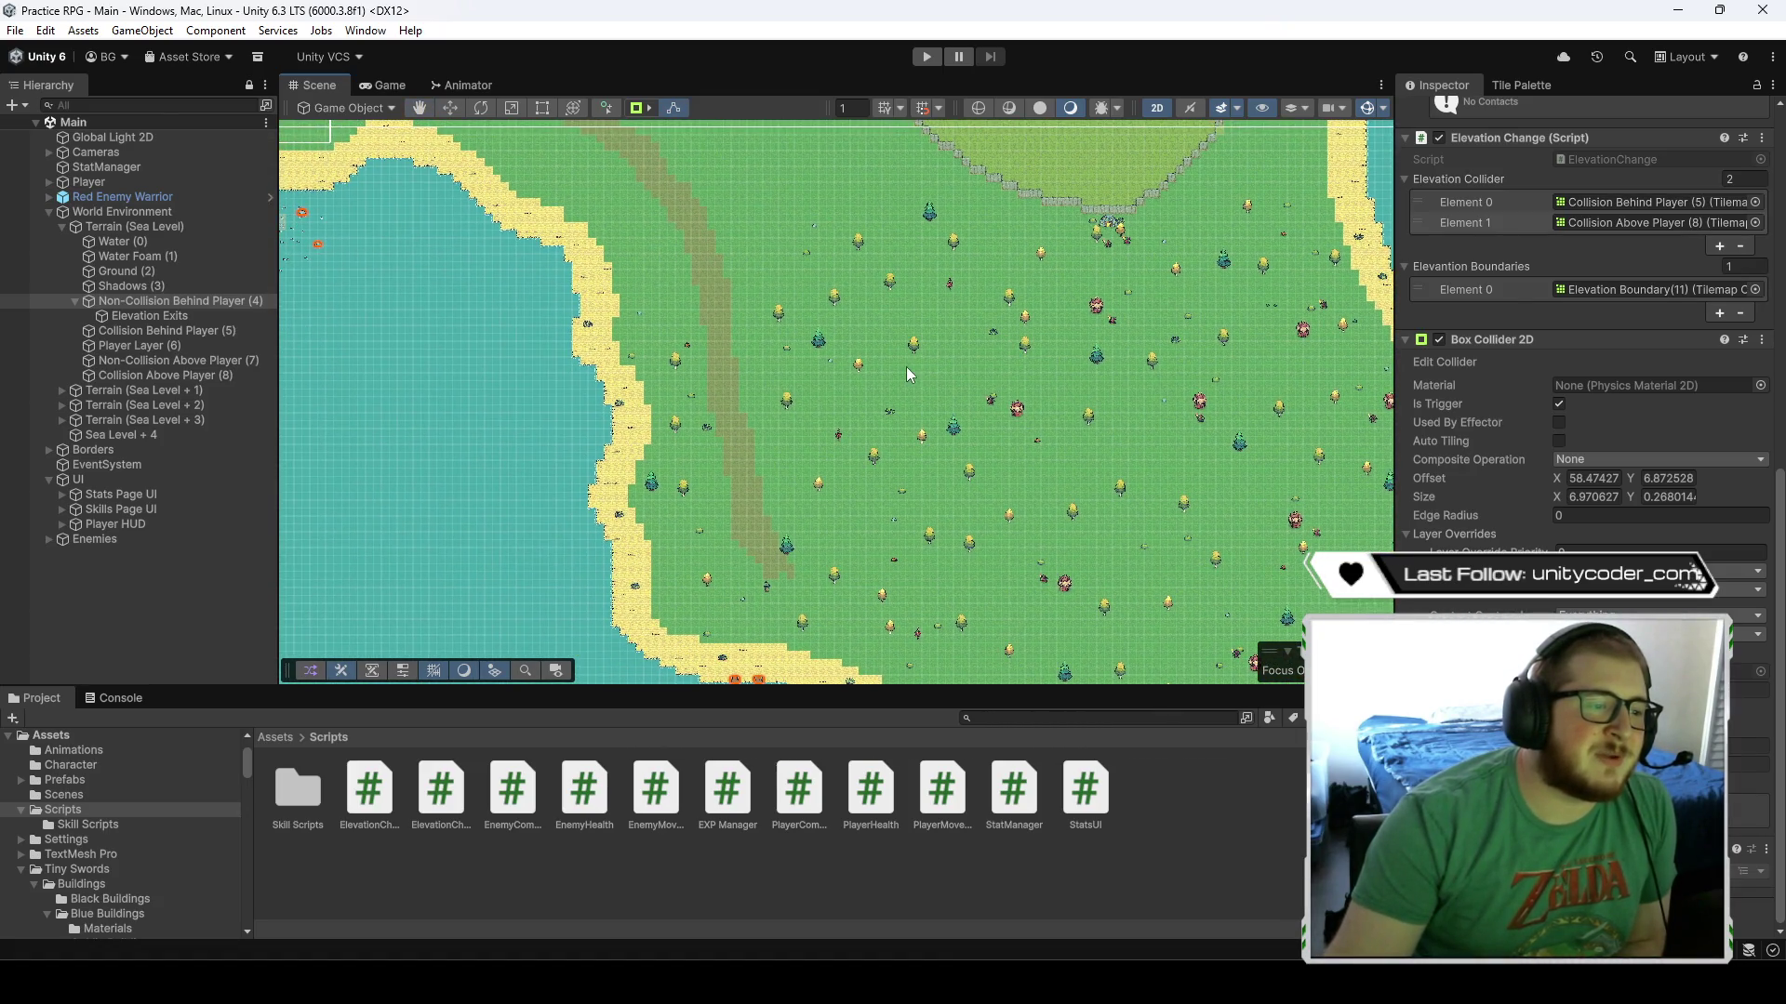
pyautogui.scroll(-5, 898, 342)
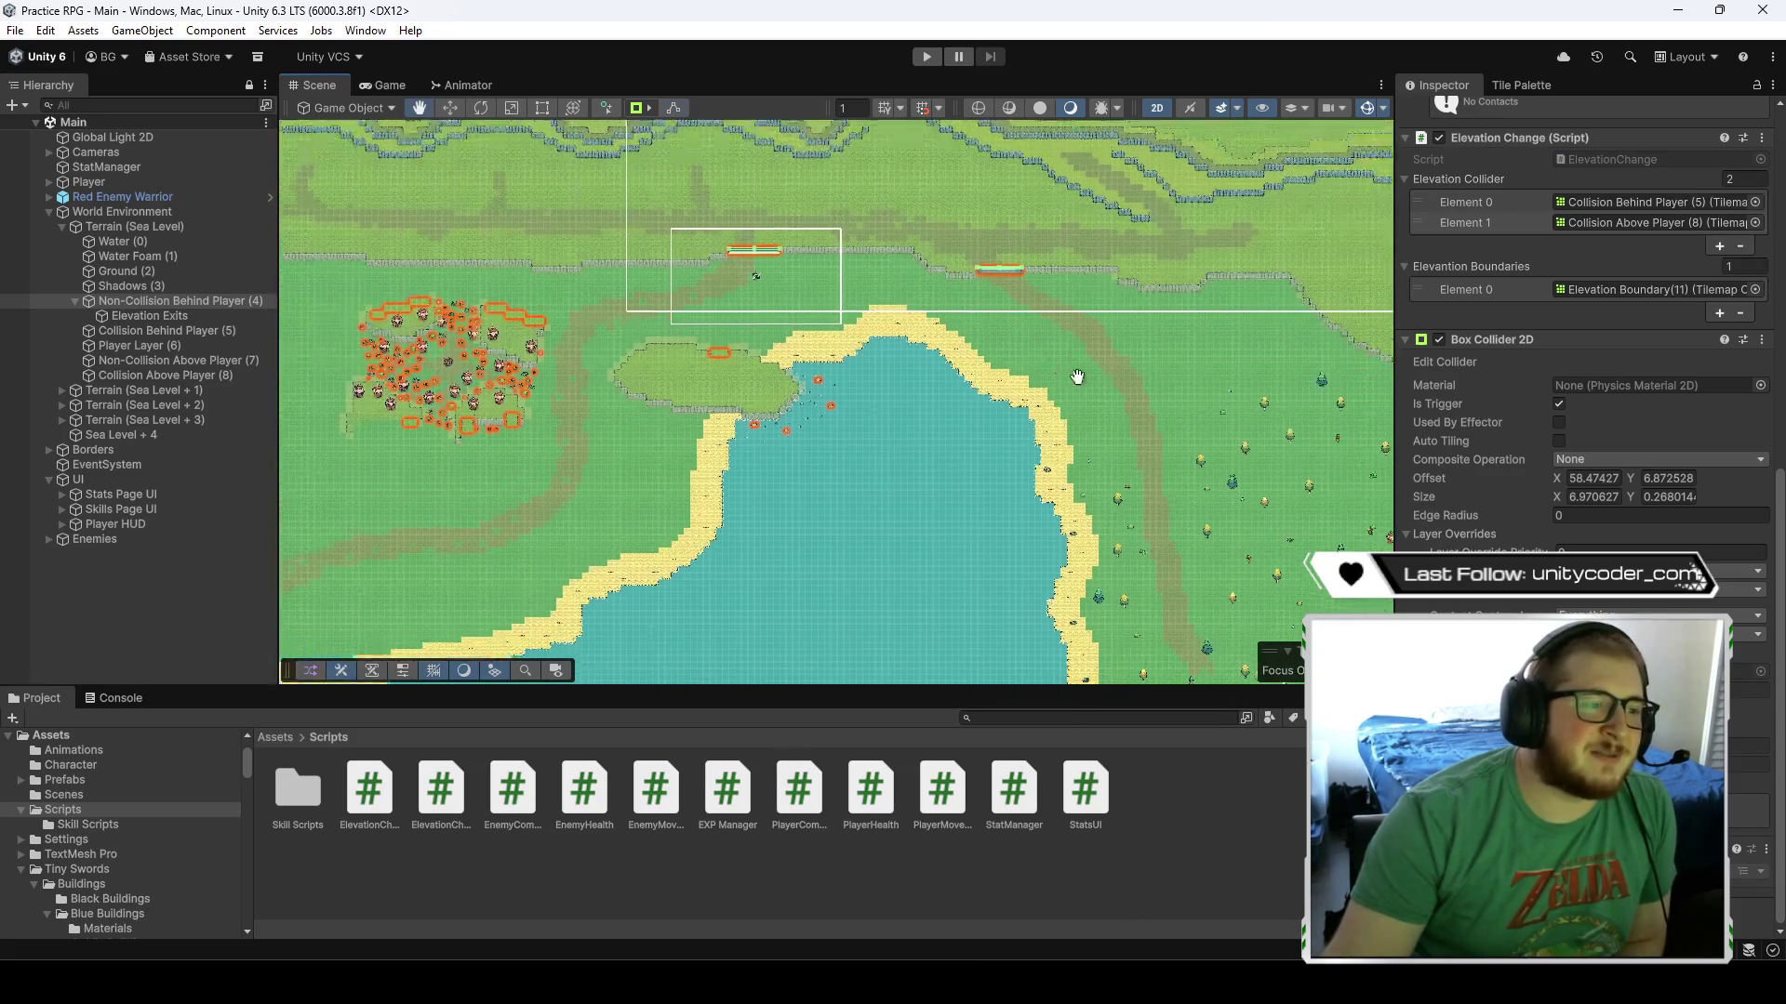
pyautogui.moveTo(1076, 378)
pyautogui.mouseDown()
pyautogui.moveTo(1283, 349)
pyautogui.moveTo(1288, 391)
pyautogui.moveTo(1216, 394)
pyautogui.mouseUp()
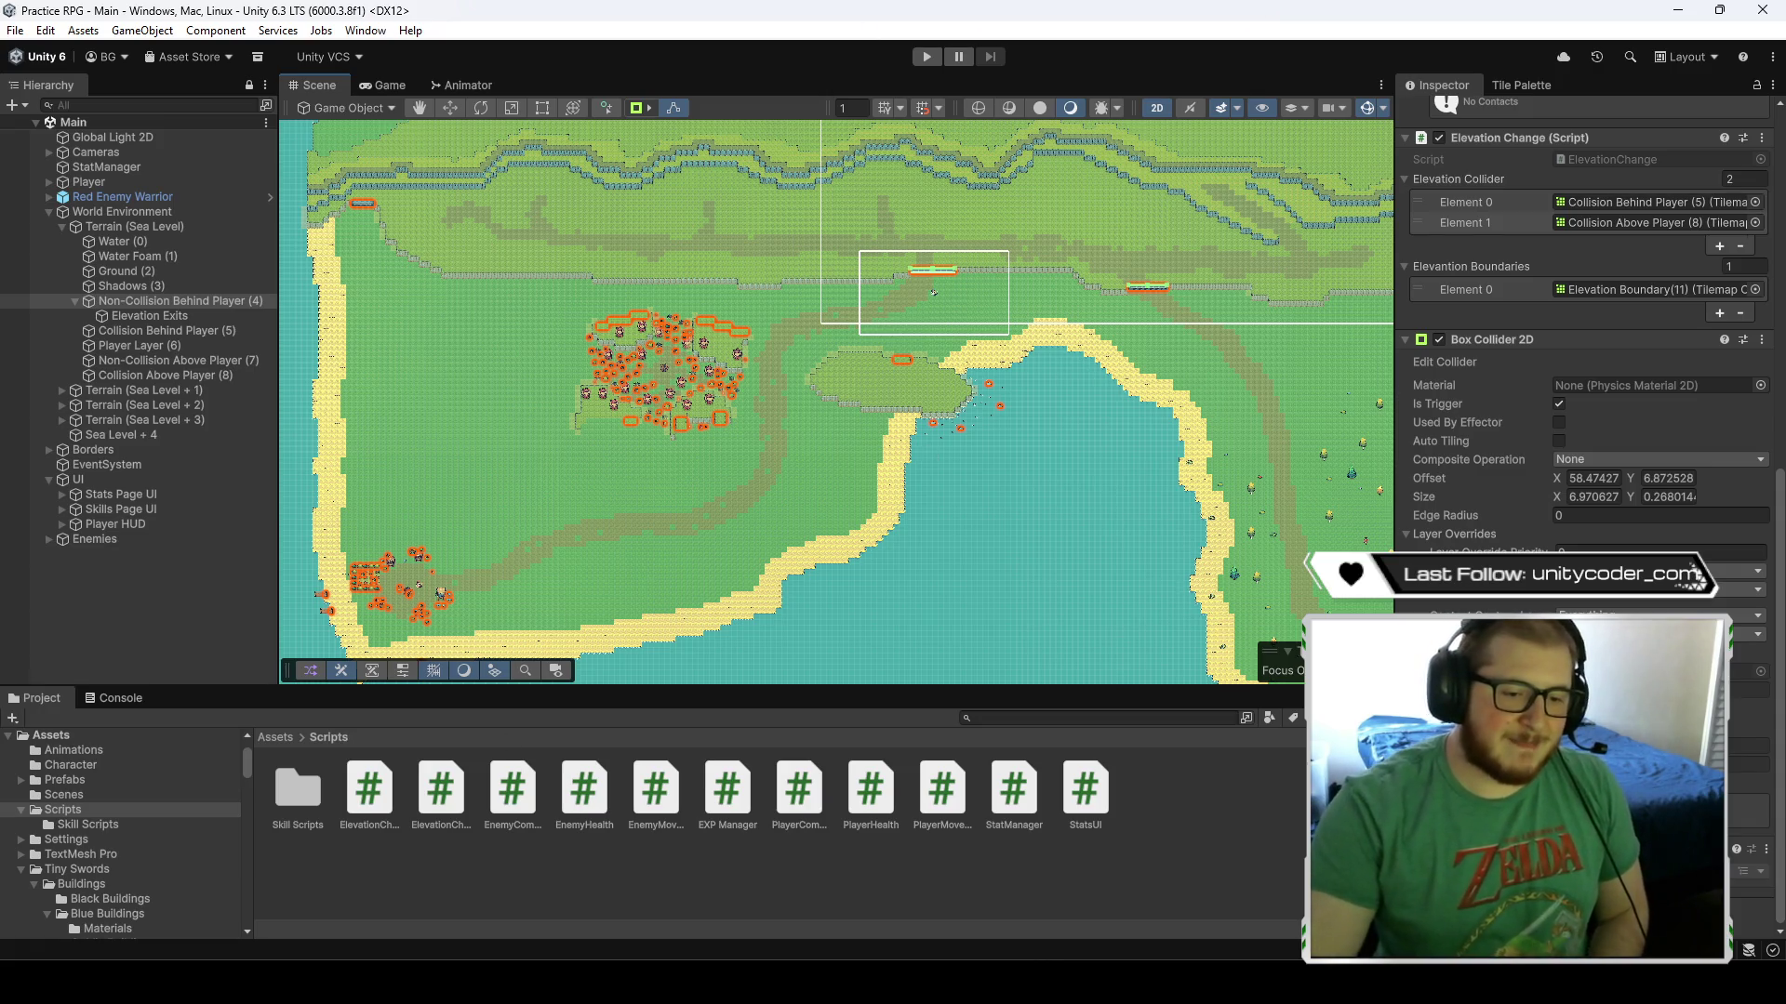
pyautogui.press('super+n')
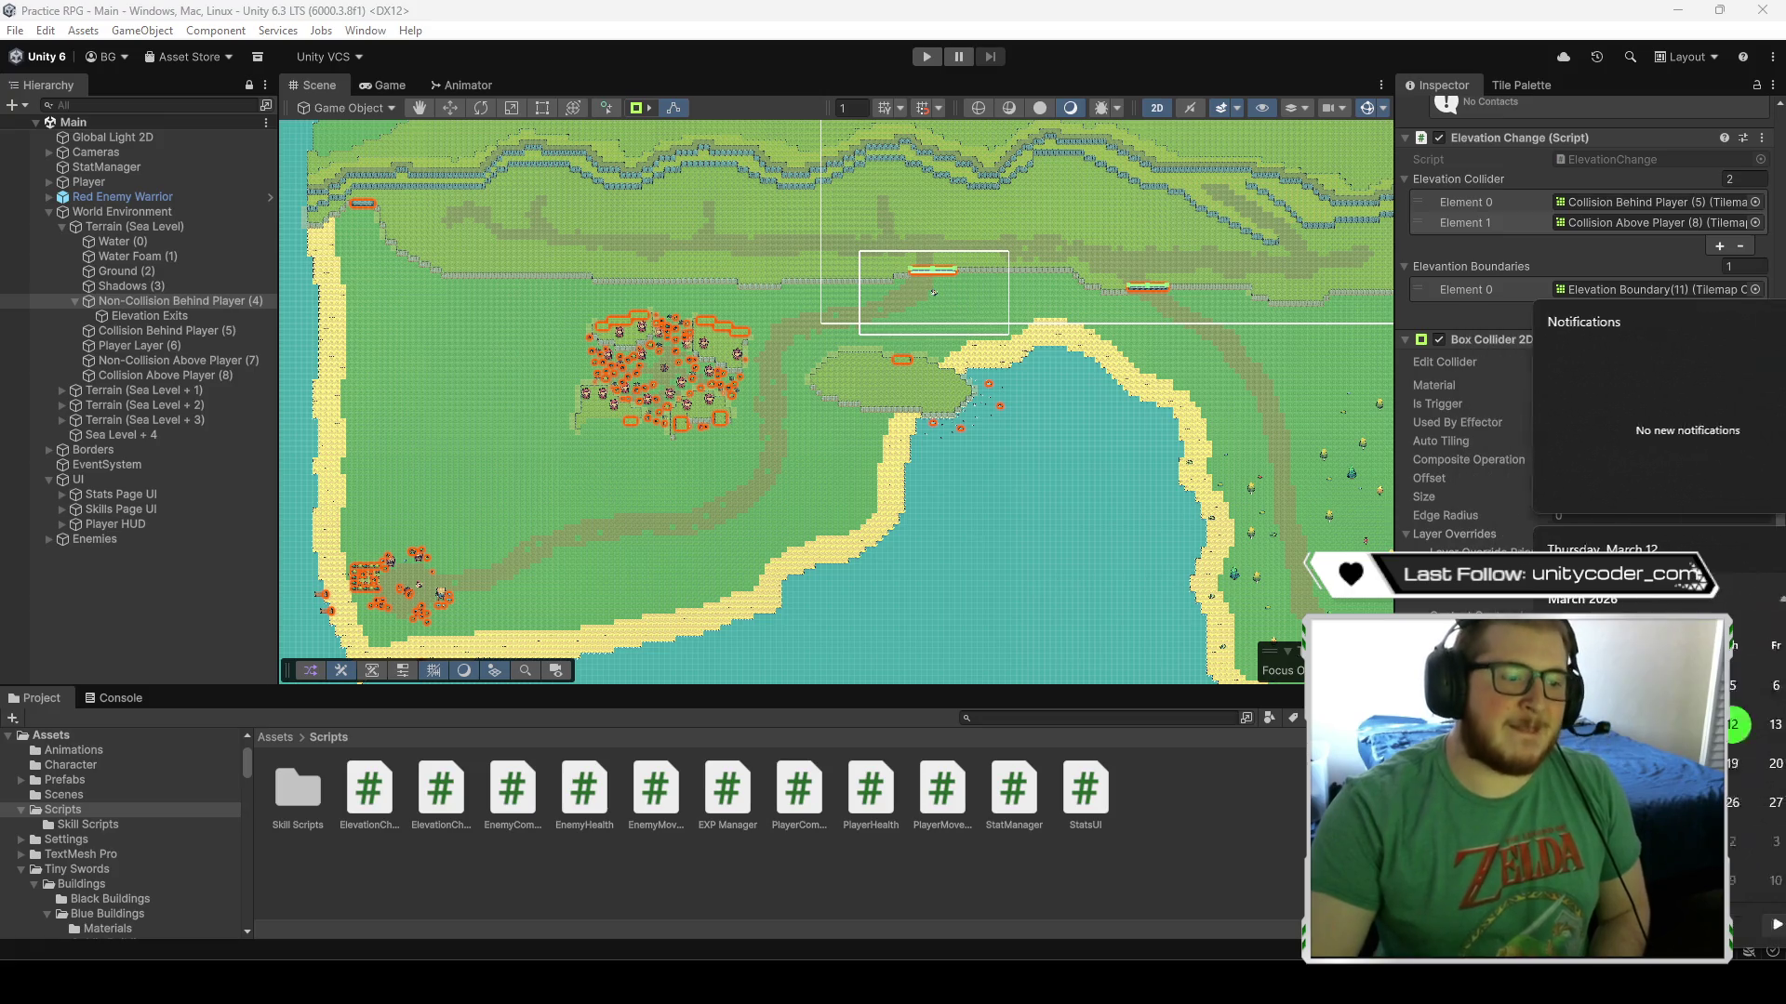
pyautogui.press('Escape')
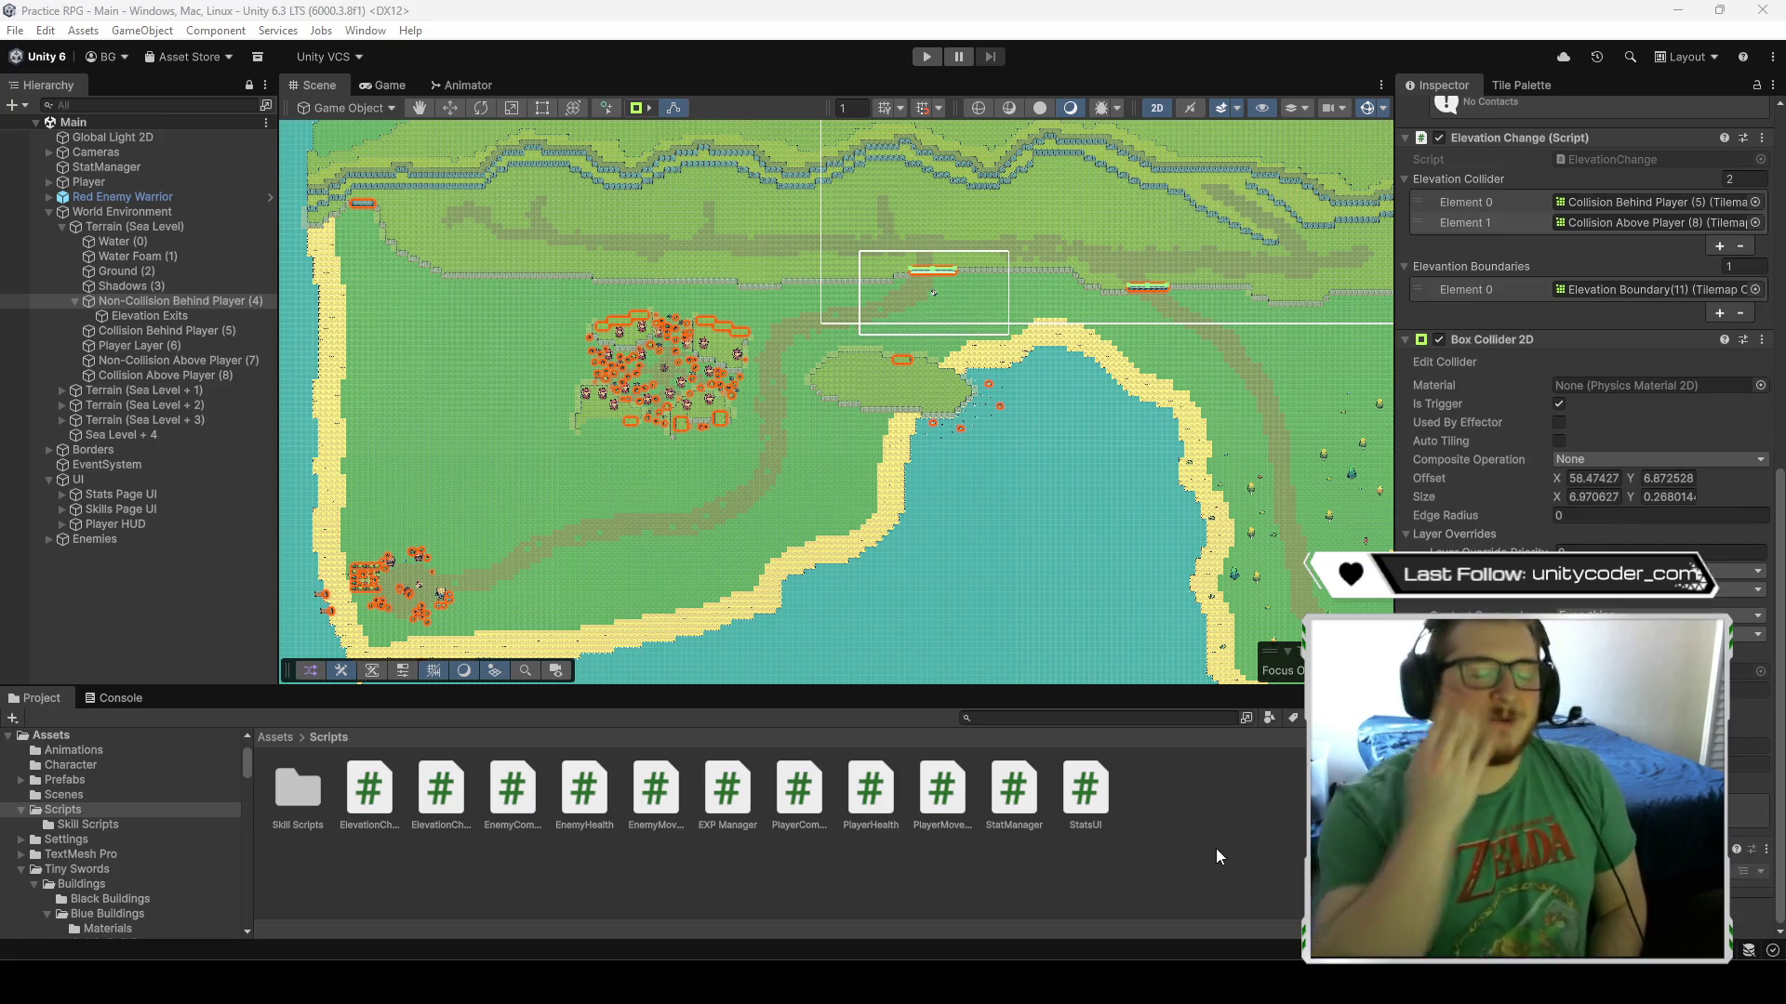